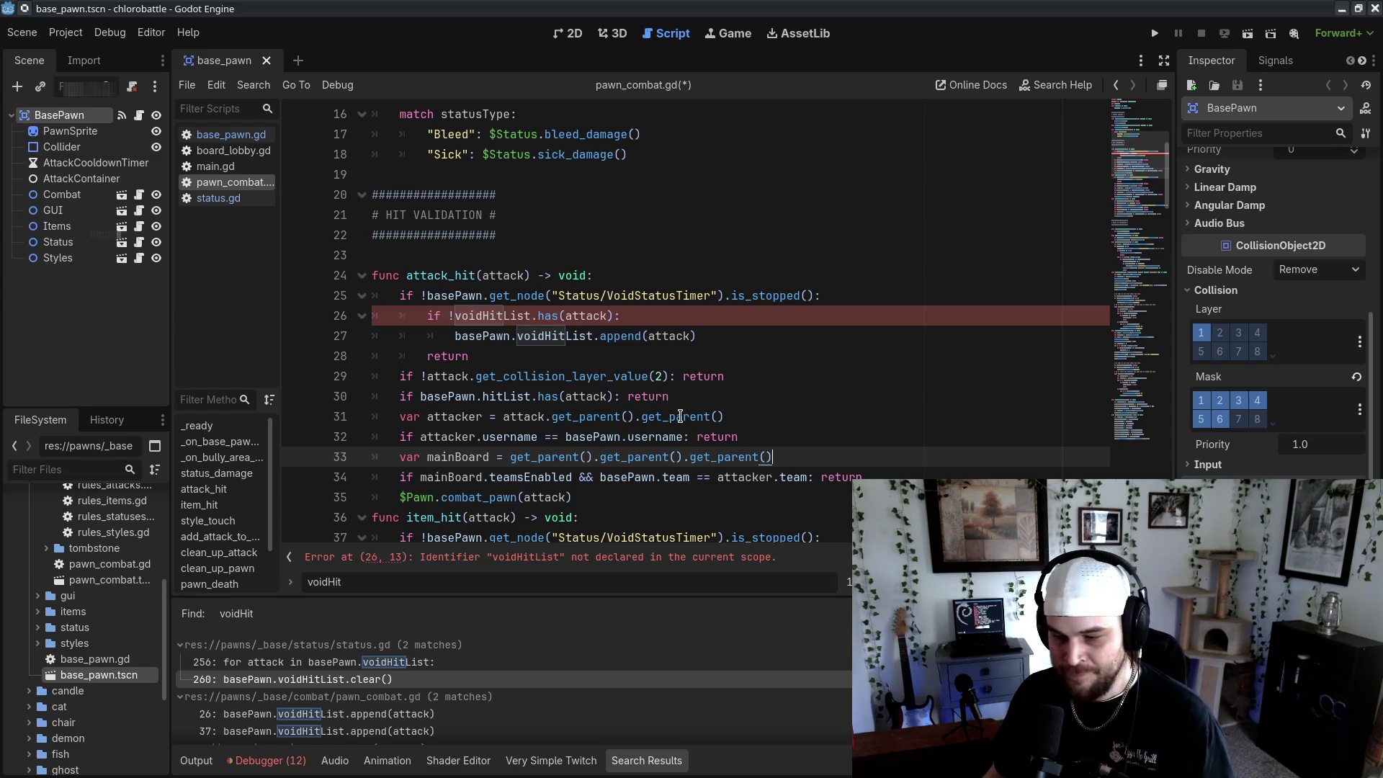
Prefix line 26's voidHitList check with !basePawn. and add a basePawn.voidHitList line below line 25
left_click(453, 316)
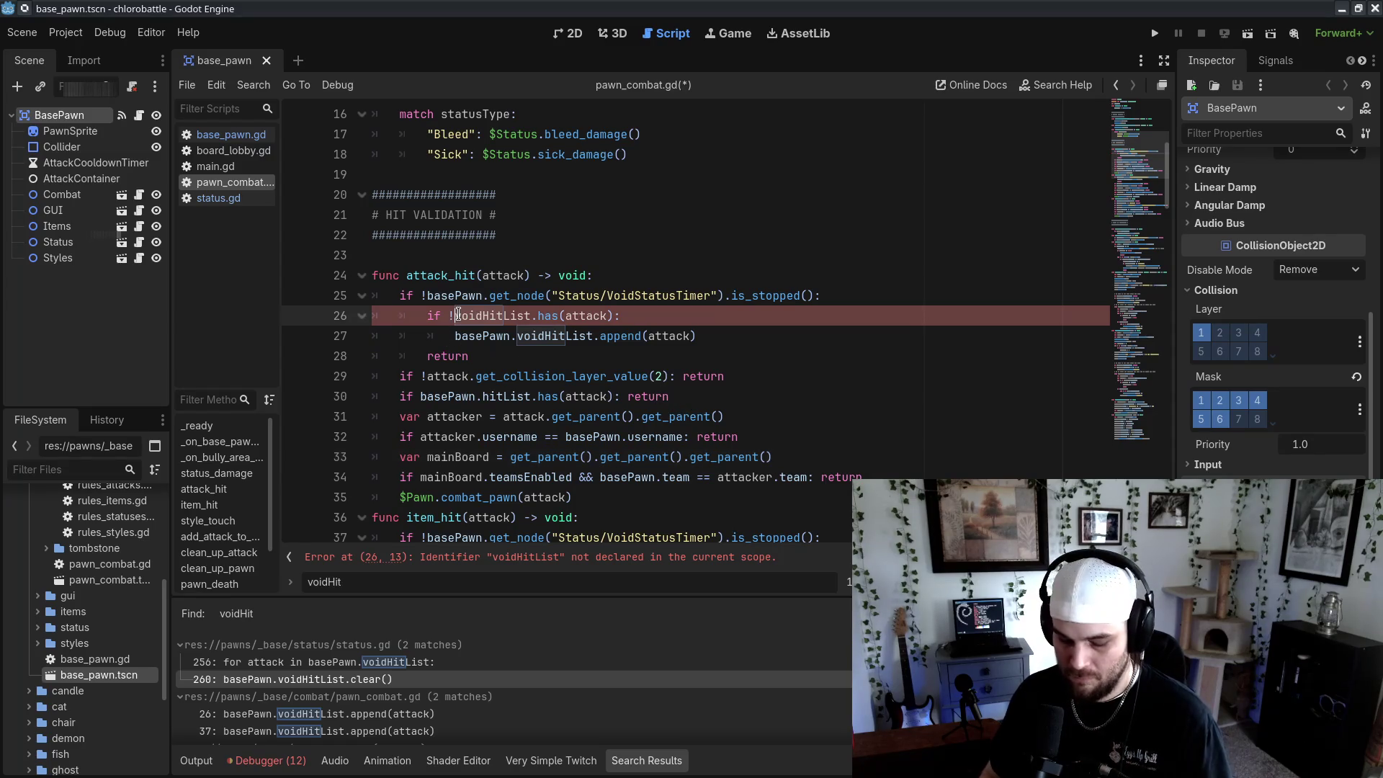
type("!basePawn.")
left_click(1006, 369)
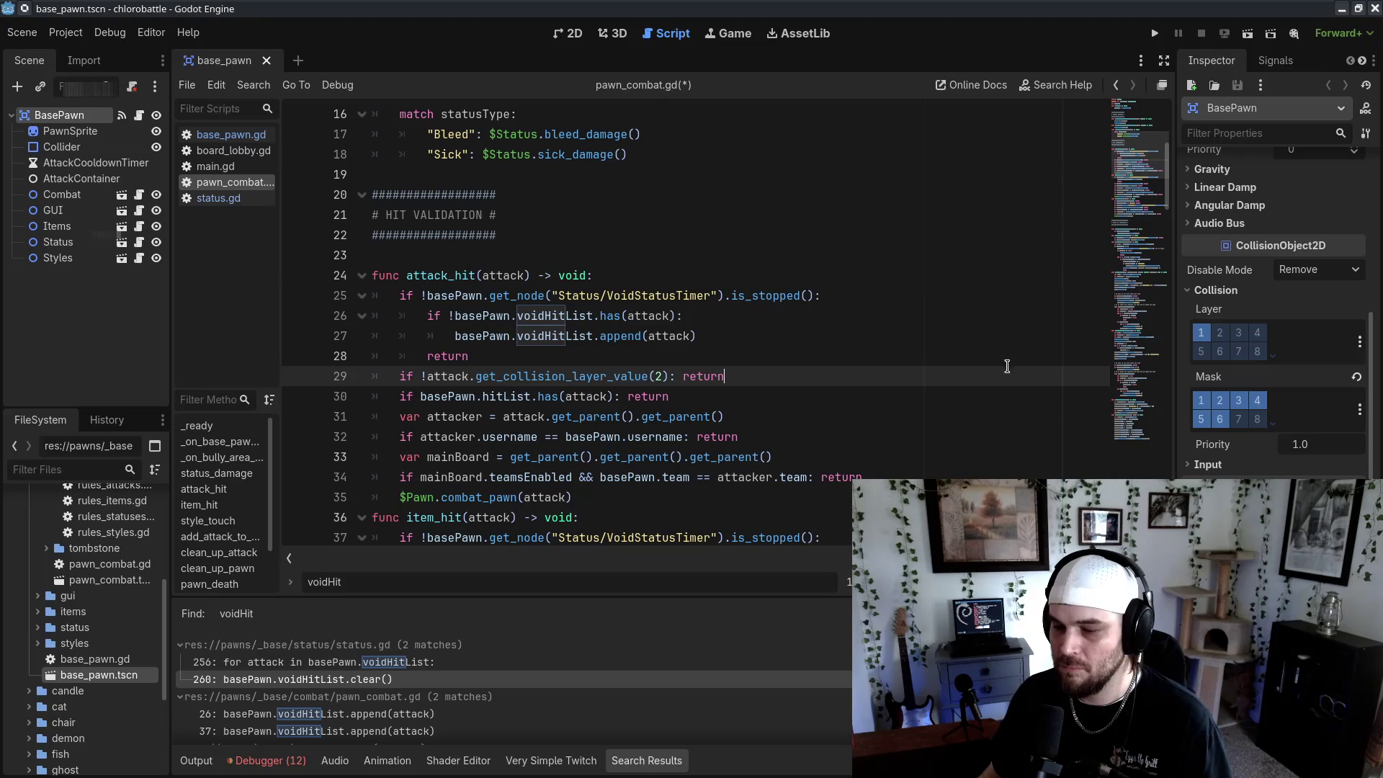
left_click(1018, 415)
left_click(982, 299)
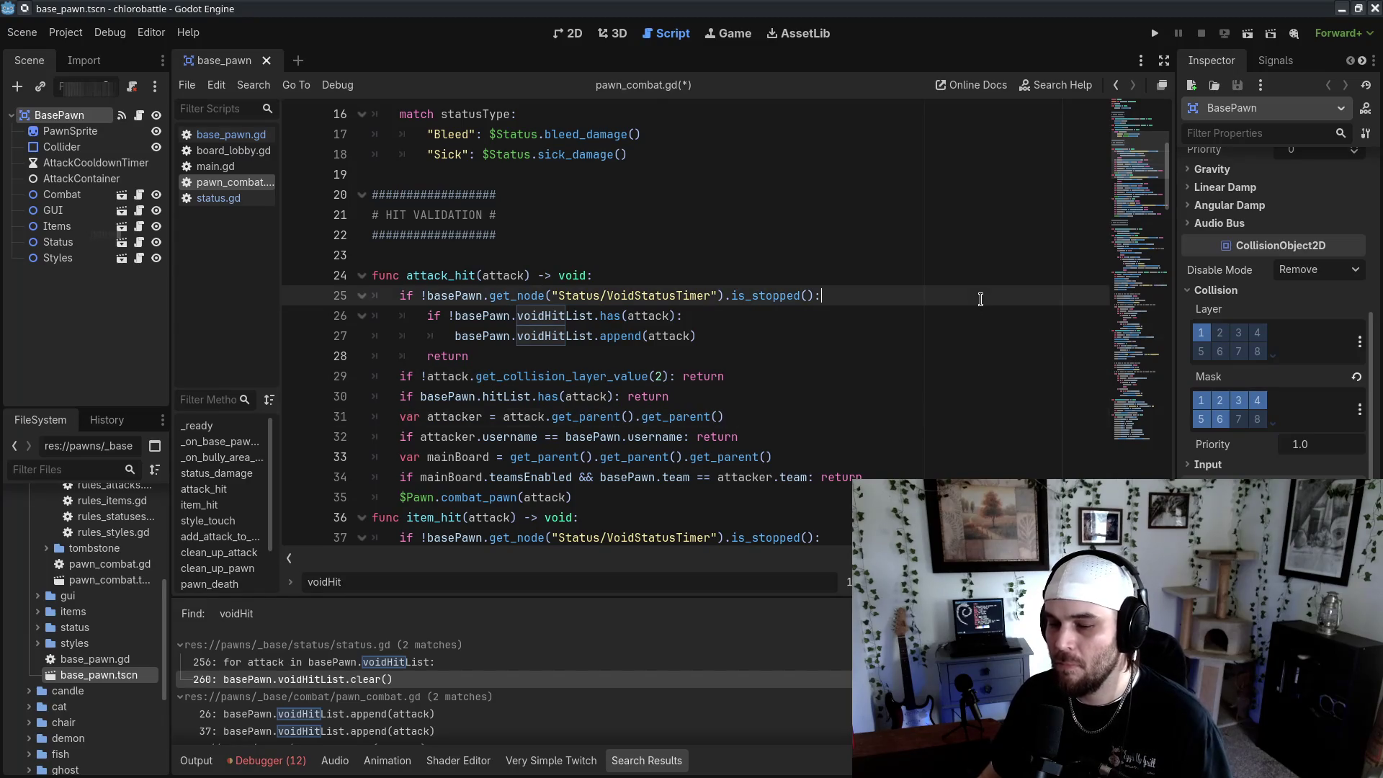
key("Return")
type("var voidList =")
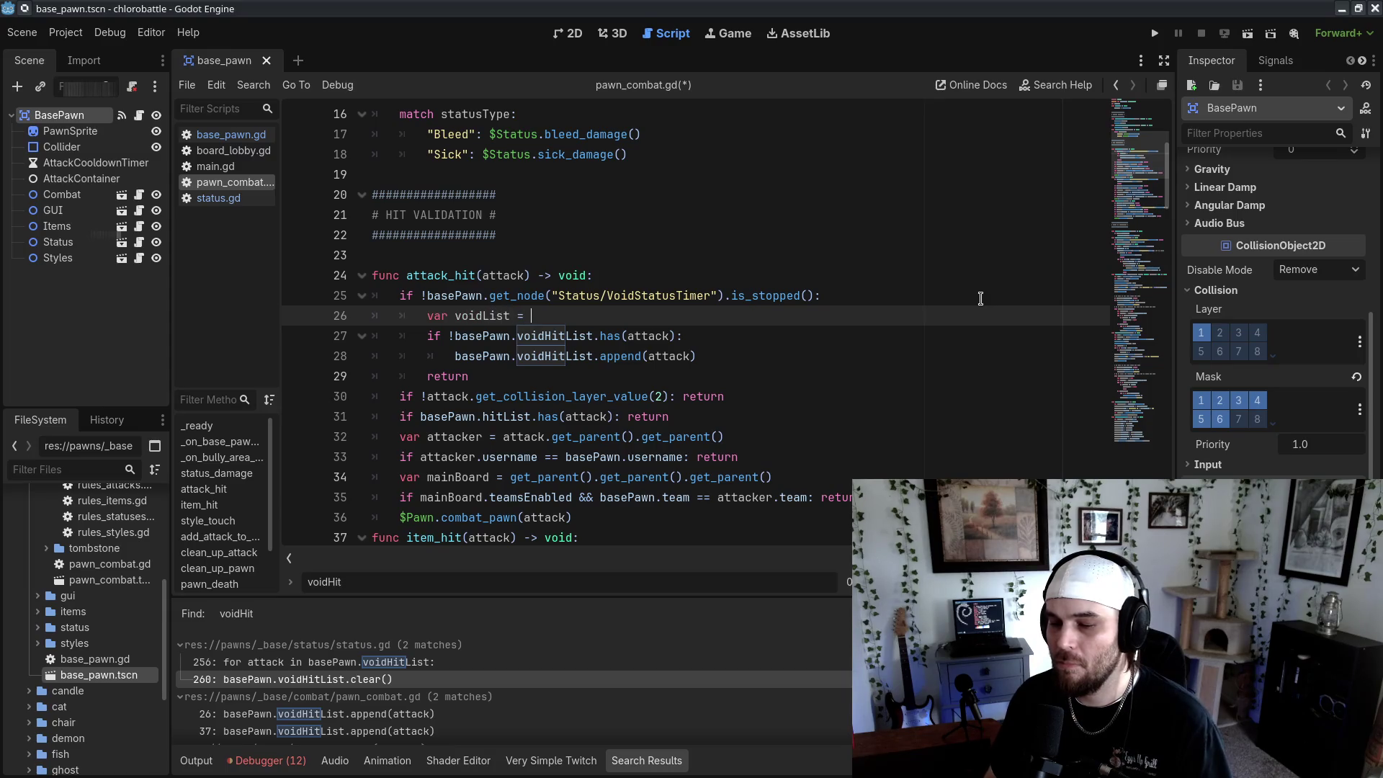
type("basePawn.voidHitList")
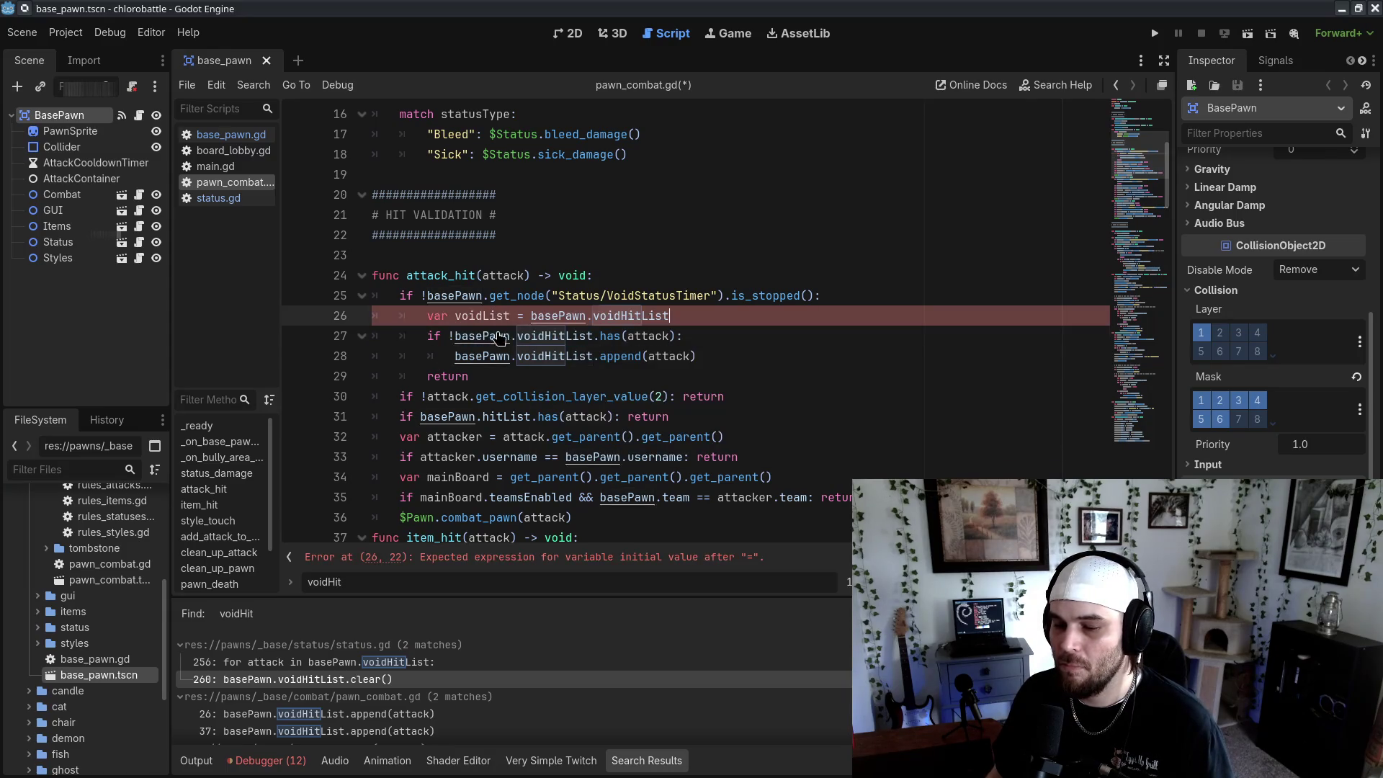
Declare voidList = basePawn.voidHitList, join the append onto the if line, and close the find bar
mouse_move(454, 335)
left_mouse_down()
mouse_move(591, 335)
mouse_move(455, 356)
left_mouse_up()
type("voidList = basePawn.voidHitList")
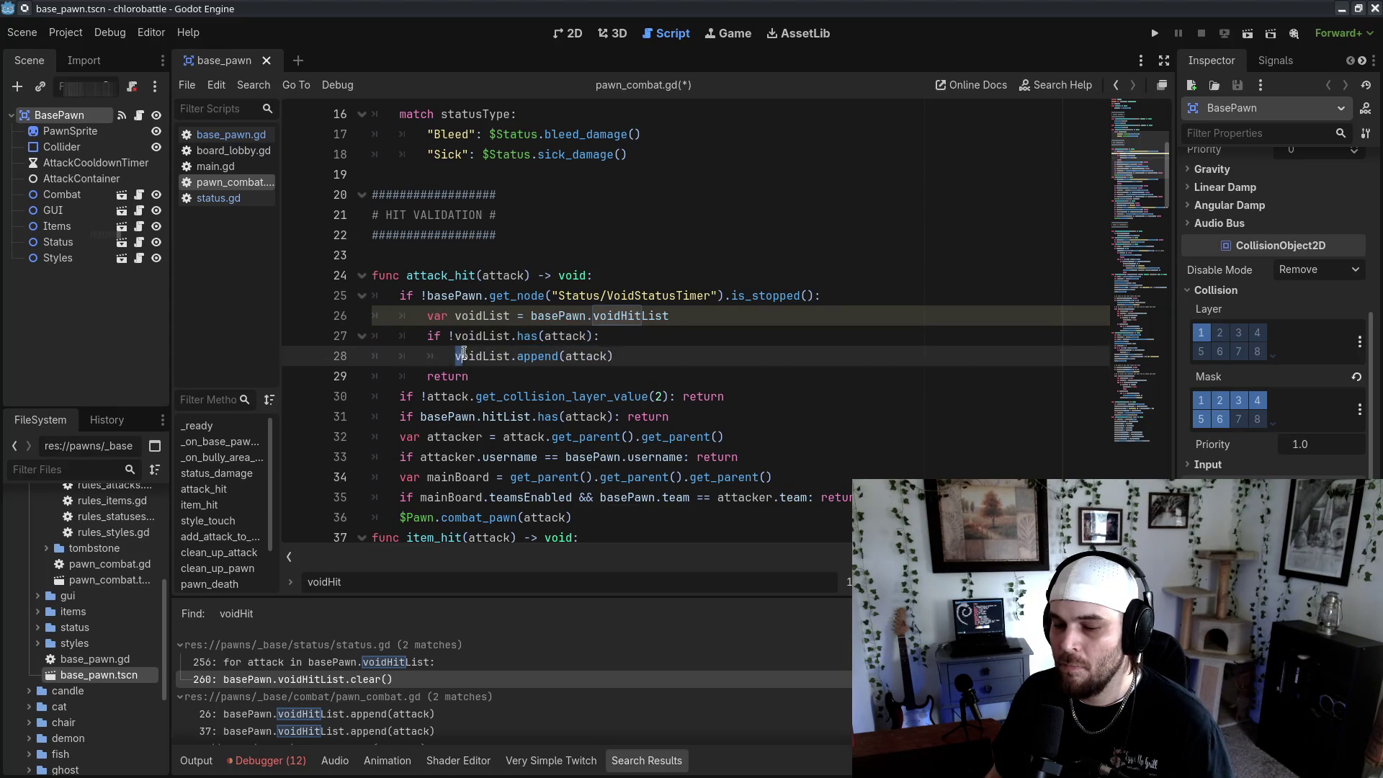
key("BackSpace")
key("BackSpace")
key("BackSpace")
left_click(764, 376)
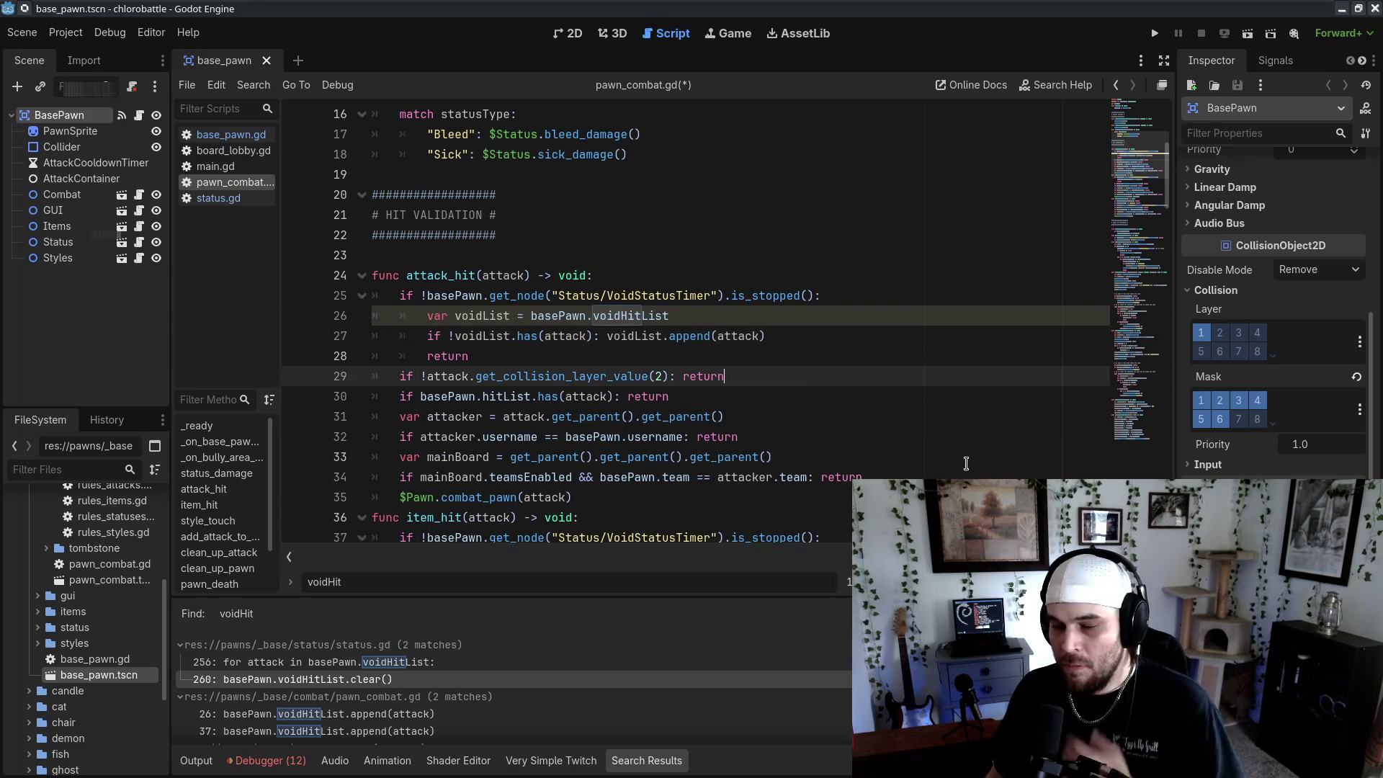
left_click(954, 348)
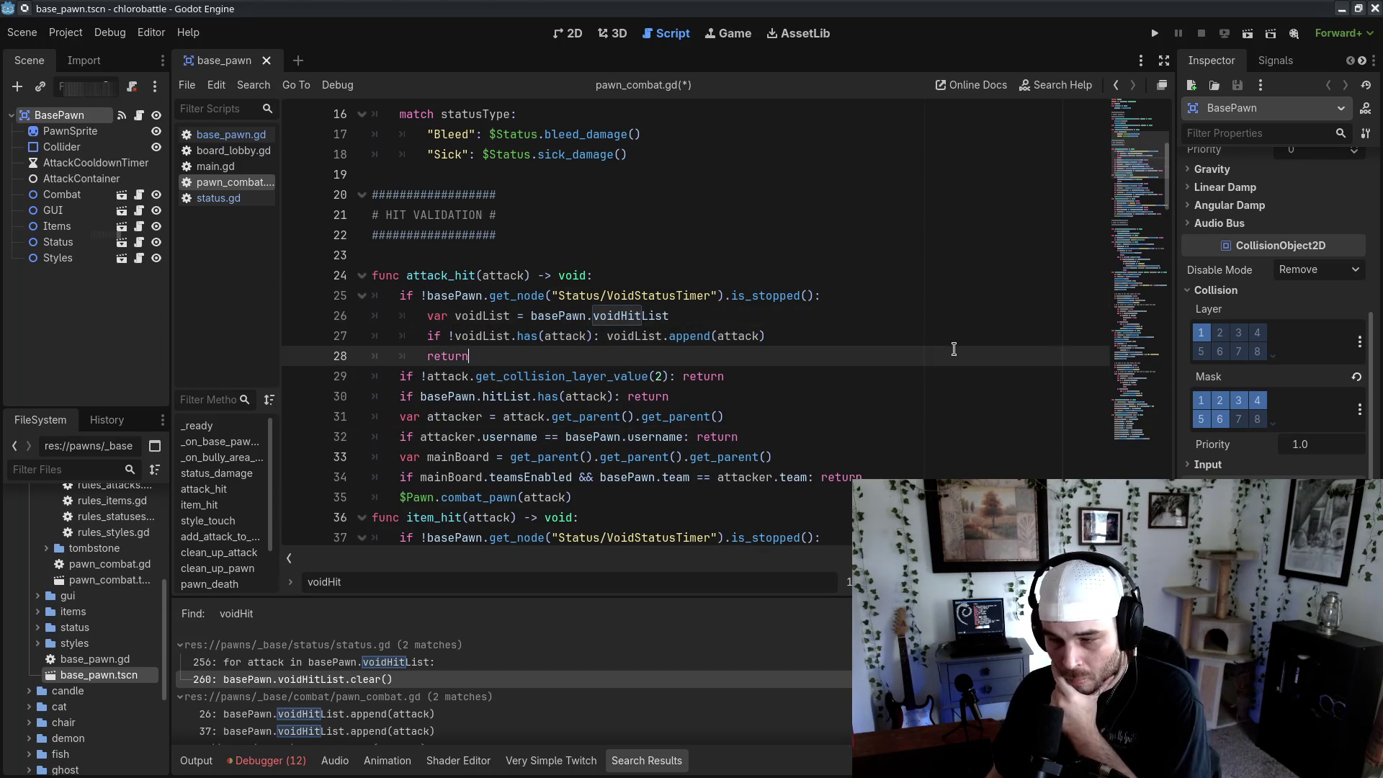
key("Escape")
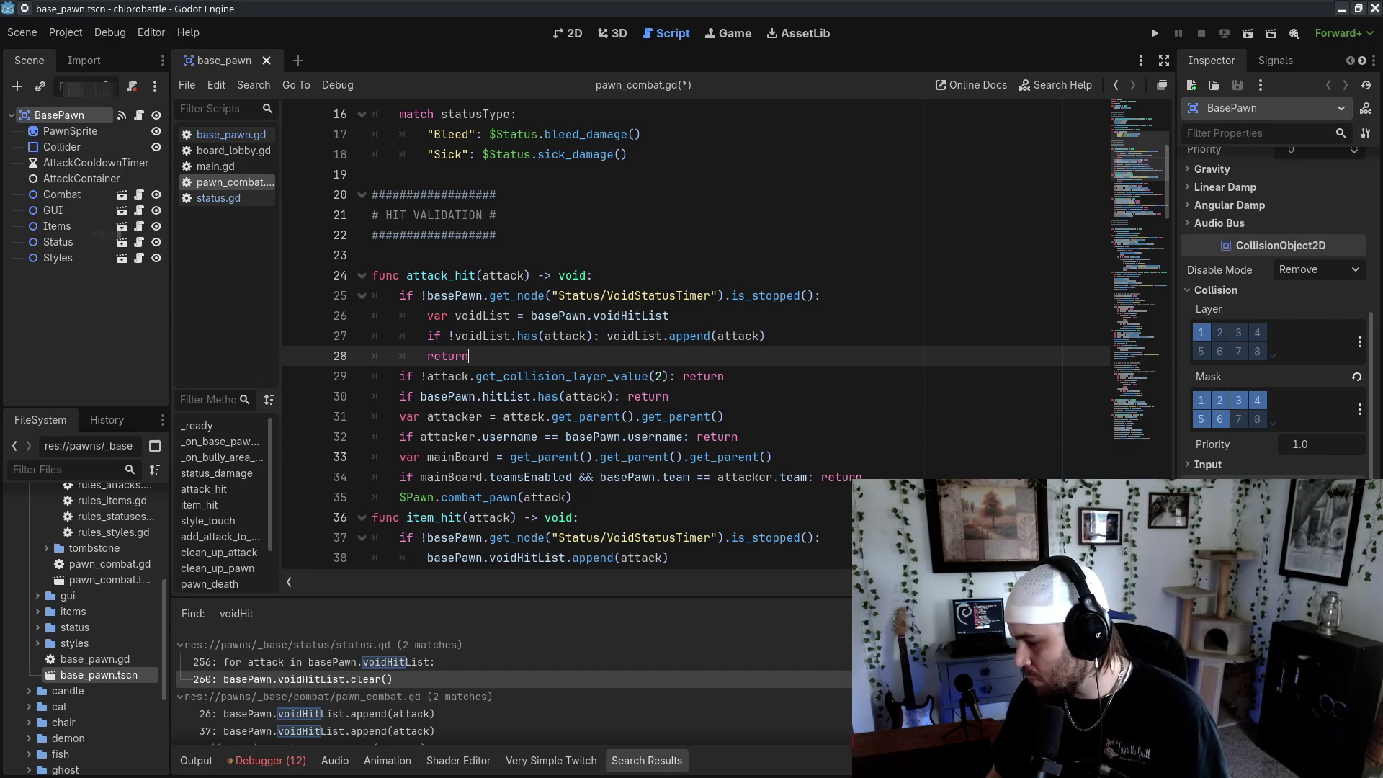
key("alt+Tab")
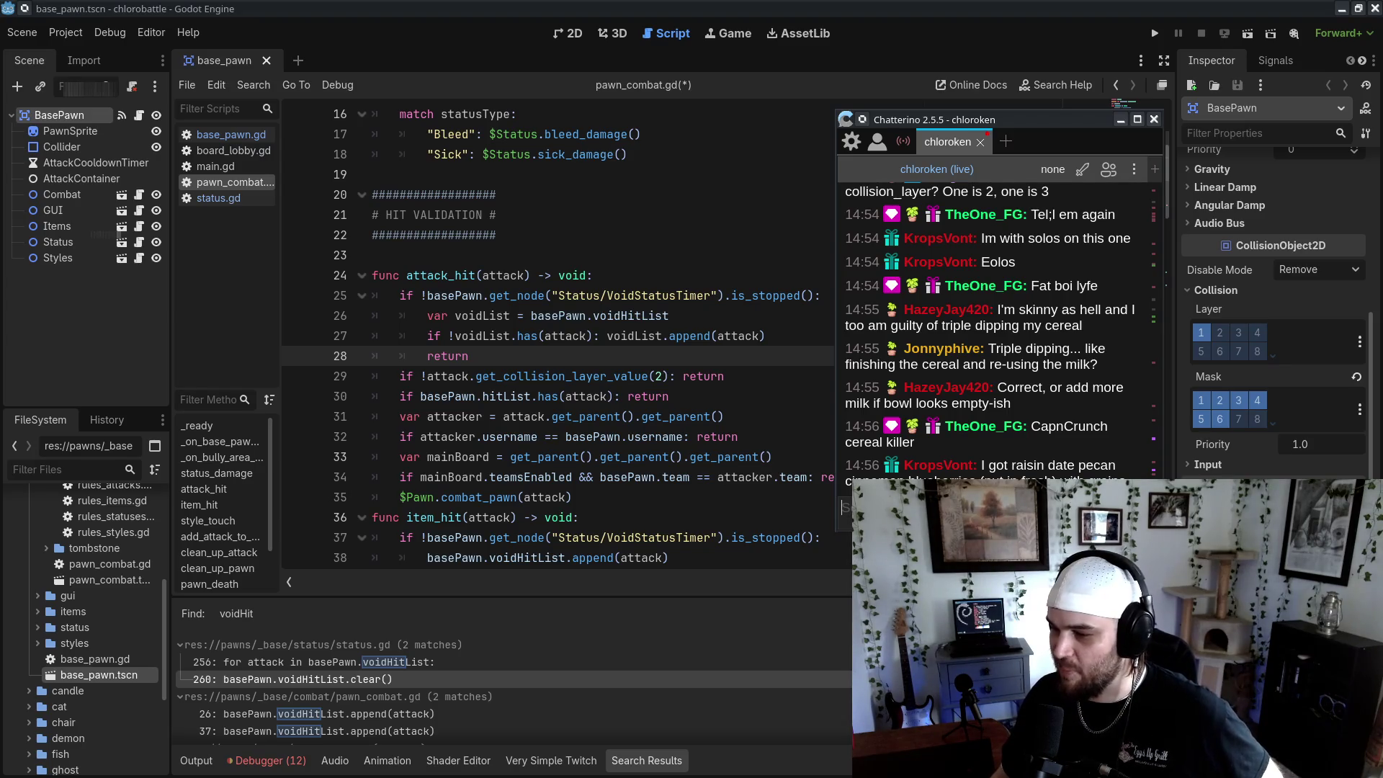
Scroll through the Chatterino stream chat to read new messages, then hide it to return to Godot
scroll(1089, 448, "up", 3)
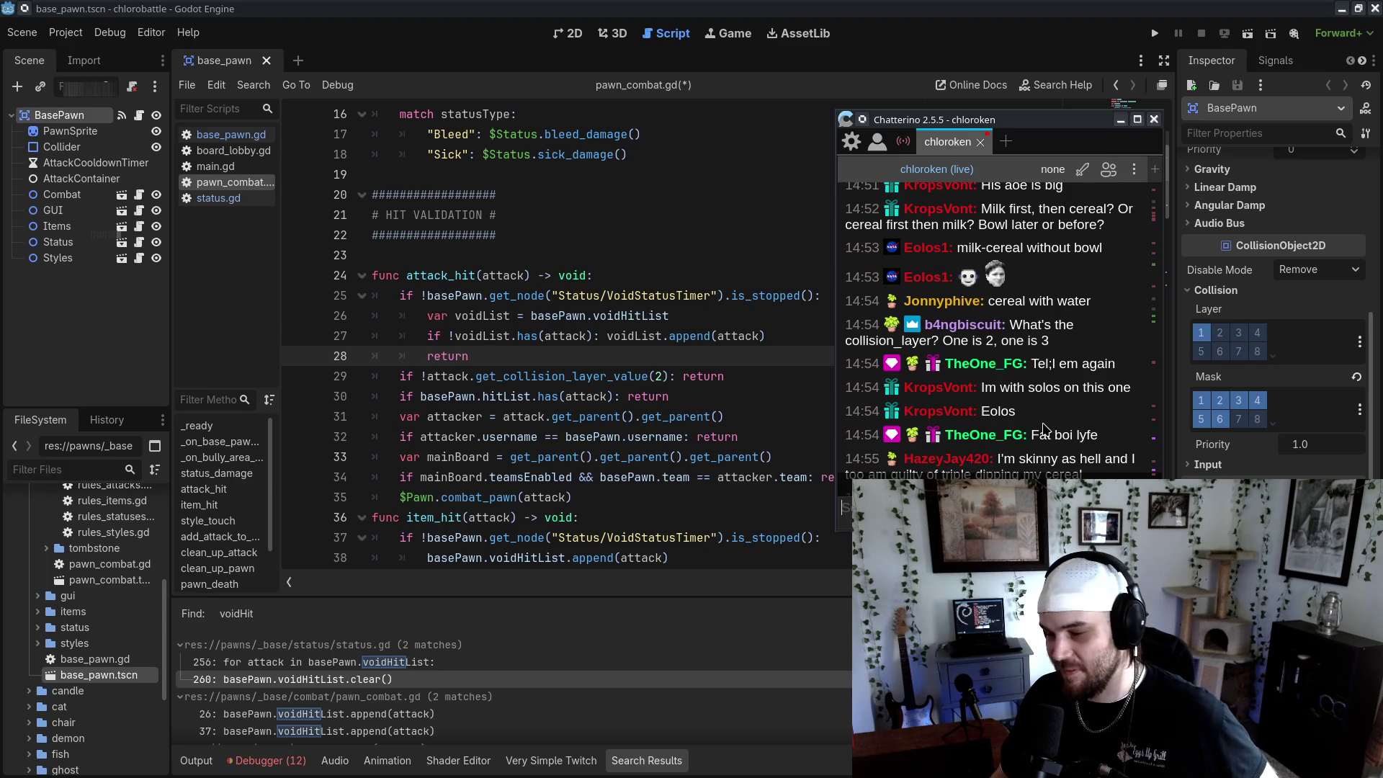
scroll(1128, 331, "up", 3)
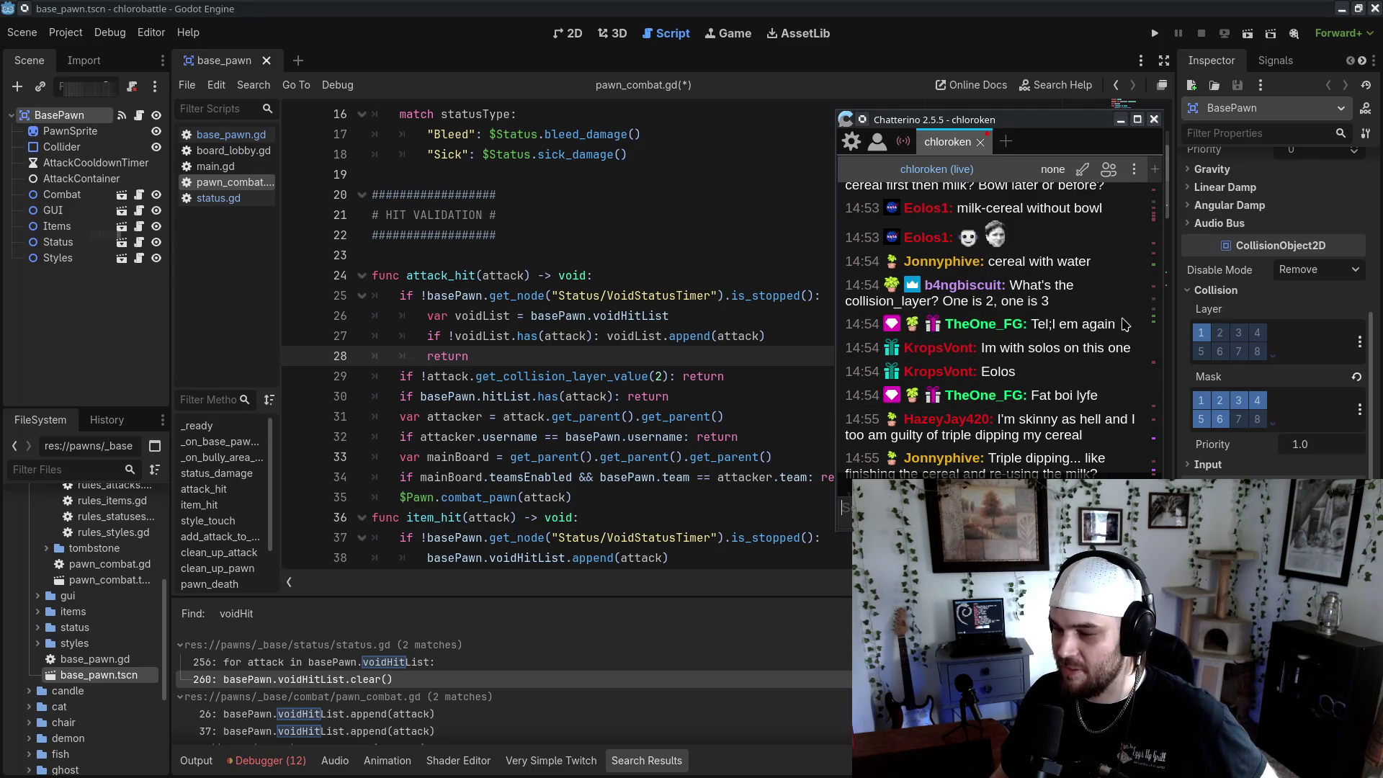
scroll(1125, 324, "down", 5)
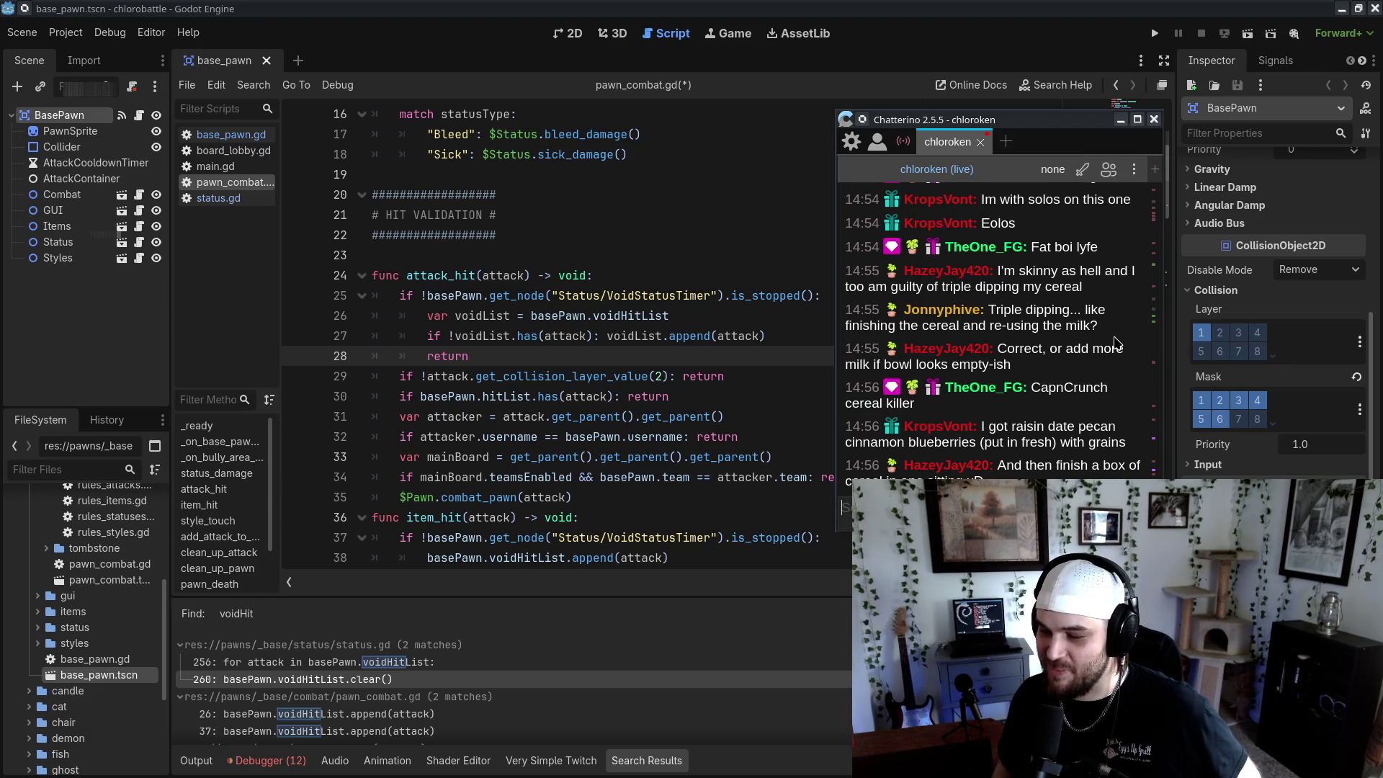
key("alt+Tab")
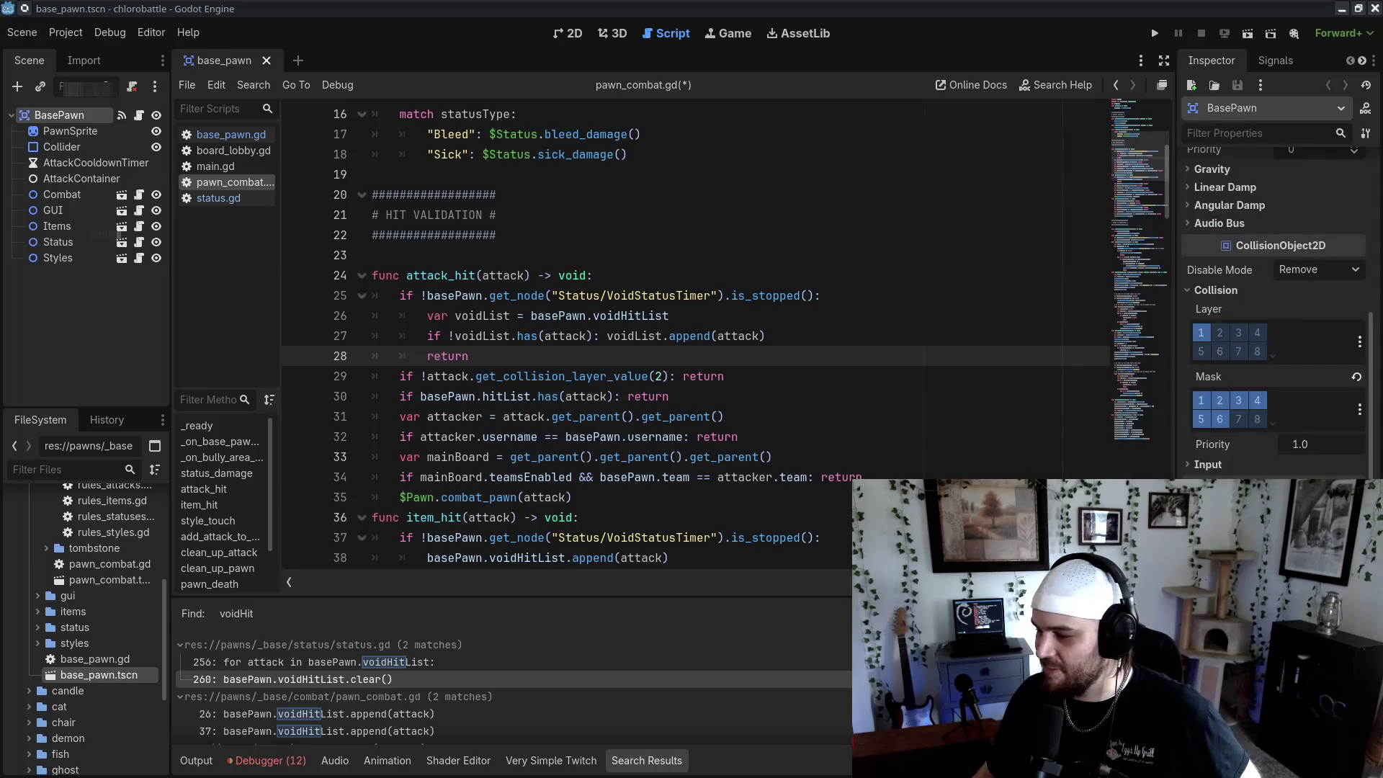
Select and copy the three-line voidList check-and-append block from attack_hit
left_click(781, 328)
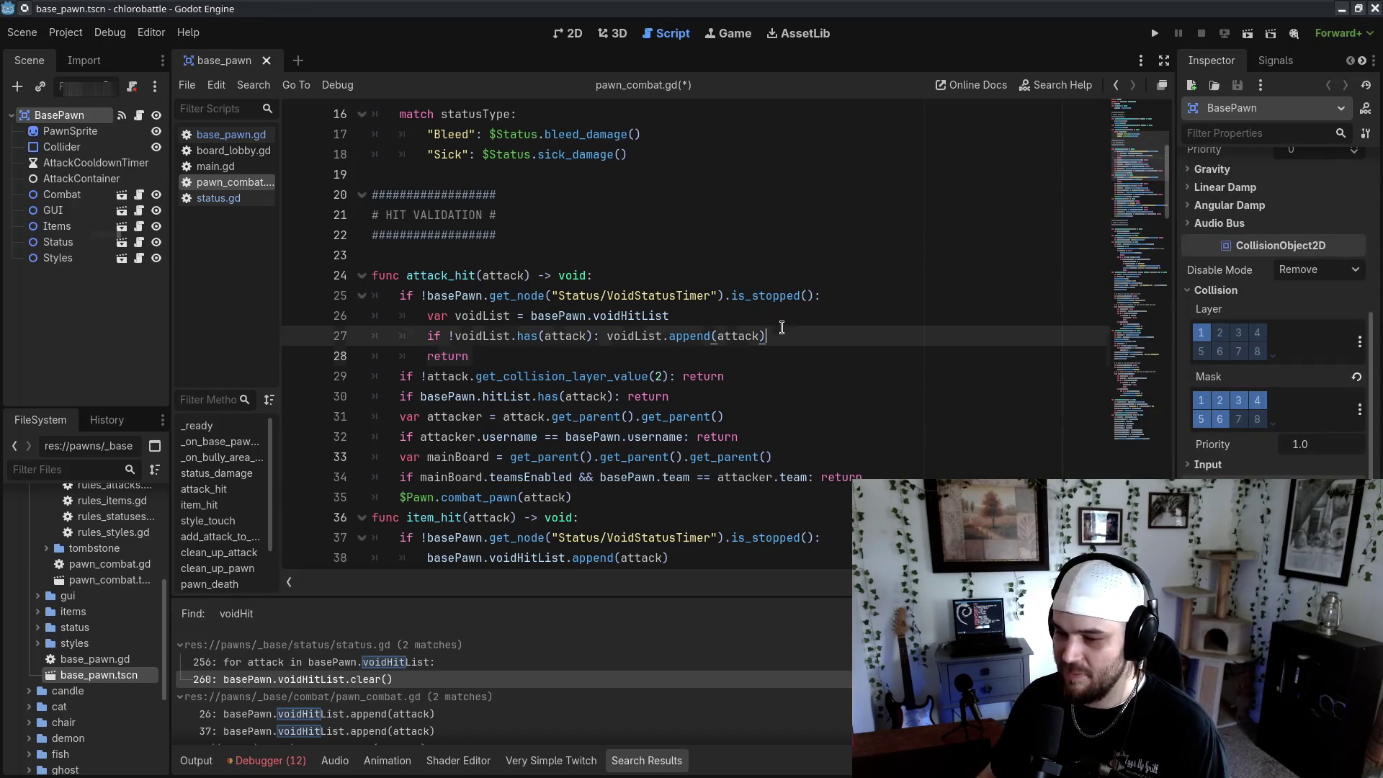
left_click_drag(517, 315, 670, 315)
left_click(592, 336)
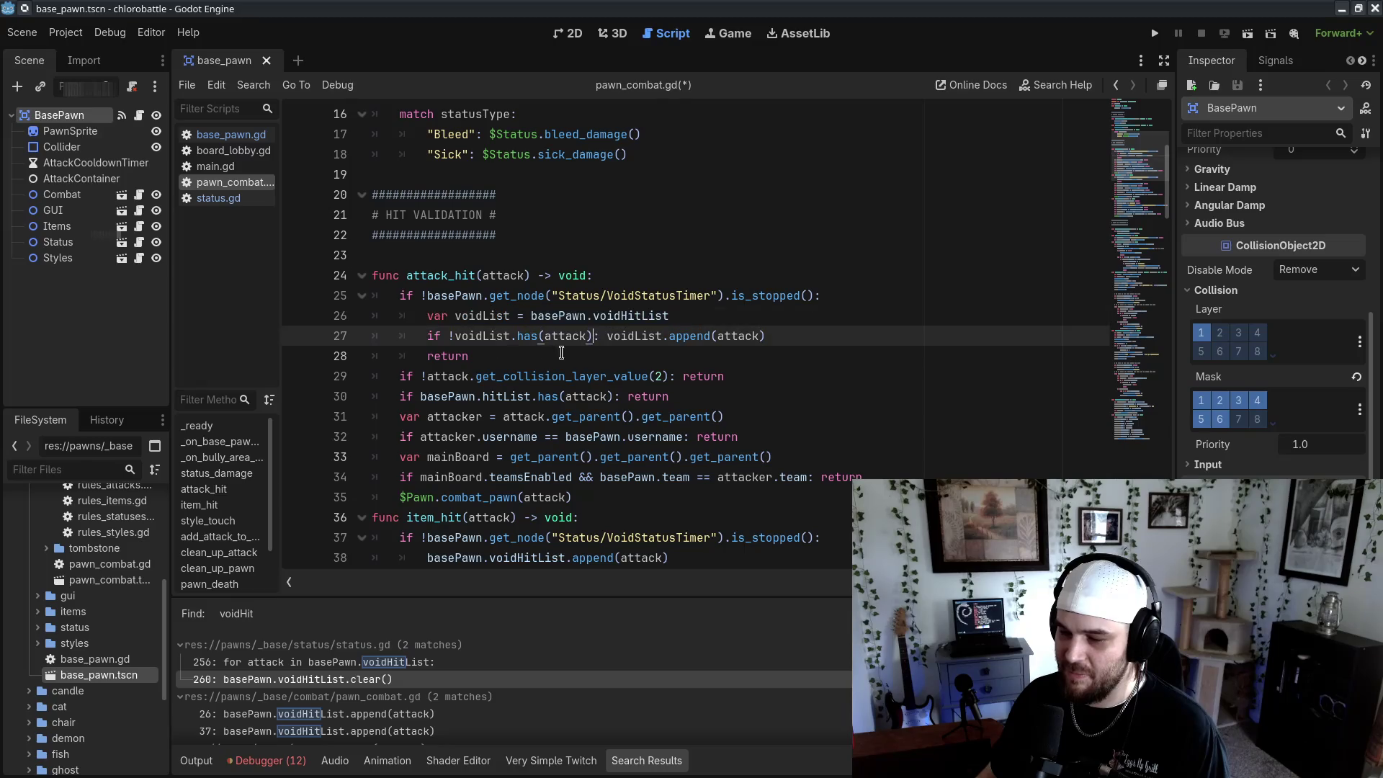
left_click(722, 418)
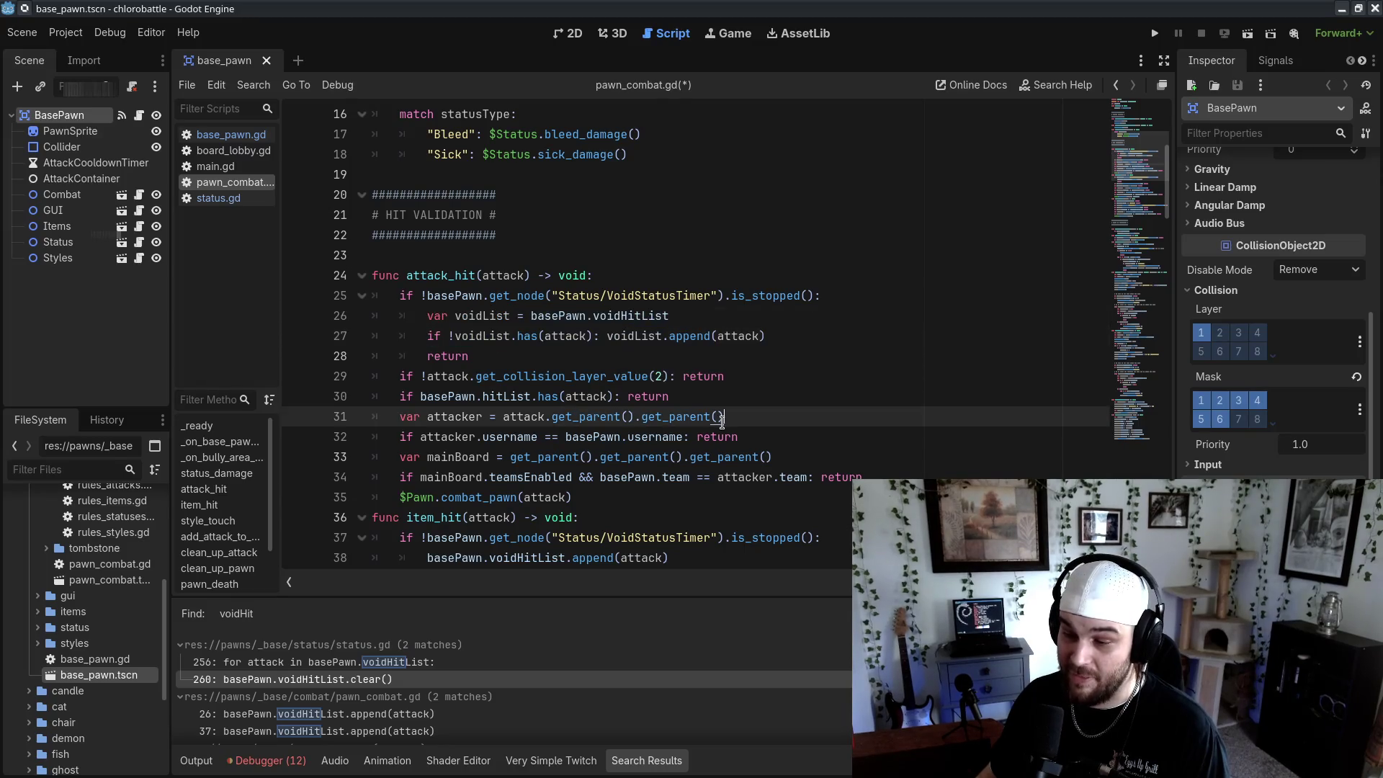
scroll(730, 426, "down", 2)
left_click_drag(807, 235, 883, 174)
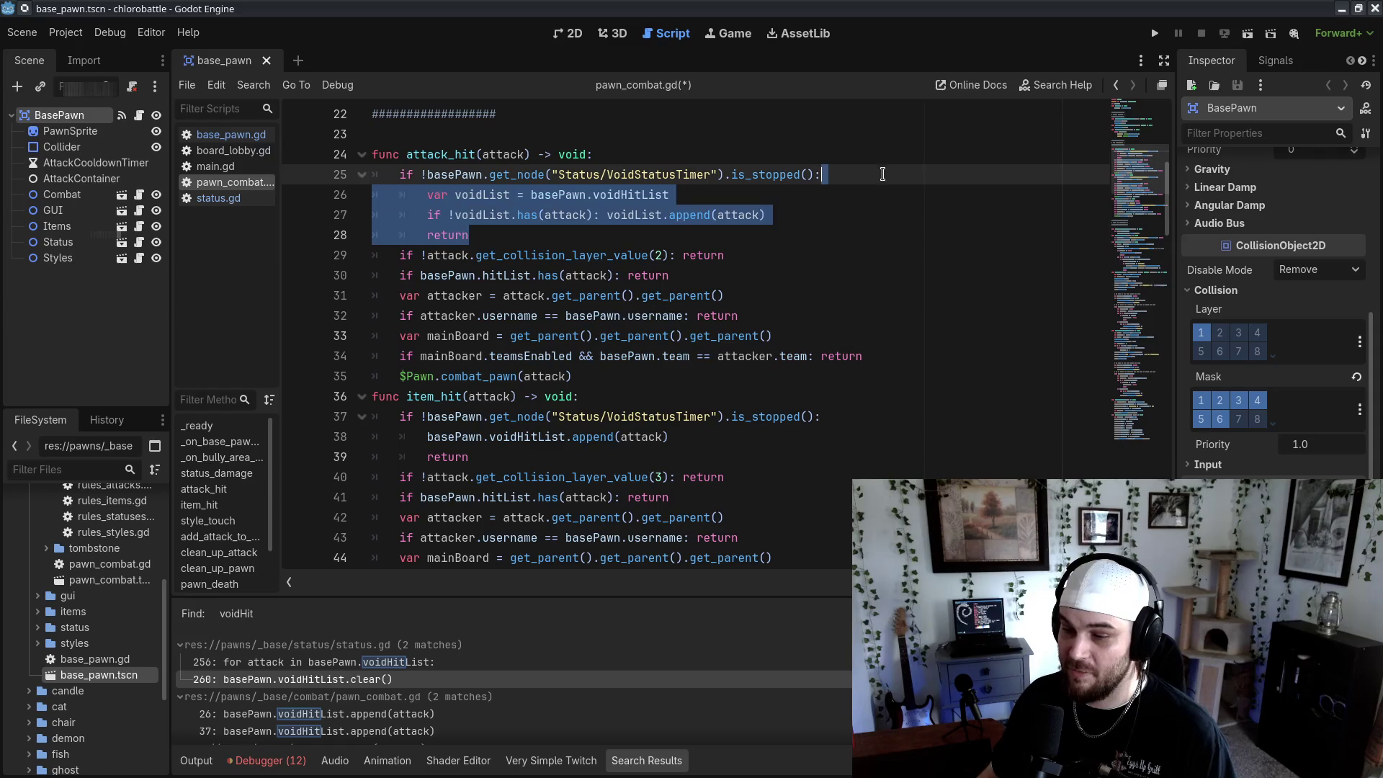
key("ctrl+c")
Paste the block over item_hit's old append line, remove the duplicate return, and save pawn_combat.gd
left_click(796, 437)
key("shift+Home")
key("ctrl+v")
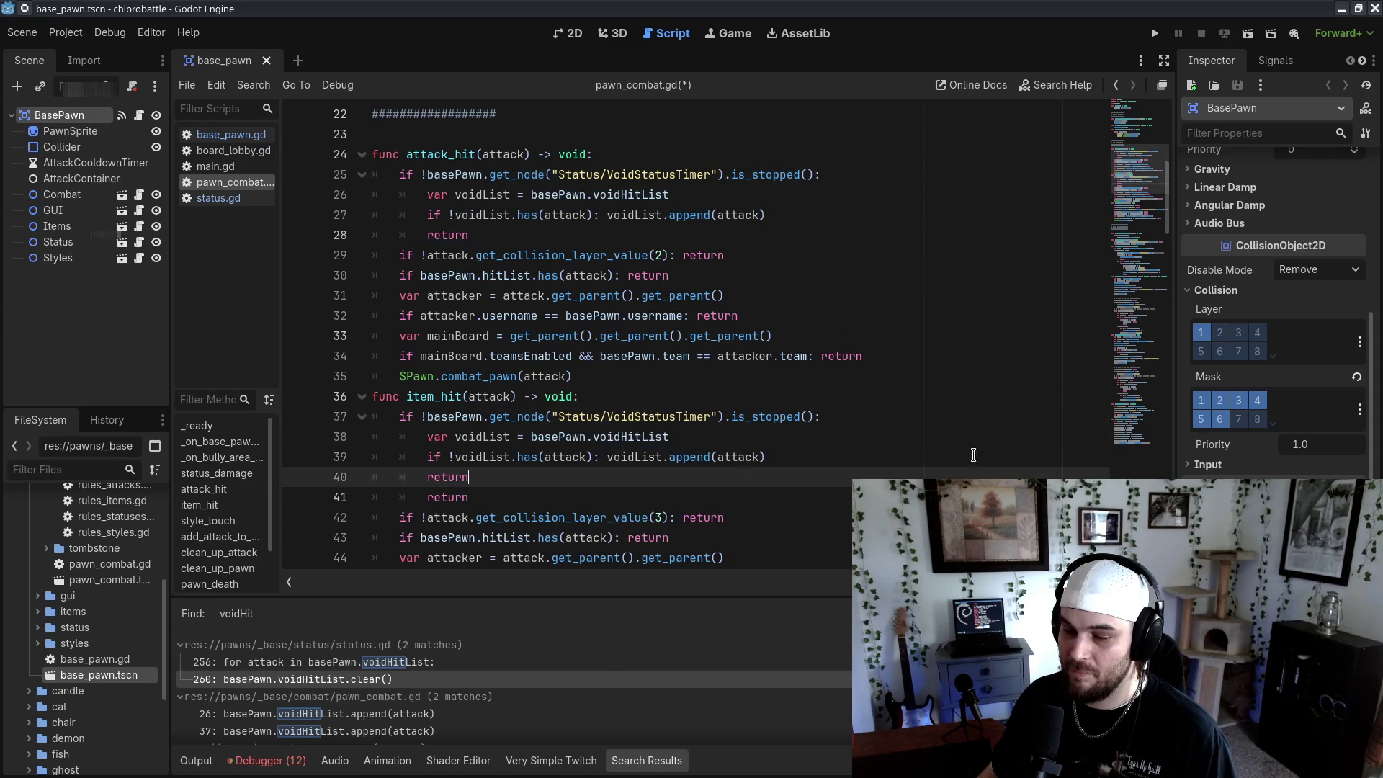
key("shift+Down")
key("BackSpace")
key("ctrl+s")
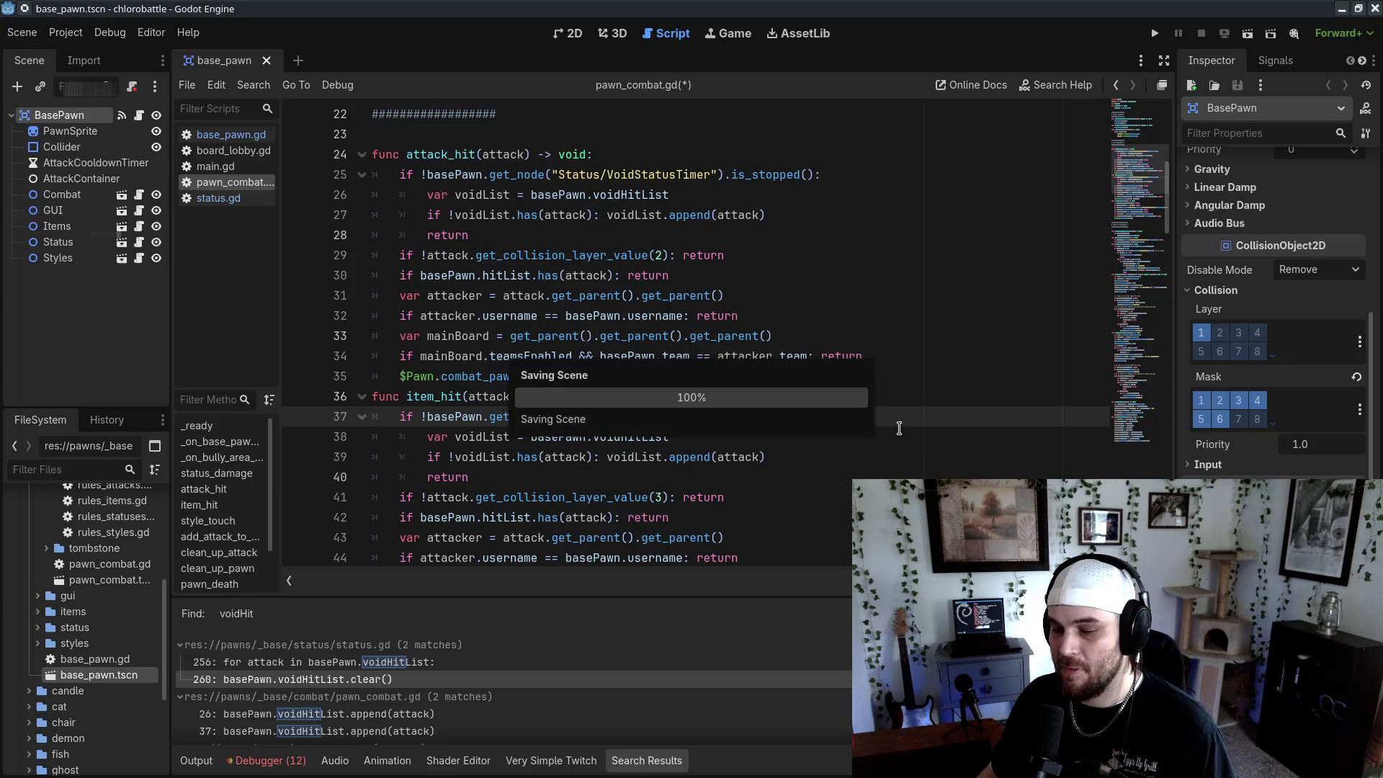
Review the attack_hit body, then switch to status.gd in the script list
left_click(916, 398)
left_click(773, 235)
left_click_drag(455, 154, 728, 337)
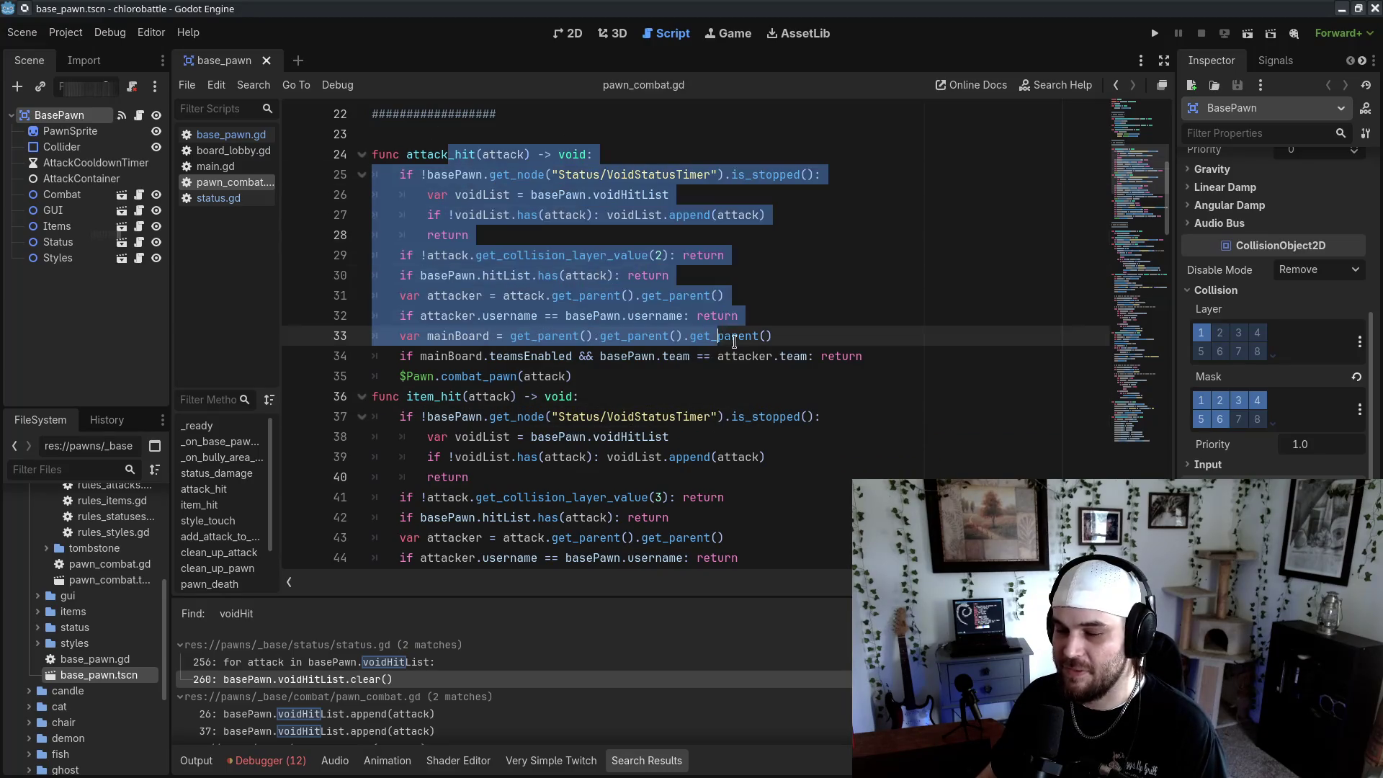
left_click(604, 383)
left_click(990, 441)
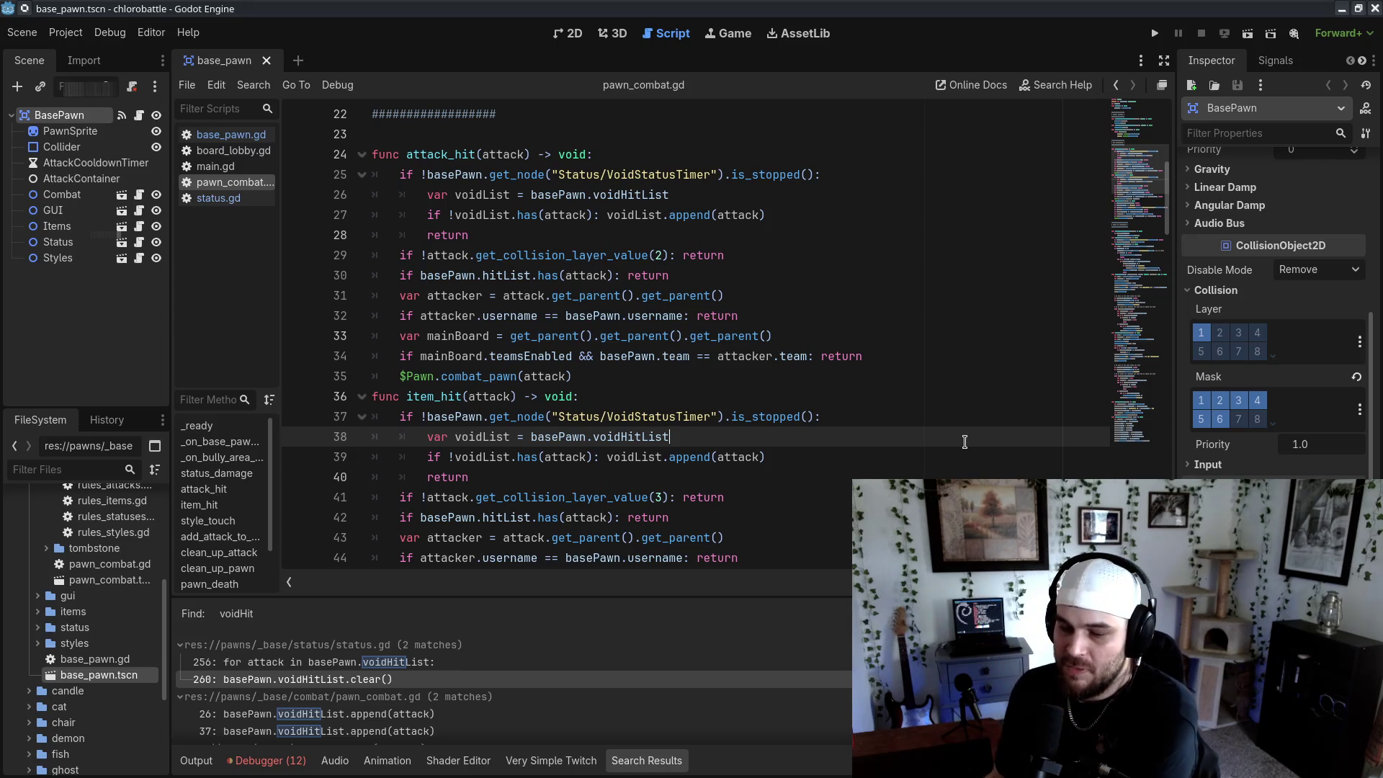
left_click(238, 204)
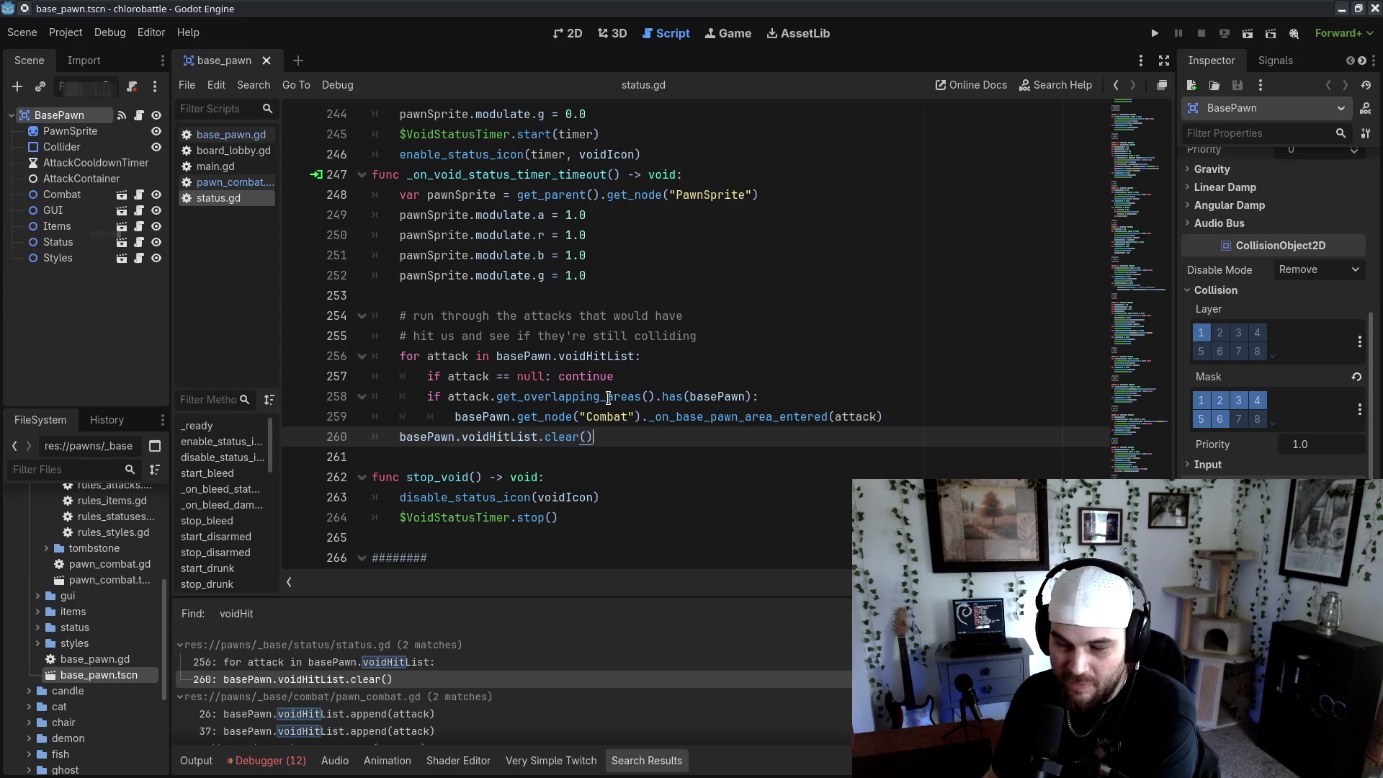
left_click(632, 378)
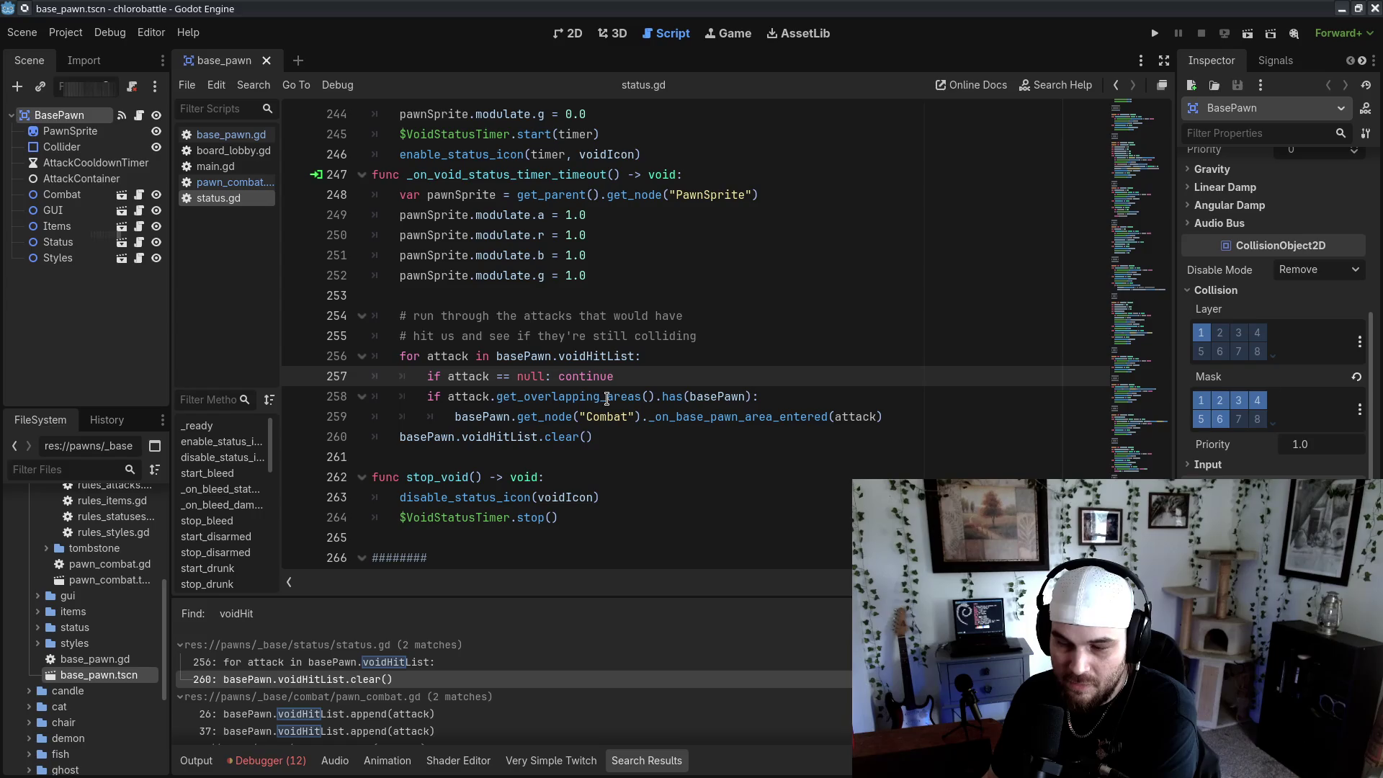
left_click(608, 398)
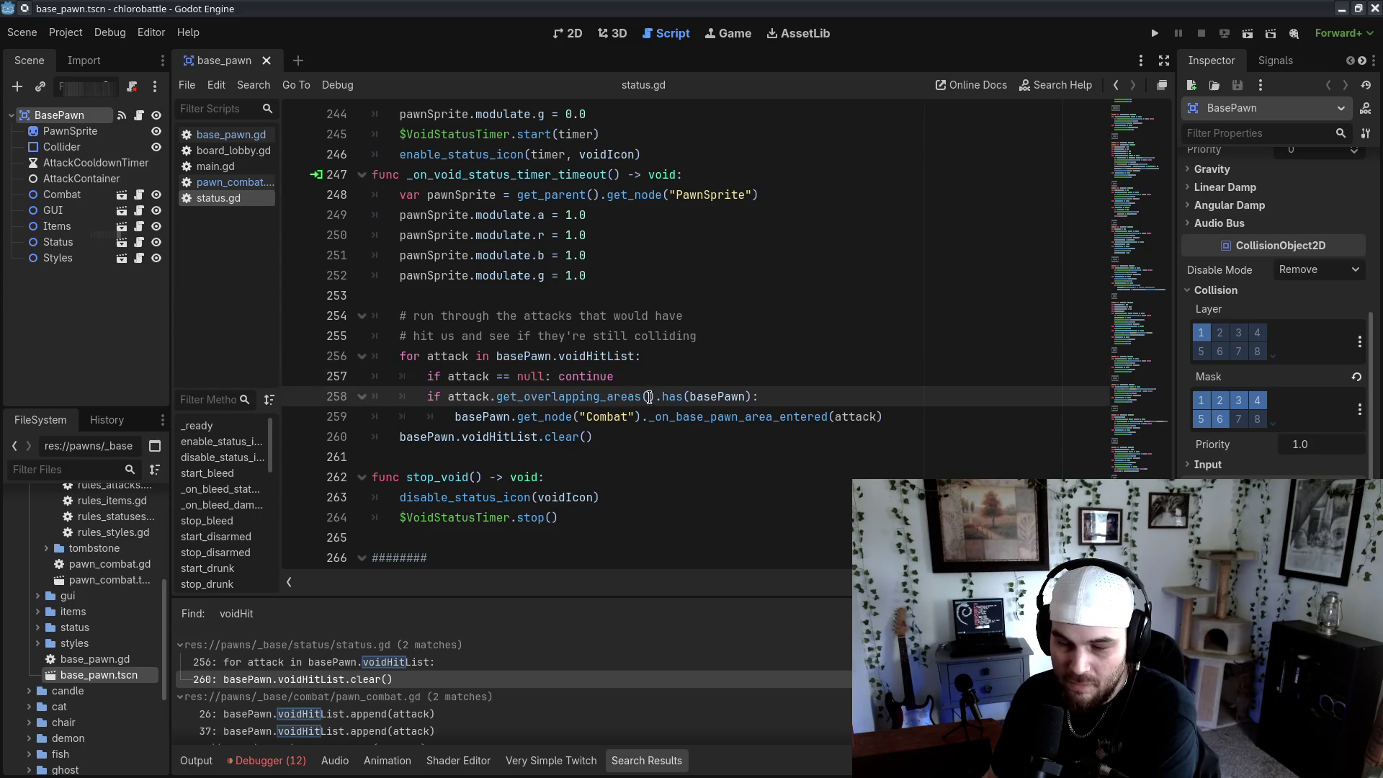
left_click(802, 453)
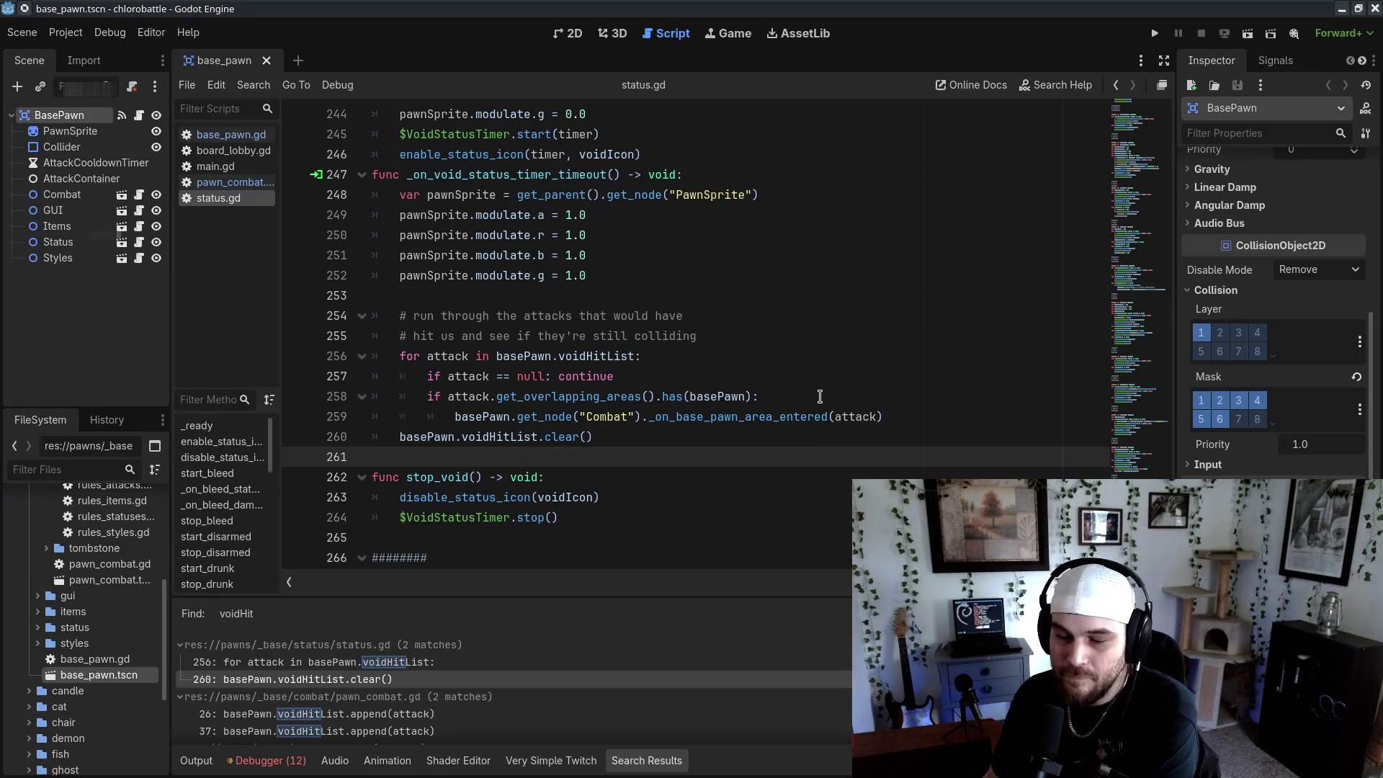
Add print("void status finished, checking for voided hits") above the for loop
left_click(823, 350)
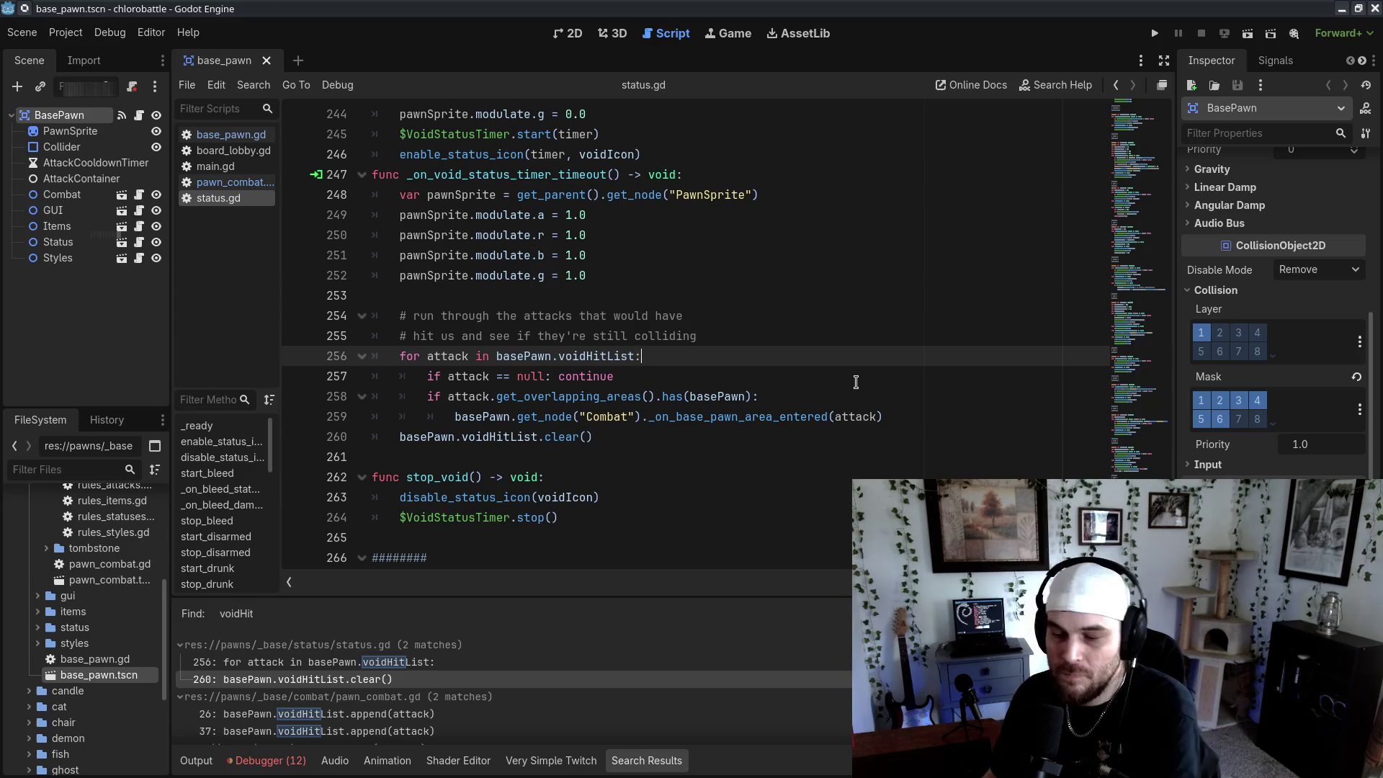
key("Return")
type("print")
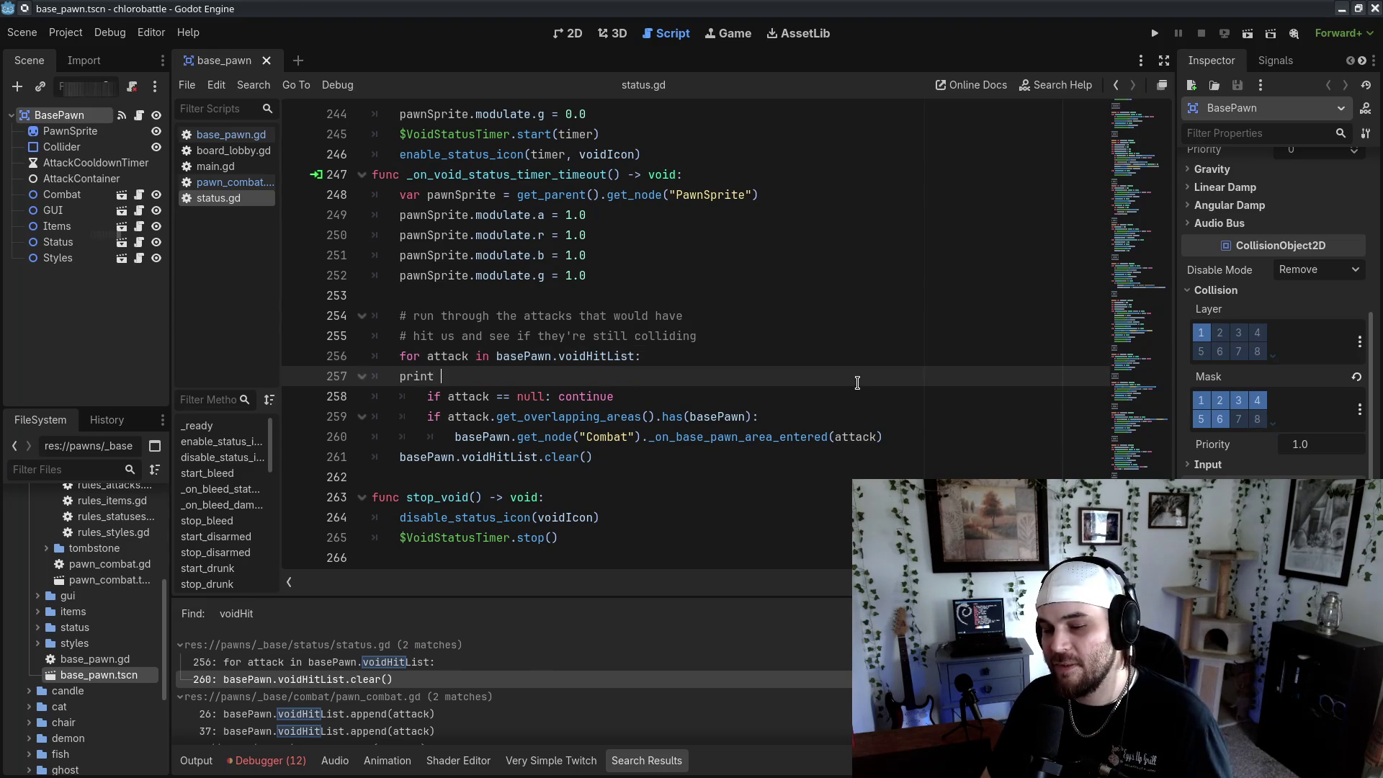
key("BackSpace")
key("BackSpace")
key("BackSpace")
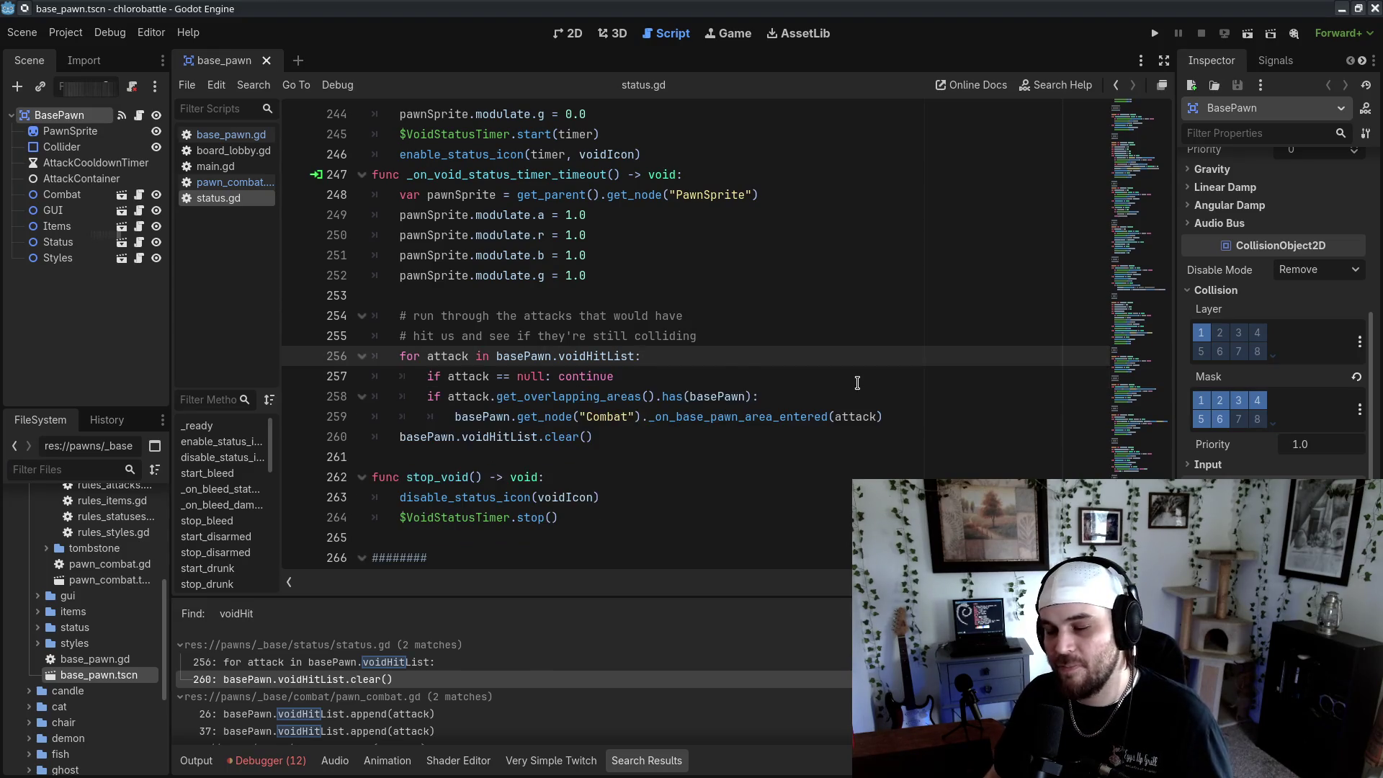
left_click(750, 340)
key("Return")
type("pri")
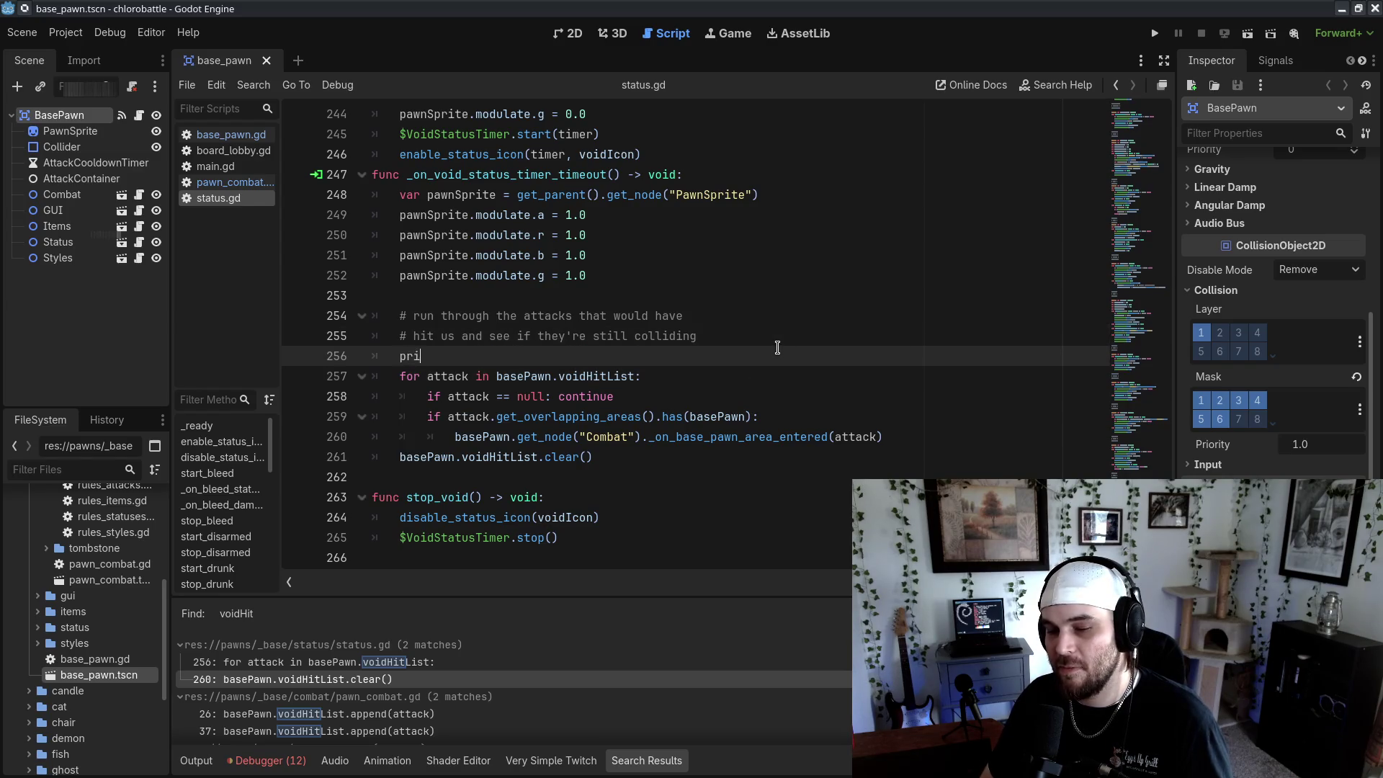
type("nt(\"void ")
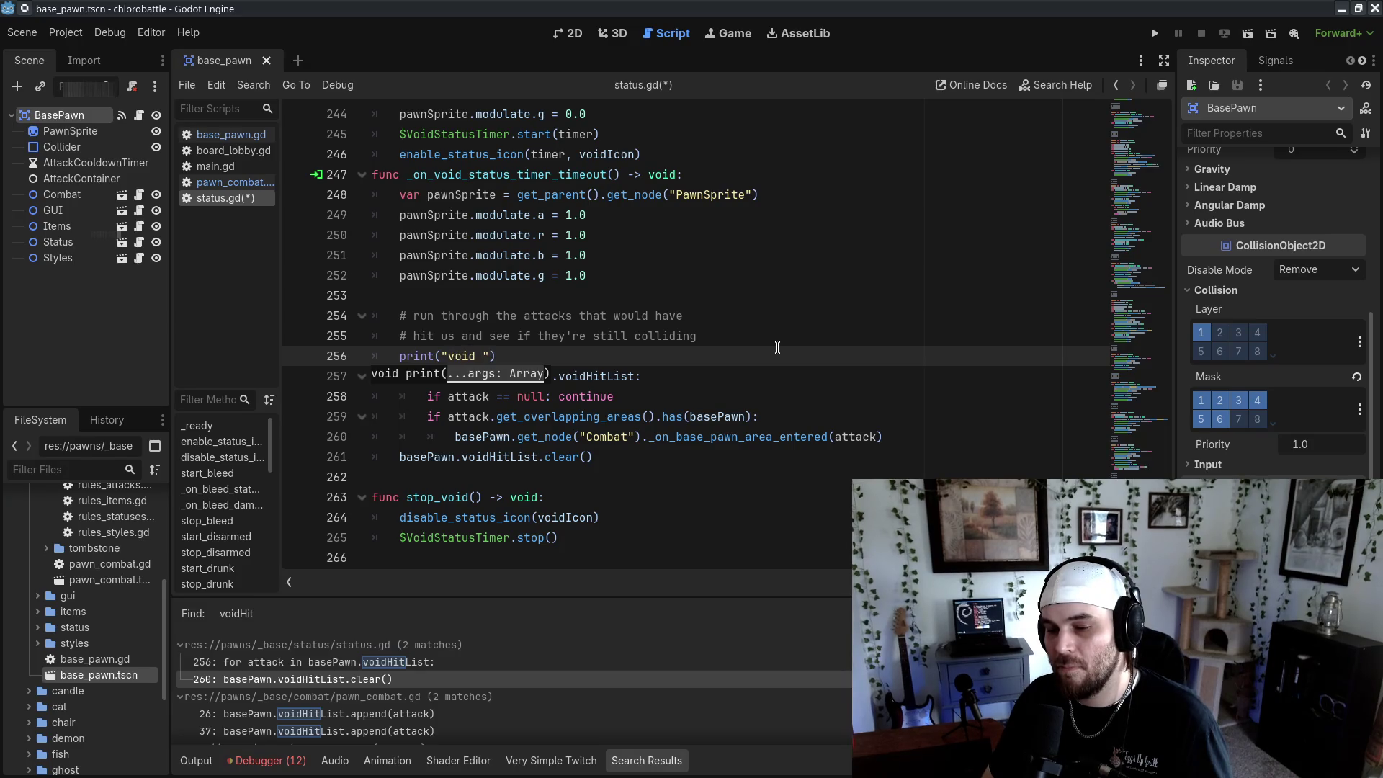
type("status finished, ")
type("checking for voided")
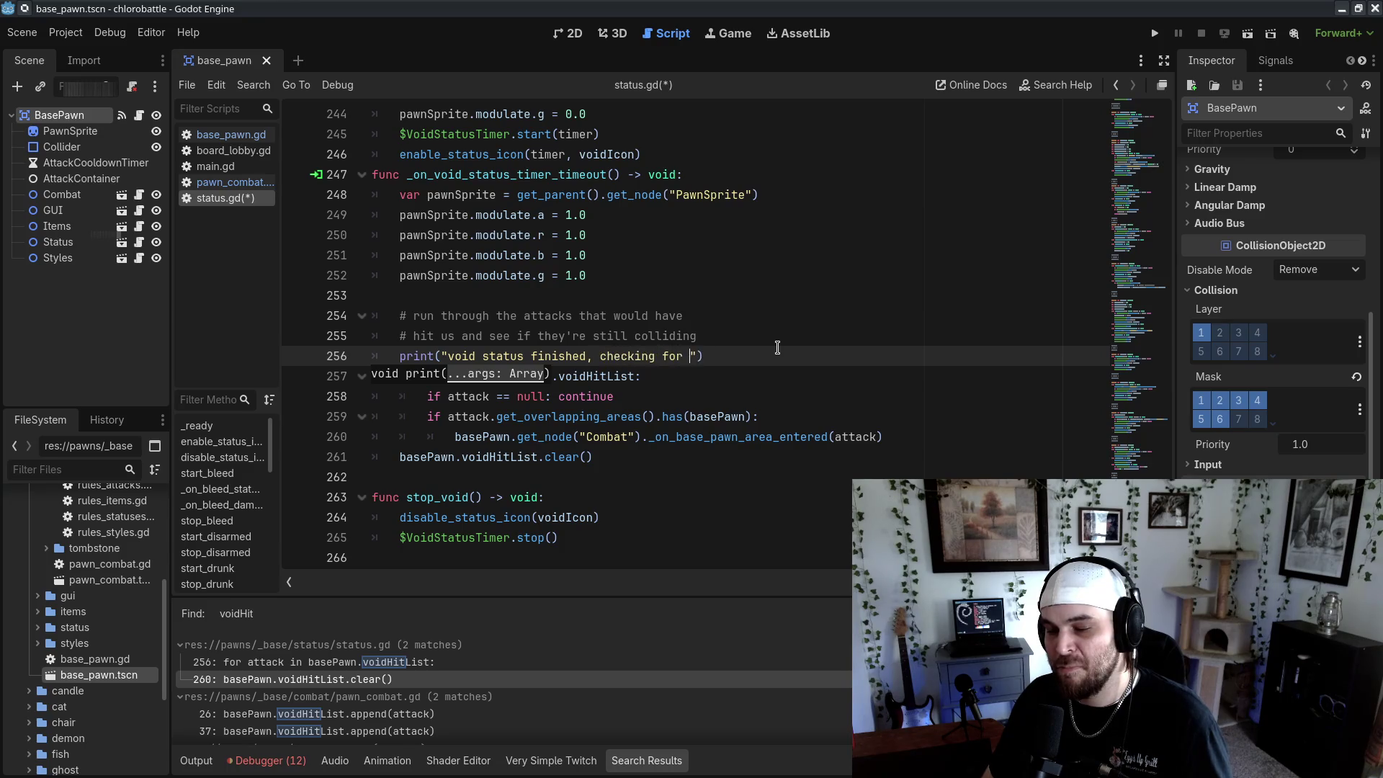
type(" hits")
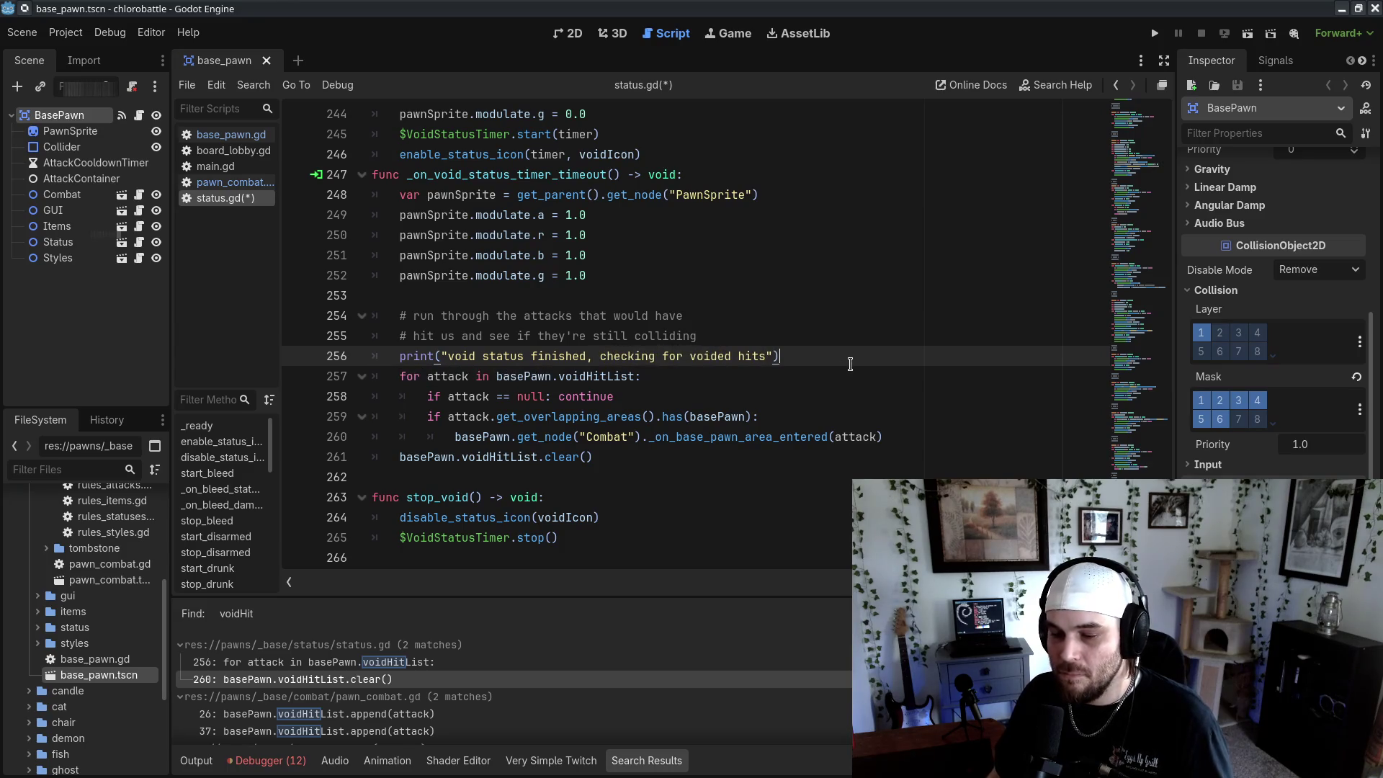
key("Down")
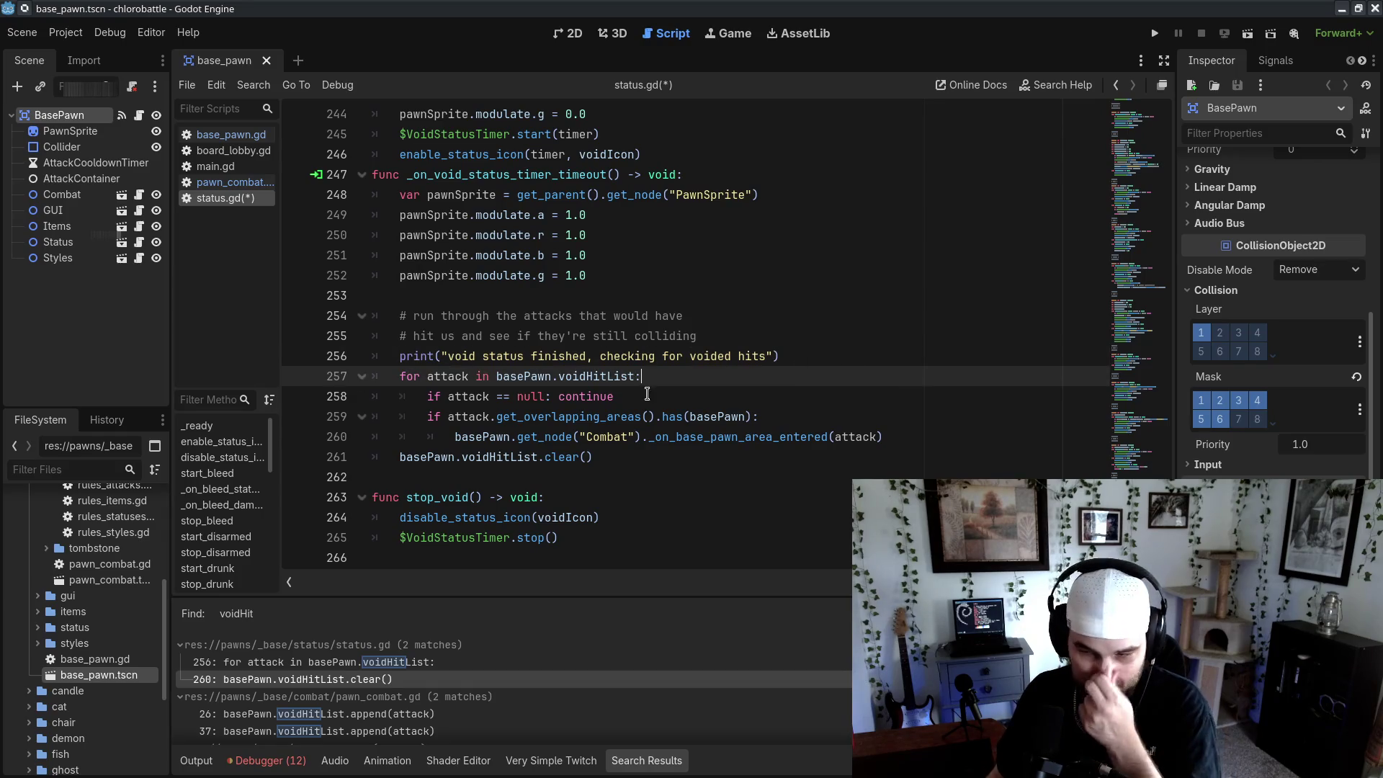
Add print("found voided hit") after the null check inside the loop
left_click(684, 396)
key("Return")
type("pr")
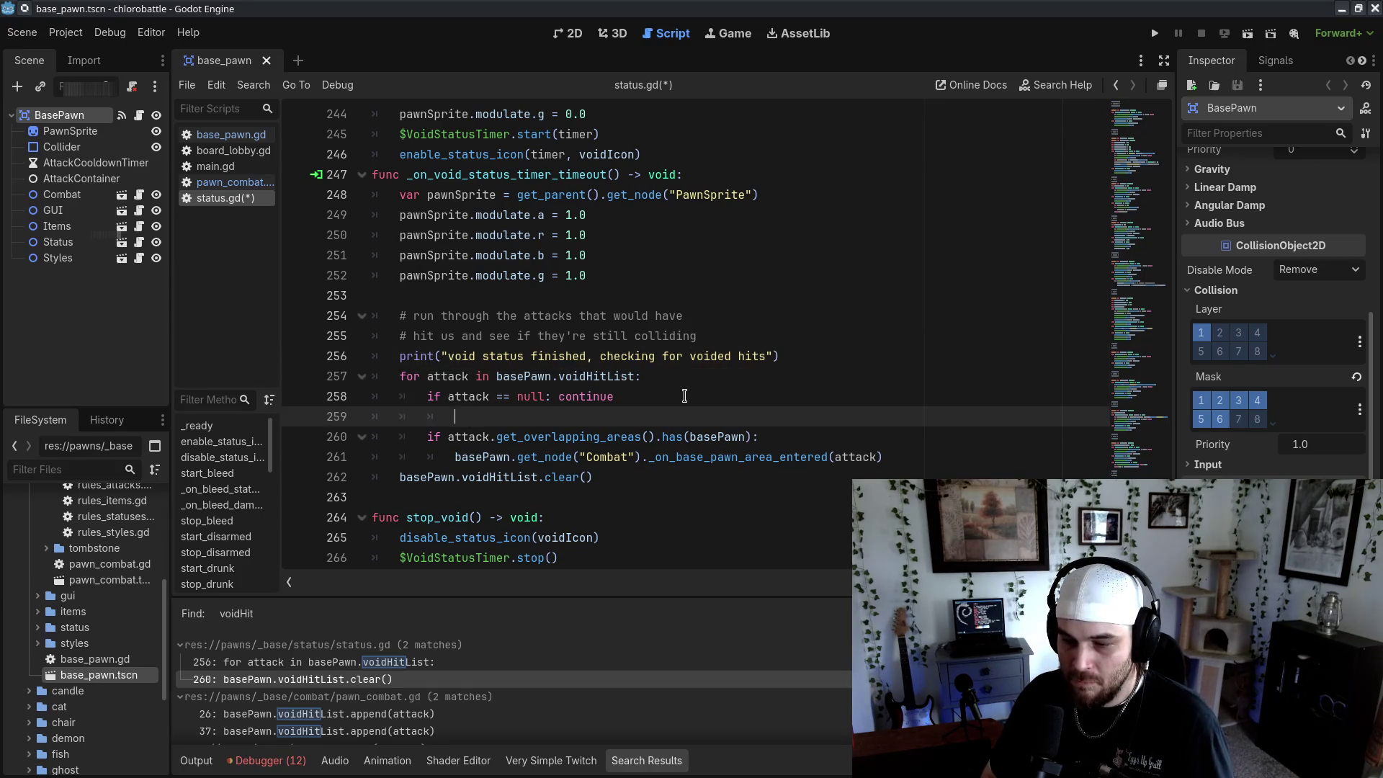
type("print(\"found void")
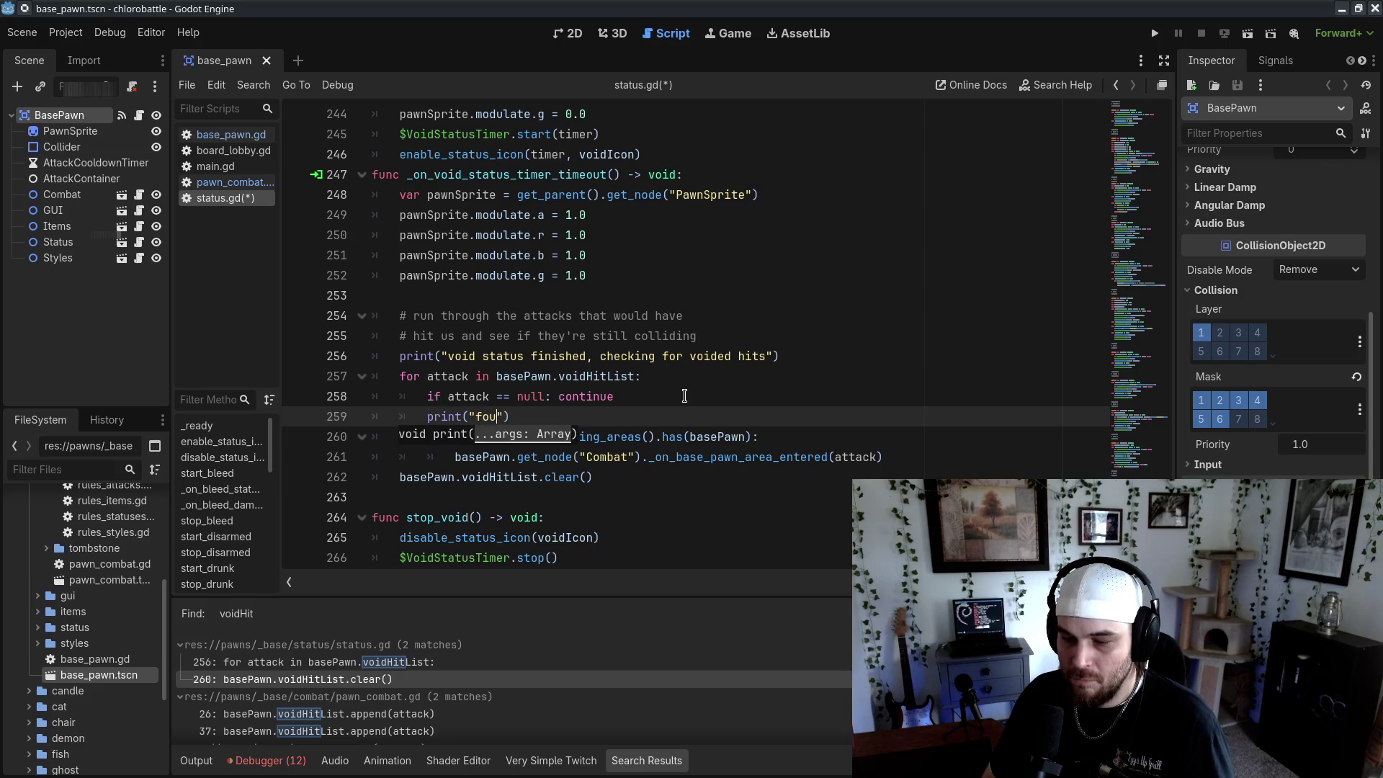
type("ed hit")
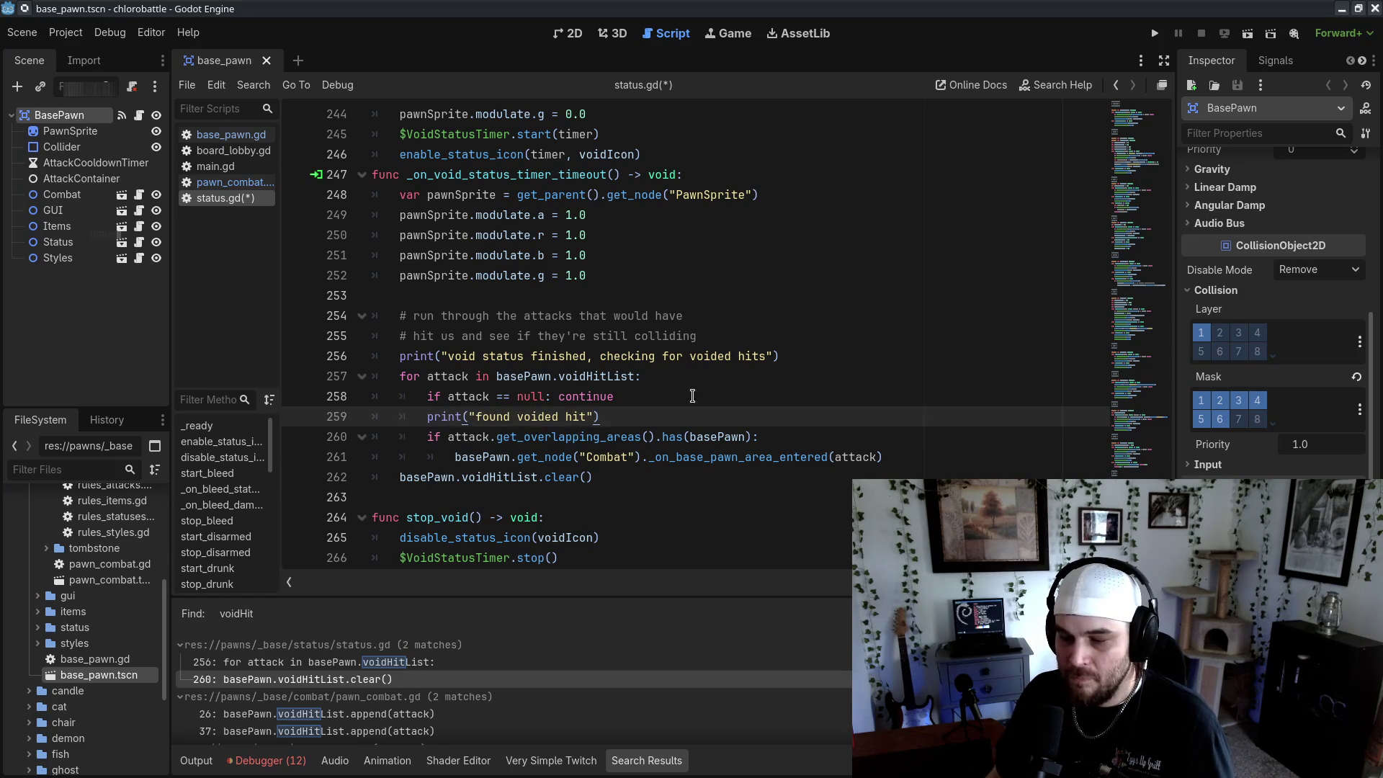
left_click(754, 402)
left_click(819, 440)
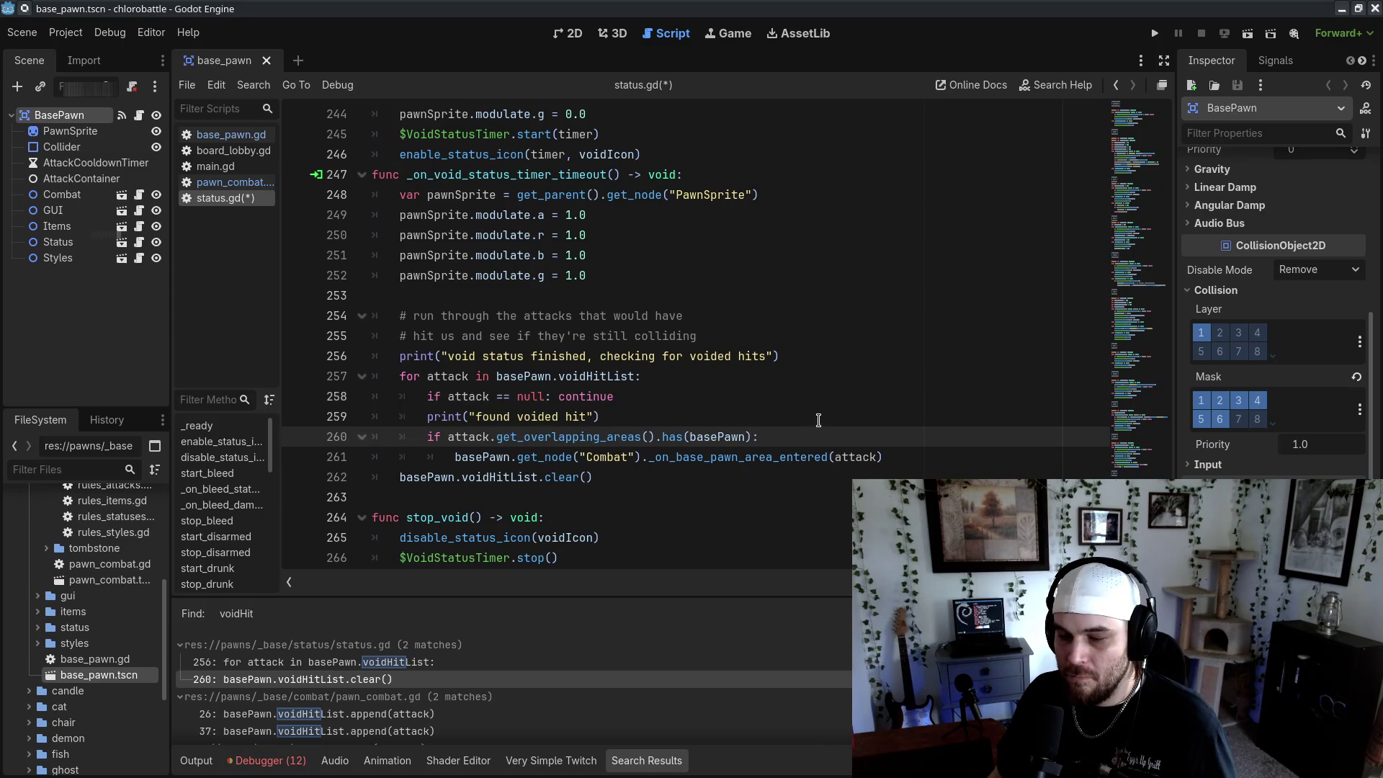
left_click(819, 420)
key("ctrl+c")
Paste a copy into the overlap check and change its message to "voided hit still overlapping"
left_click(454, 457)
key("ctrl+v")
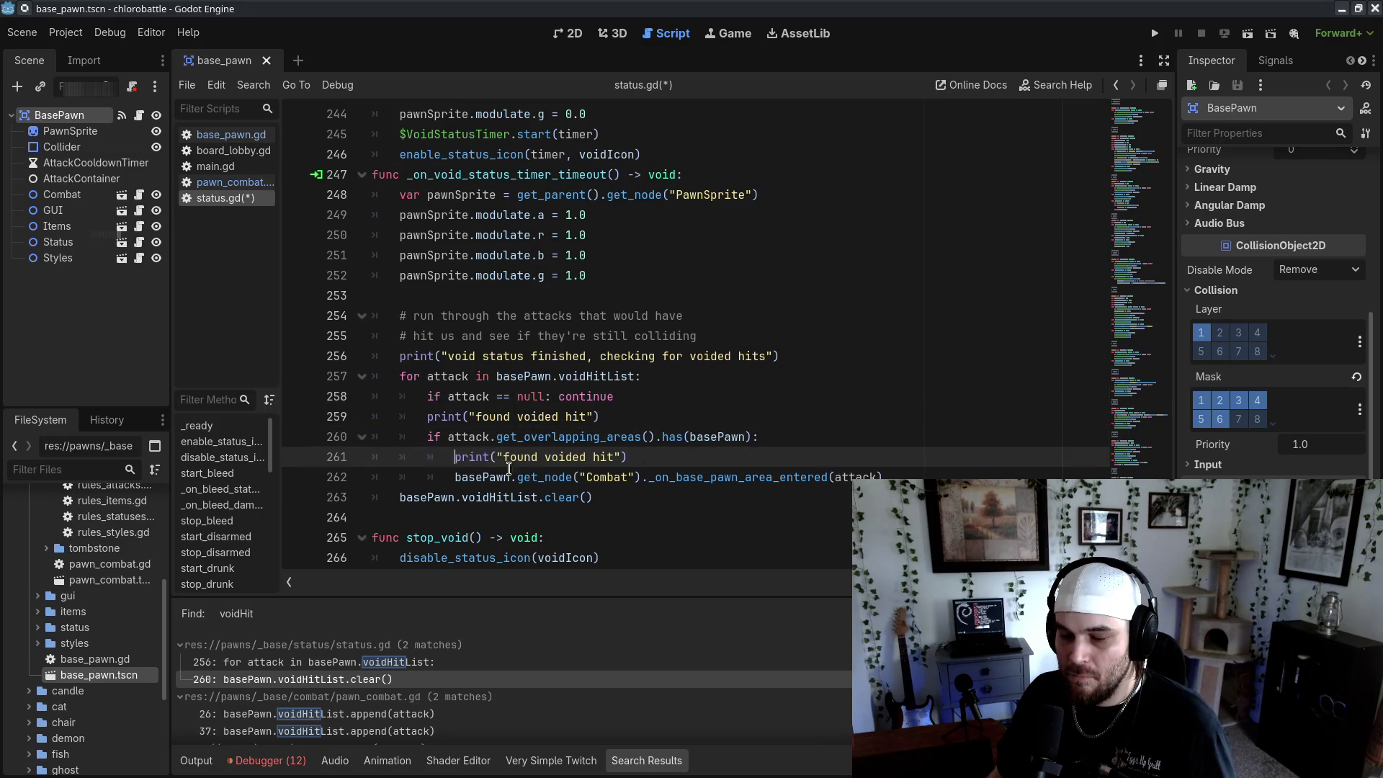
left_click(844, 458)
left_click_drag(678, 417, 696, 403)
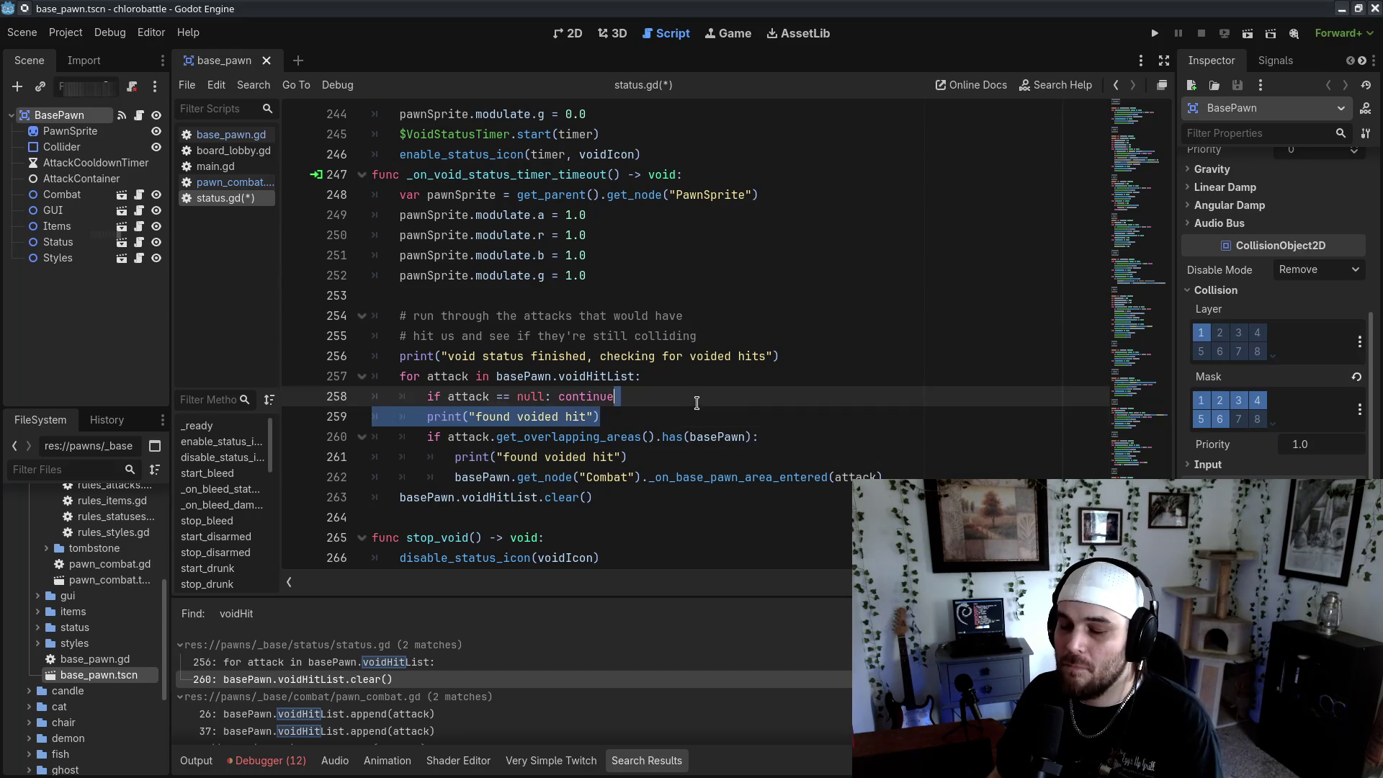
left_click(585, 456)
left_click_drag(504, 457, 616, 457)
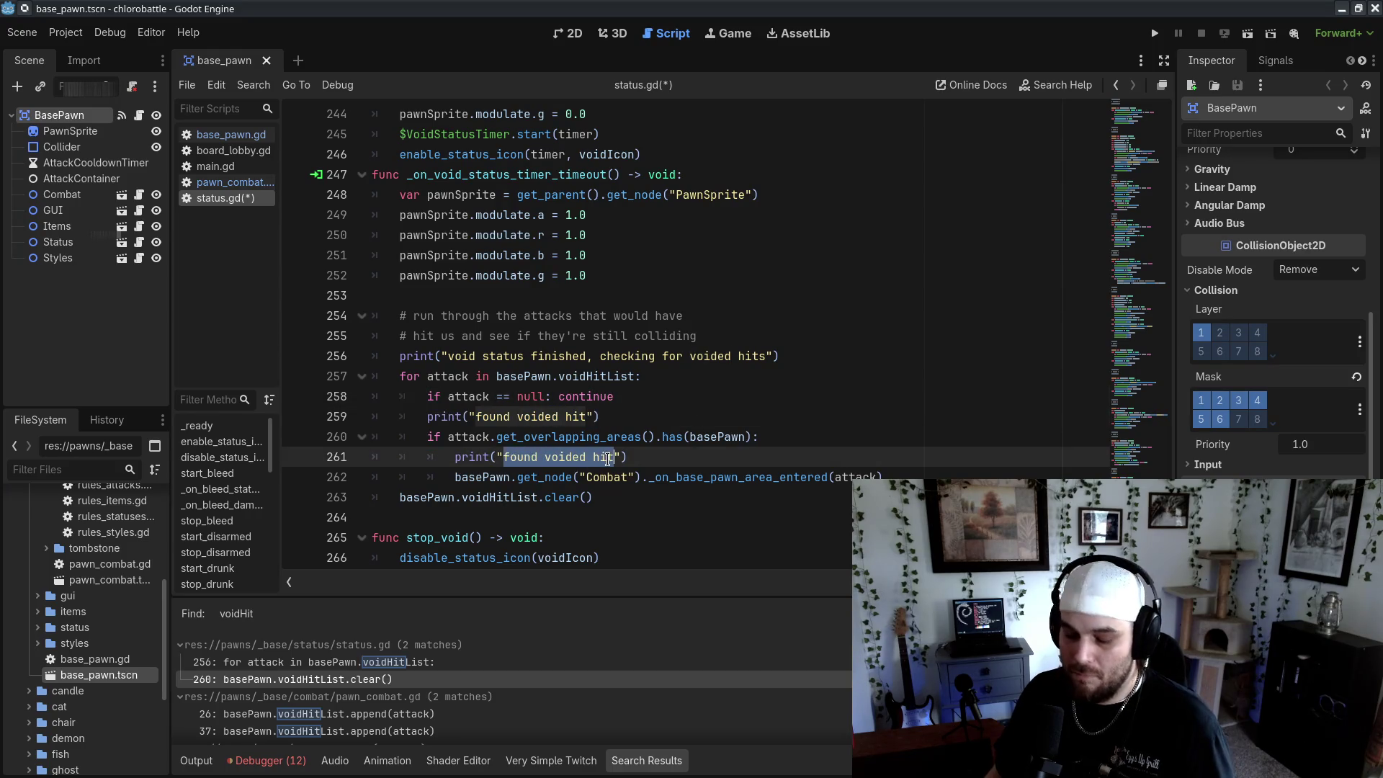
type("voided hit still ov")
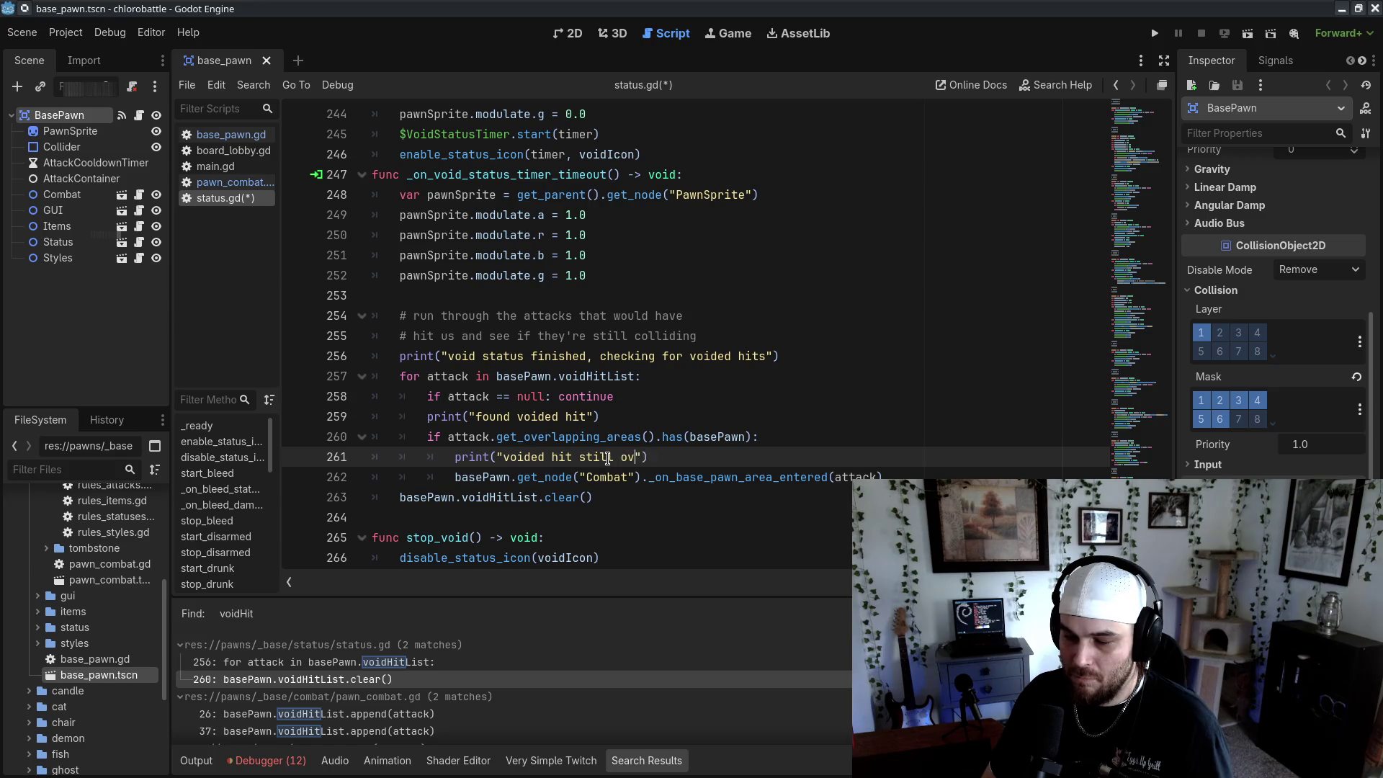
type("erlapping")
left_click(1029, 396)
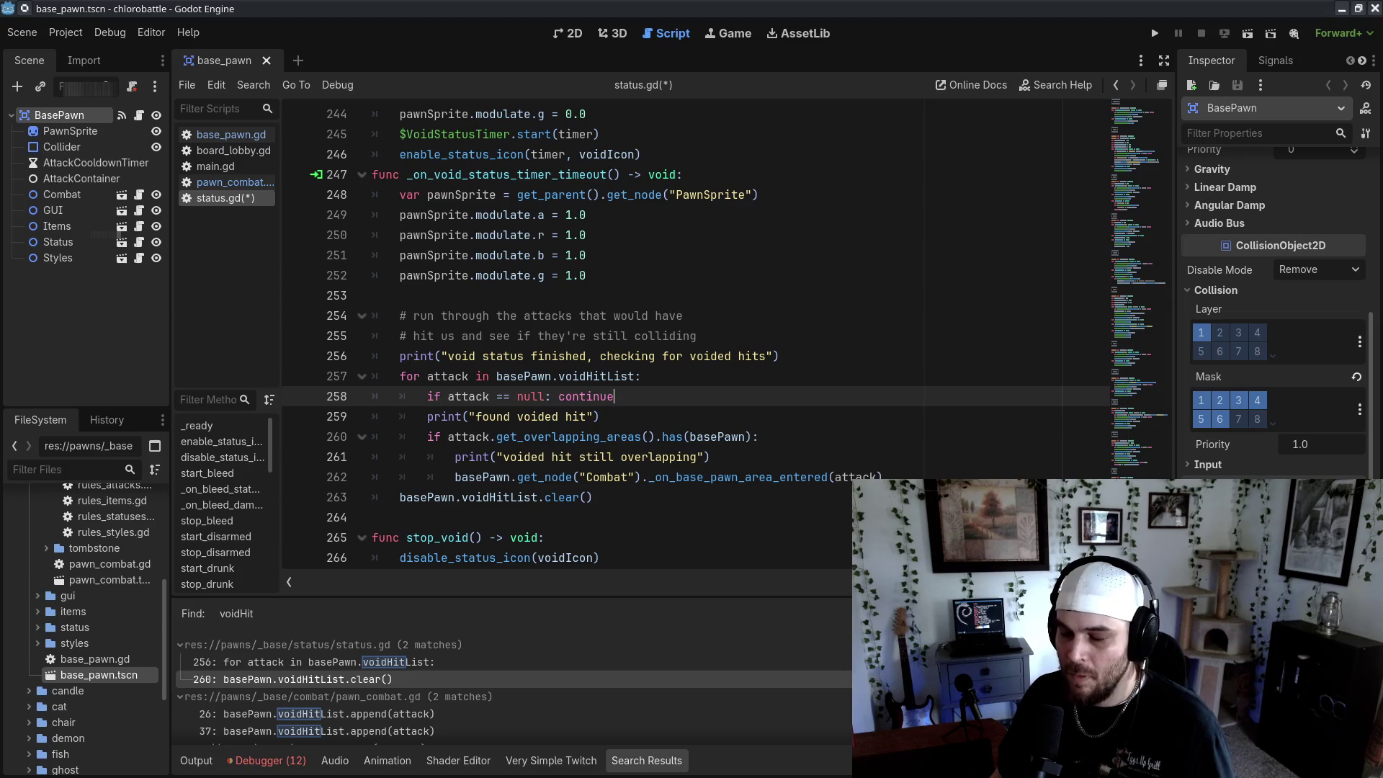
left_click(593, 497)
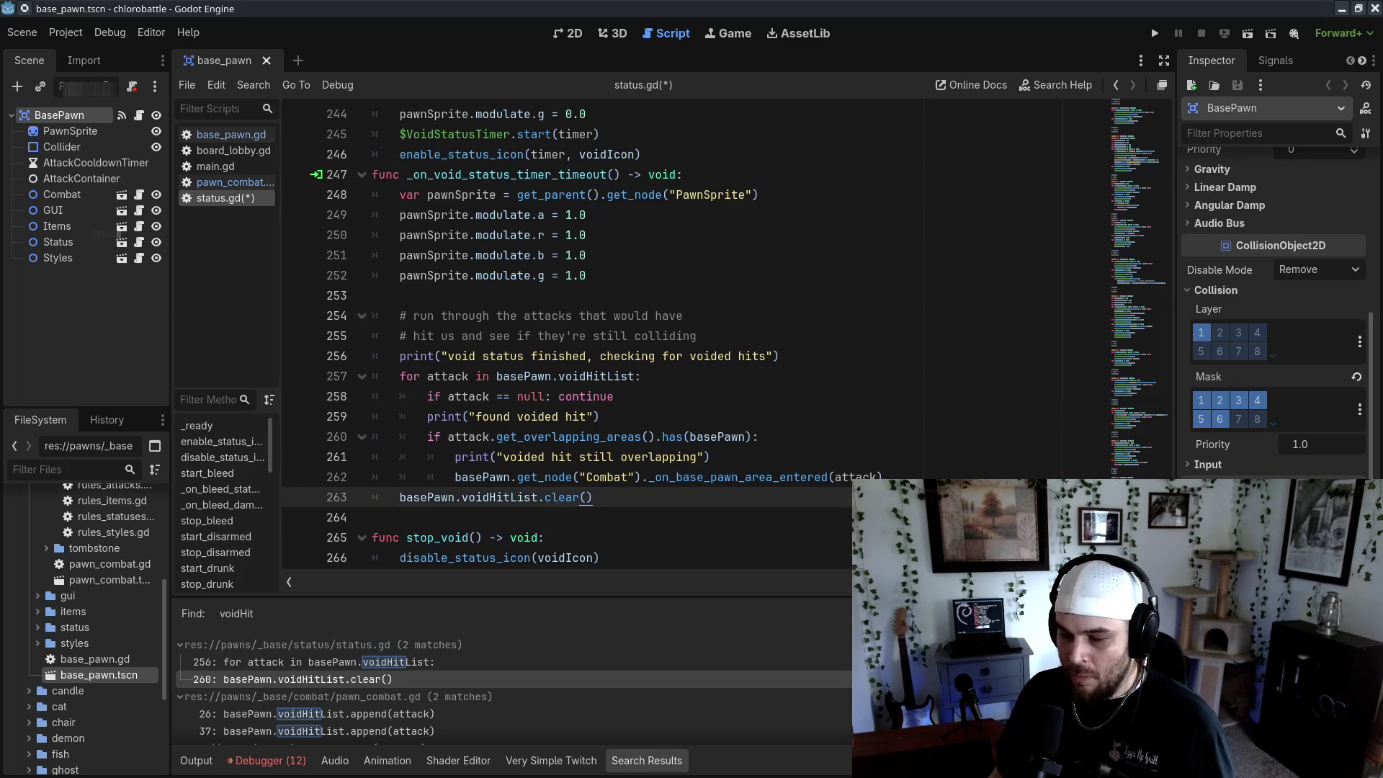
Save status.gd, then comment out the two specific test pawn registrations in board_lobby.gd
key("ctrl+s")
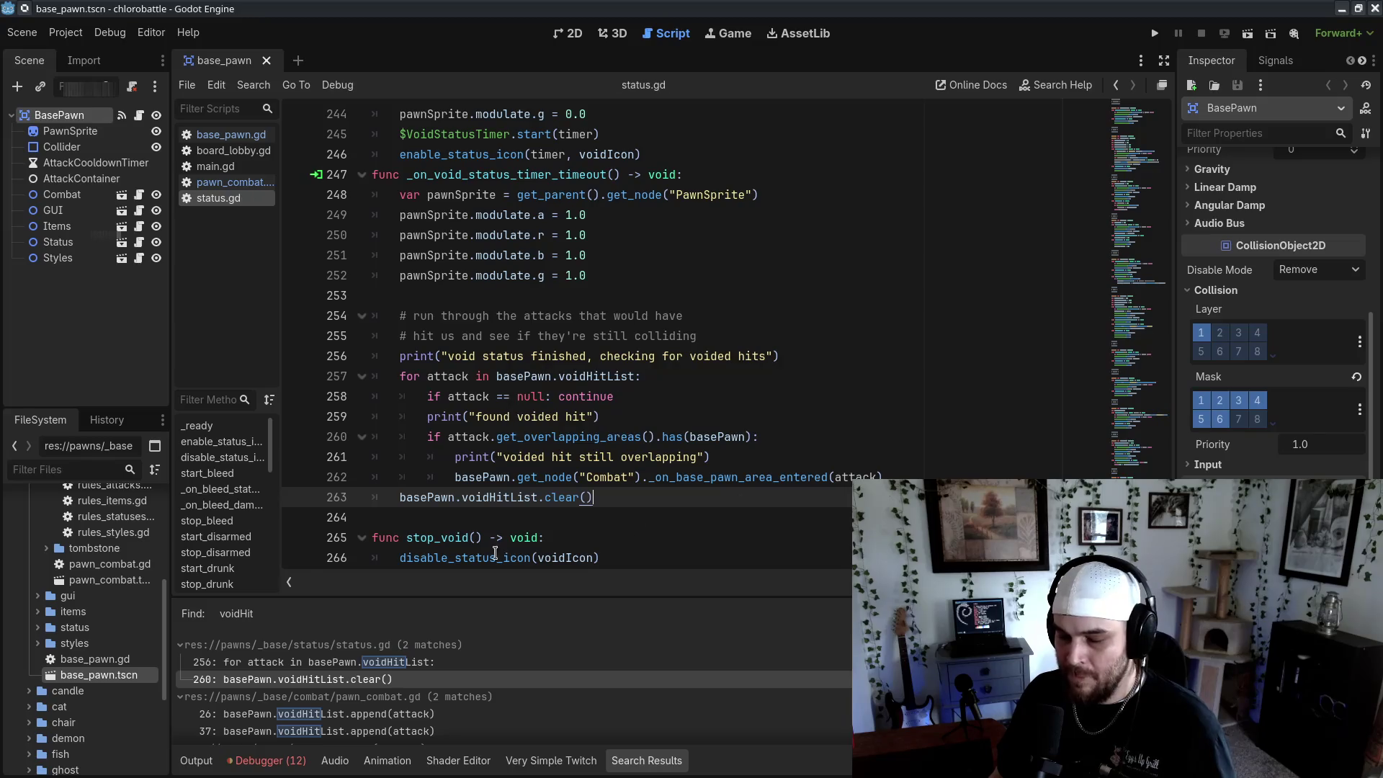
left_click(234, 150)
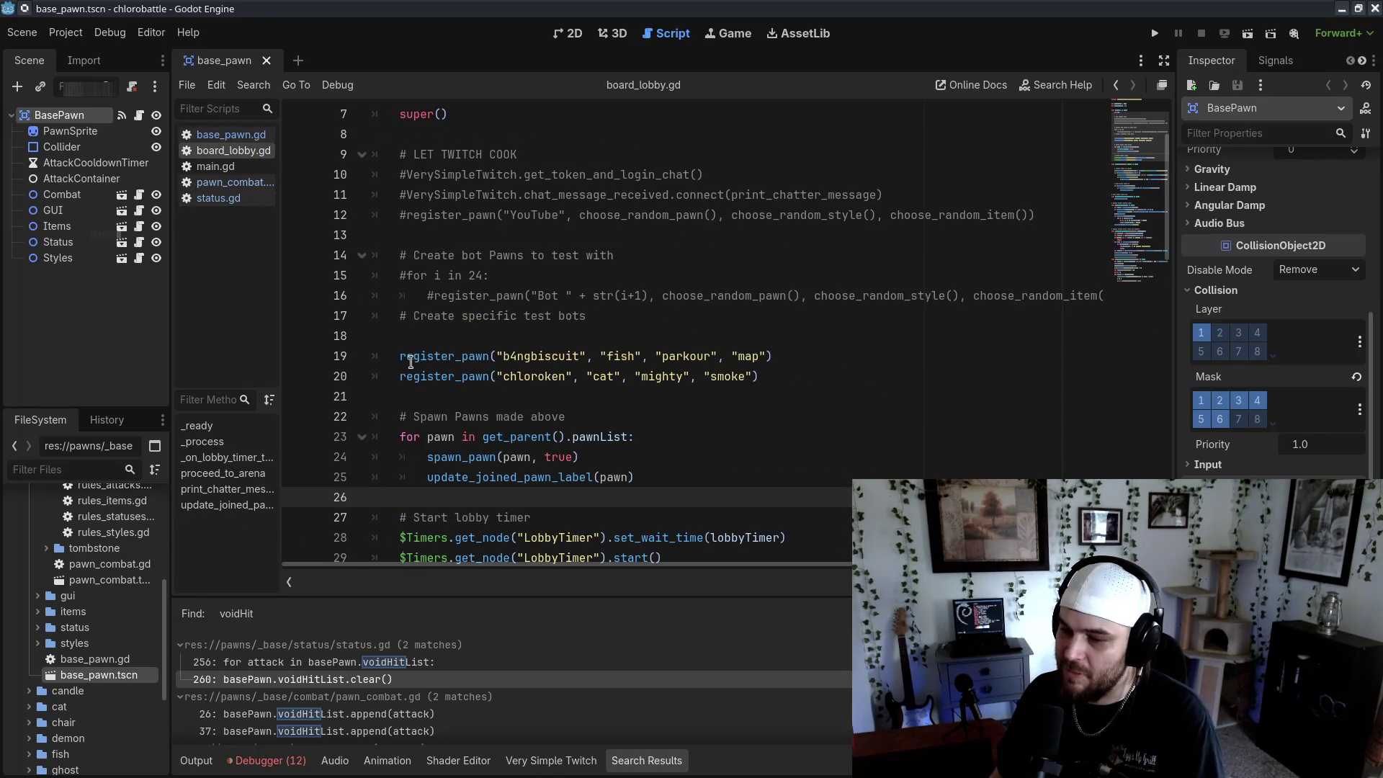
left_click(401, 355)
key("ctrl+k")
key("Down")
key("ctrl+k")
left_click(407, 194)
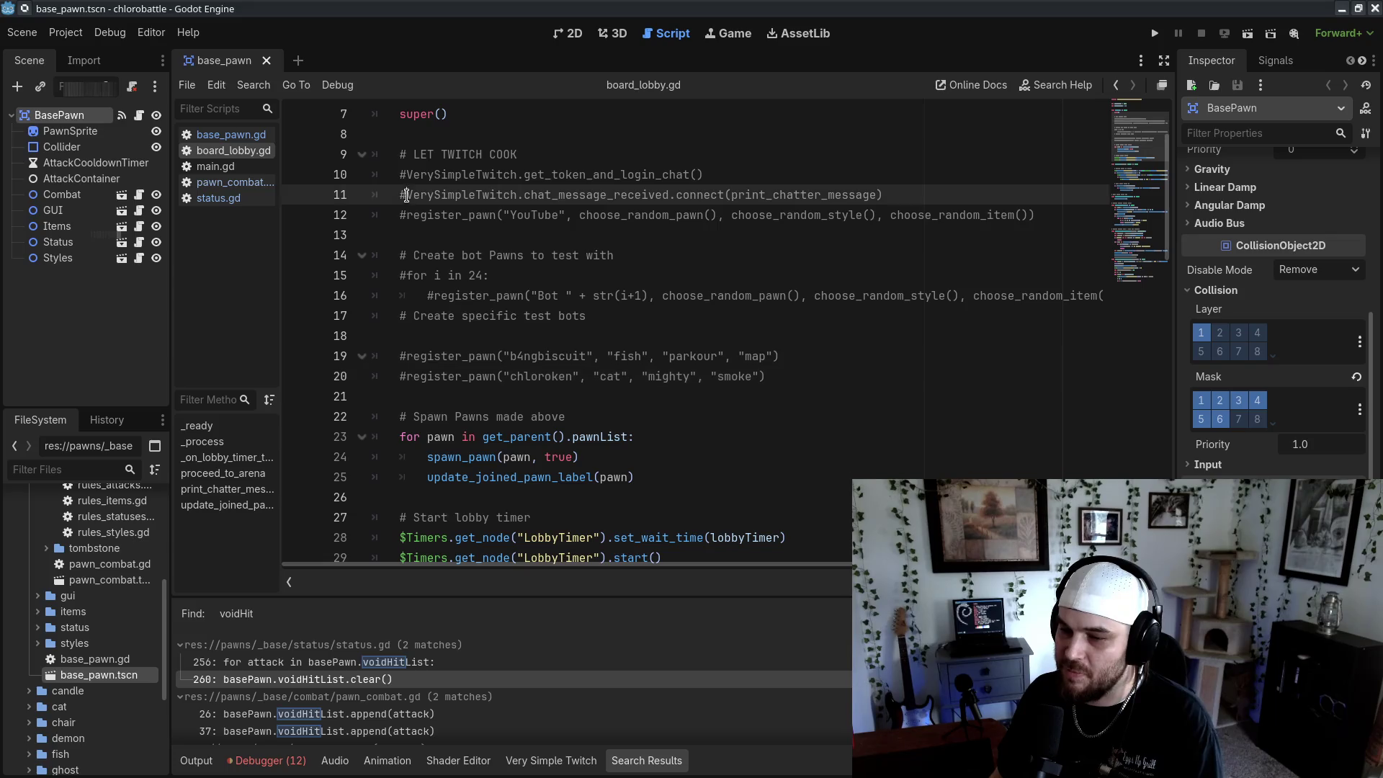
left_click(402, 215)
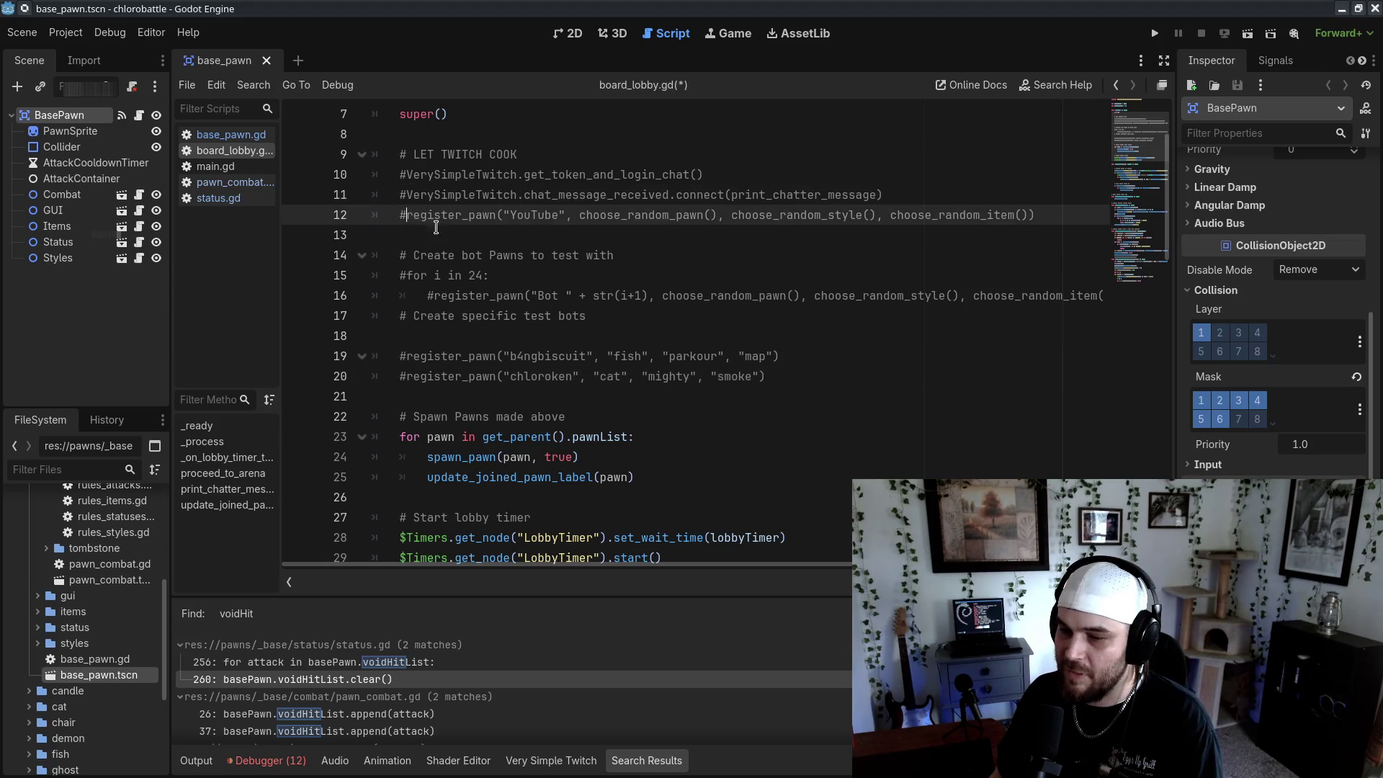
Uncomment the 24-bot loop, replace choose_random_pawn() with "fish", and save board_lobby.gd
left_click(408, 275)
key("BackSpace")
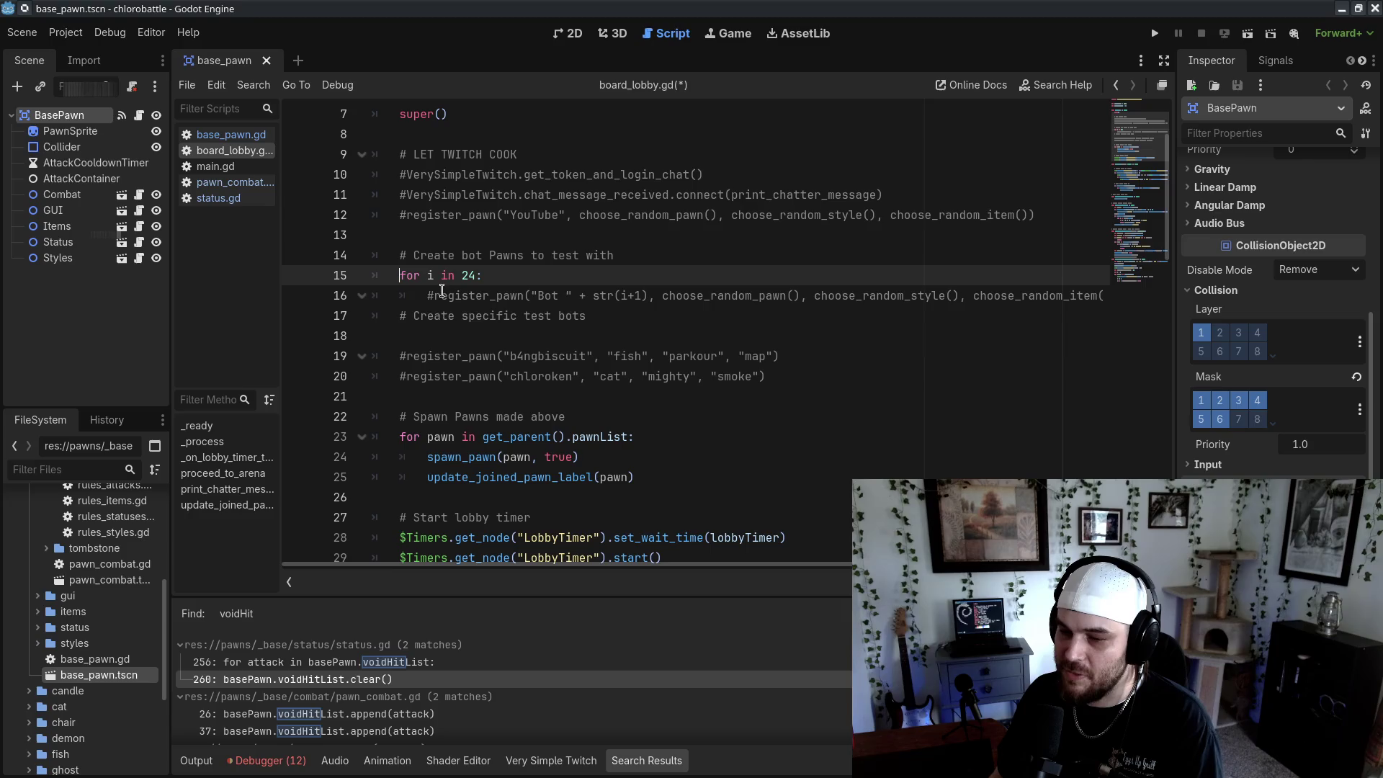
left_click(434, 295)
key("BackSpace")
double_click(695, 296)
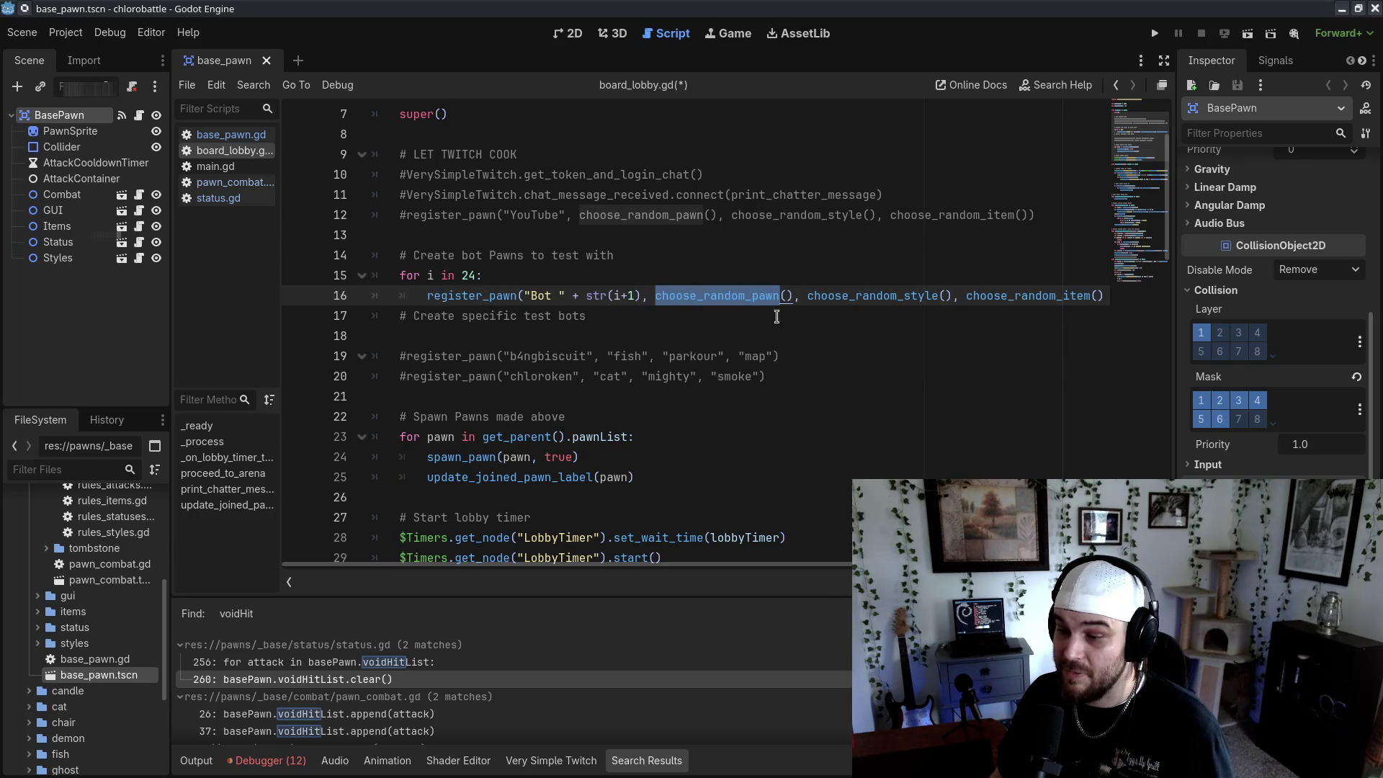
key("BackSpace")
key("Delete")
key("Delete")
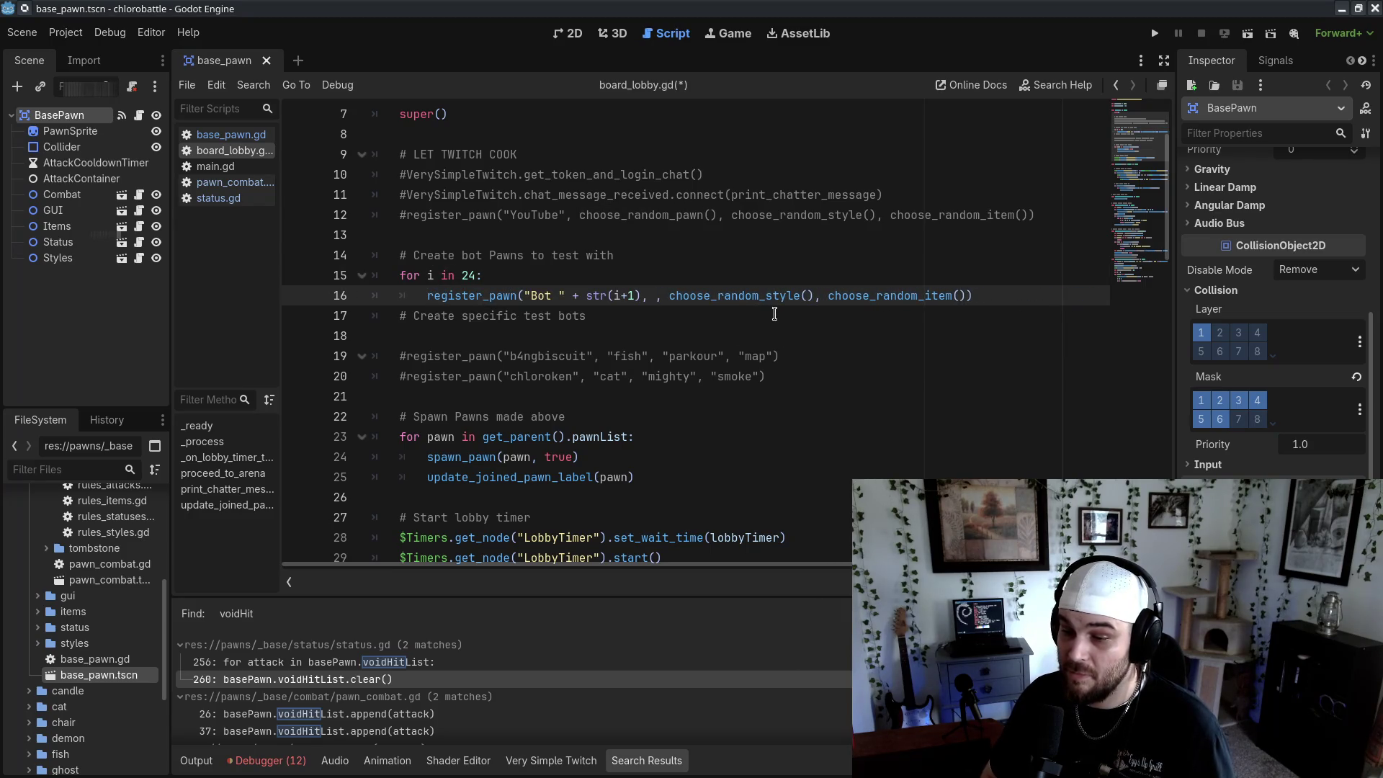
type("\"fish\"")
key("ctrl+s")
left_click(915, 235)
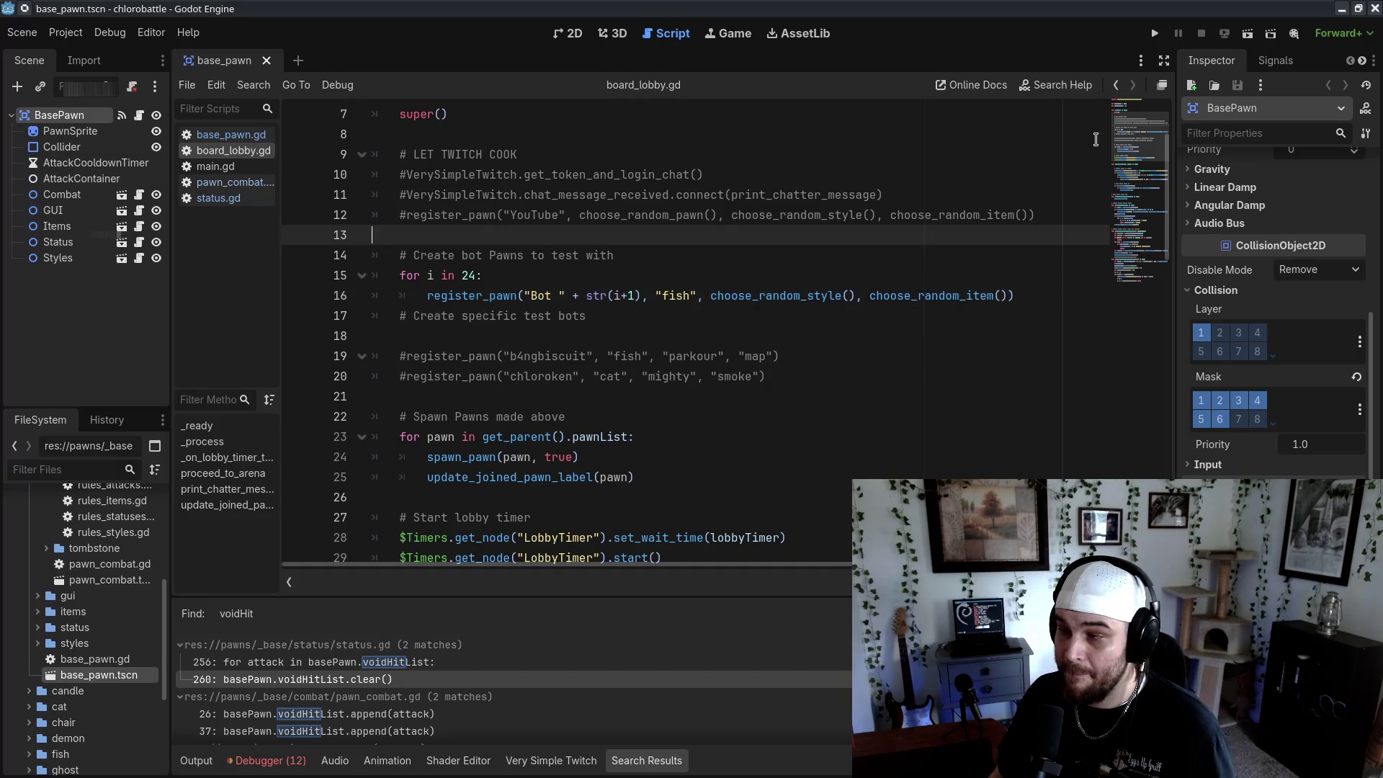
left_click(1155, 33)
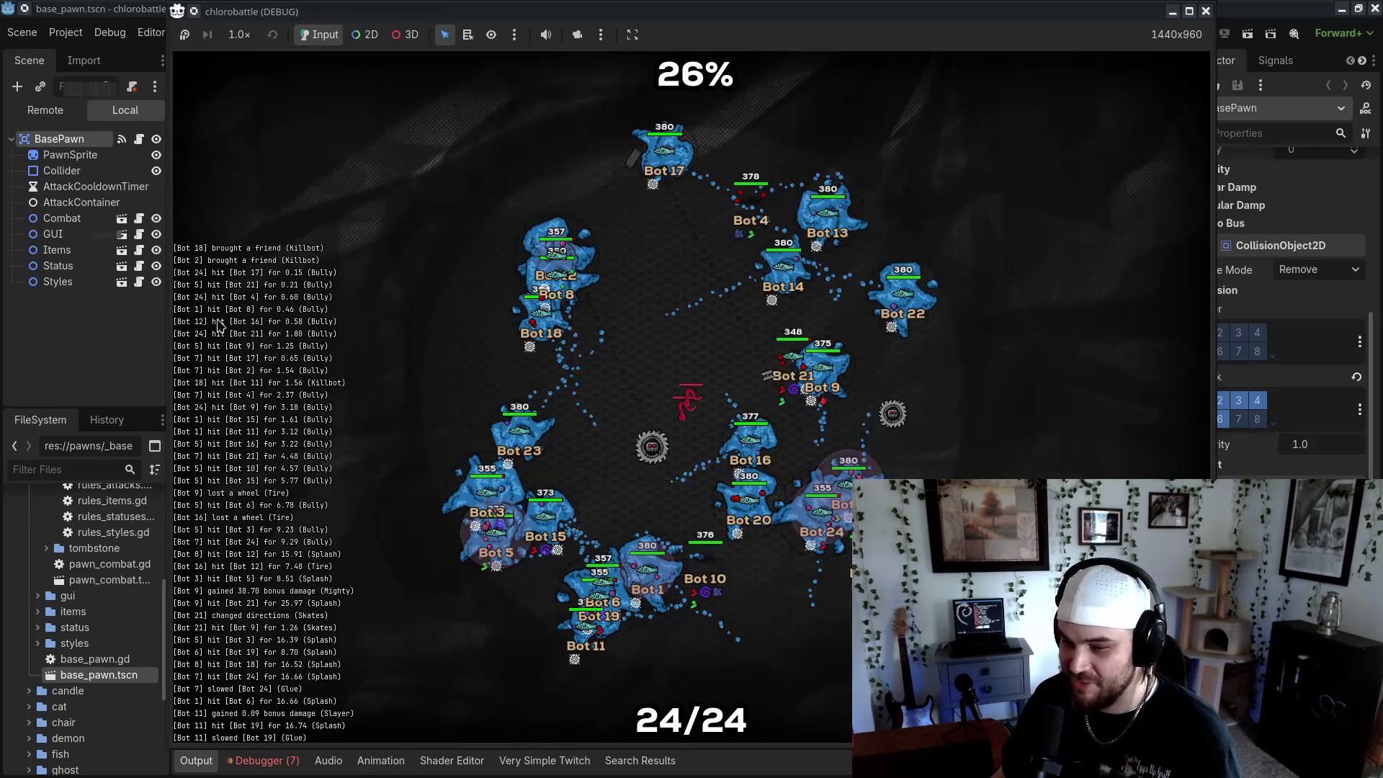
After watching the 24-fish-bot battle, return to the editor to check the Output log
key("alt+Tab")
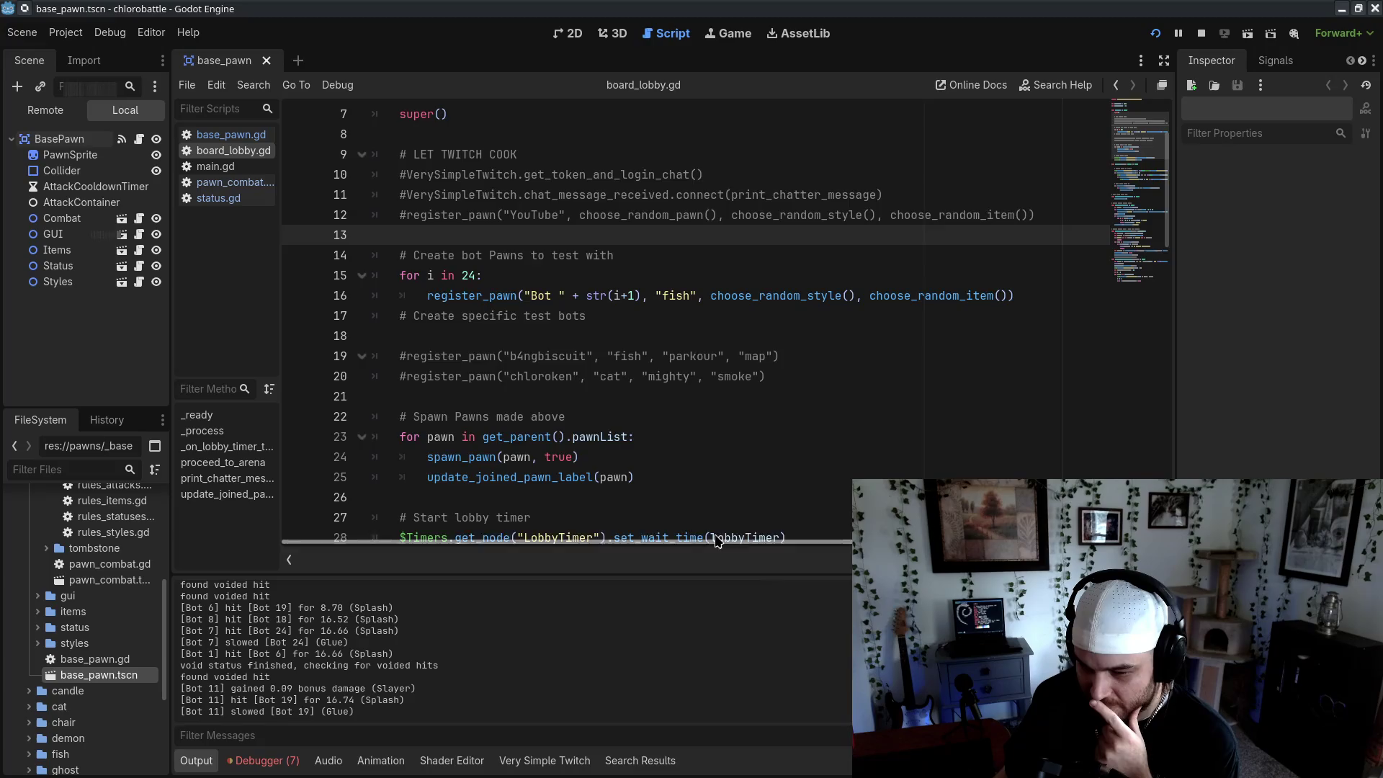
Open status.gd and scroll the Output log, selecting the "voided hit still overlapping" line and a bot number
scroll(716, 504, "down", 10)
left_click(218, 198)
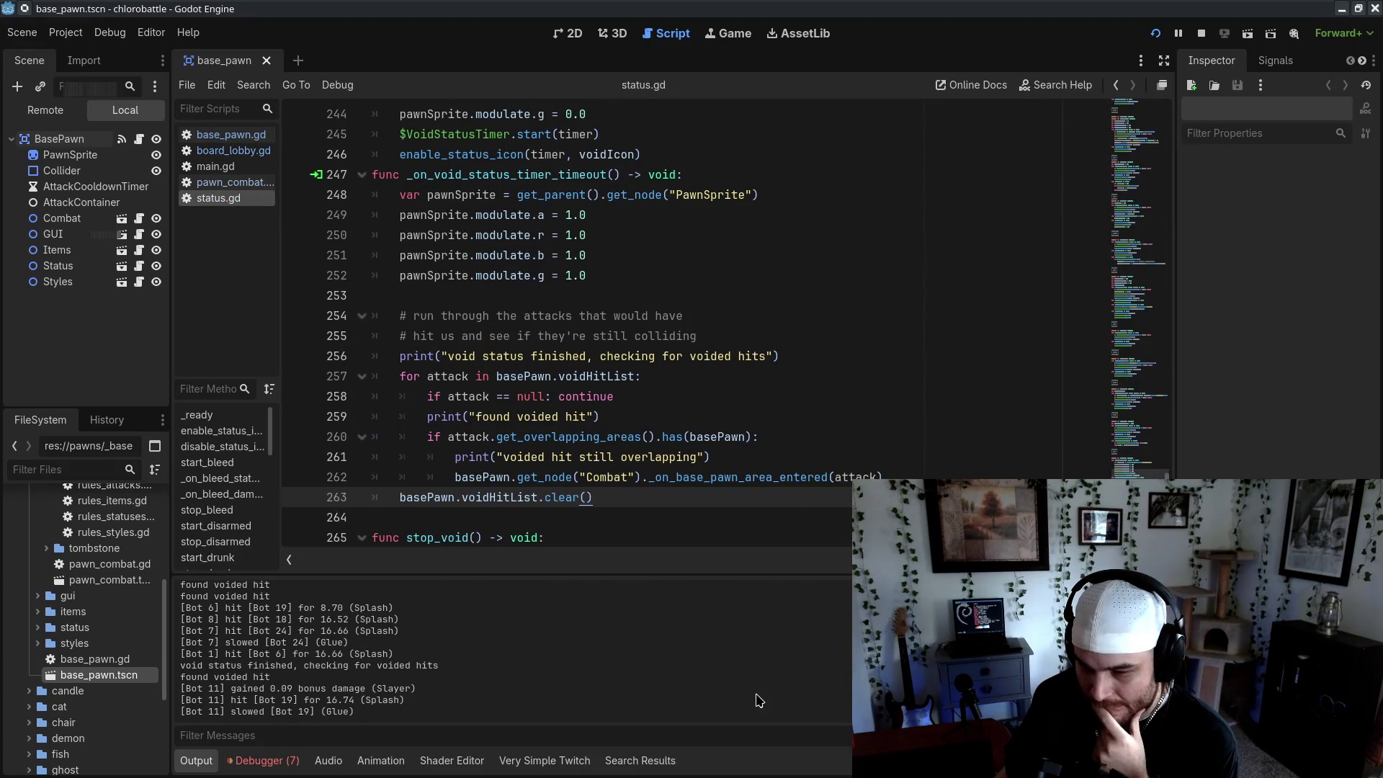
scroll(468, 676, "up", 2)
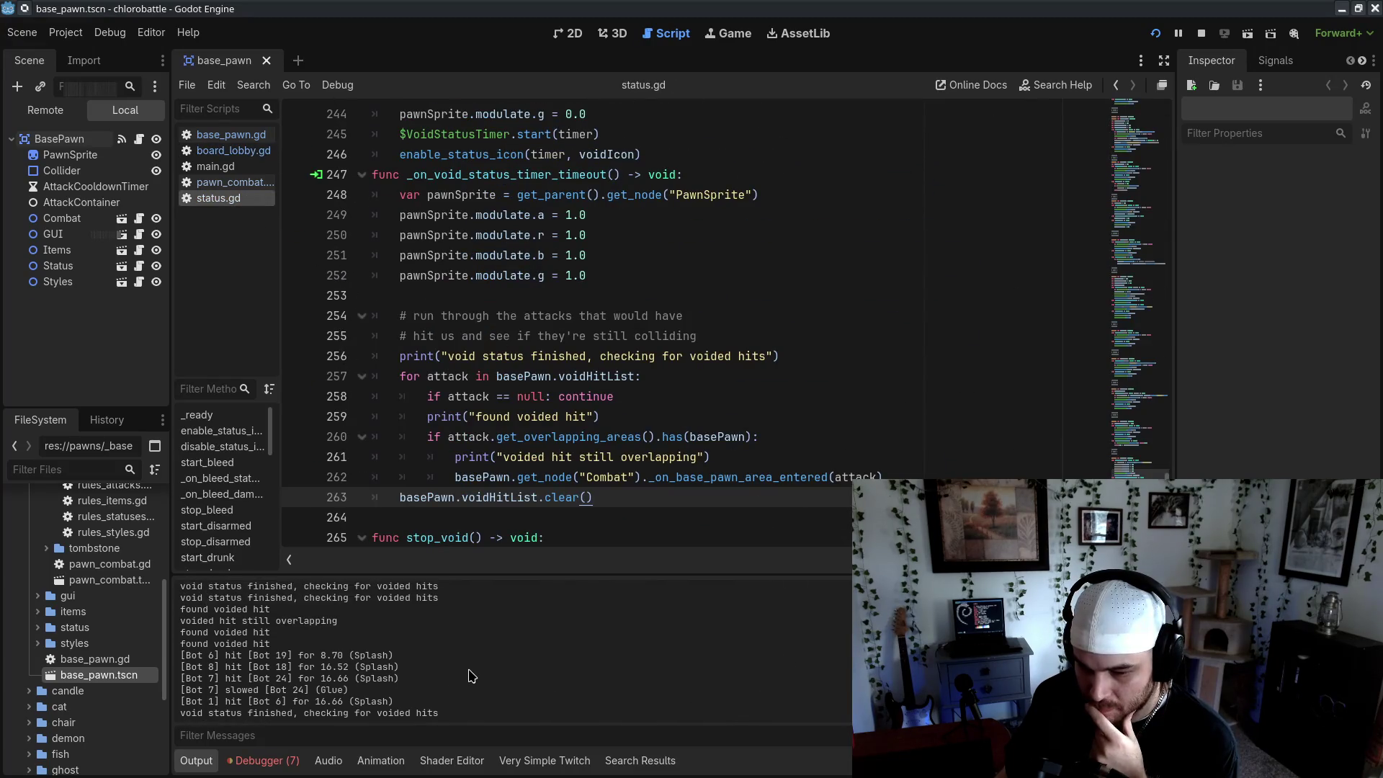
scroll(471, 676, "up", 1)
triple_click(423, 637)
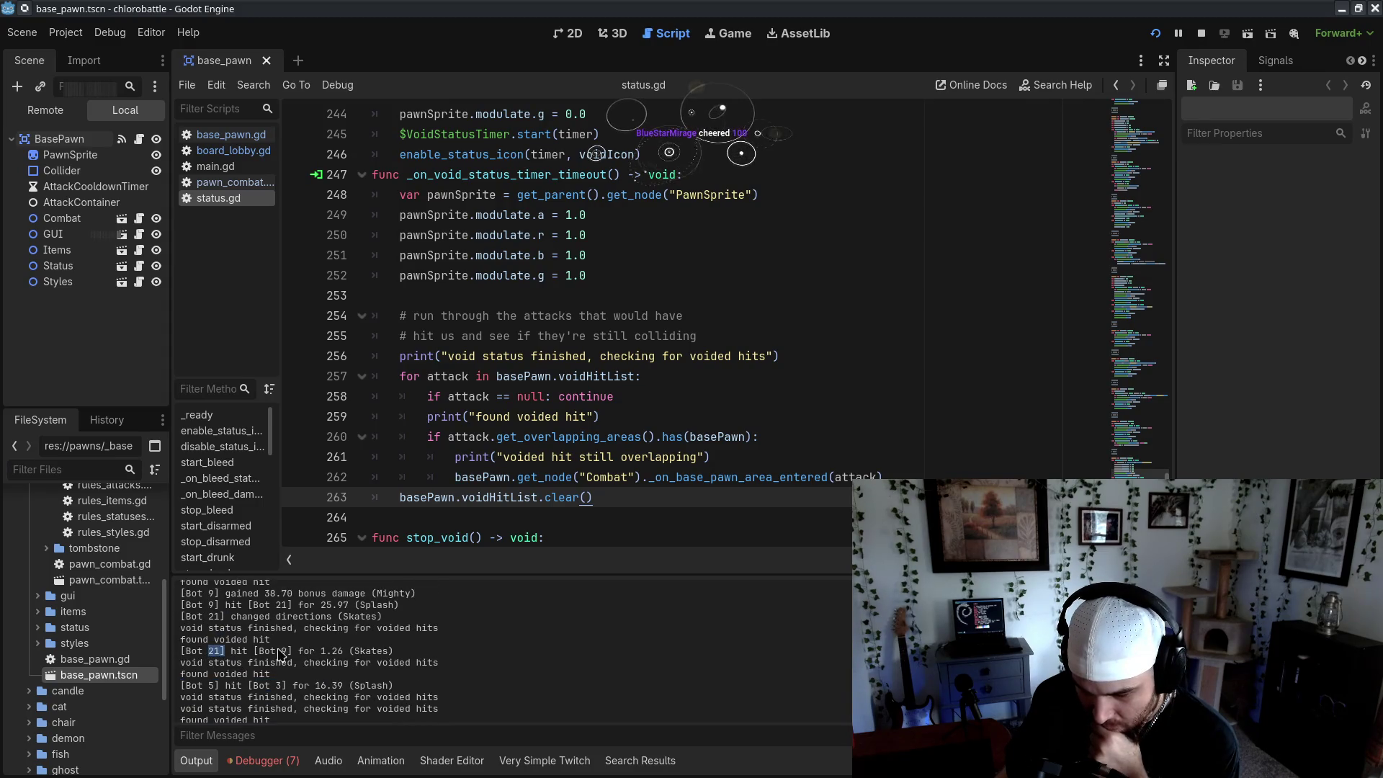
double_click(283, 651)
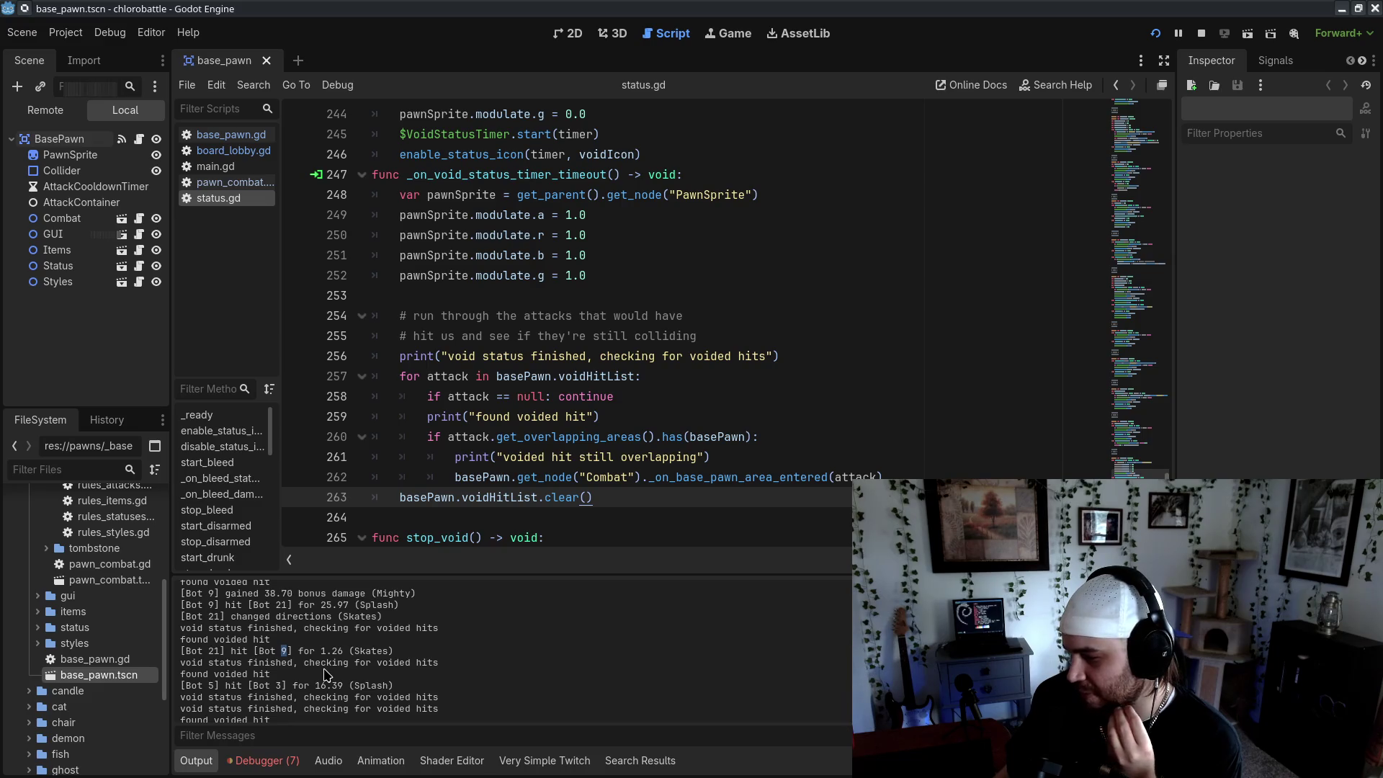
left_click(403, 673)
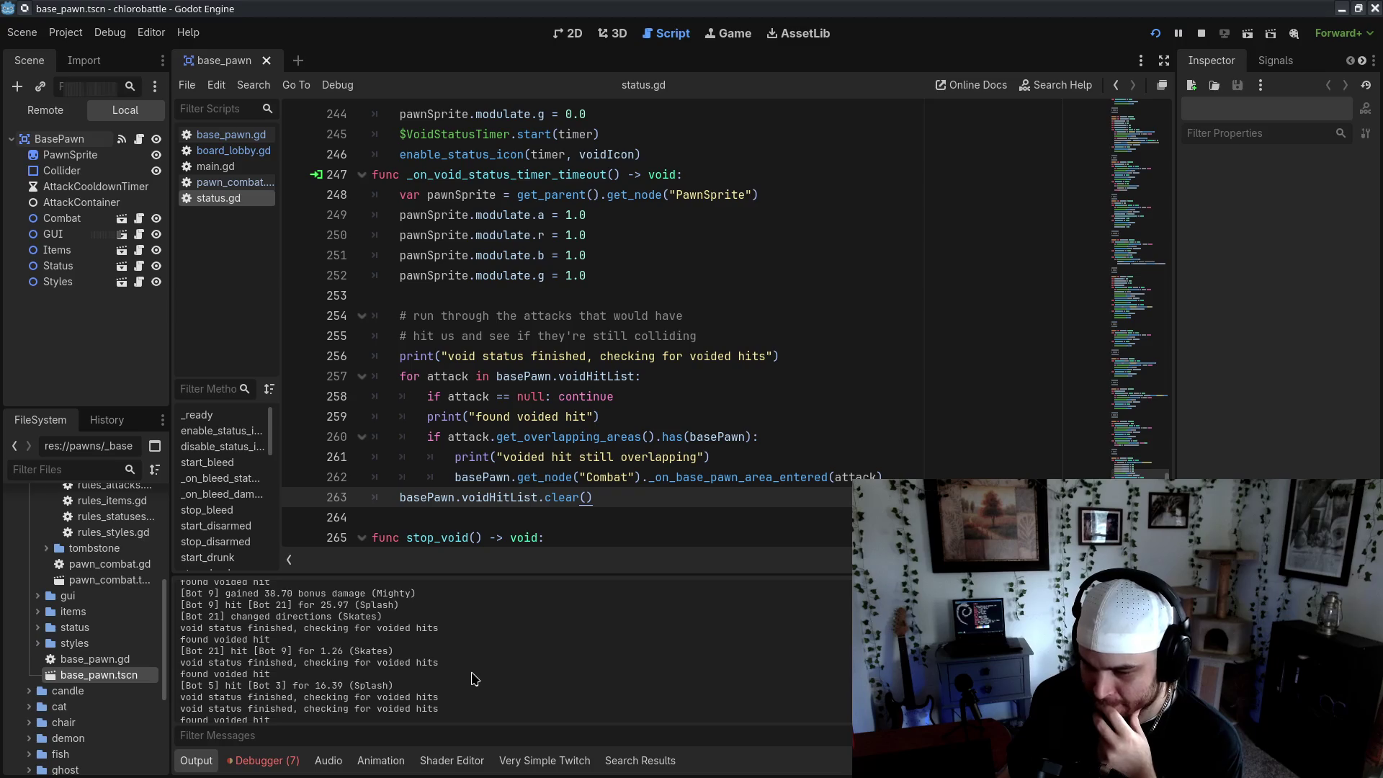
scroll(474, 678, "up", 1)
key("alt+Tab")
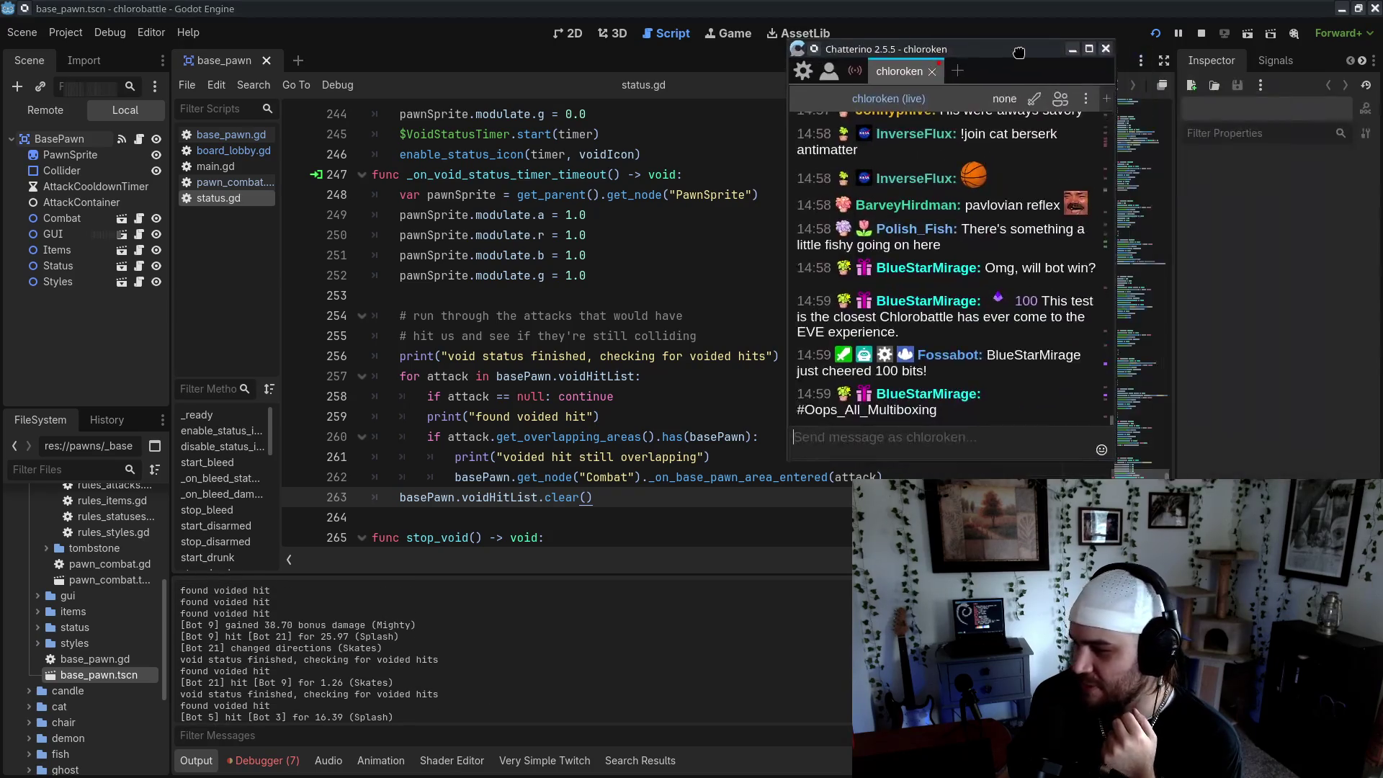
scroll(572, 677, "down", 1)
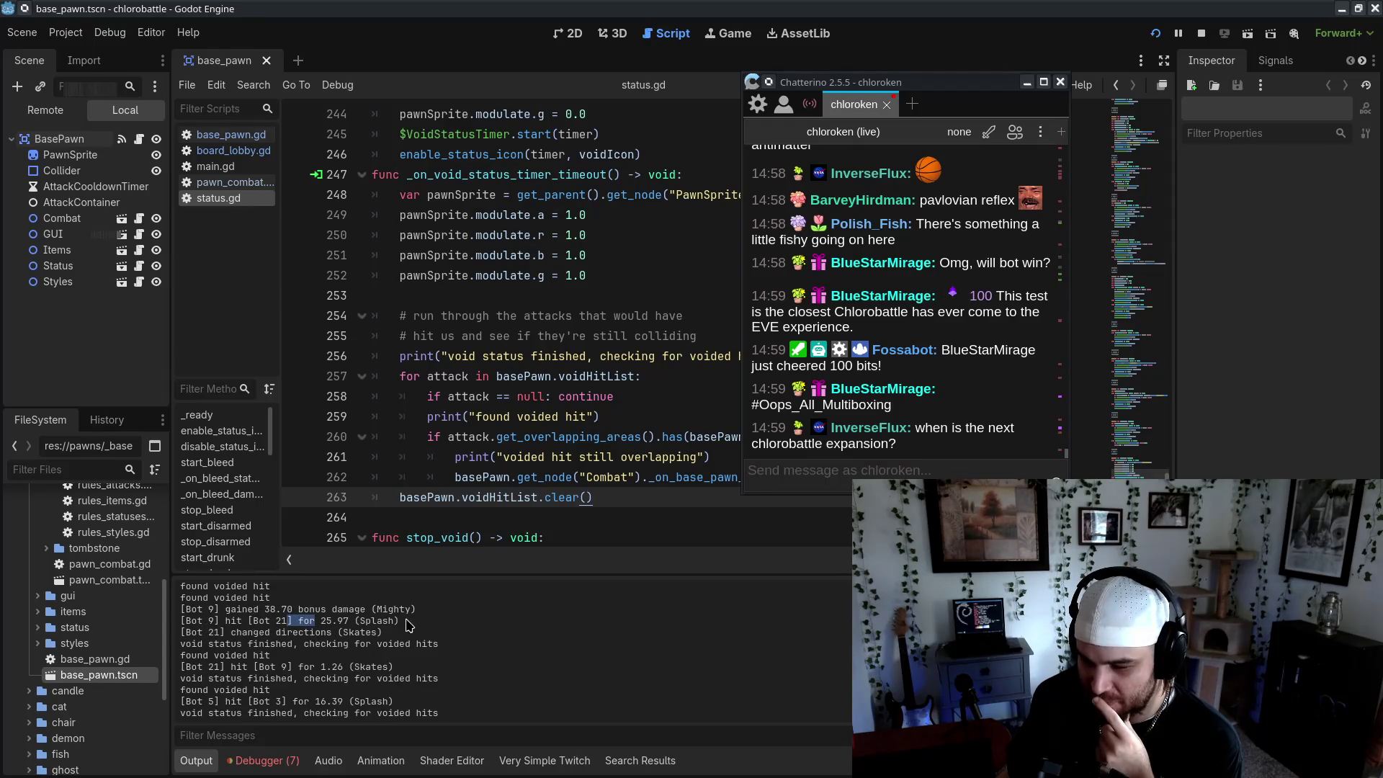
key("alt+Tab")
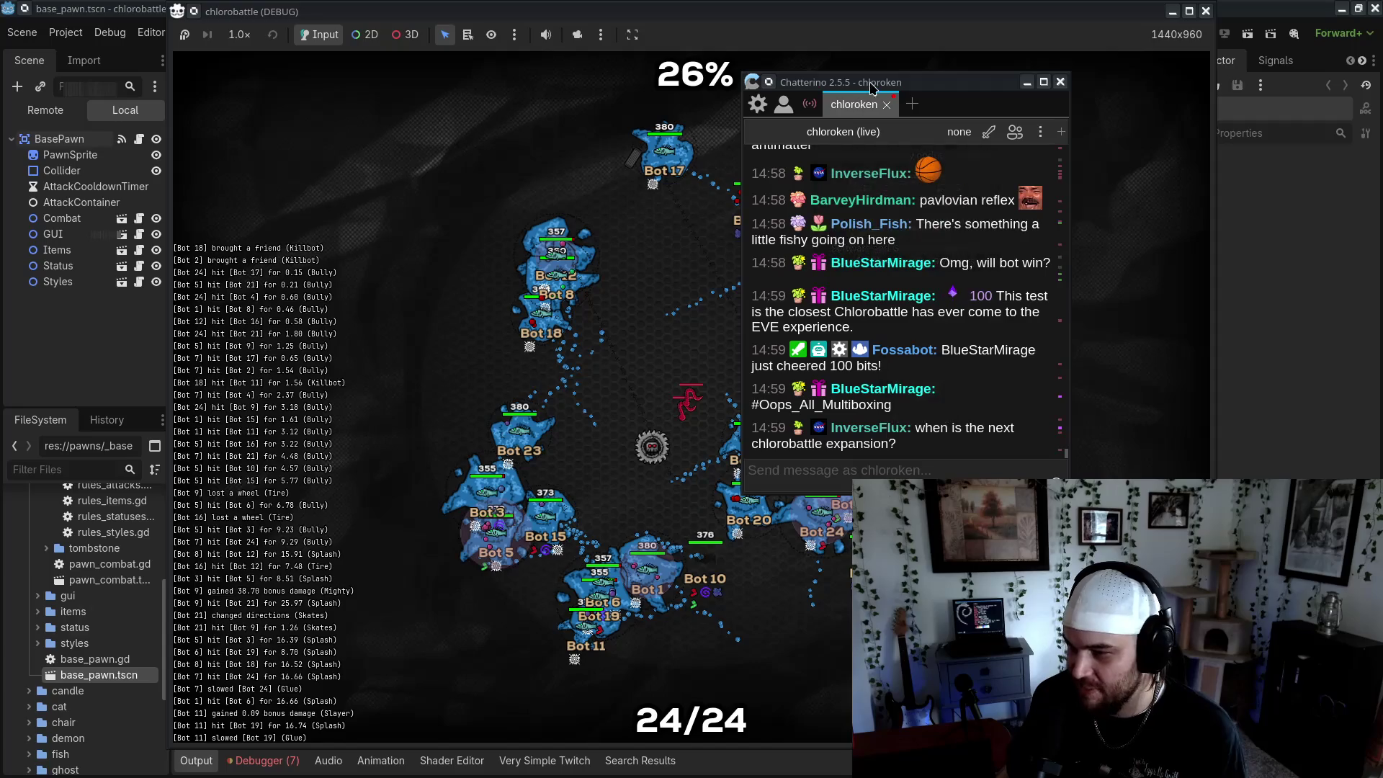
left_click_drag(937, 81, 1322, 67)
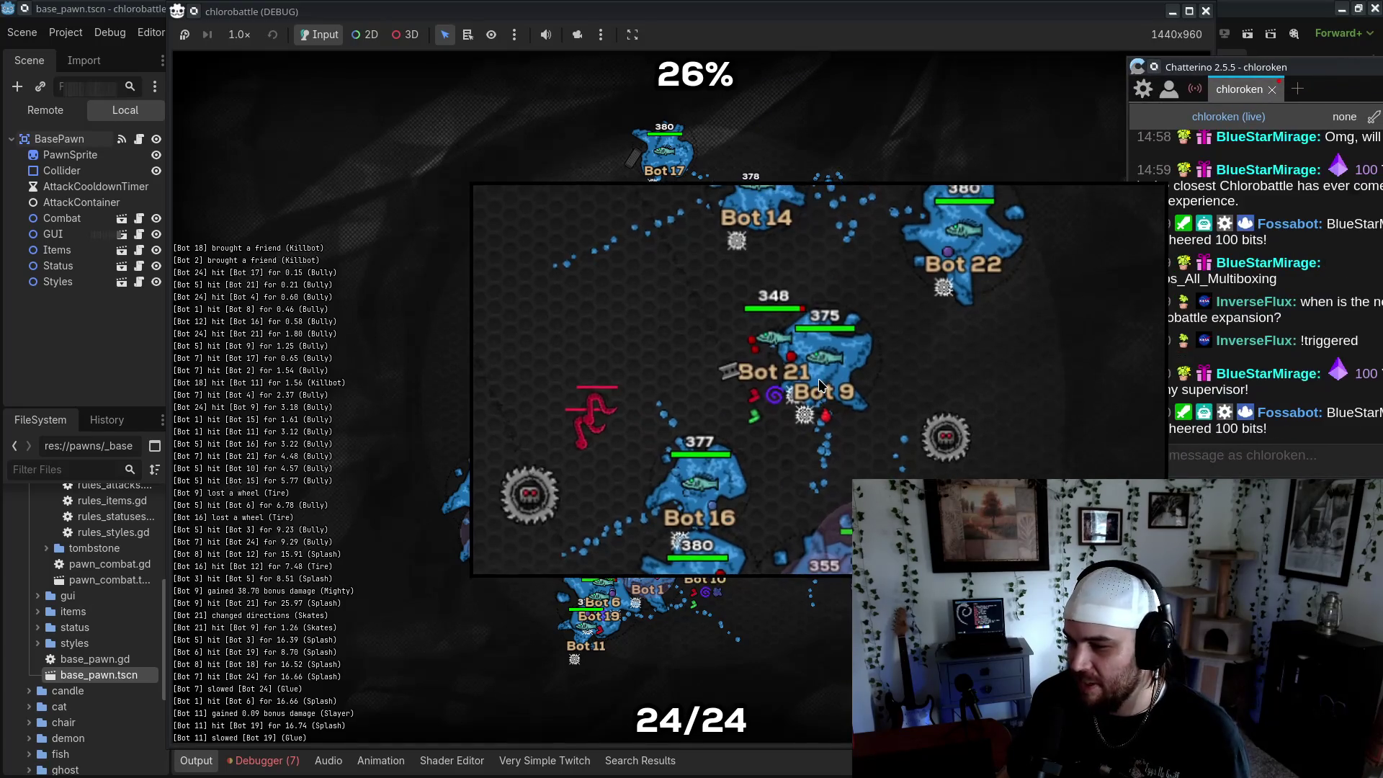
key("alt+Tab")
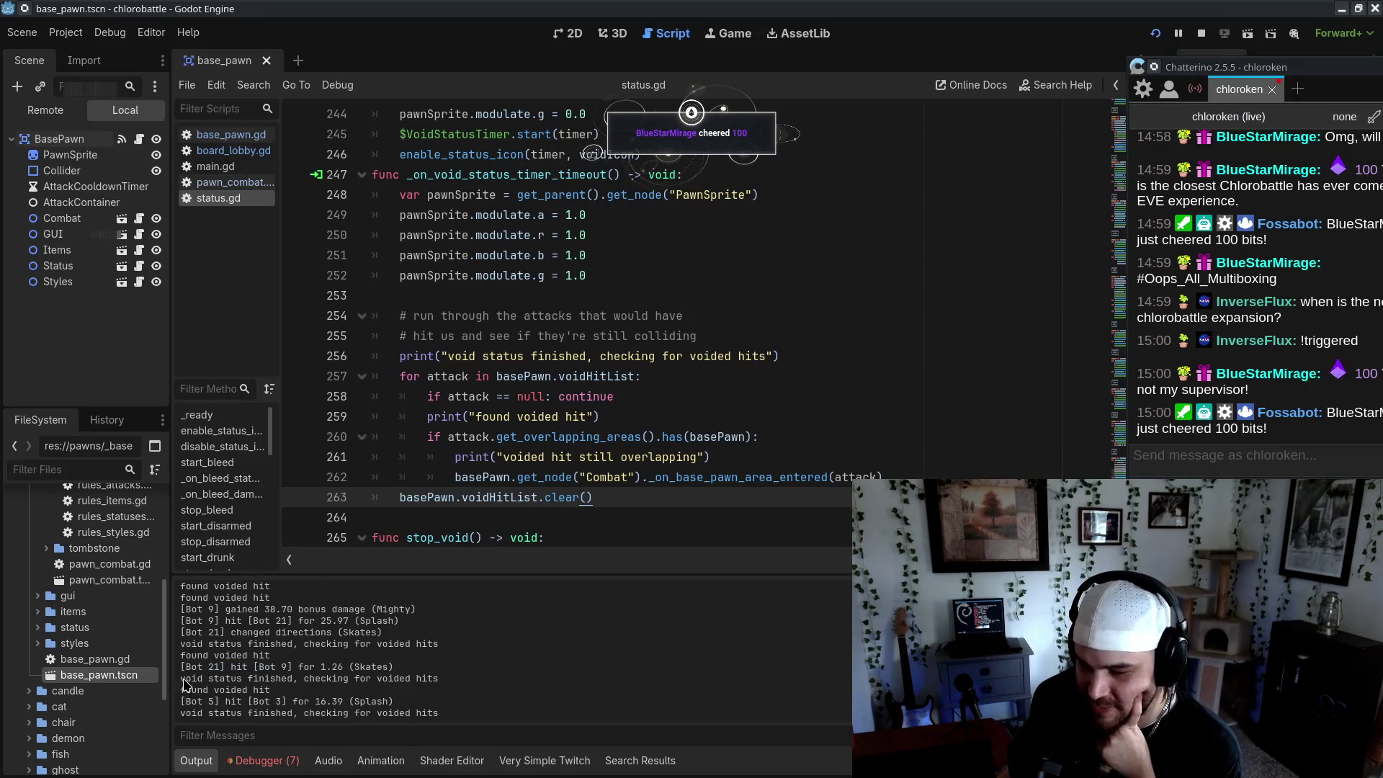
left_click_drag(181, 678, 284, 691)
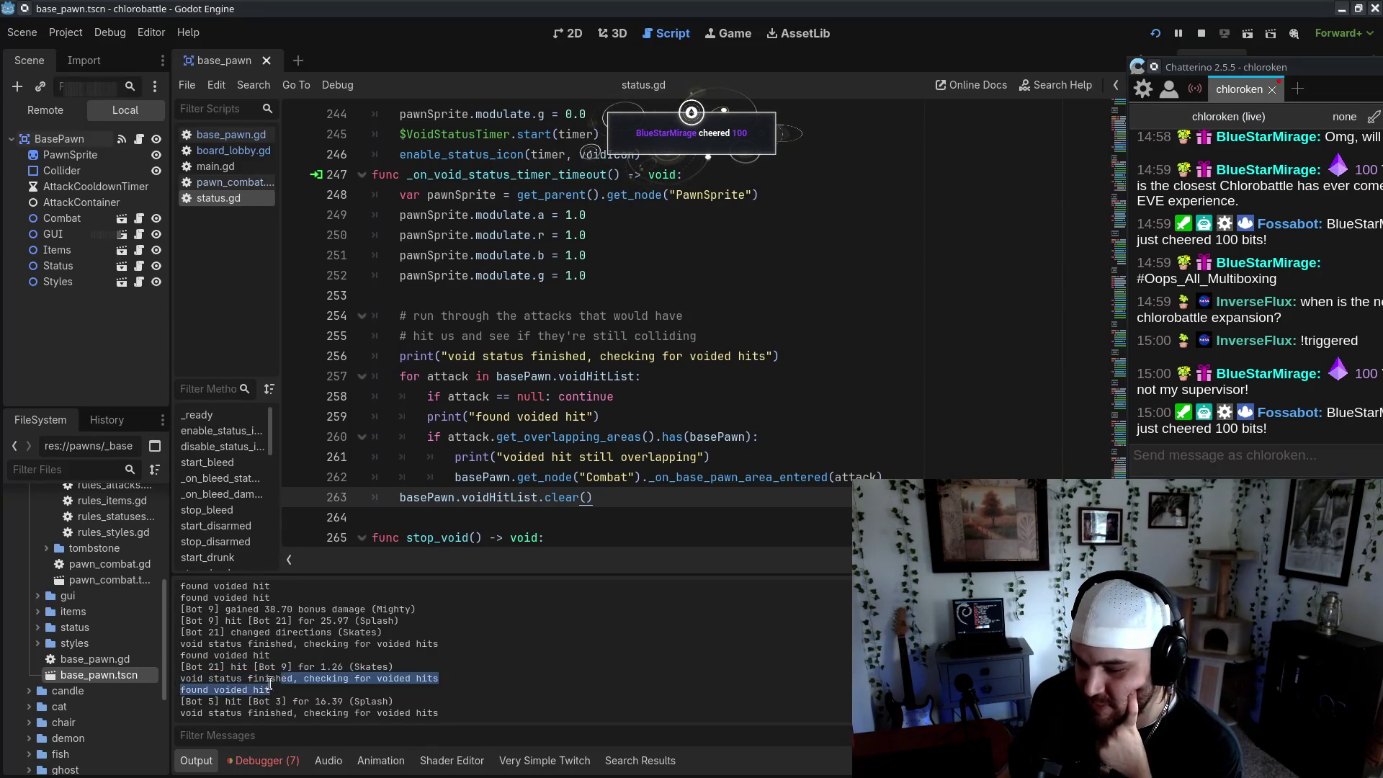
scroll(482, 388, "down", 1)
left_click_drag(430, 376, 776, 376)
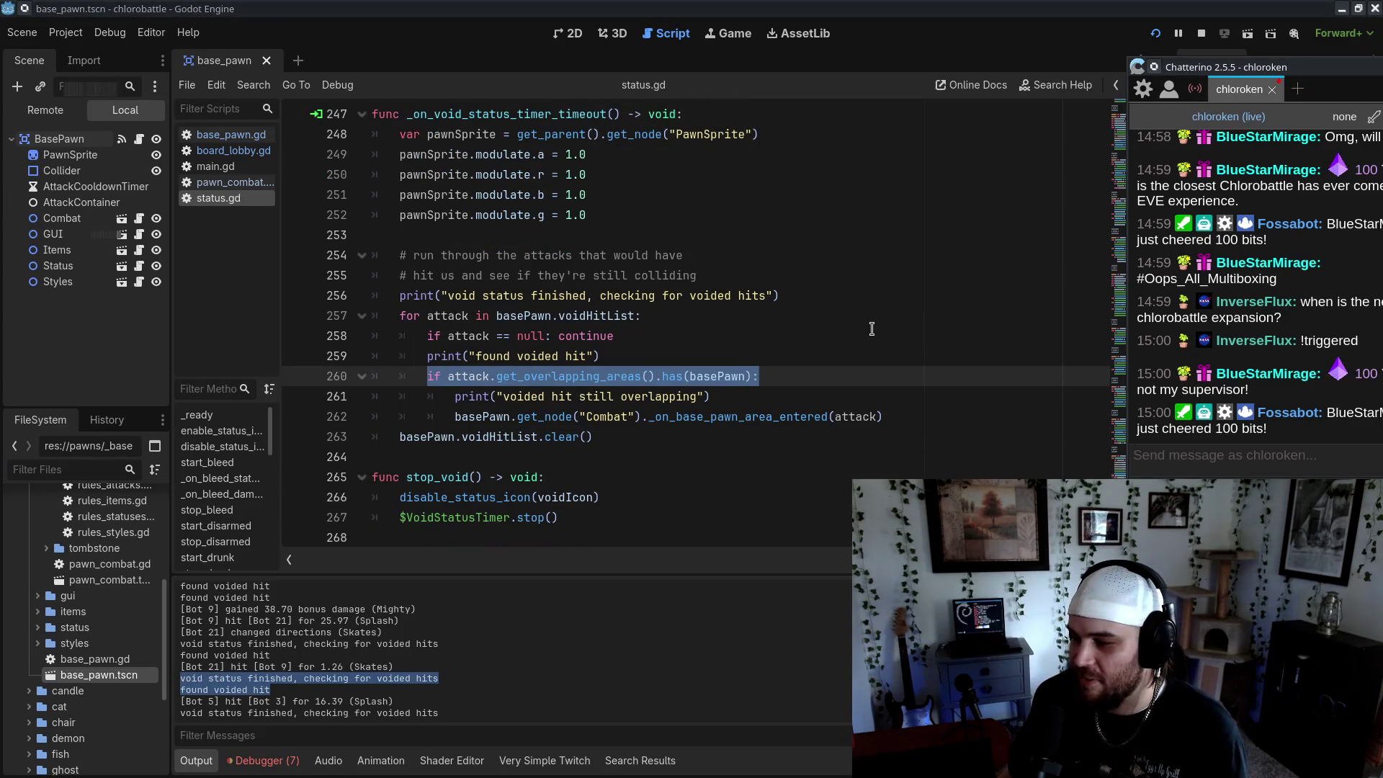
key("ctrl+F4")
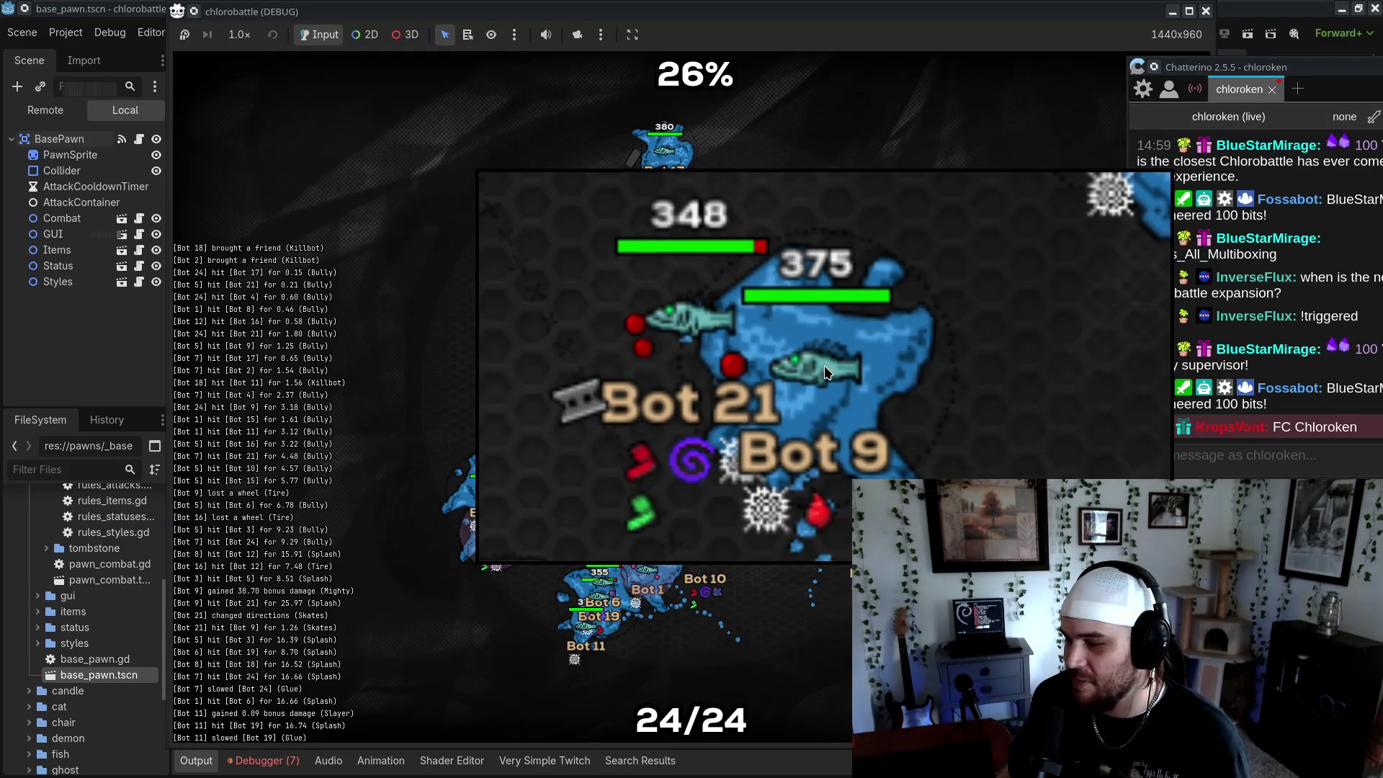
key("alt+Tab")
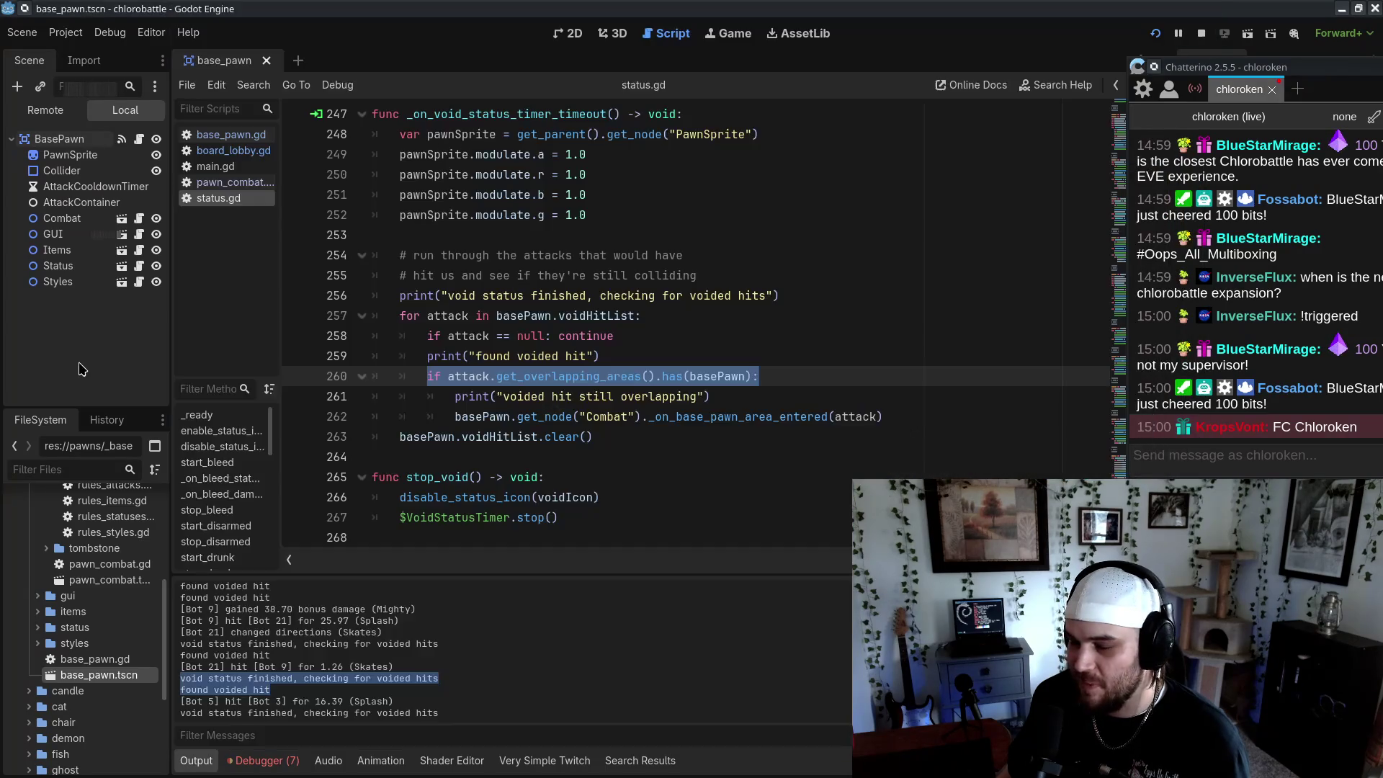
left_click_drag(496, 376, 657, 376)
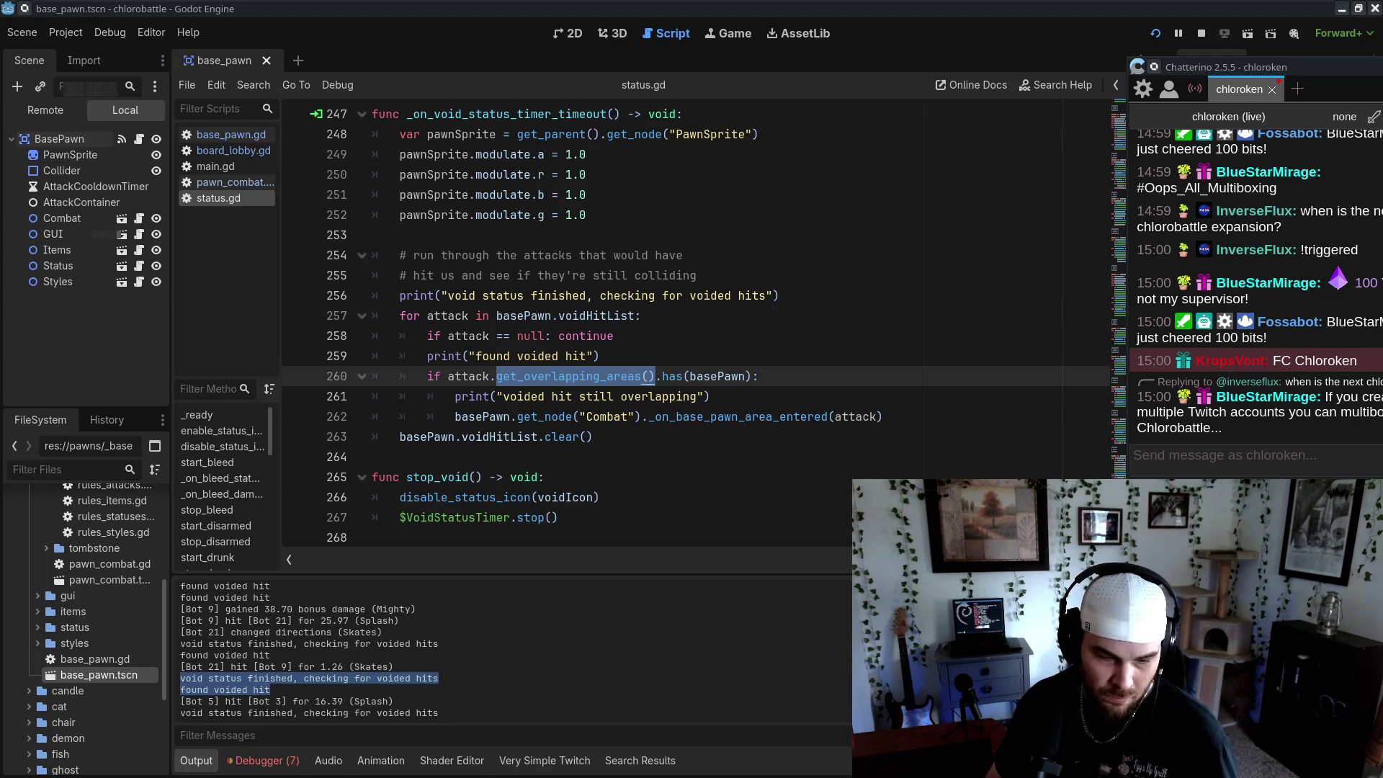
key("alt+Tab")
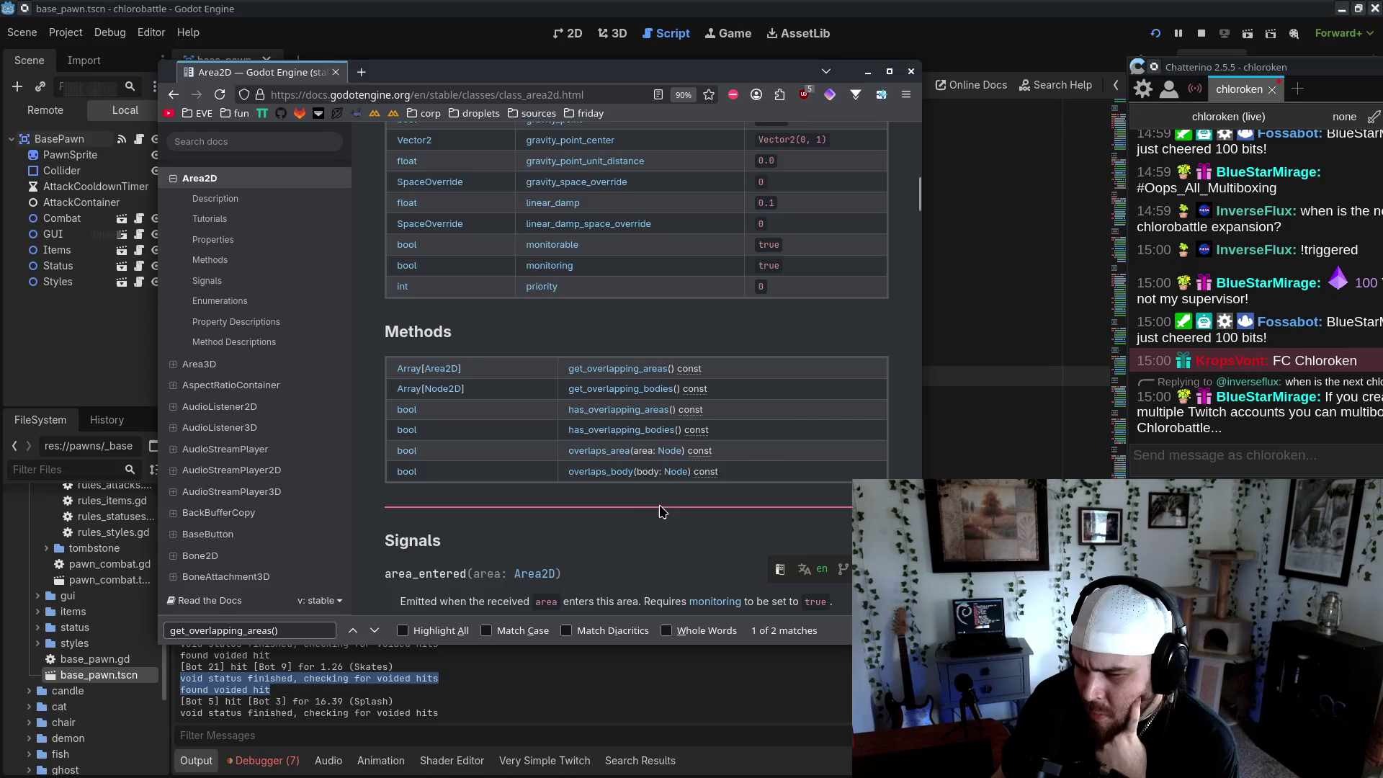
left_click(624, 370)
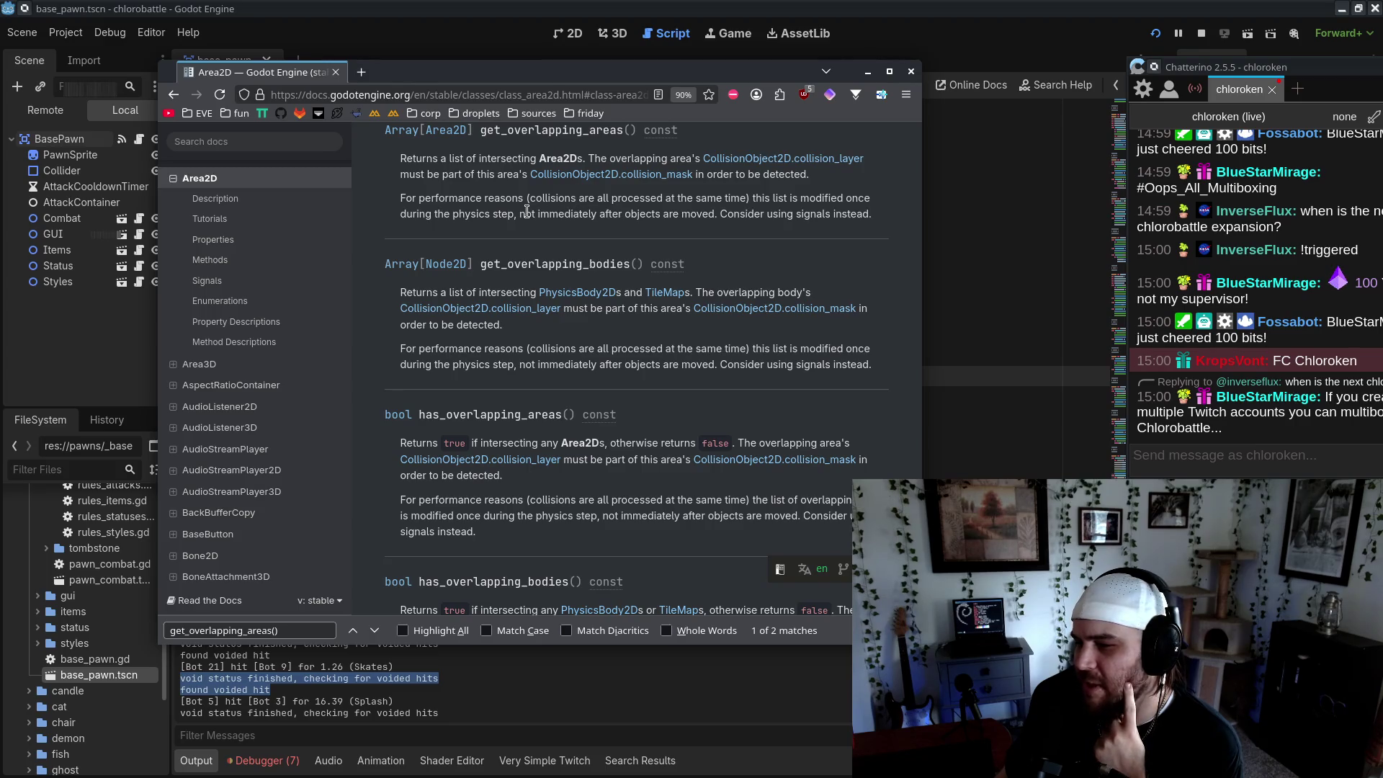
triple_click(600, 204)
left_click(652, 210)
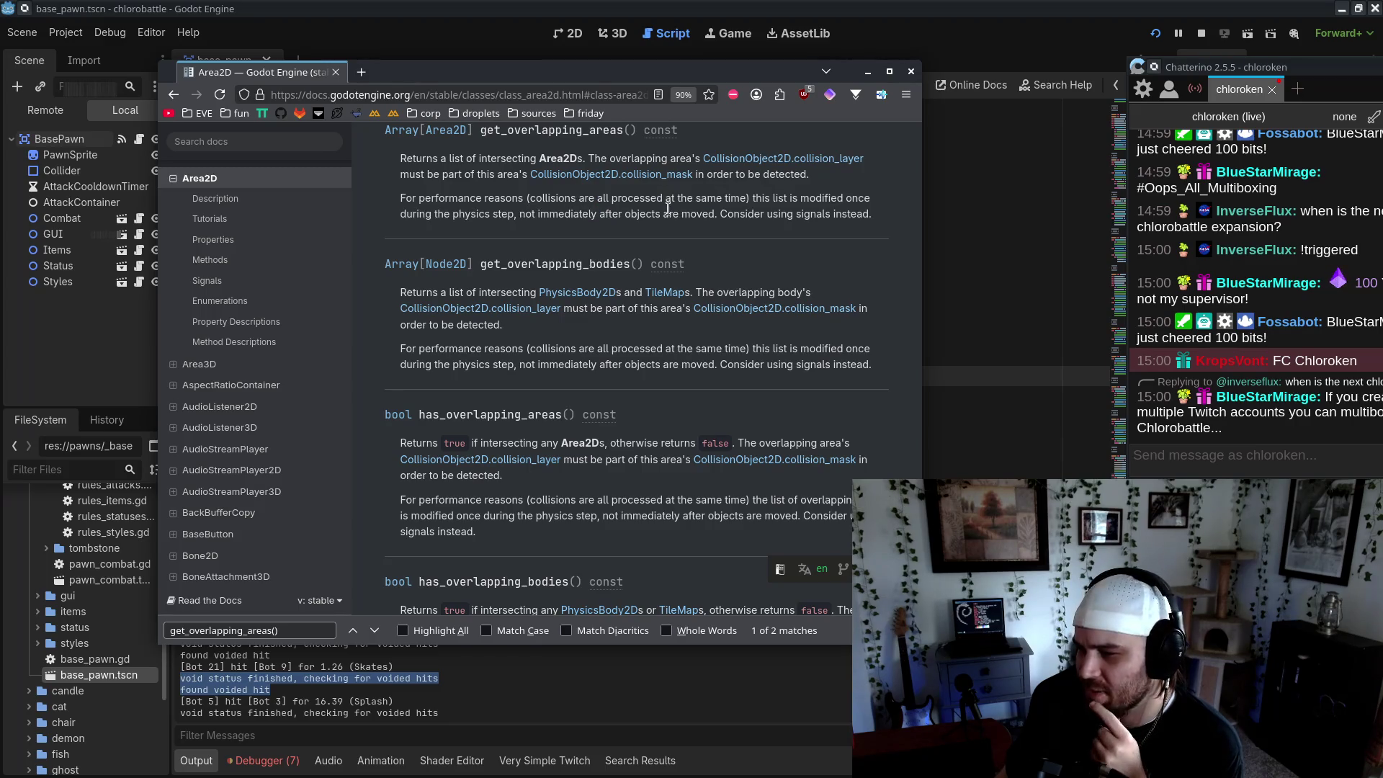
left_click_drag(459, 199, 549, 198)
left_click(705, 196)
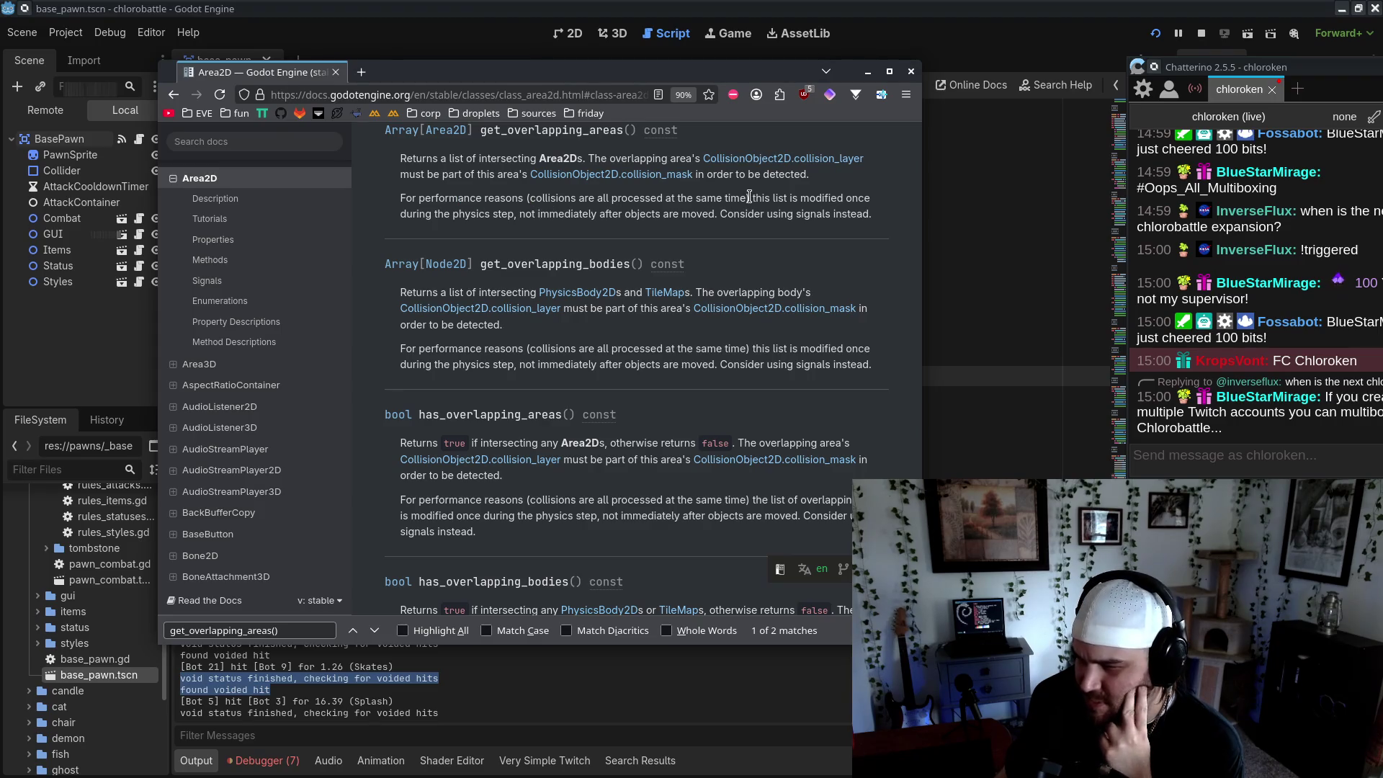
left_click_drag(749, 197, 829, 198)
left_click(813, 235)
left_click_drag(426, 214, 490, 214)
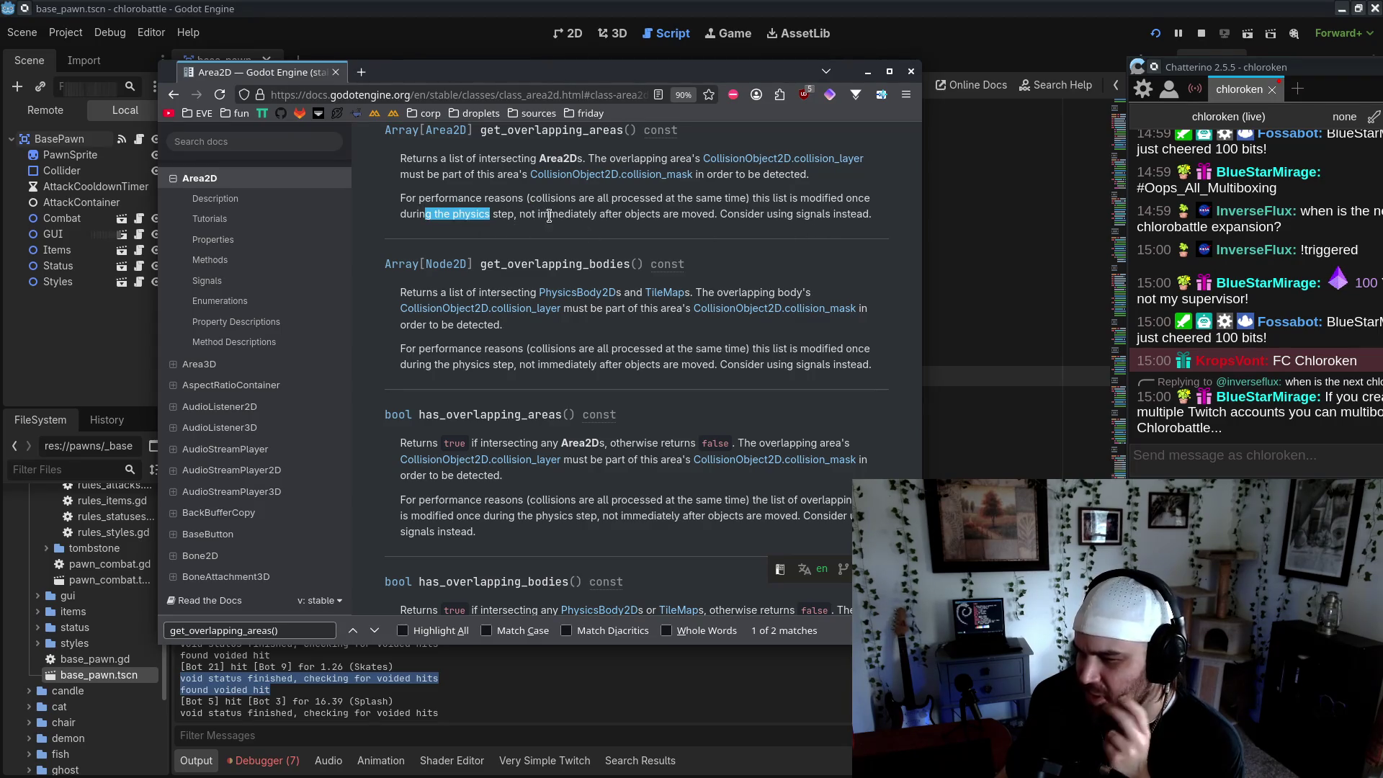
left_click(548, 217)
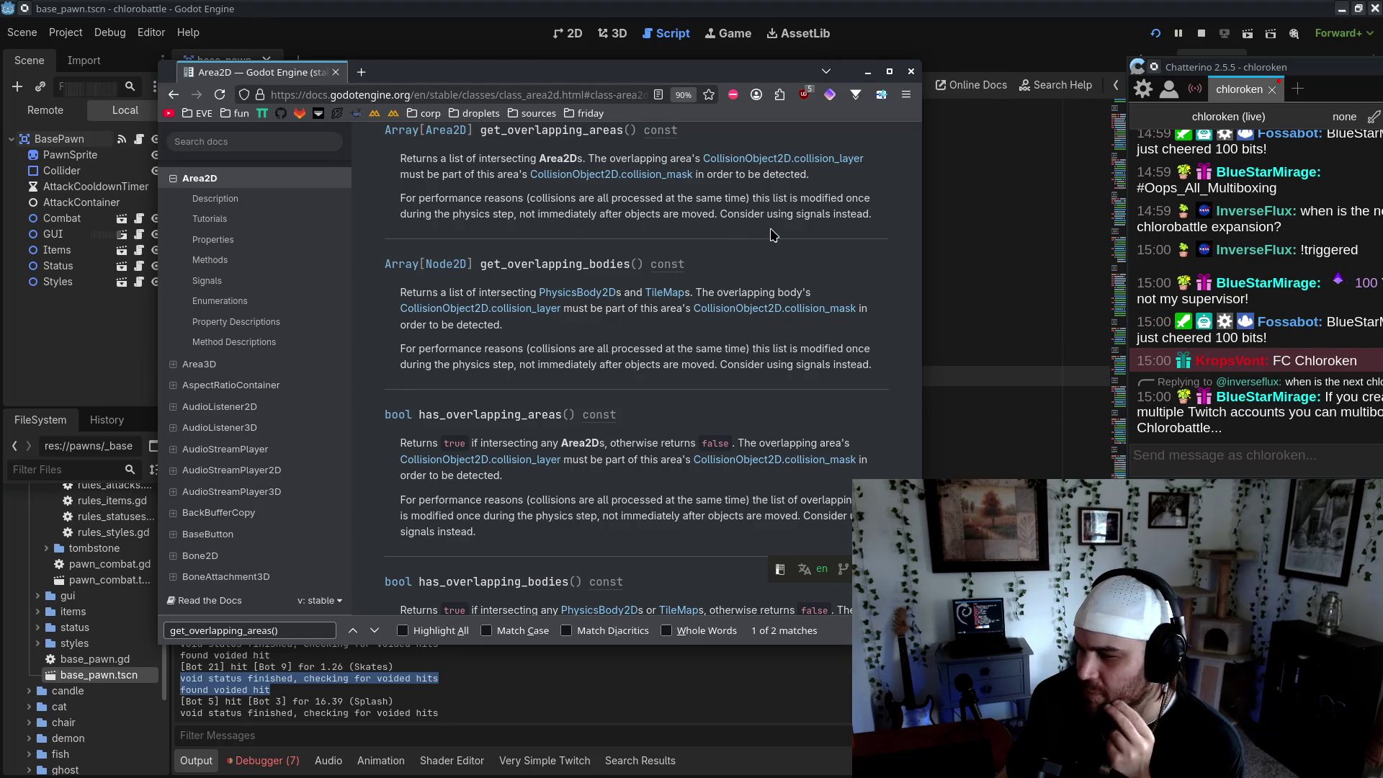
mouse_move(699, 72)
left_mouse_down()
mouse_move(699, 587)
mouse_move(726, 774)
mouse_move(741, 93)
left_mouse_up()
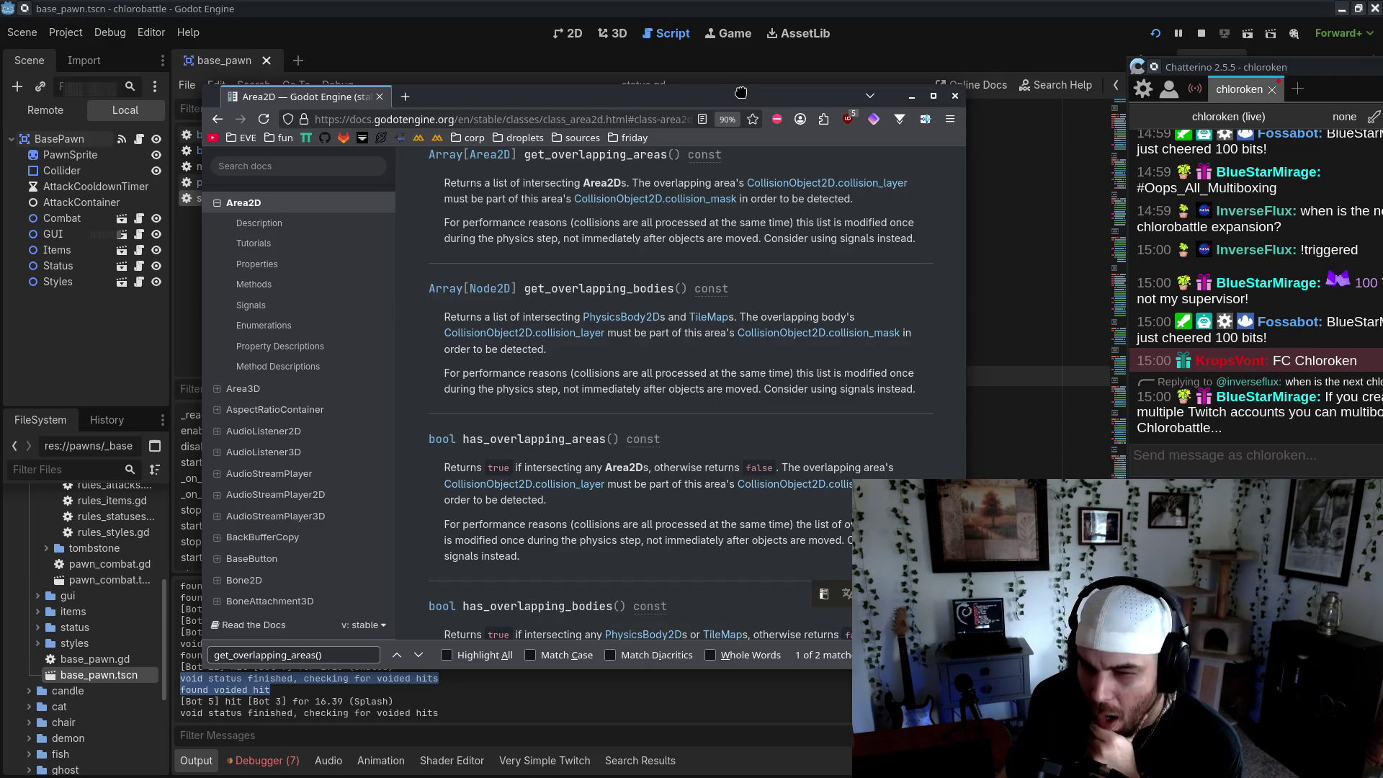
key("alt+Tab")
Review status.gd's voided-hit check block and skim the script via the minimap back to stop_void
left_click(825, 457)
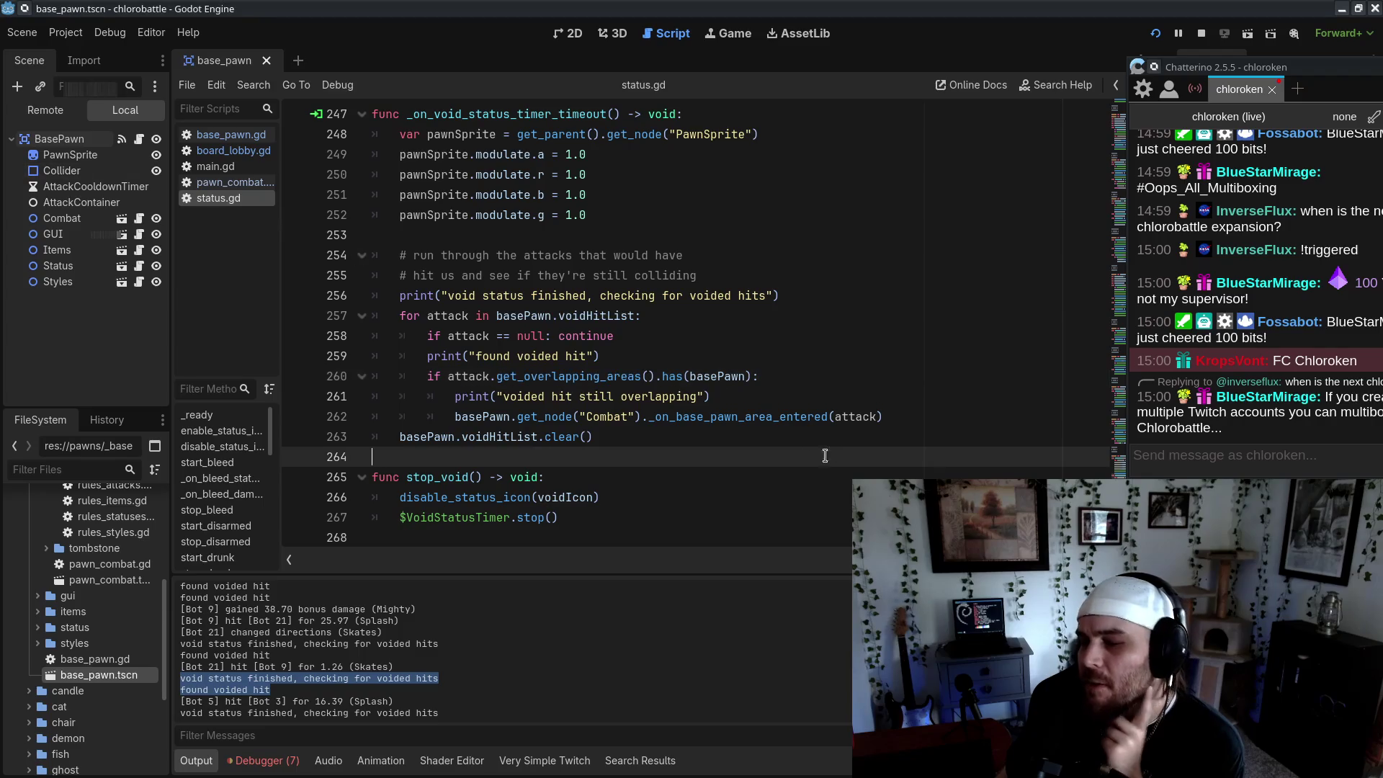
left_click_drag(656, 448, 375, 253)
left_click(599, 498)
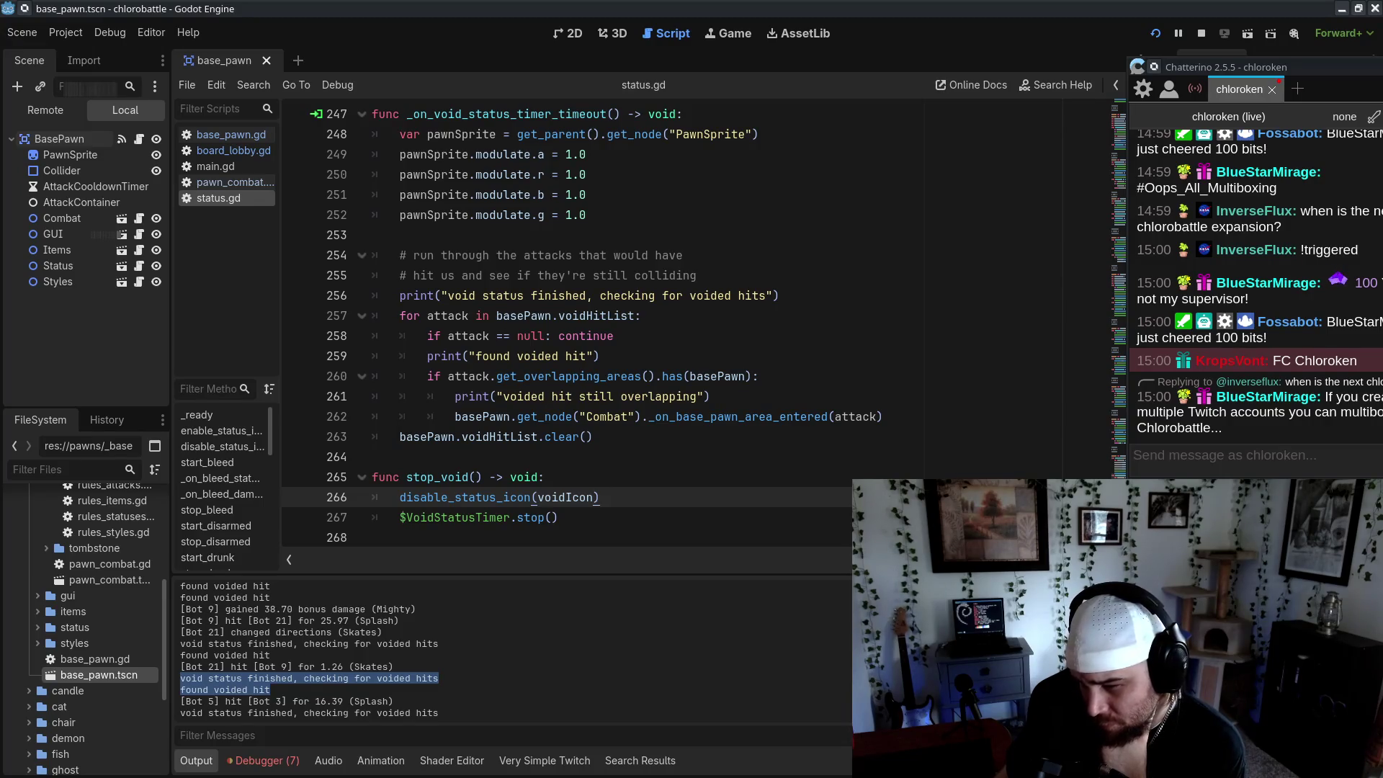
left_click(1115, 126)
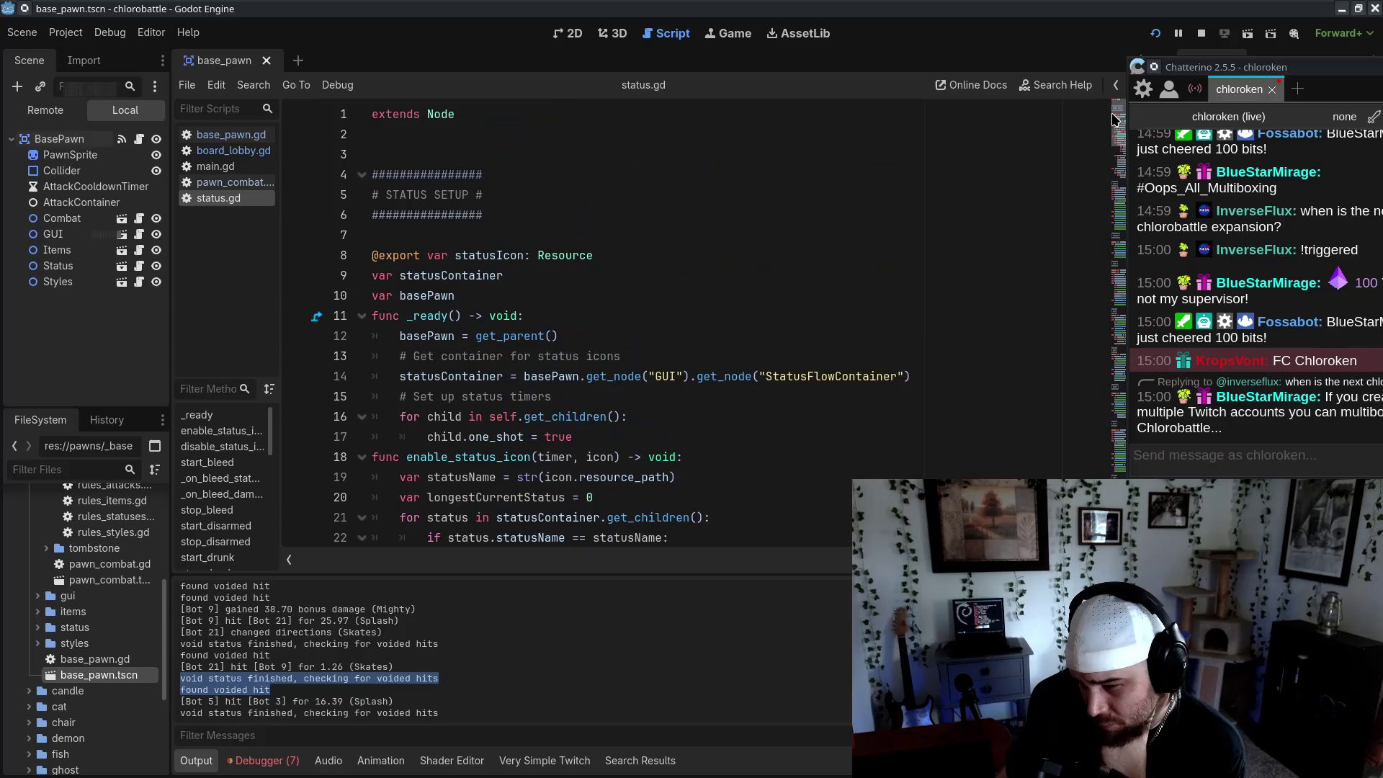
left_click_drag(1115, 127, 1117, 404)
left_click(600, 231)
scroll(1102, 479, "up", 10)
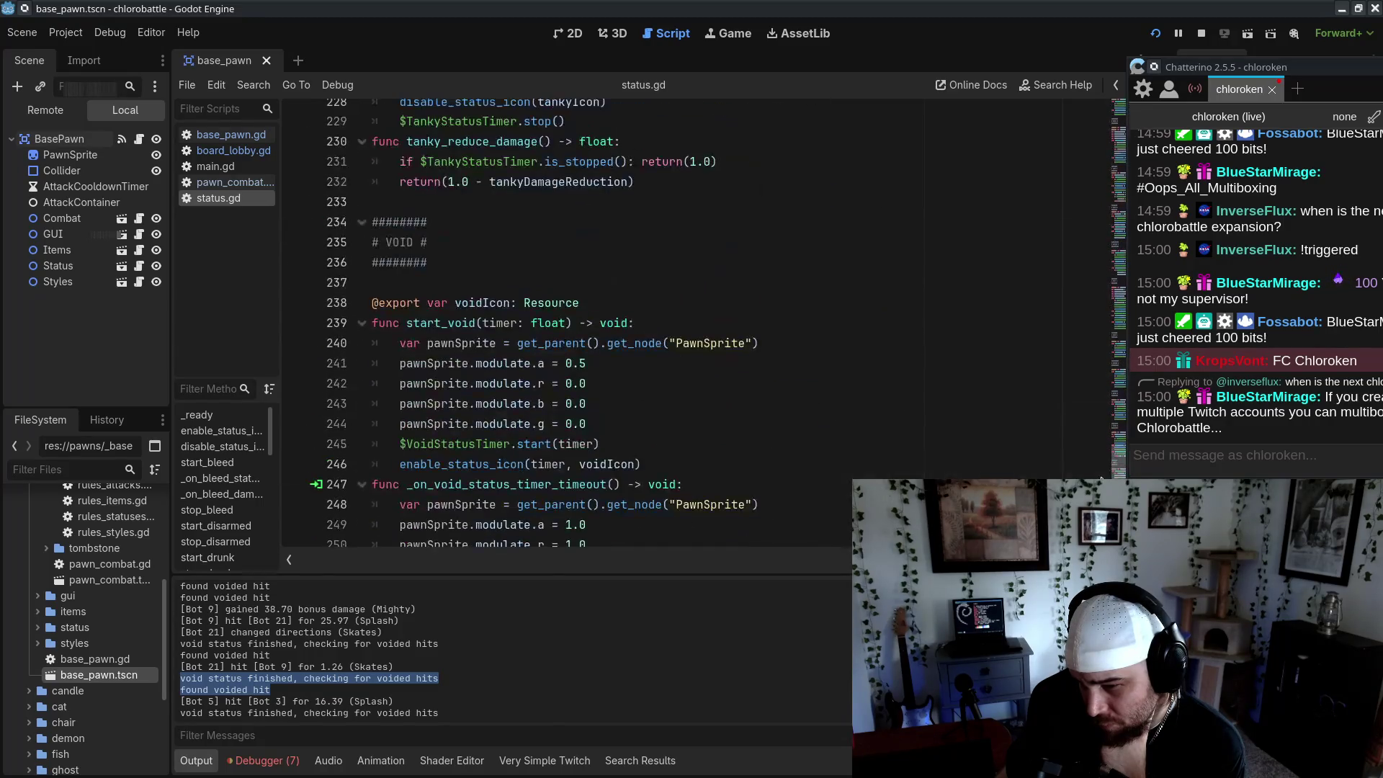
scroll(1102, 479, "down", 1)
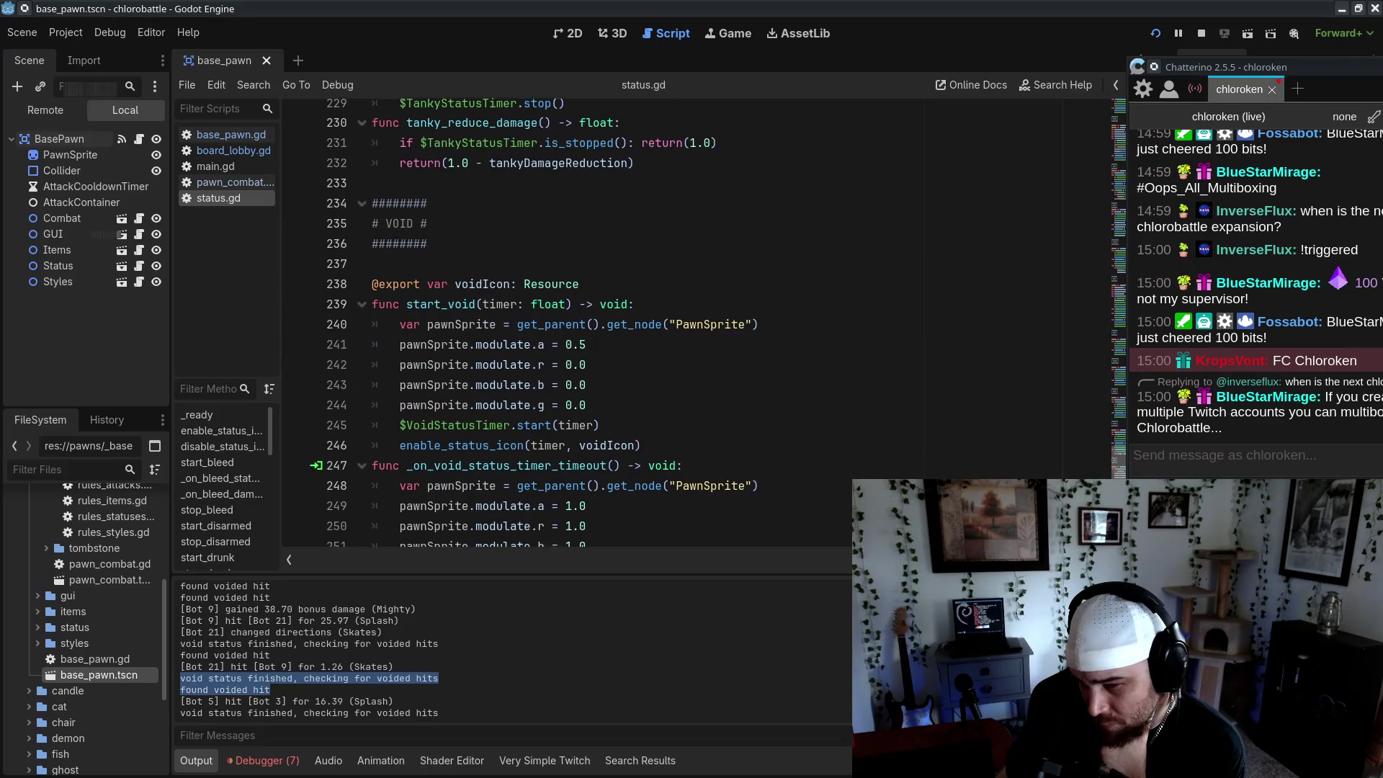
mouse_move(1110, 423)
left_mouse_down()
mouse_move(1110, 200)
mouse_move(1110, 441)
left_mouse_up()
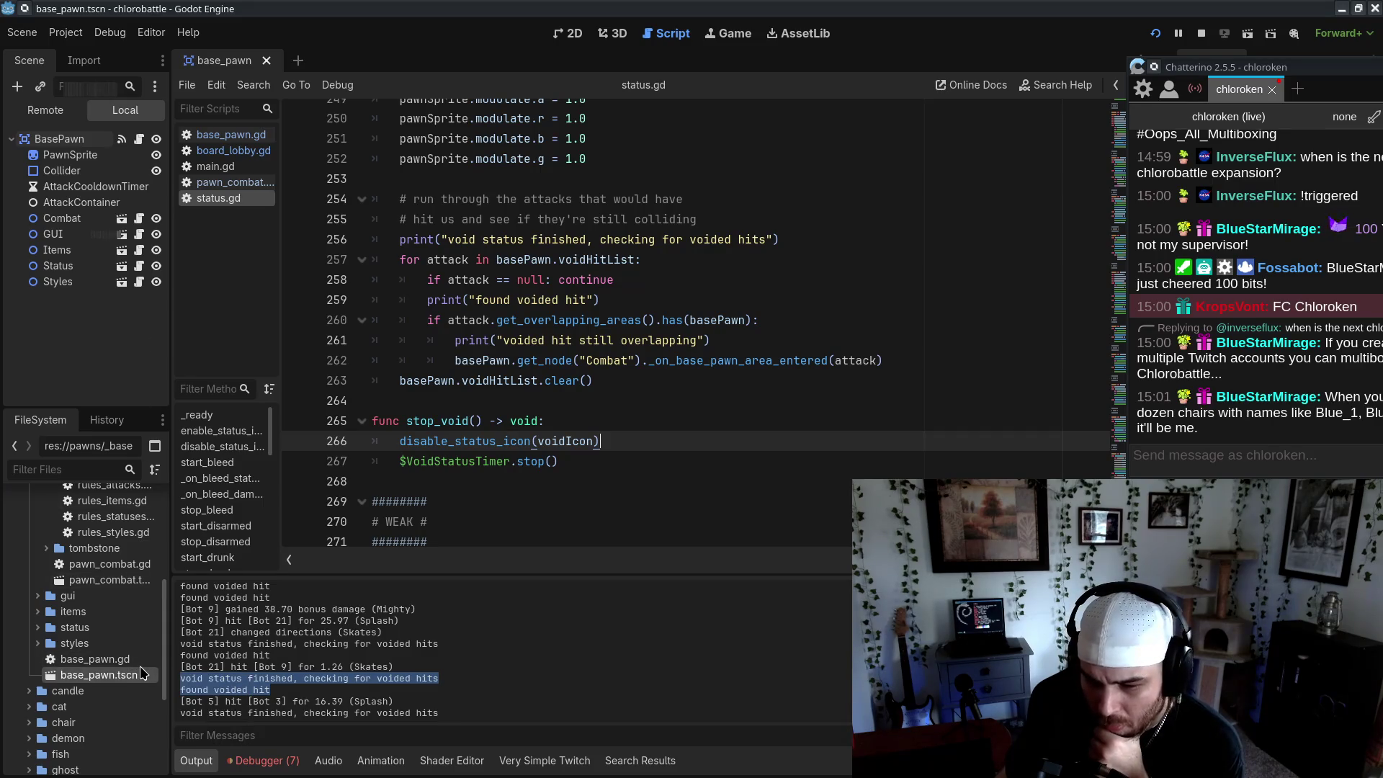
Open status.tscn and inspect the VoidStatusTimer's 1.0 s wait time and one-shot setting
double_click(132, 643)
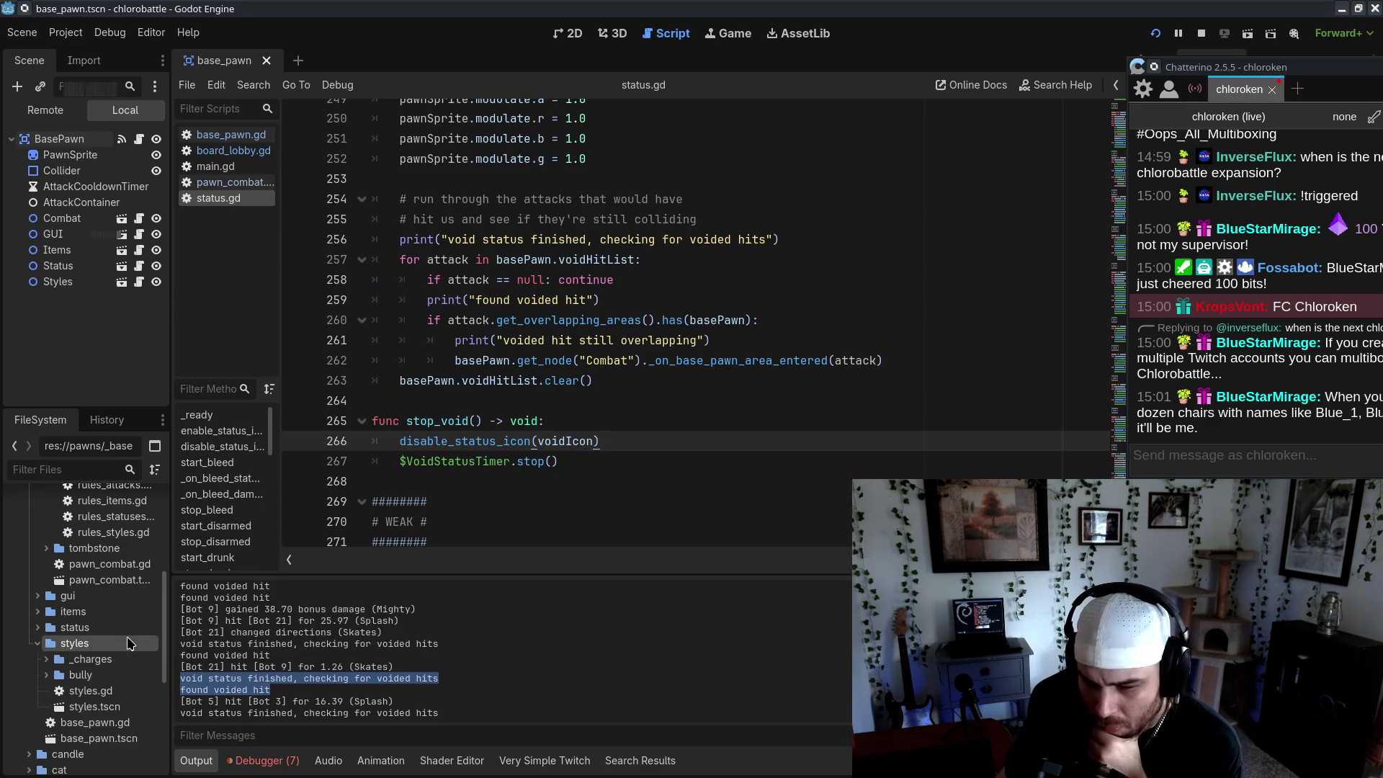
double_click(135, 628)
double_click(94, 707)
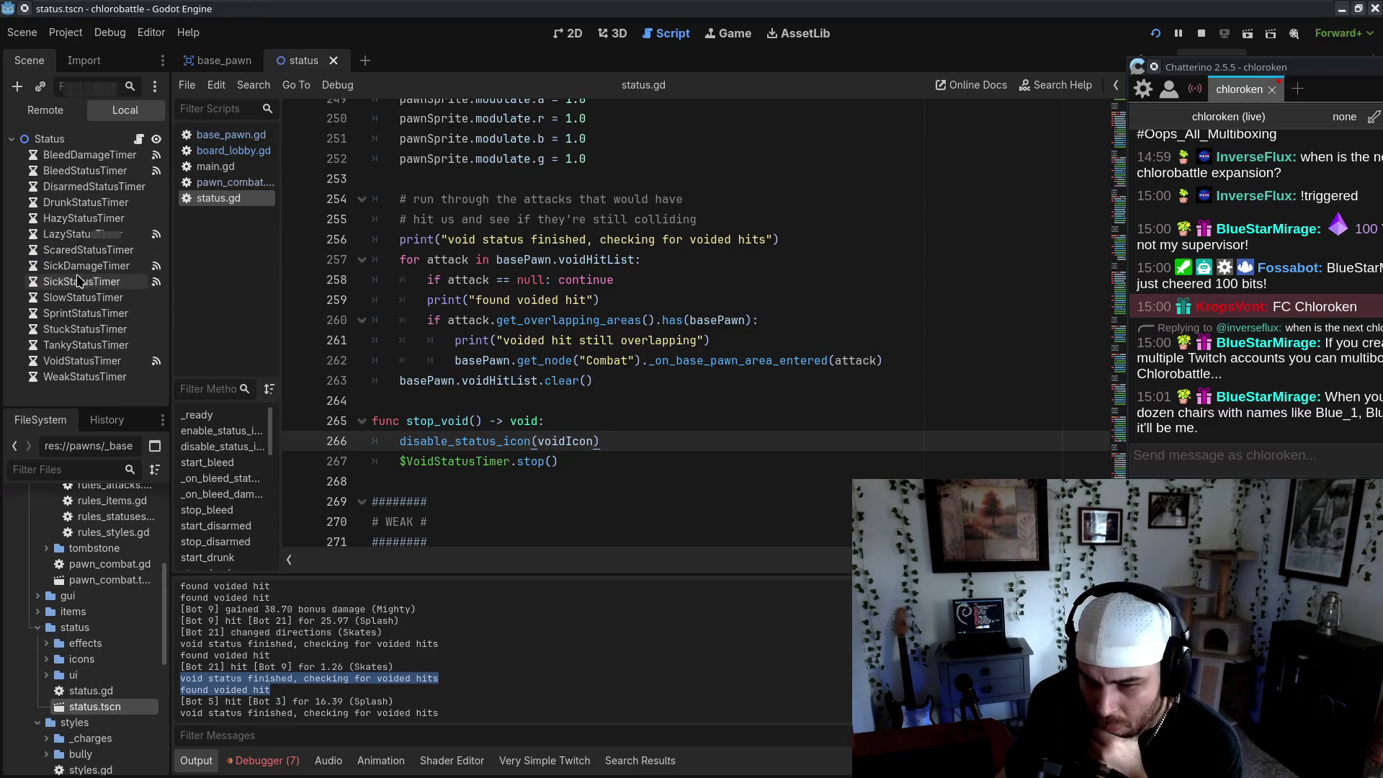
left_click(1361, 48)
left_click(81, 361)
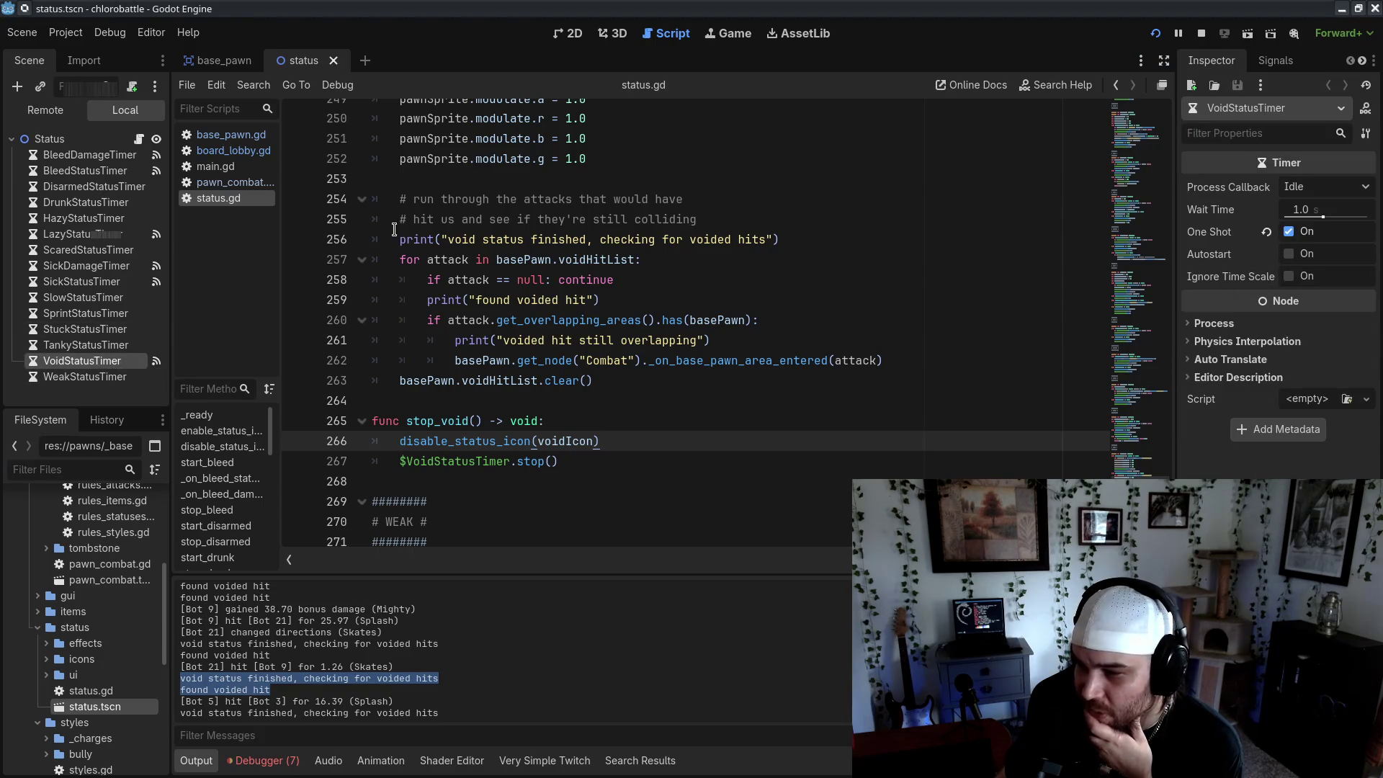
Bring the chat window forward, move it aside, and re-examine basePawn in the overlap check
key("alt+Tab")
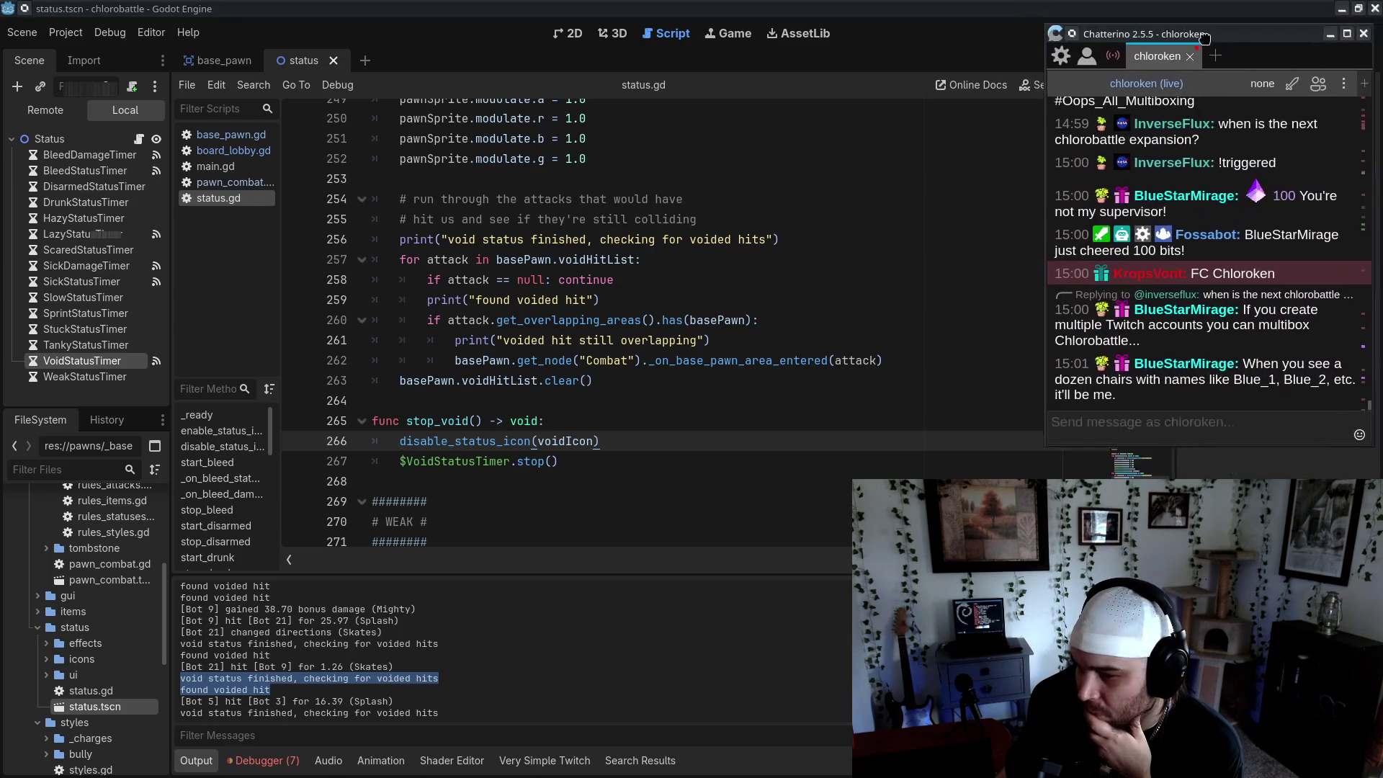
left_click_drag(1204, 37, 1167, 70)
scroll(650, 480, "up", 2)
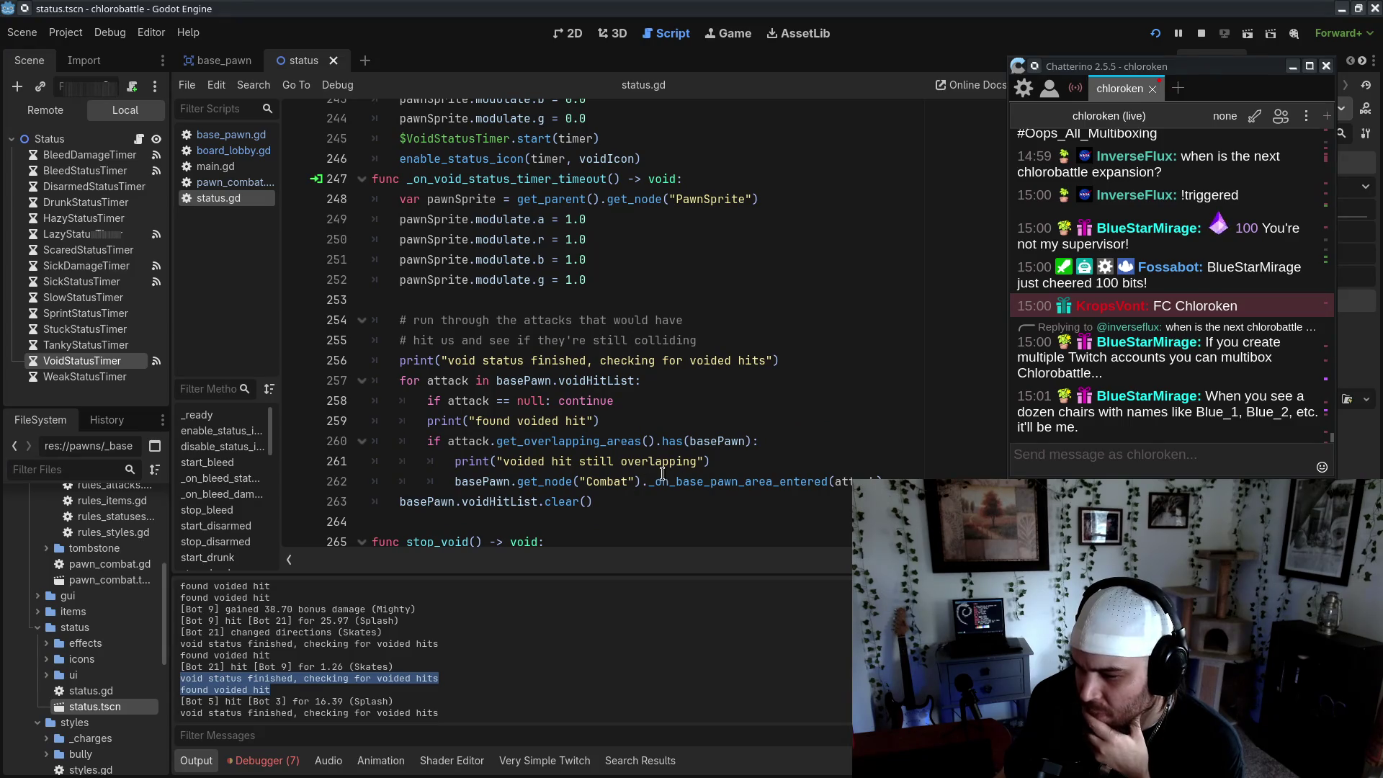
double_click(747, 441)
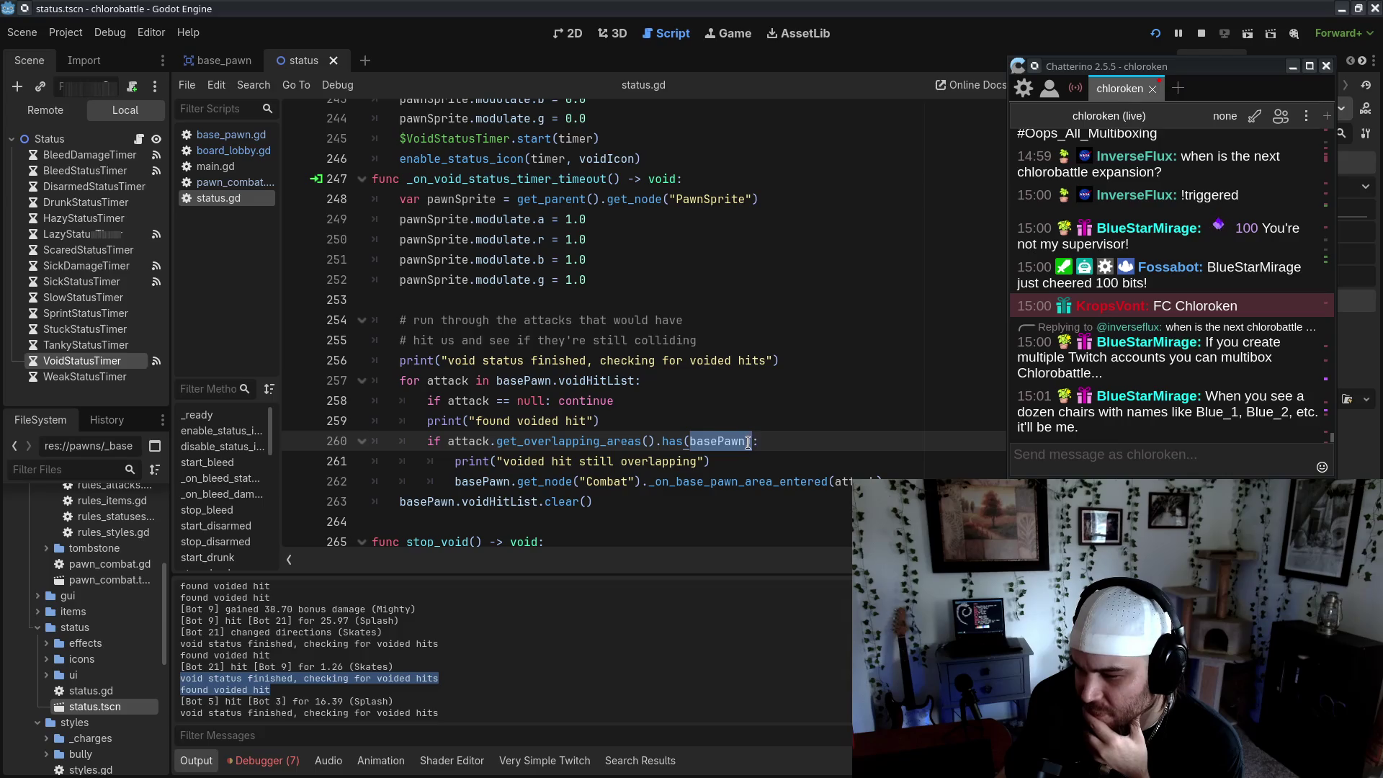
left_click(778, 469)
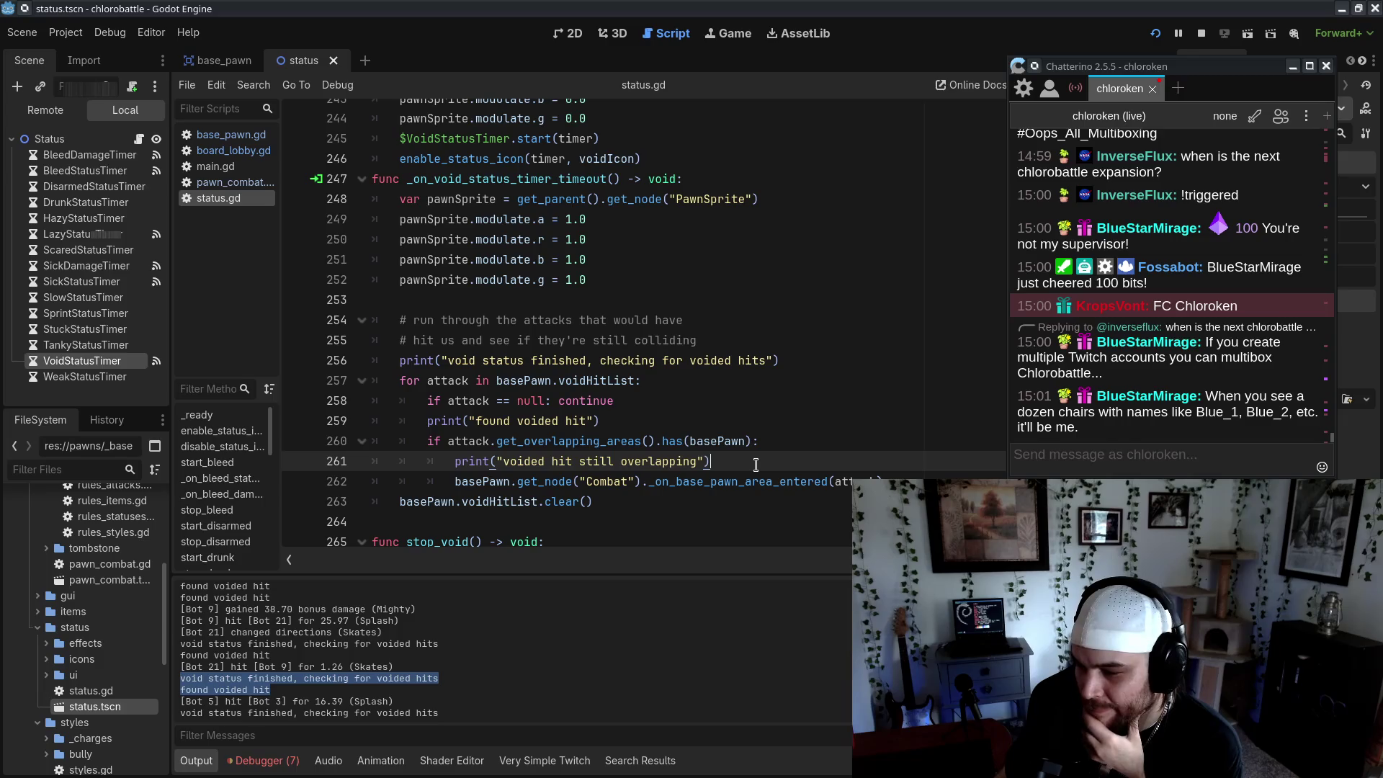
left_click(1220, 459)
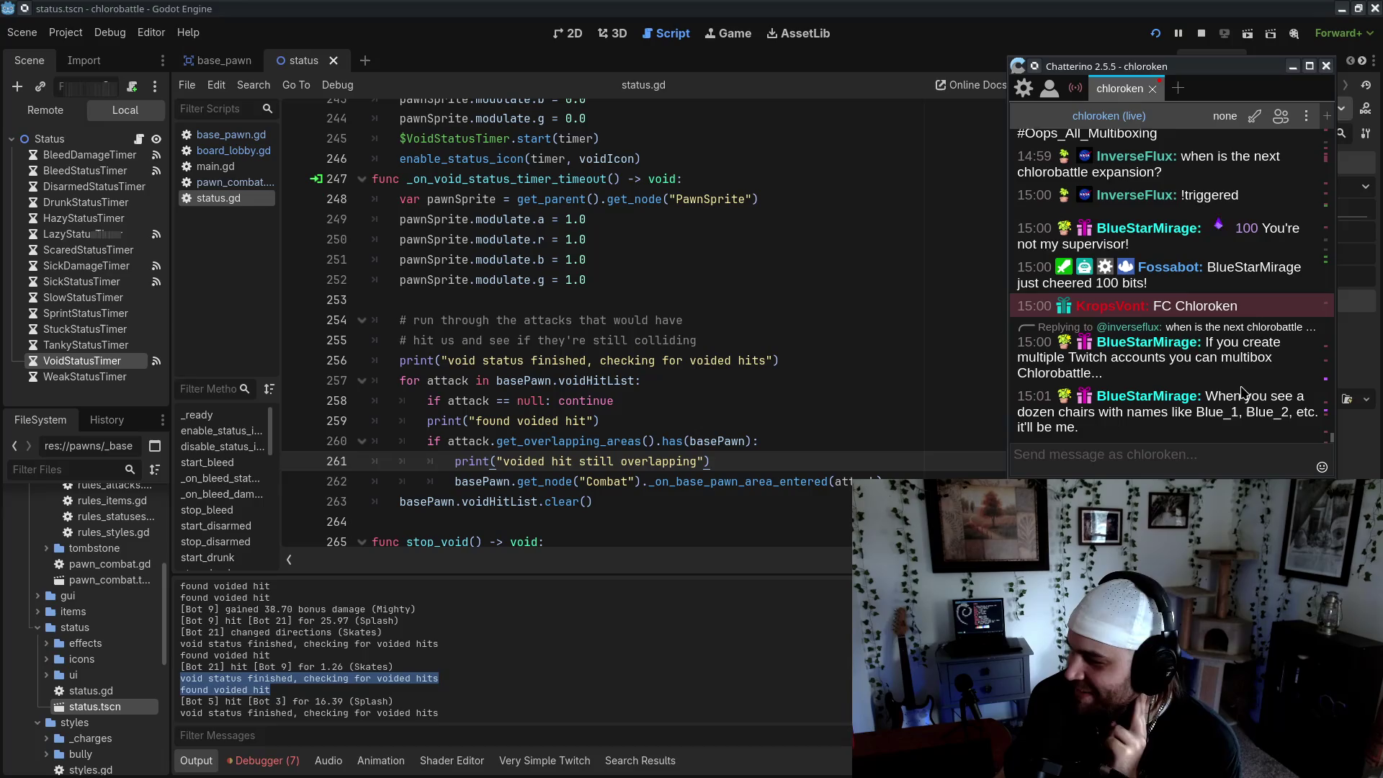
Re-read the void timeout prints in status.gd and select the "voided hit still overlapping" log line
left_click(874, 437)
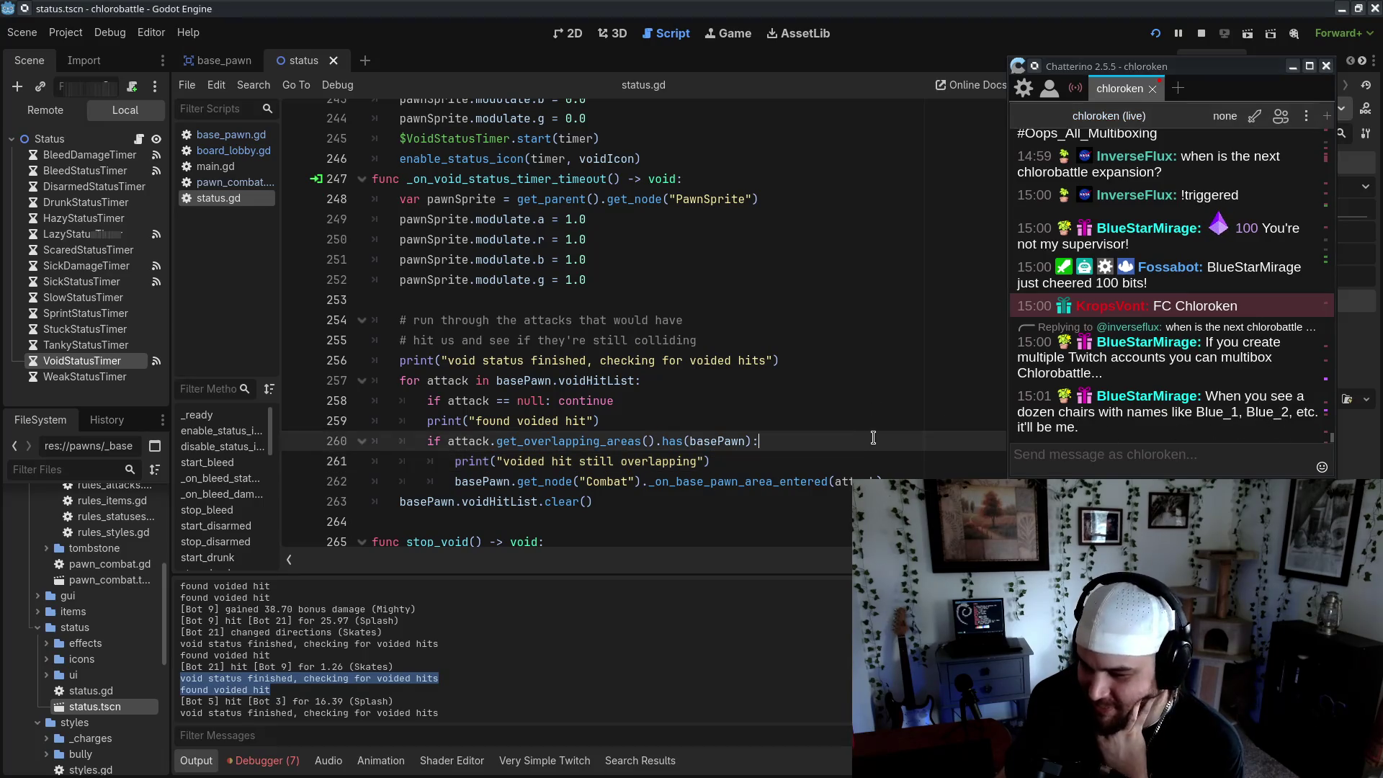
scroll(775, 499, "down", 1)
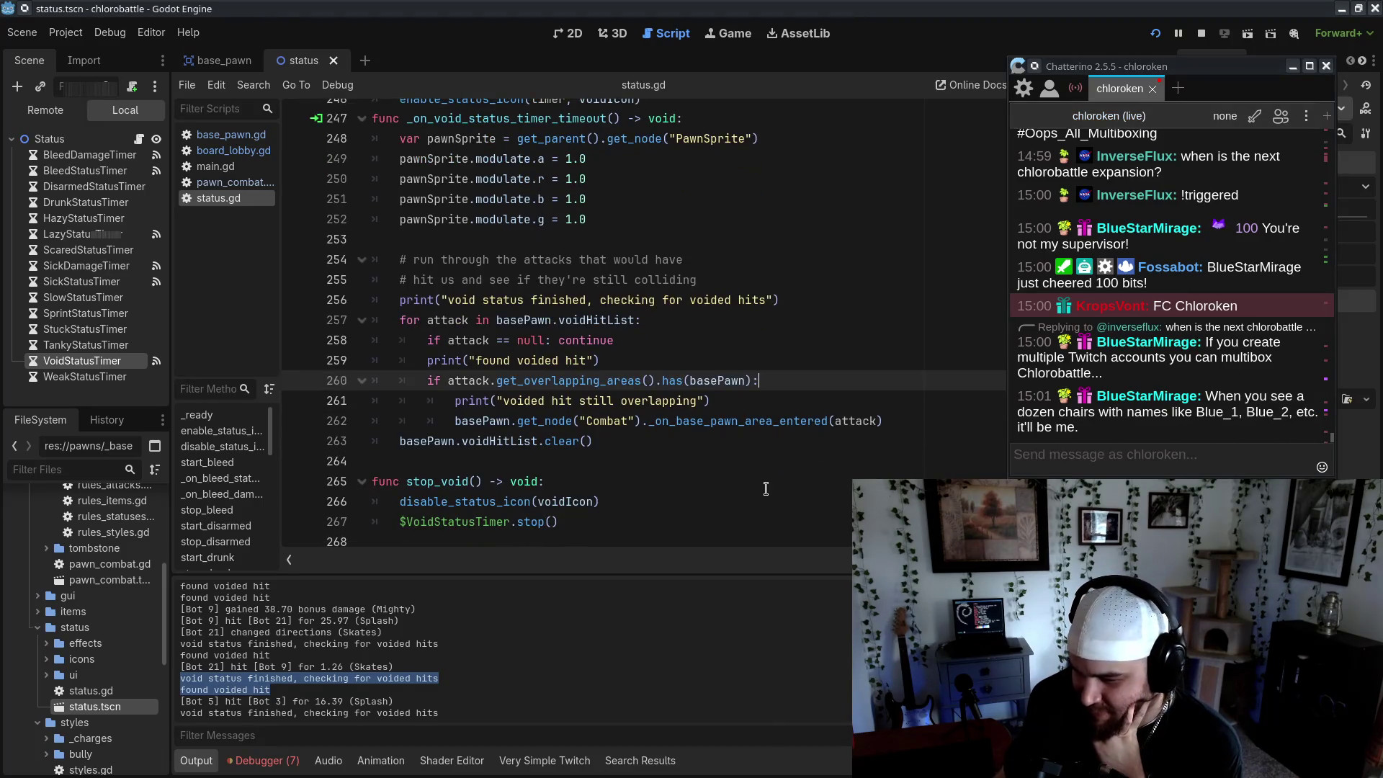
left_click(828, 453)
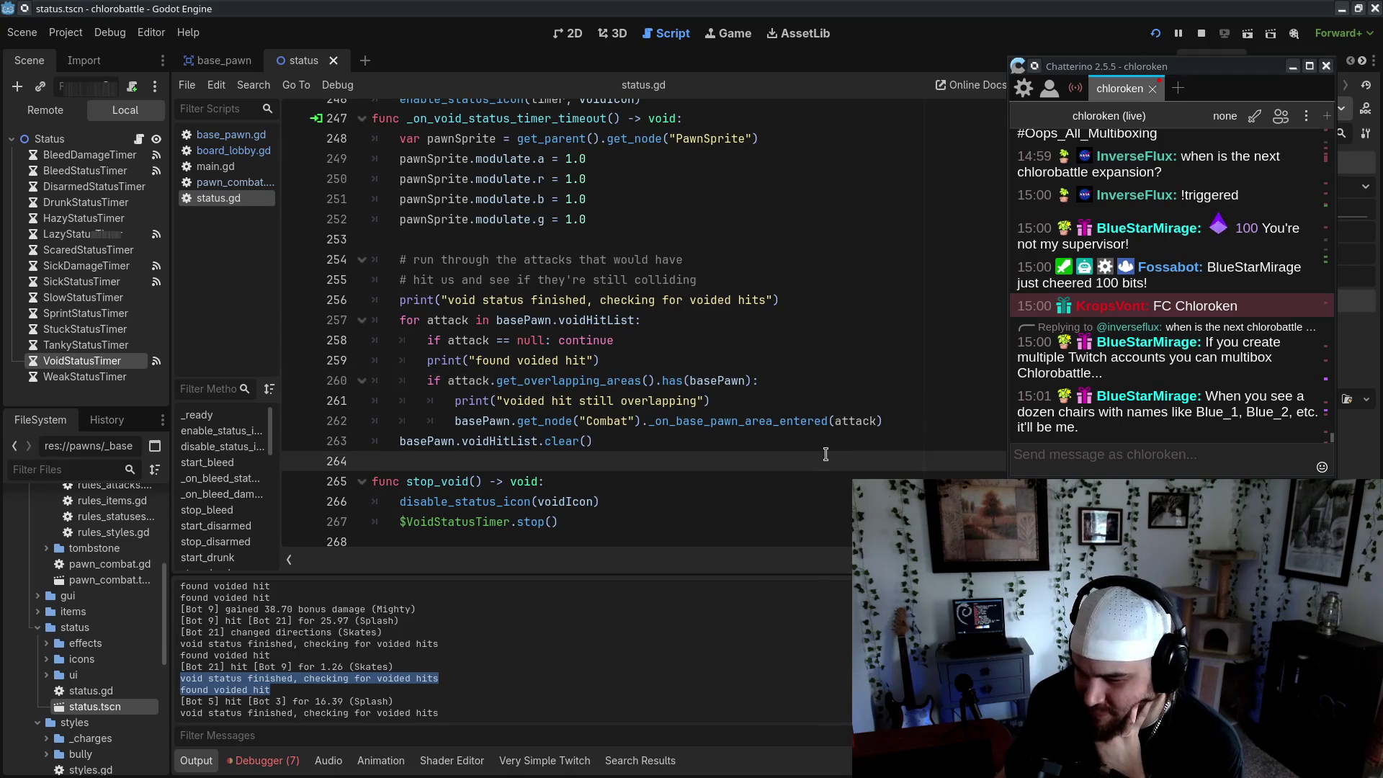
left_click(838, 435)
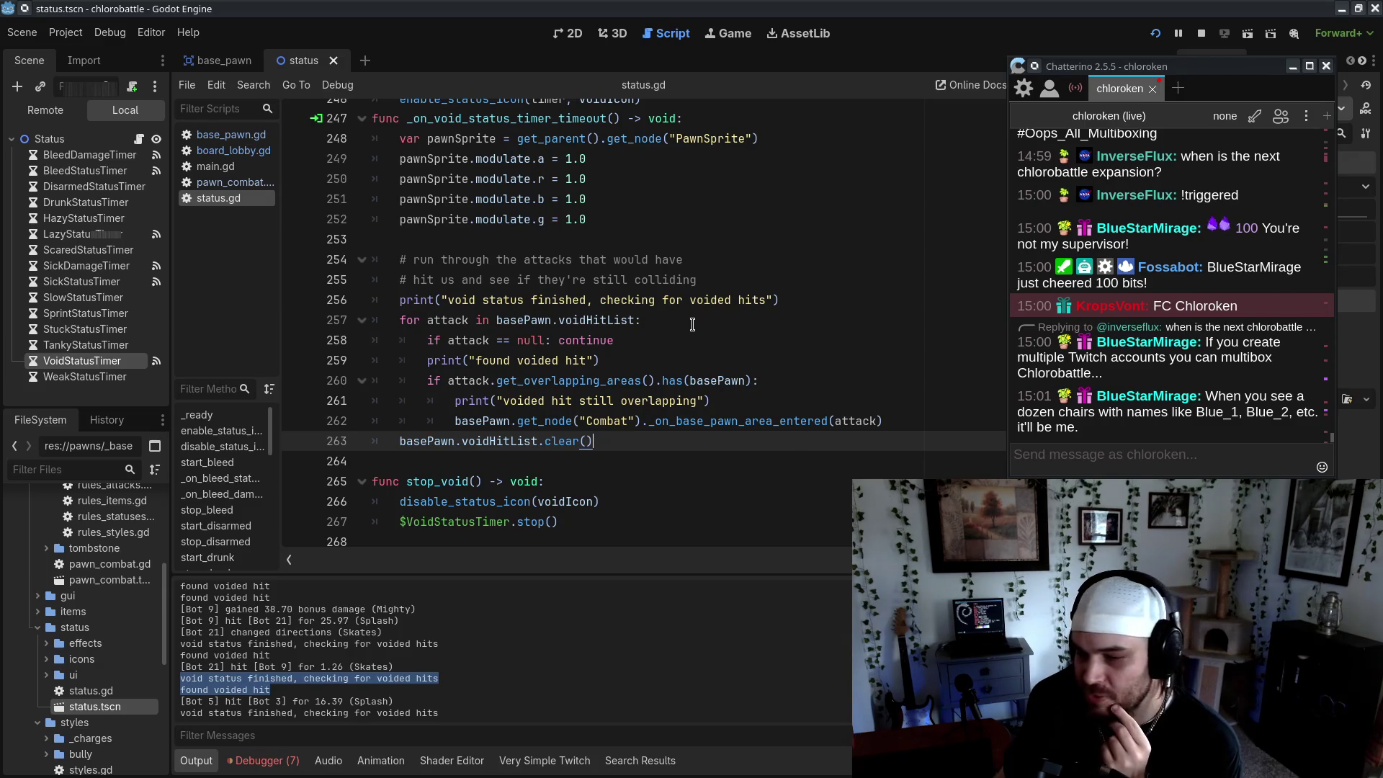
left_click_drag(824, 273, 823, 302)
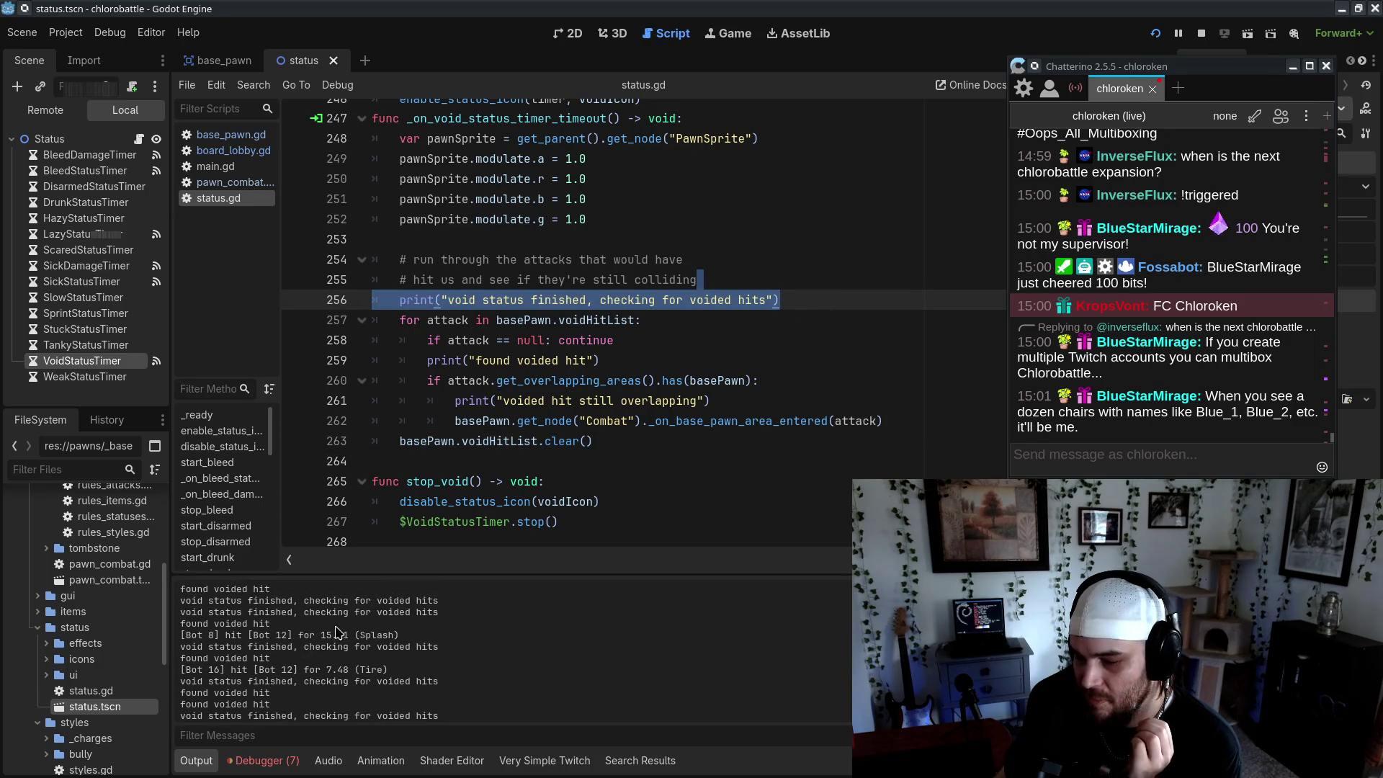
left_click_drag(488, 604, 505, 629)
left_click(513, 635)
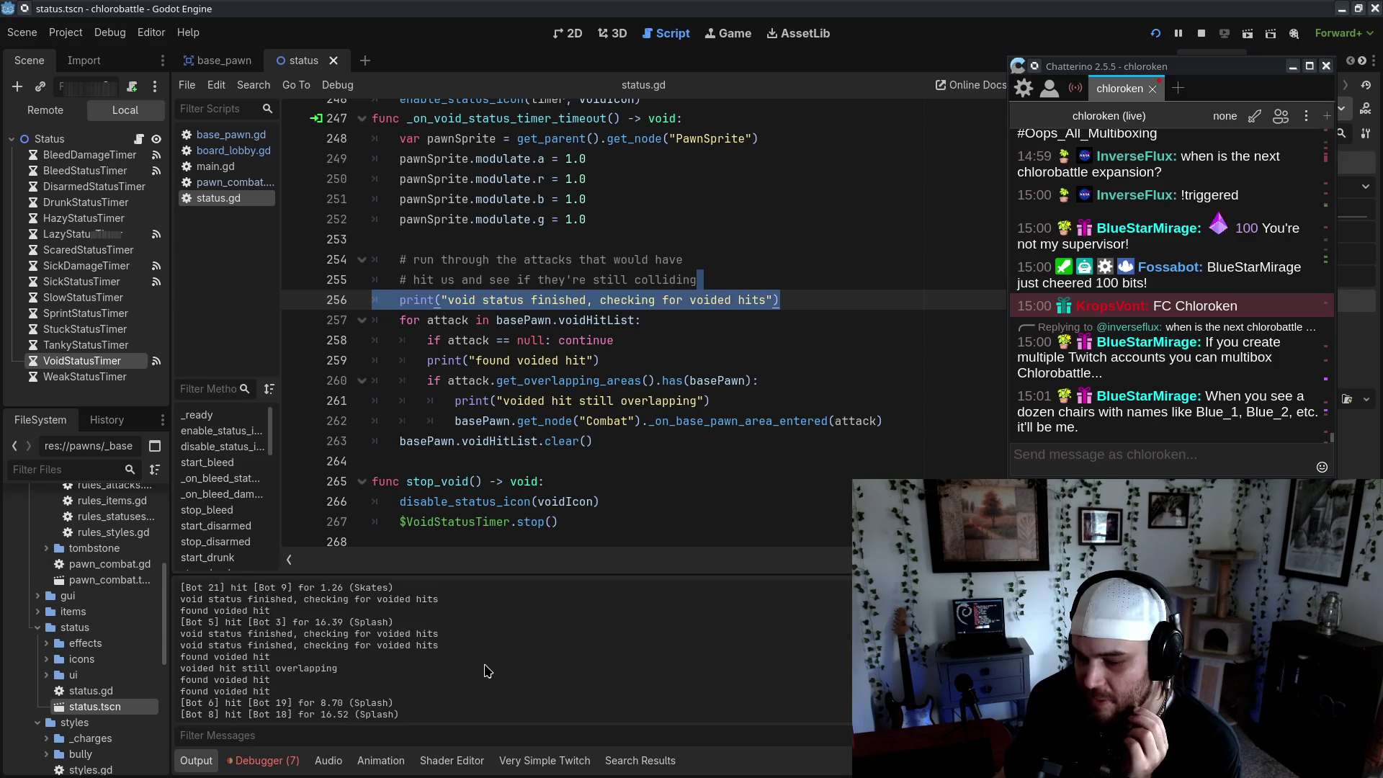
triple_click(371, 668)
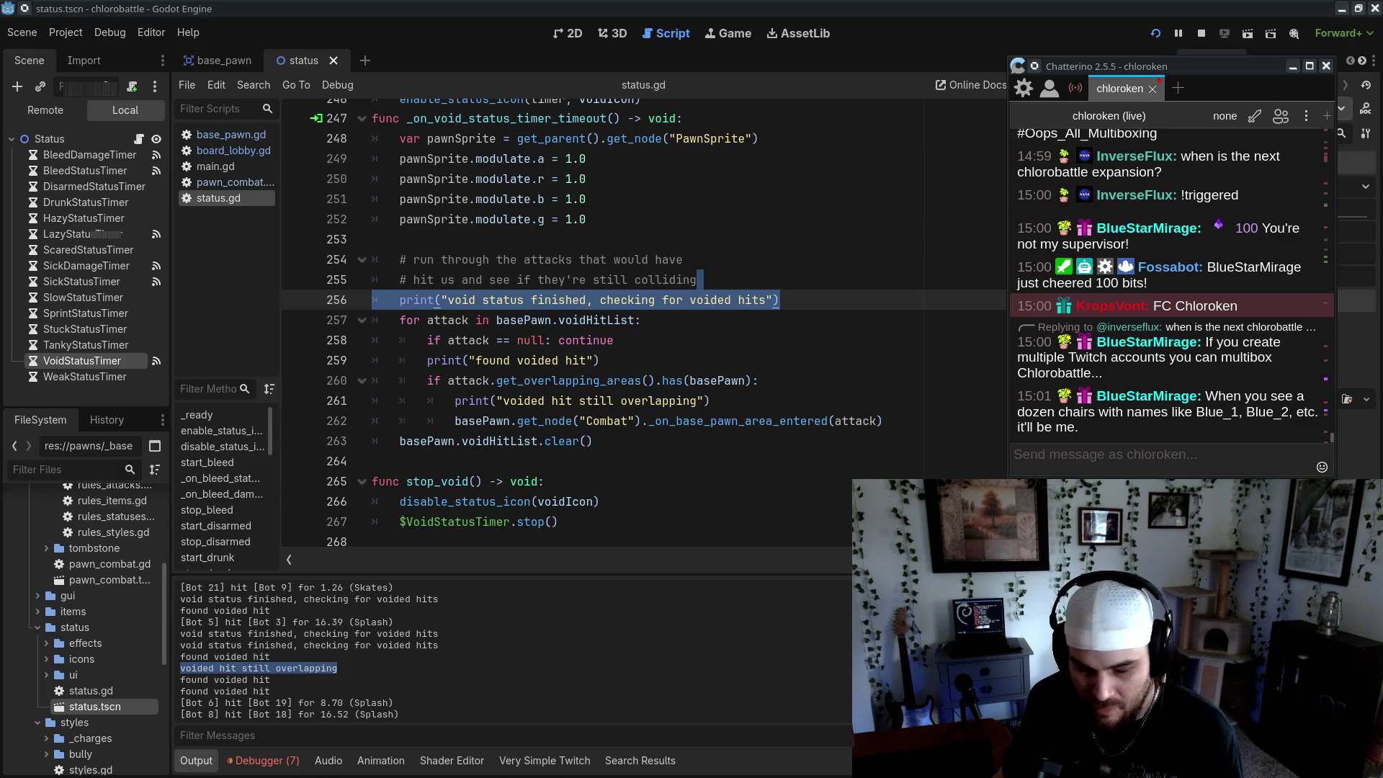
key("alt+Tab")
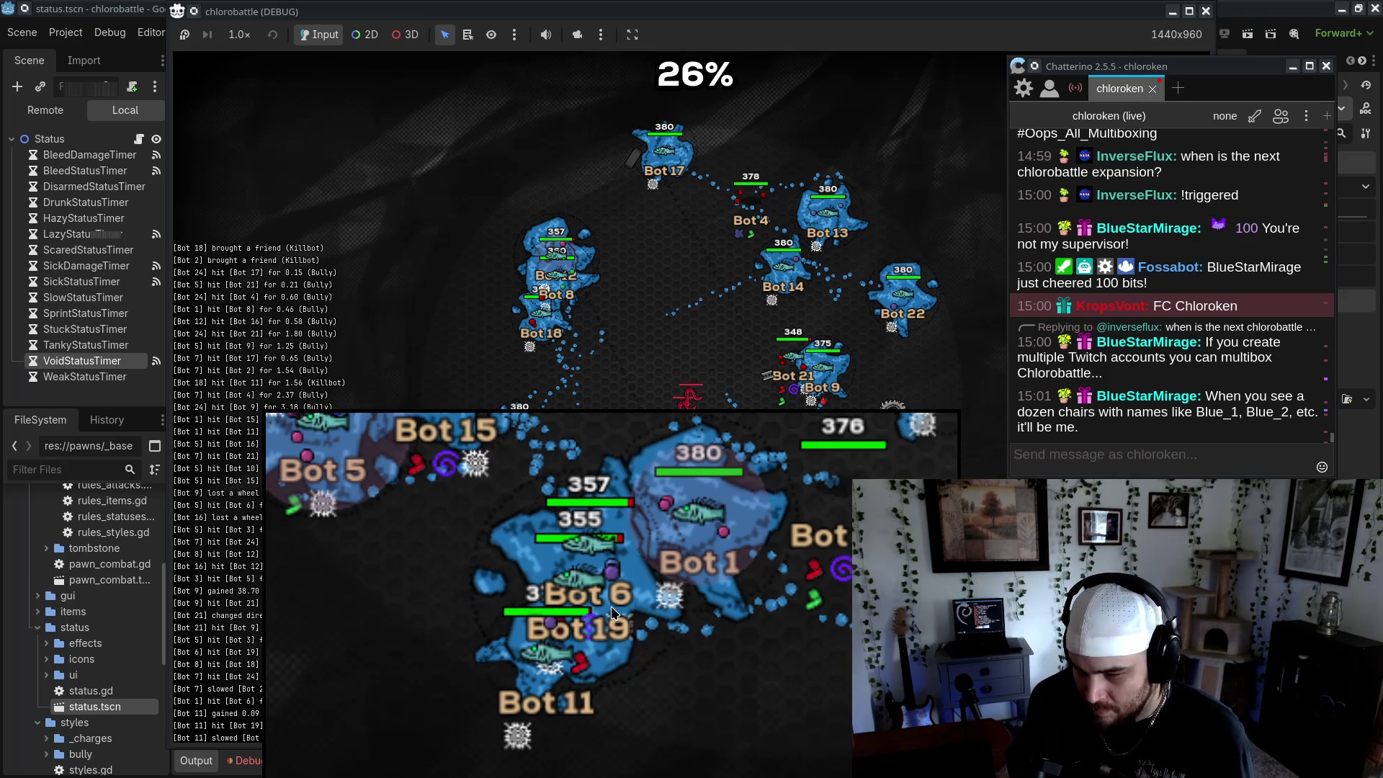
key("alt+Tab")
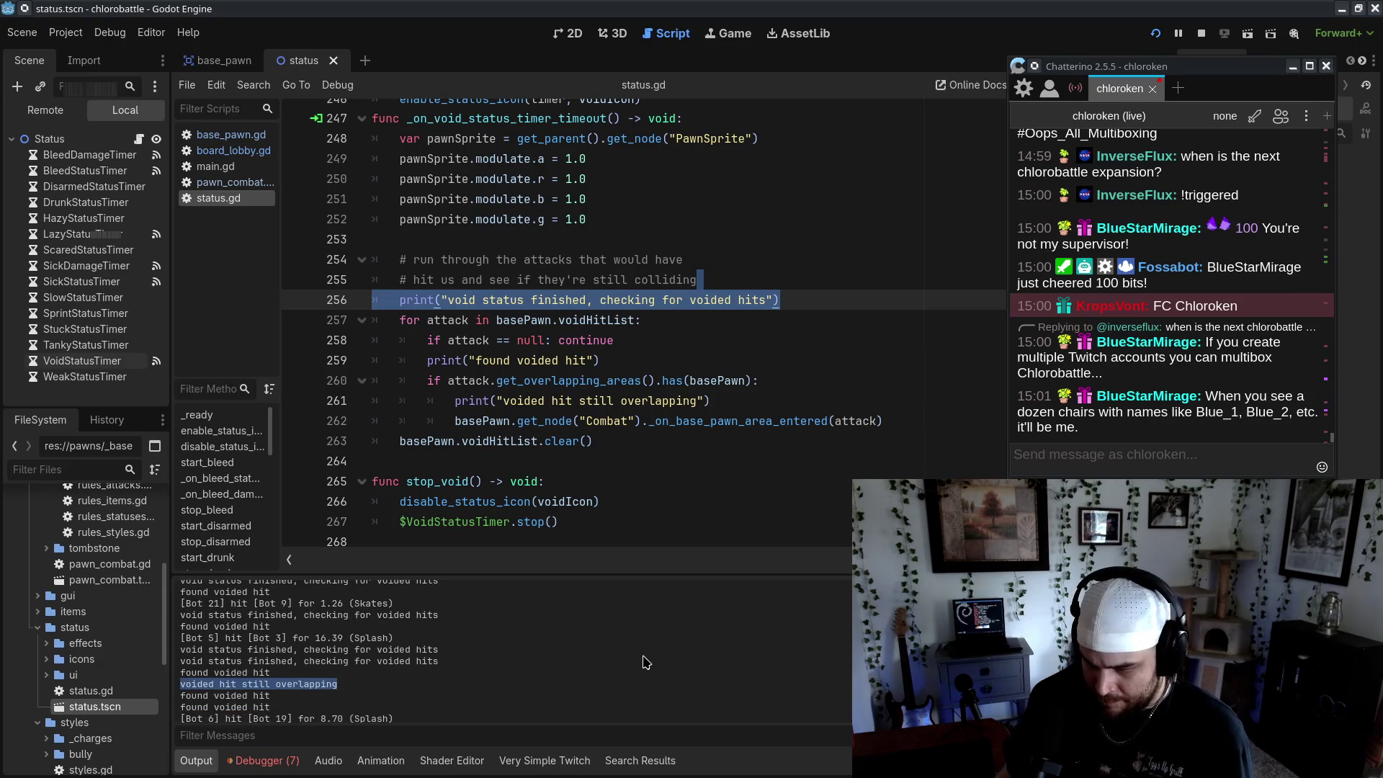
left_click_drag(709, 400, 381, 386)
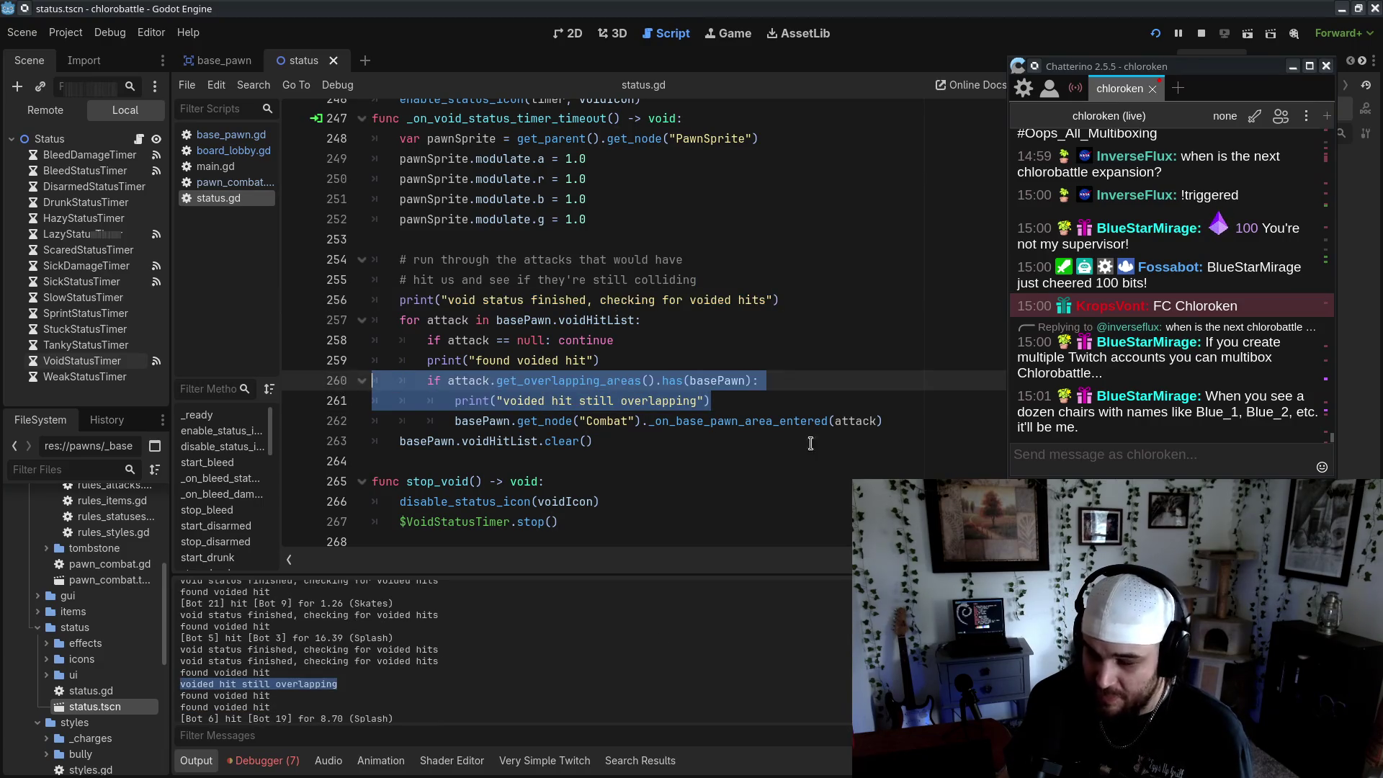
left_click(735, 468)
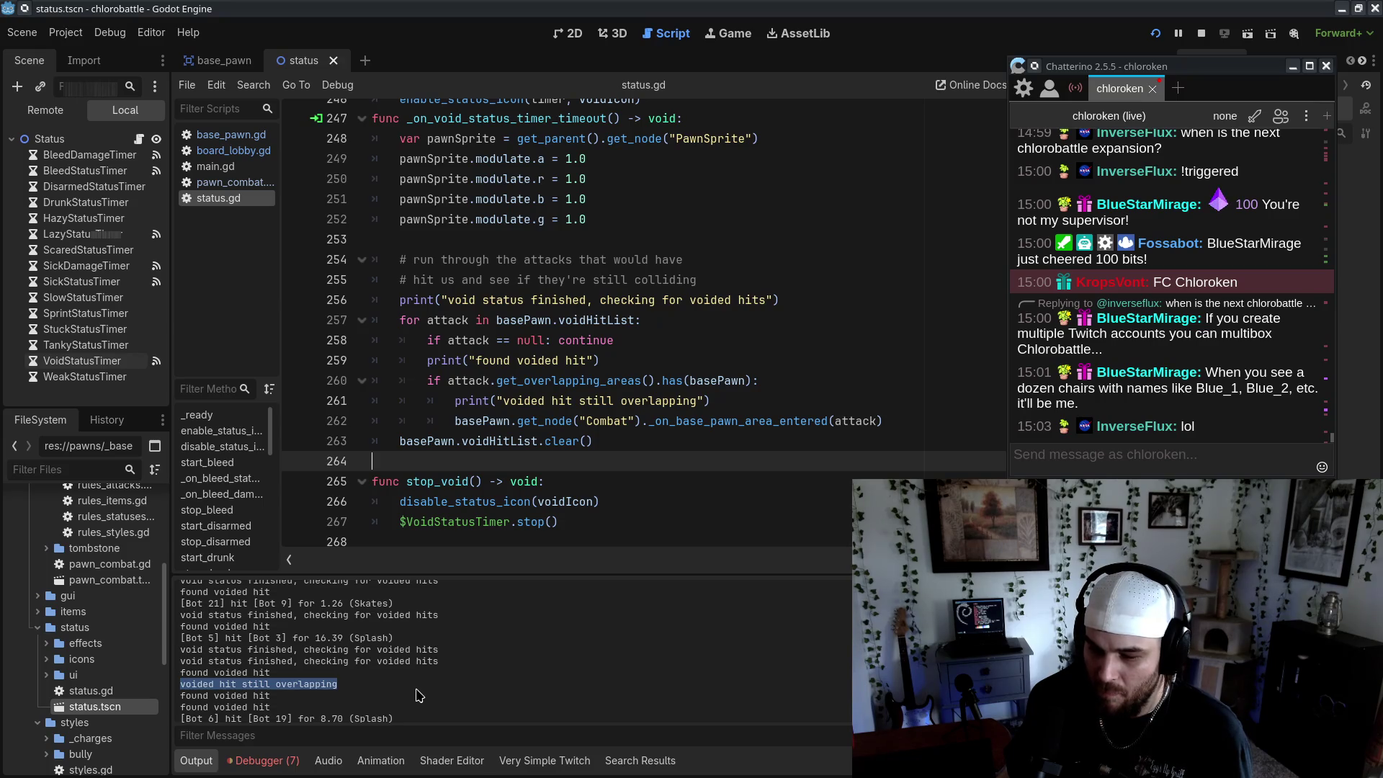
left_click_drag(416, 691, 383, 660)
double_click(563, 380)
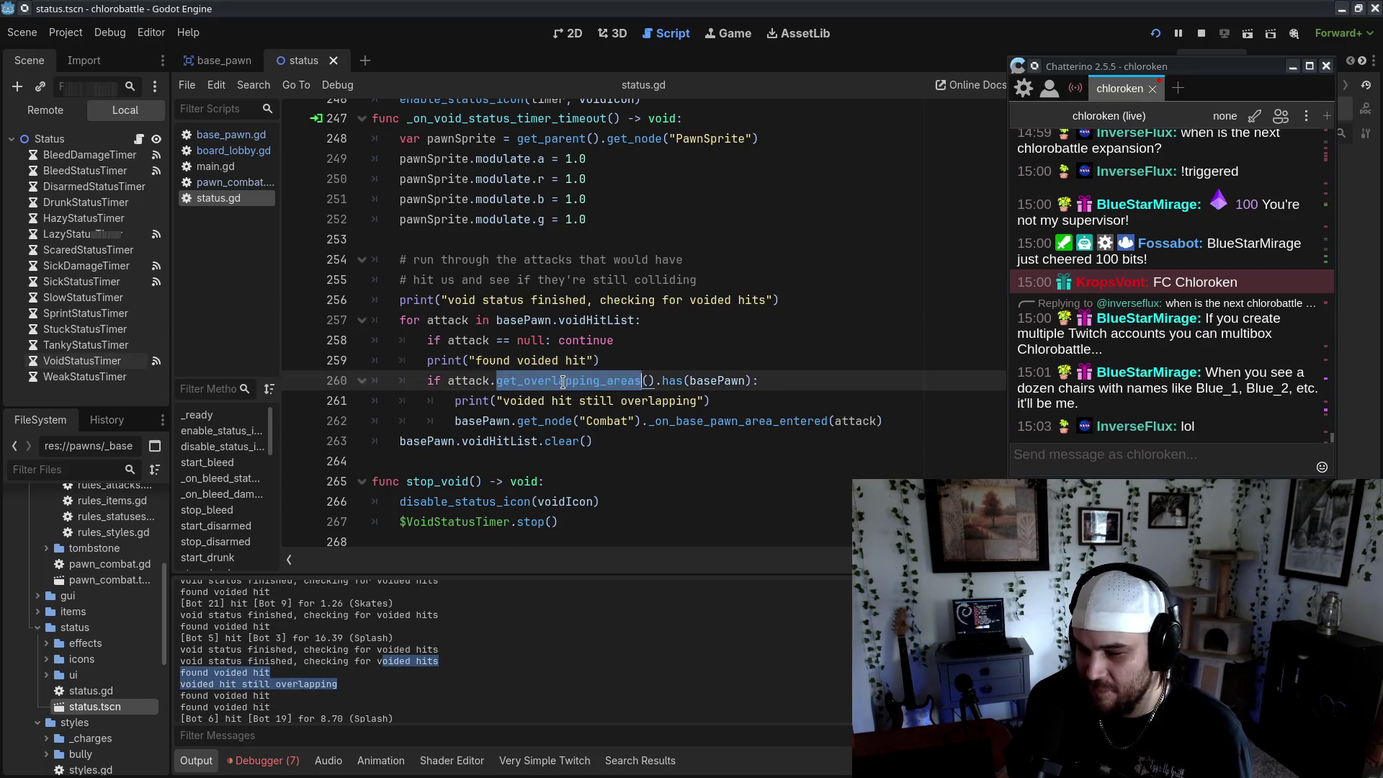
left_click(447, 377)
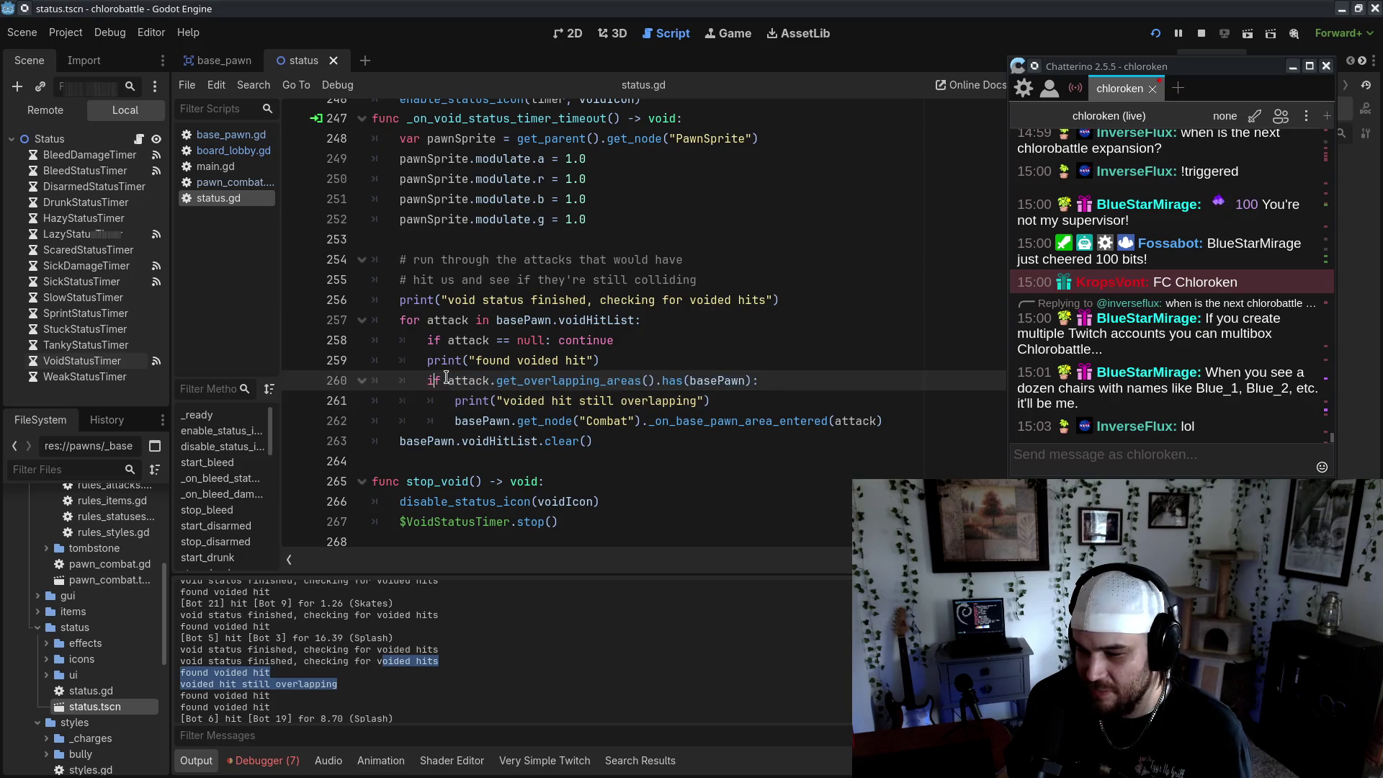
left_click(846, 403)
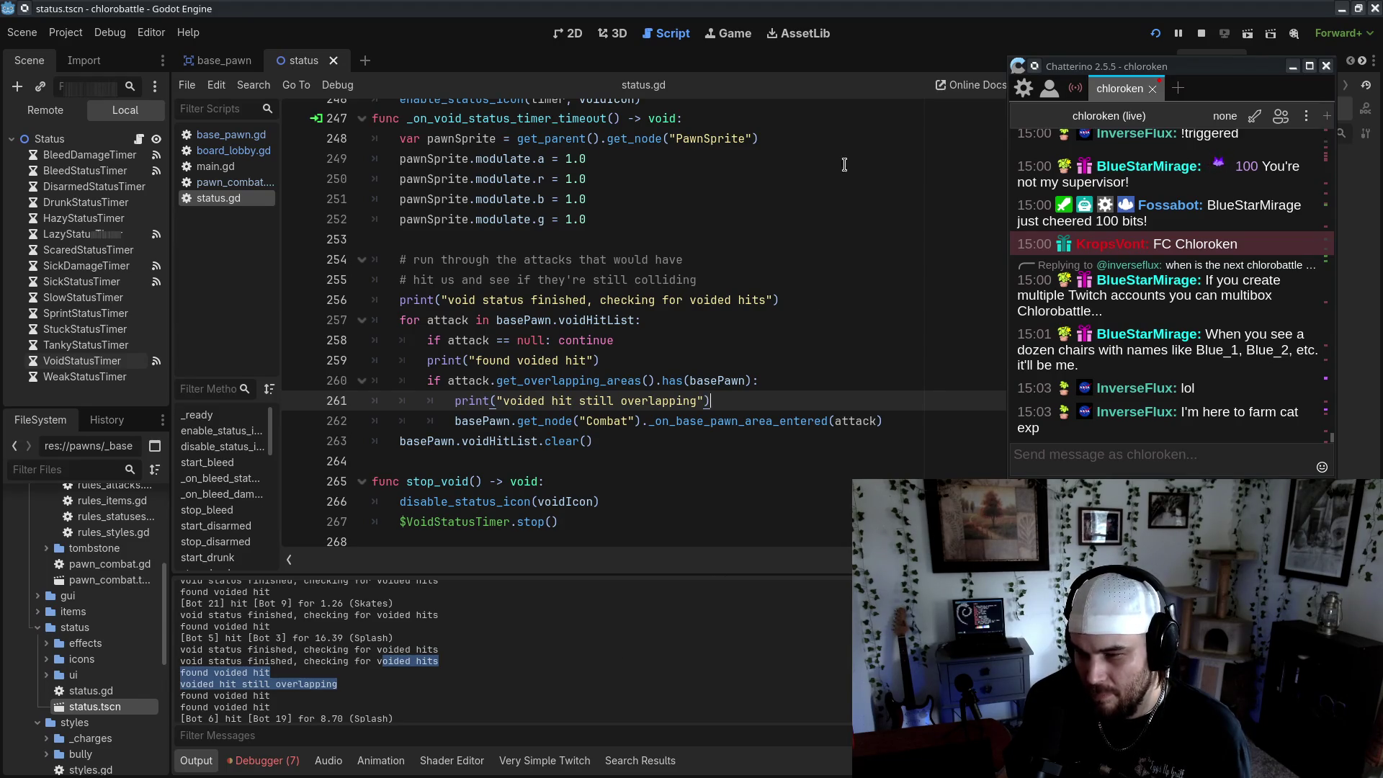
Restart chlorobattle twice, shifting its debug window left, and watch a fresh 24-bot battle log voided hits
left_click(1156, 33)
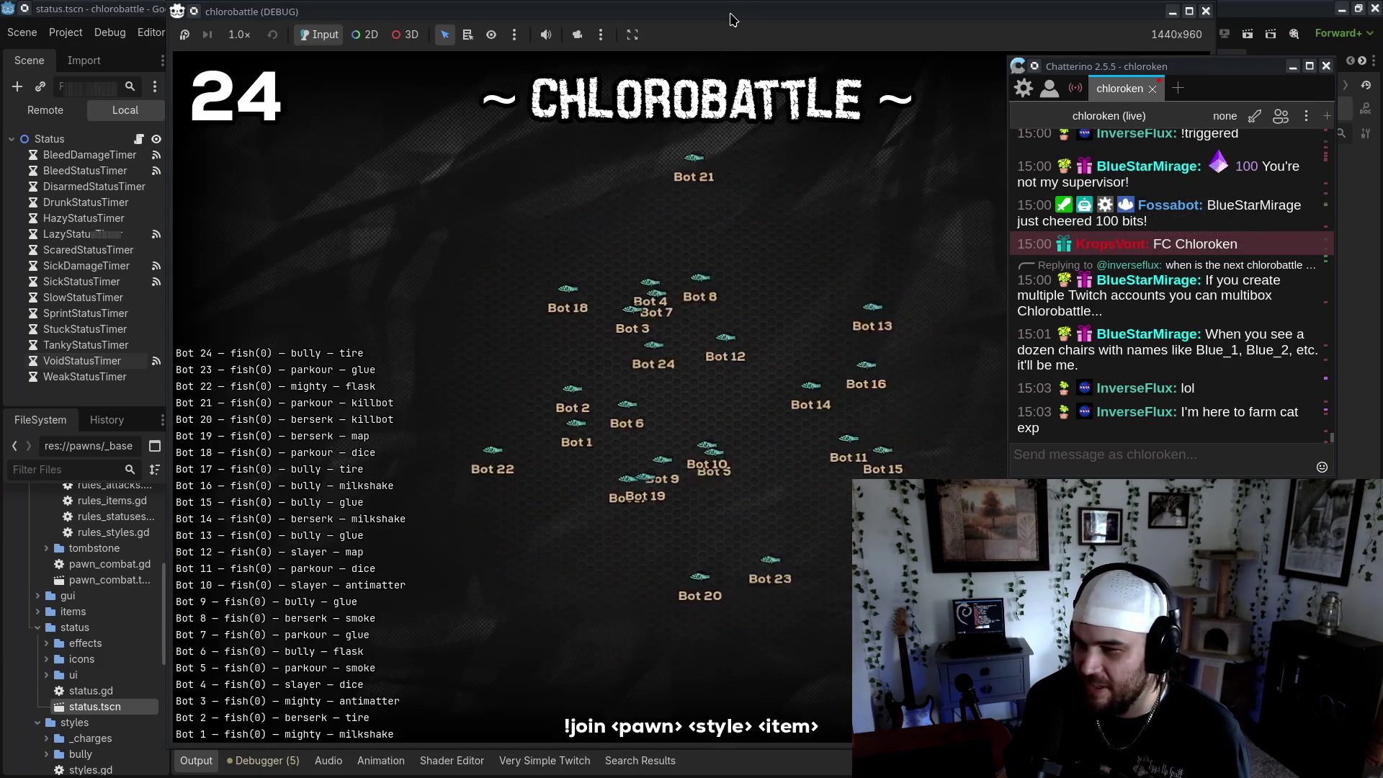
left_click_drag(731, 20, 566, 19)
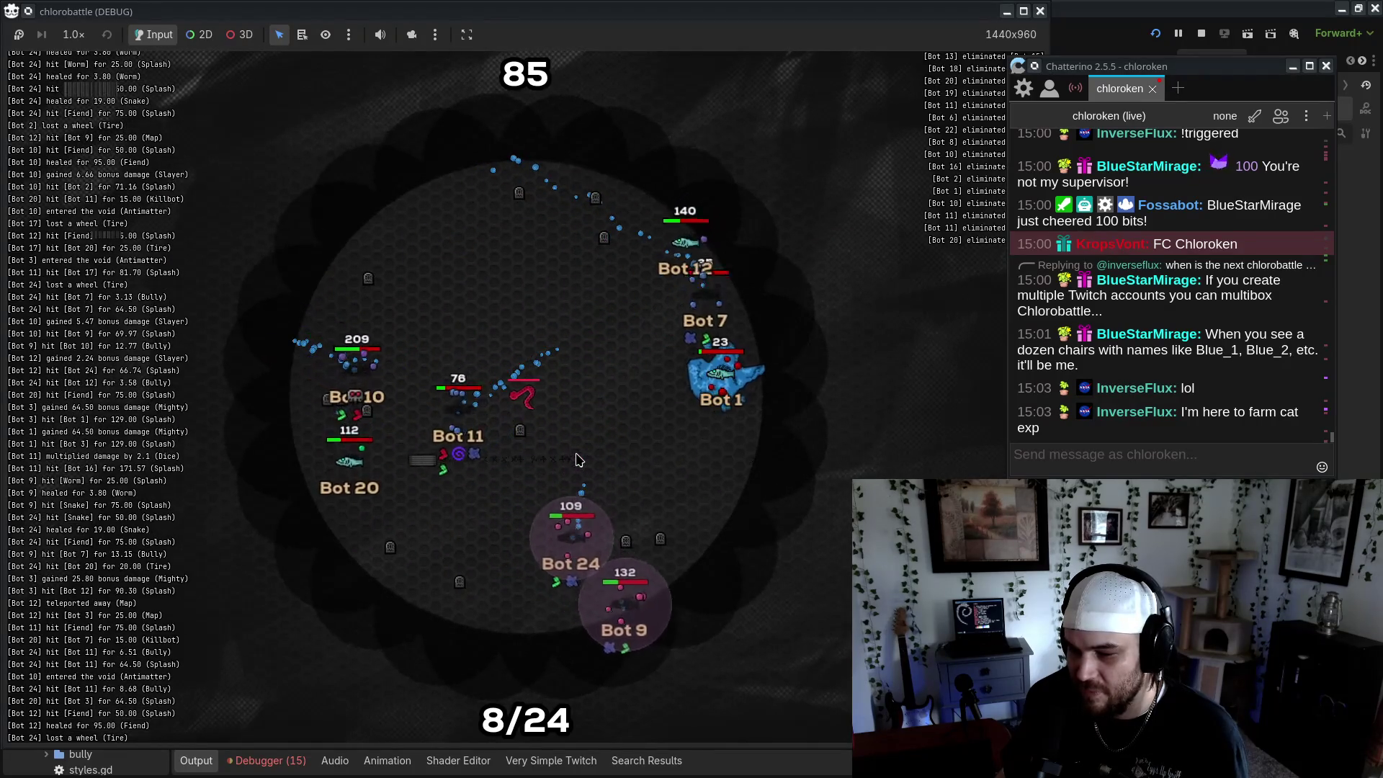
left_click(1156, 33)
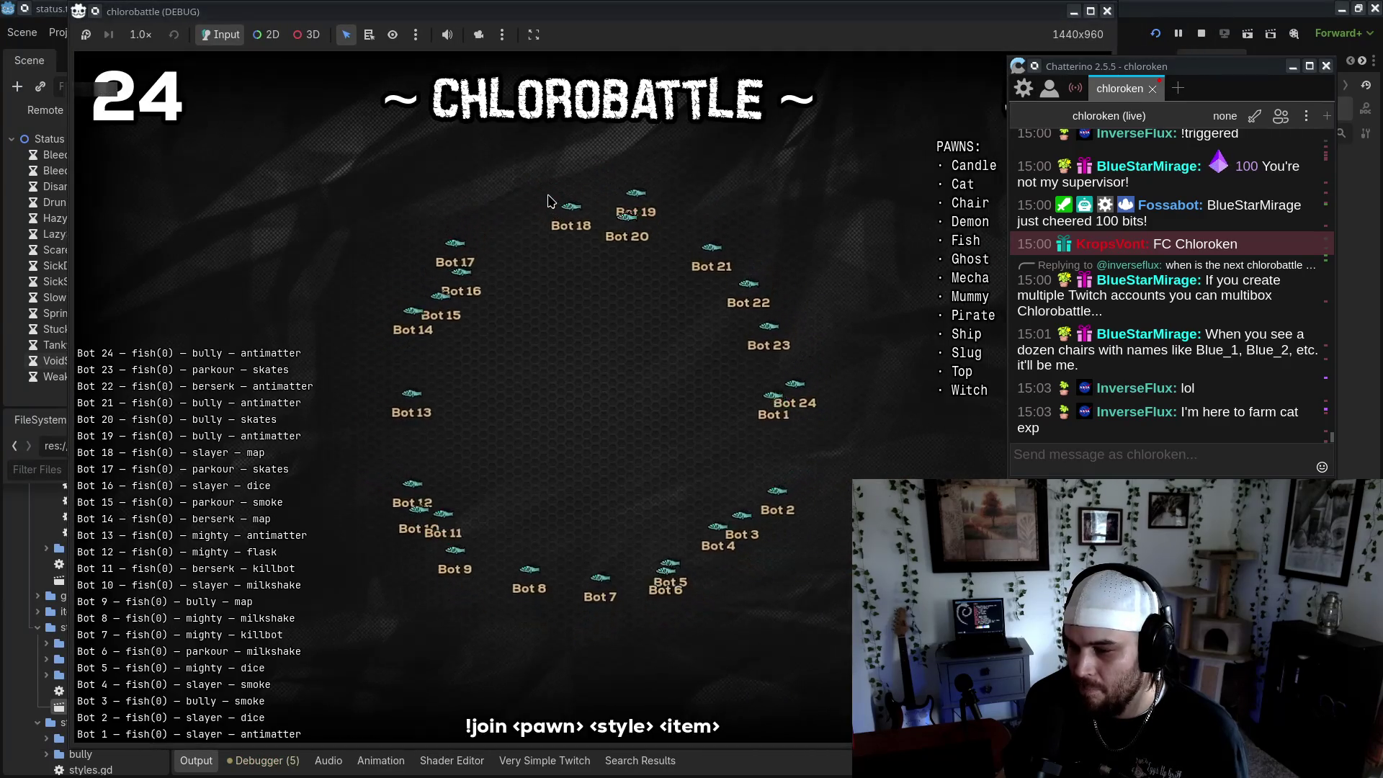
left_click_drag(704, 9, 638, 9)
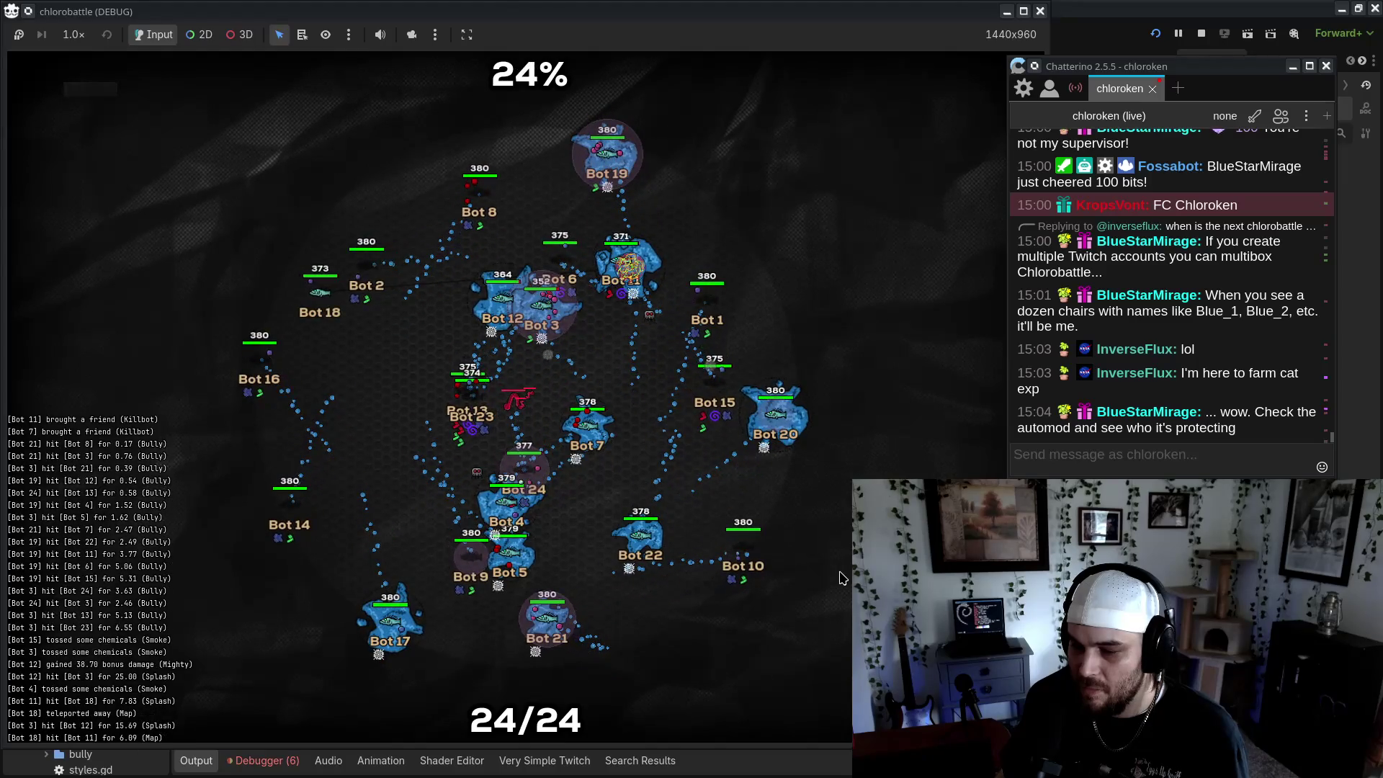
scroll(522, 502, "up", 2)
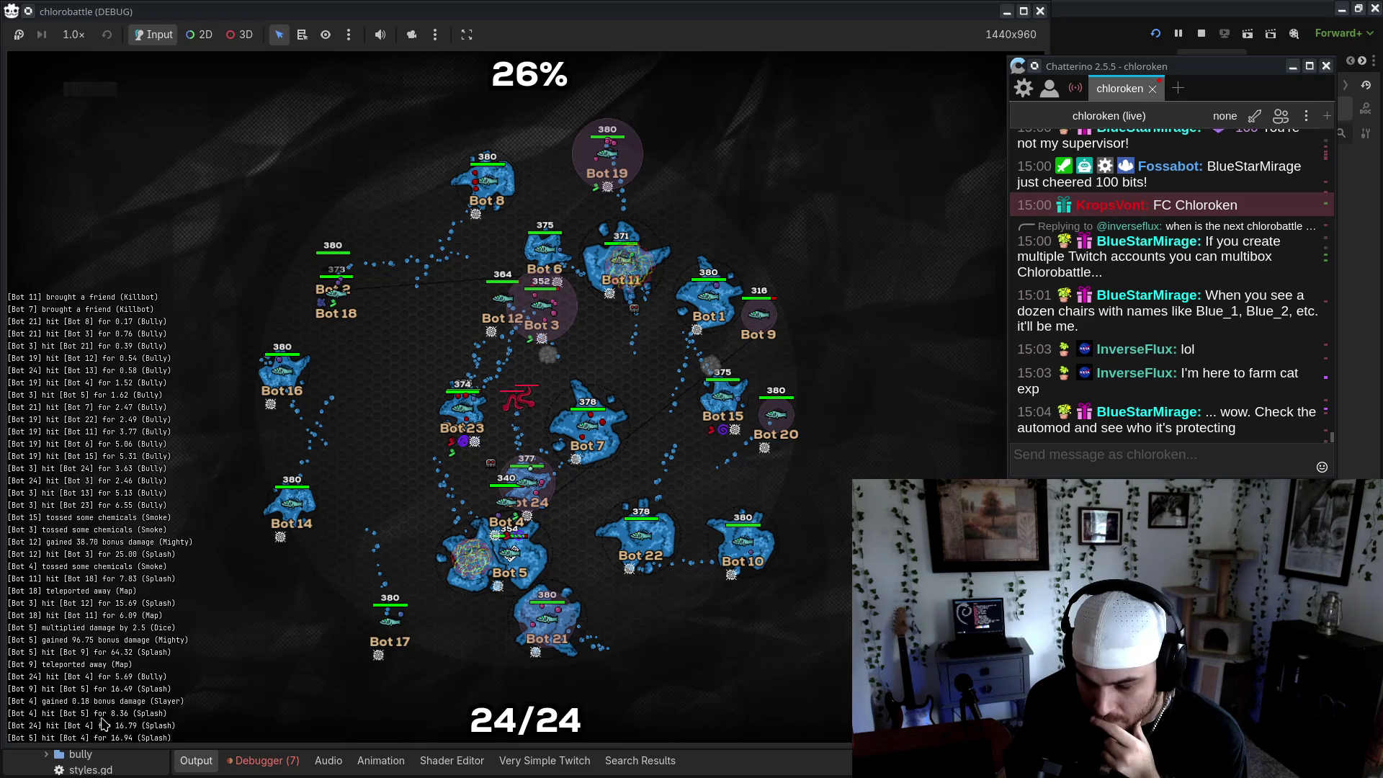
key("alt+Tab")
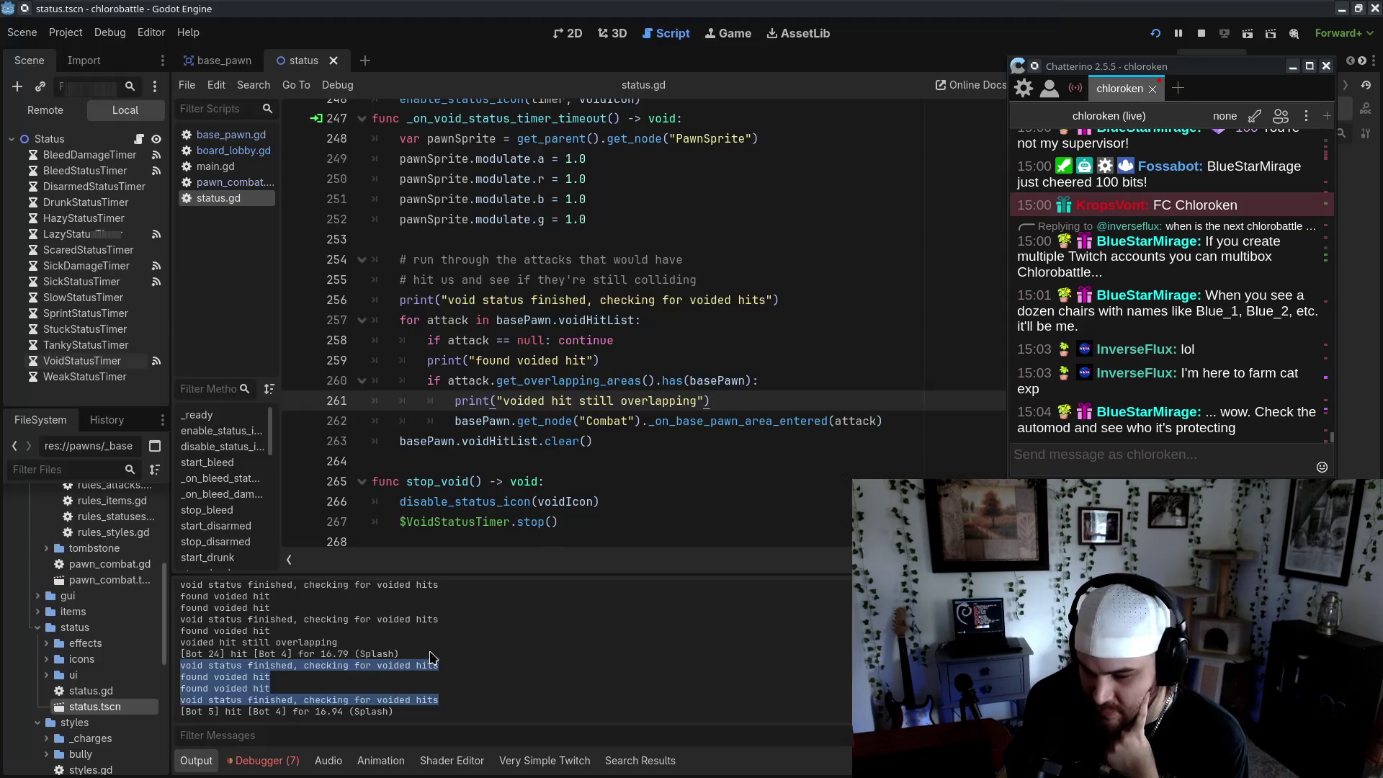
Filter the Output log by 'void', clear the filter, and select the [Bot 24] hit [Bot 4] line
left_click(395, 735)
type("void")
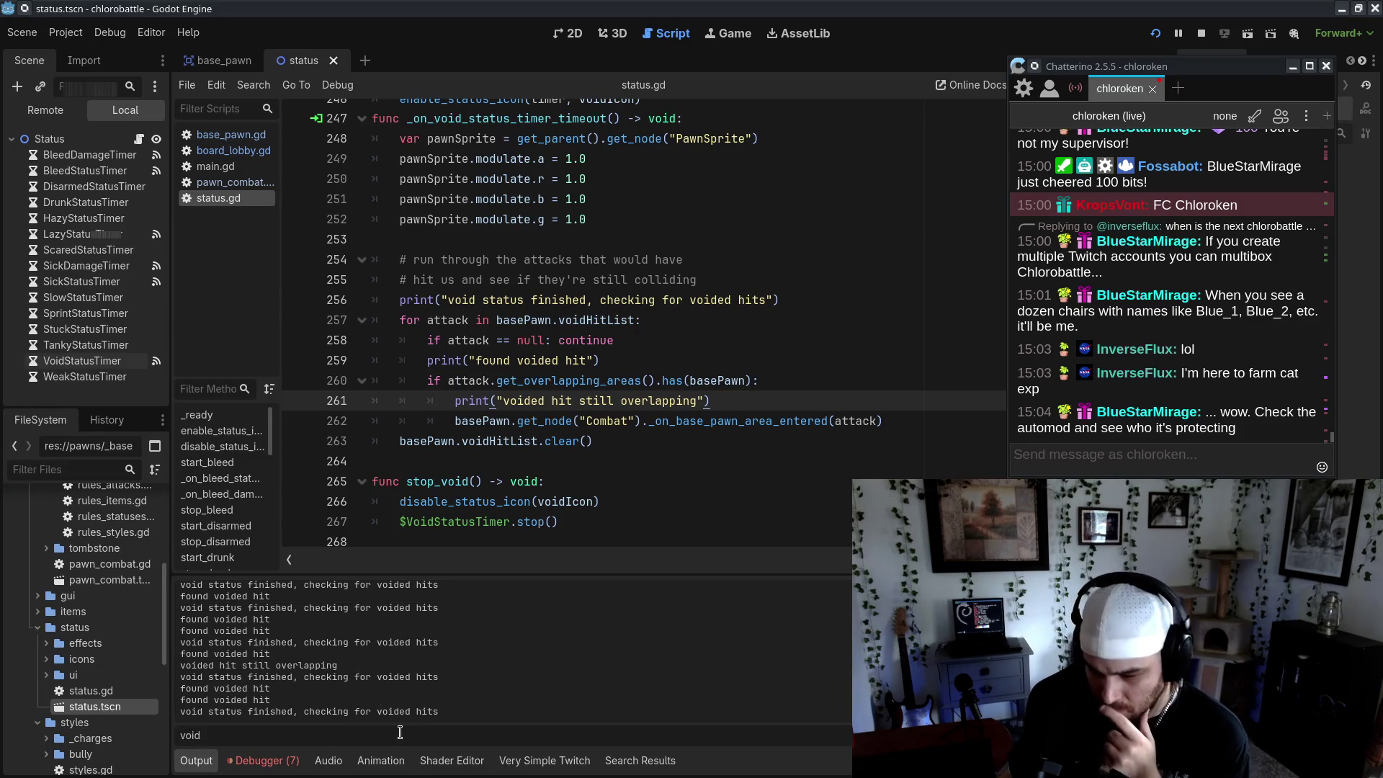
key("ctrl+a")
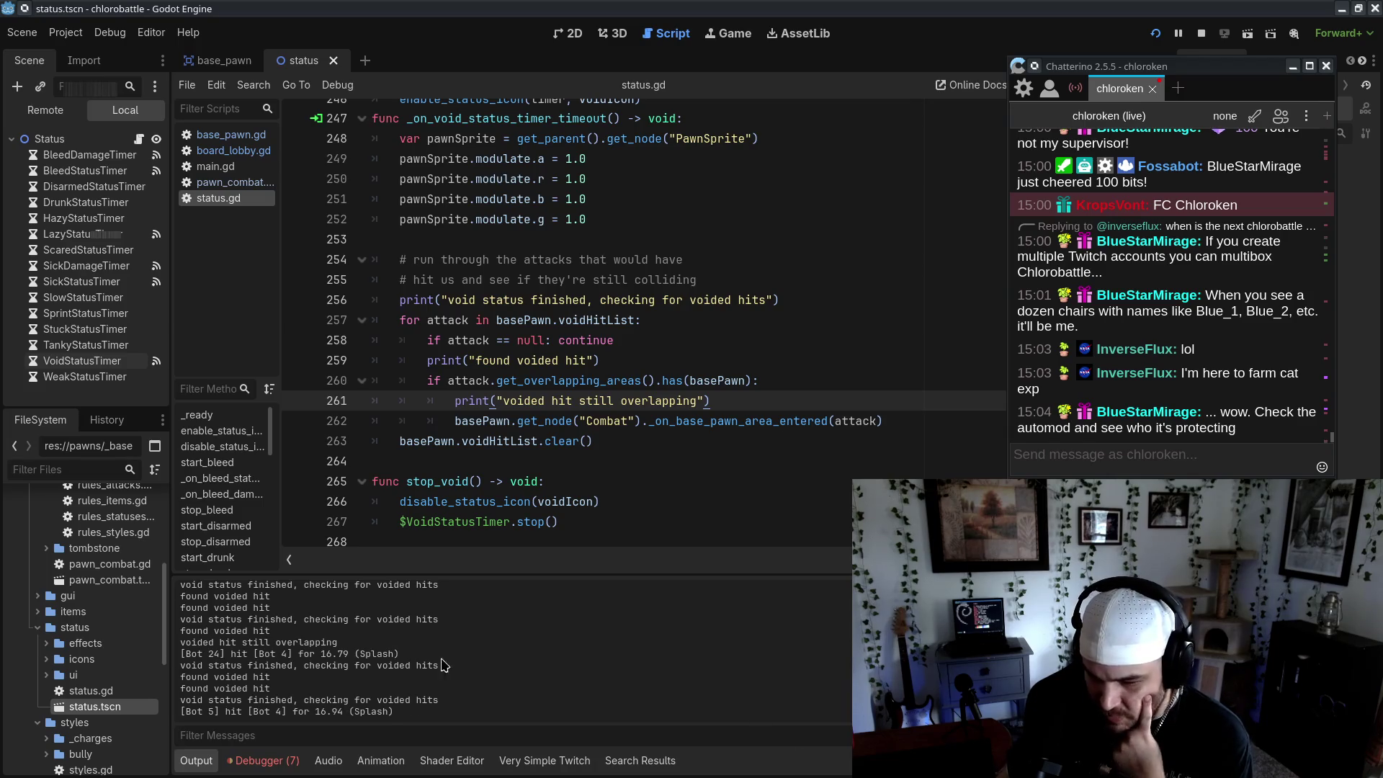
key("BackSpace")
scroll(315, 654, "up", 1)
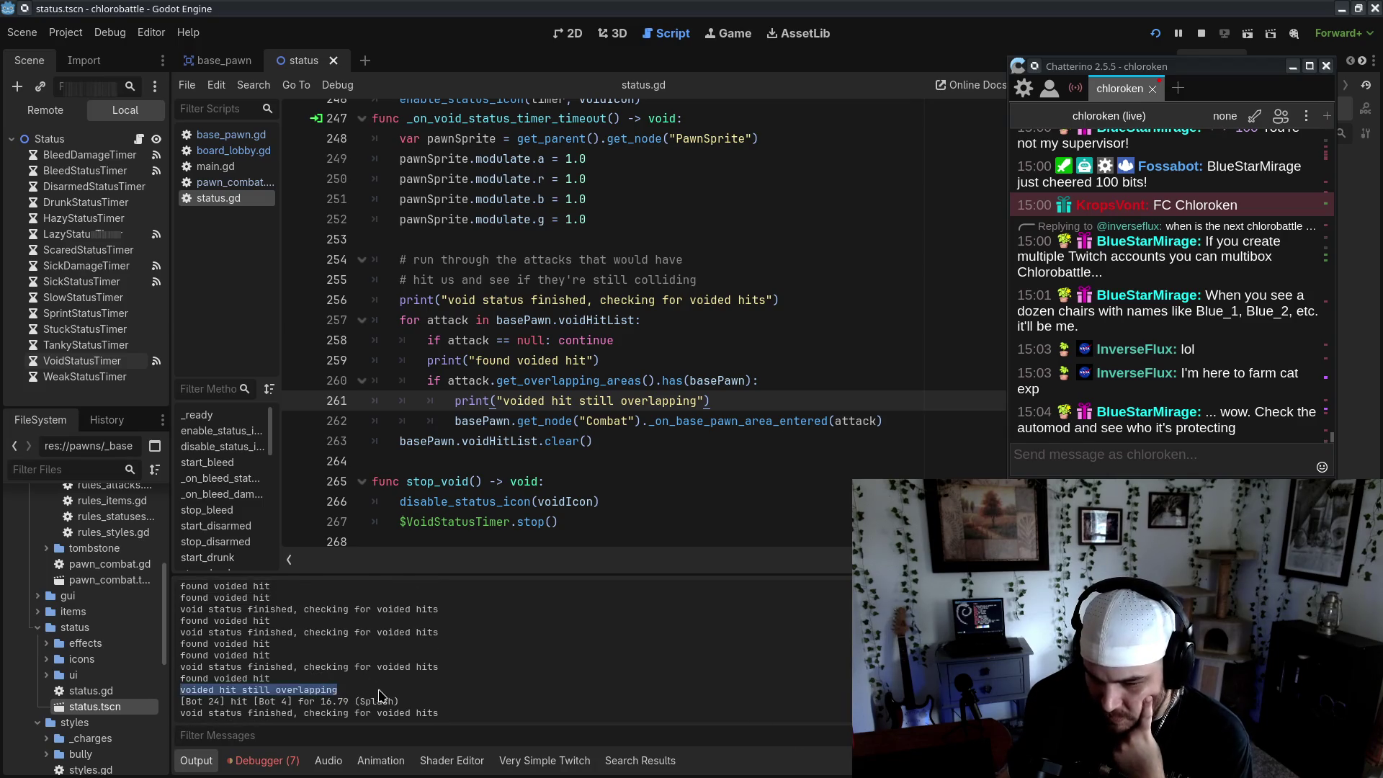
triple_click(440, 701)
Select the overlap message and its following hit, compare with the game, then stop the running game
key("alt+Tab")
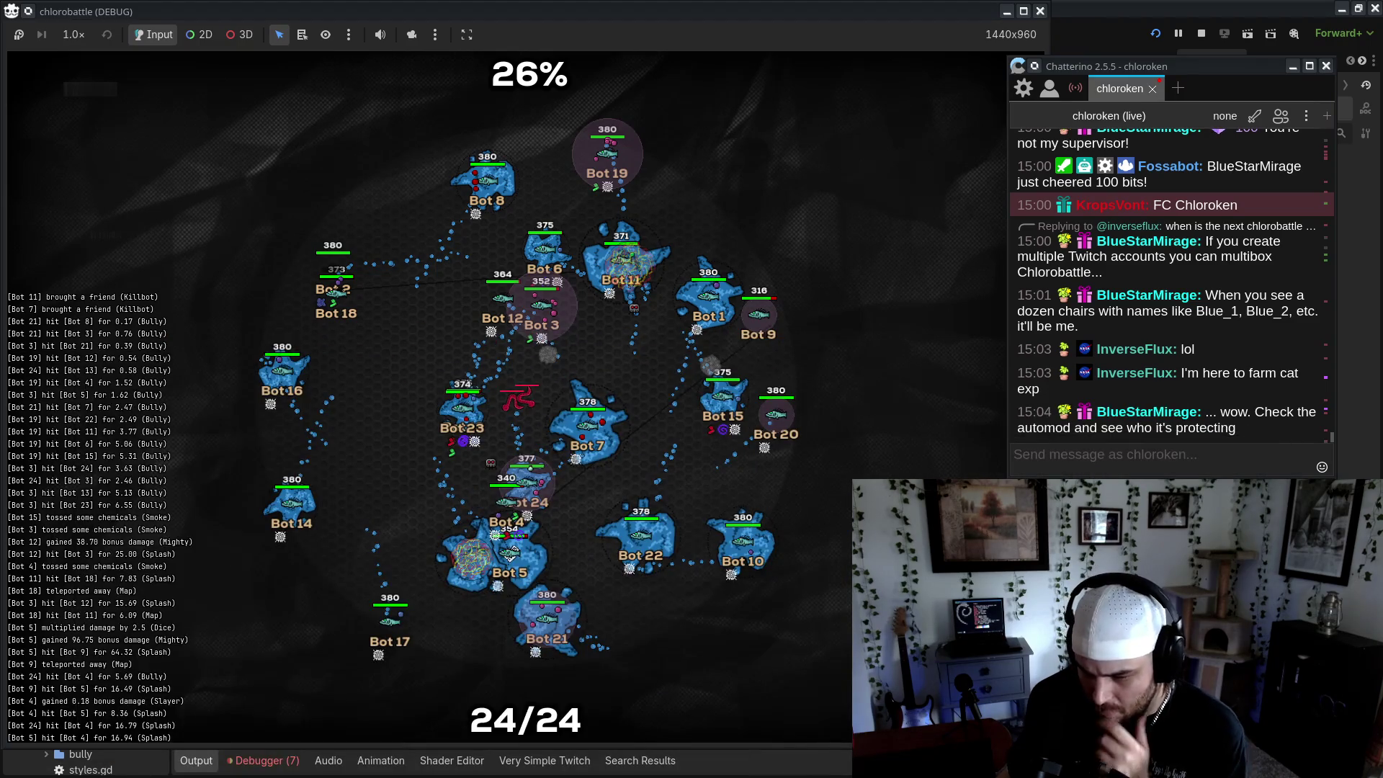
key("alt+Tab")
left_click_drag(398, 682, 422, 701)
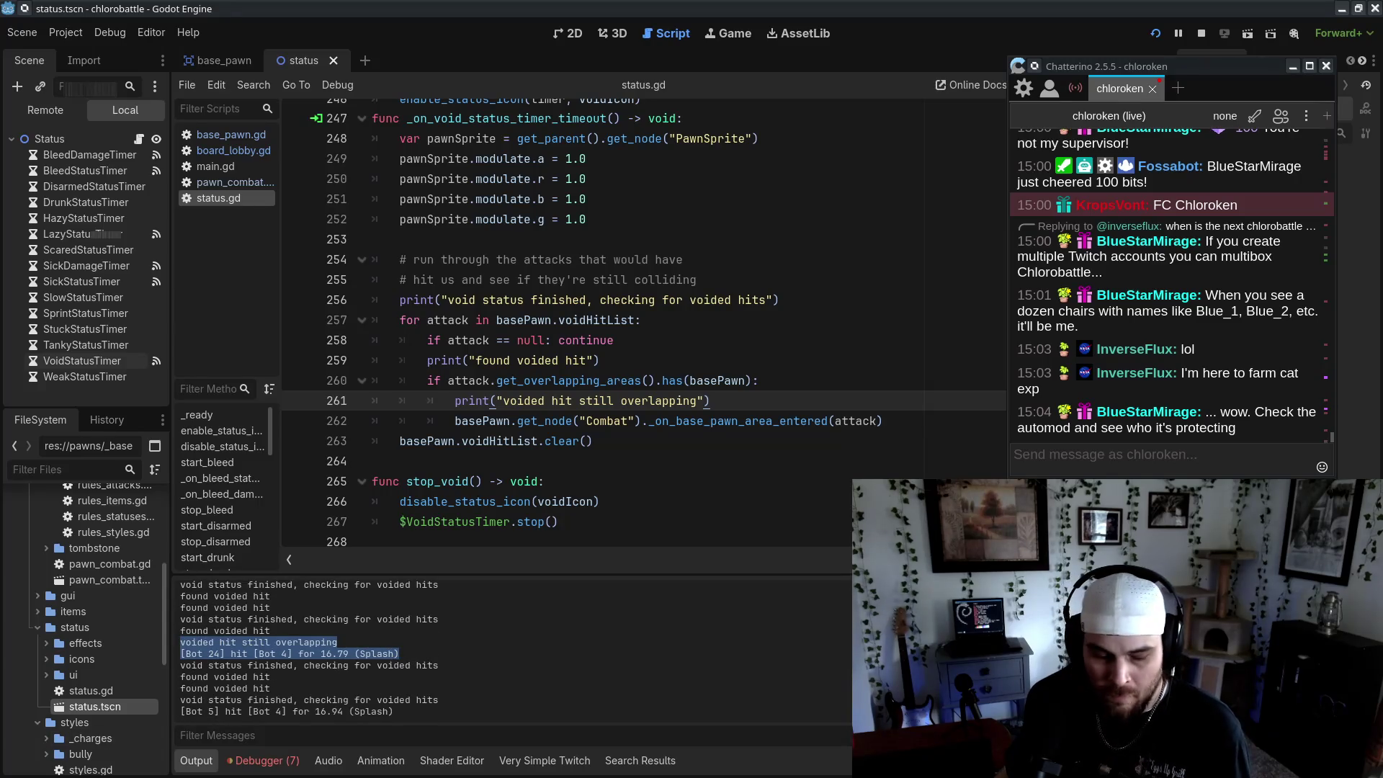
key("alt+Tab")
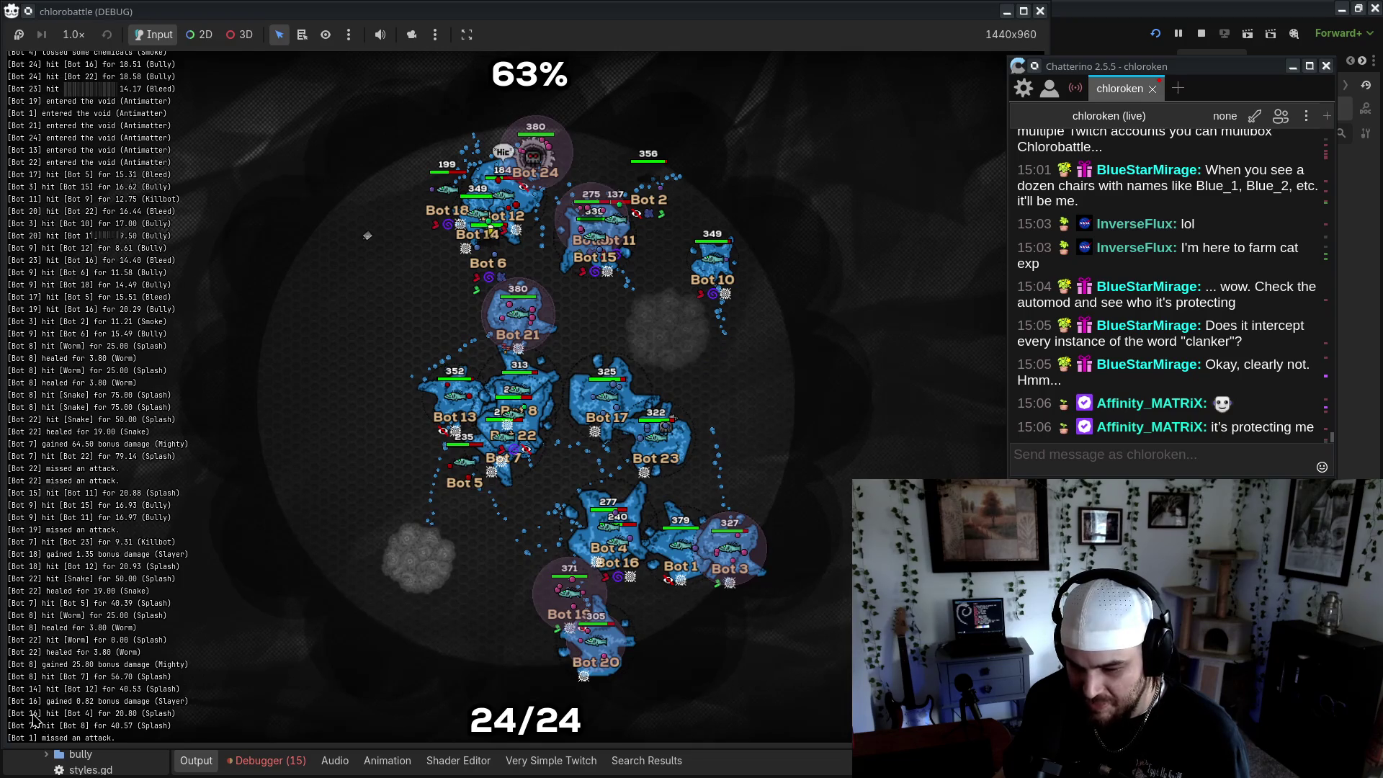
key("alt+Tab")
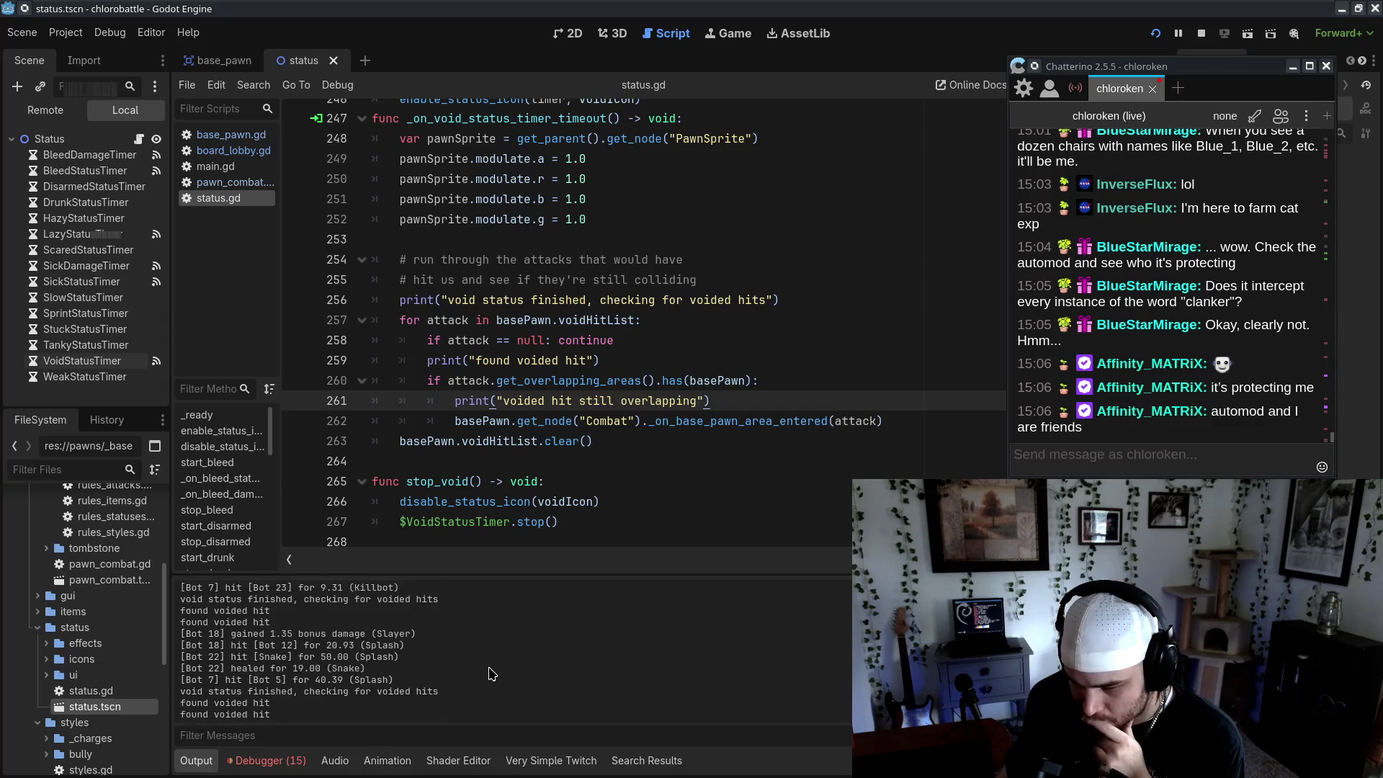
key("alt+Tab")
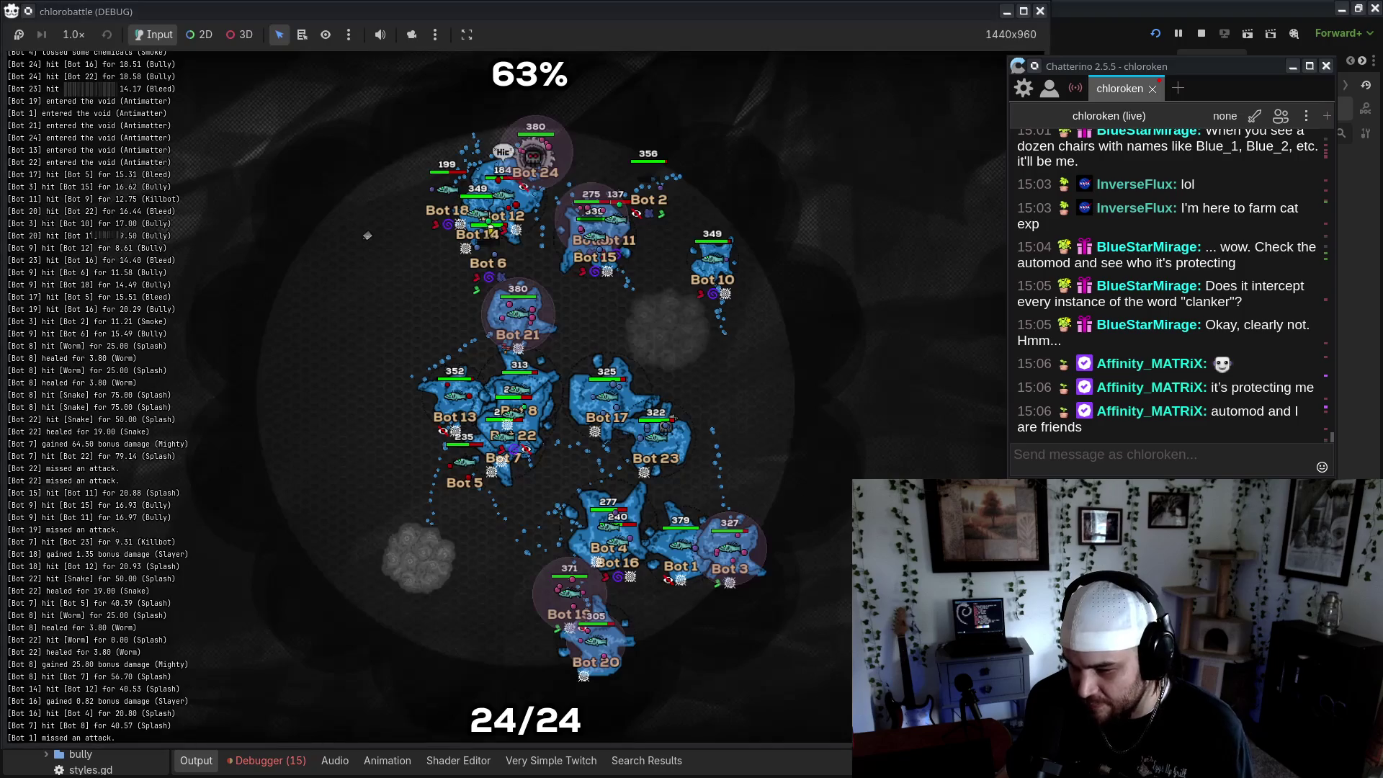
left_click(1040, 10)
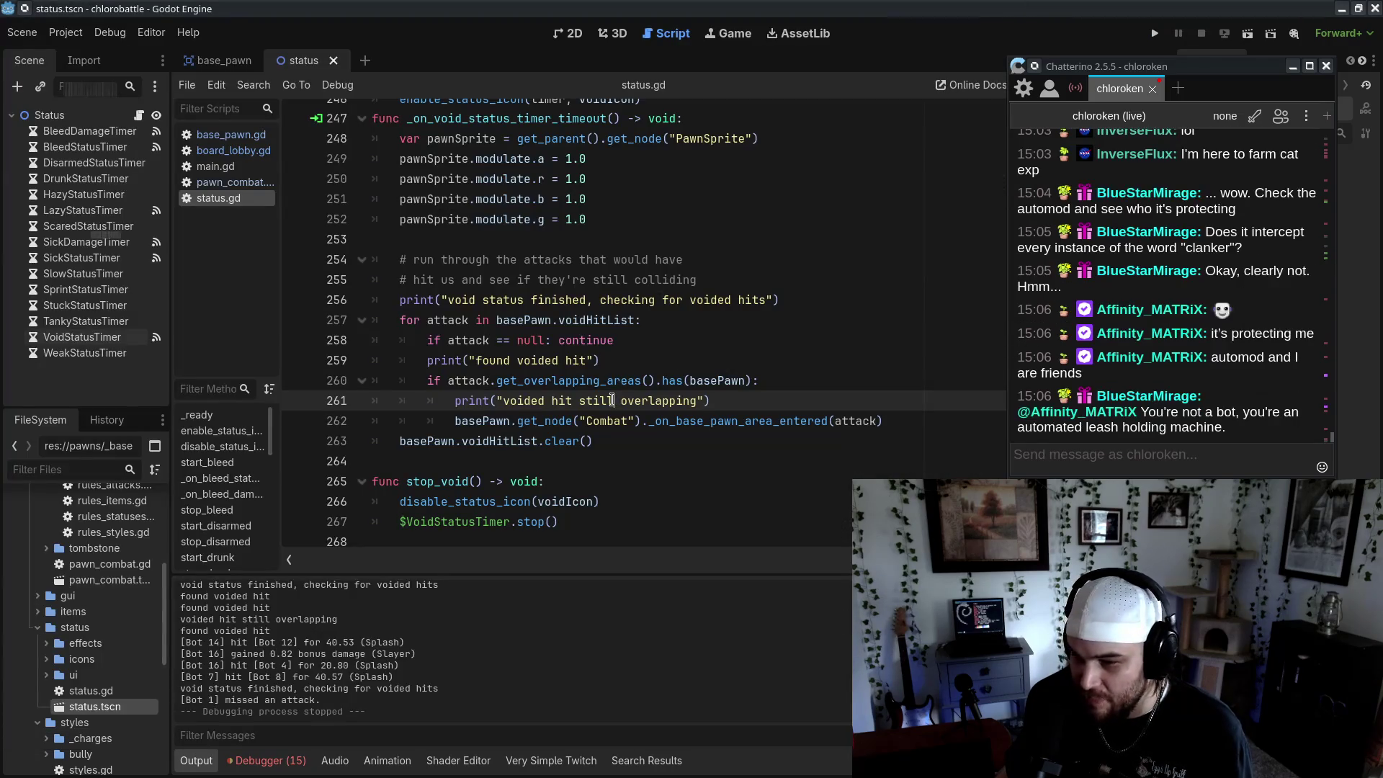
Prefix the line 256 print with str(basePawn.username) +
left_click(444, 300)
scroll(504, 324, "up", 3)
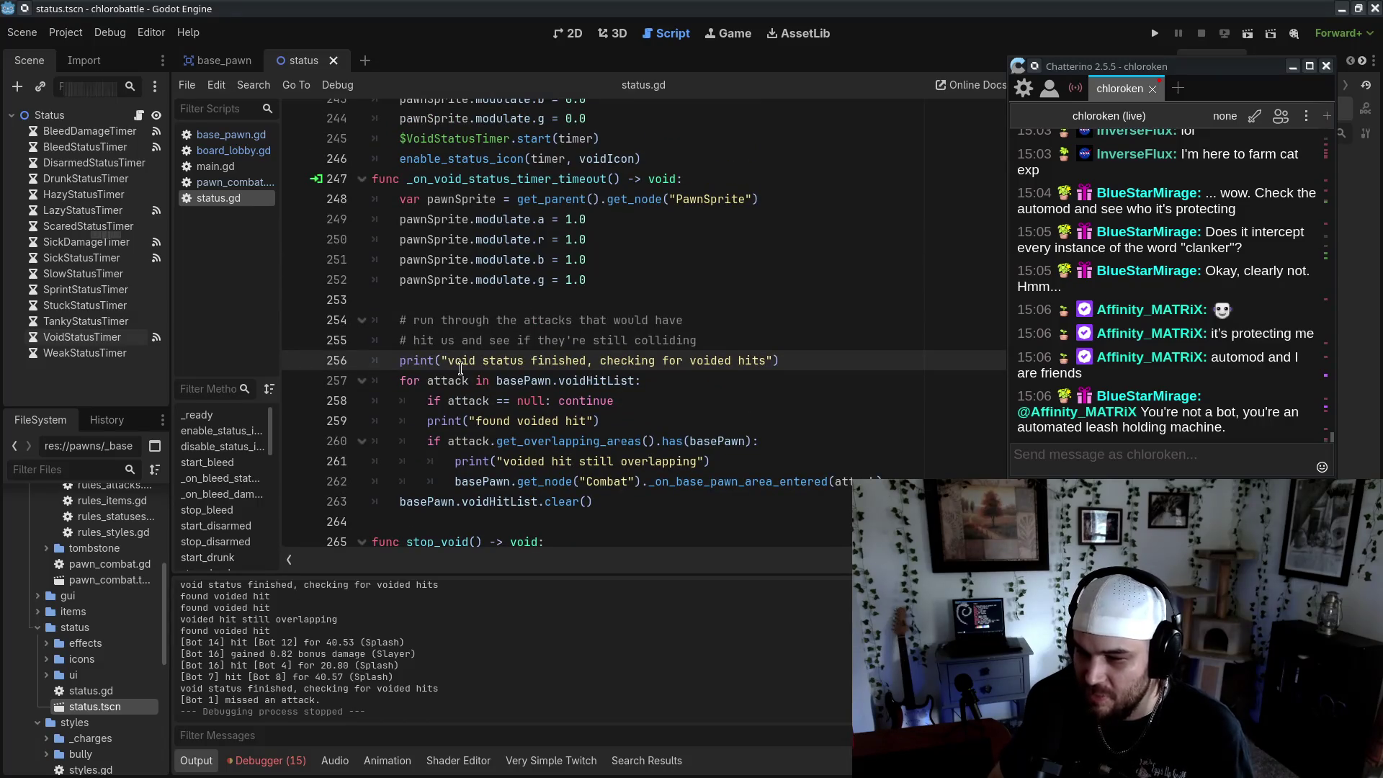
type("basePawn")
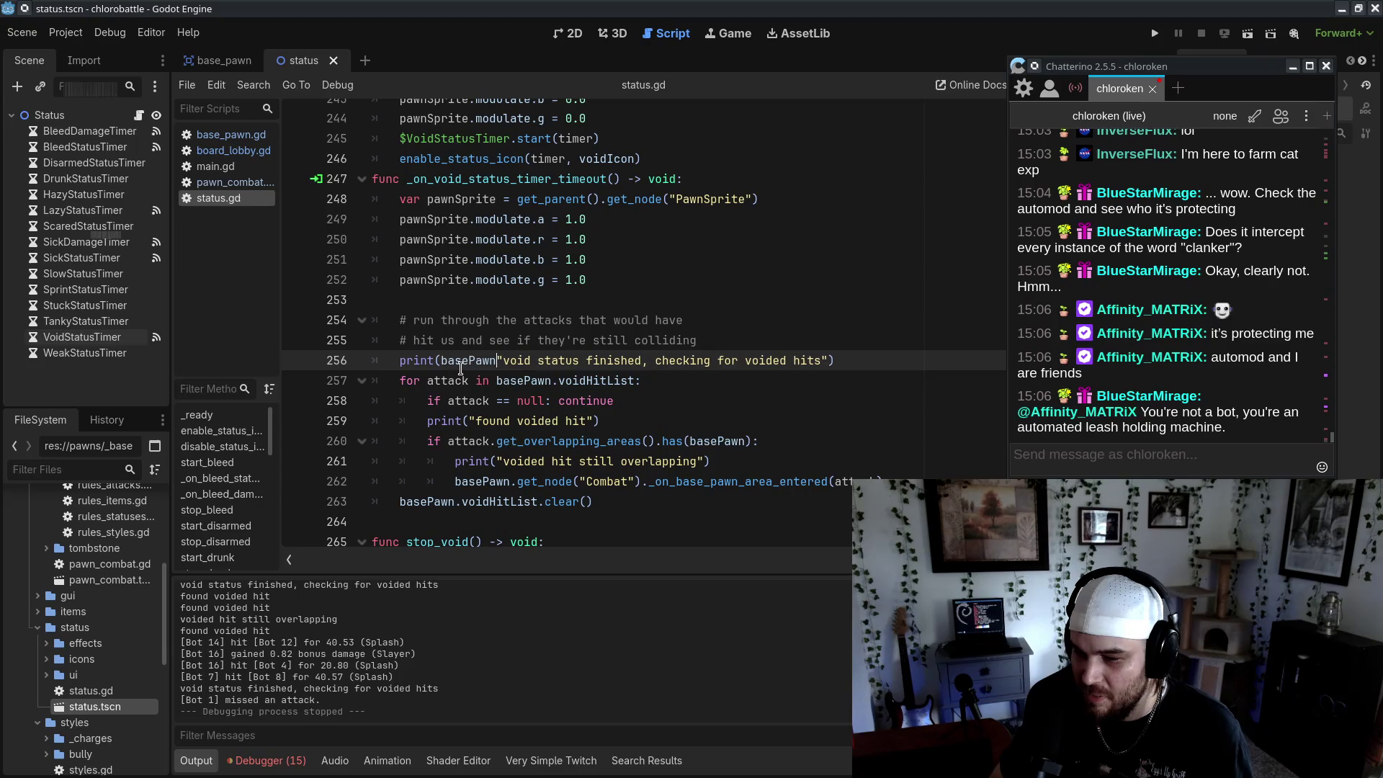
key("BackSpace")
key("BackSpace")
key("BackSpace")
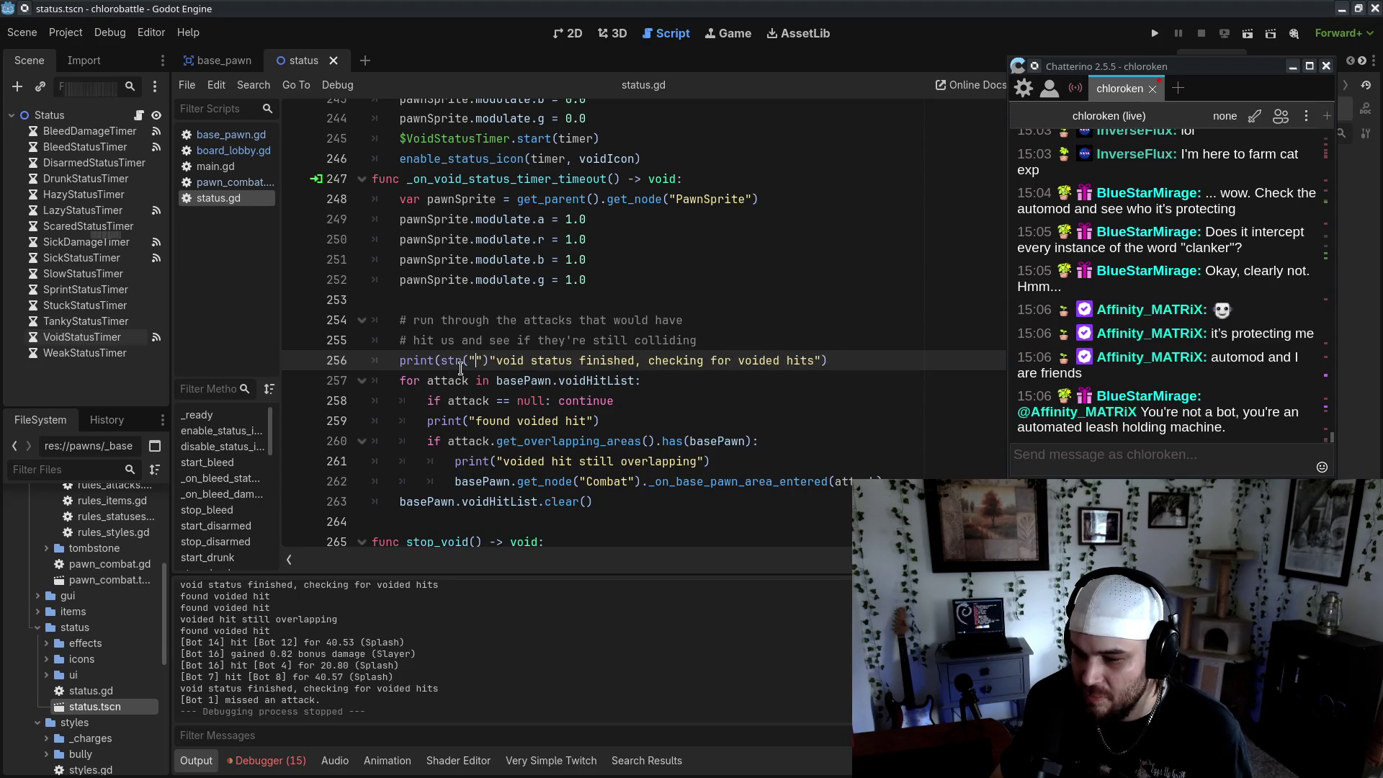
type("str(basePawn.username")
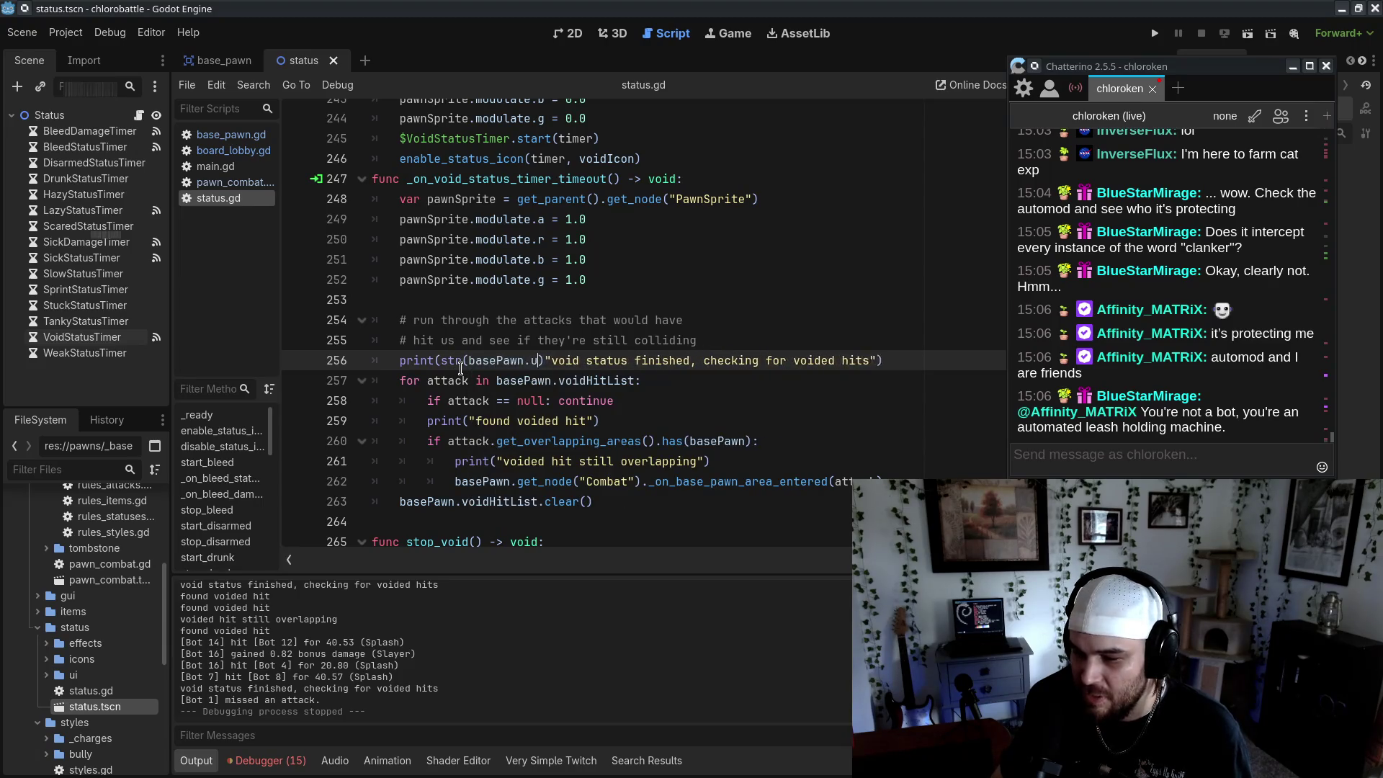
type(") +")
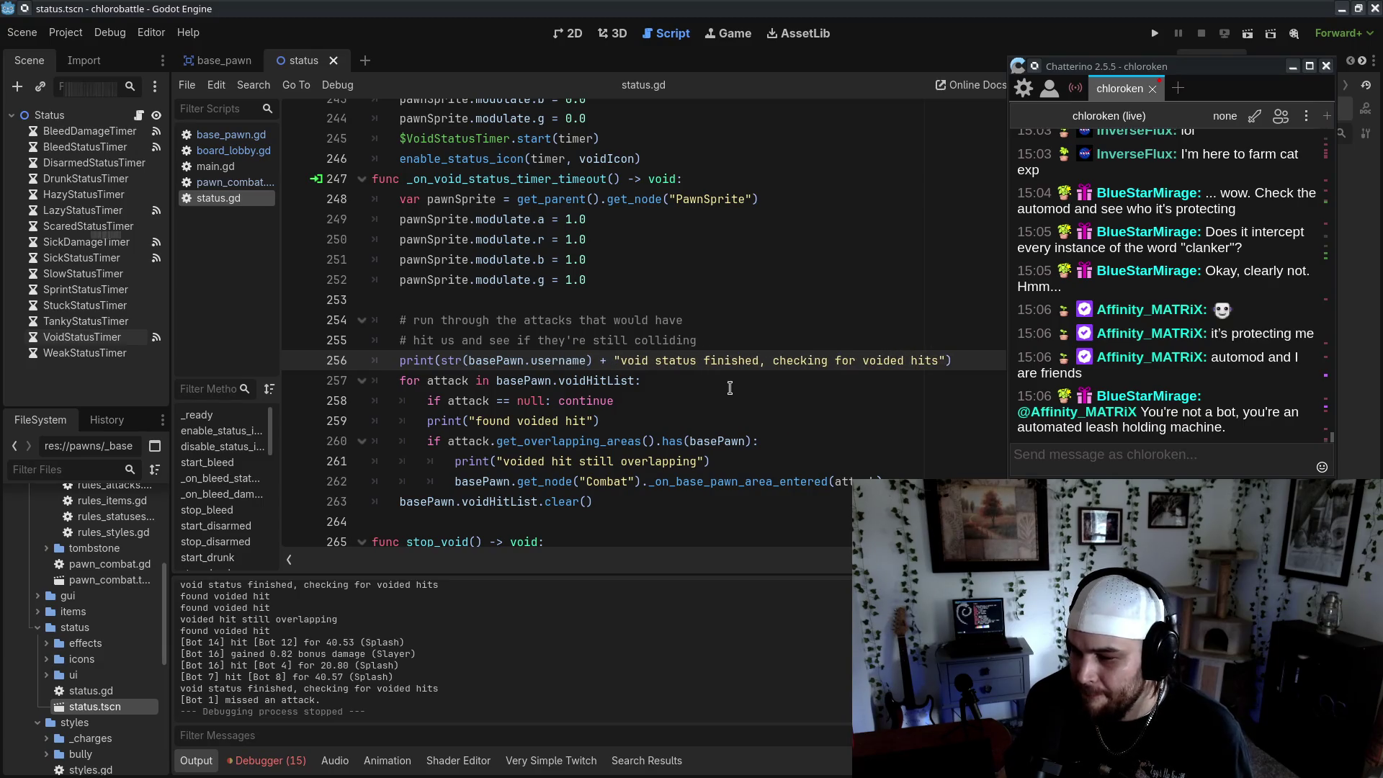
left_click(624, 361)
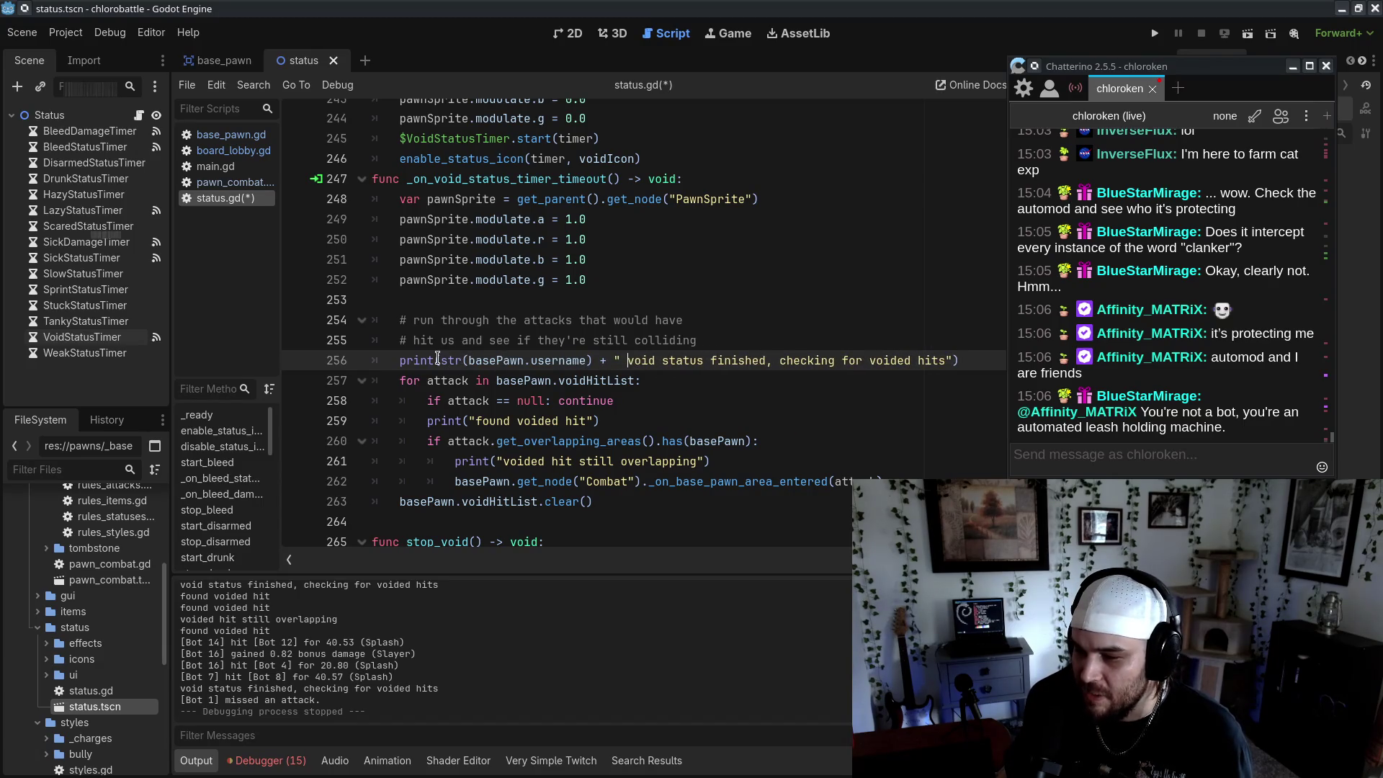
Copy the username prefix into the voided-hit prints on lines 259 and 261
left_click(439, 360, "shift")
key("ctrl+c")
left_click(469, 421)
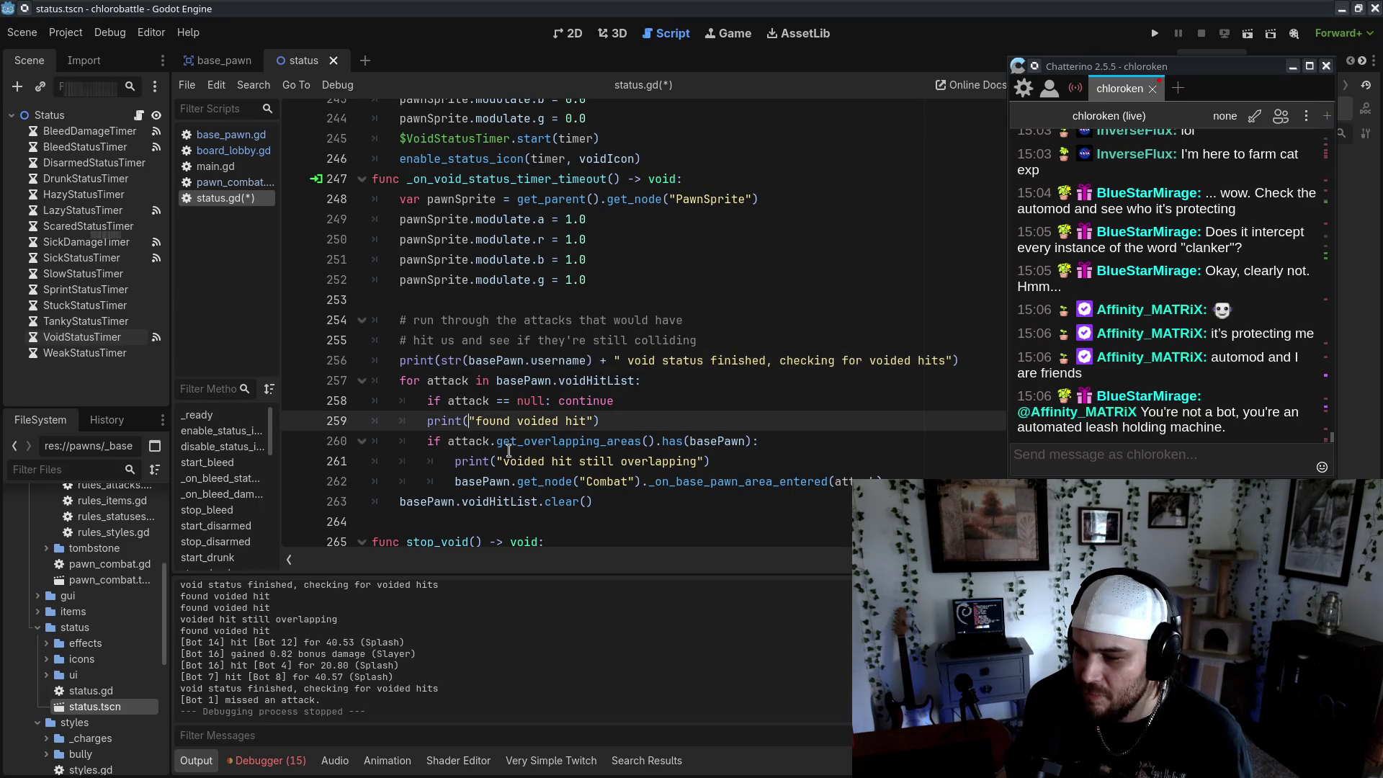
key("ctrl+v")
left_click(499, 461)
key("ctrl+v")
key("ctrl+z")
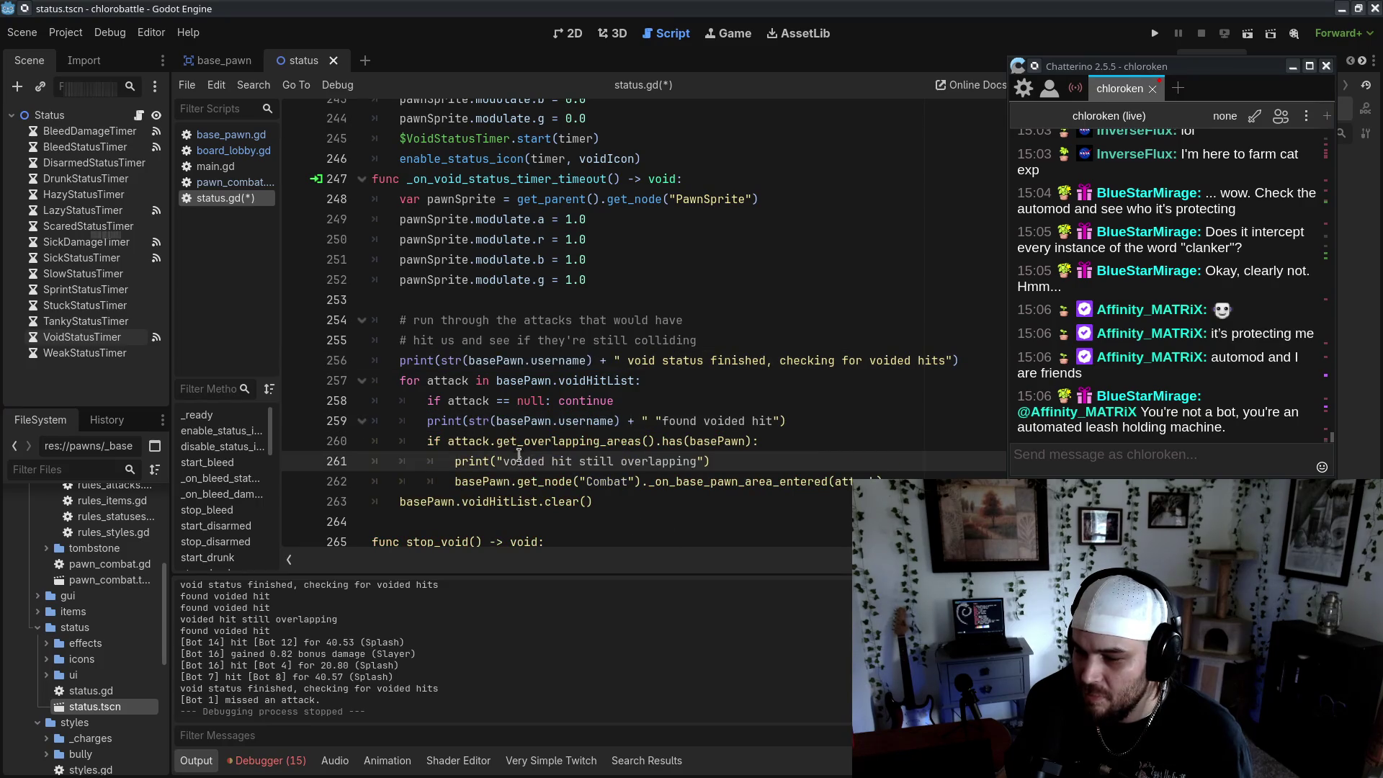
key("ctrl+v")
Fix the parentheses and quotes on the line 259 and 261 prints
left_click(805, 511)
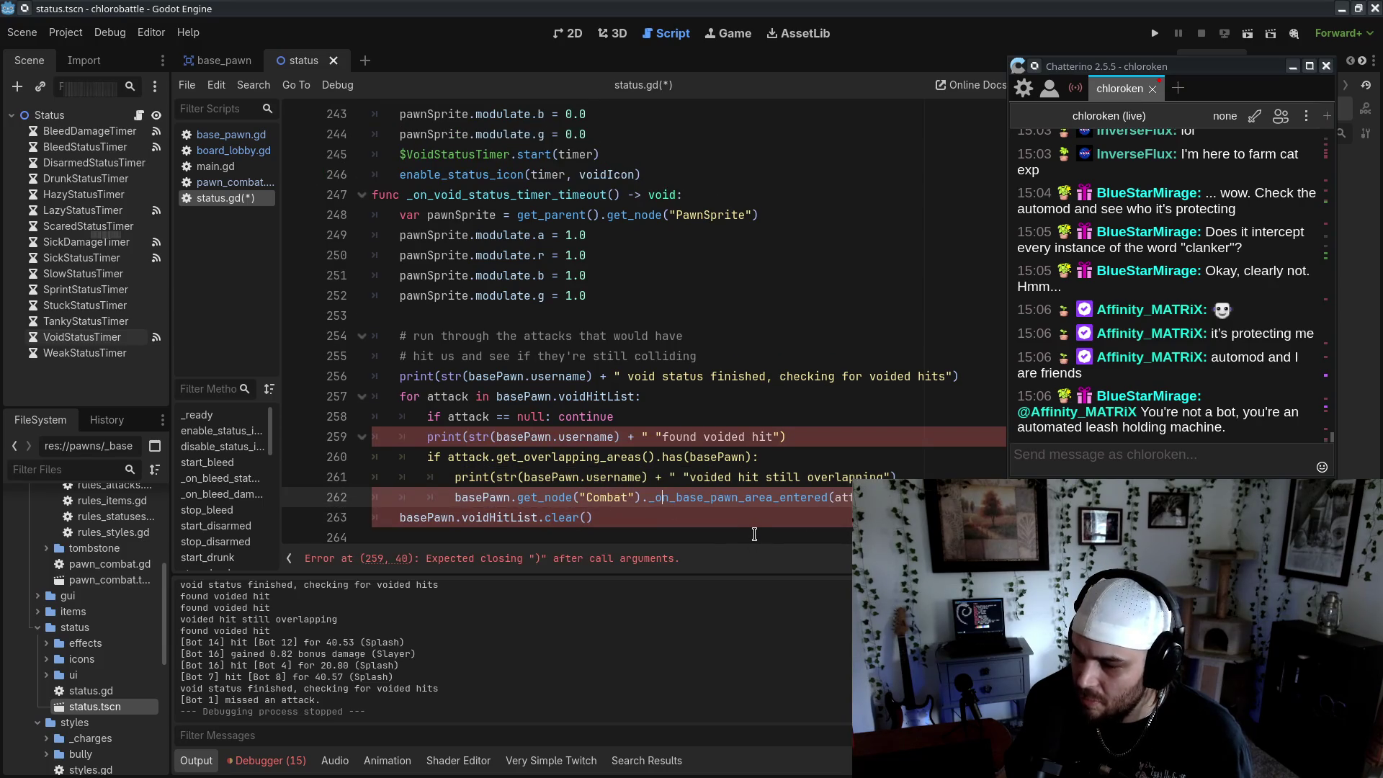
left_click(803, 438)
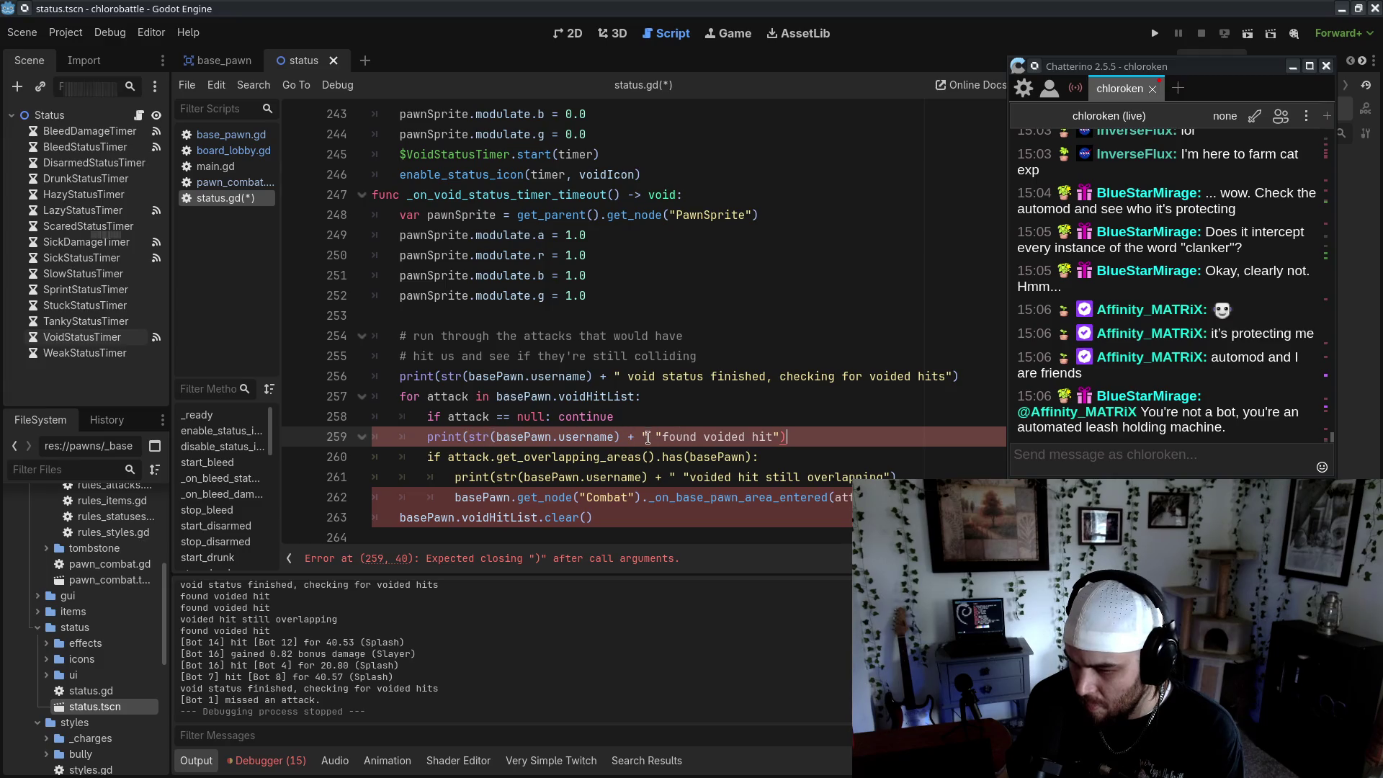
type(")")
left_click(915, 478)
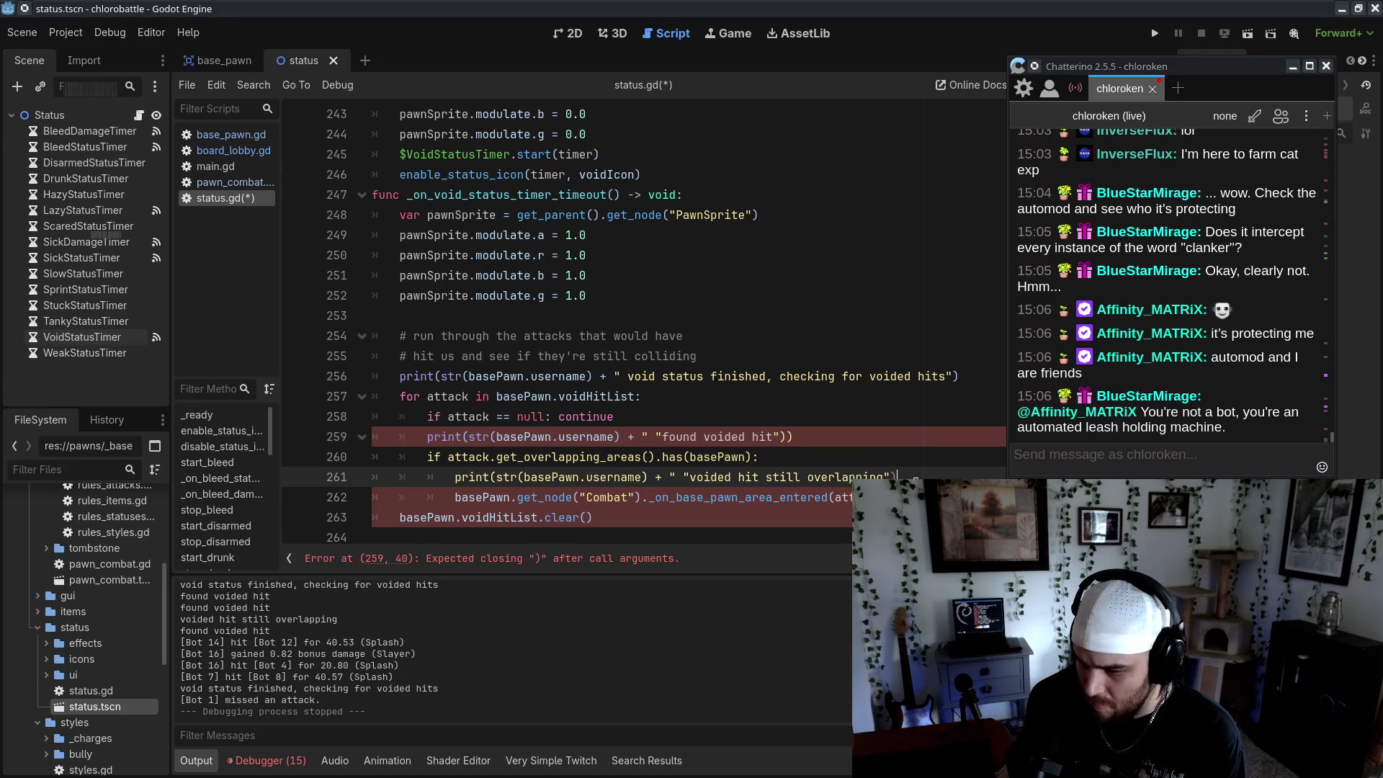
key("ctrl+z")
key("ctrl+z")
key("ctrl+z")
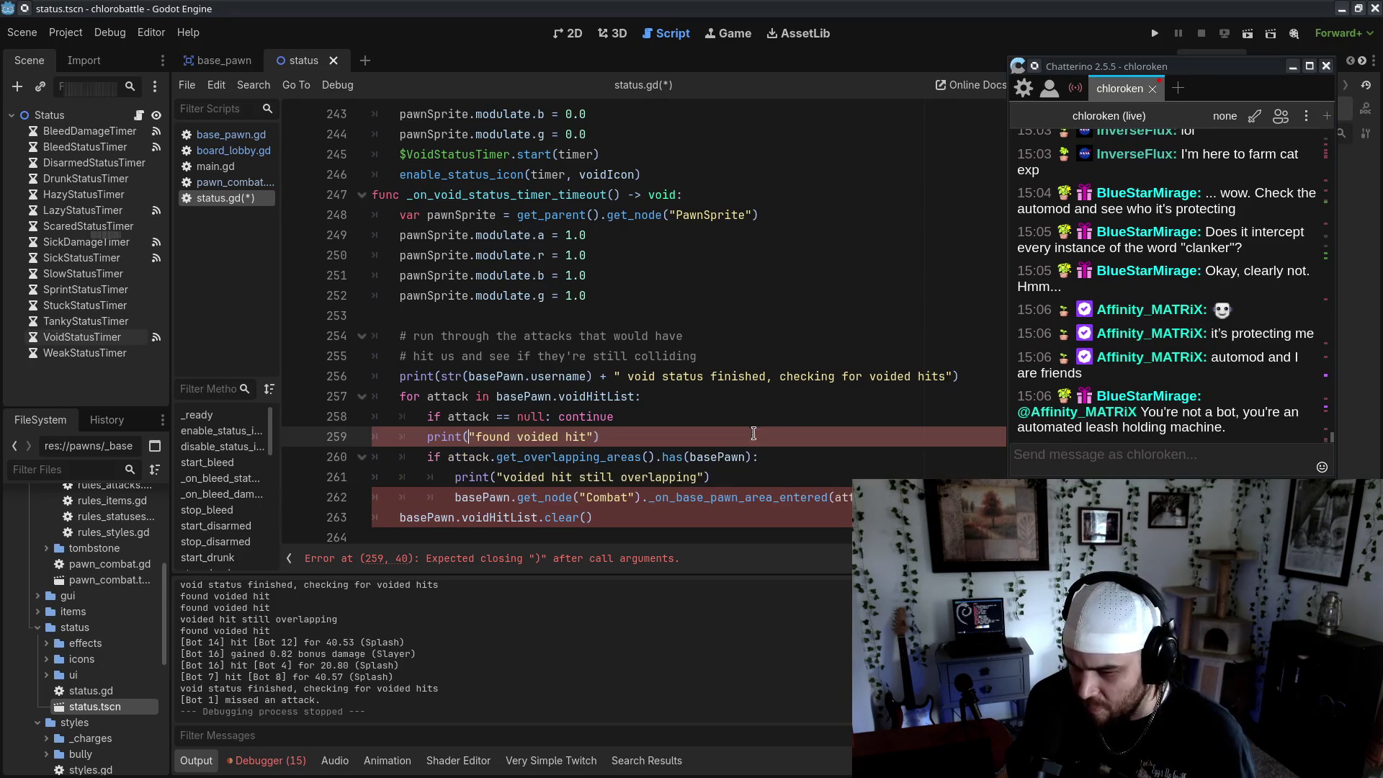
key("ctrl+v")
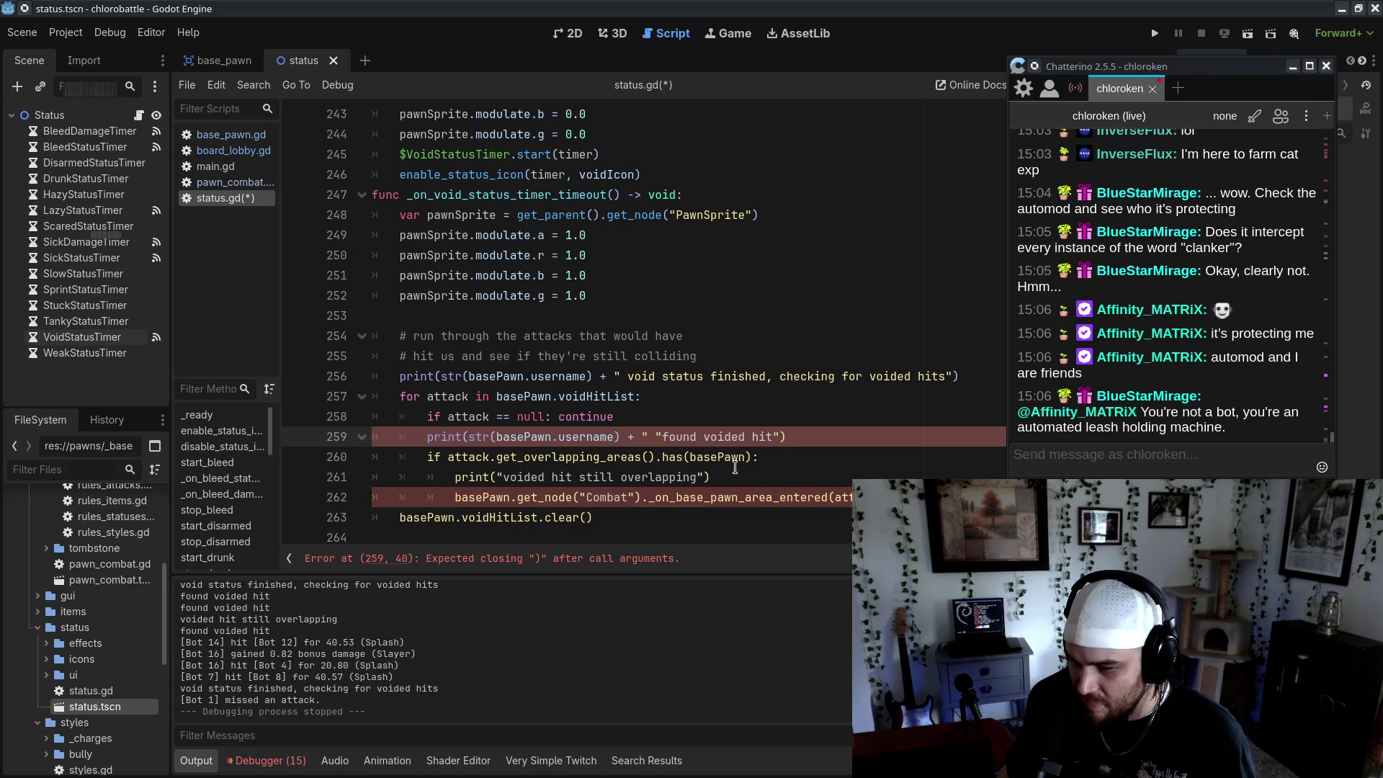
key("BackSpace")
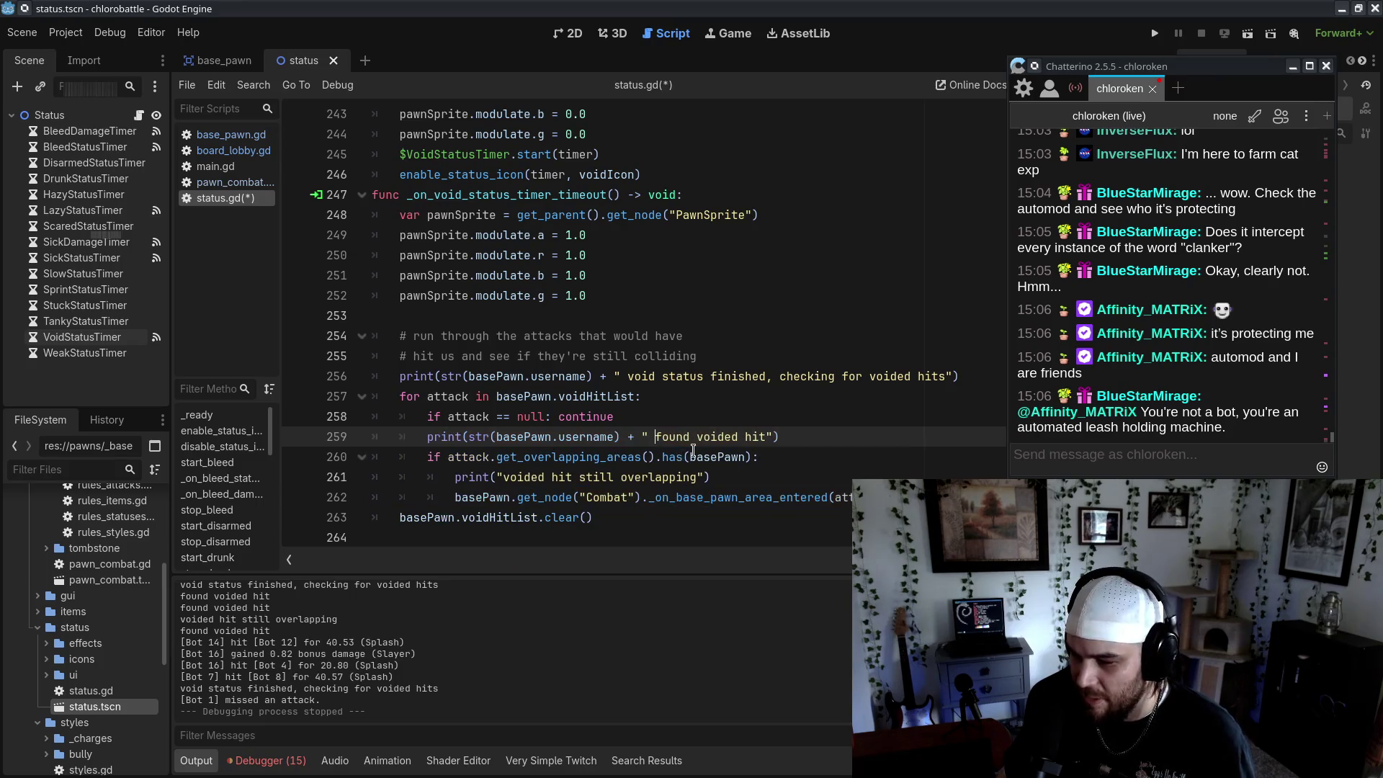
left_click(493, 475)
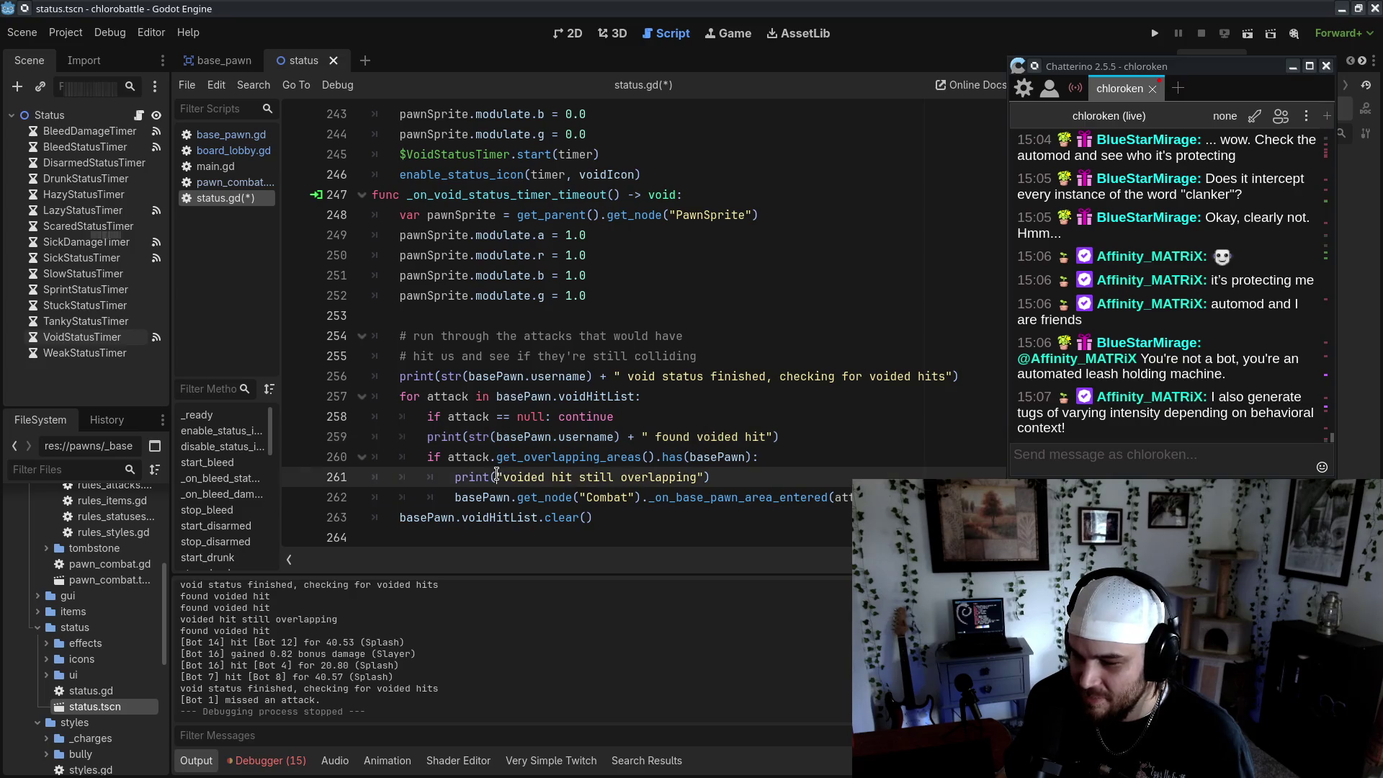
key("ctrl+v")
key("Delete")
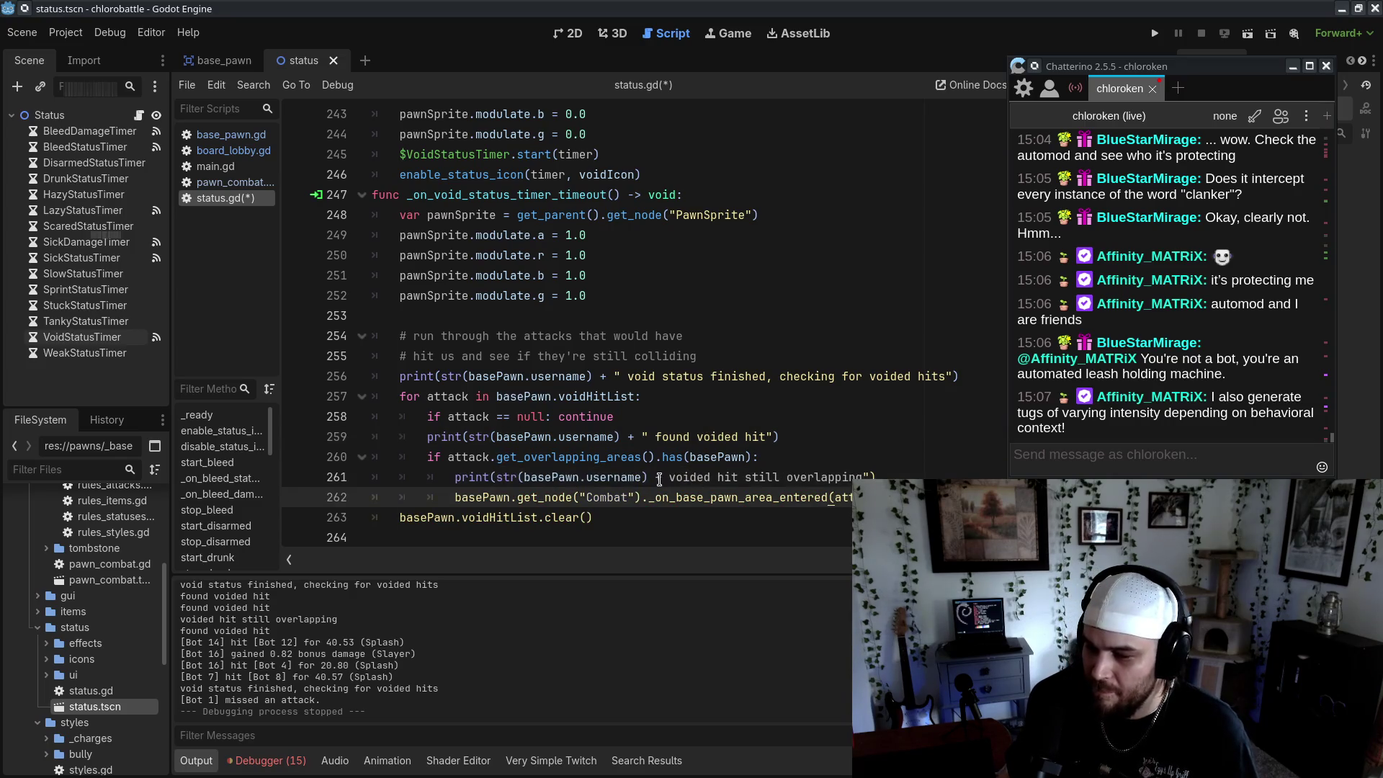
type("\"")
left_click(373, 538)
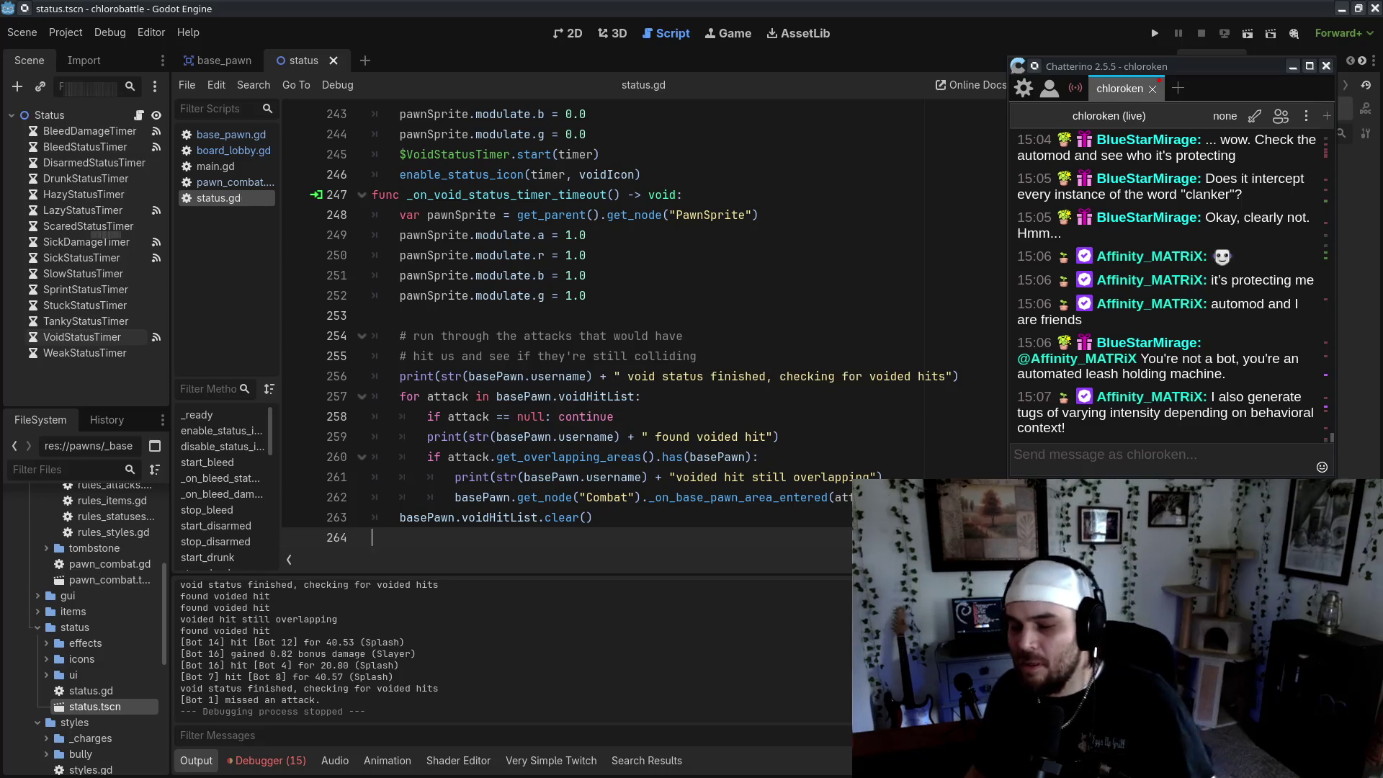
Save status.gd and run the project for a new test battle
key("ctrl+s")
left_click_drag(471, 397, 721, 436)
left_click(615, 417)
left_click(1155, 33)
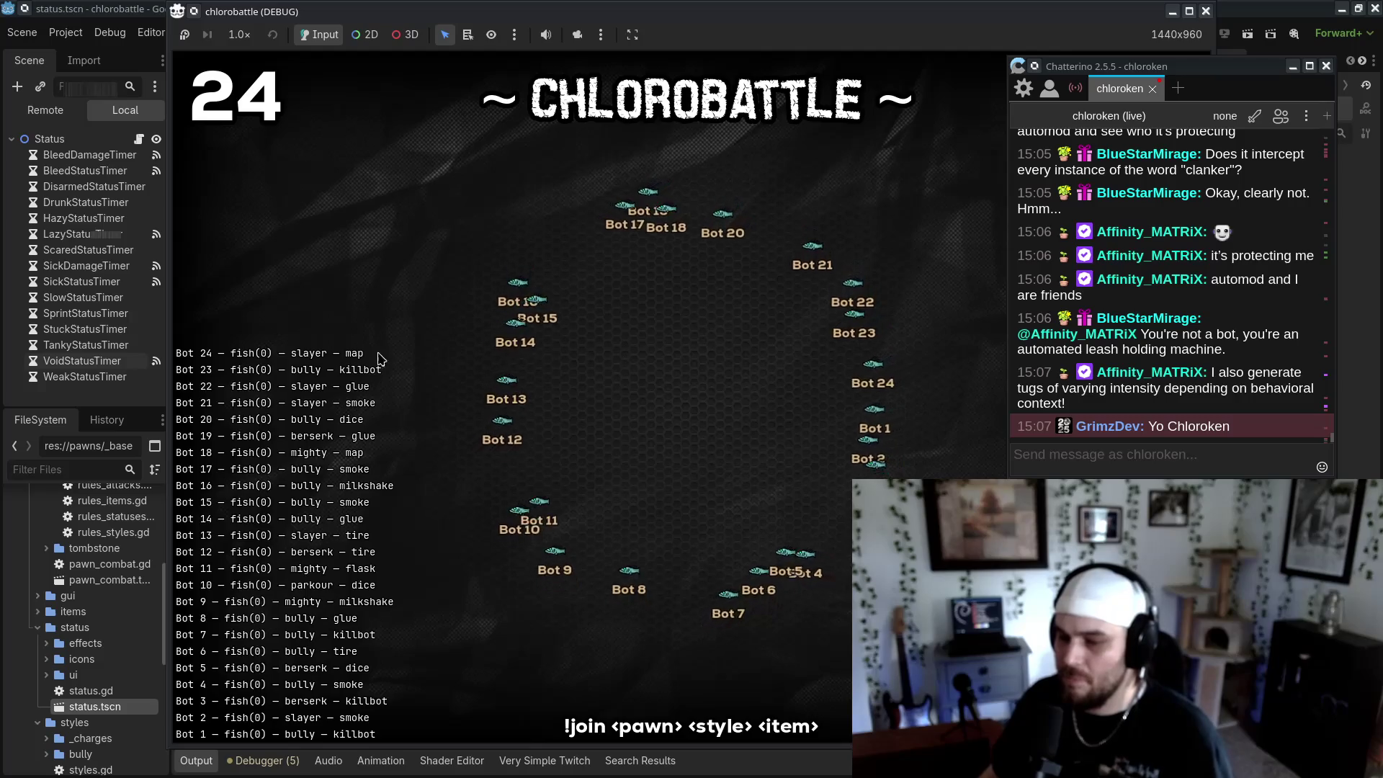
Remove the accidental '+++++' after continue on line 258 and return to the running battle
type("+++++")
key("BackSpace")
key("BackSpace")
key("BackSpace")
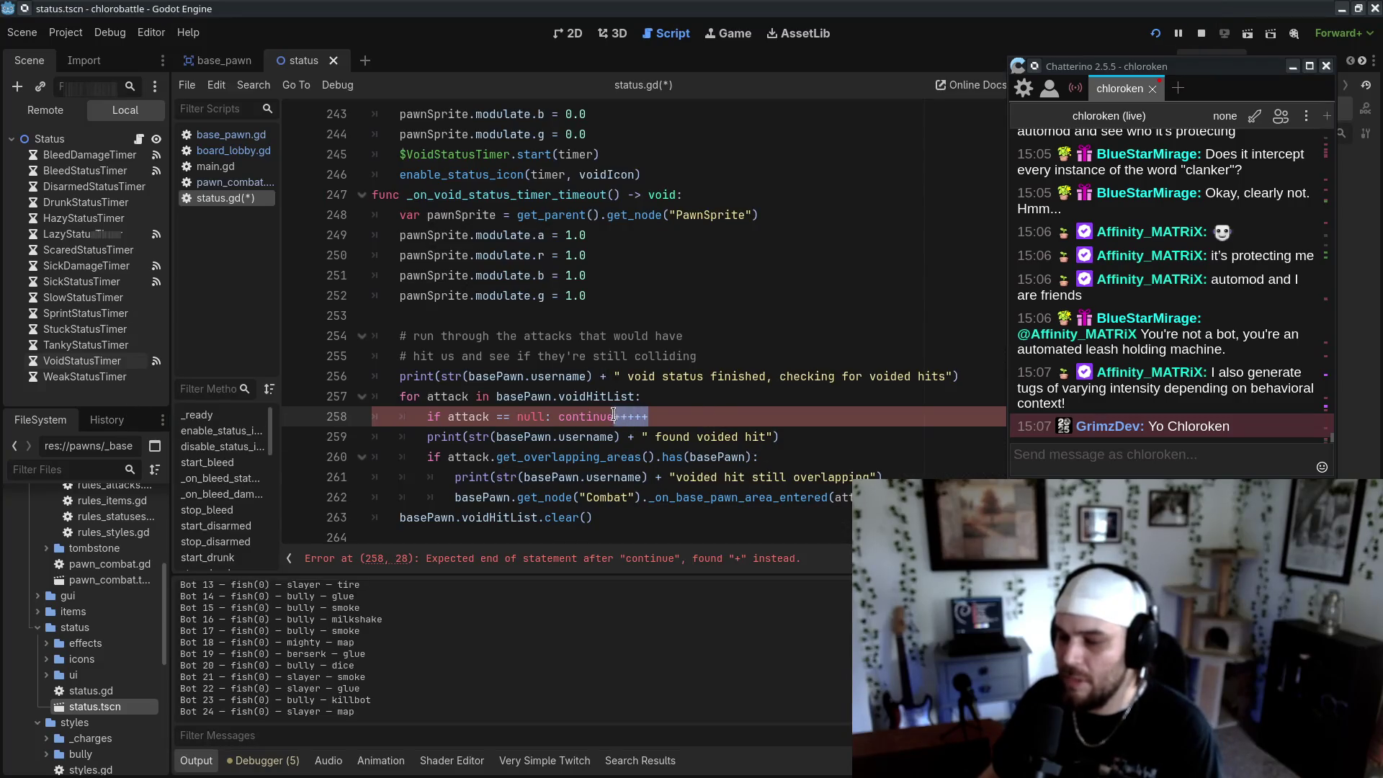
key("alt+Tab")
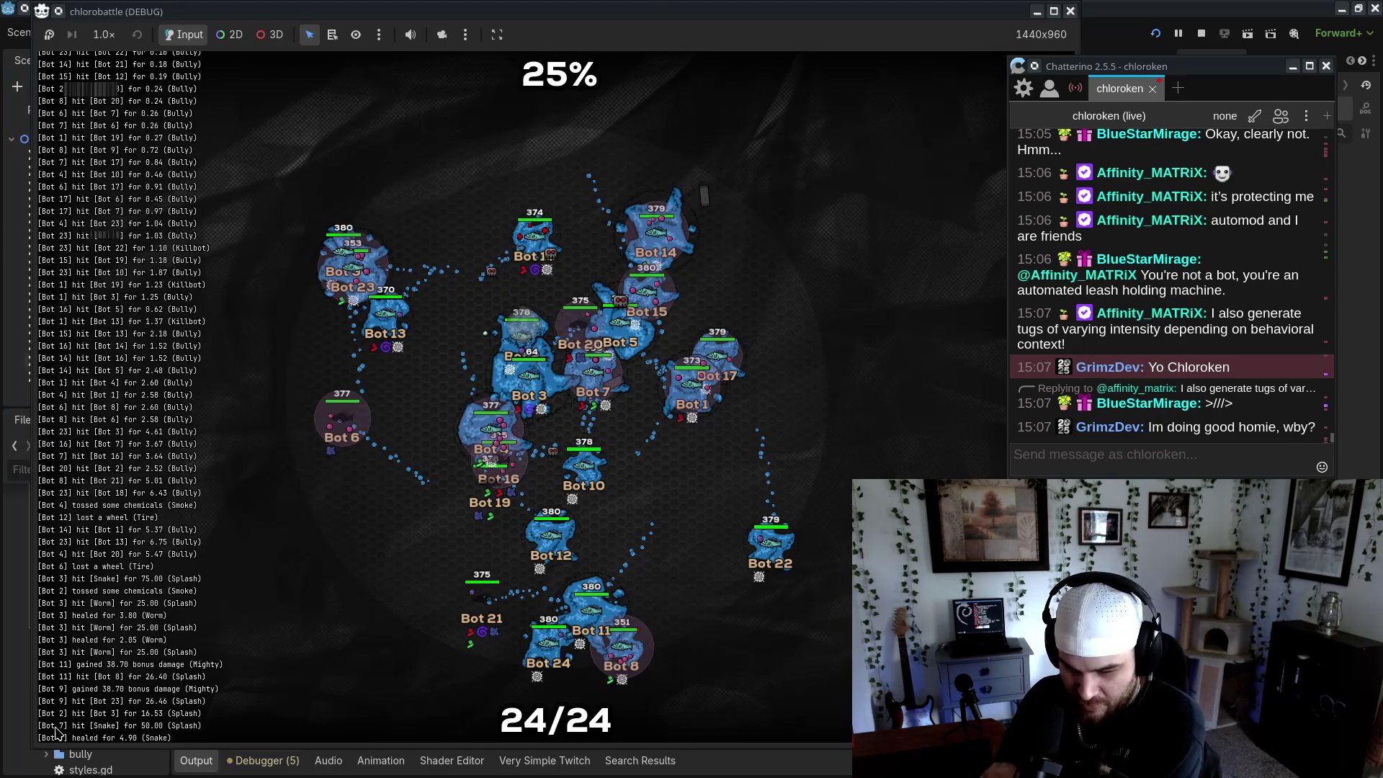
Read the username-tagged voided-hit messages like 'Bot 9voided hit still overlapping' in the Output log
left_click(18, 594)
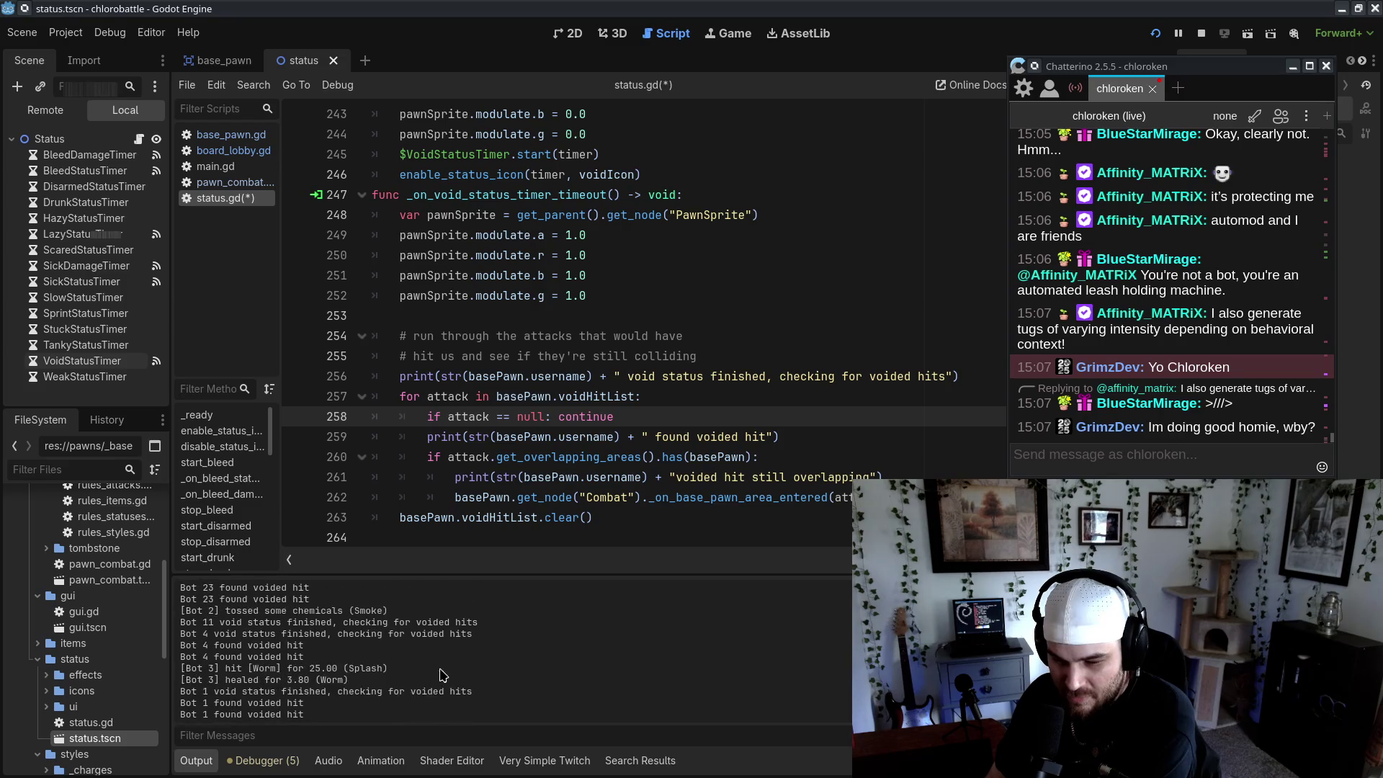
left_click_drag(200, 667, 317, 678)
left_click(345, 679)
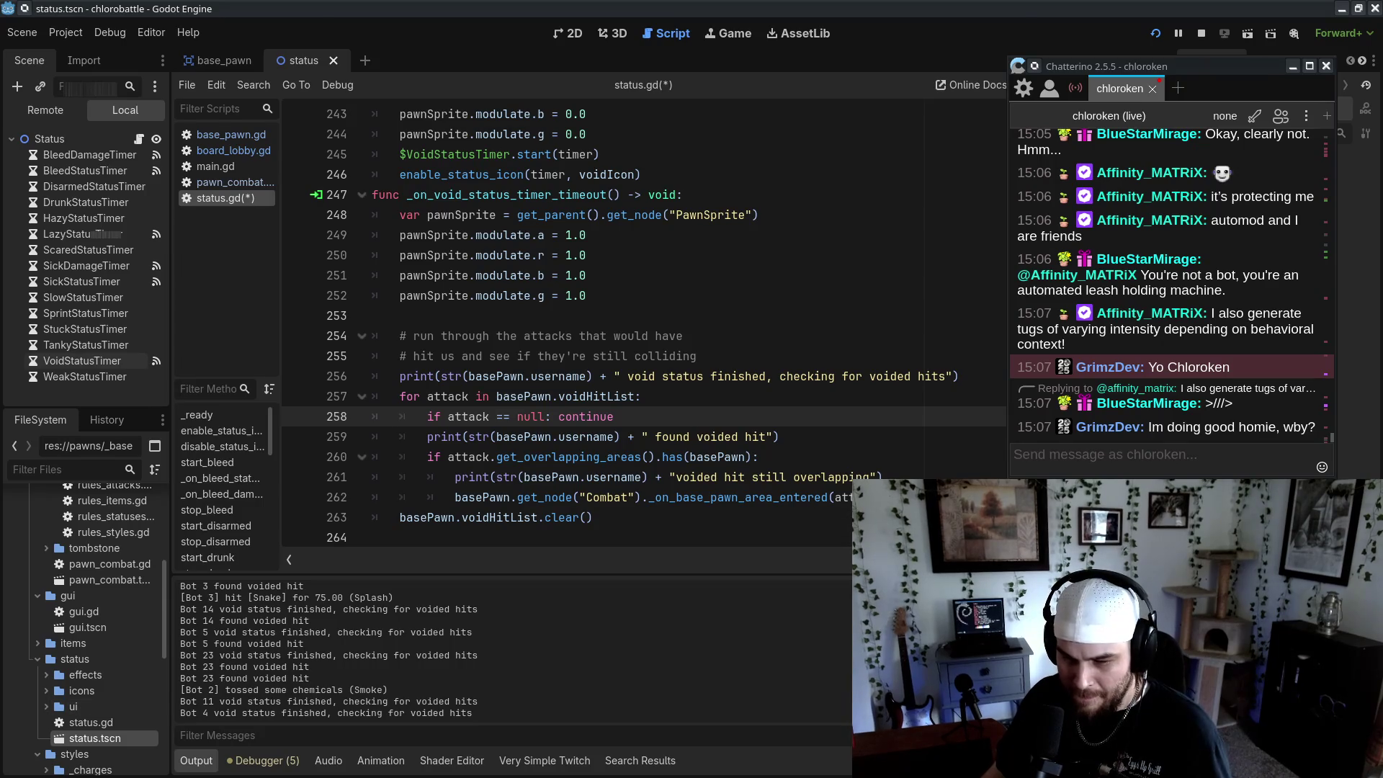
key("alt+Tab")
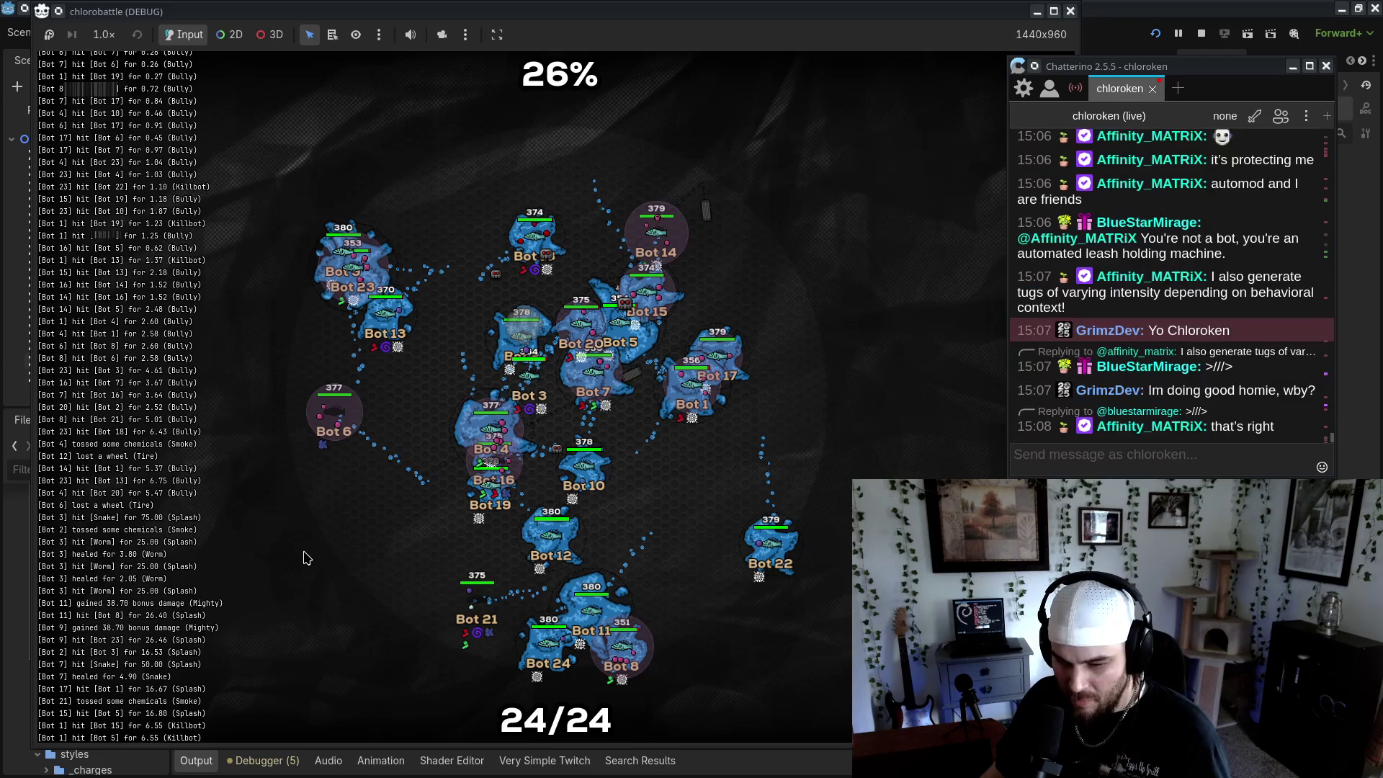
left_click(14, 657)
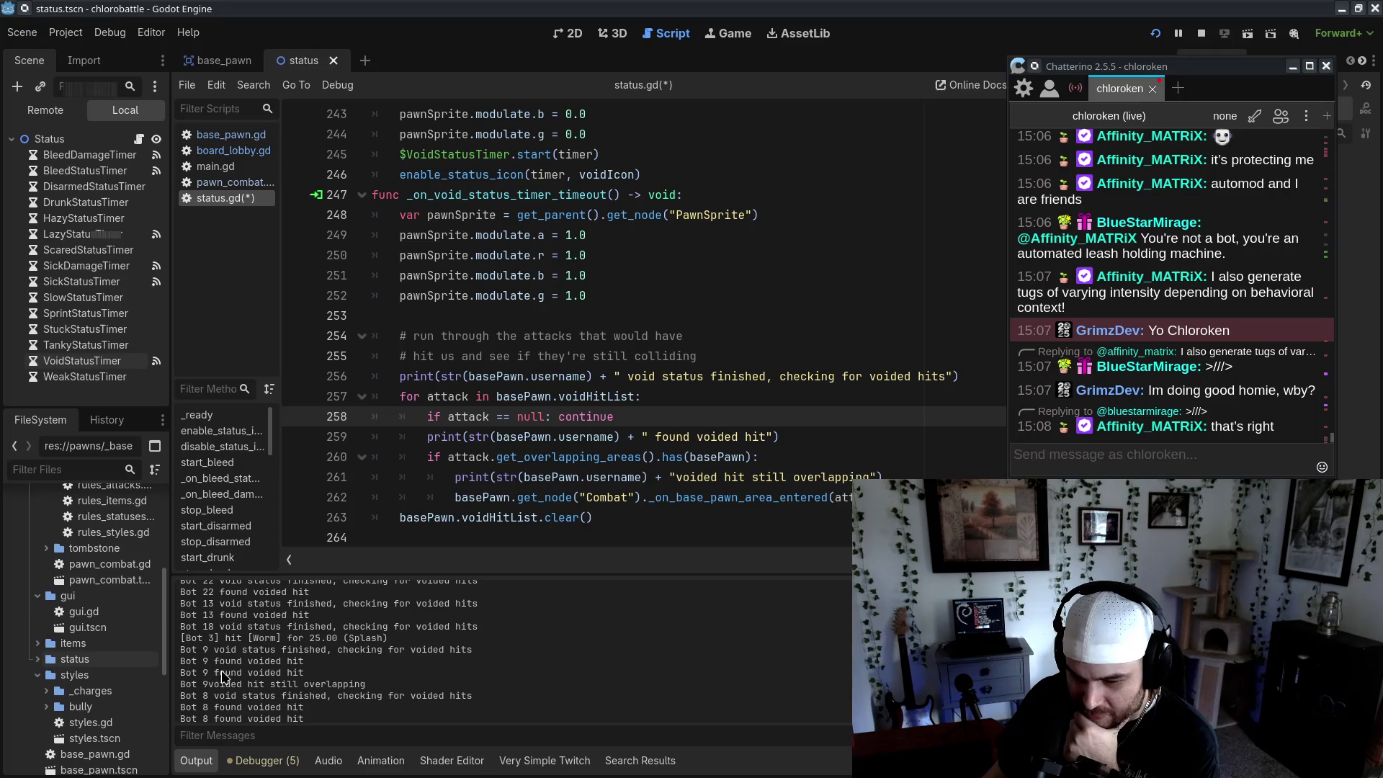
left_click_drag(190, 647, 393, 682)
left_click(387, 692)
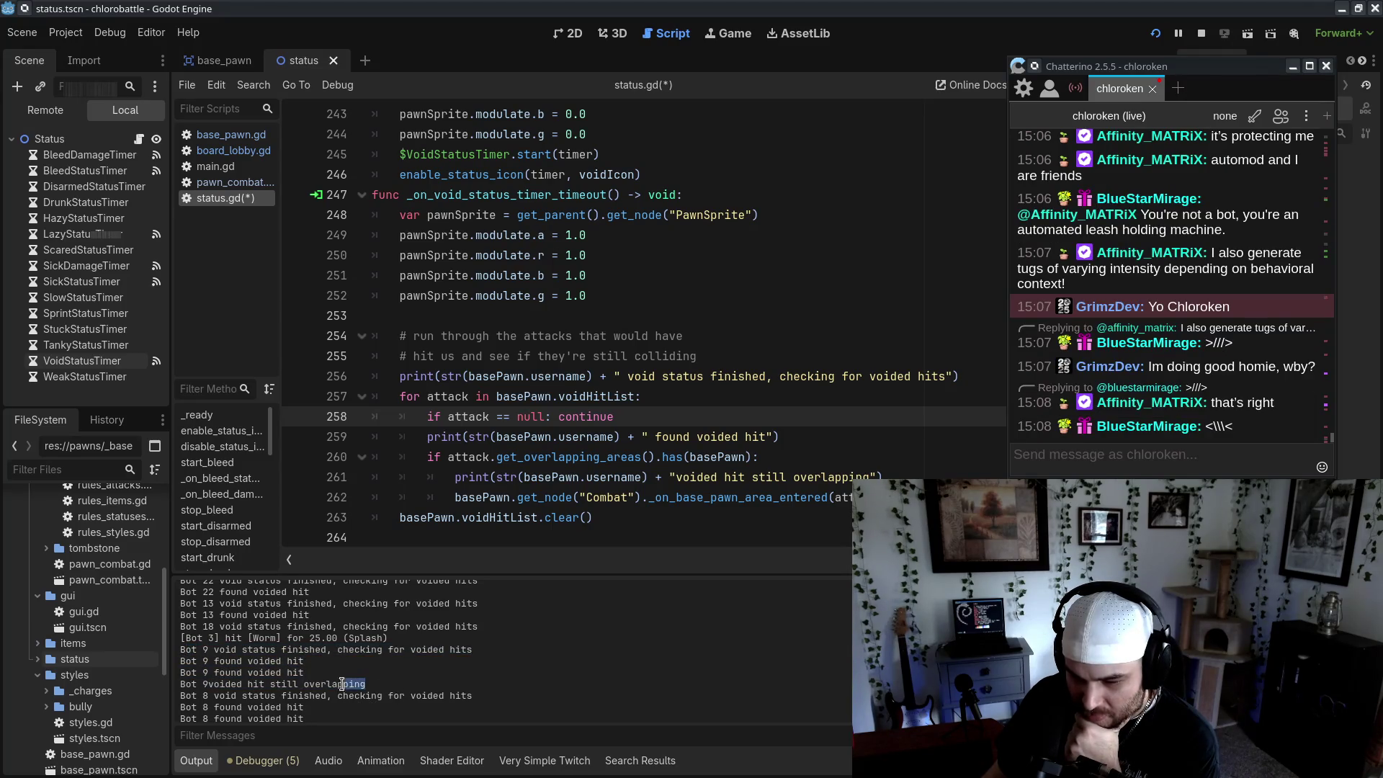
left_click_drag(365, 684, 181, 647)
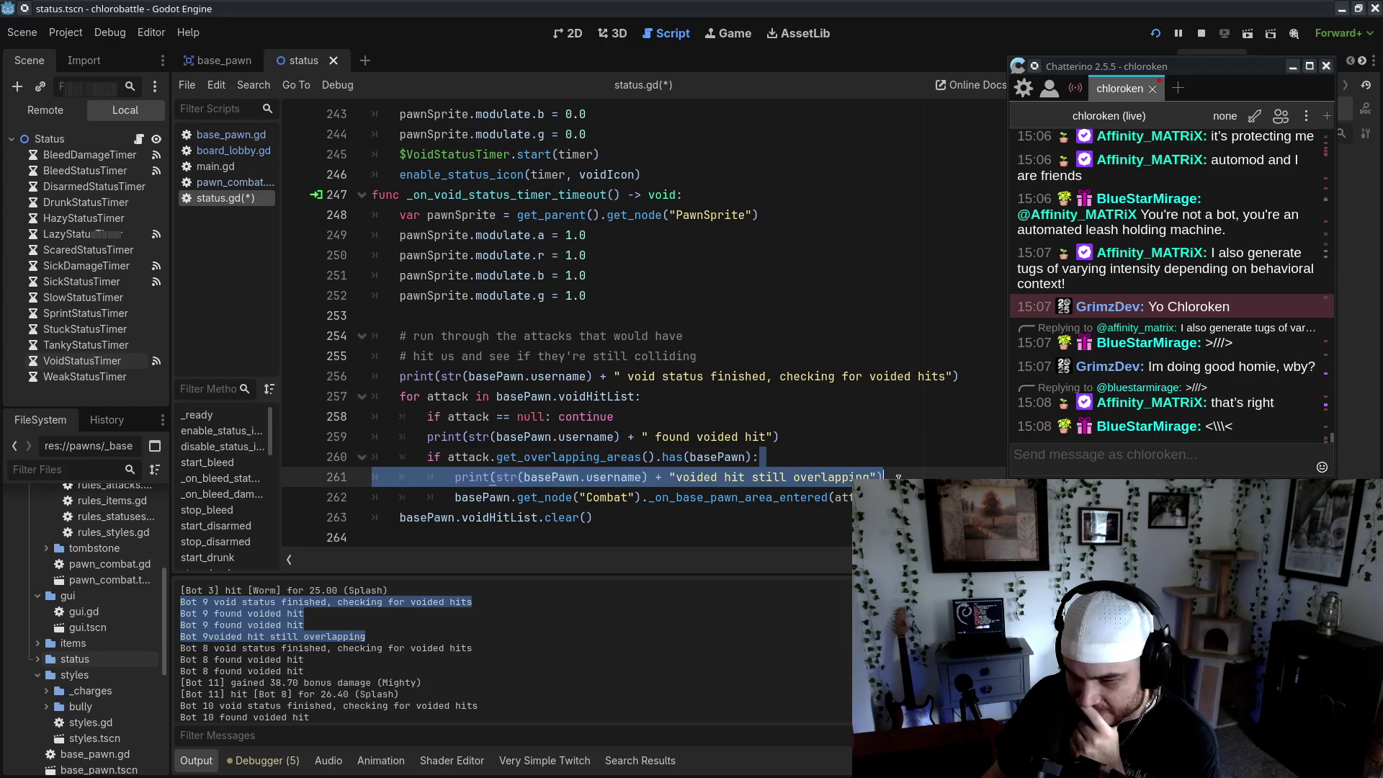
left_click_drag(886, 497, 886, 477)
left_click(831, 498)
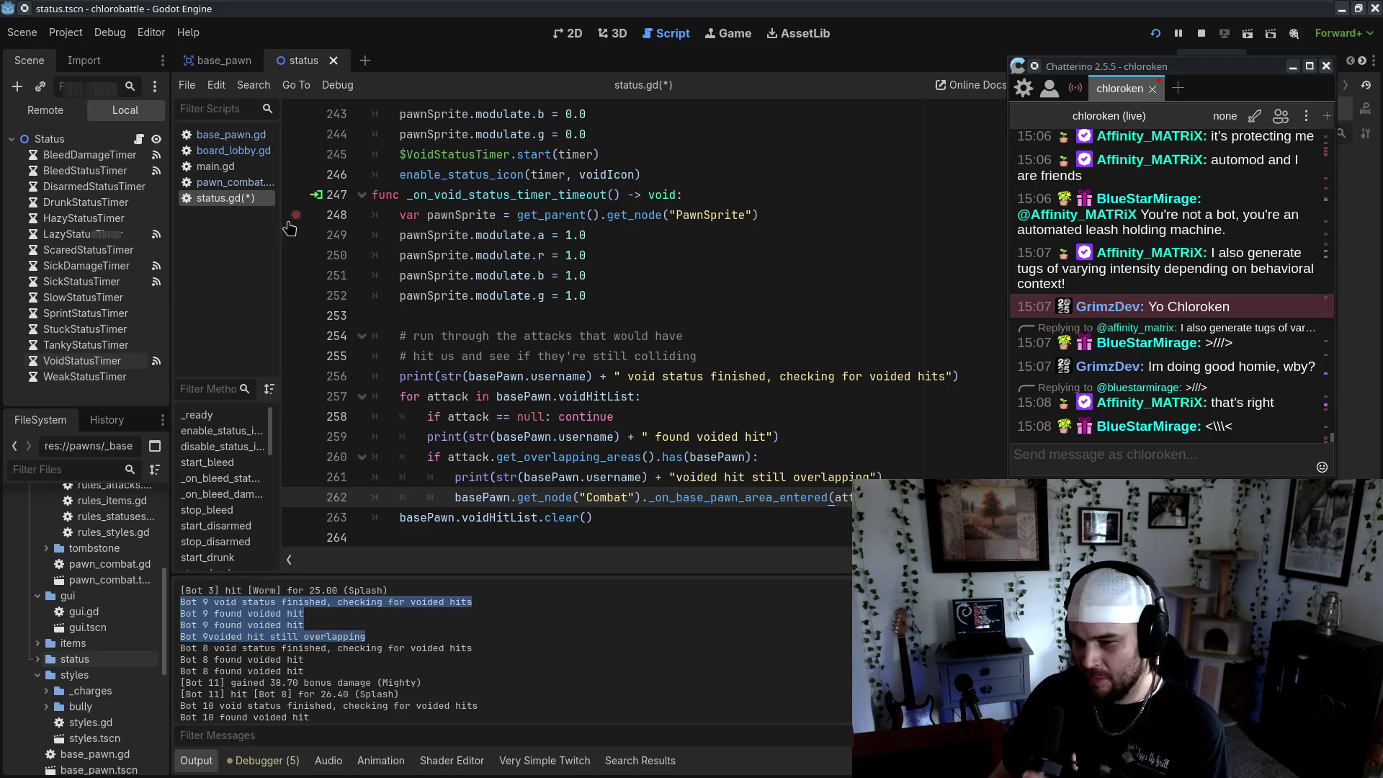
Save status.gd and jump to pawn_combat.gd where voidHitList gets filled
left_click(348, 376)
key("ctrl+s")
key("alt+Left")
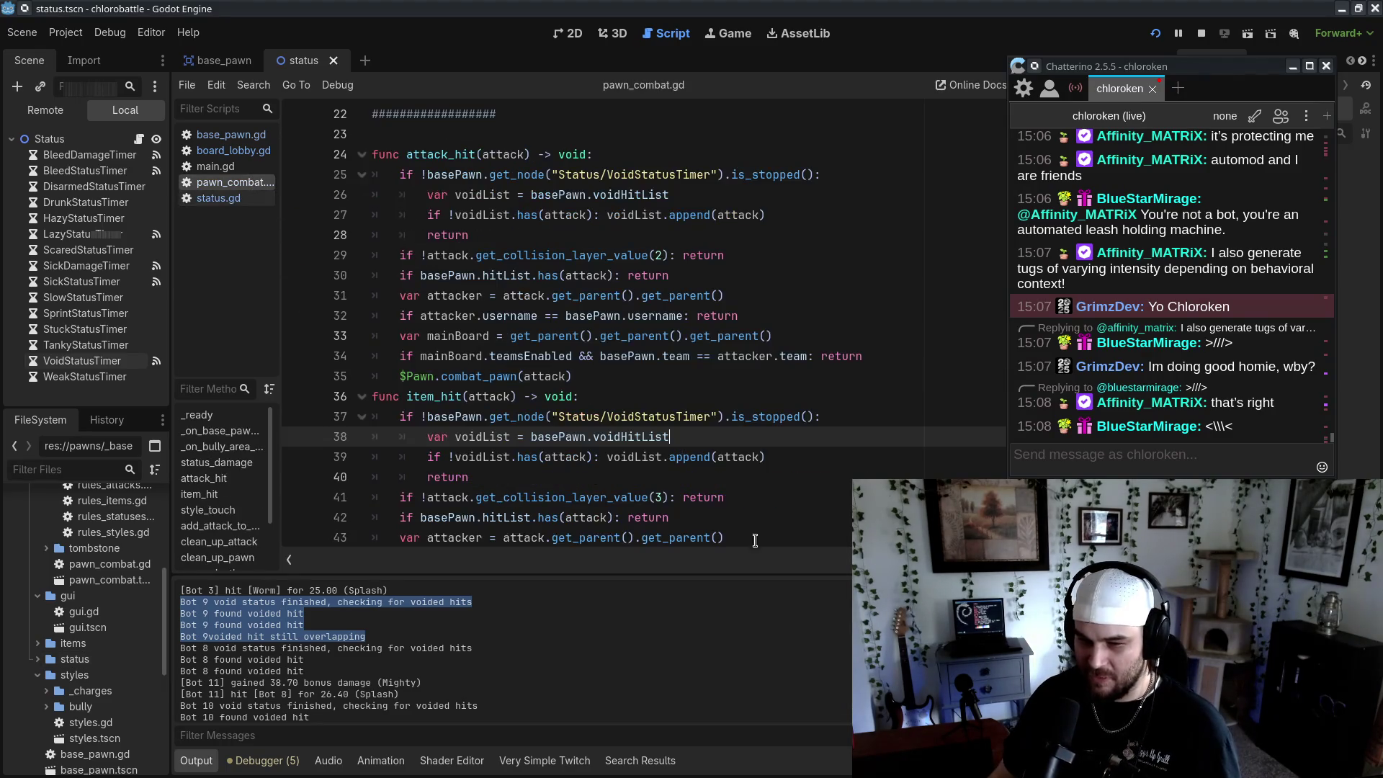
scroll(879, 470, "down", 5)
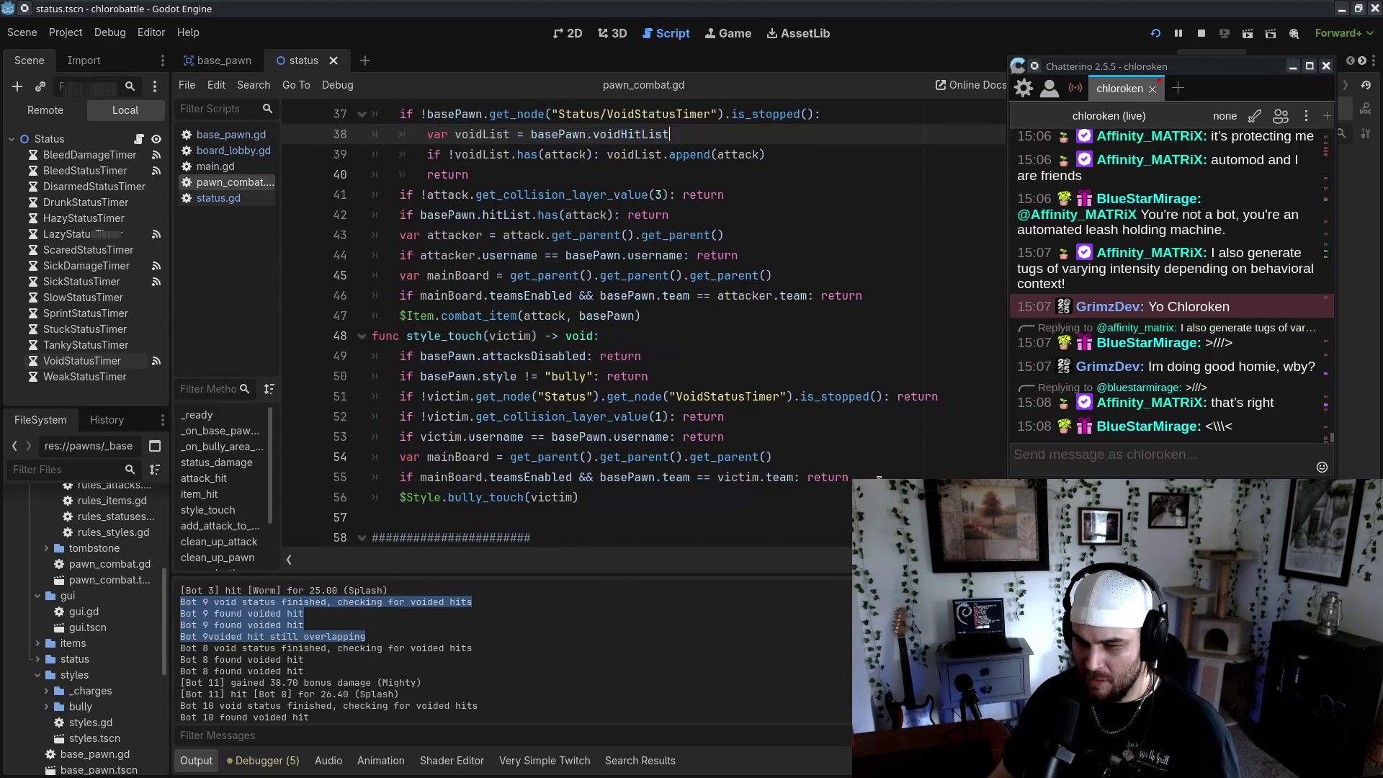
scroll(880, 477, "up", 12)
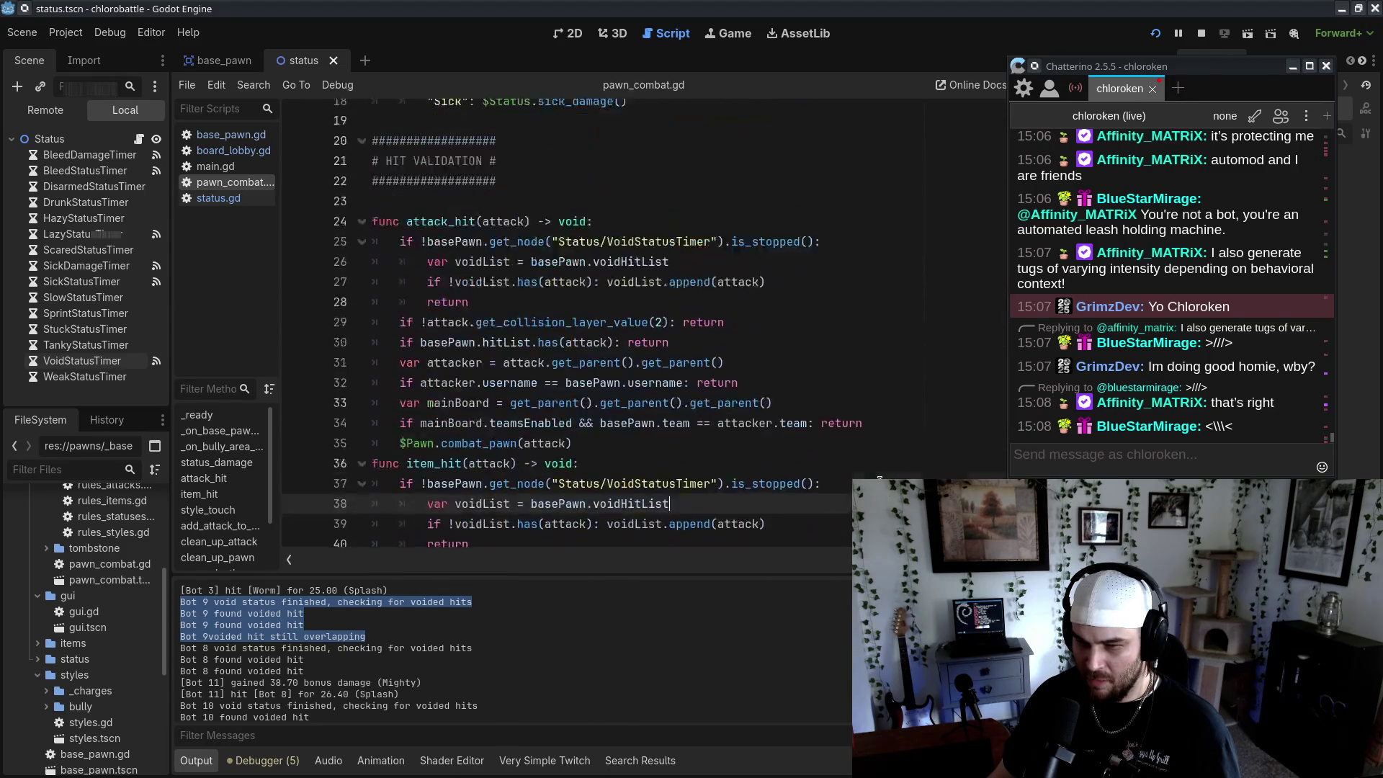
Look over the pawn movement code in base_pawn.gd
left_click(229, 135)
scroll(656, 455, "down", 2)
scroll(684, 457, "up", 4)
scroll(720, 458, "down", 7)
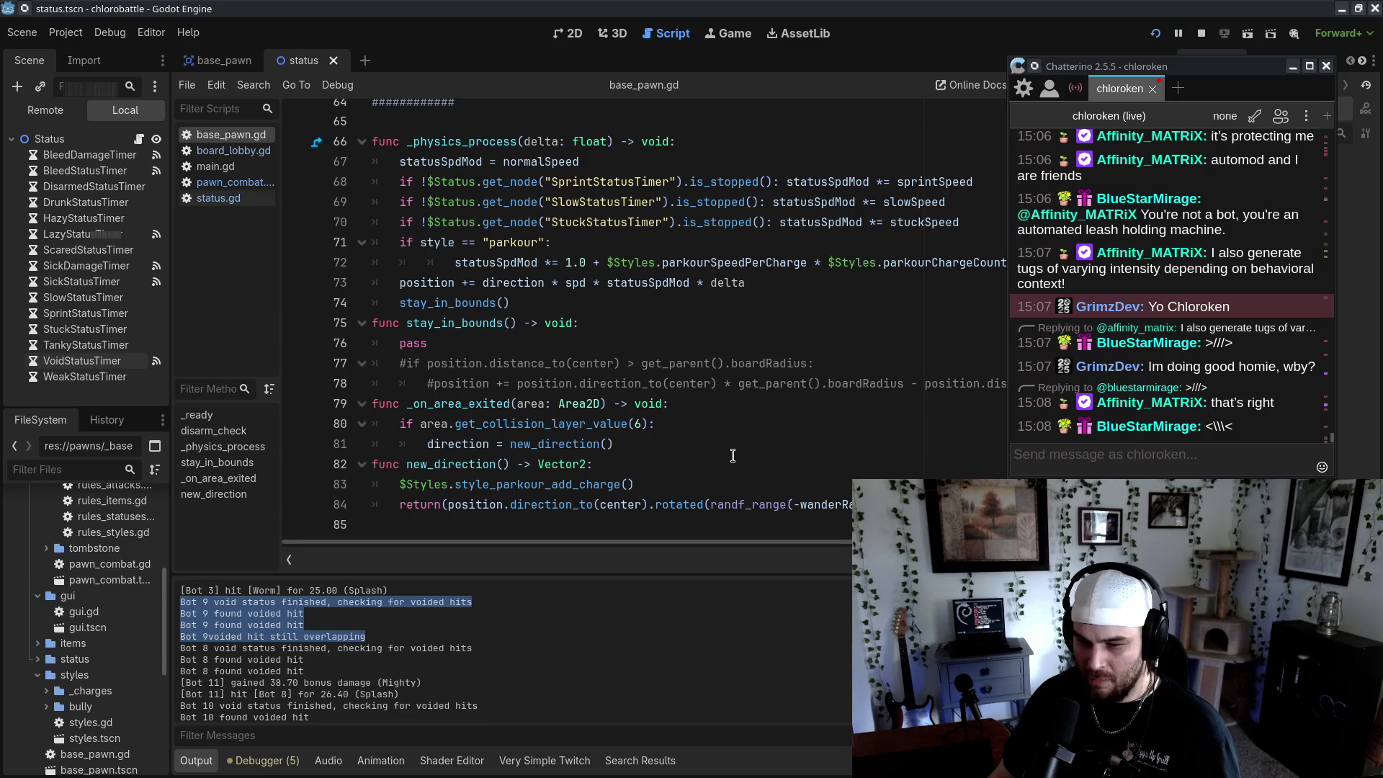
scroll(733, 456, "up", 10)
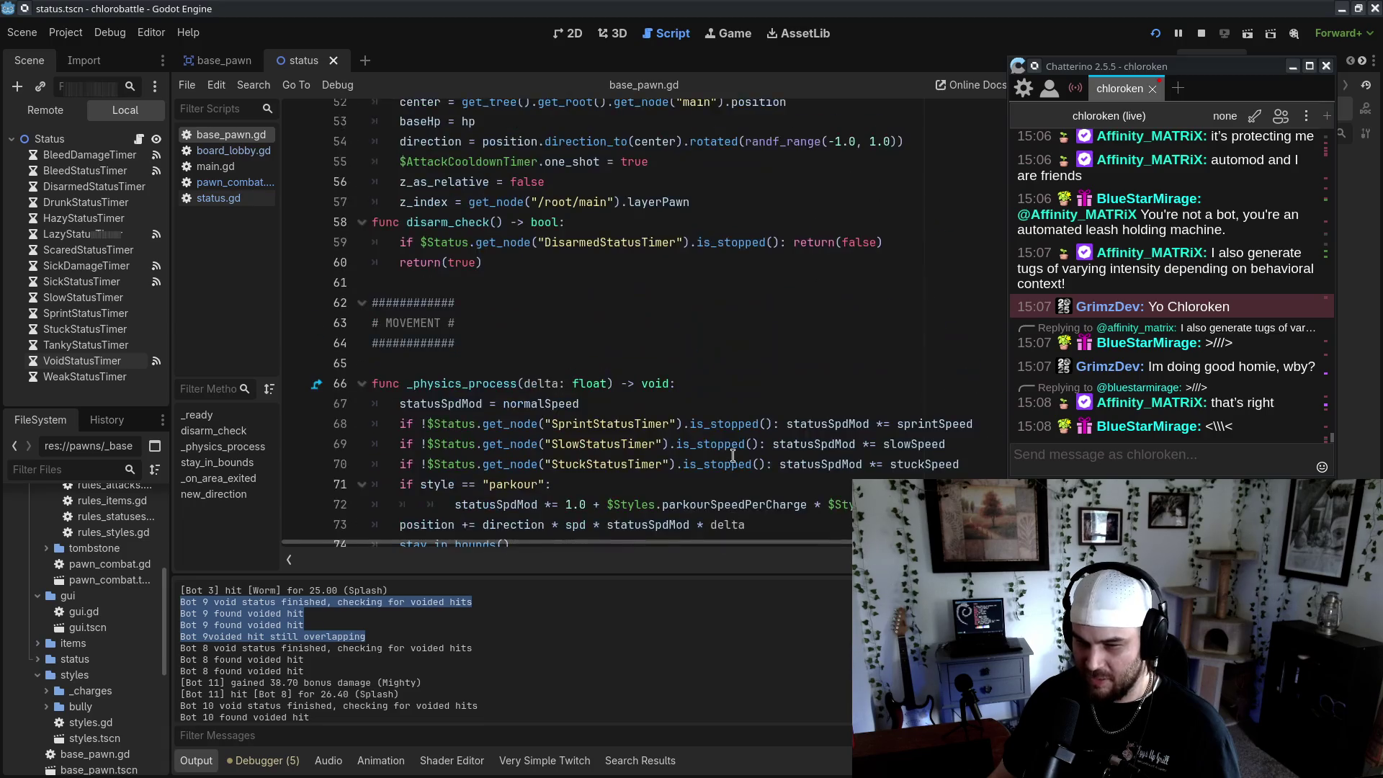
Review the attack_hit and item_hit calls on lines 11–12 of pawn_combat.gd, then return to status.gd
left_click(234, 182)
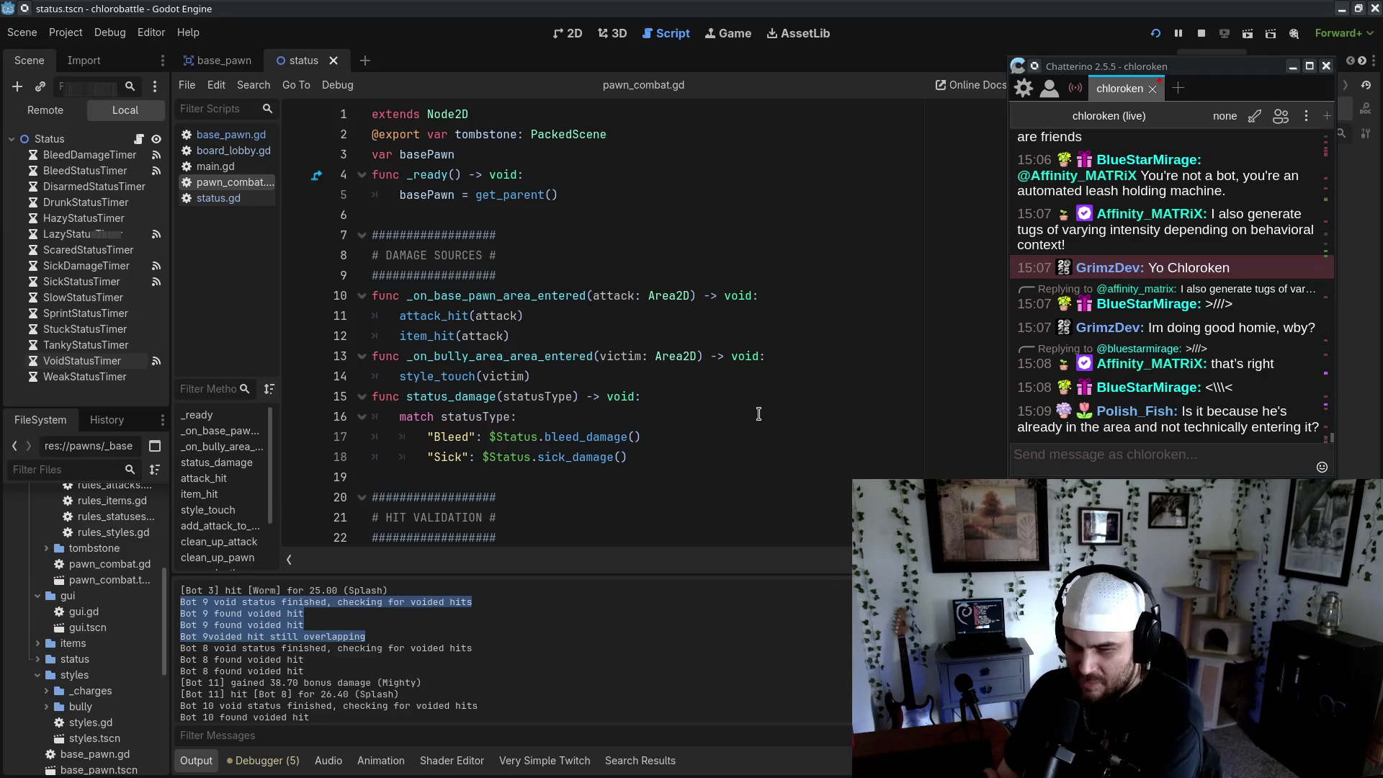
left_click(552, 292)
left_click(577, 327)
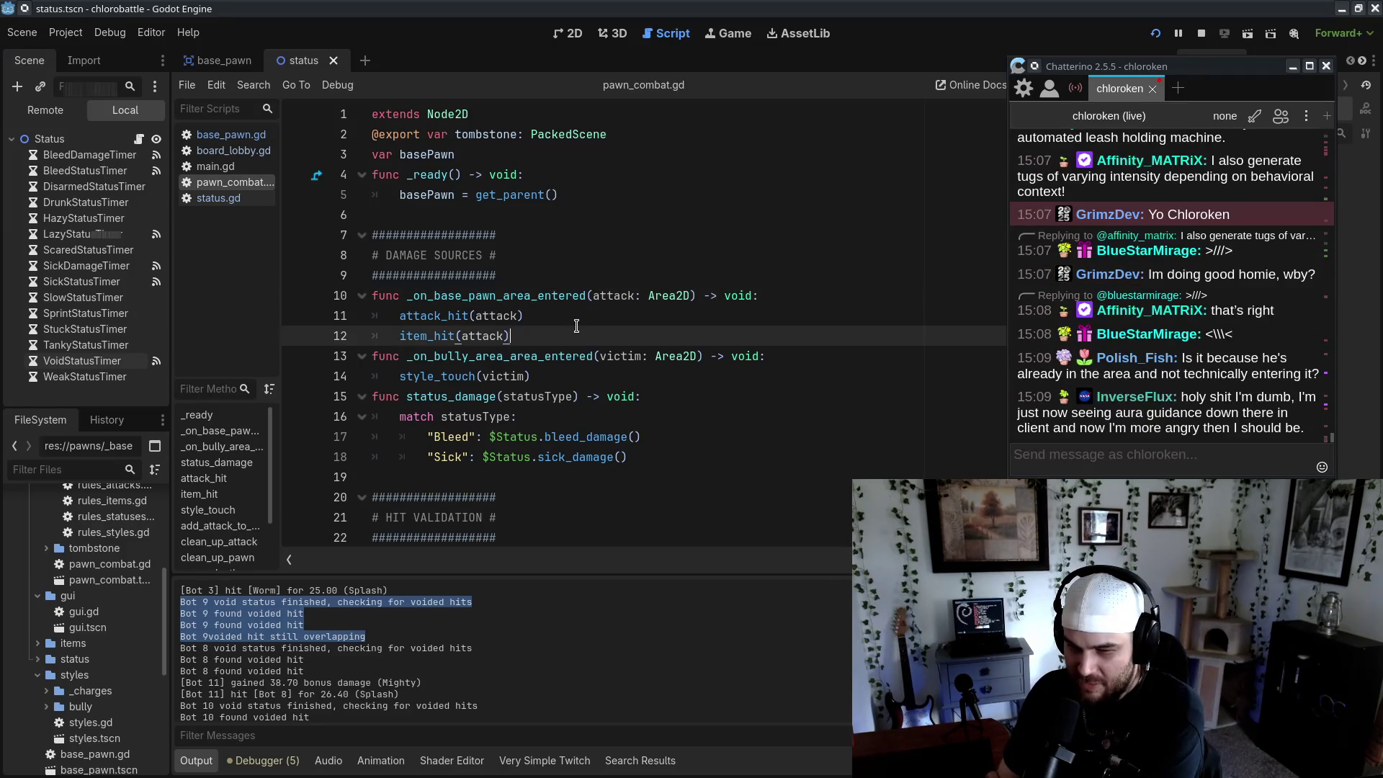
left_click(562, 320)
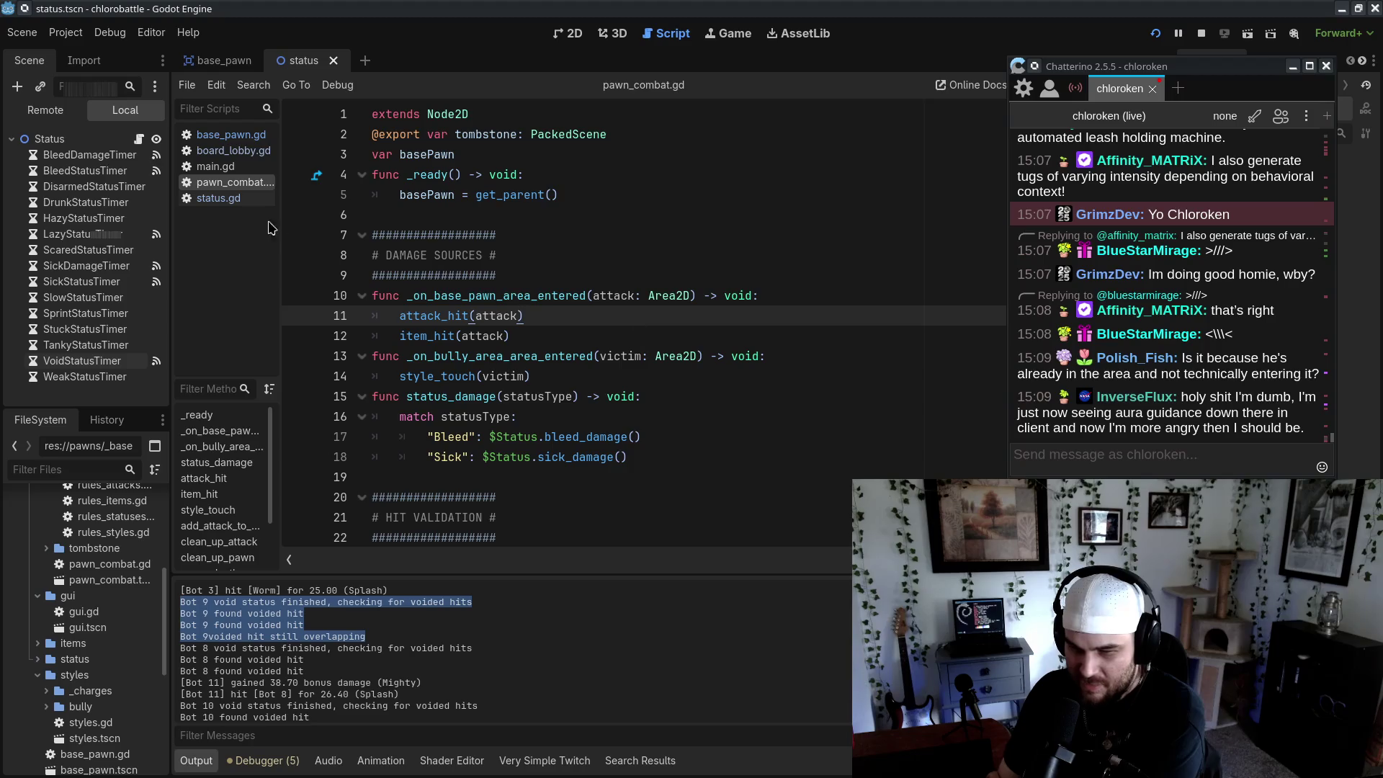
scroll(483, 299, "down", 2)
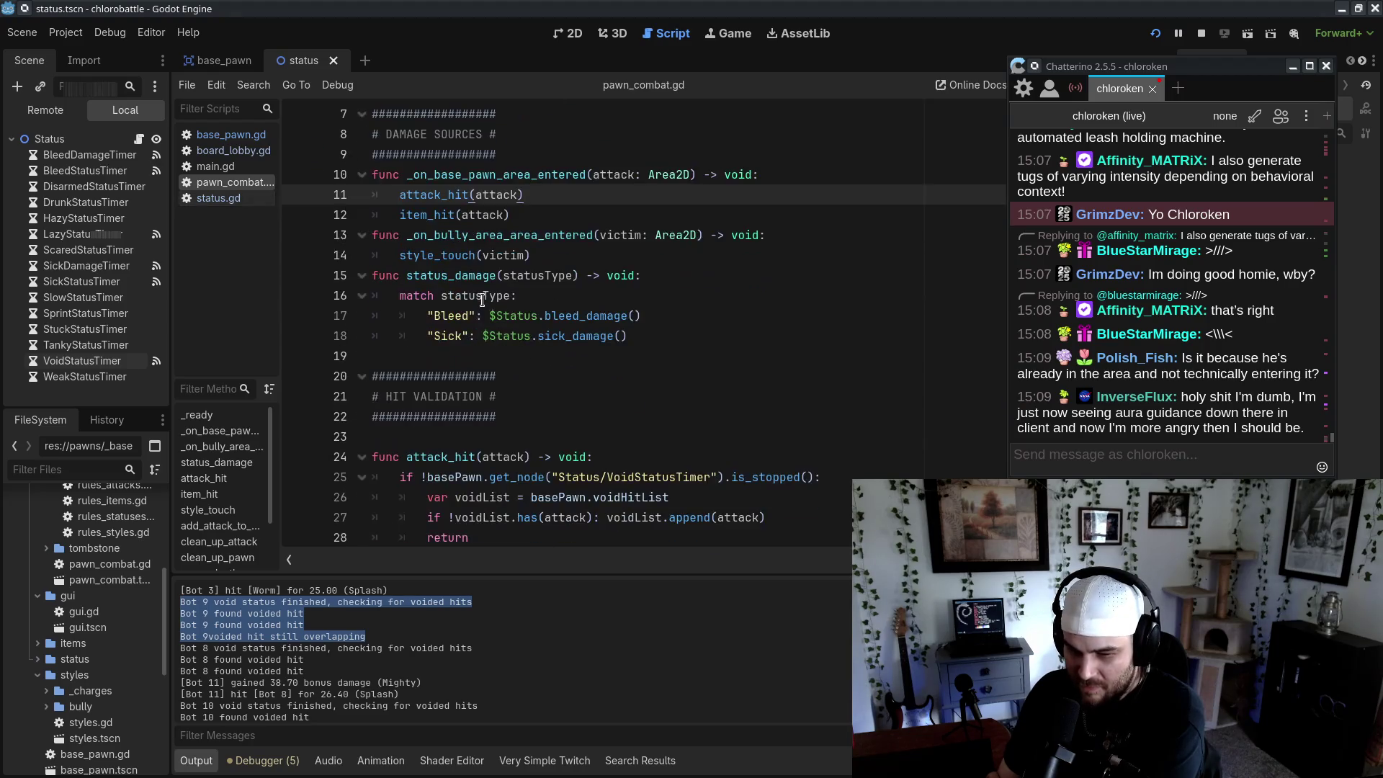
left_click(212, 198)
scroll(845, 469, "down", 1)
Examine the _on_base_pawn_area_entered re-trigger call on line 262 of status.gd
left_click(845, 469)
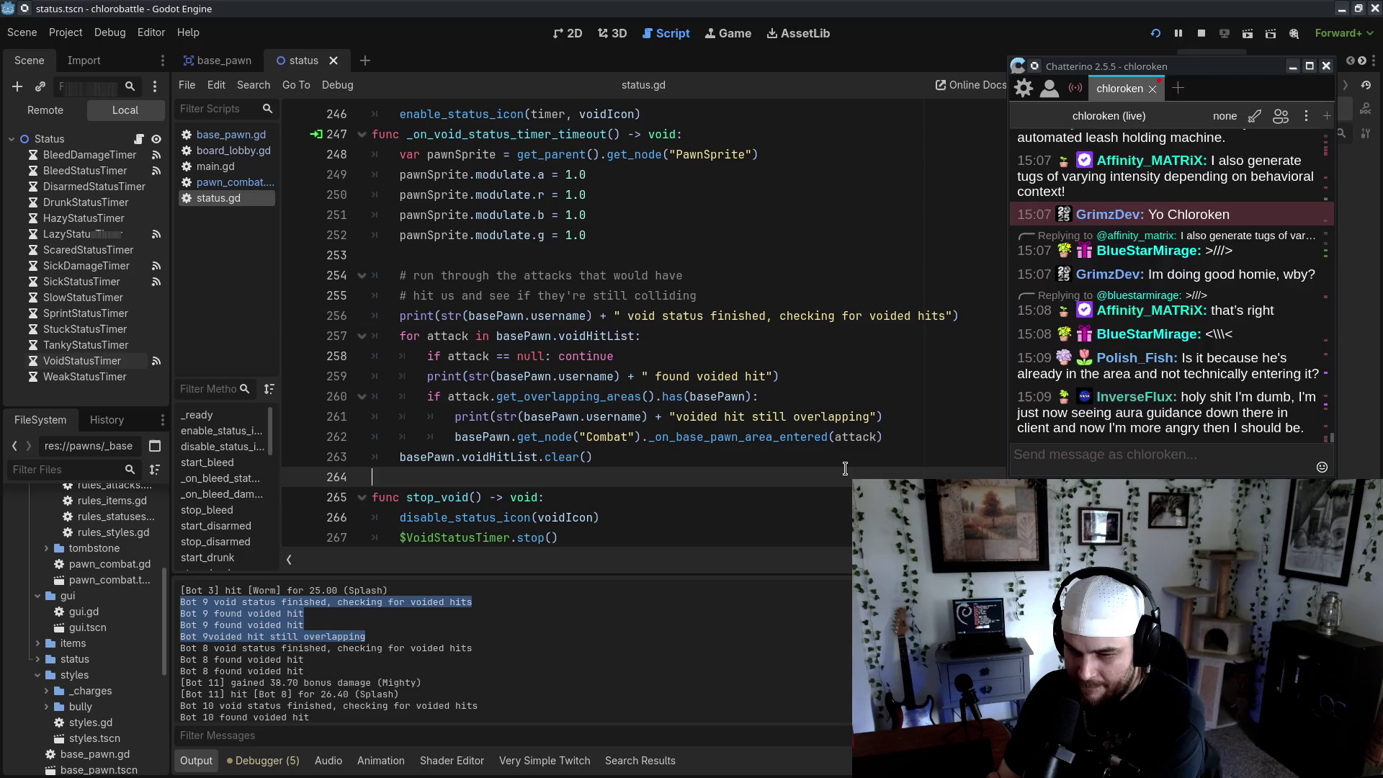
left_click_drag(455, 436, 884, 436)
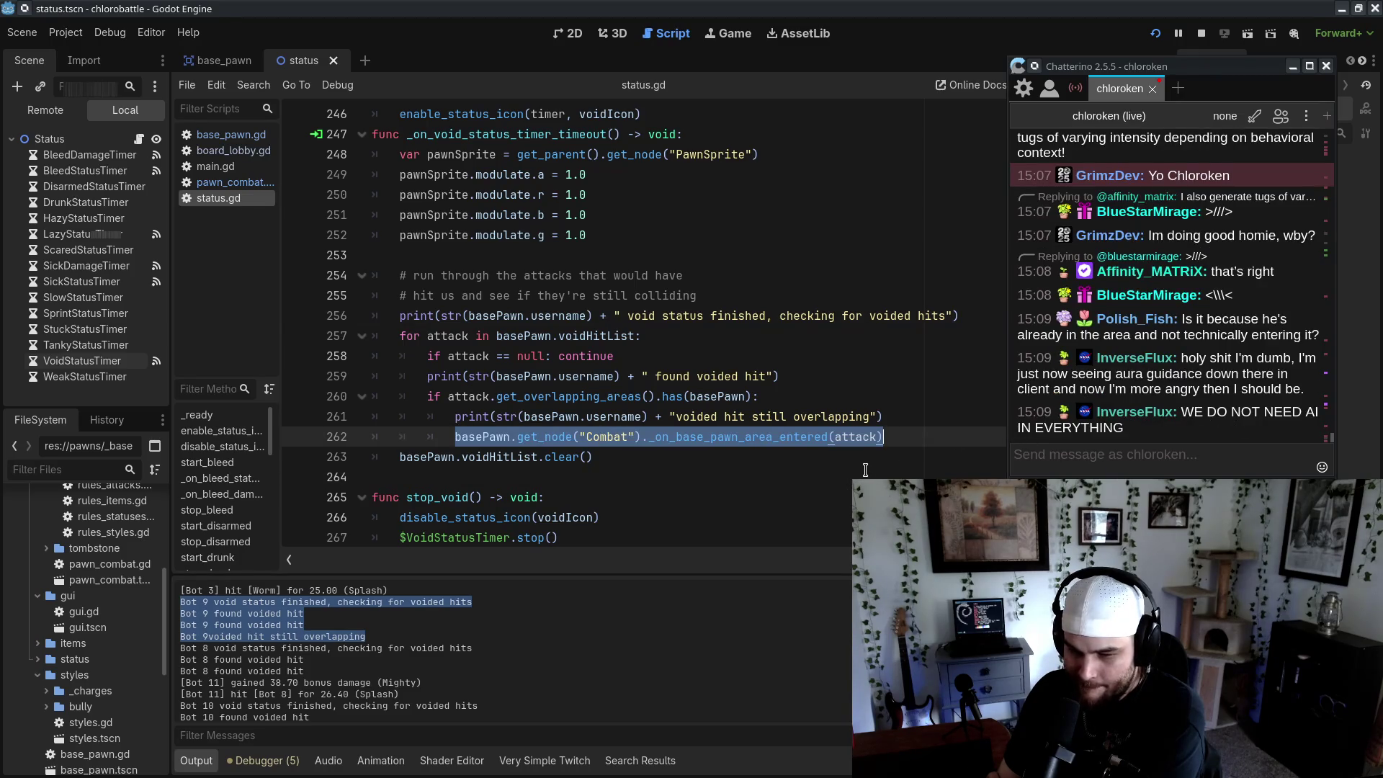
left_click(899, 451)
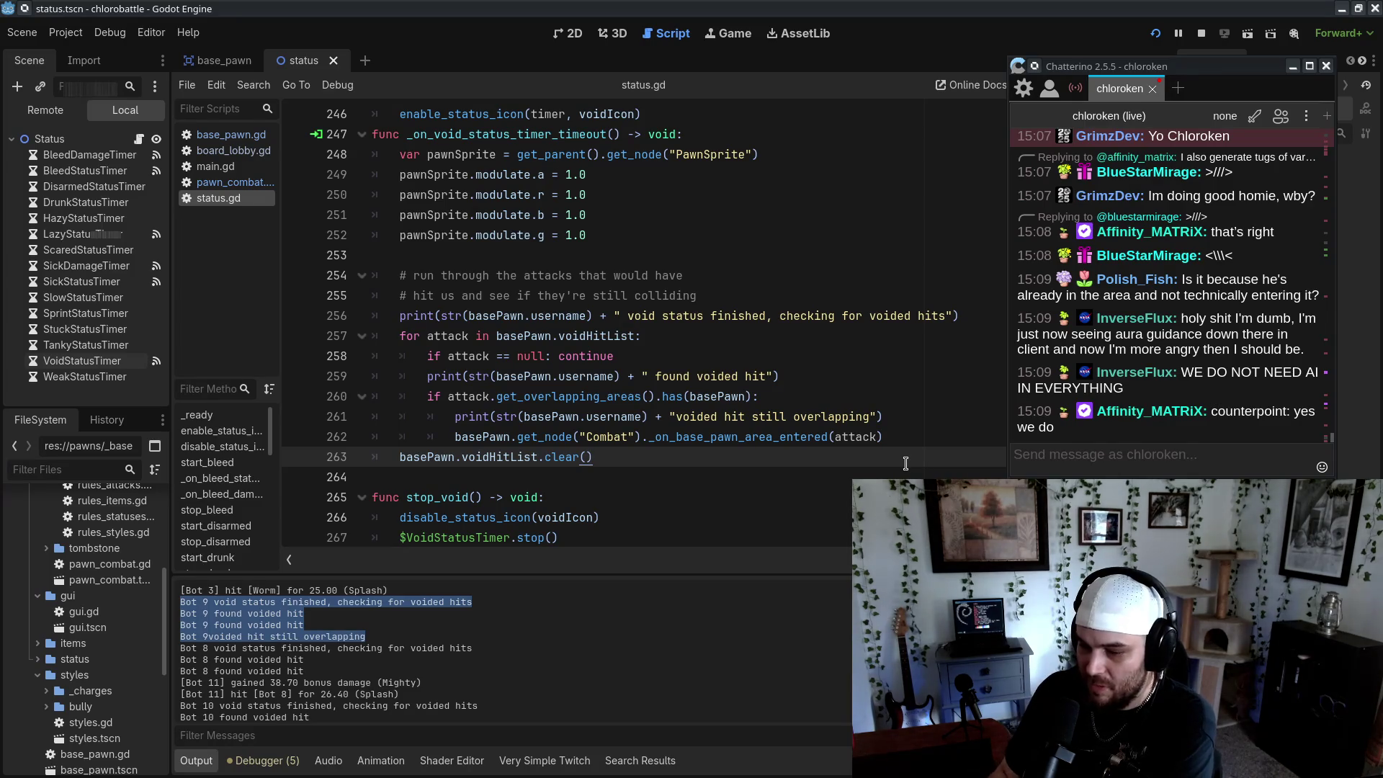
left_click_drag(454, 437, 954, 435)
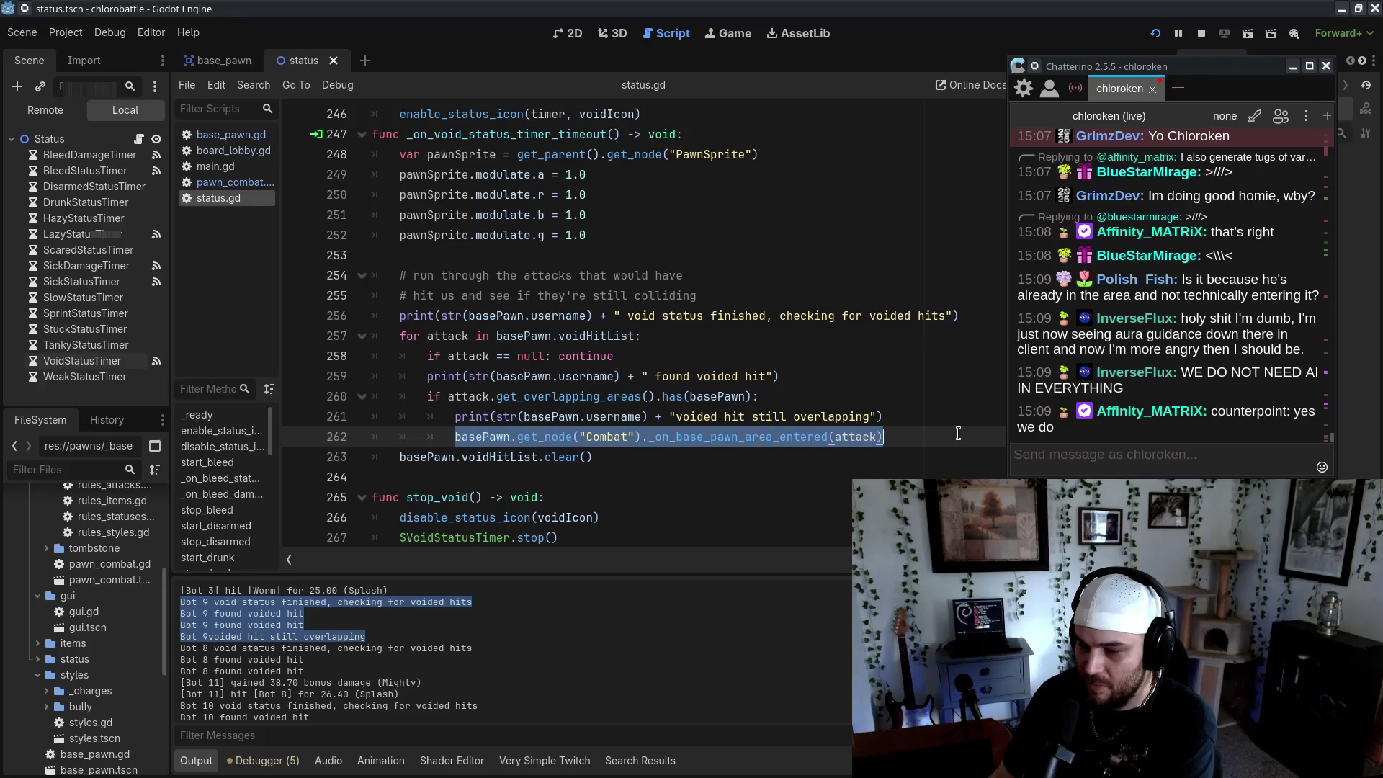
left_click(958, 433)
double_click(729, 437)
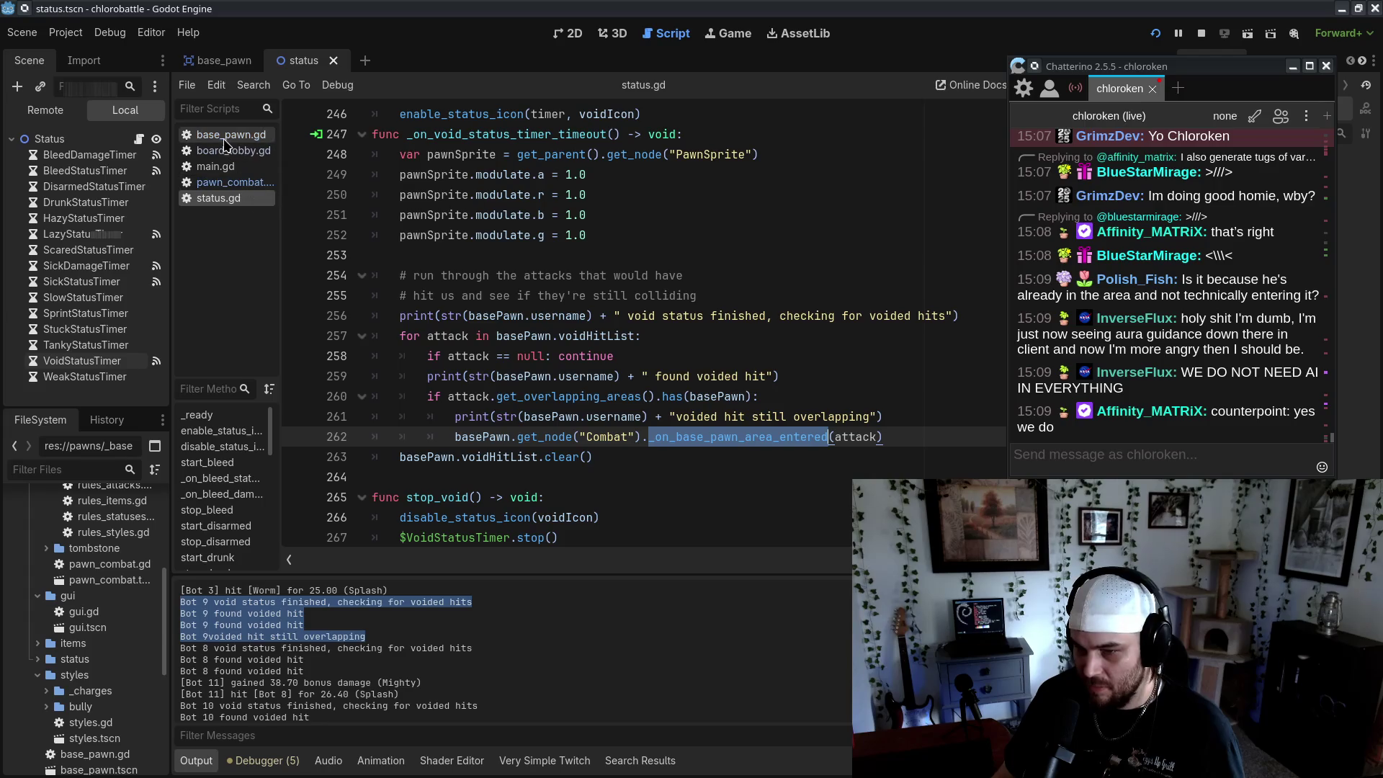
Inspect pawn_combat.gd's base pawn hit handler and base_pawn.gd, with the editor raised over the chat
left_click(225, 183)
left_click(669, 358)
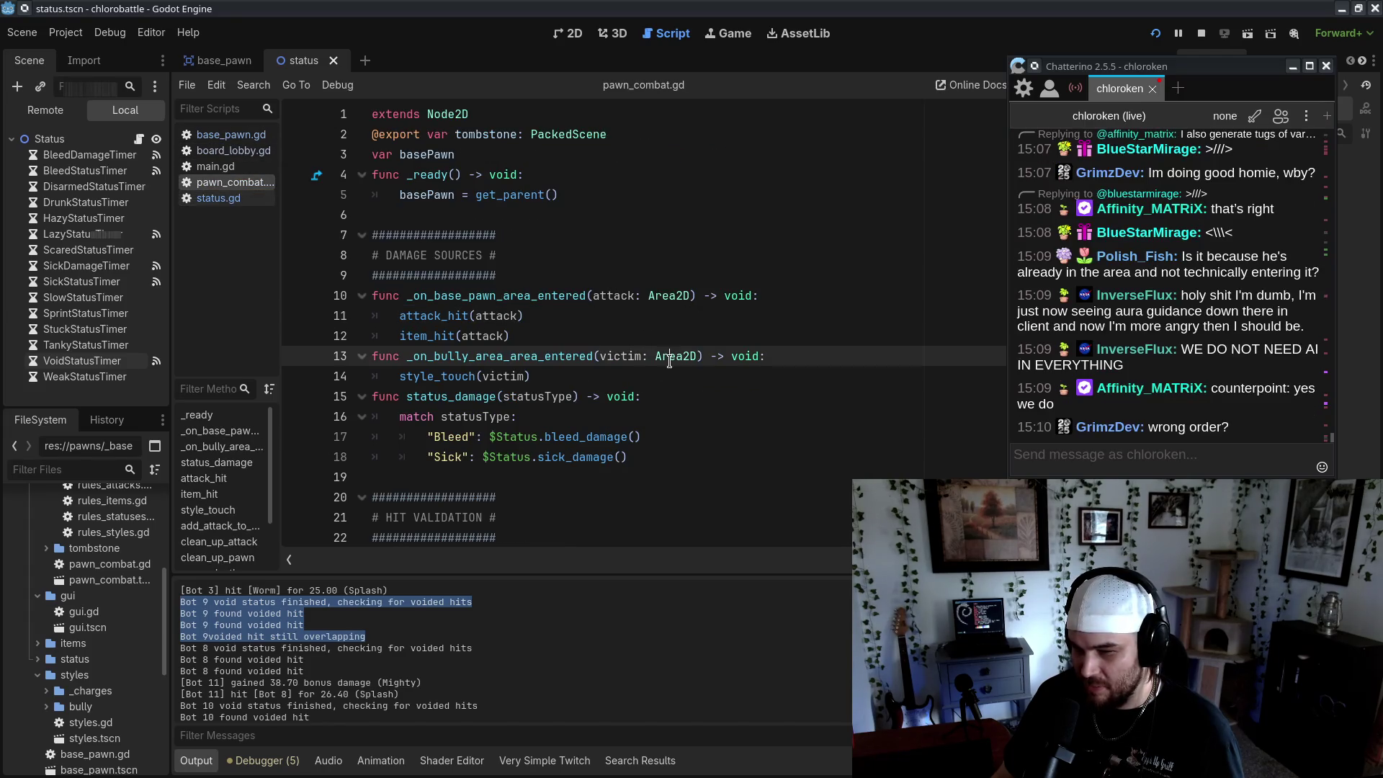
left_click(426, 289)
left_click(765, 449)
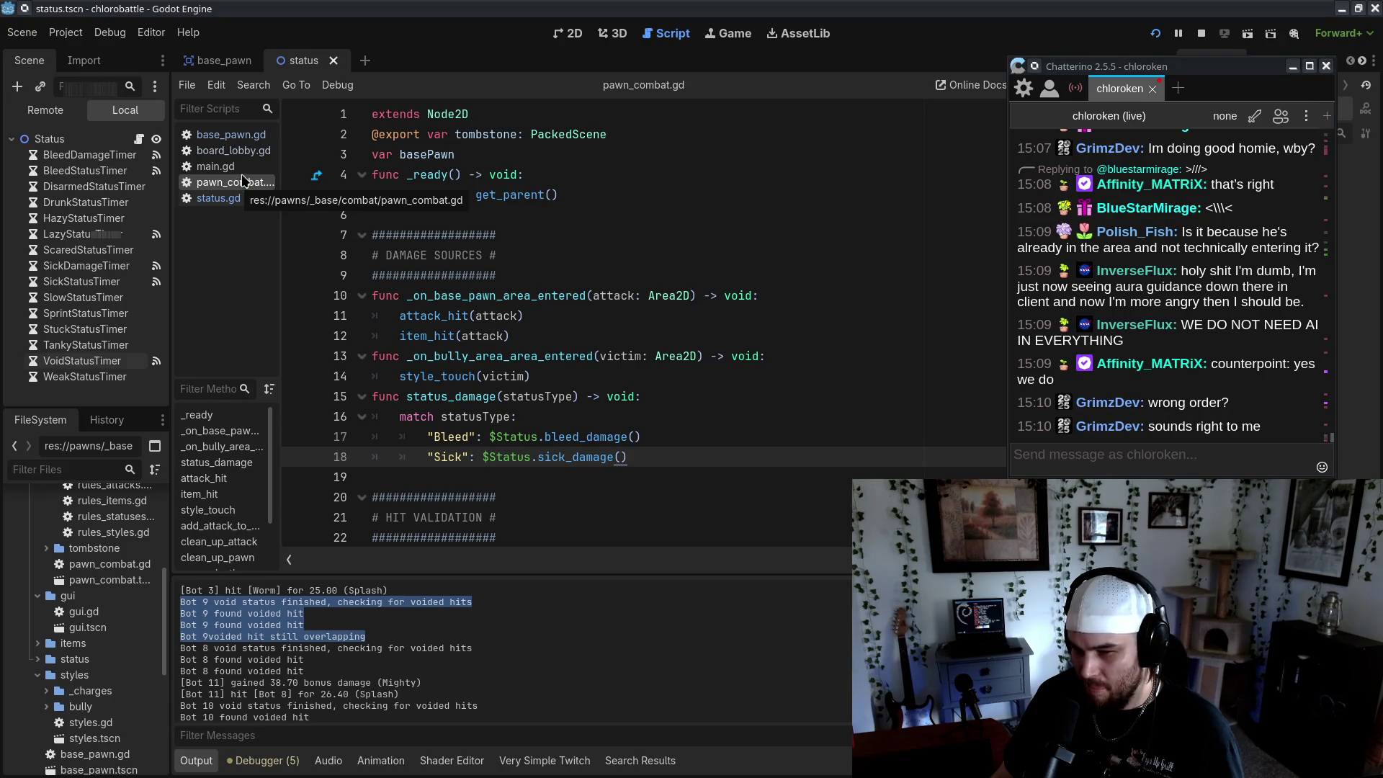
left_click(231, 134)
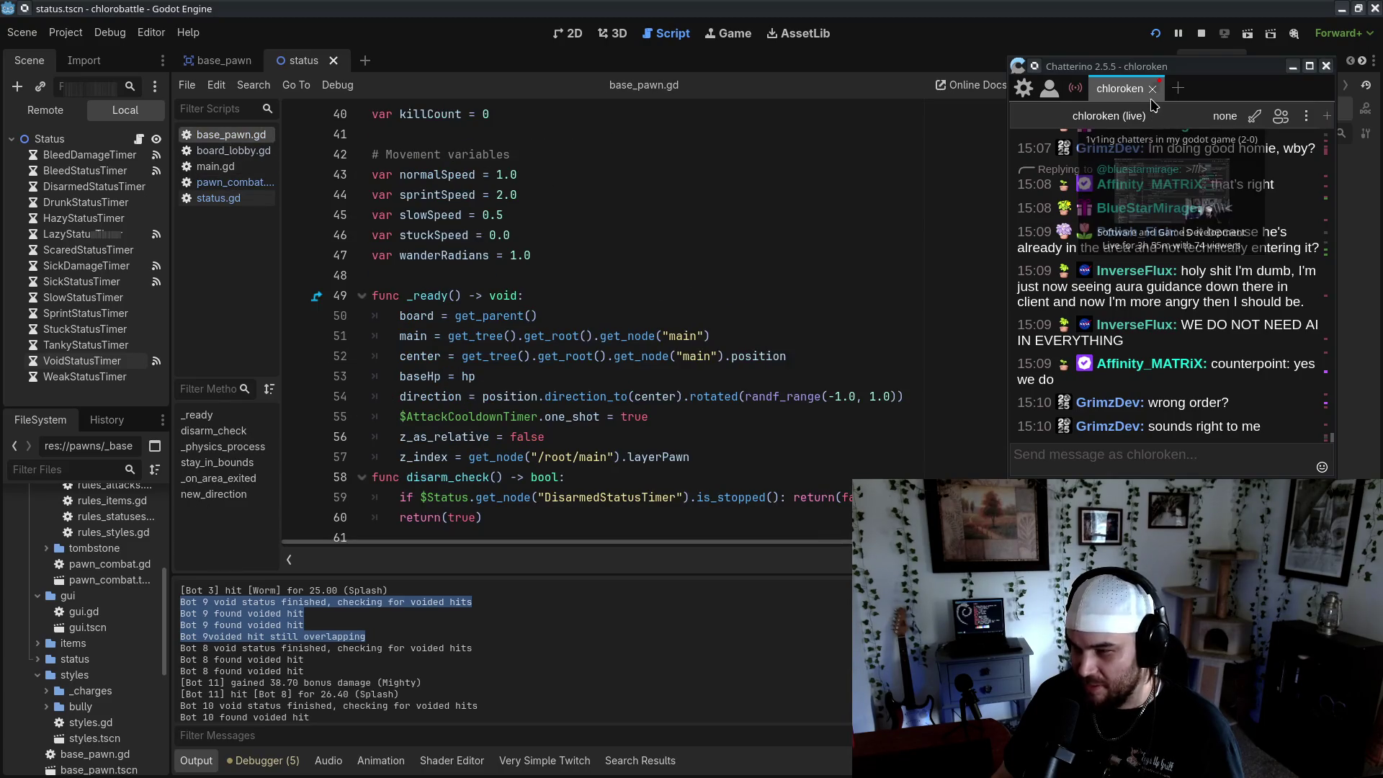
left_click(936, 505)
Check VoidStatusTimer's timeout connection to _on_void_status_timer_timeout in a widened Signals dock, then view base_pawn.gd
left_click(222, 201)
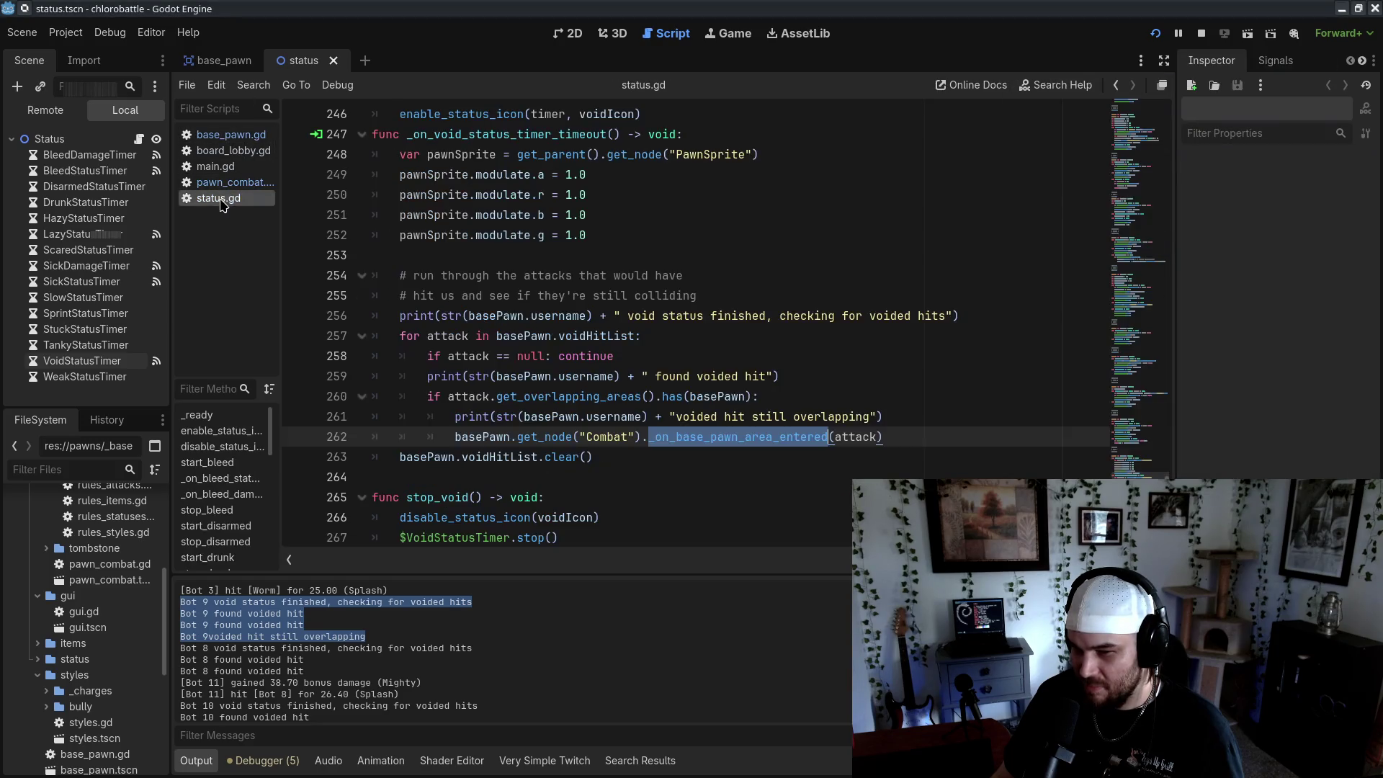
left_click(1272, 66)
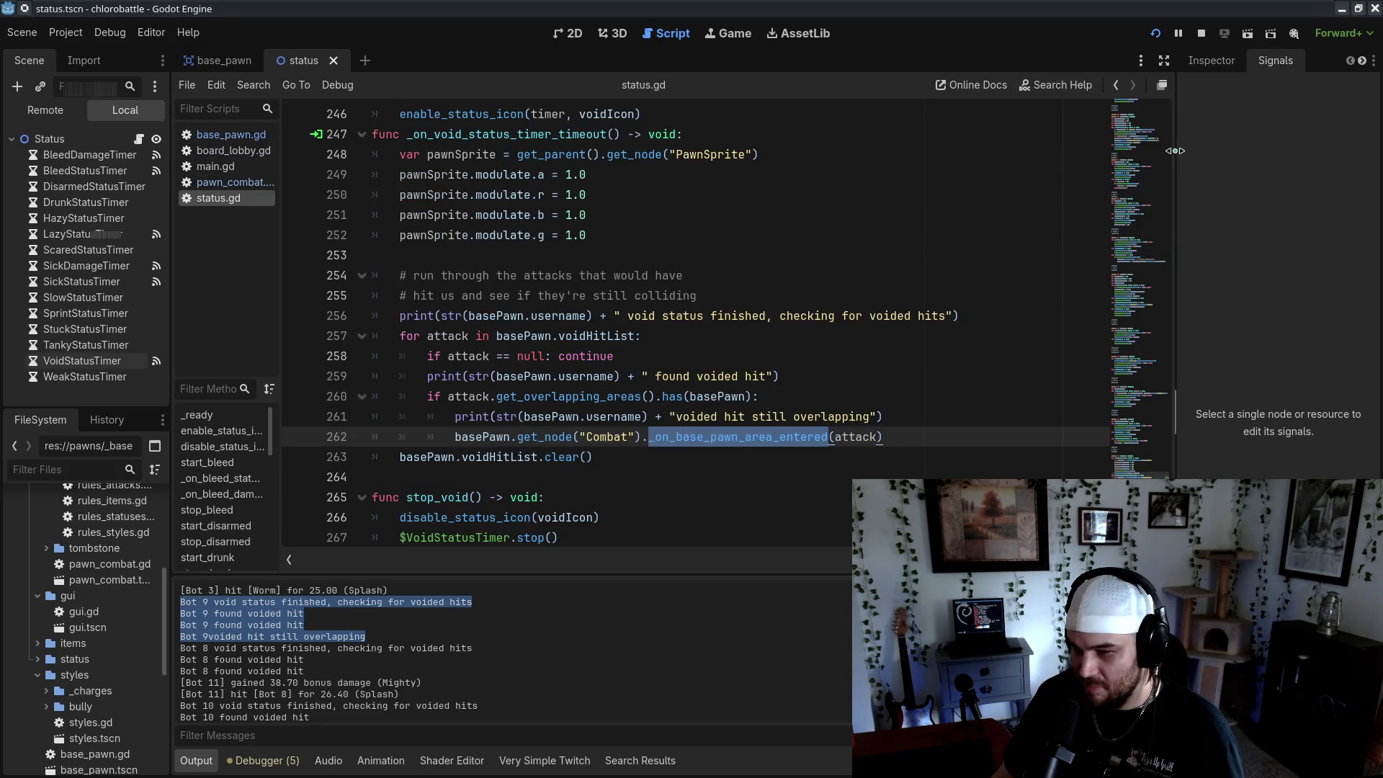
left_click_drag(1175, 151, 1069, 150)
left_click(75, 361)
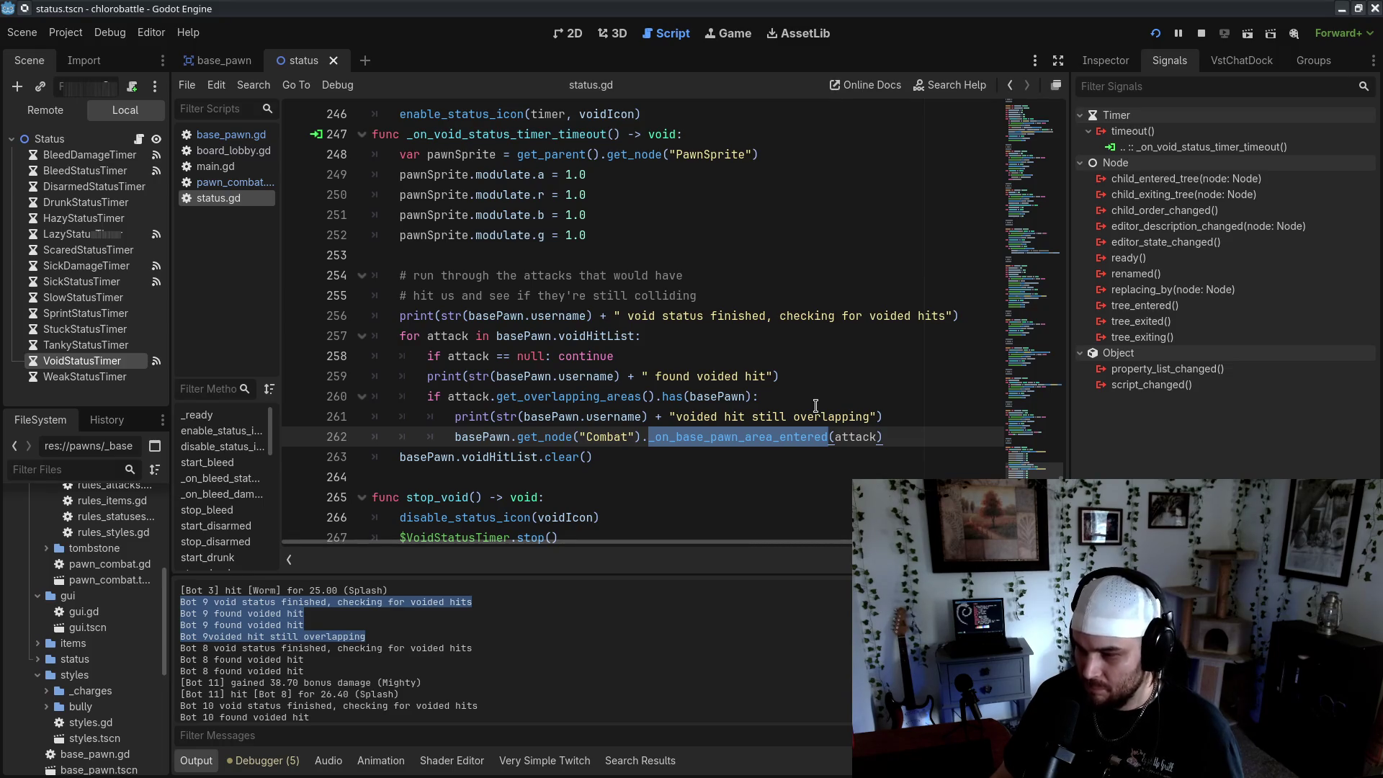
left_click(229, 135)
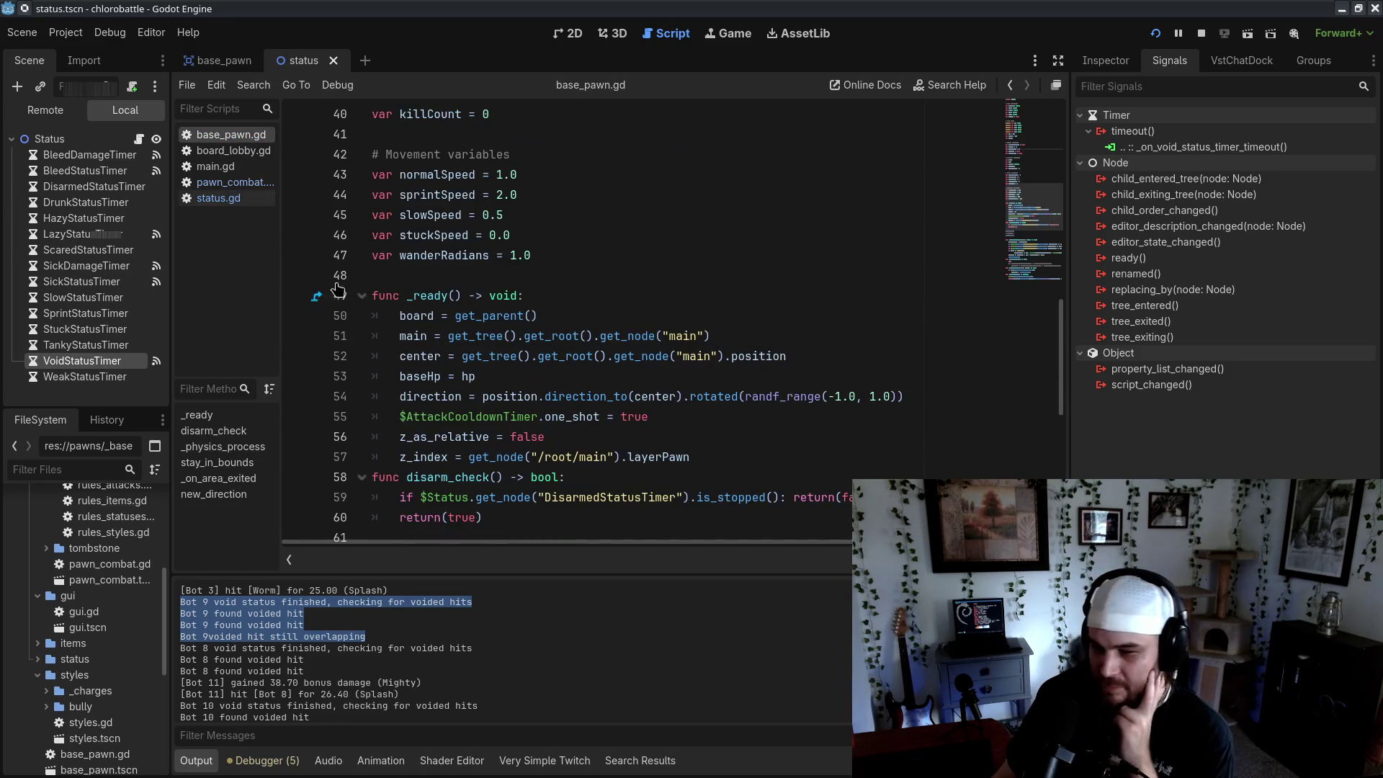
Open pawn_combat.gd and inspect its damage sources handler on lines 9–12
scroll(551, 374, "down", 6)
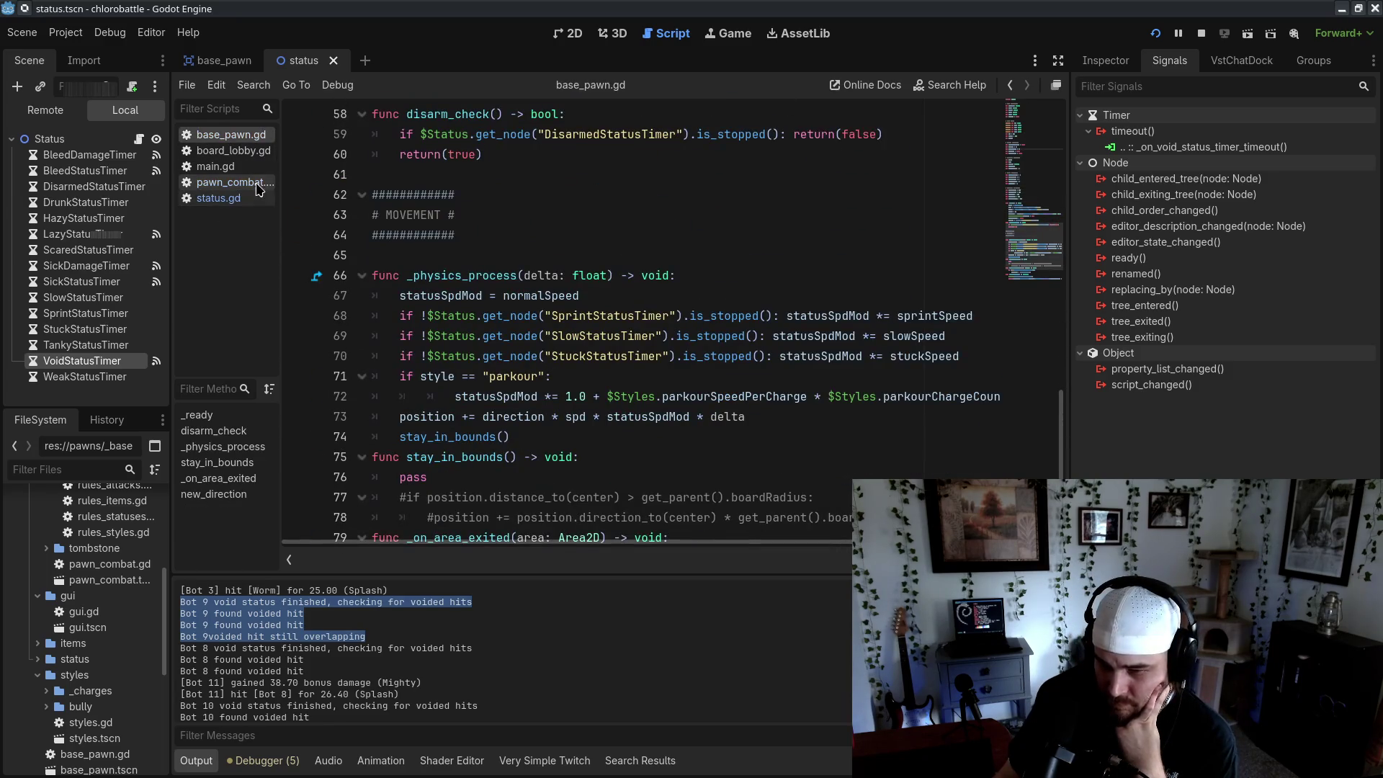
left_click(230, 183)
left_click_drag(525, 343, 172, 291)
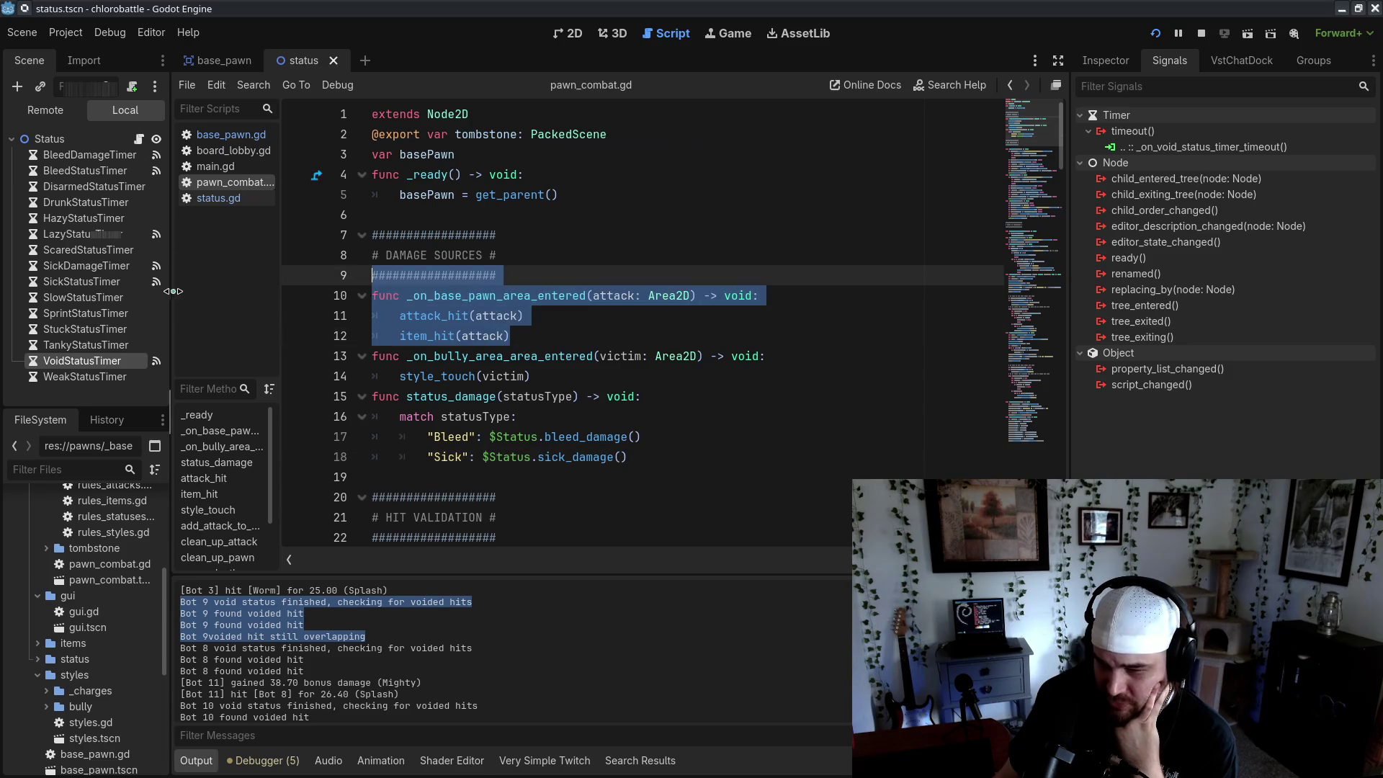
left_click(657, 343)
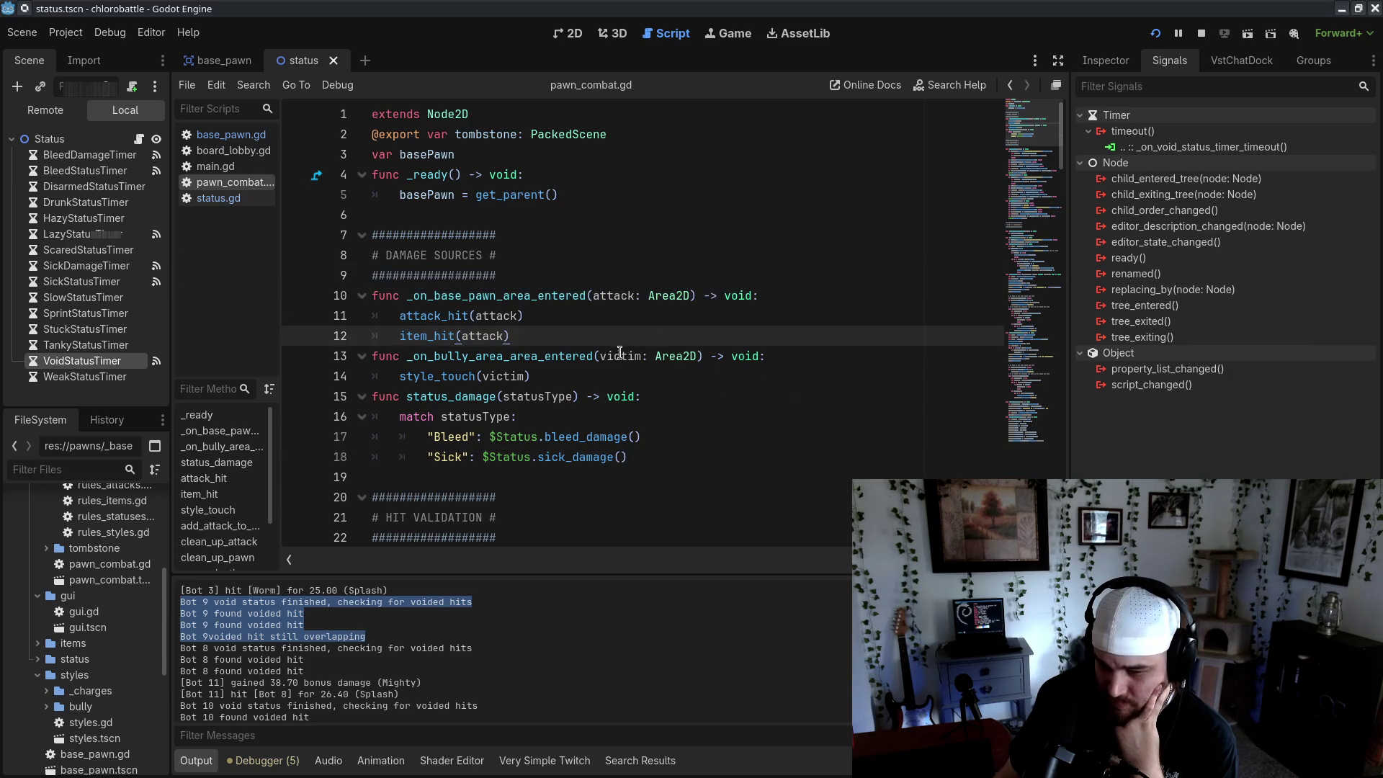
scroll(598, 358, "down", 4)
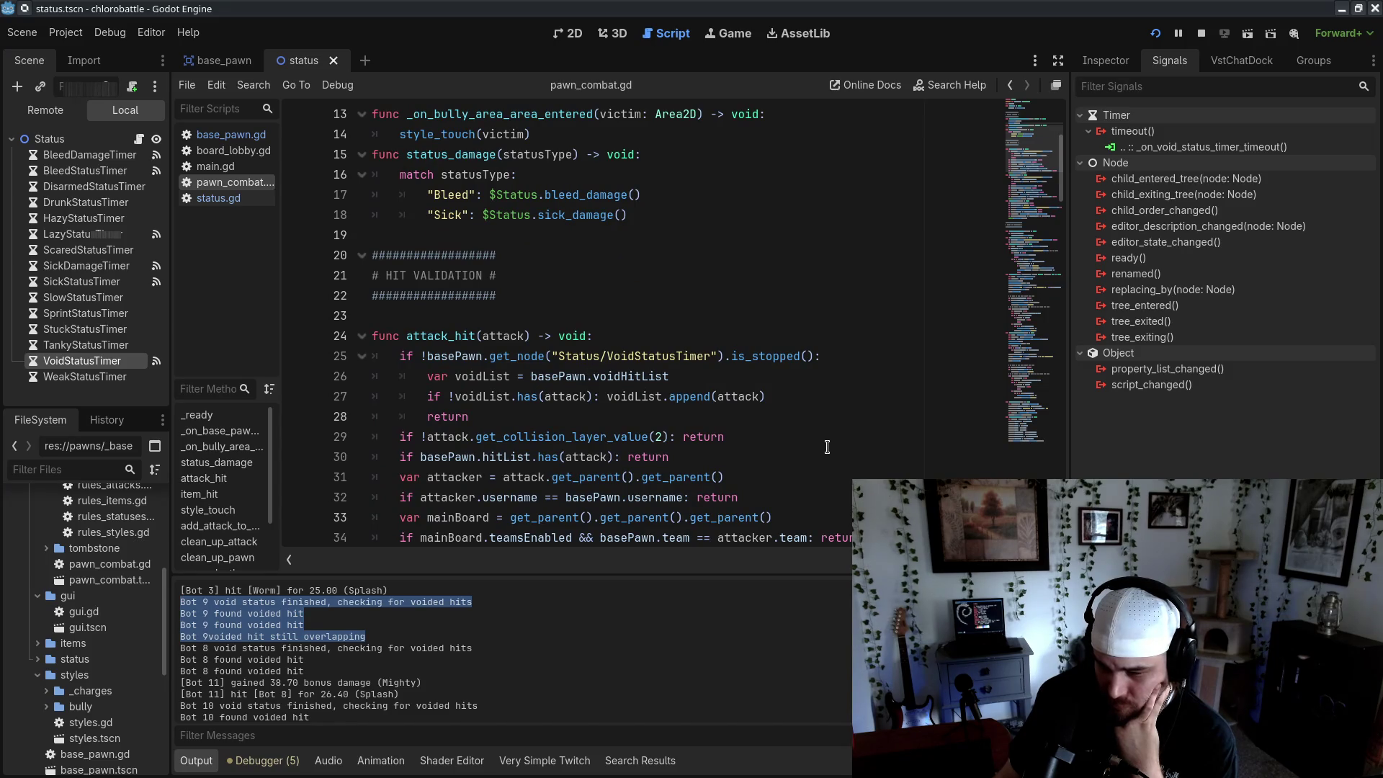
scroll(826, 447, "up", 3)
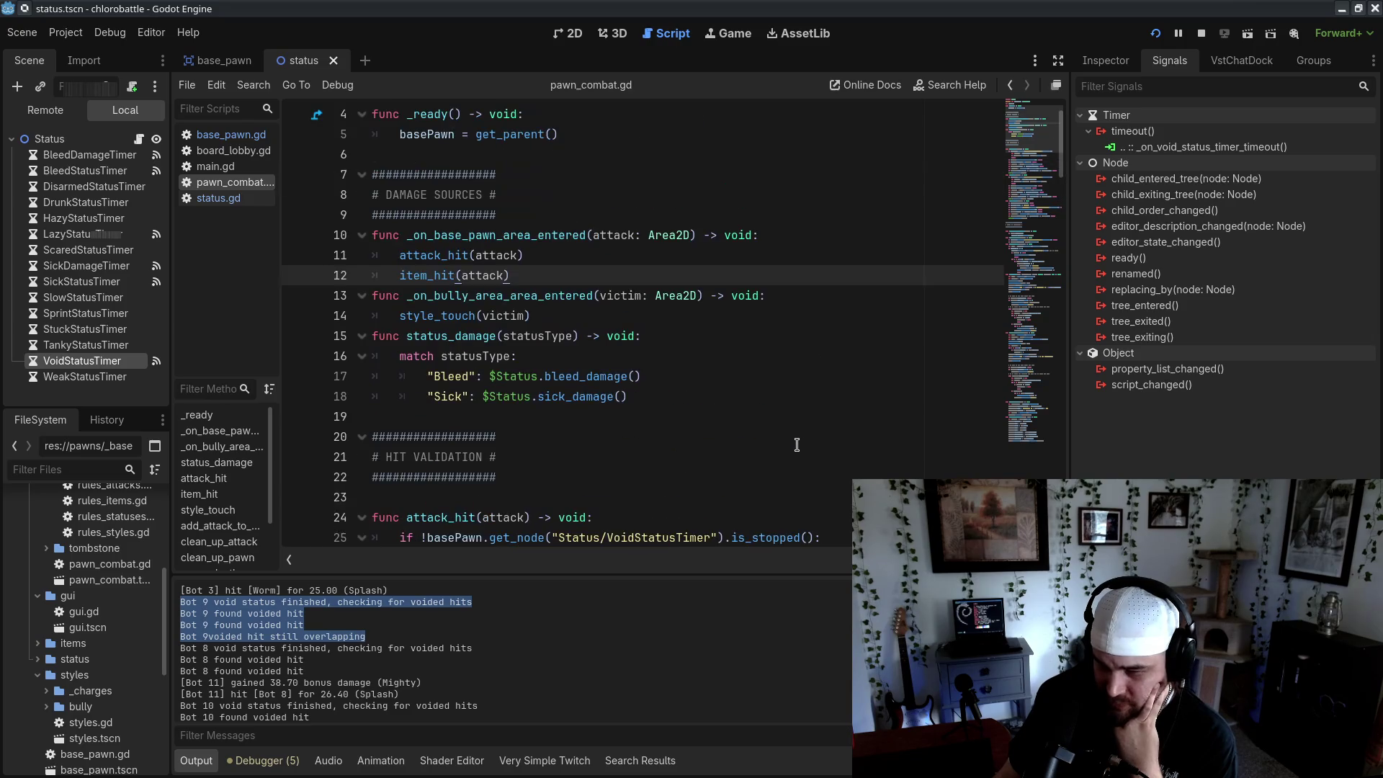
scroll(791, 445, "down", 2)
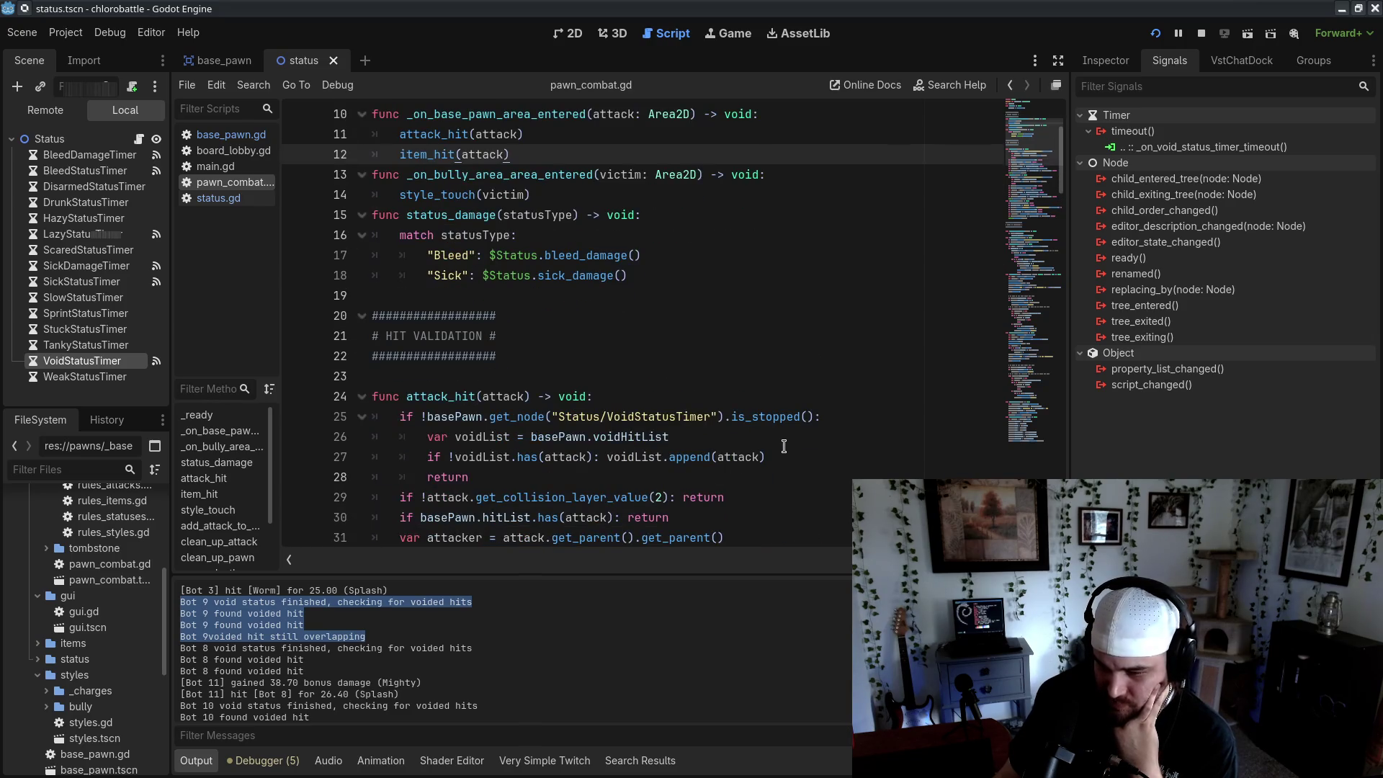
scroll(784, 447, "up", 1)
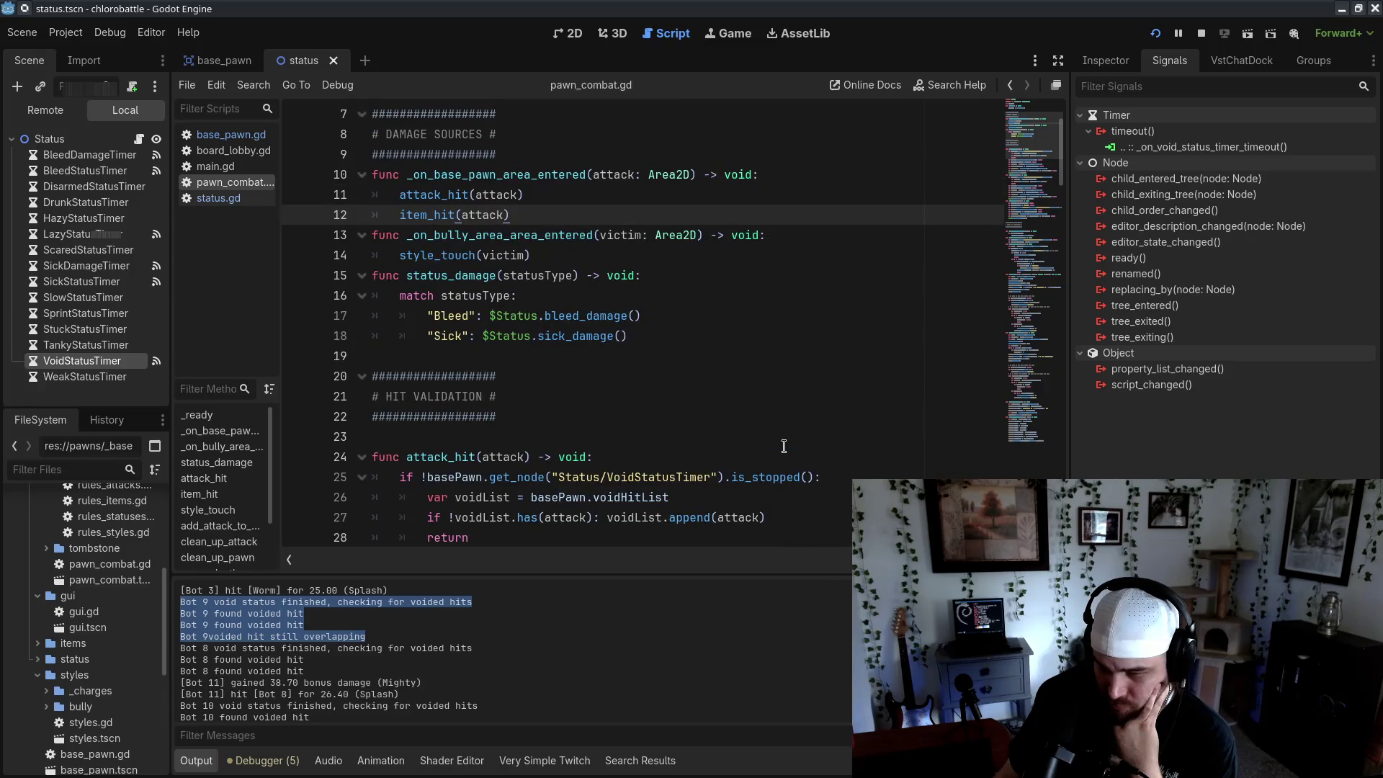
Glance at board_lobby.gd, return to pawn_combat.gd's DAMAGE SOURCES section, and un-maximize the editor
left_click(230, 151)
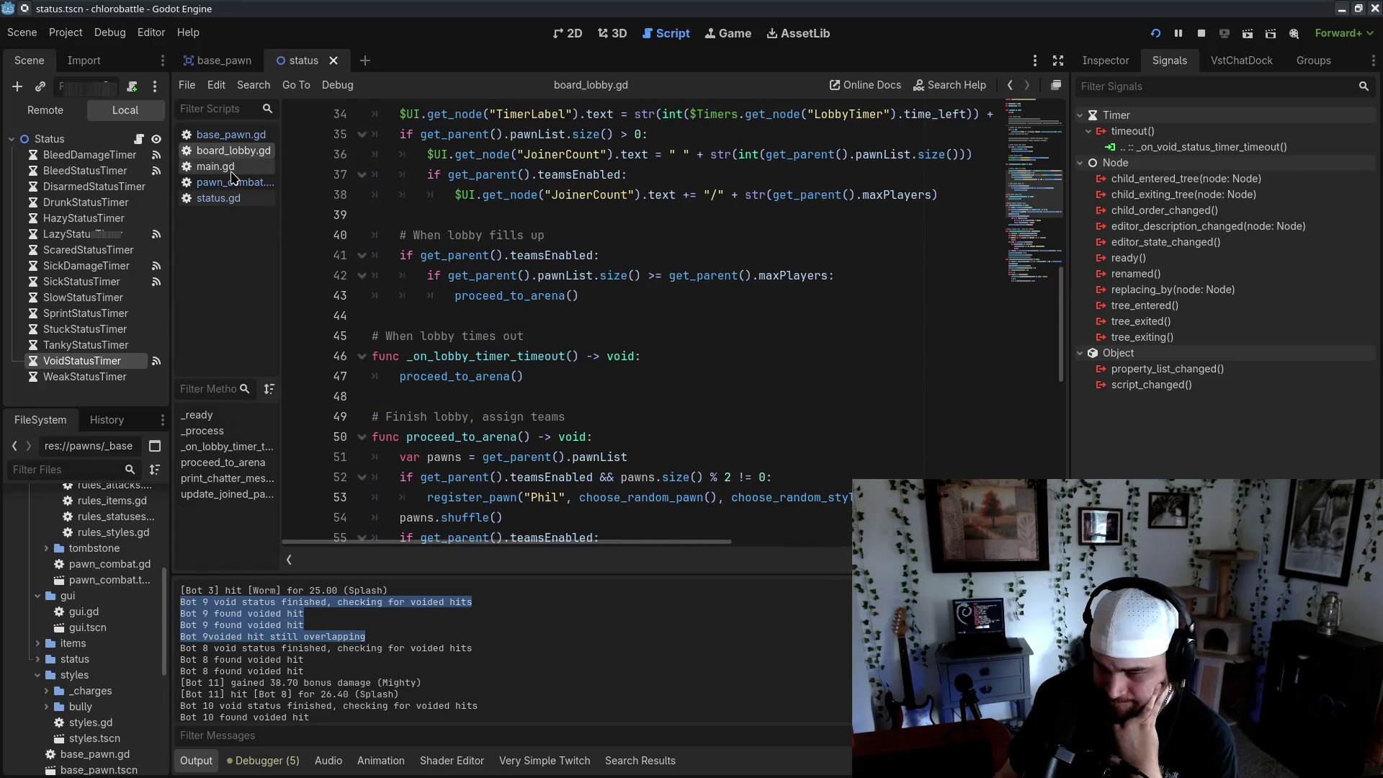
left_click(229, 182)
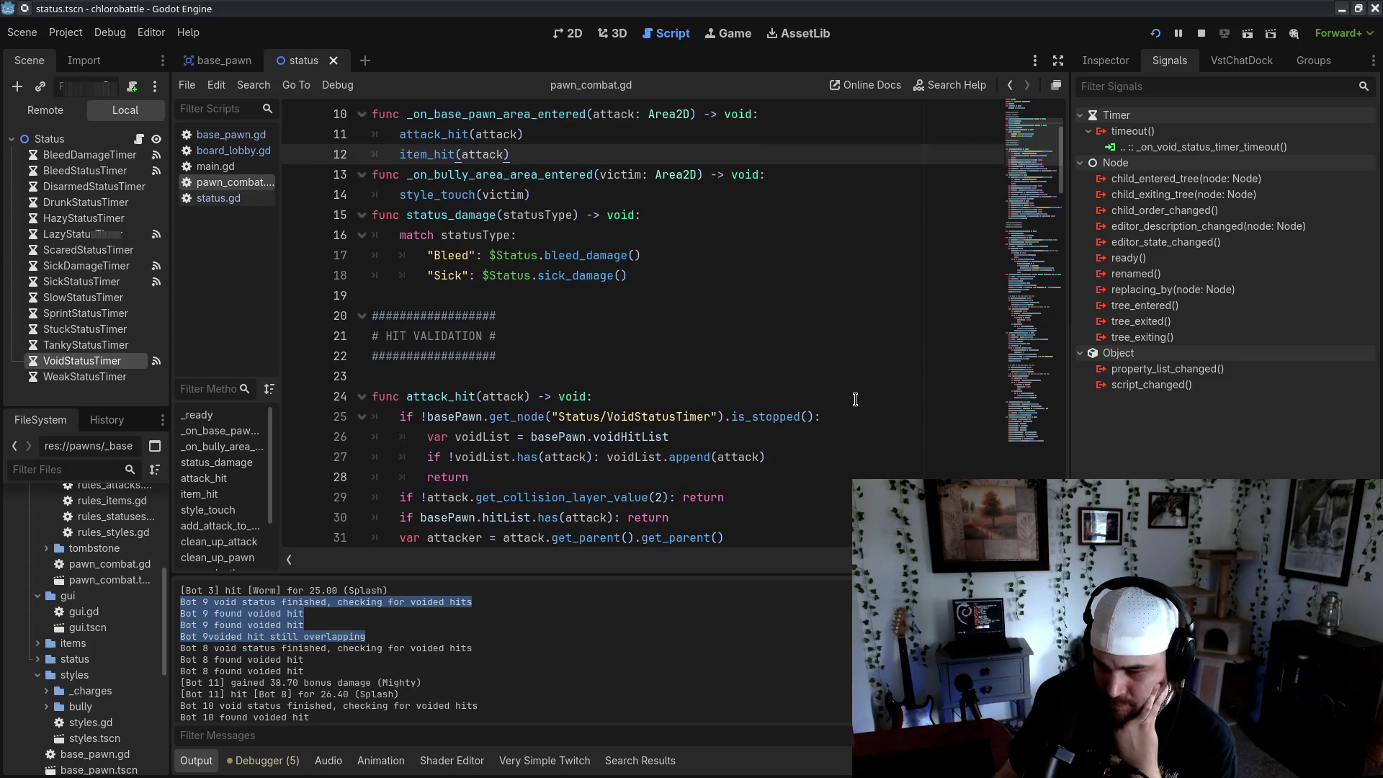
scroll(856, 399, "down", 3)
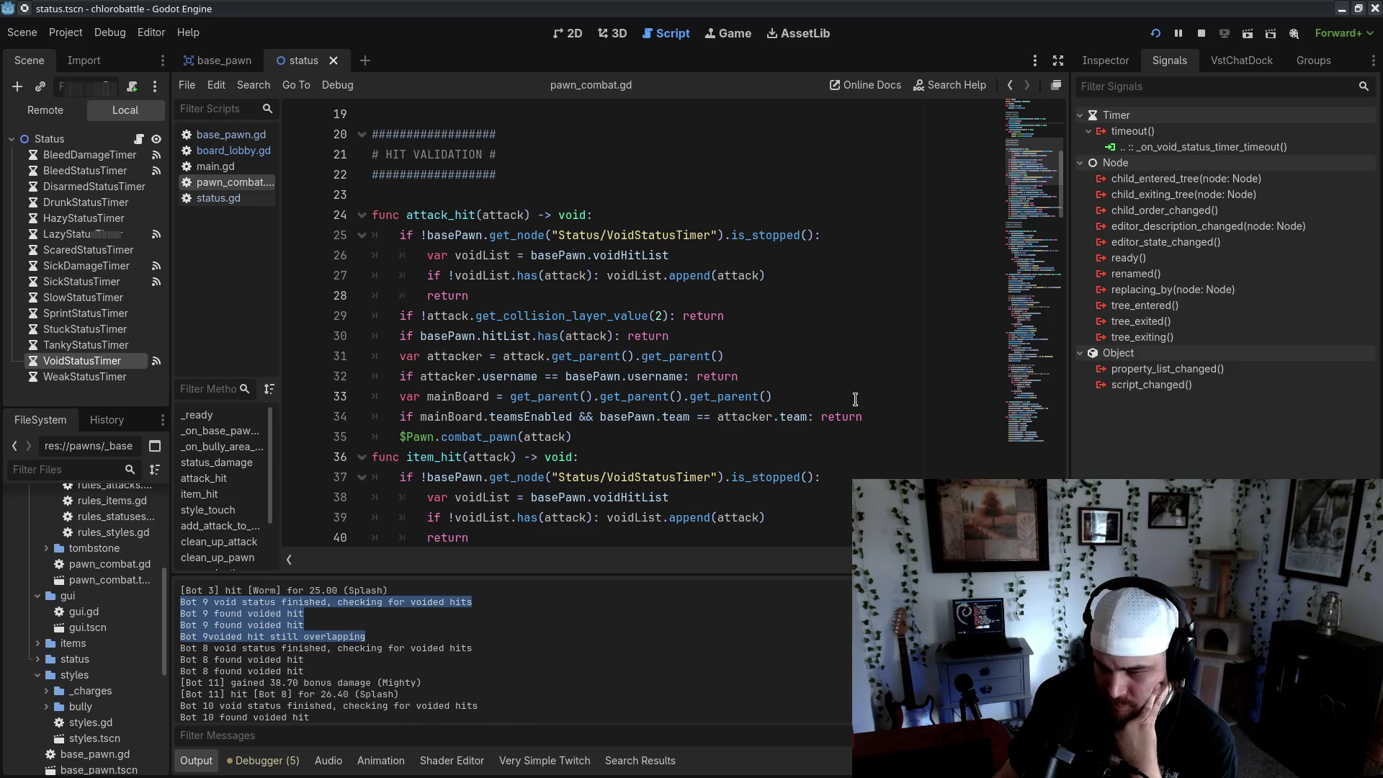
scroll(855, 399, "up", 6)
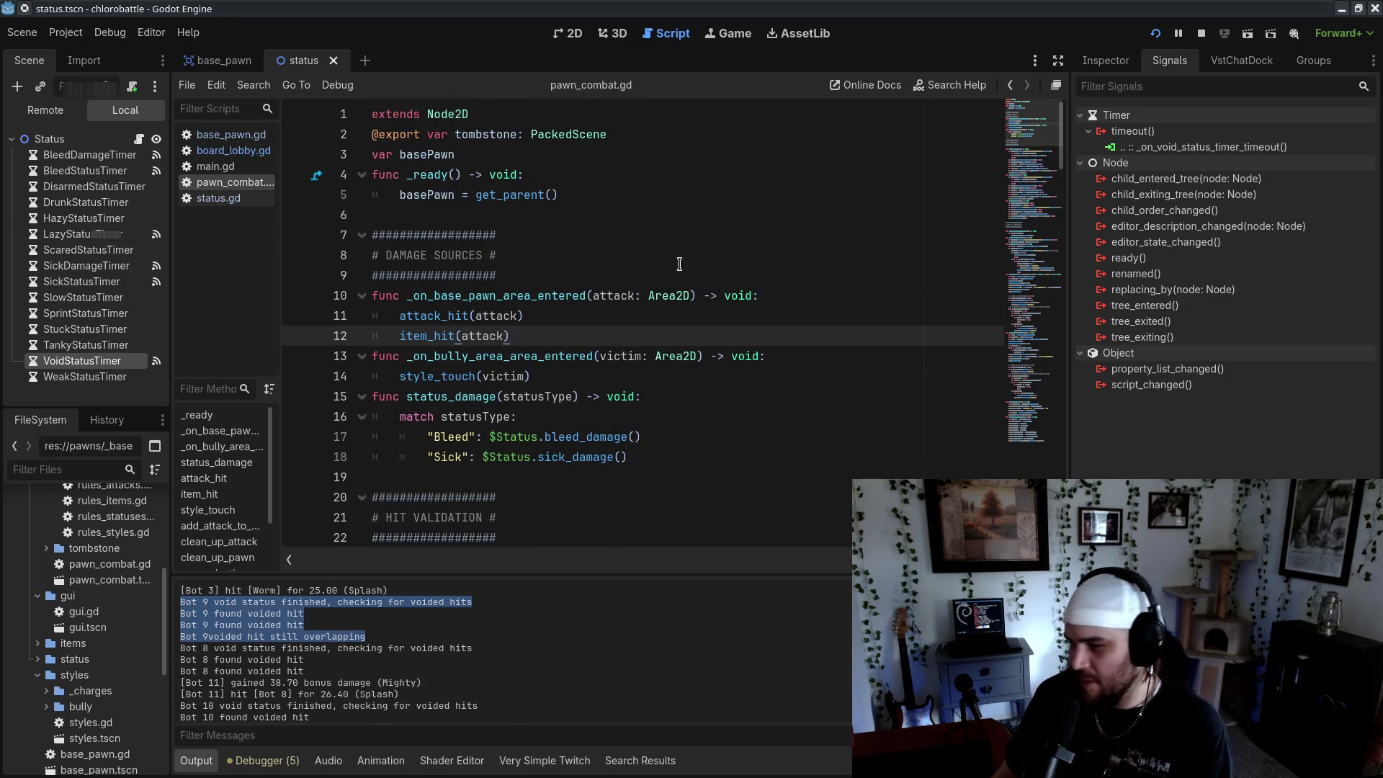
left_click(679, 264)
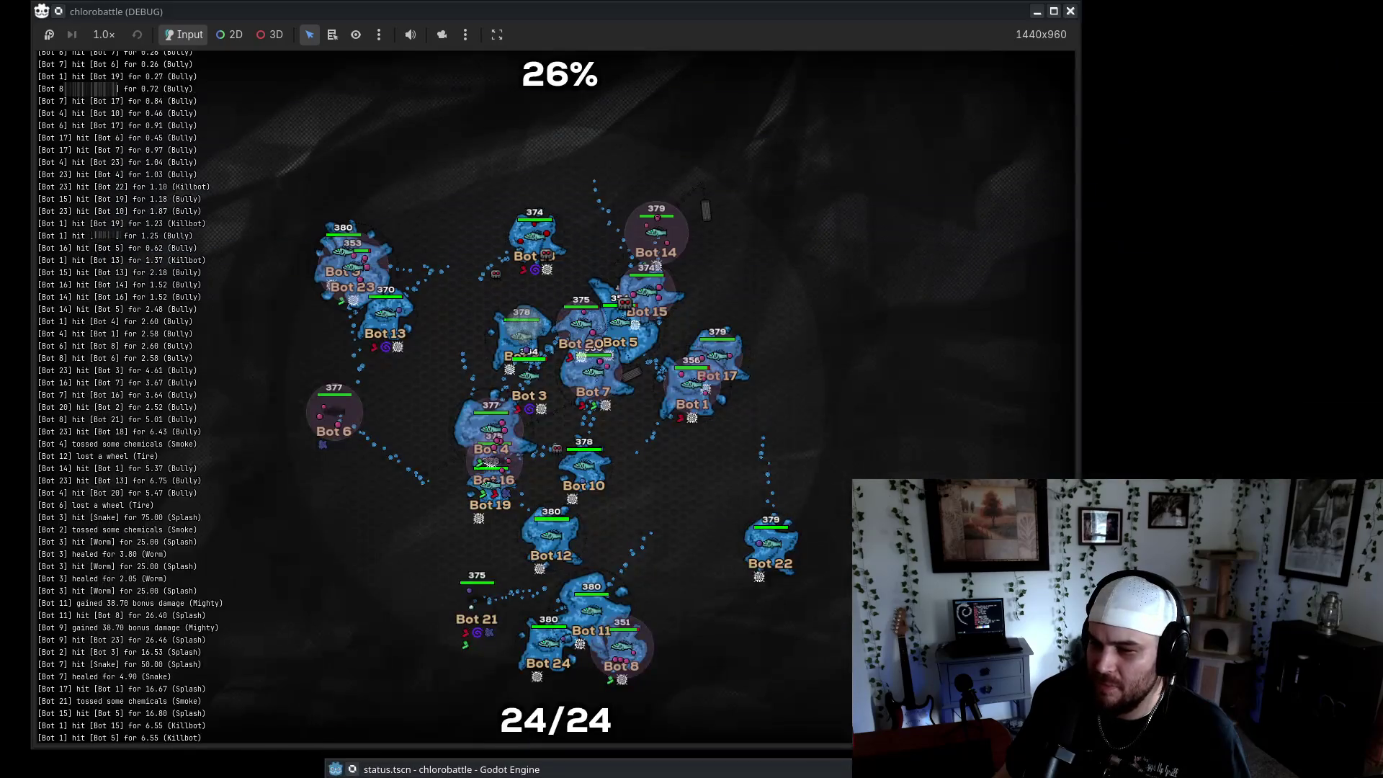
left_click(364, 137)
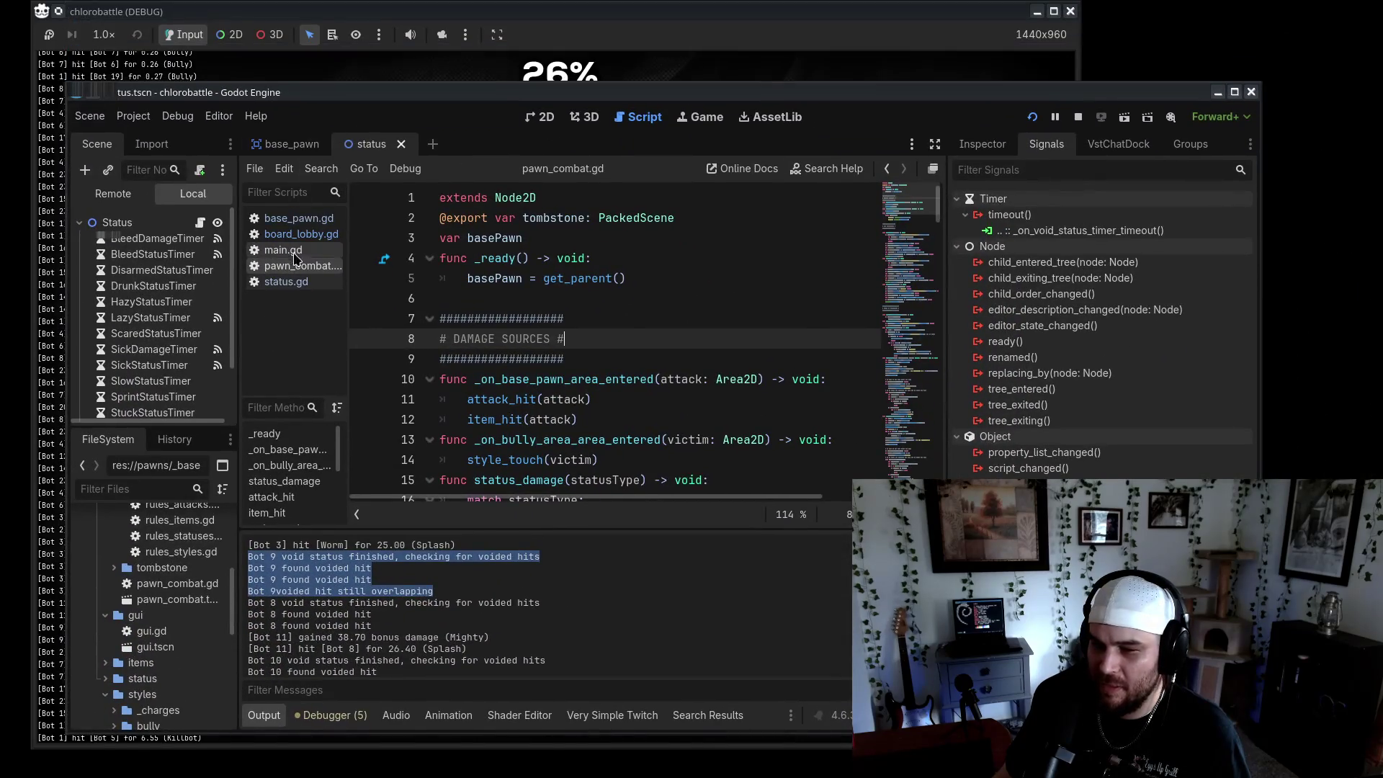
Uncomment the Twitch chat login lines 10–11 in board_lobby.gd
left_click(299, 234)
scroll(499, 320, "up", 7)
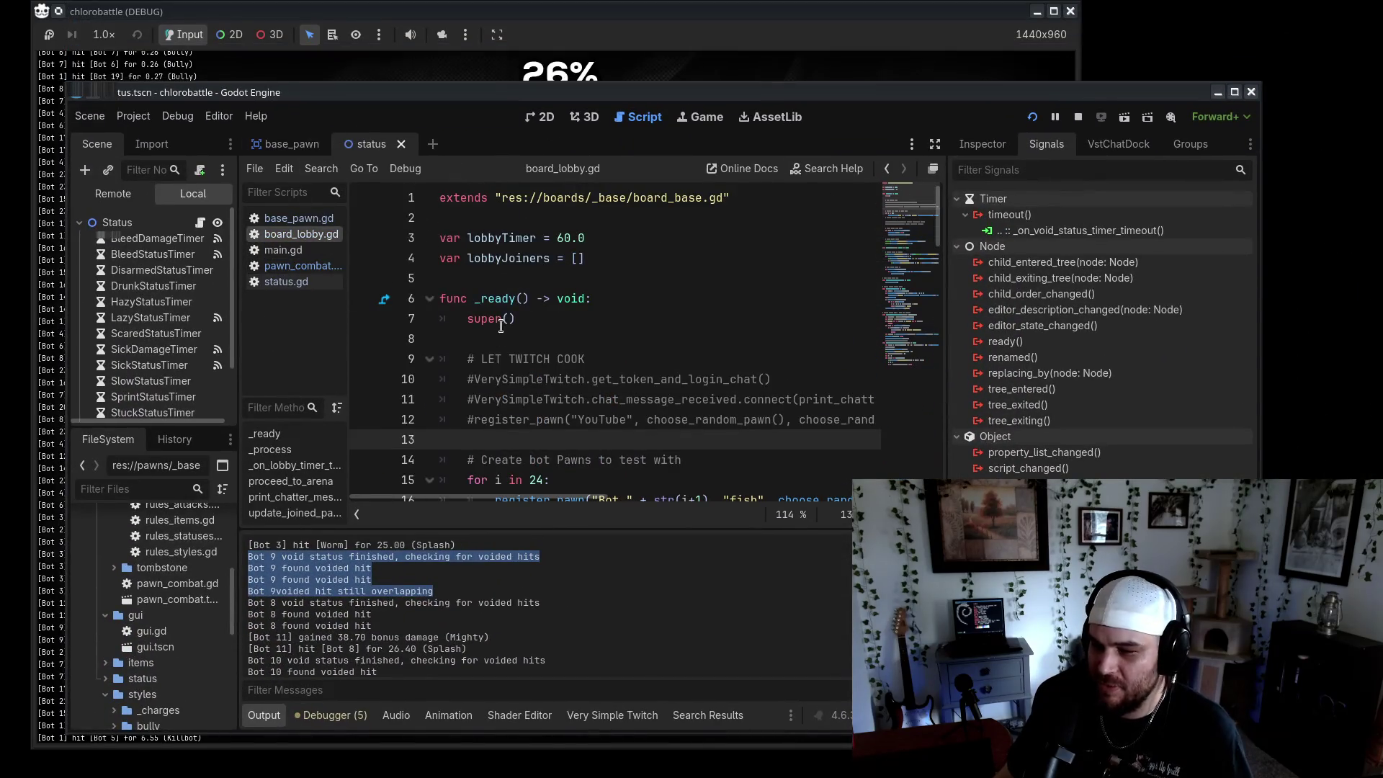
left_click(473, 400)
key("ctrl+k")
key("Up")
Comment out the 24-bot test loop on lines 15–16 and relaunch the game
key("ctrl+k")
scroll(480, 426, "down", 1)
left_click(482, 425)
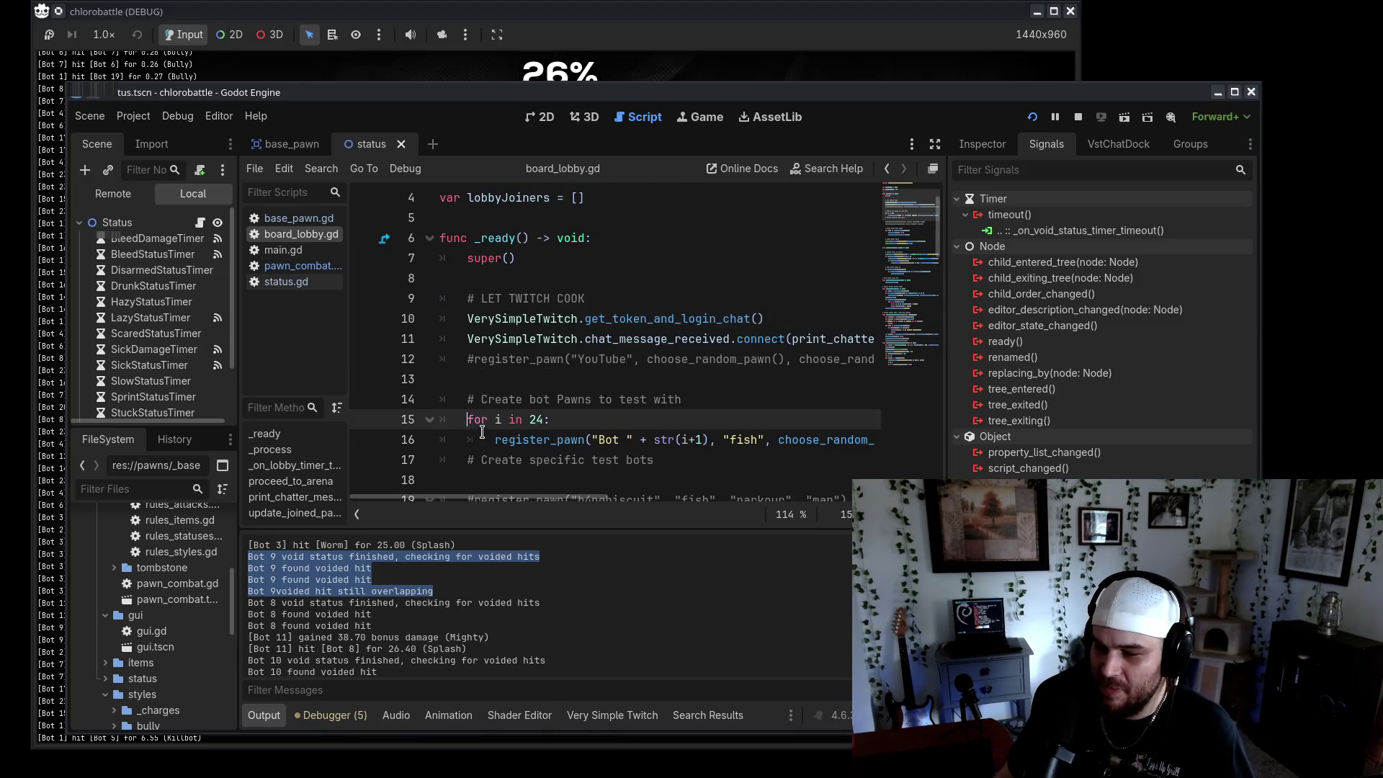
key("ctrl+k")
key("Down")
key("ctrl+k")
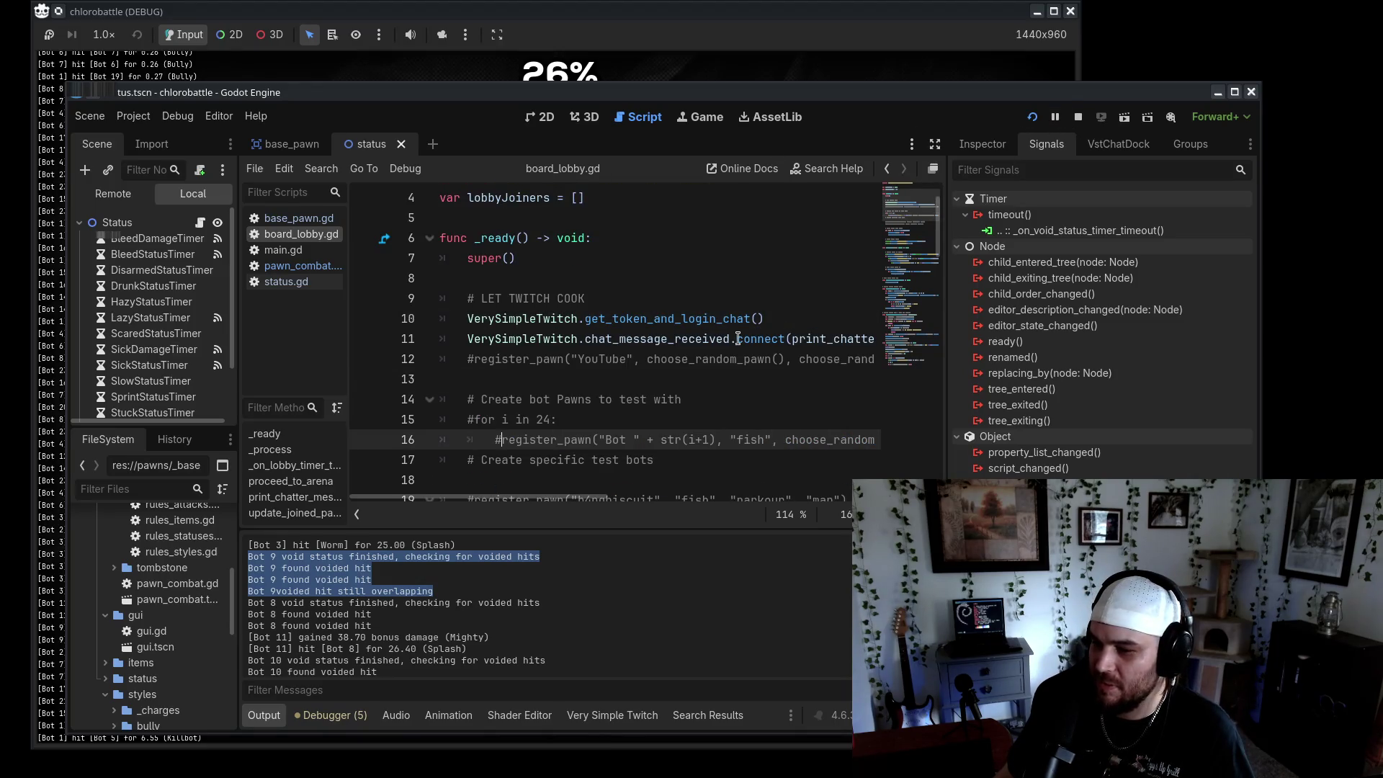
scroll(793, 303, "down", 6)
scroll(793, 303, "up", 3)
left_click(1032, 117)
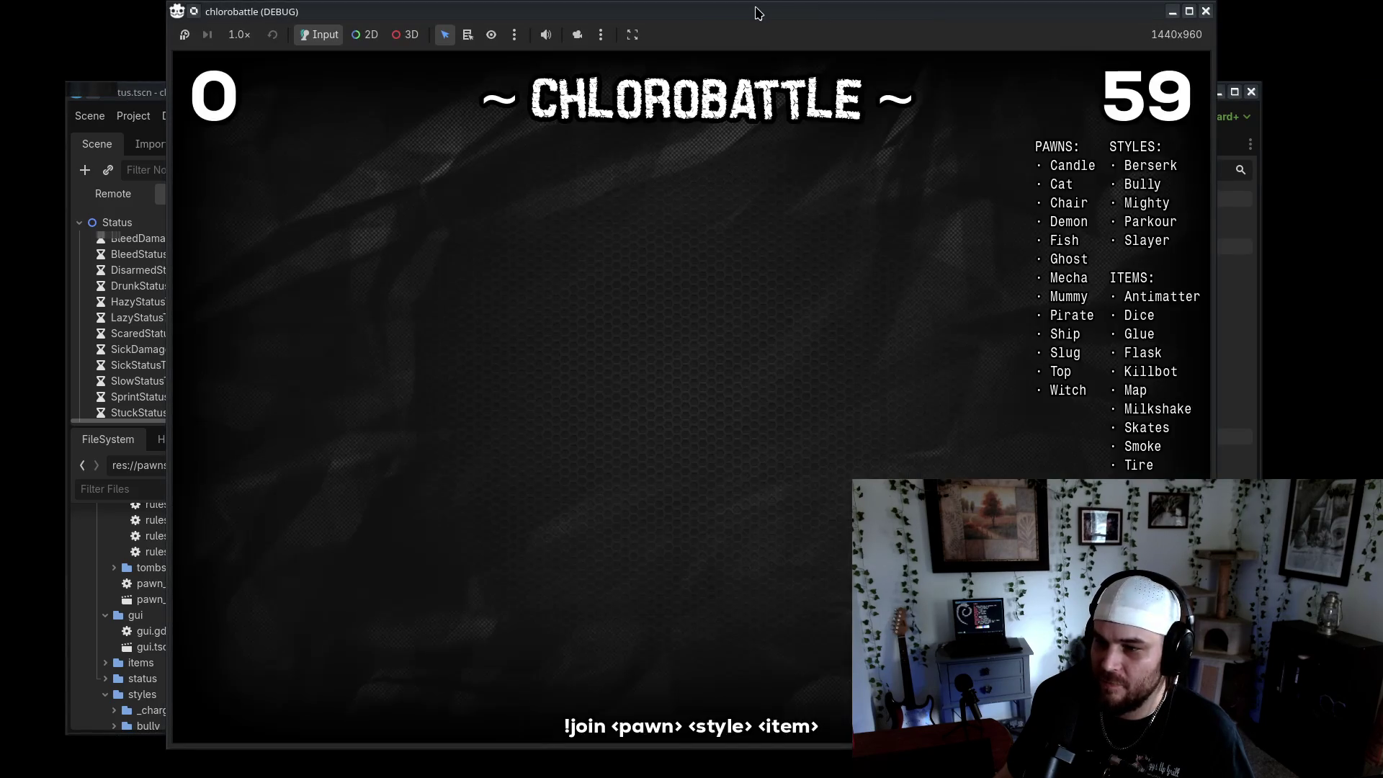
Move the debug game window to the left screen edge while the 18-player chat battle plays out
left_click_drag(768, 14, 594, 3)
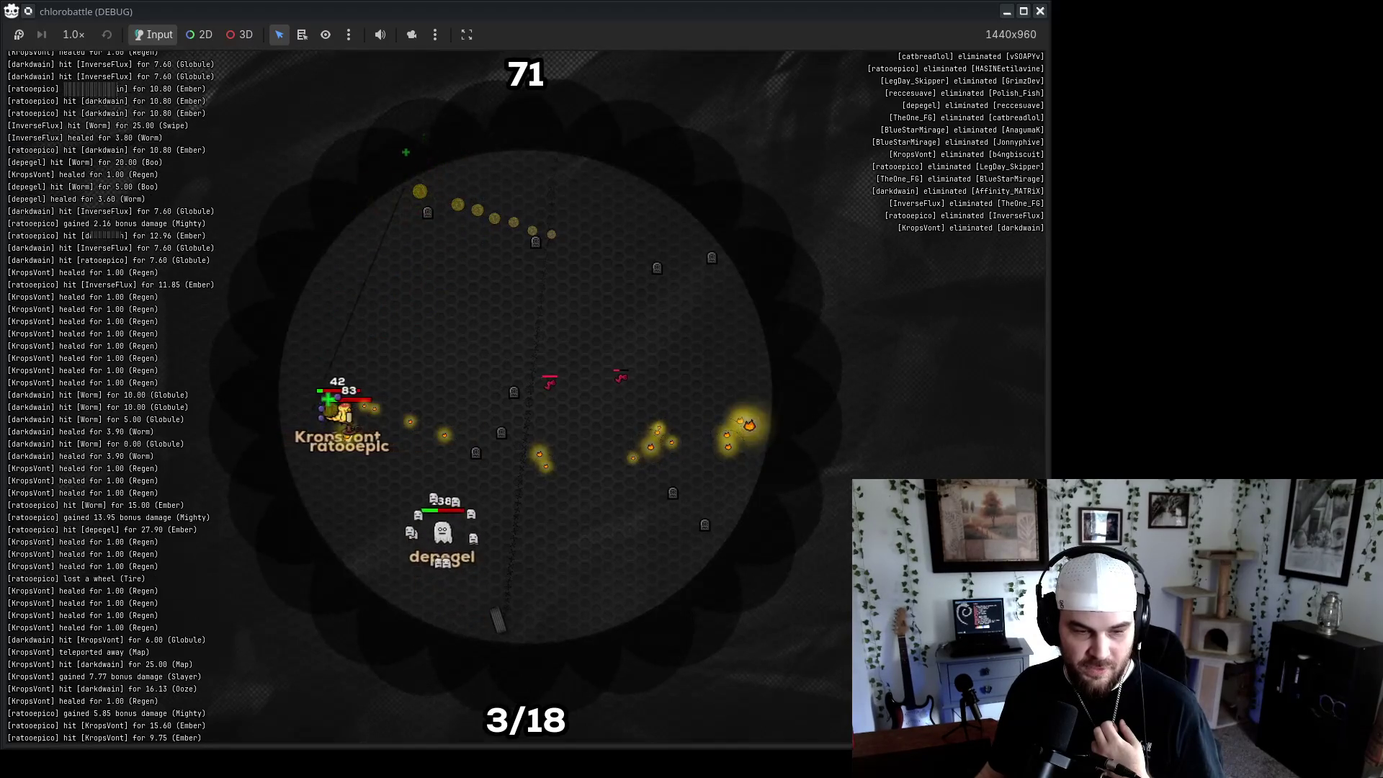
Place the whiteboard over the game, circle the yellow and purple X marks, and draw an arrow
key("alt+Tab")
mouse_move(880, 76)
left_mouse_down()
mouse_move(1359, 67)
mouse_move(1265, 70)
mouse_move(1123, 31)
mouse_move(1175, 0)
left_mouse_up()
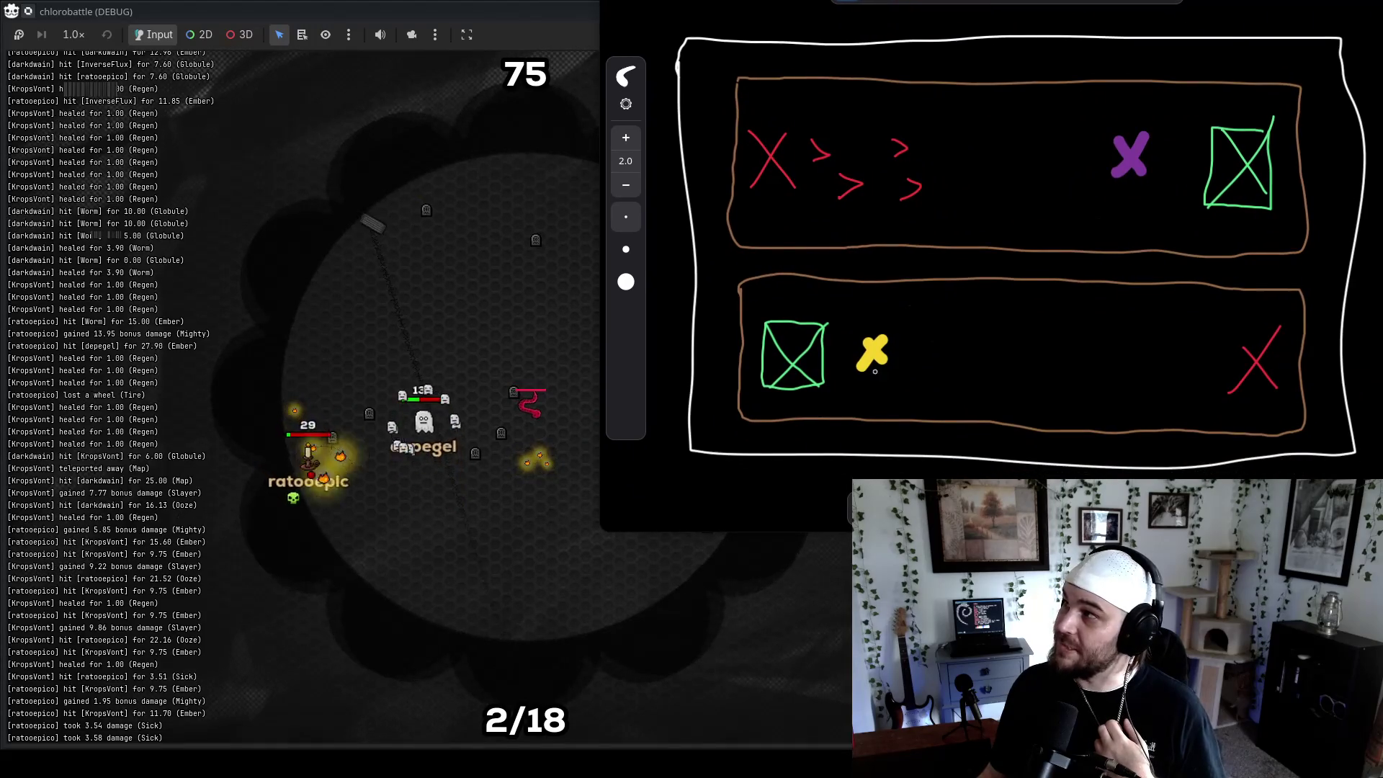
mouse_move(874, 371)
left_mouse_down()
mouse_move(850, 338)
mouse_move(915, 375)
mouse_move(864, 317)
left_mouse_up()
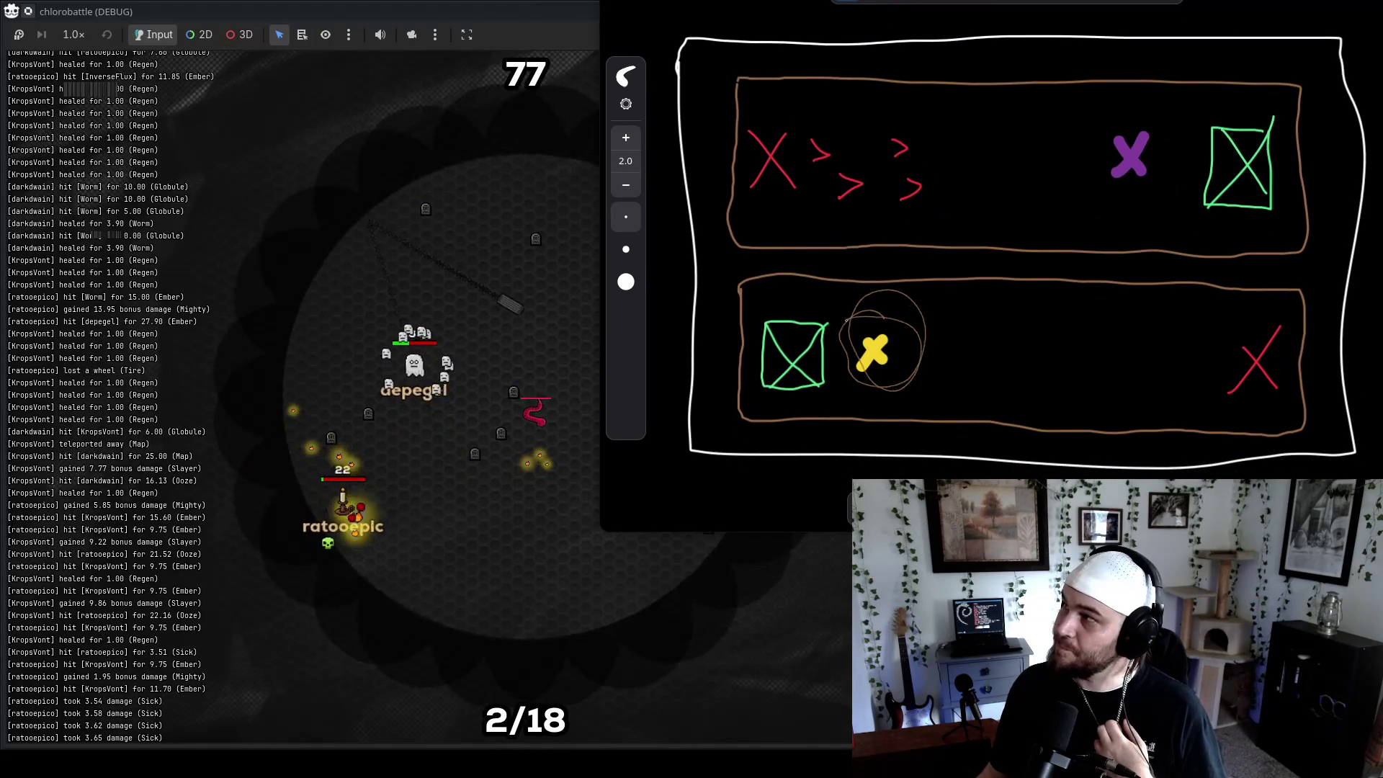
left_click_drag(1093, 154, 1102, 115)
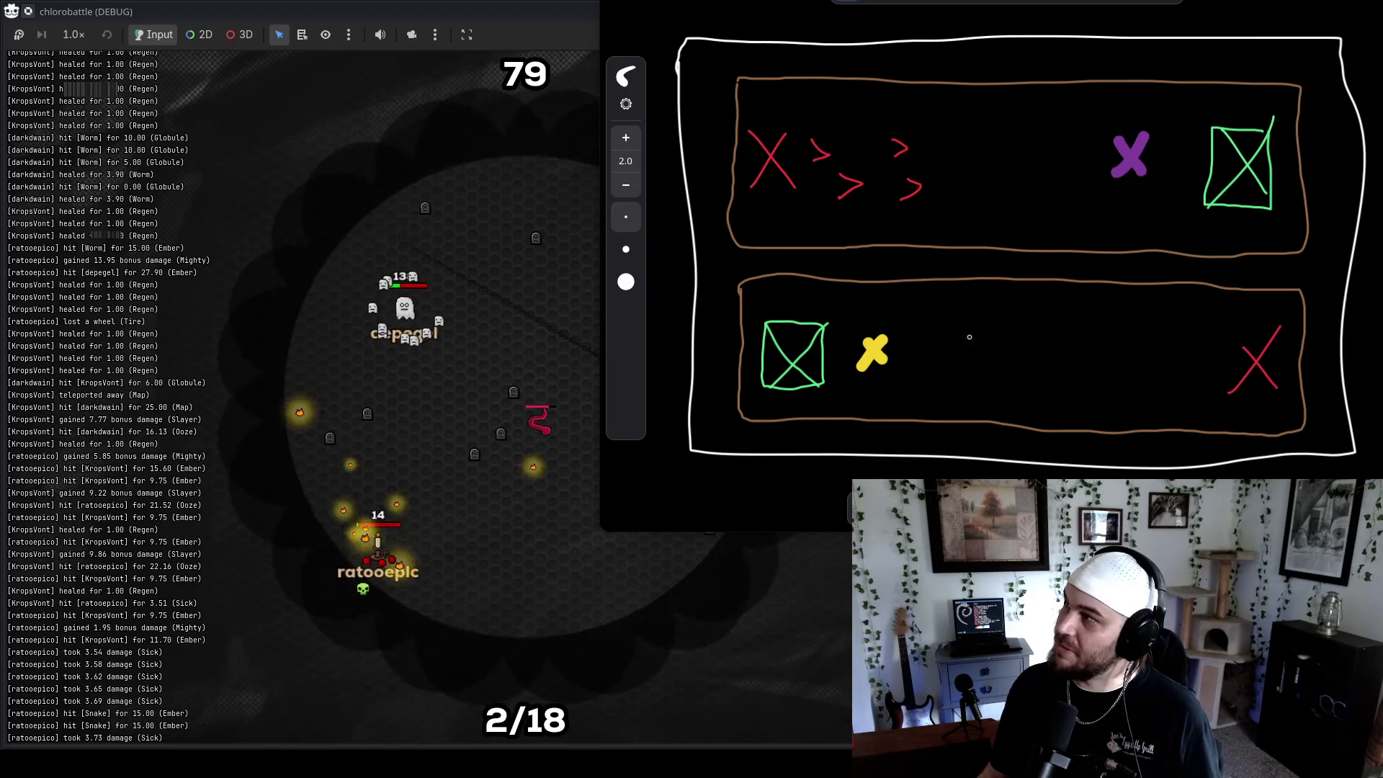
mouse_move(1048, 353)
left_mouse_down()
mouse_move(929, 209)
mouse_move(987, 211)
mouse_move(969, 248)
left_mouse_up()
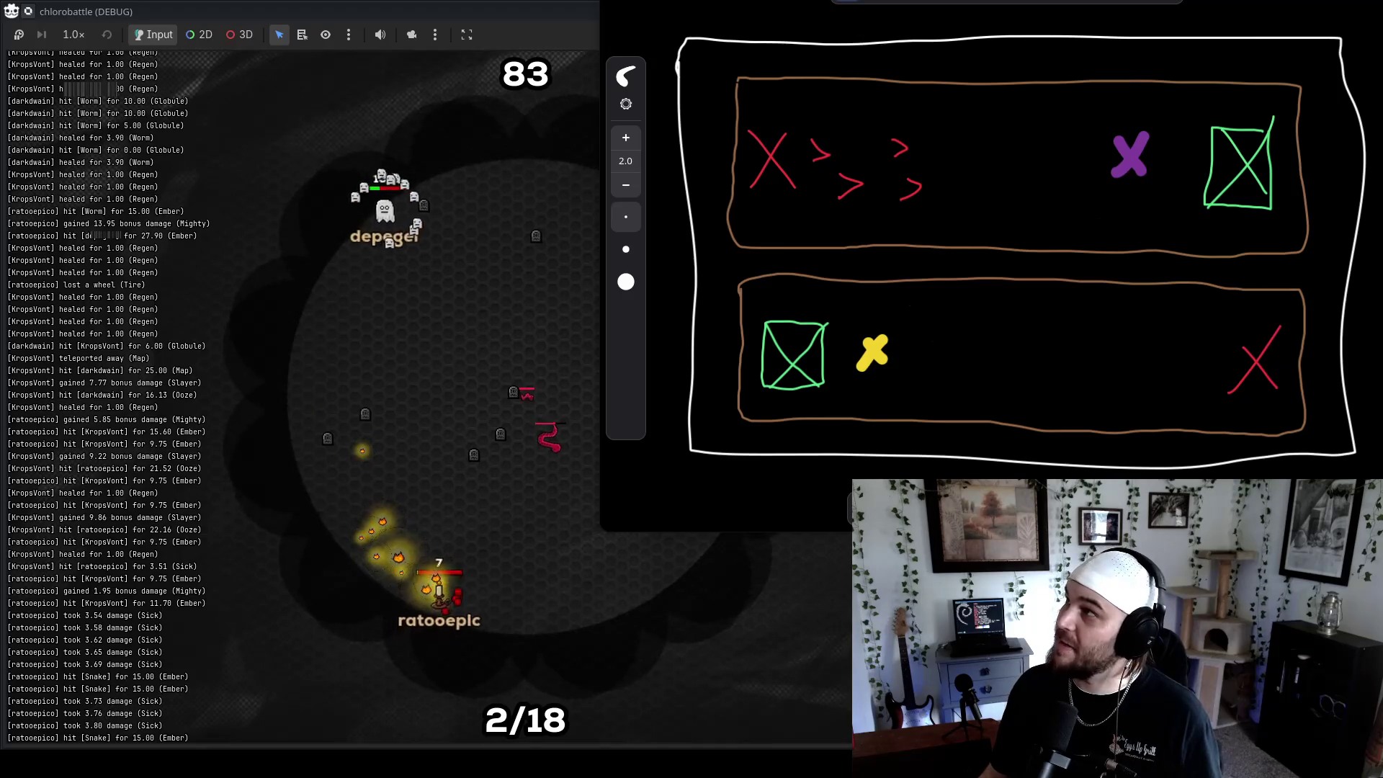
key("Escape")
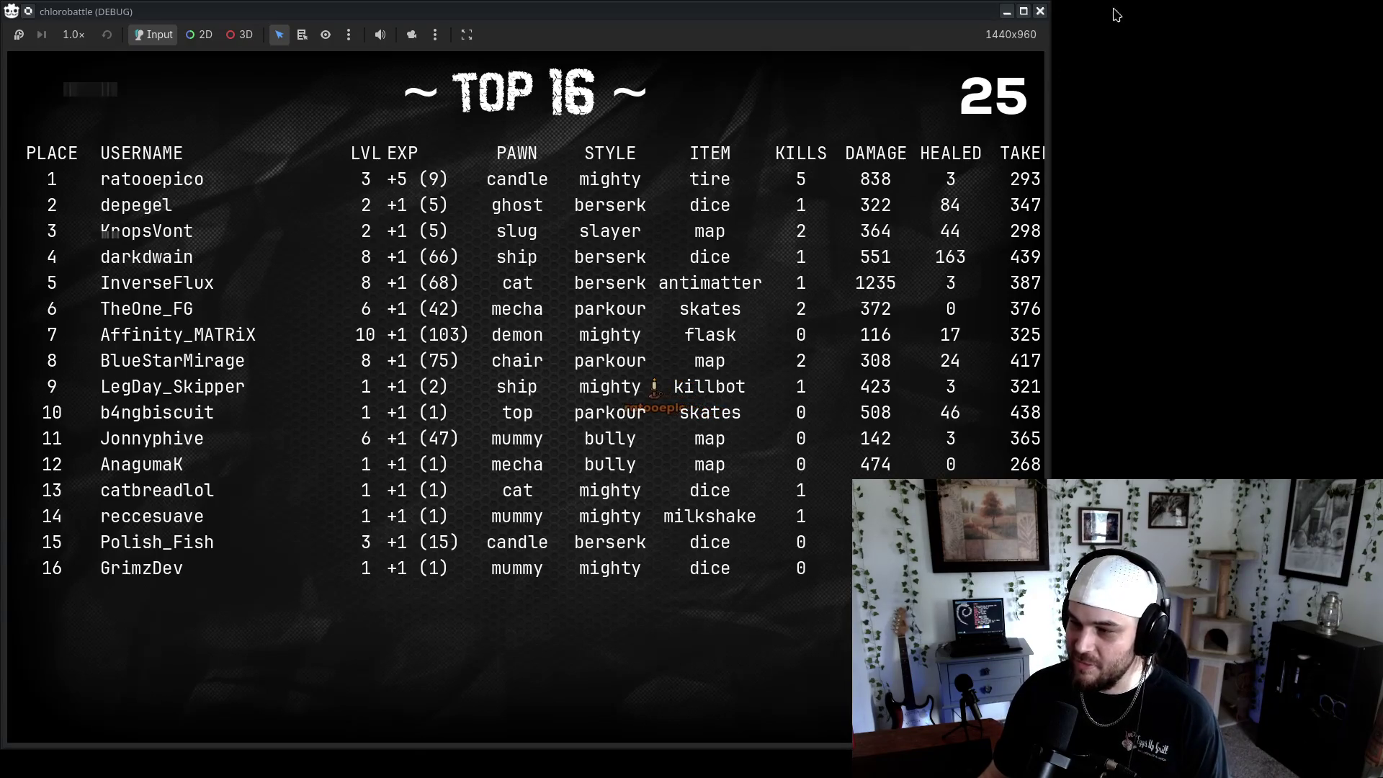
Close the finished chlorobattle window and move Chatterino to the upper right
left_click(1041, 11)
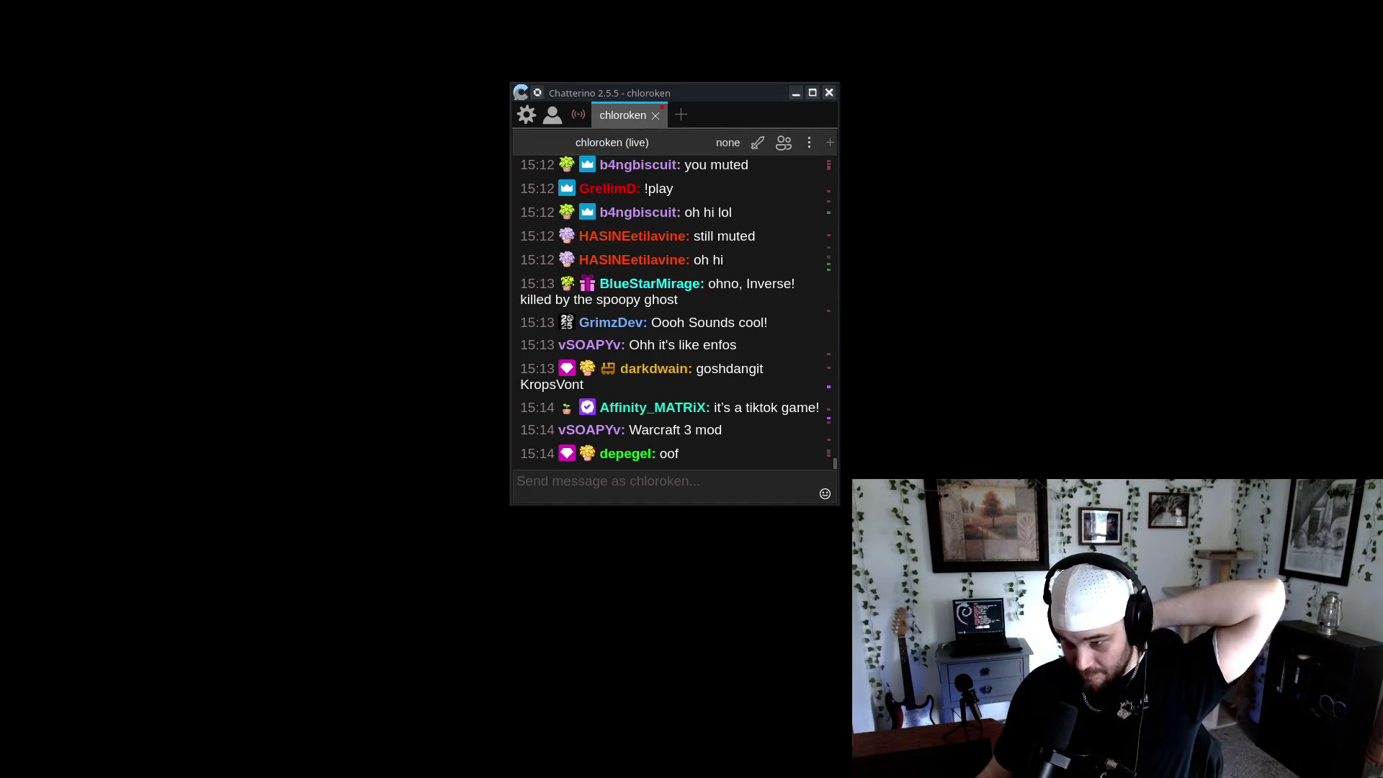
mouse_move(752, 106)
left_mouse_down()
mouse_move(1070, 89)
mouse_move(1040, 59)
left_mouse_up()
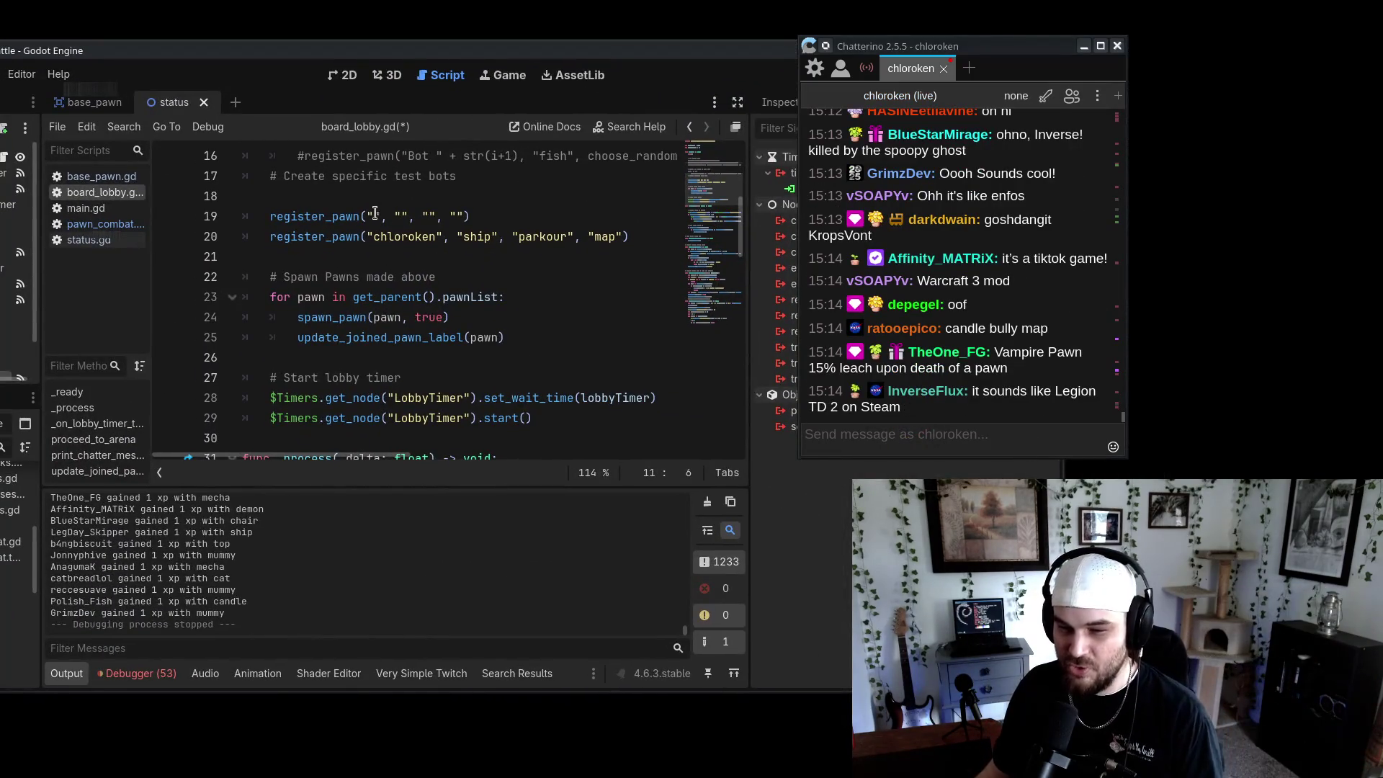
Give line 19's test pawn a viewer username with candle, bully, map, save, and run the project
left_click(374, 216)
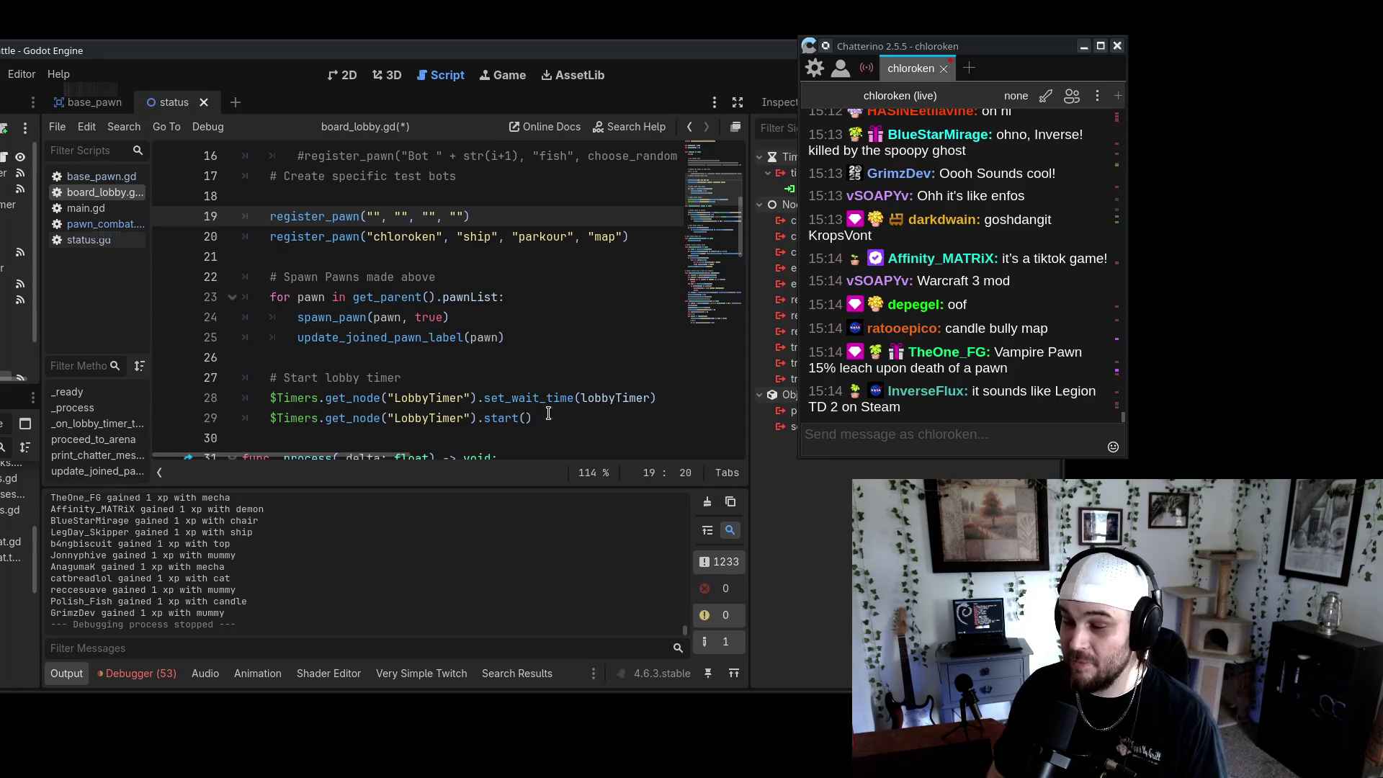
type("ratooepico")
key("Right")
key("Right")
key("Right")
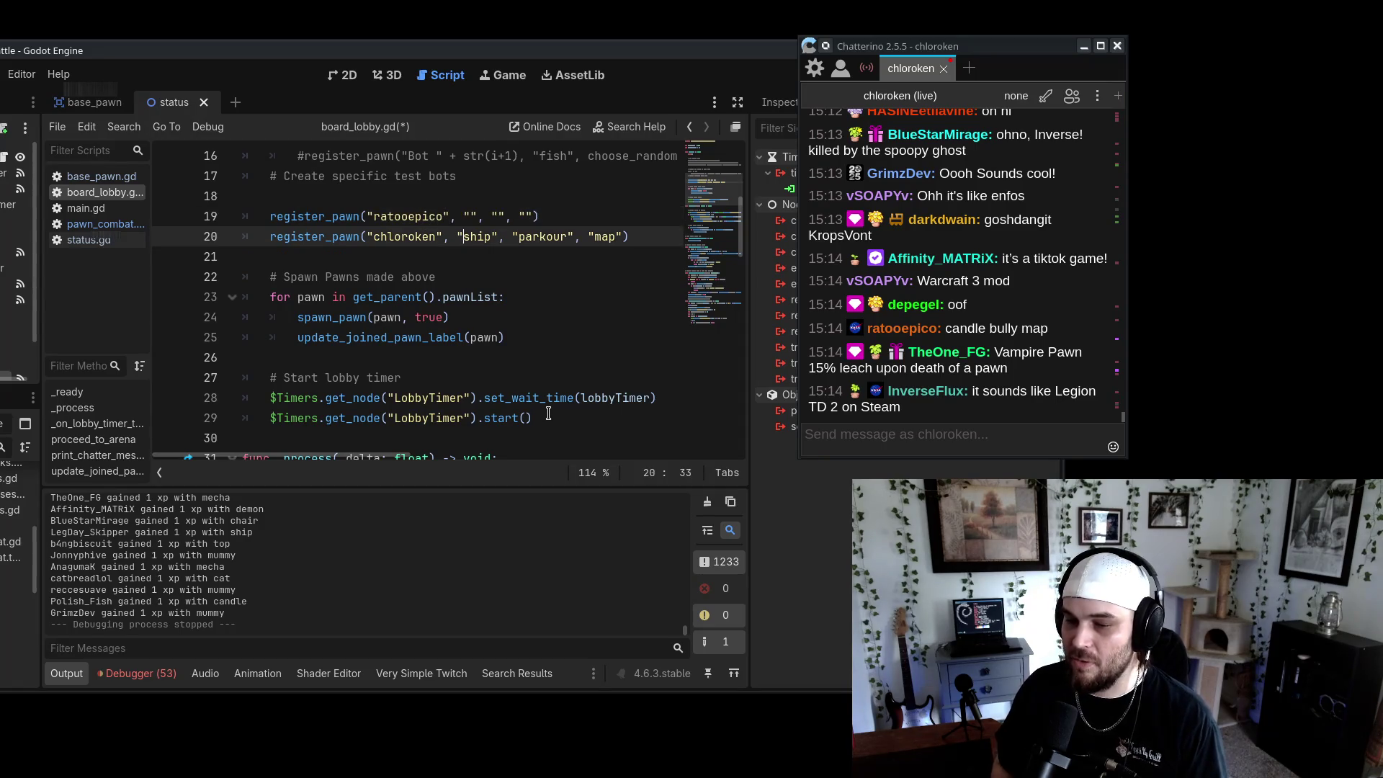
key("Right")
key("Right")
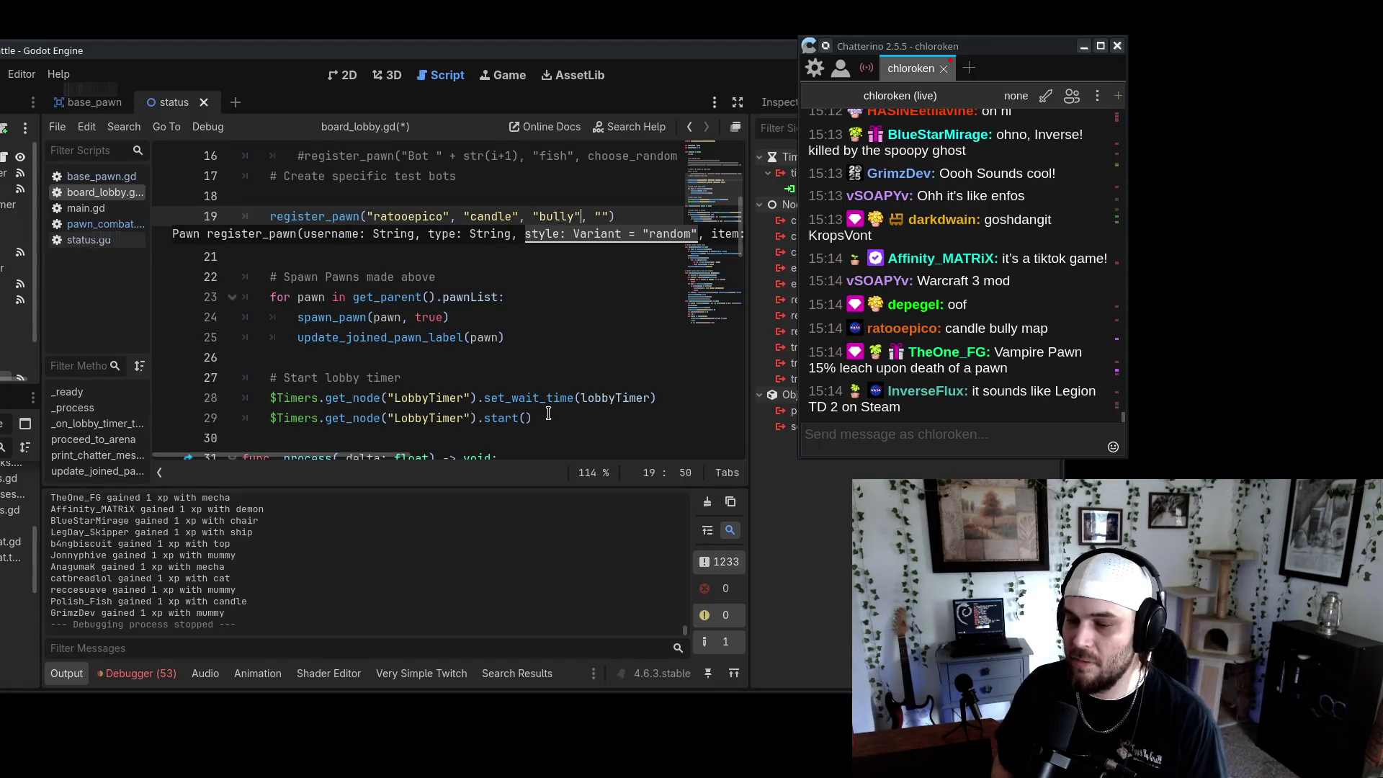
type("map")
key("ctrl+s")
left_click(608, 319)
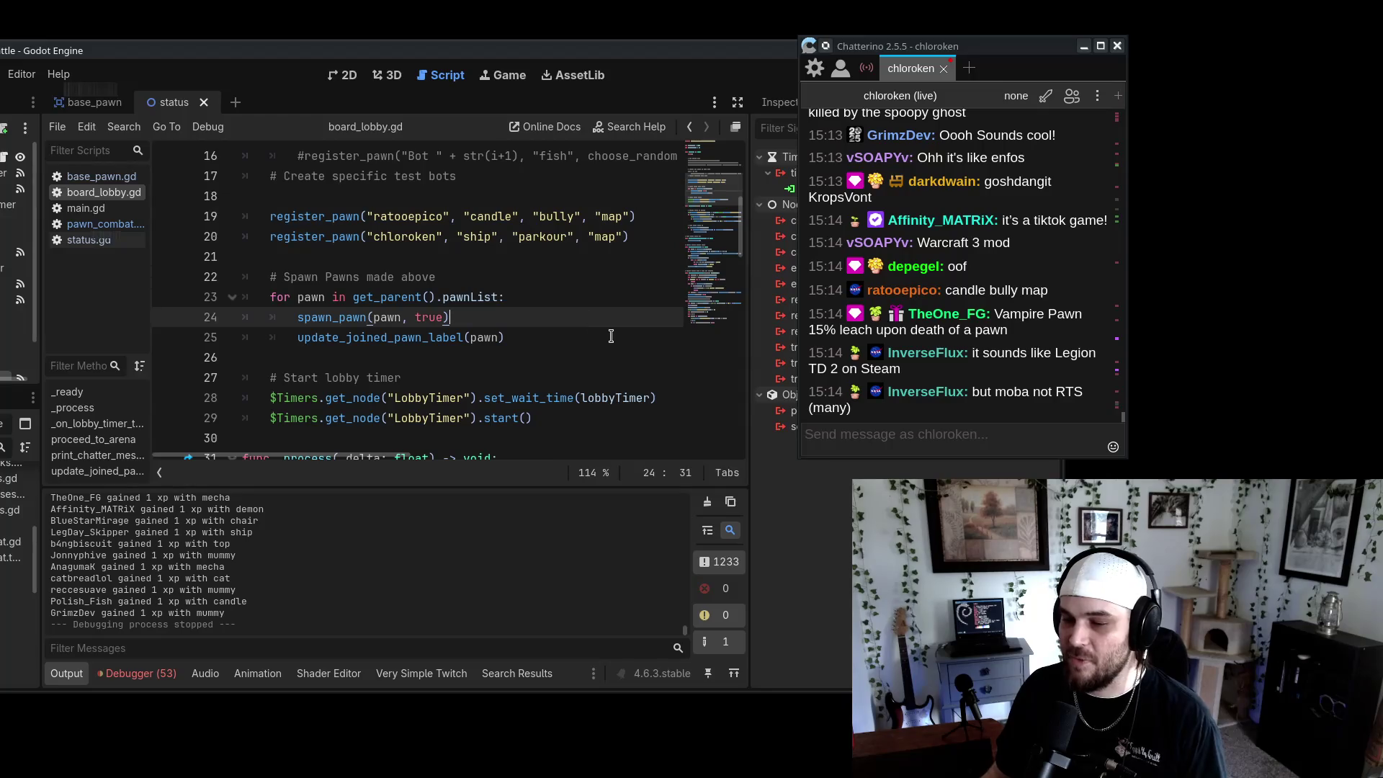
left_click_drag(1016, 35, 1284, 11)
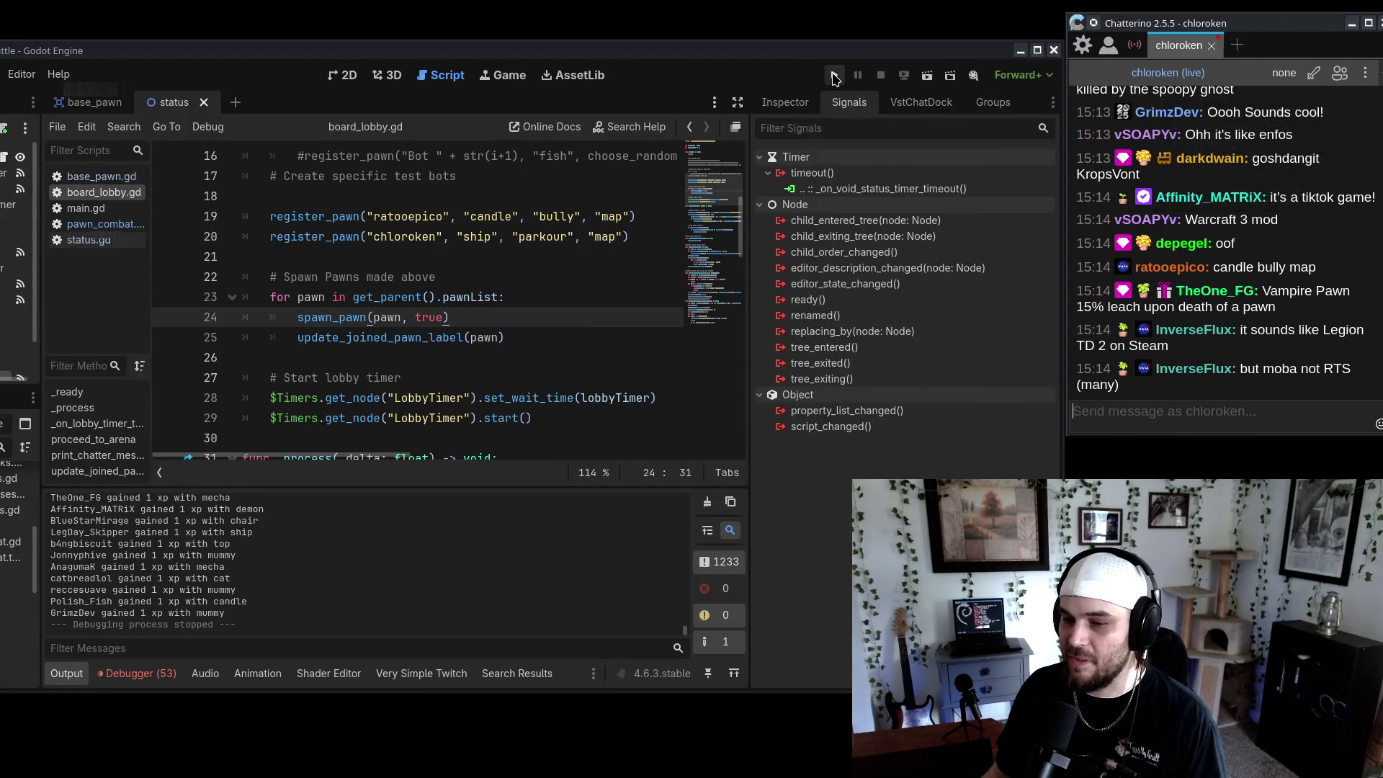
left_click(835, 77)
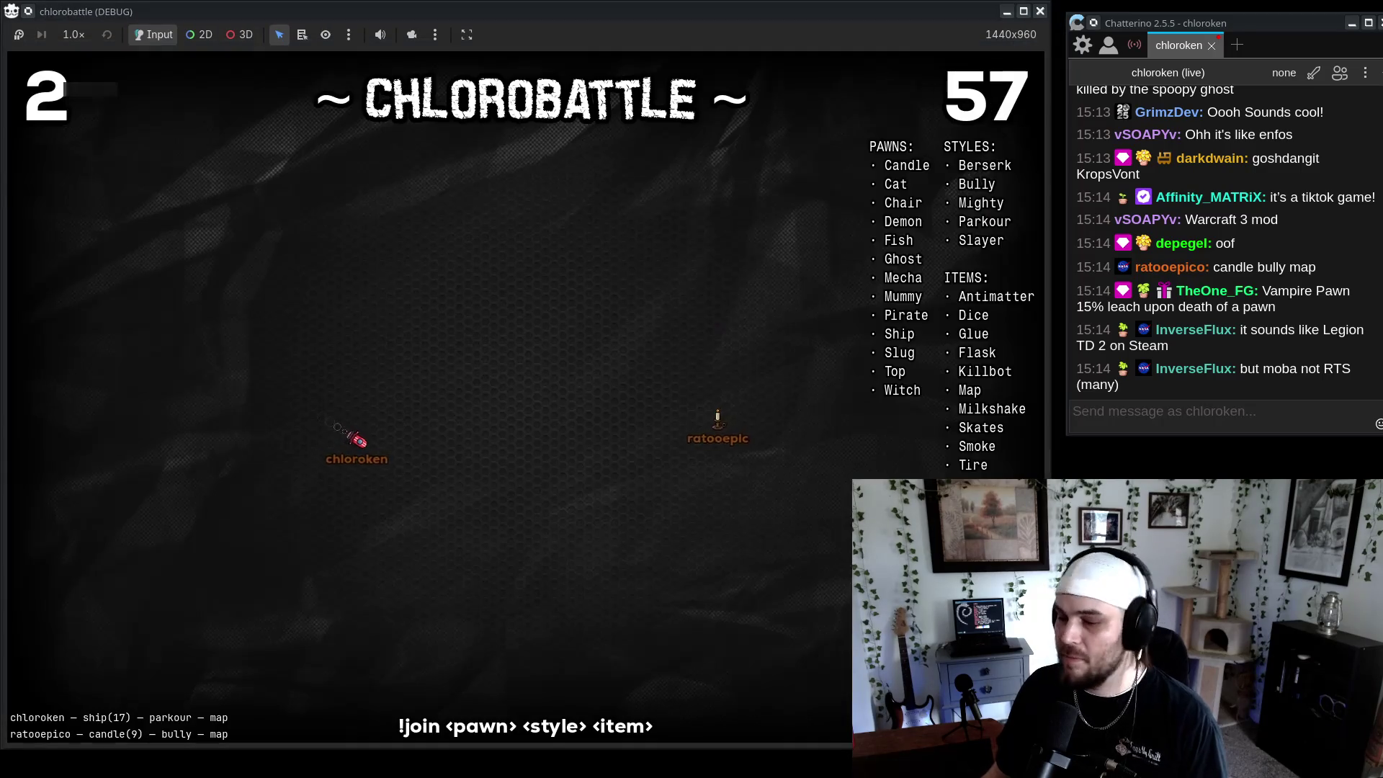
Reposition the Chatterino window and watch the ship-versus-candle test battle run
left_click_drag(1198, 24, 1184, 13)
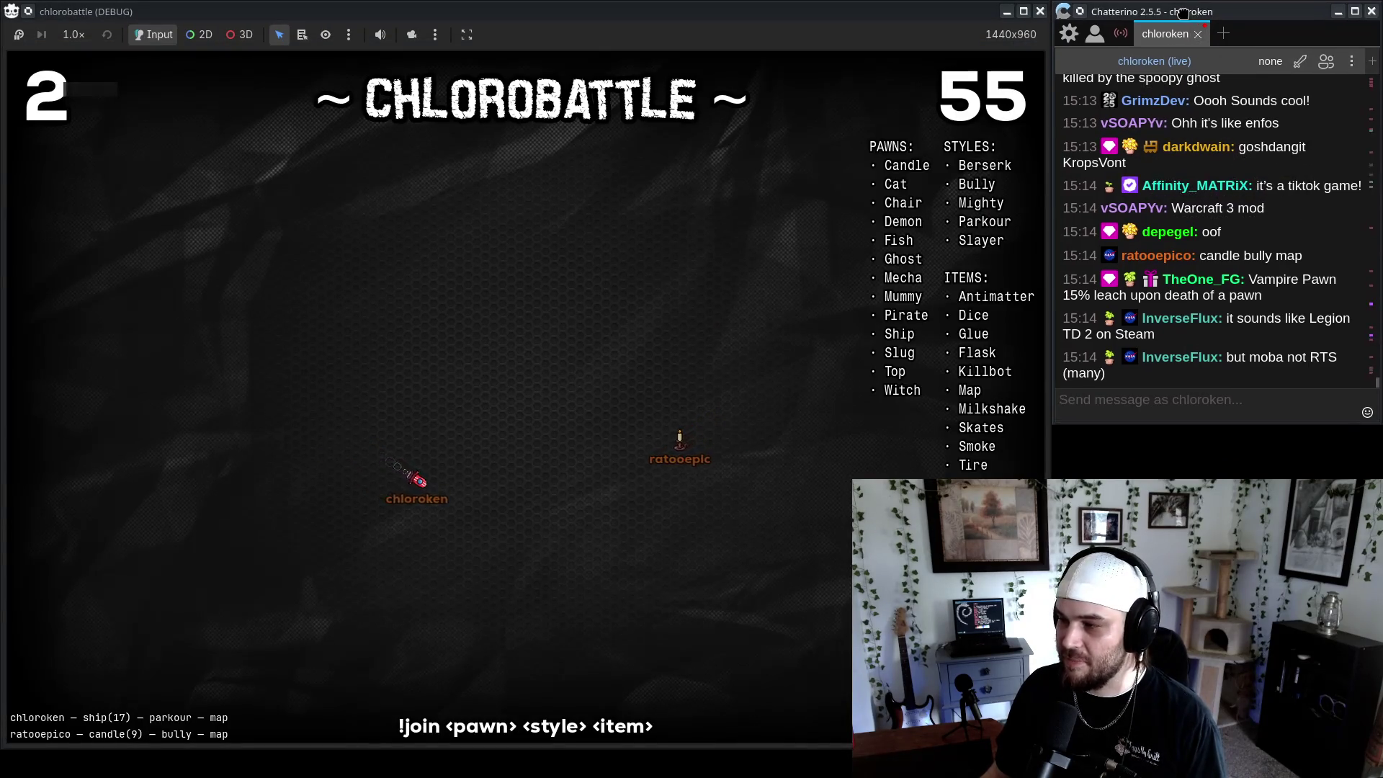
left_click(692, 596)
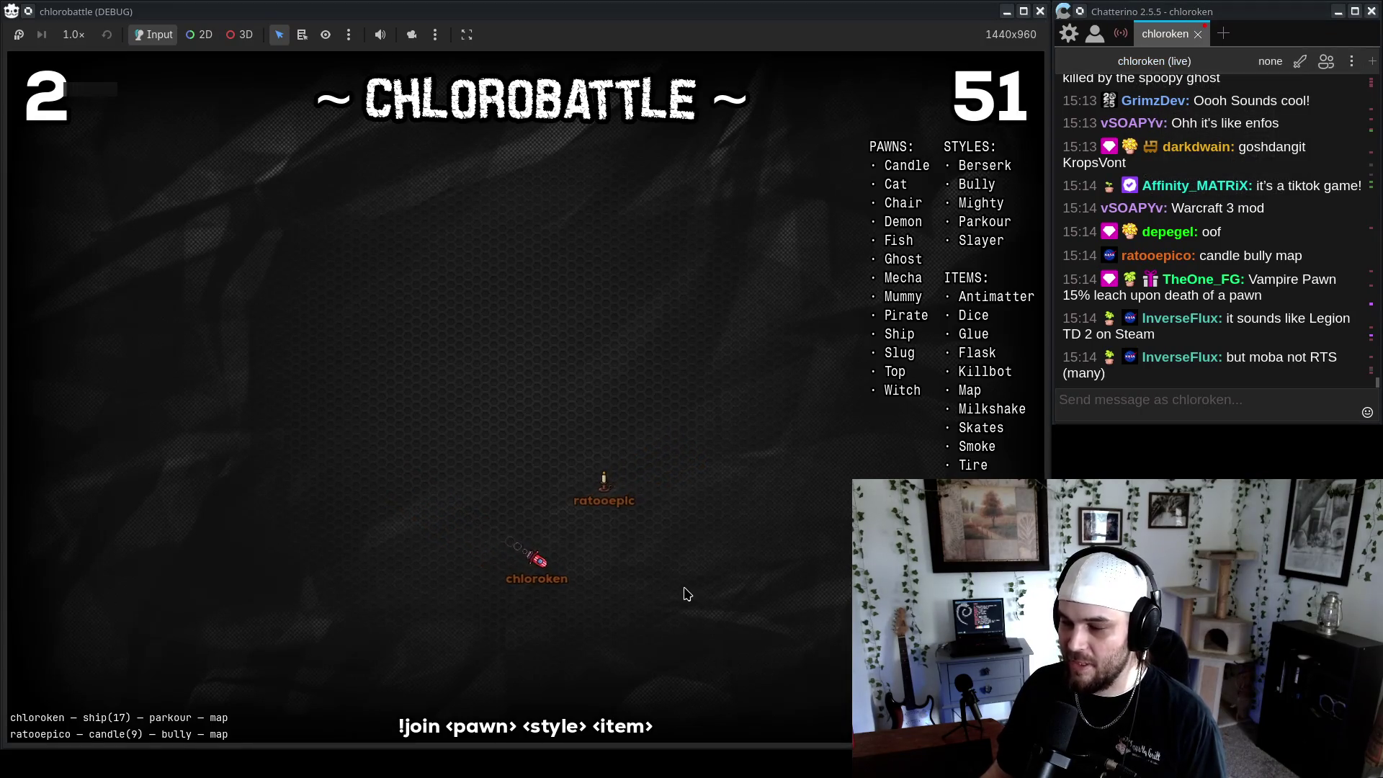
left_click(1269, 371)
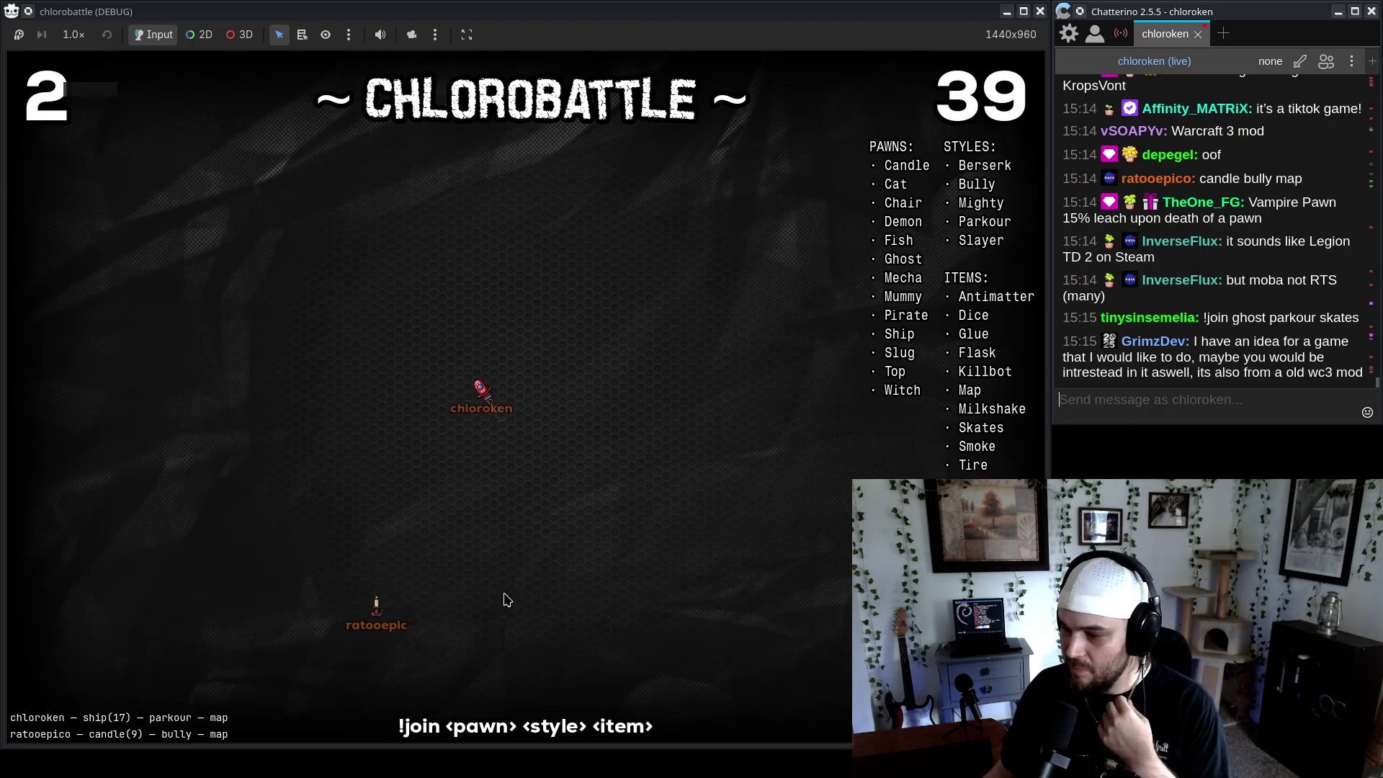
left_click_drag(1295, 336, 1301, 364)
left_click(1303, 366)
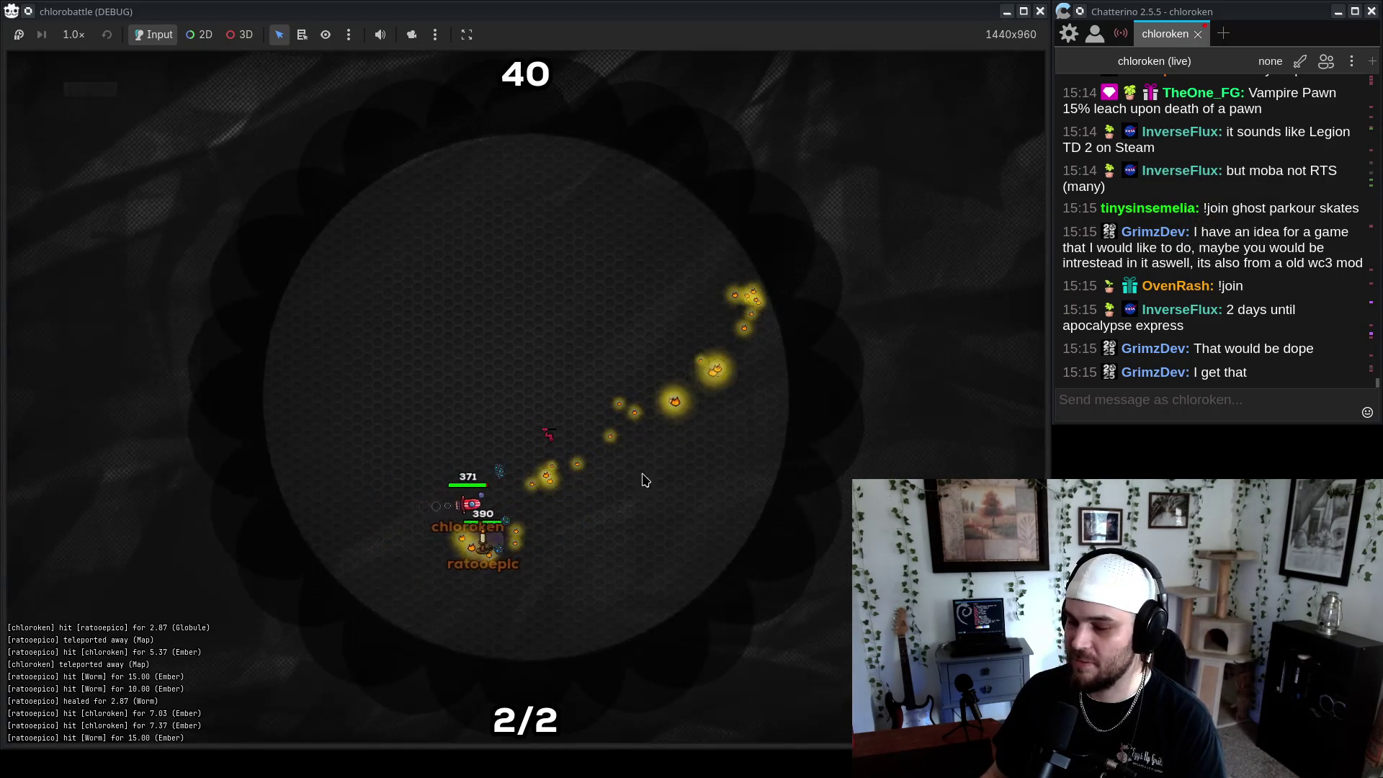
Bring the YouTube live chat over the game, read it, then dismiss it
key("alt+Tab")
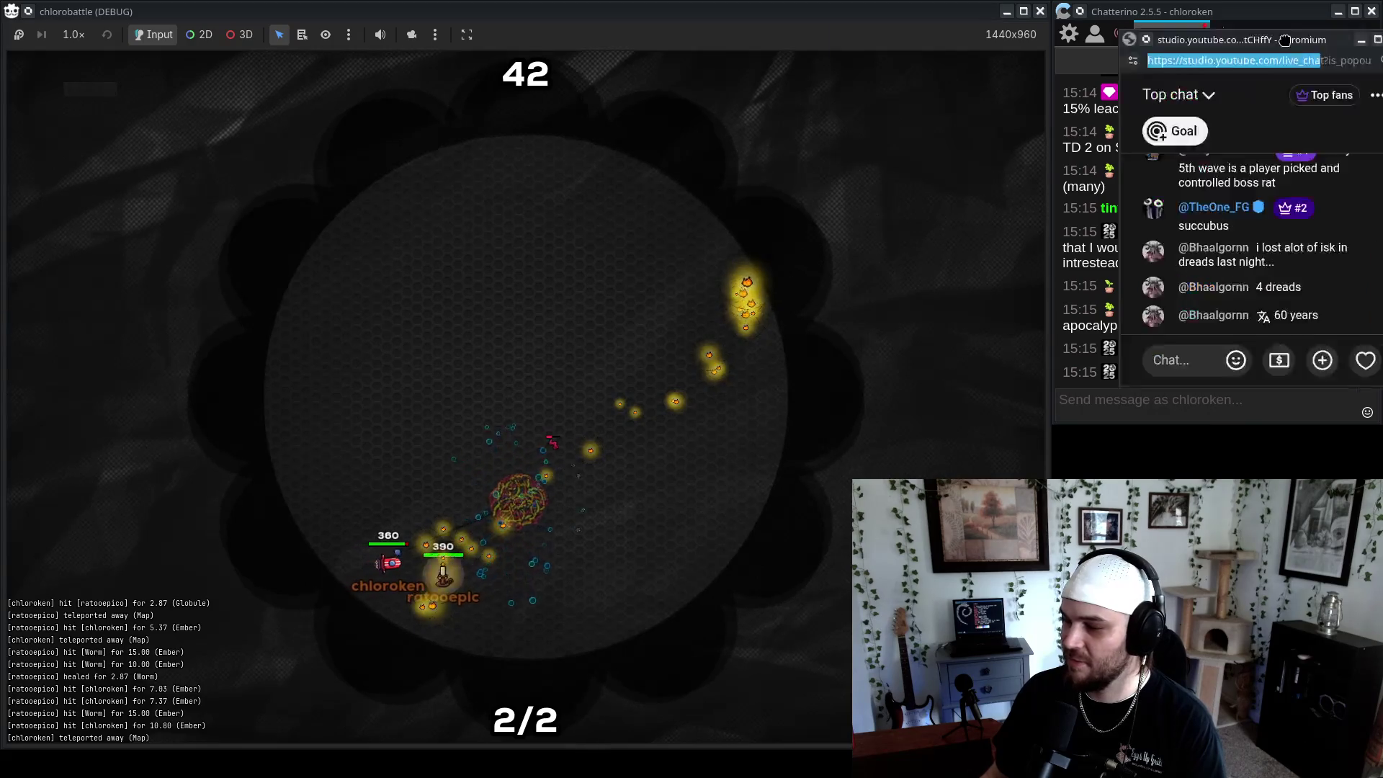
left_click_drag(1285, 40, 520, 47)
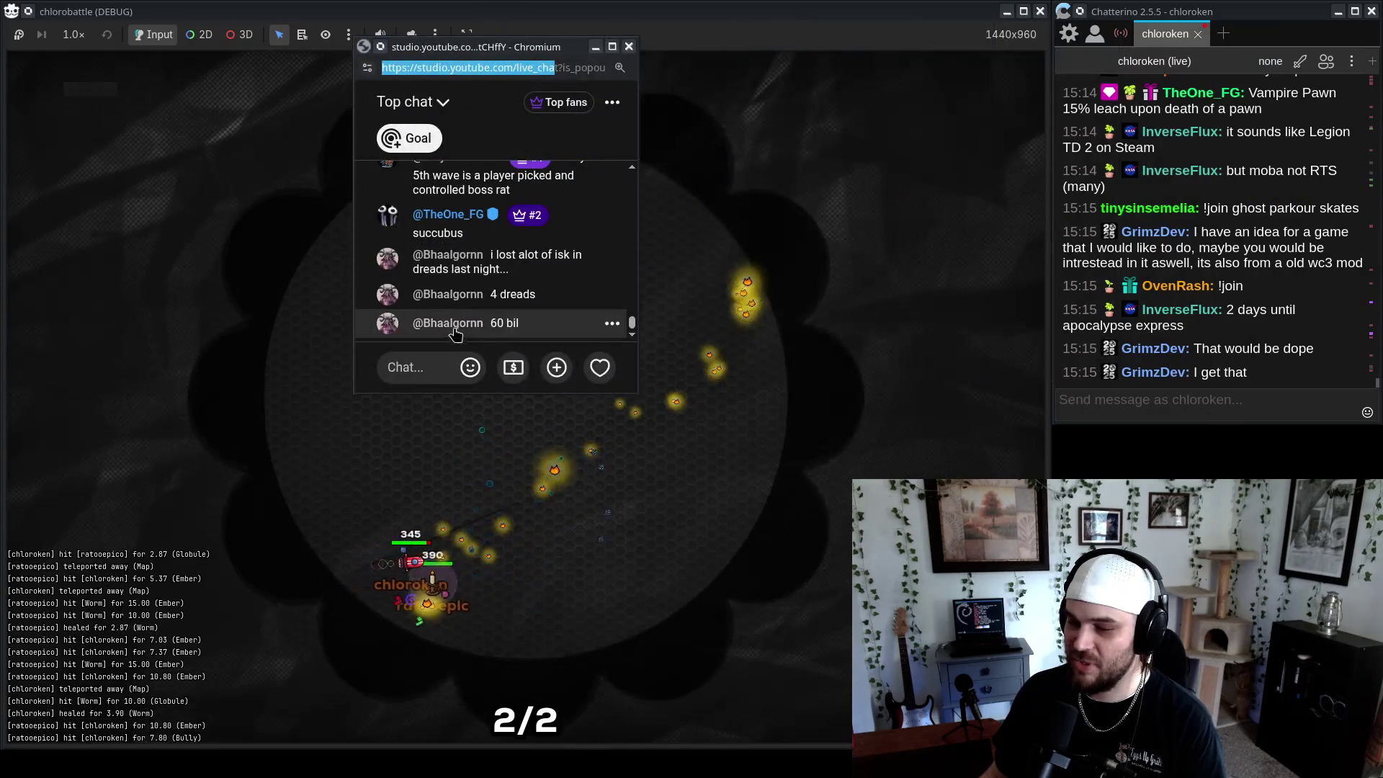
left_click(410, 460)
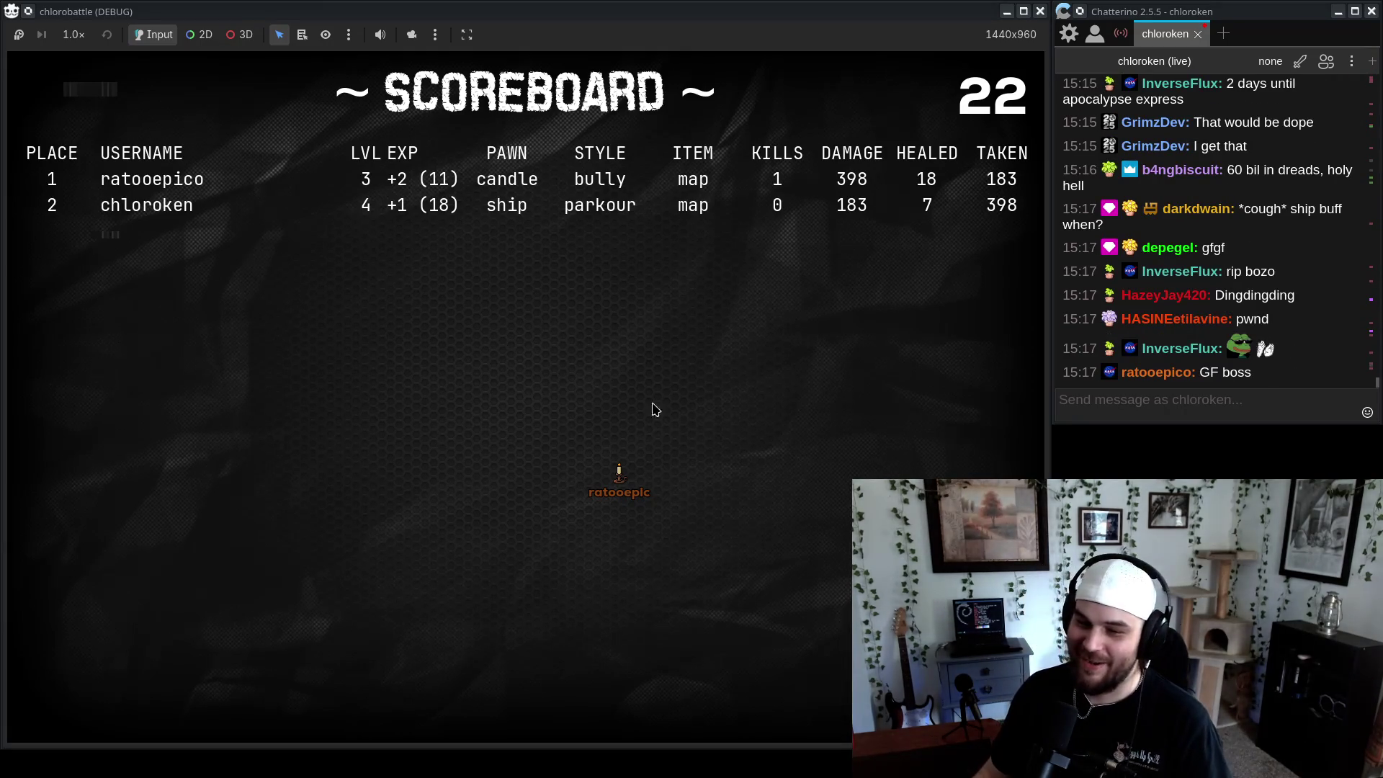
Close the chlorobattle window once the candle pawn wins the scoreboard
left_click(1040, 11)
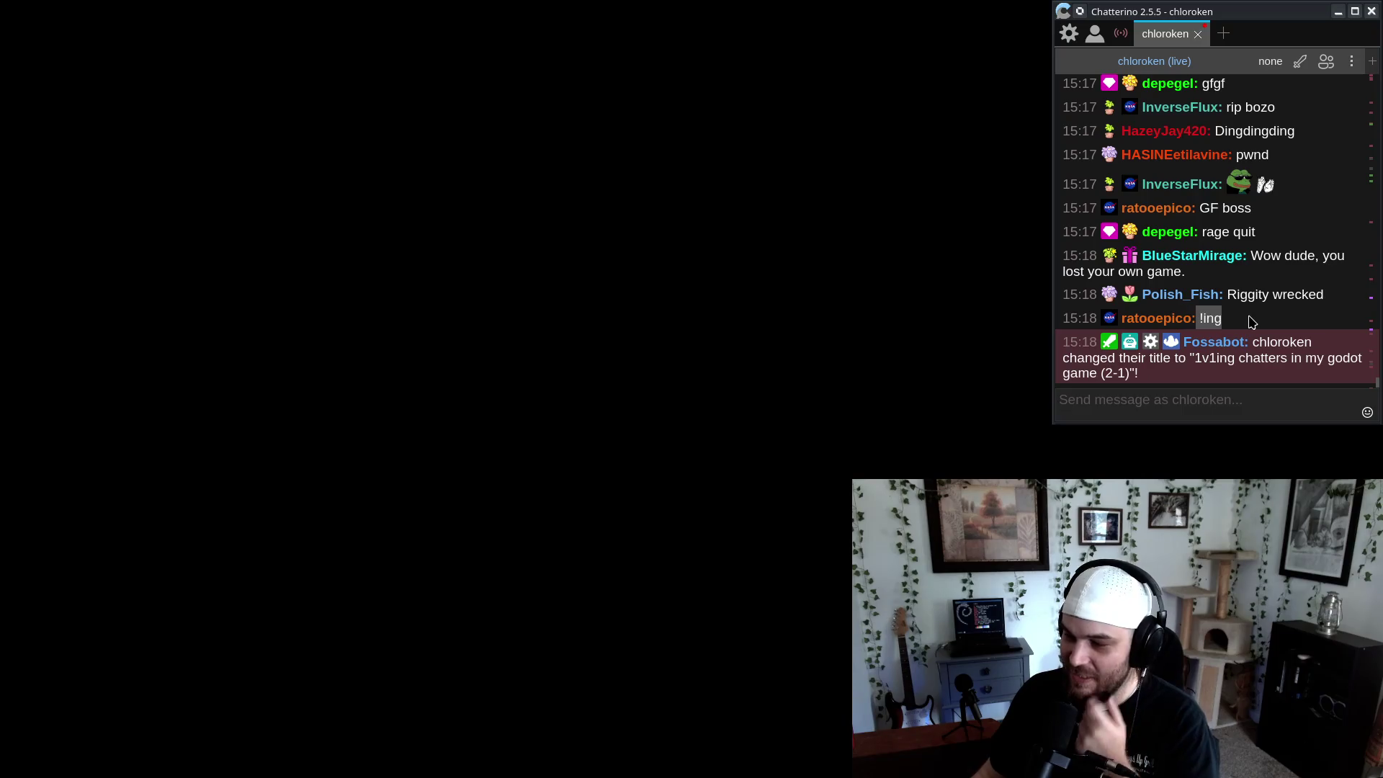
Select a chat message in Chatterino to read the reactions to the lost battle
left_click_drag(1189, 274, 908, 257)
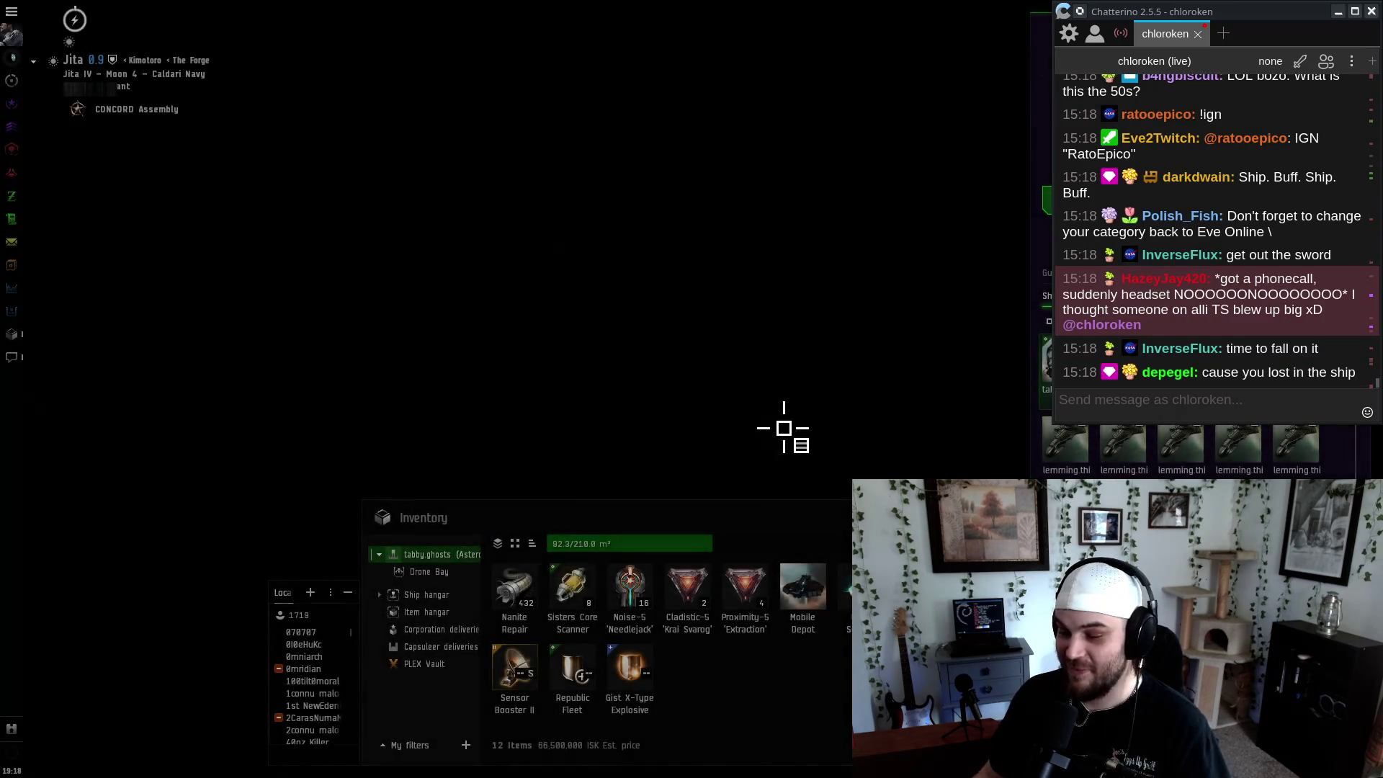
Search EVE for the winning viewer's pasted character name
left_click(804, 670)
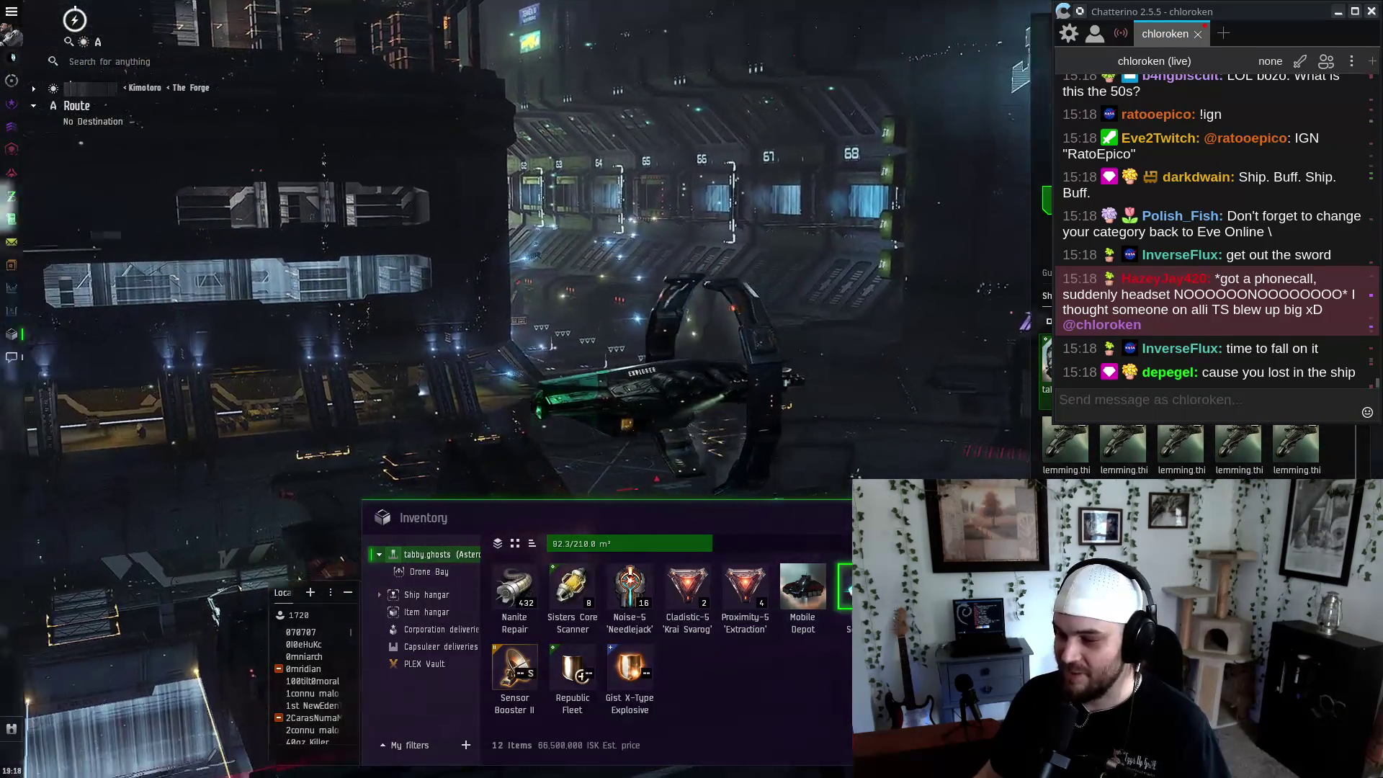
left_click(1272, 381)
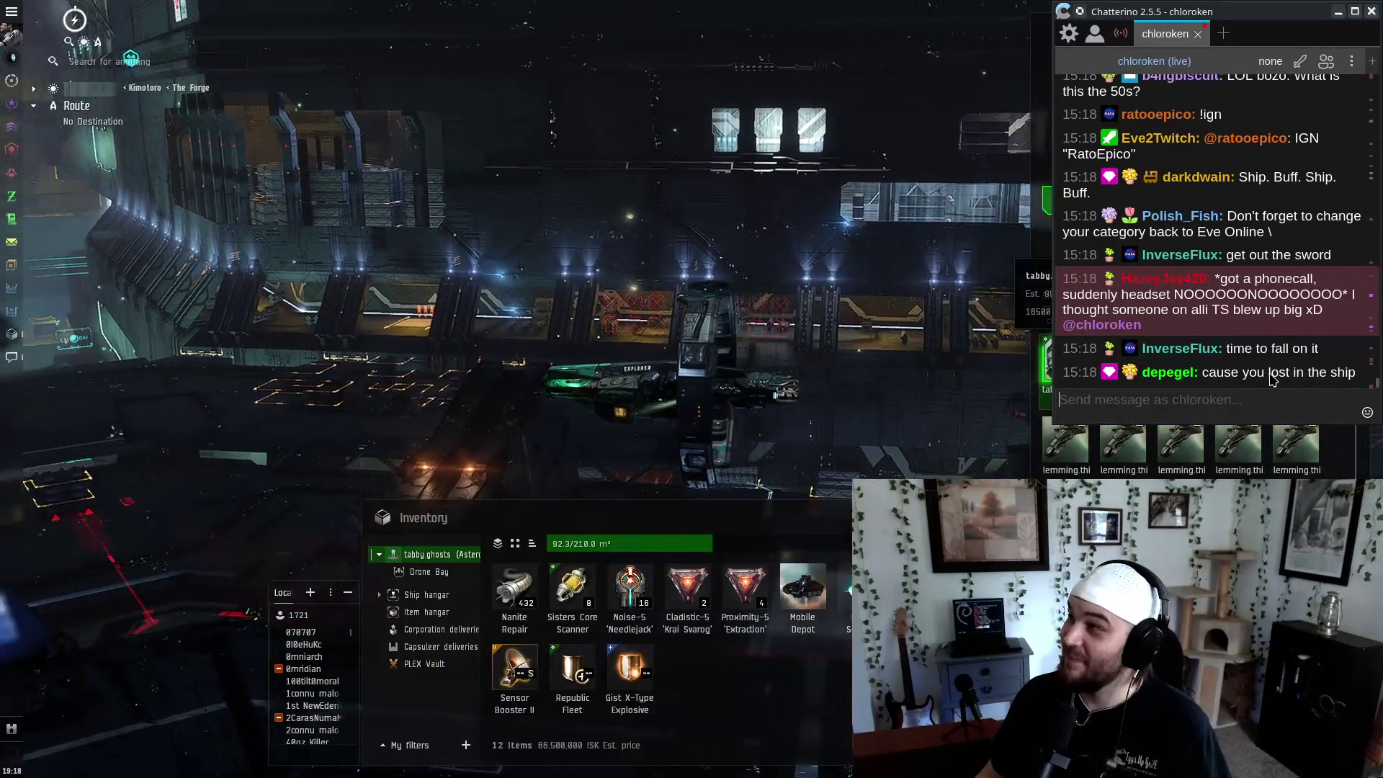
mouse_move(1274, 14)
left_mouse_down()
mouse_move(1205, 40)
mouse_move(1251, 37)
left_mouse_up()
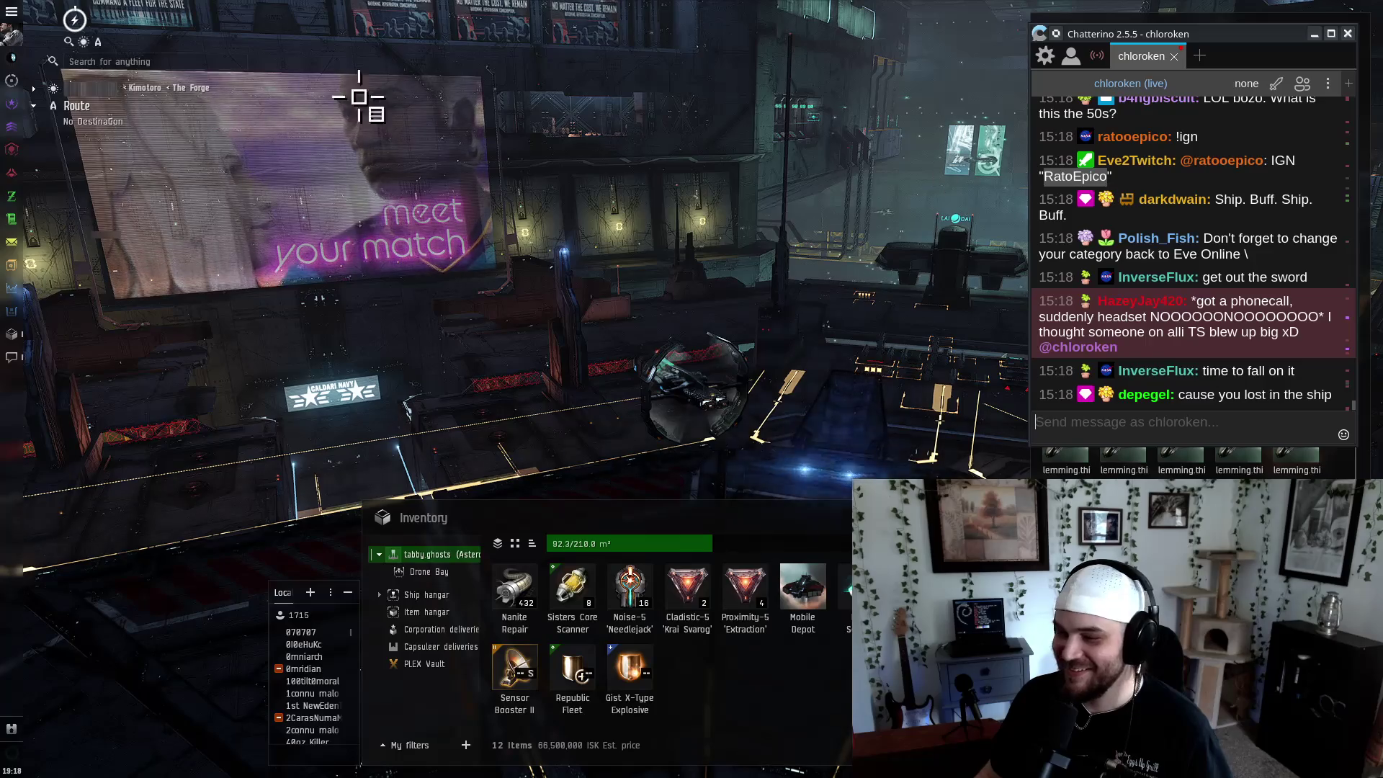
left_click(108, 61)
type("RatoEpico")
key("Return")
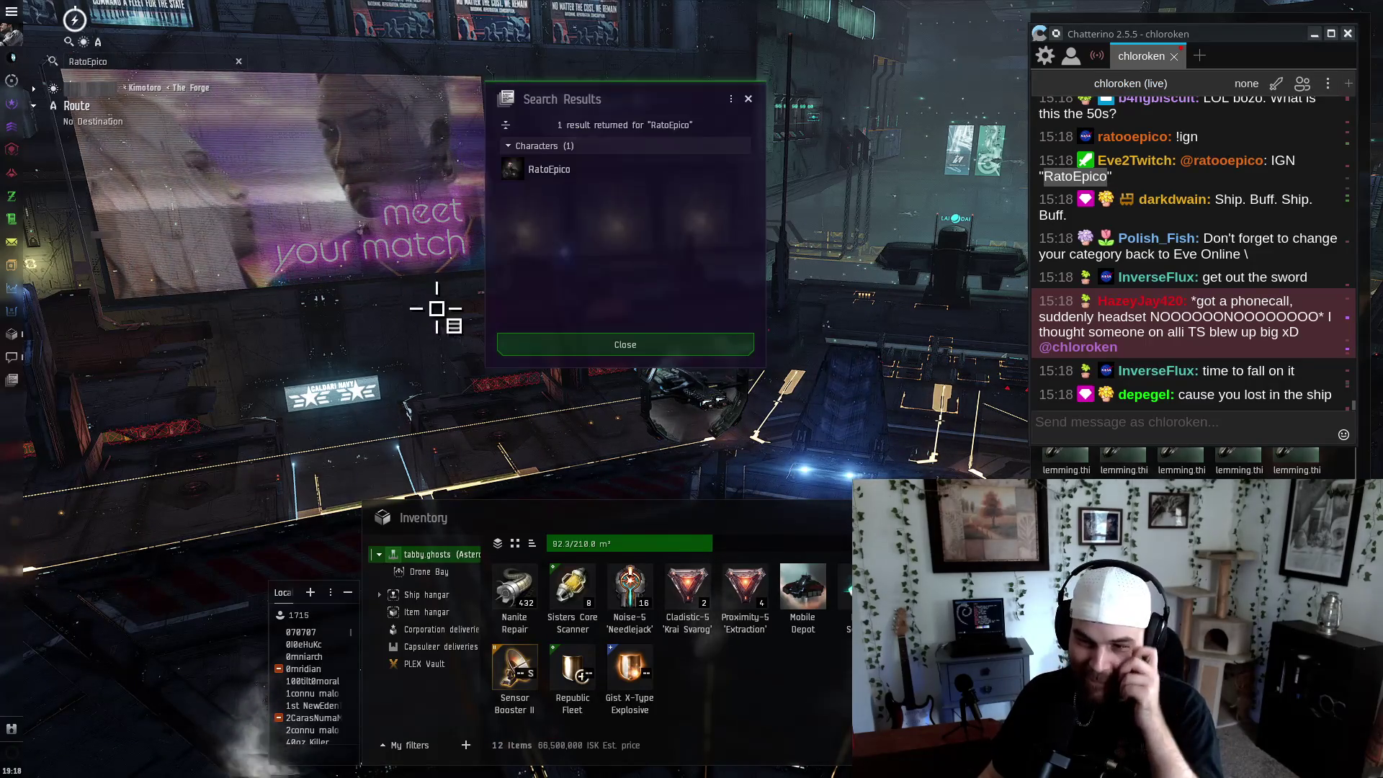
Give that character 250,000,000 ISK and close the search results
right_click(569, 170)
left_click(650, 224)
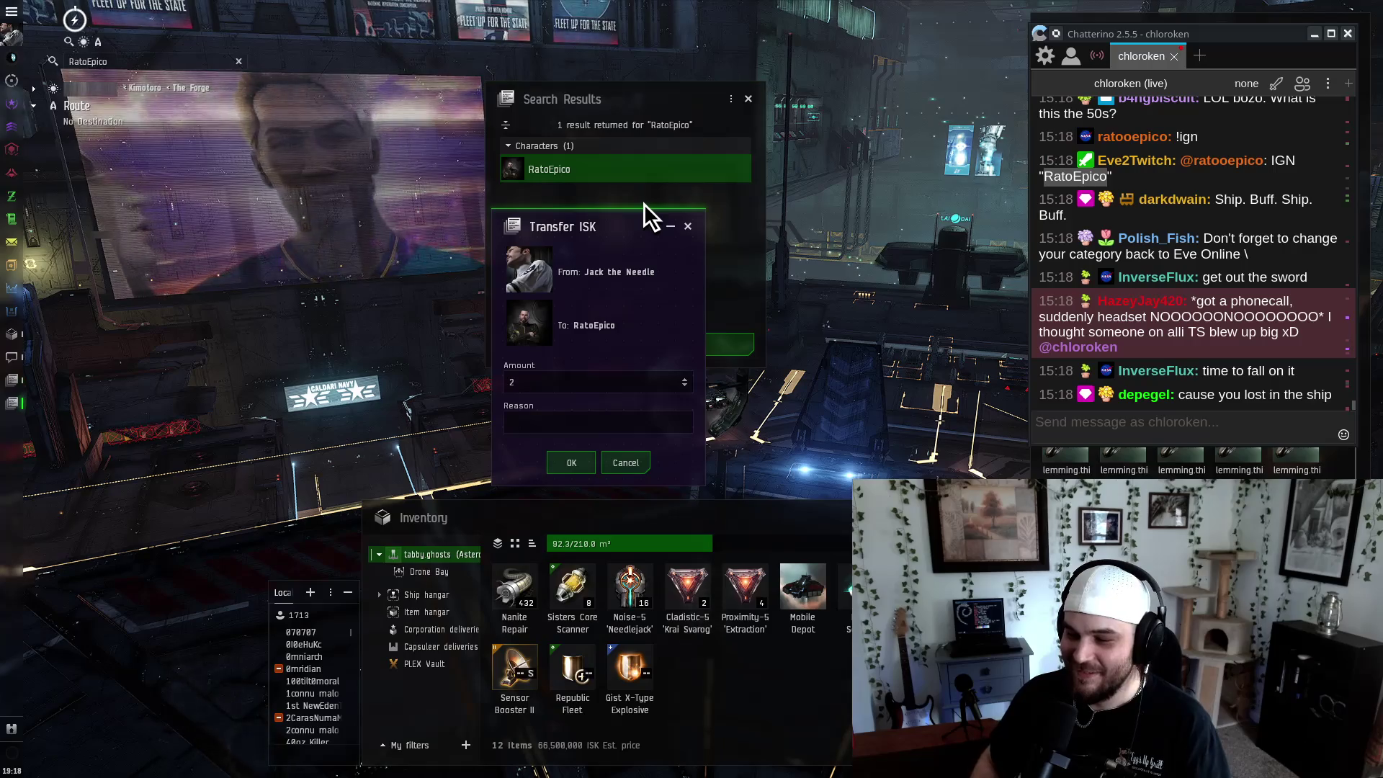
type("250000000")
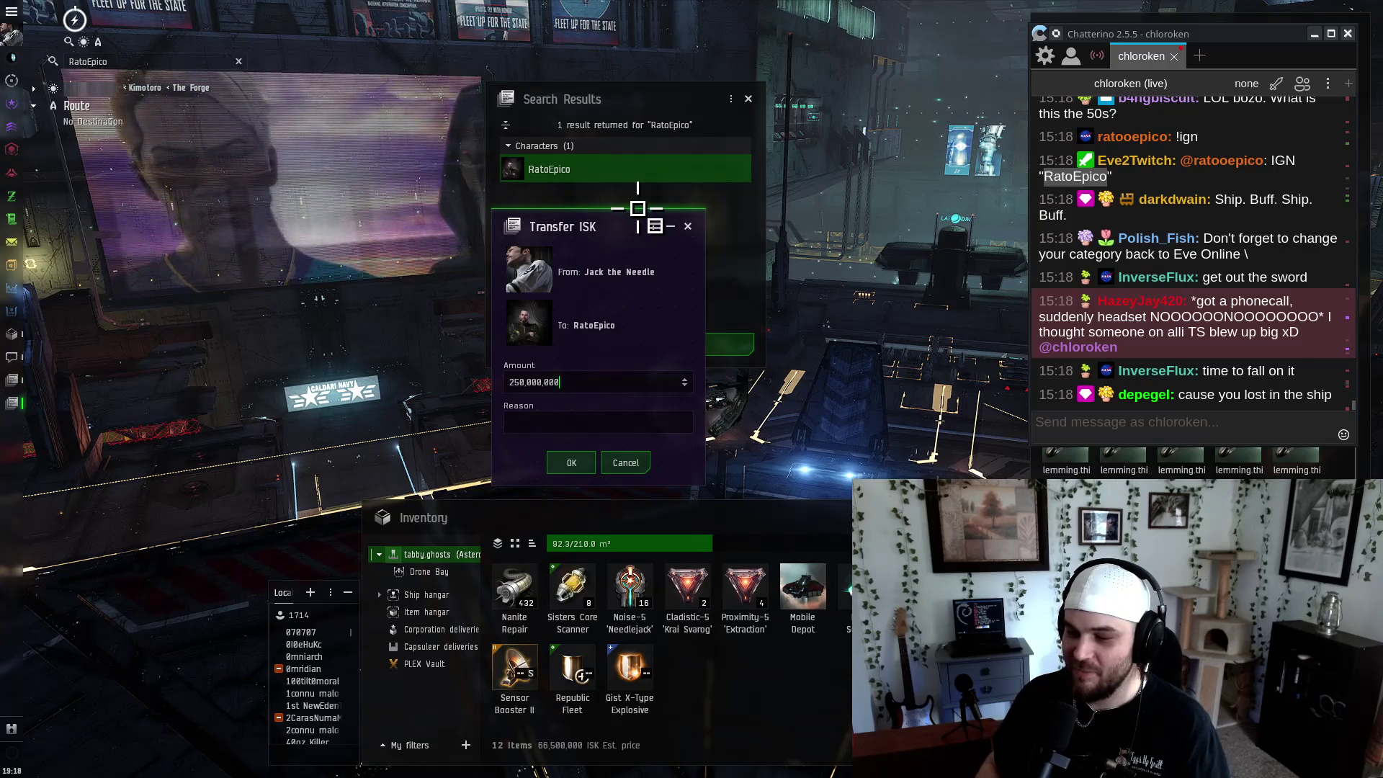
key("Return")
left_click(585, 345)
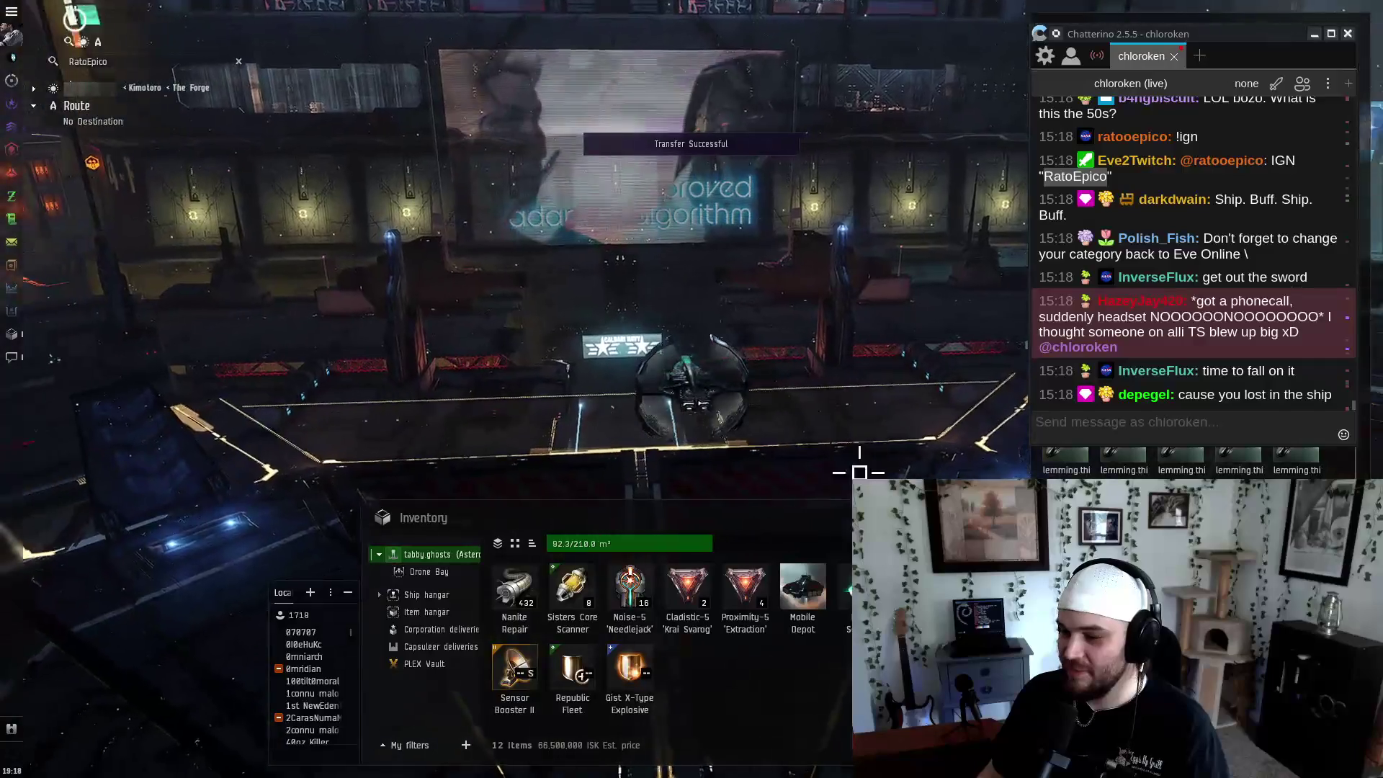
key("Escape")
key("Escape")
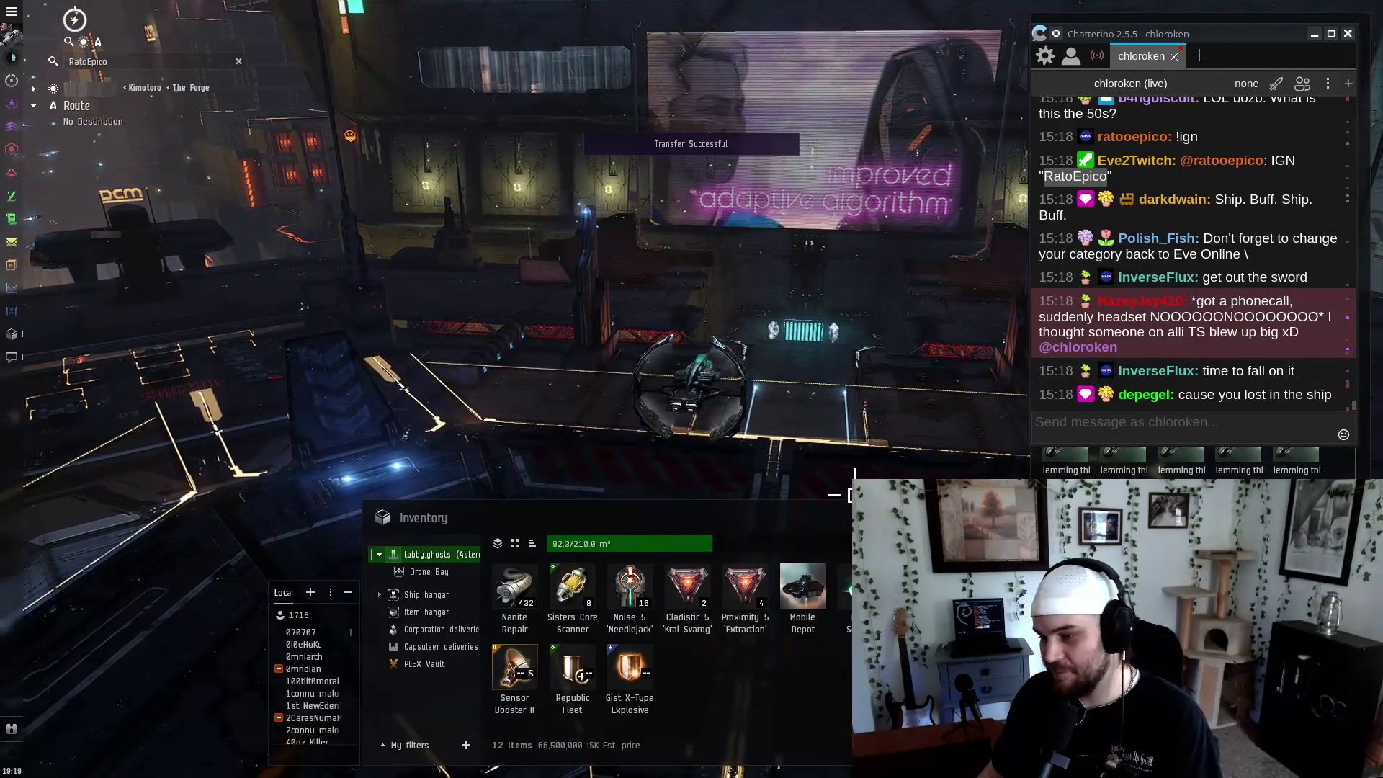
key("alt+Tab")
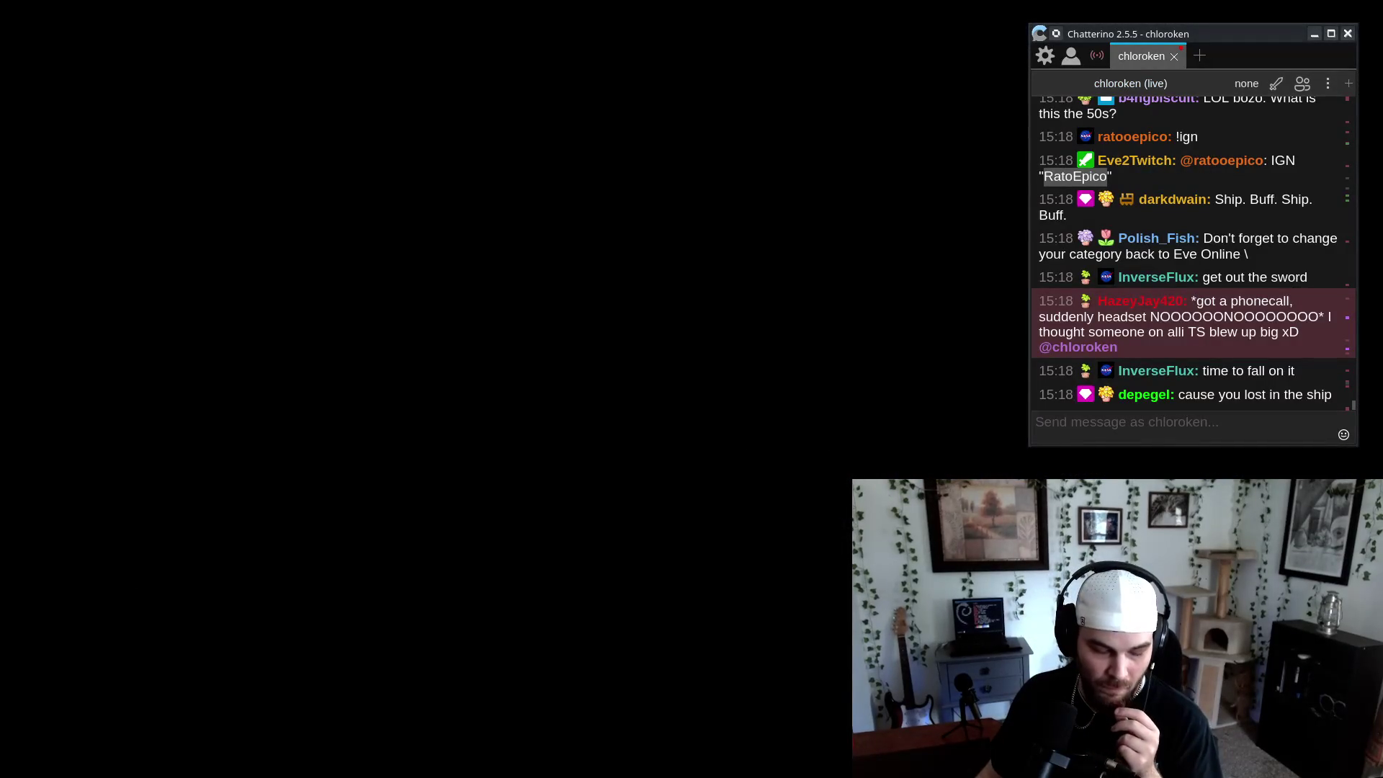
Clear line 19's username, candle, bully and map arguments in board_lobby.gd
key("alt+Tab")
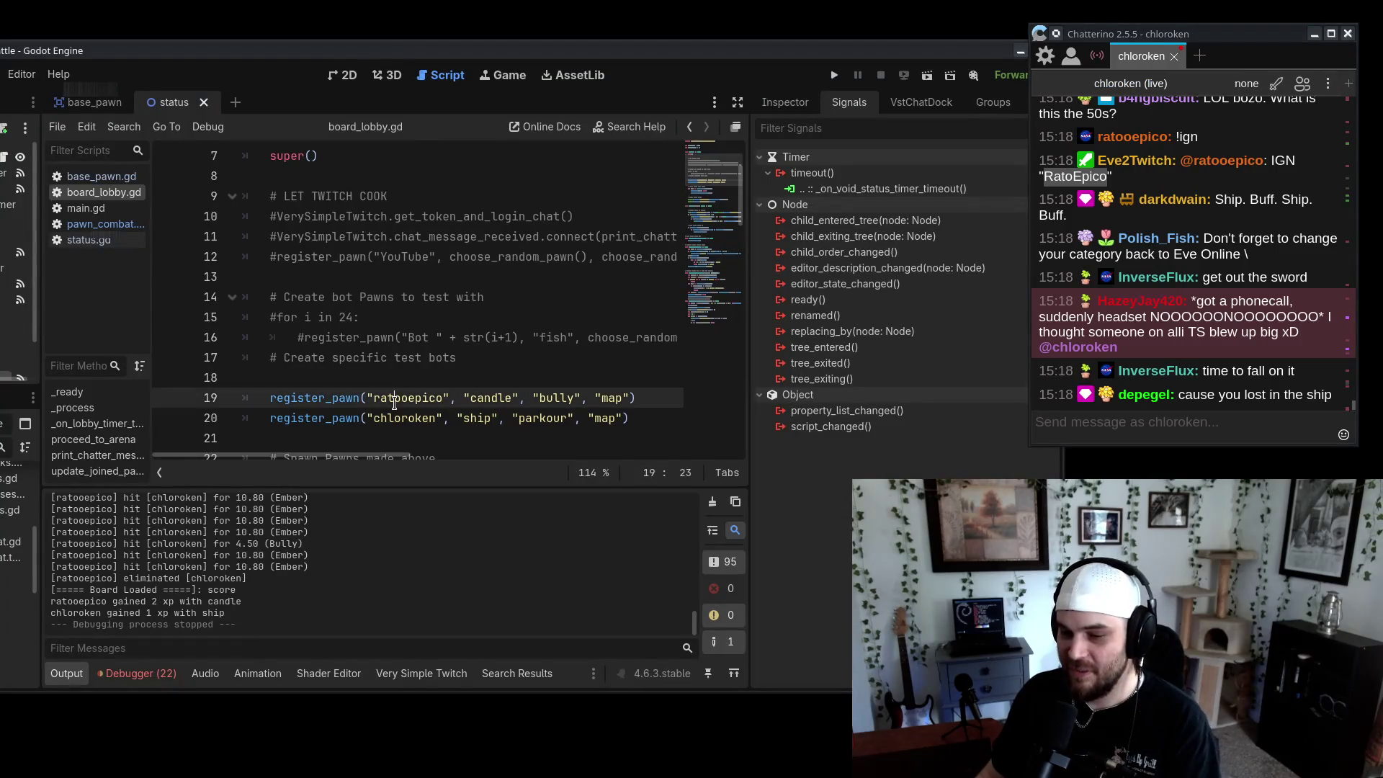
double_click(405, 398)
key("BackSpace")
double_click(417, 398)
key("BackSpace")
double_click(445, 397)
key("BackSpace")
double_click(467, 398)
key("BackSpace")
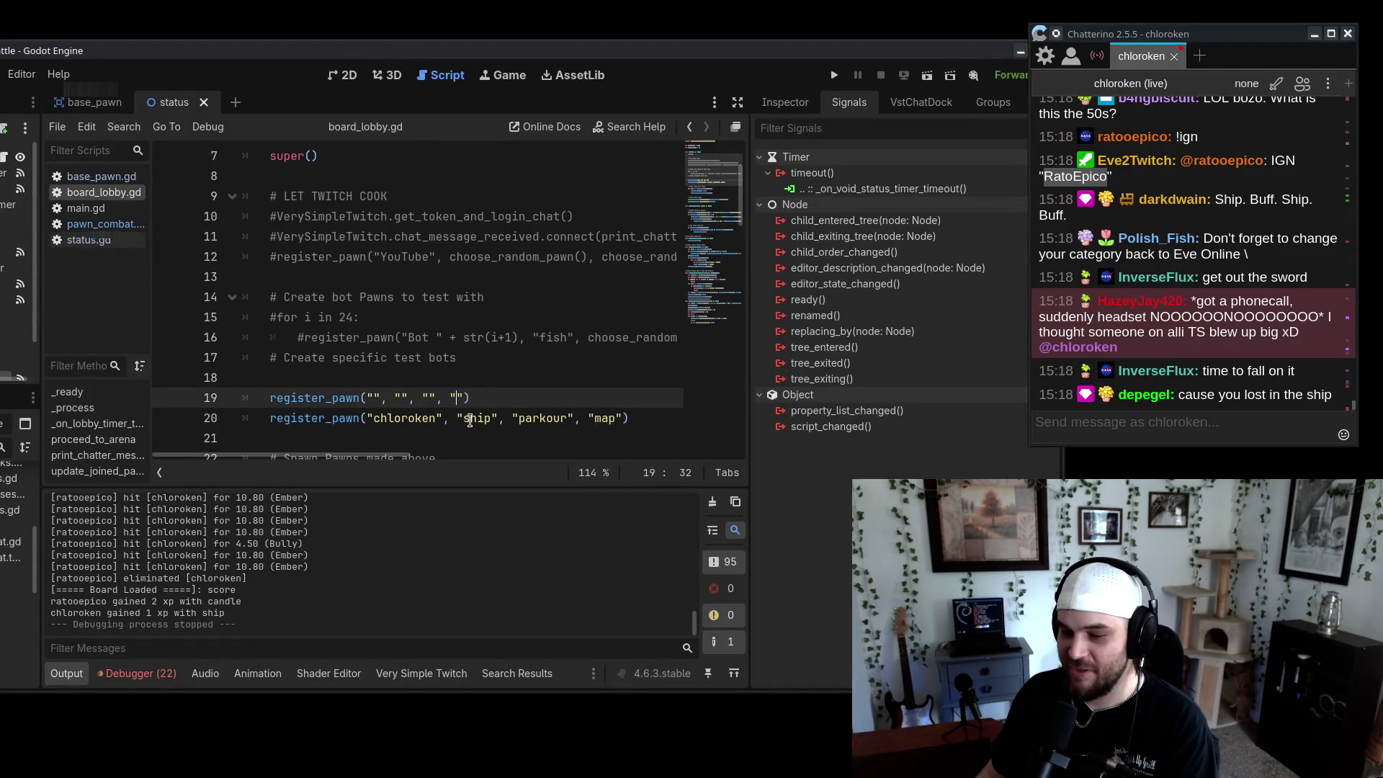
Clear line 20's ship, parkour and map arguments, keeping its username
double_click(476, 418)
key("BackSpace")
double_click(516, 418)
key("BackSpace")
double_click(531, 418)
key("BackSpace")
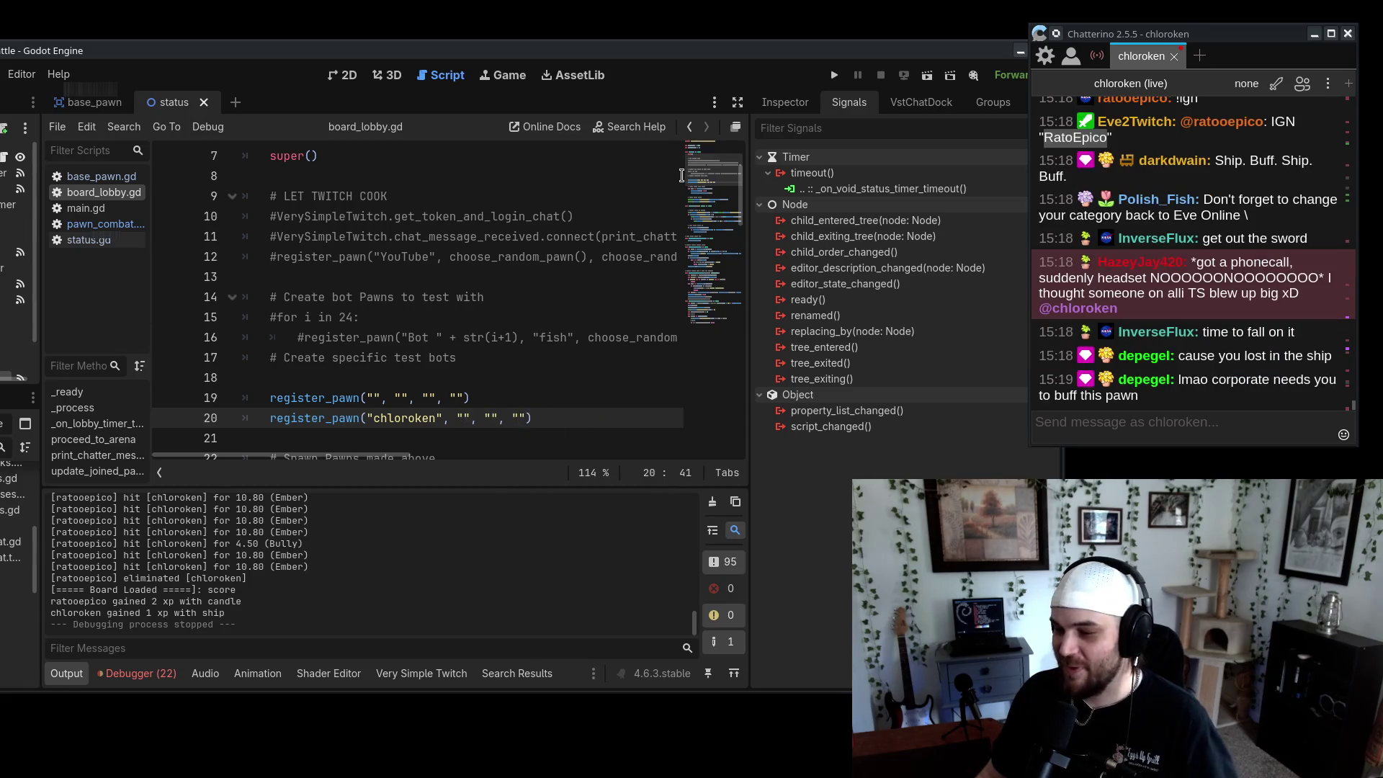
mouse_move(748, 52)
left_mouse_down()
mouse_move(792, 48)
mouse_move(891, 82)
left_mouse_up()
scroll(142, 663, "down", 10)
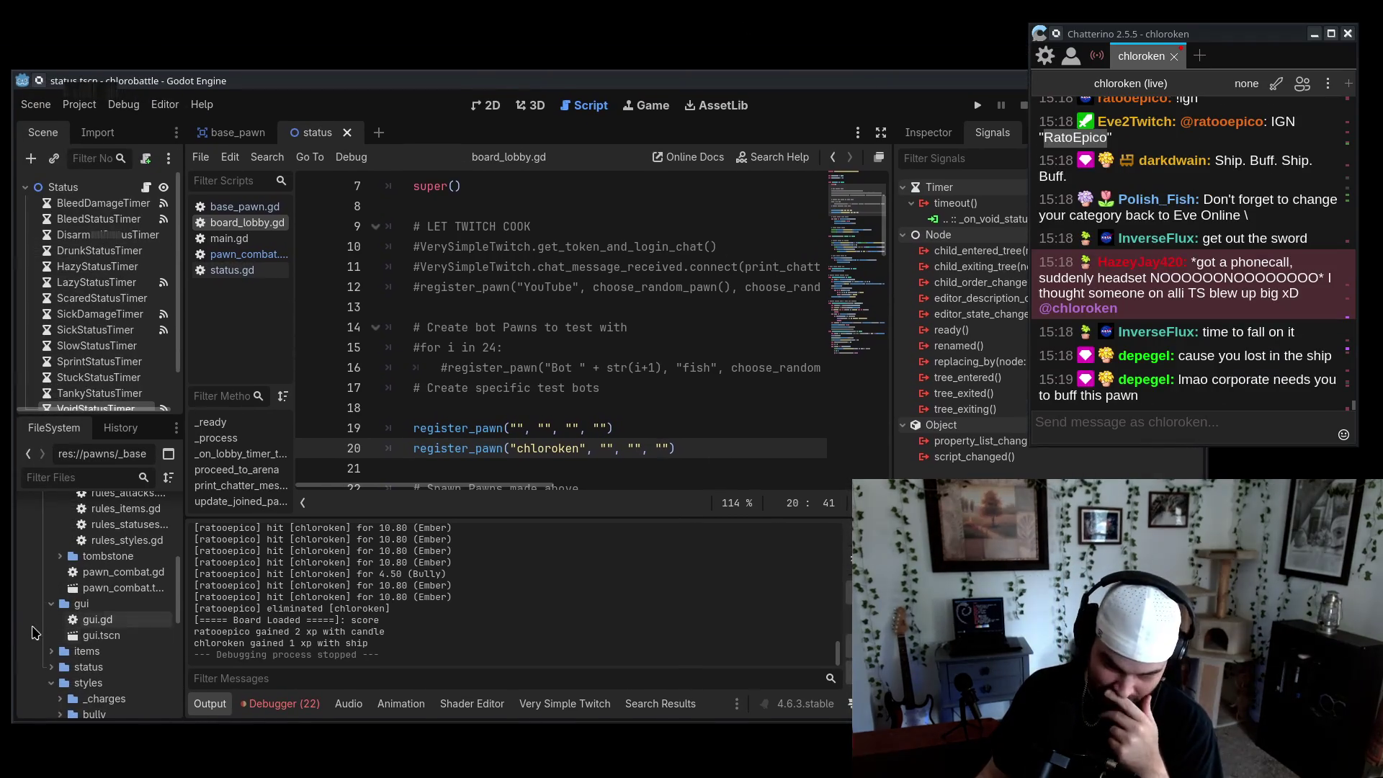
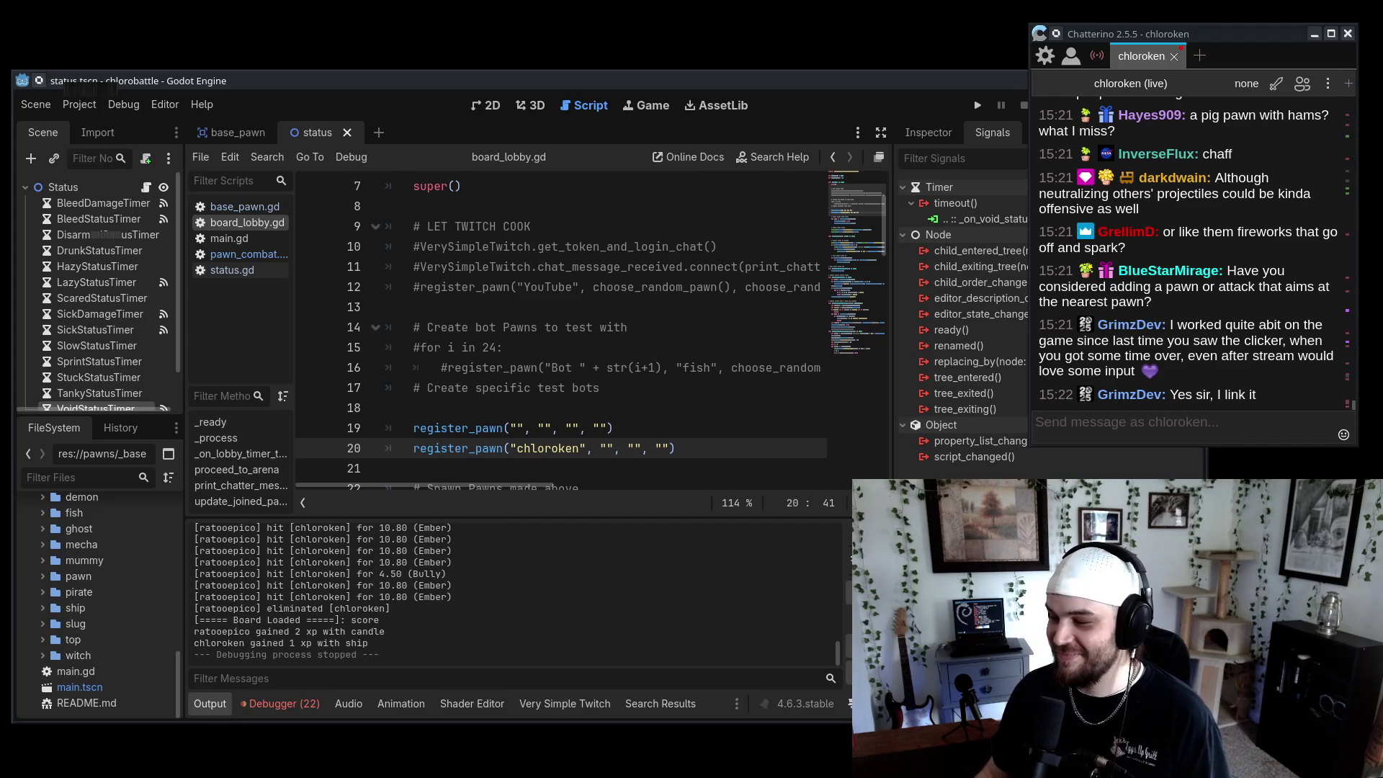
Copy the 'Just Click | Beta v0.1' video link from the chat and switch to the browser
left_click(646, 452)
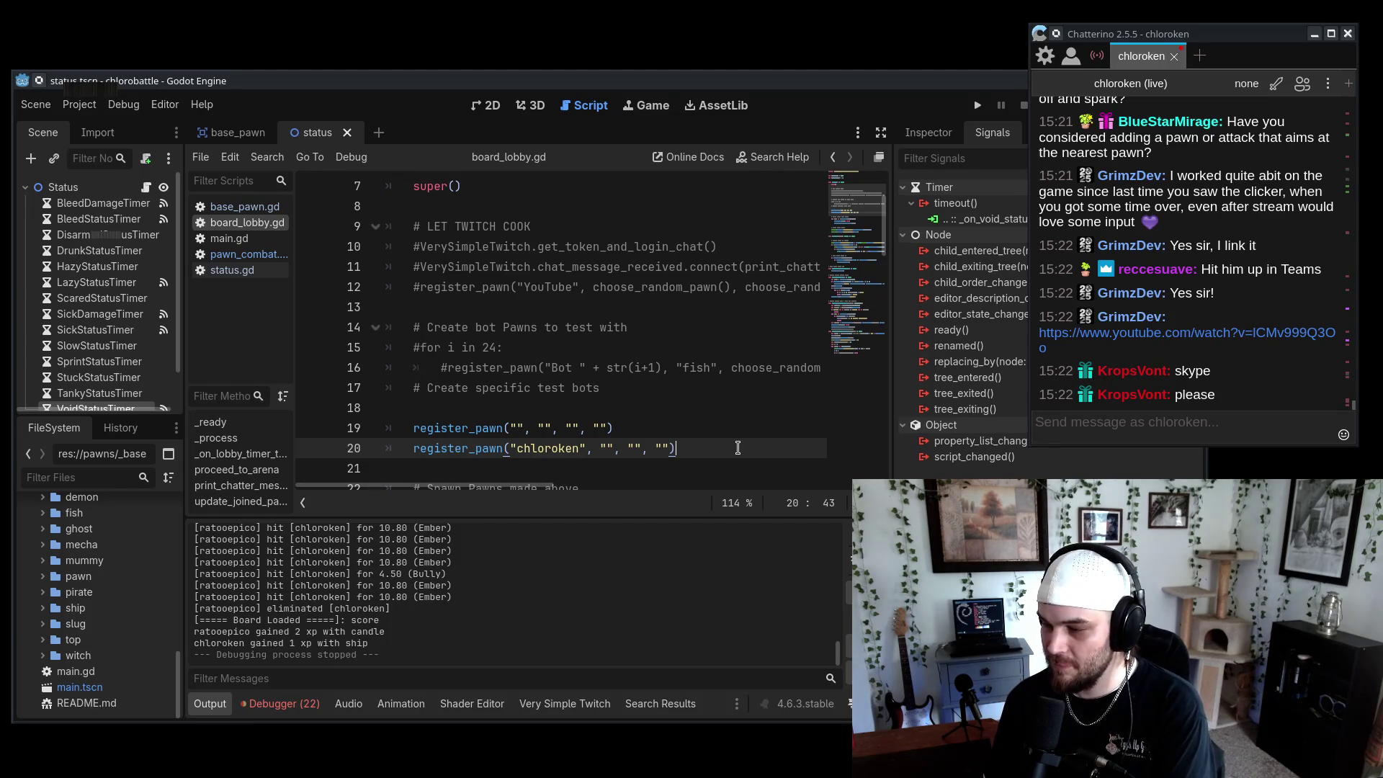
left_click_drag(1039, 332, 1049, 349)
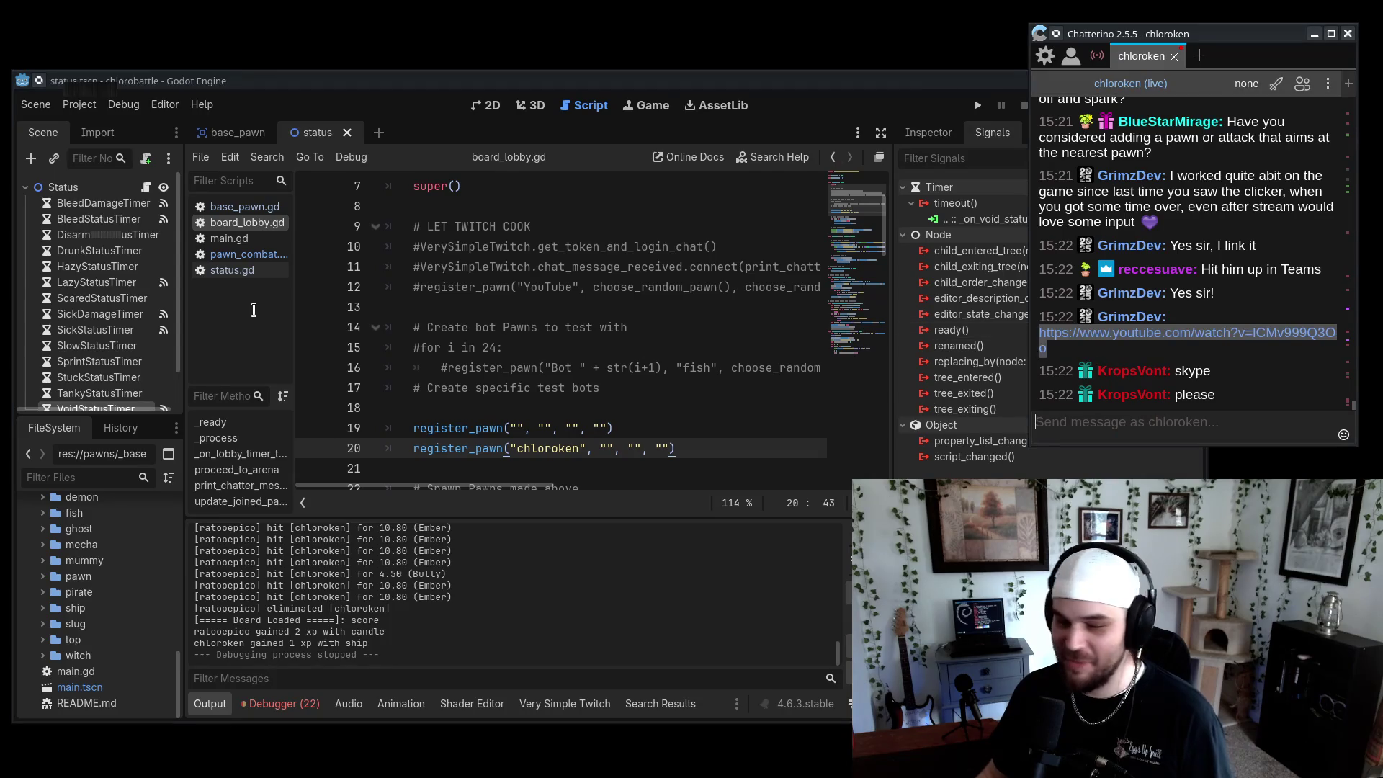
key("alt+Tab")
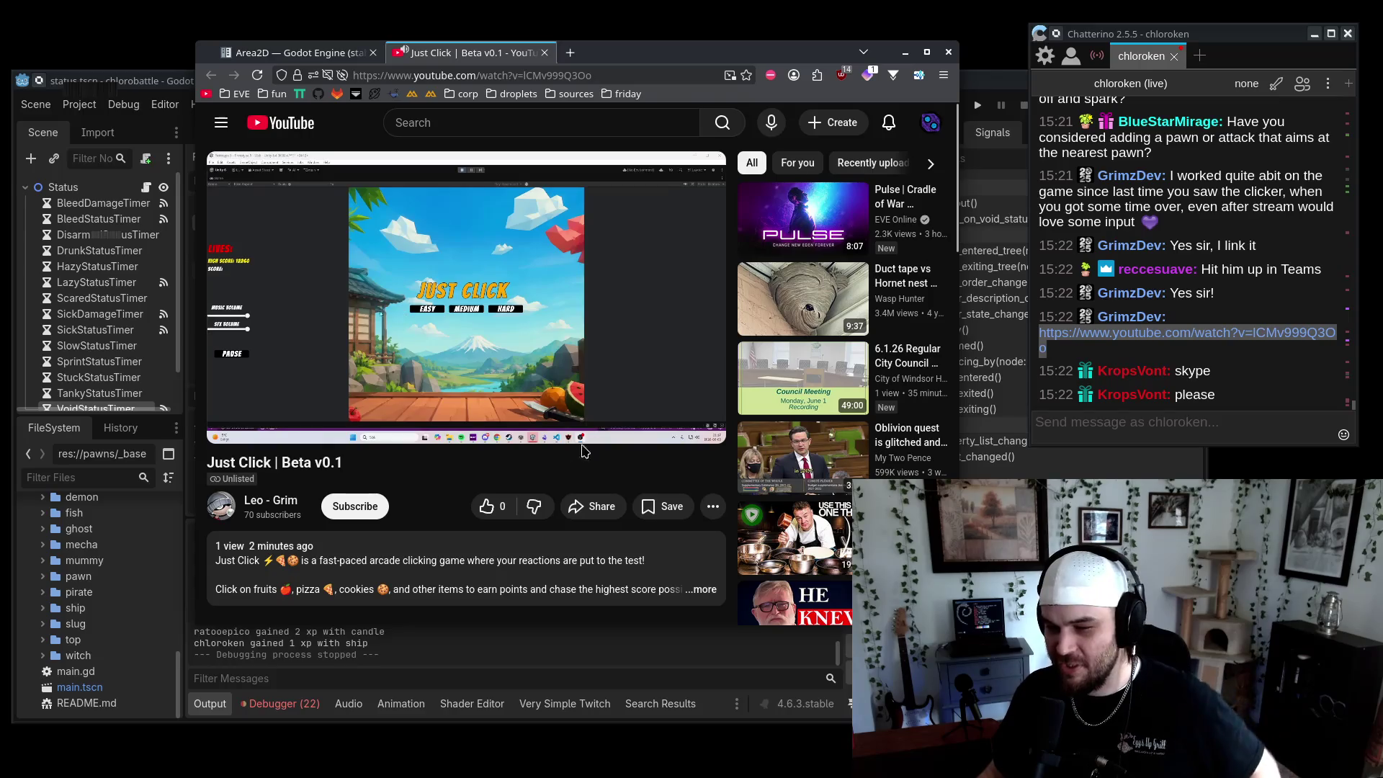
Put the Just Click video into theater view and move the browser window left
left_click(662, 422)
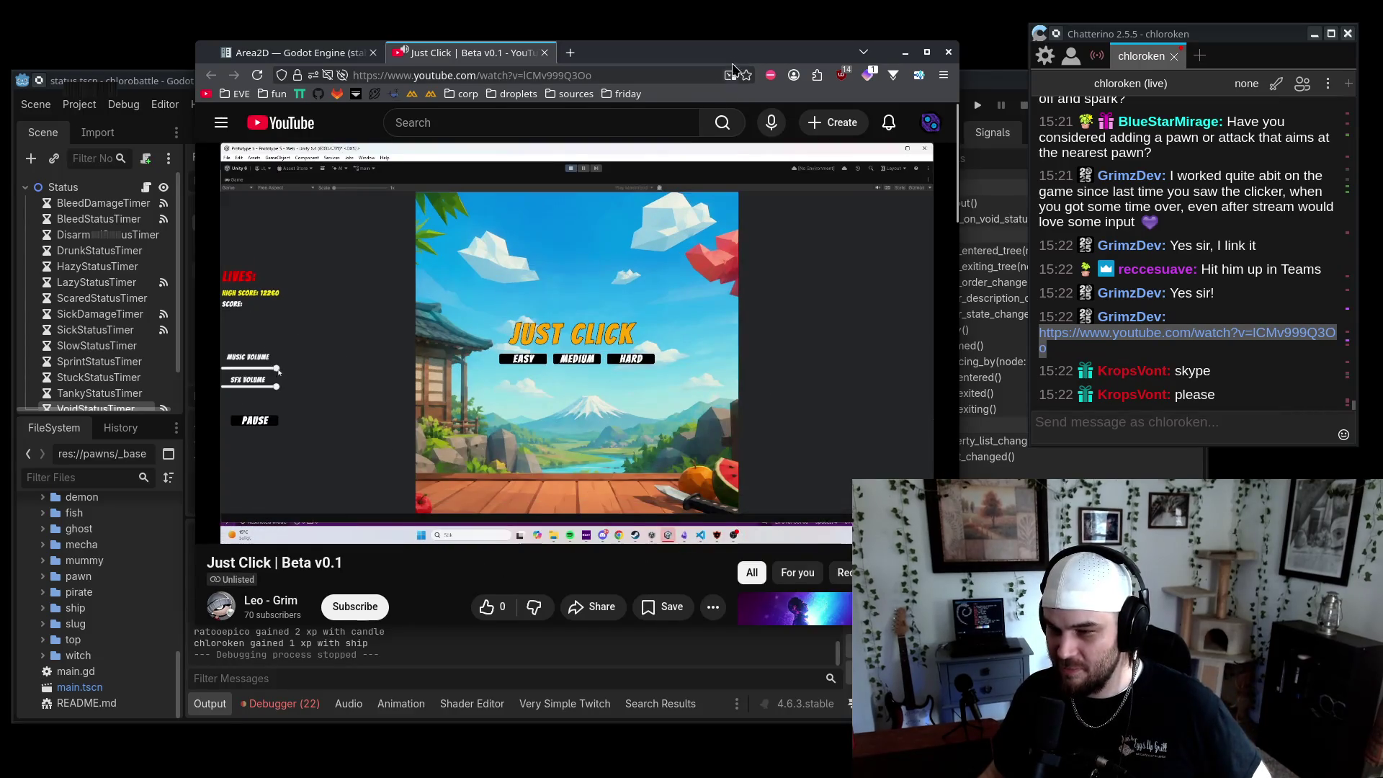
left_click_drag(699, 284, 580, 299)
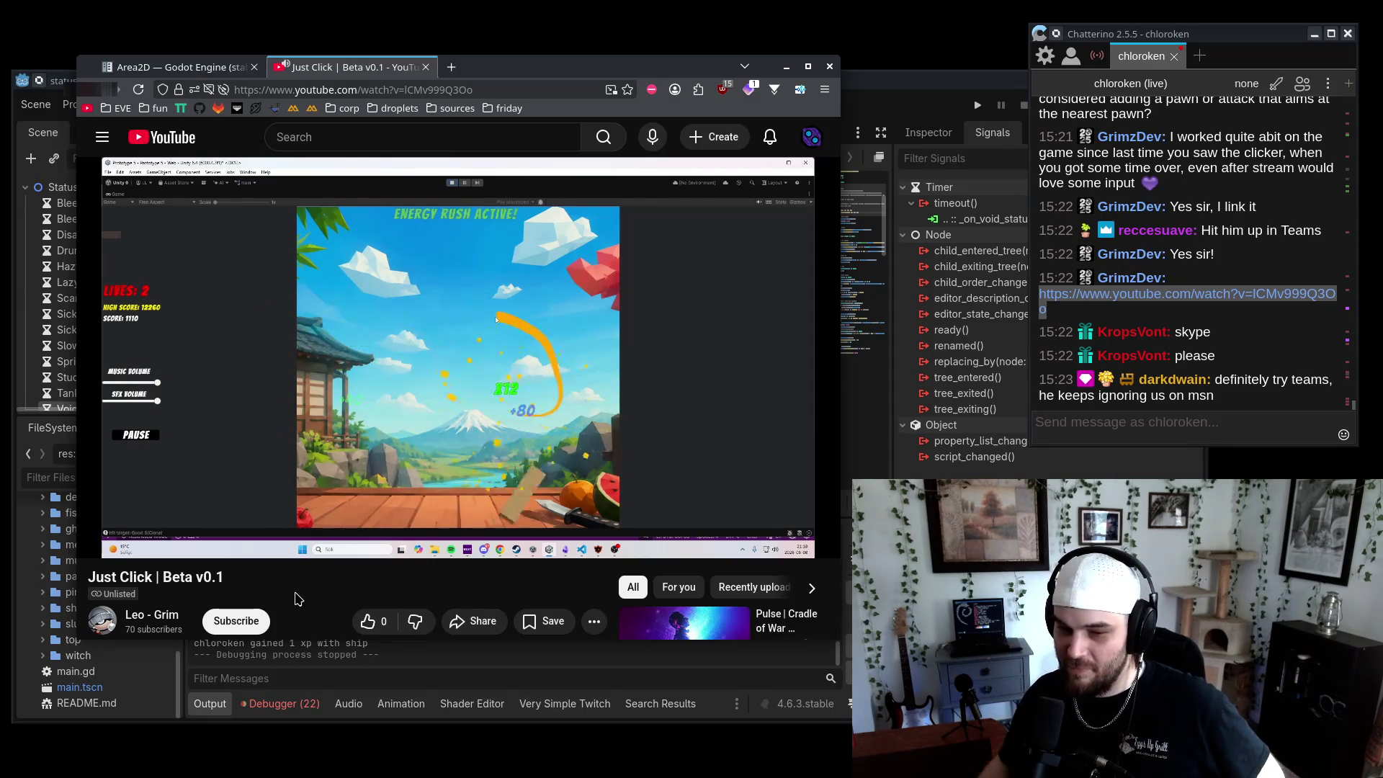
mouse_move(206, 416)
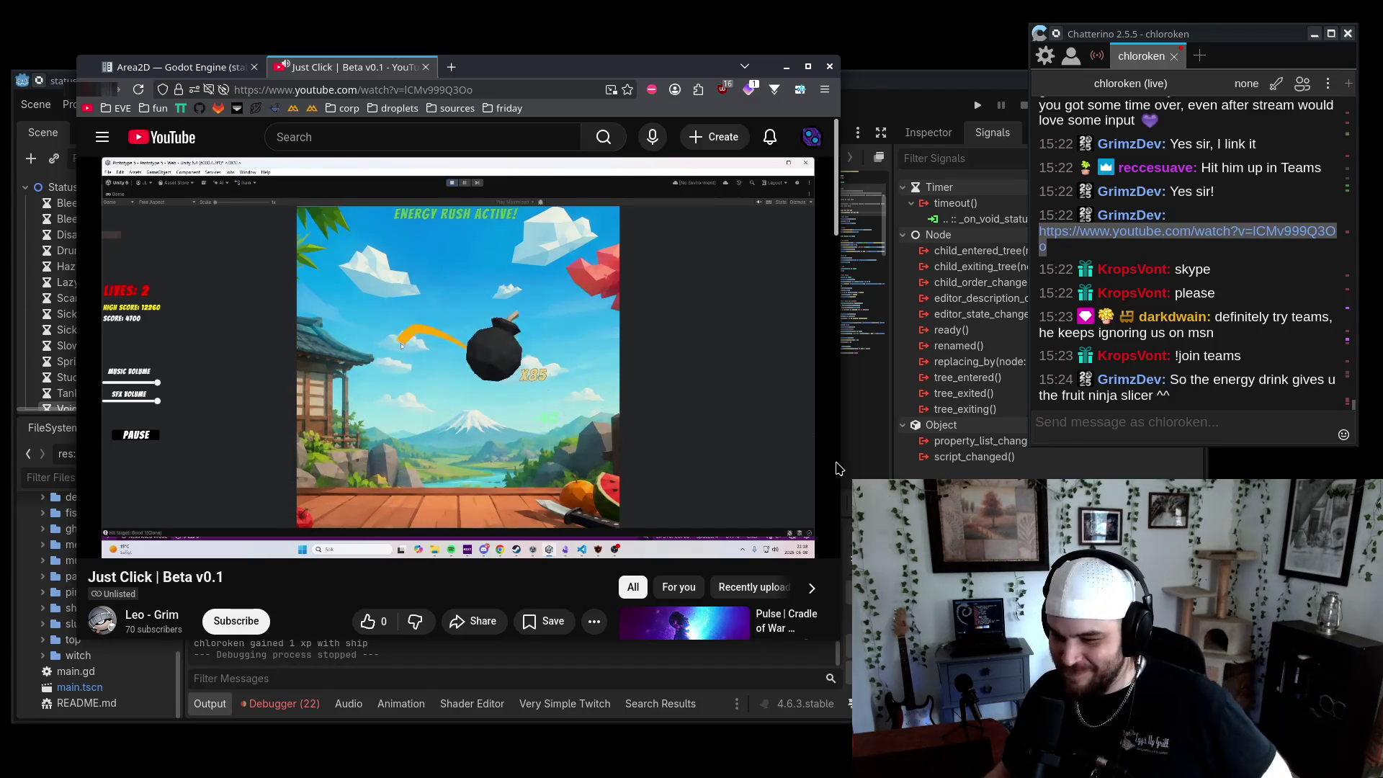
mouse_move(627, 373)
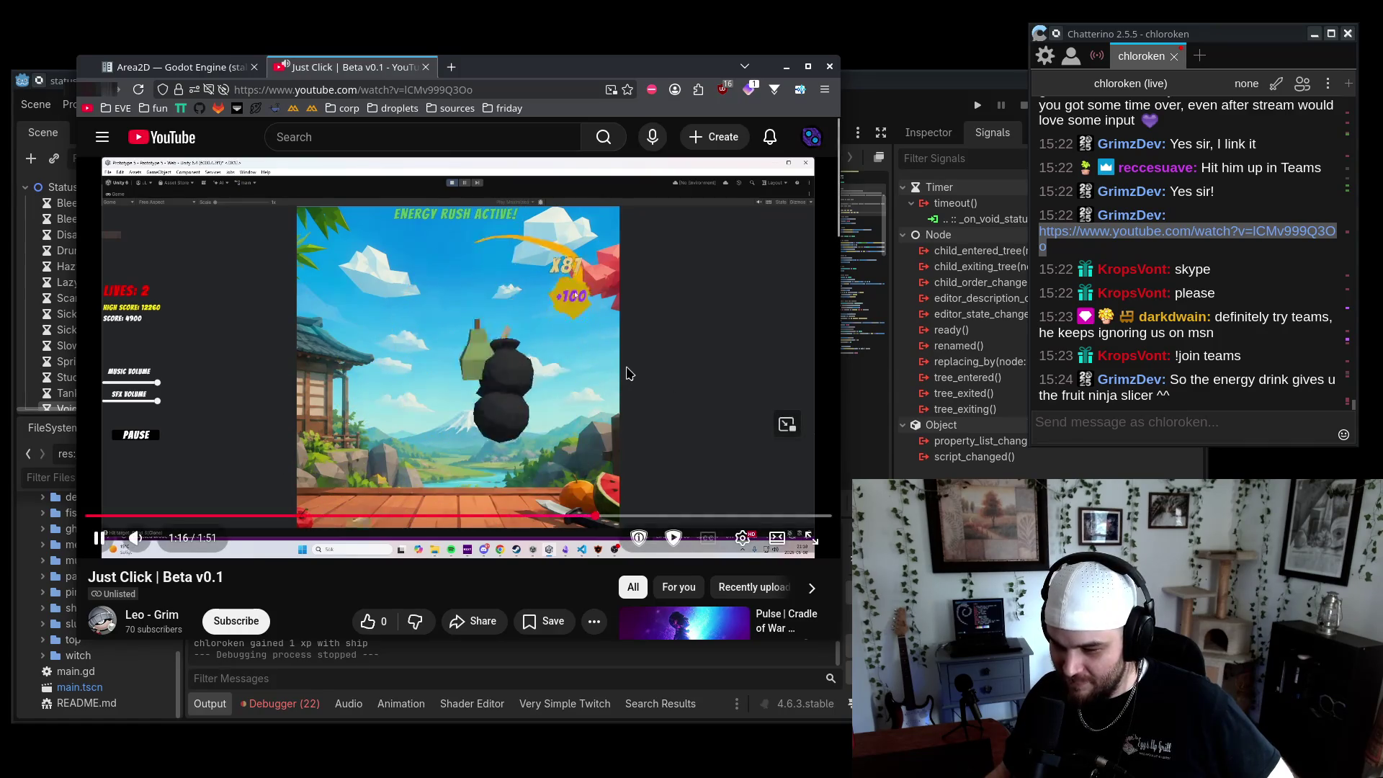
Seek the video to 1:45, replay the ending, pause it, and minimize the browser
left_click(724, 525)
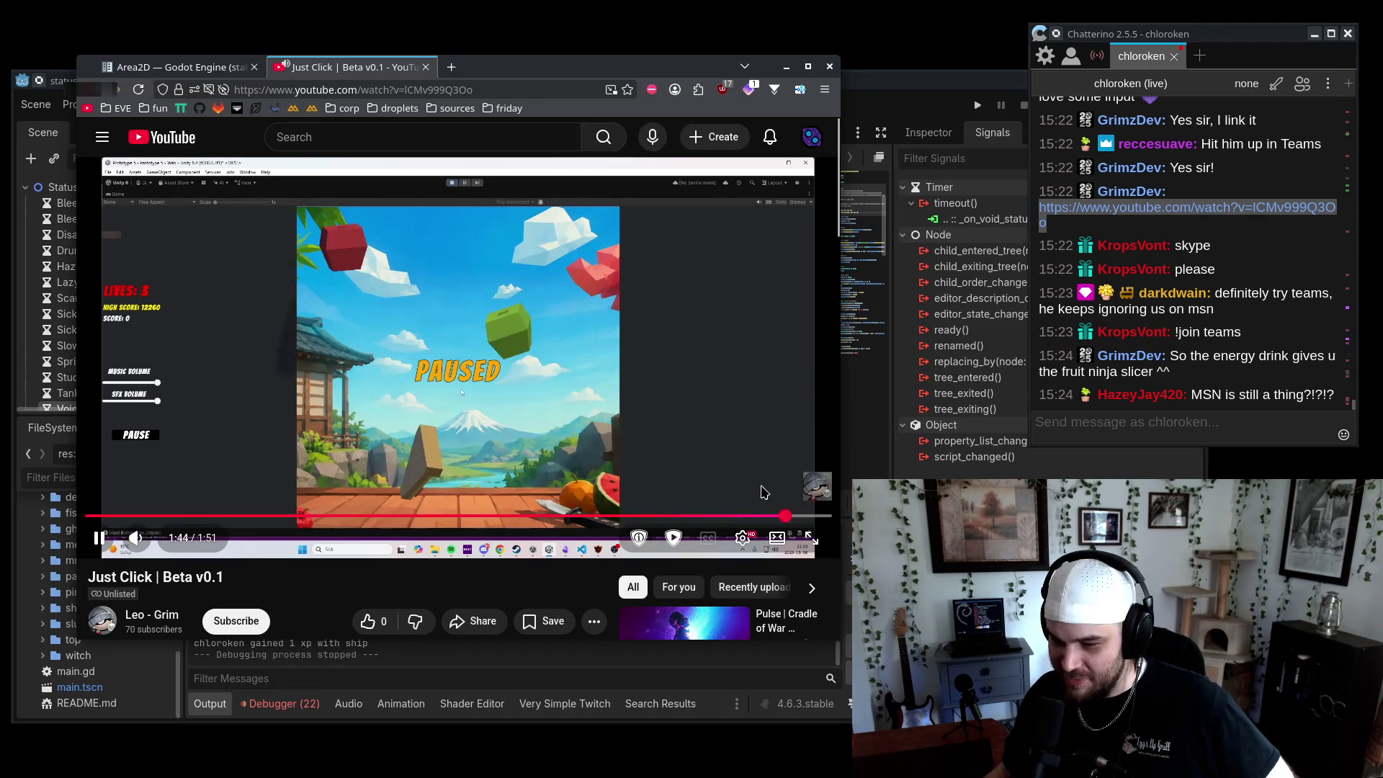
key("Left")
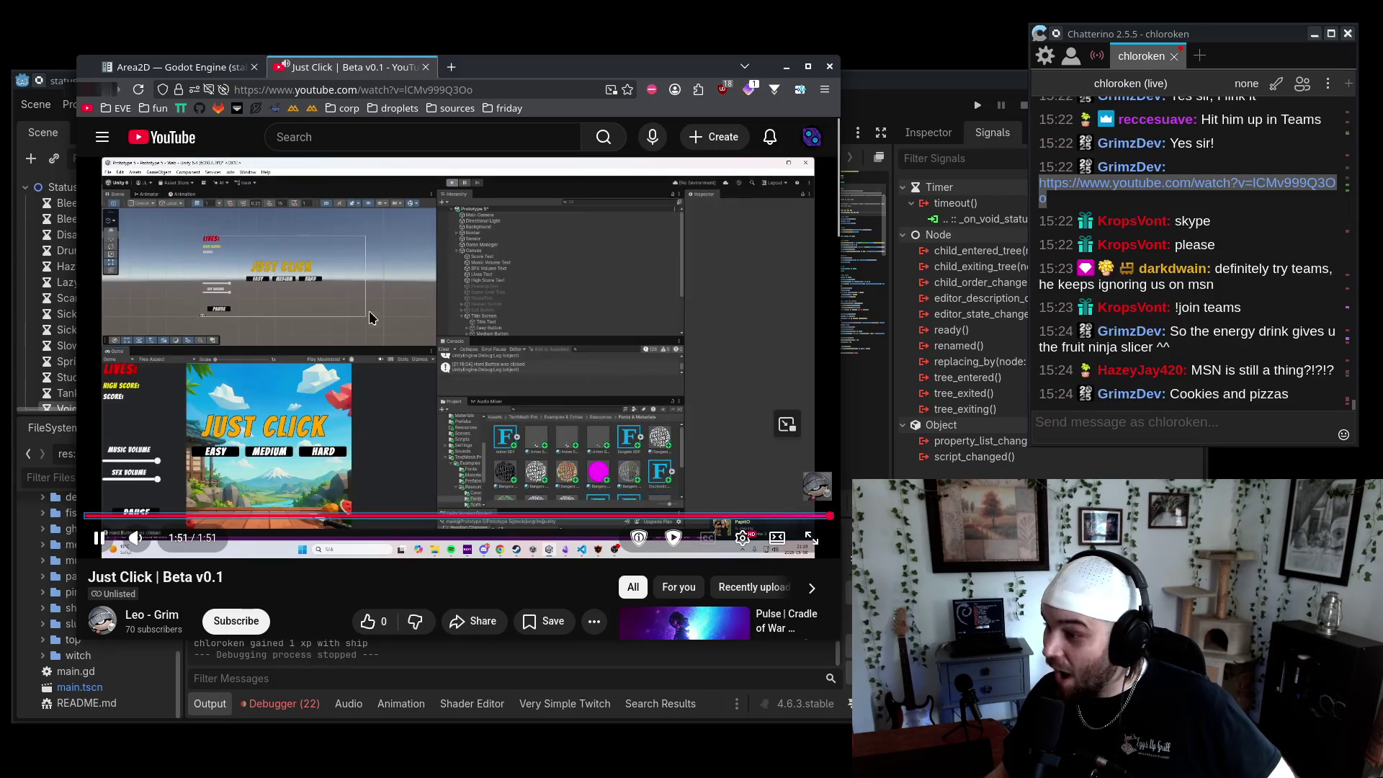
left_click(814, 516)
left_click(584, 275)
key("Left")
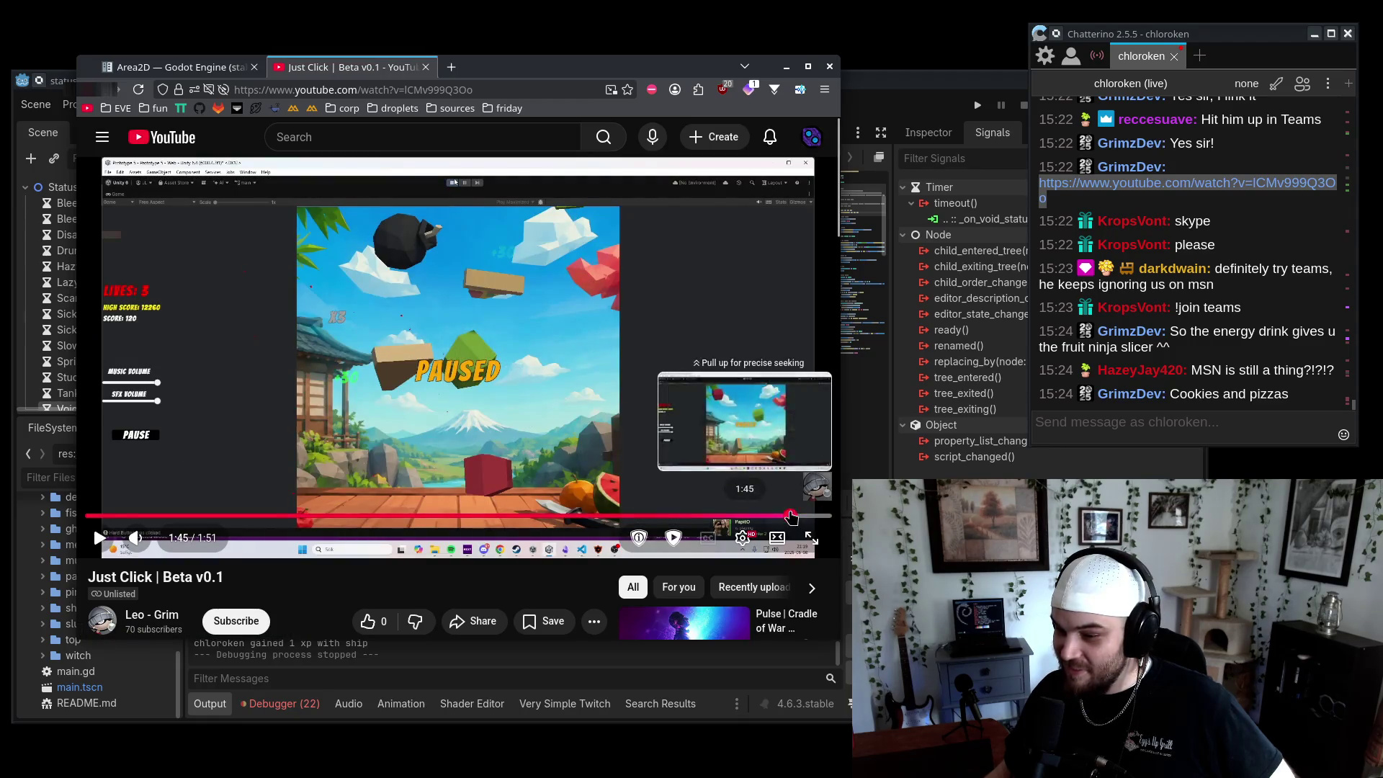
left_click(472, 438)
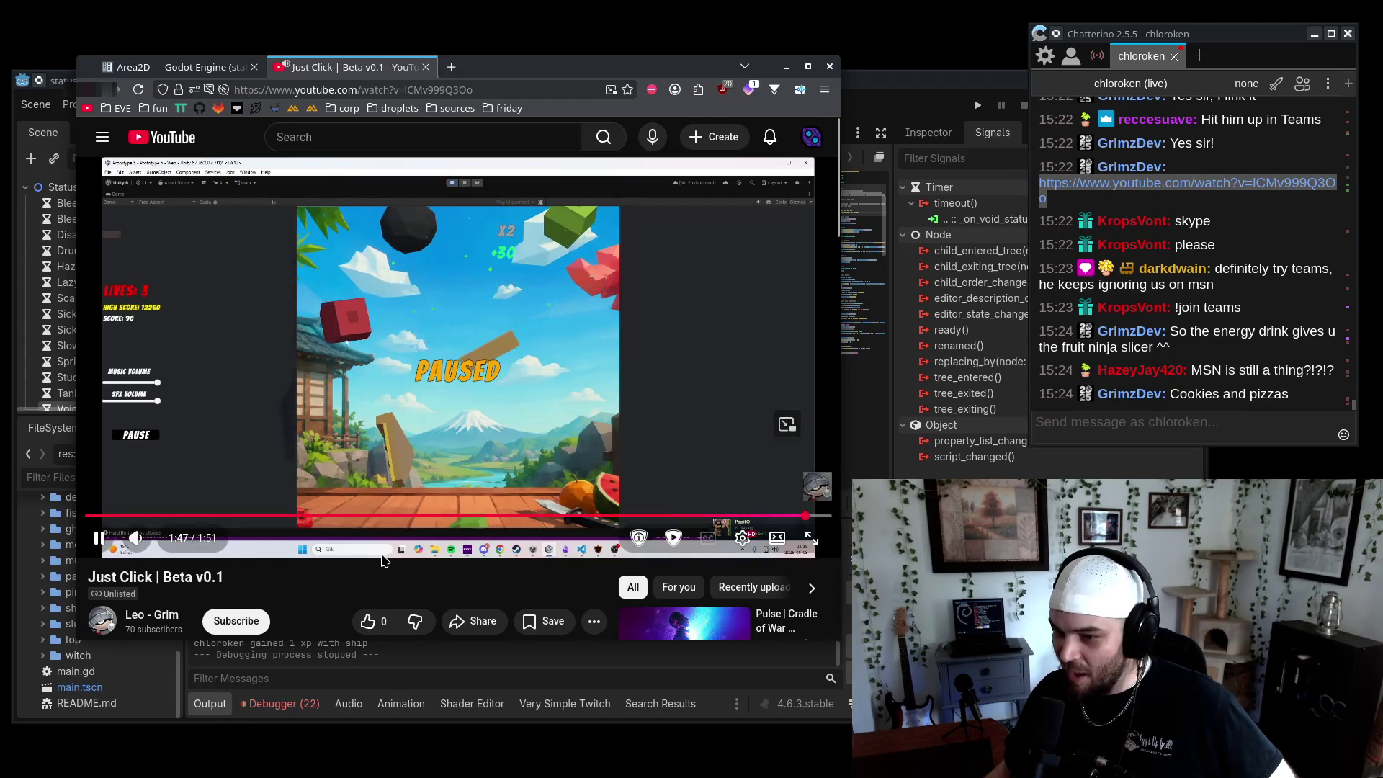
left_click(491, 327)
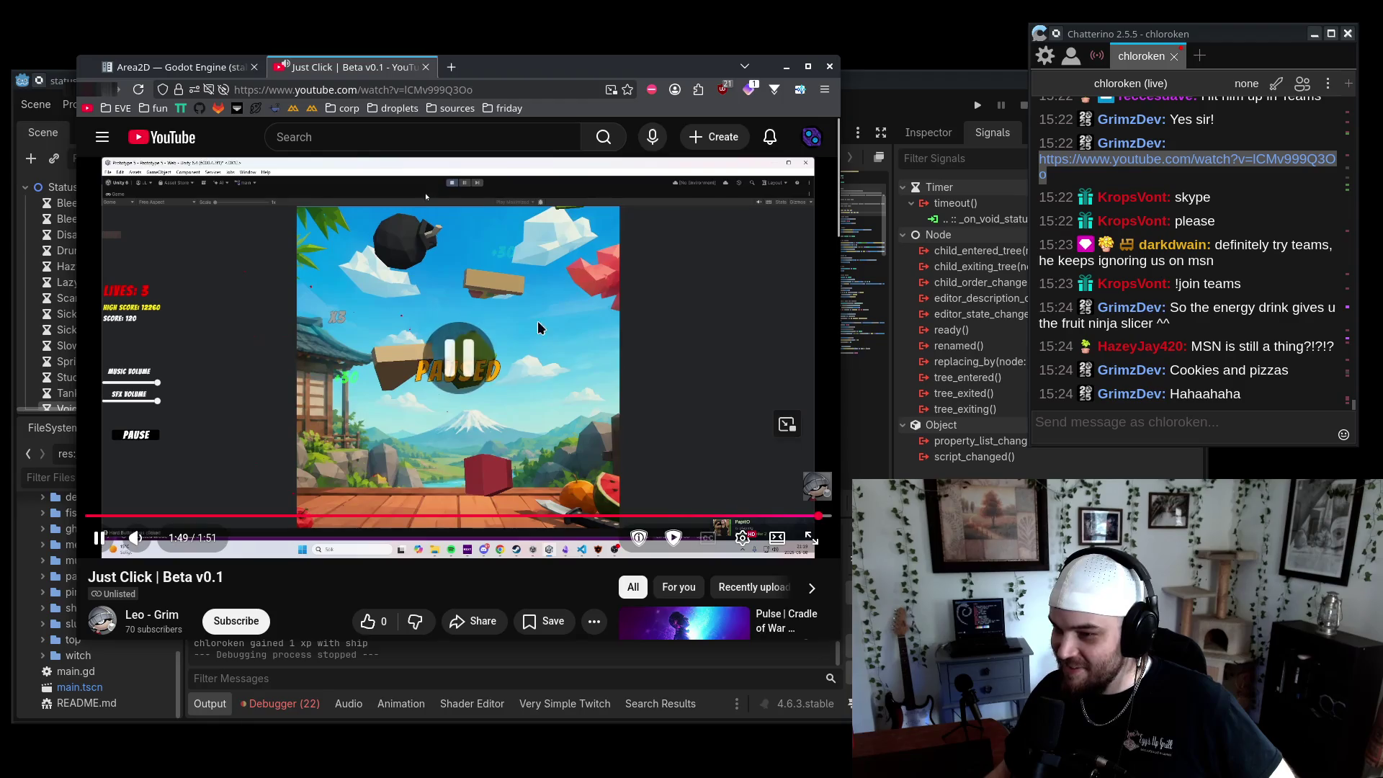
key("super+Page_Down")
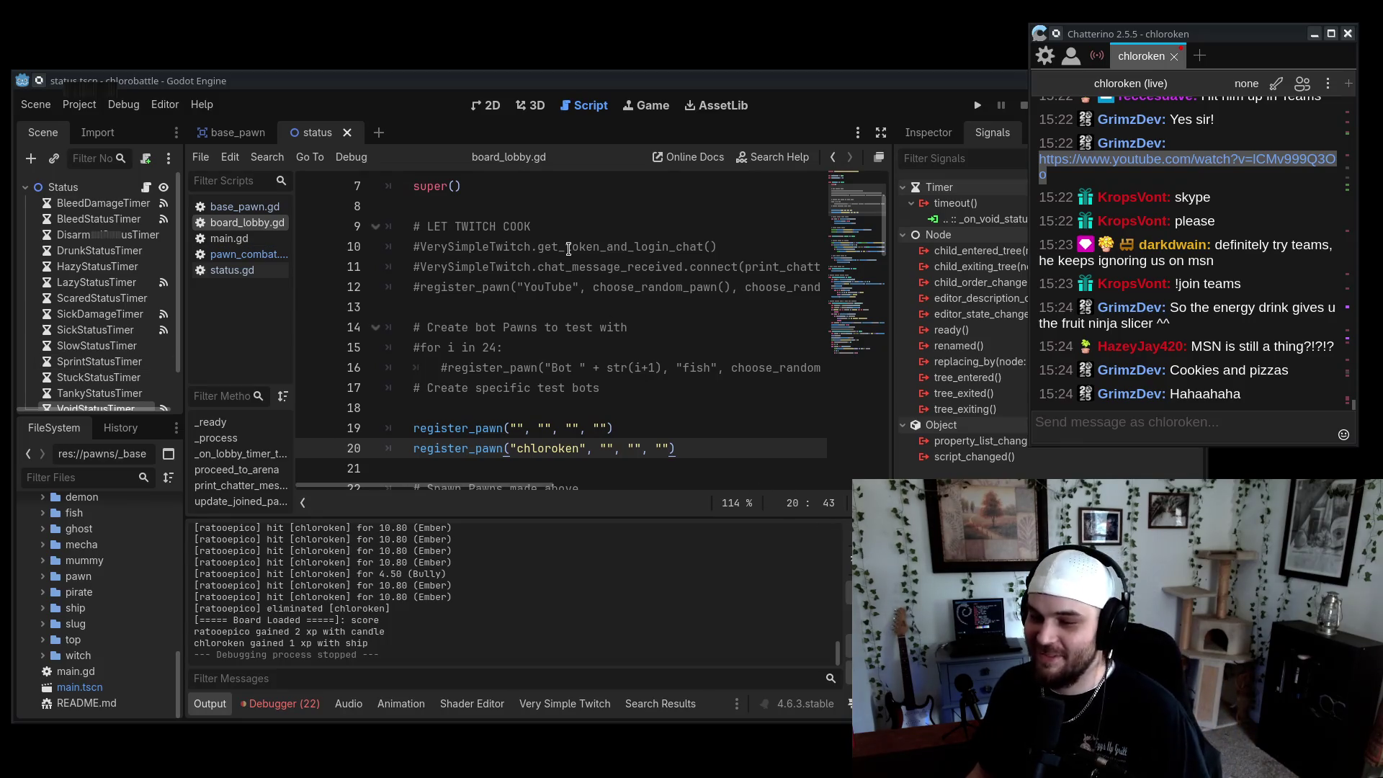
Scroll board_lobby.gd back up toward the top of the script
scroll(605, 274, "up", 2)
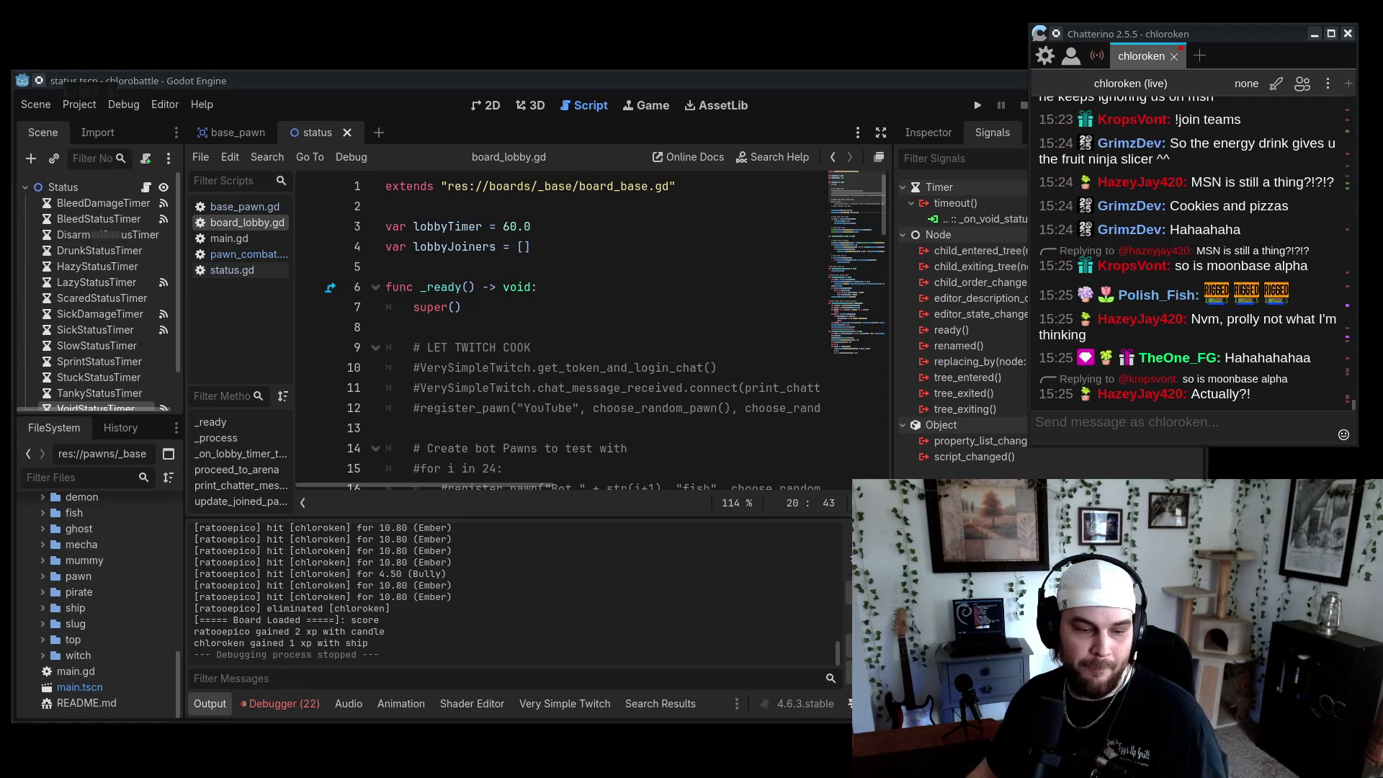
Open the wiki's Status page and scroll through the Bleed, Disarmed and Drunk entries
key("alt+Tab")
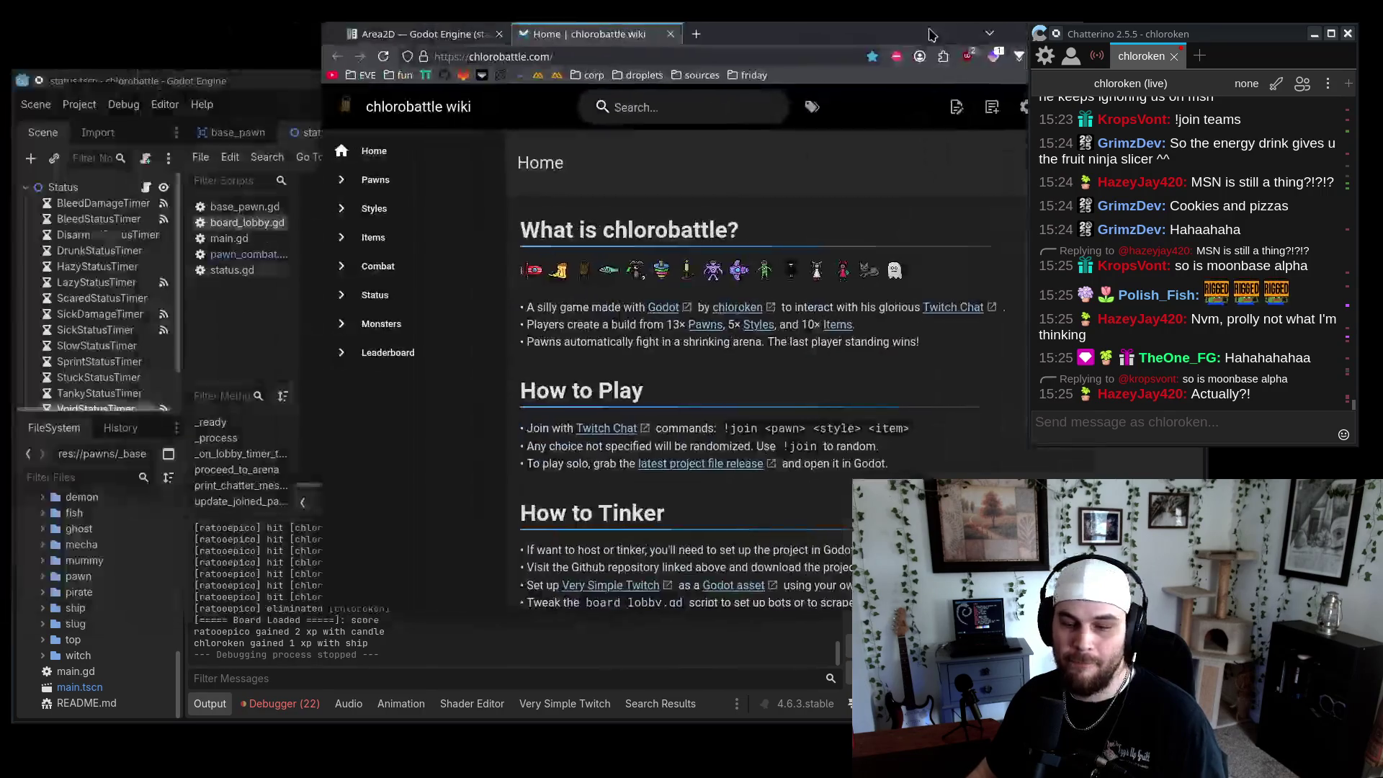
left_click(380, 295)
left_click_drag(765, 40, 549, 73)
scroll(611, 438, "down", 10)
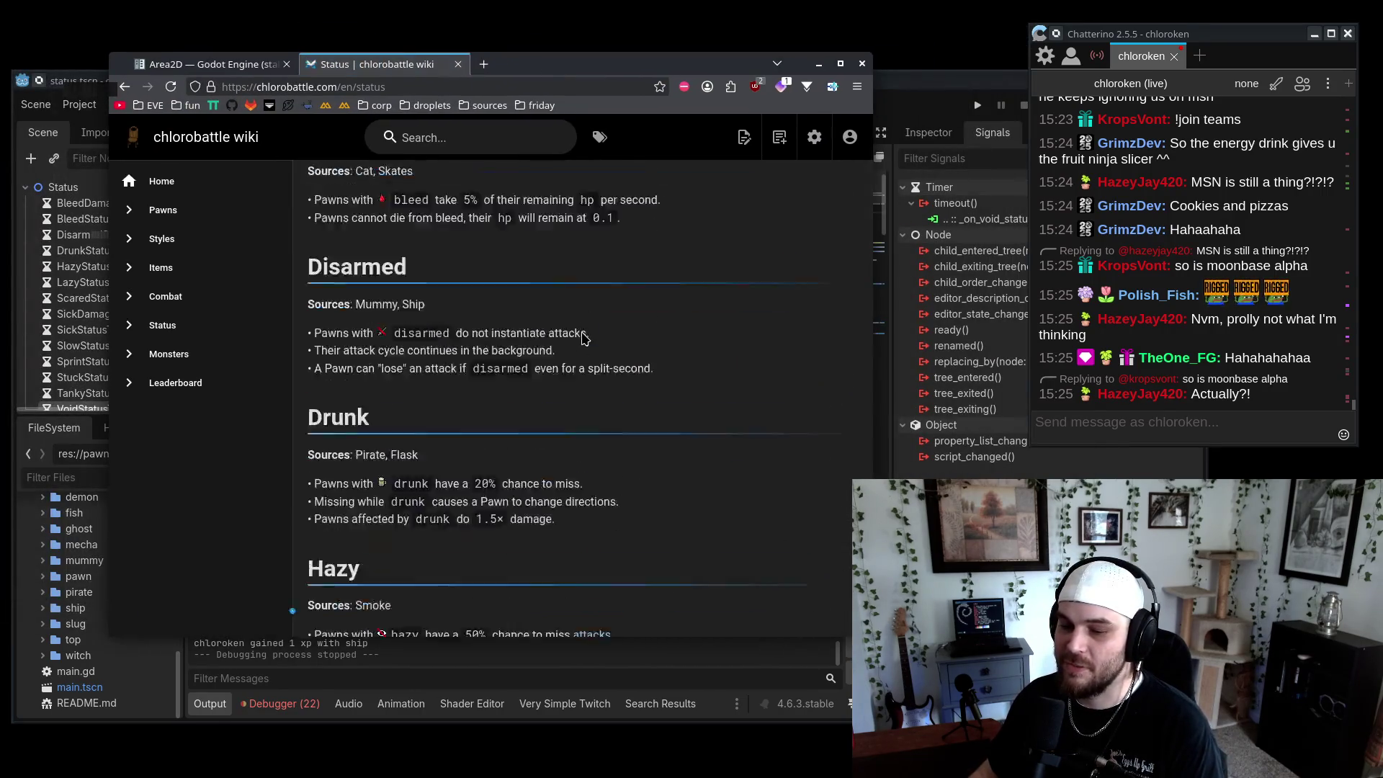
scroll(611, 438, "down", 5)
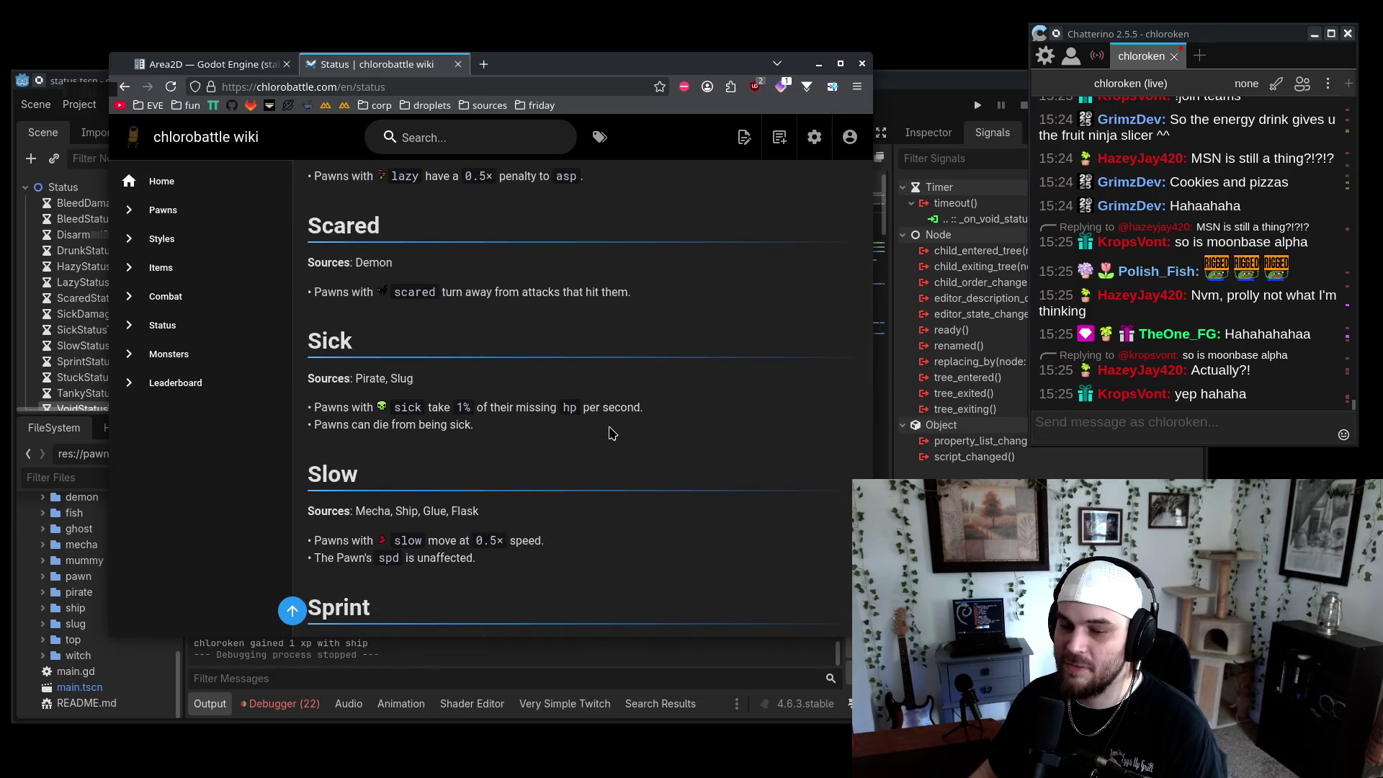
scroll(611, 434, "down", 5)
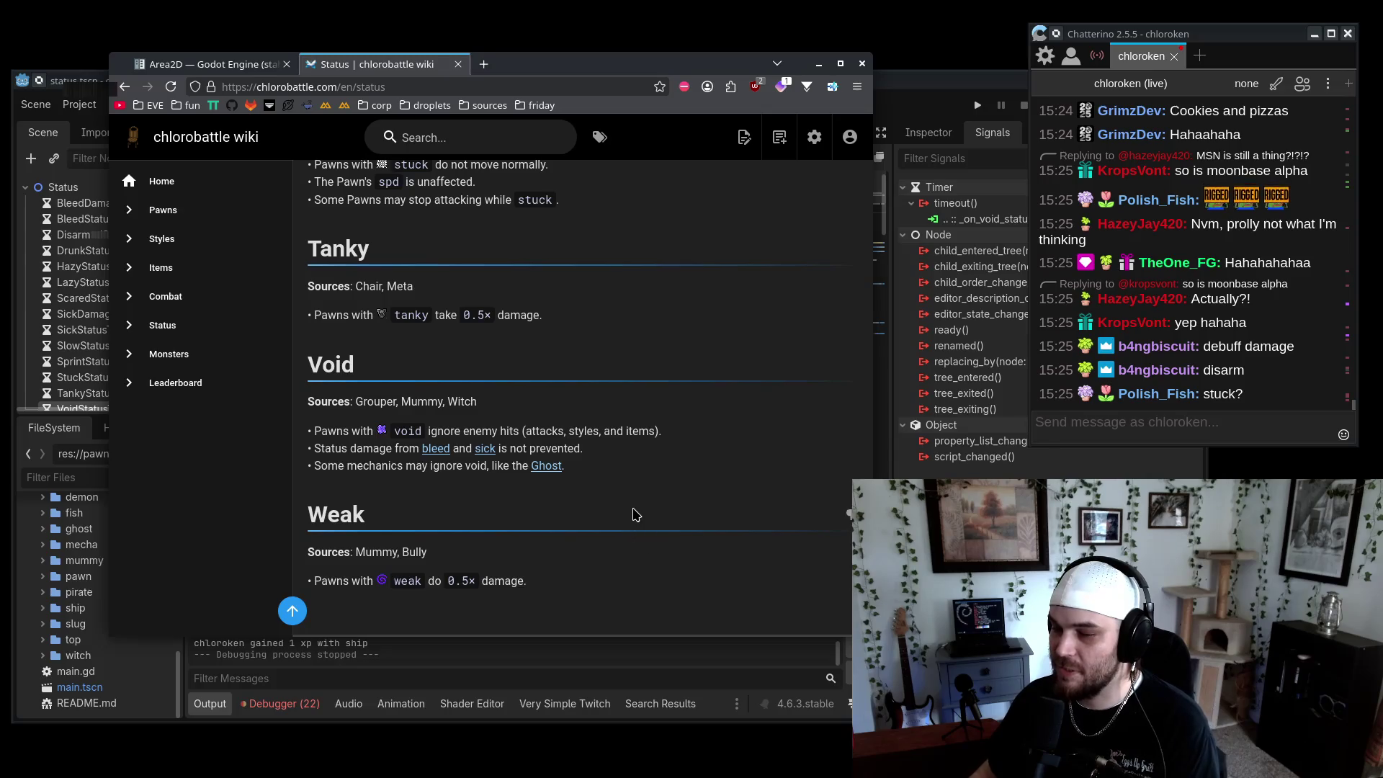
scroll(721, 576, "up", 6)
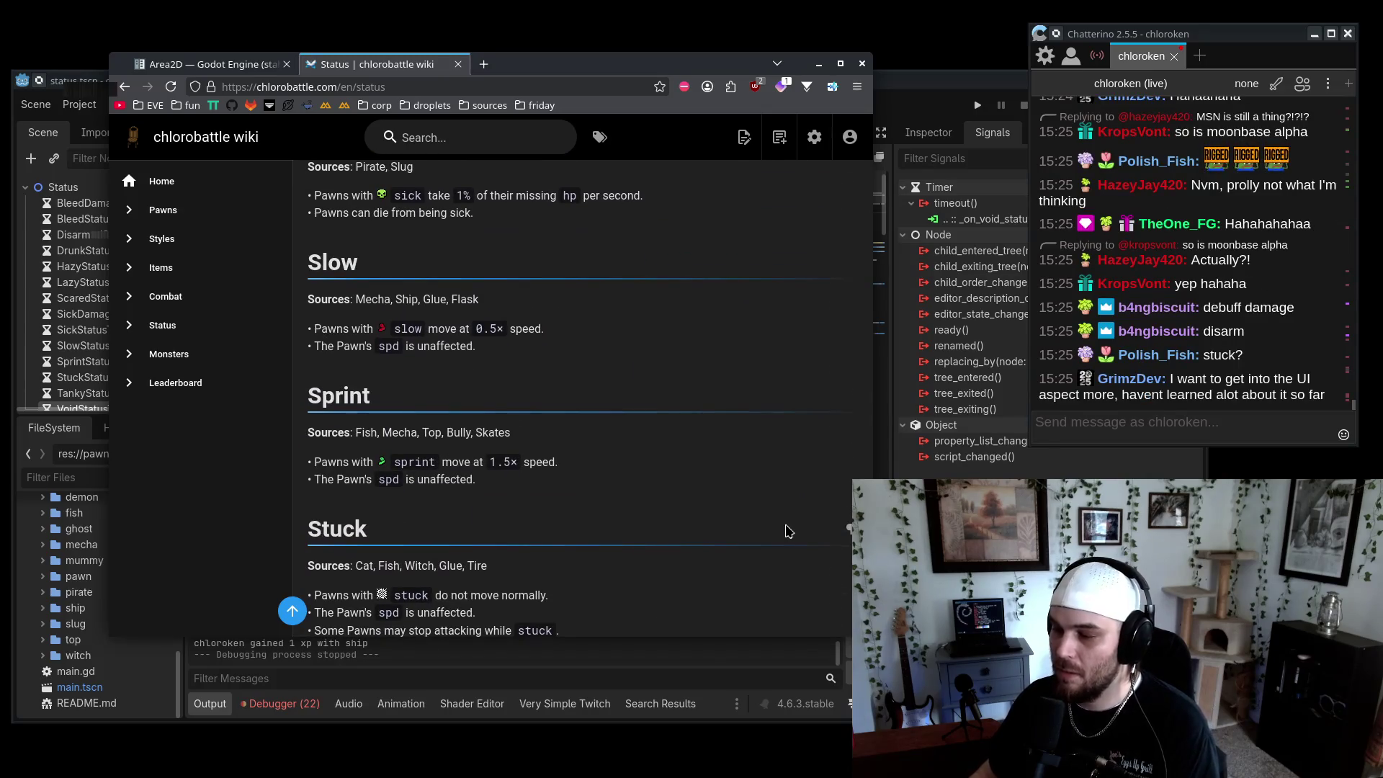
Scroll back up through the status list, then return to the Godot editor
left_click(1222, 421)
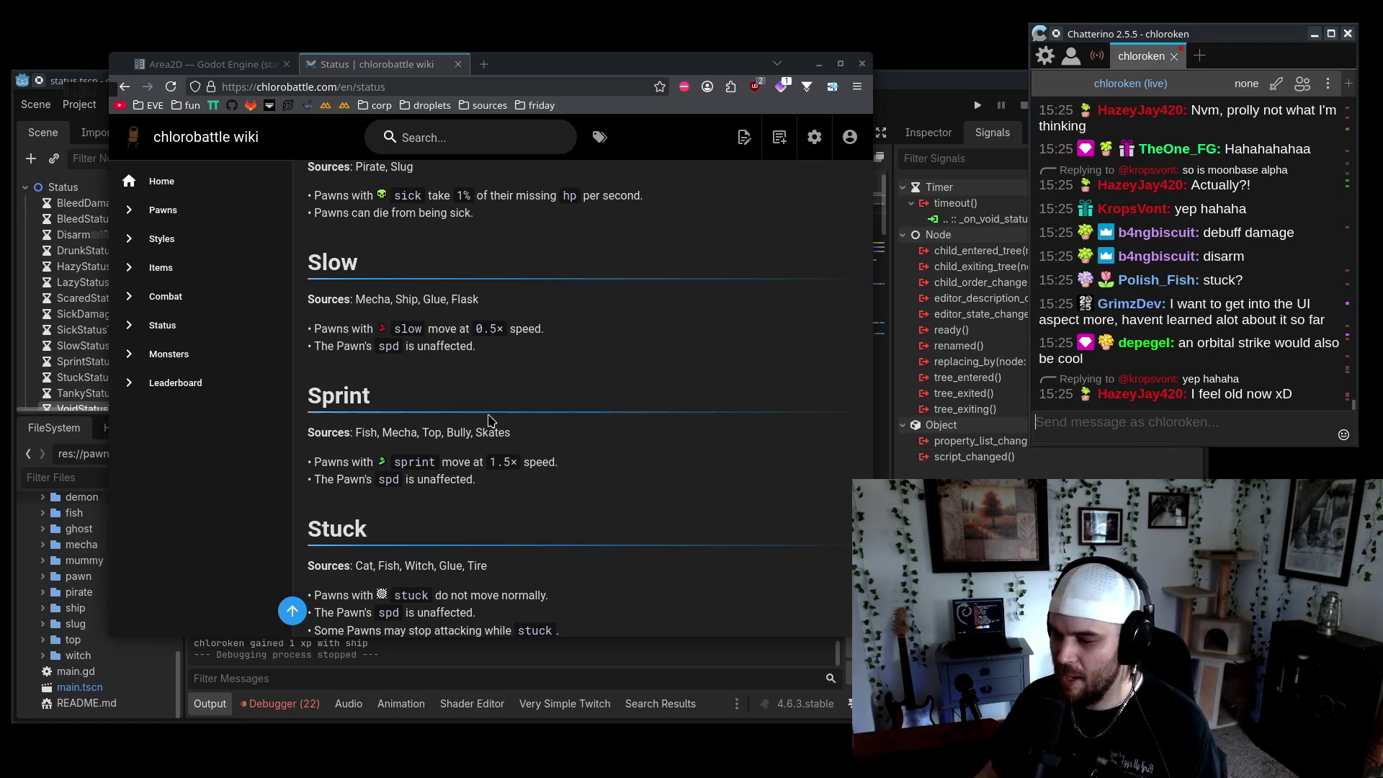
scroll(624, 479, "up", 3)
scroll(623, 481, "up", 2)
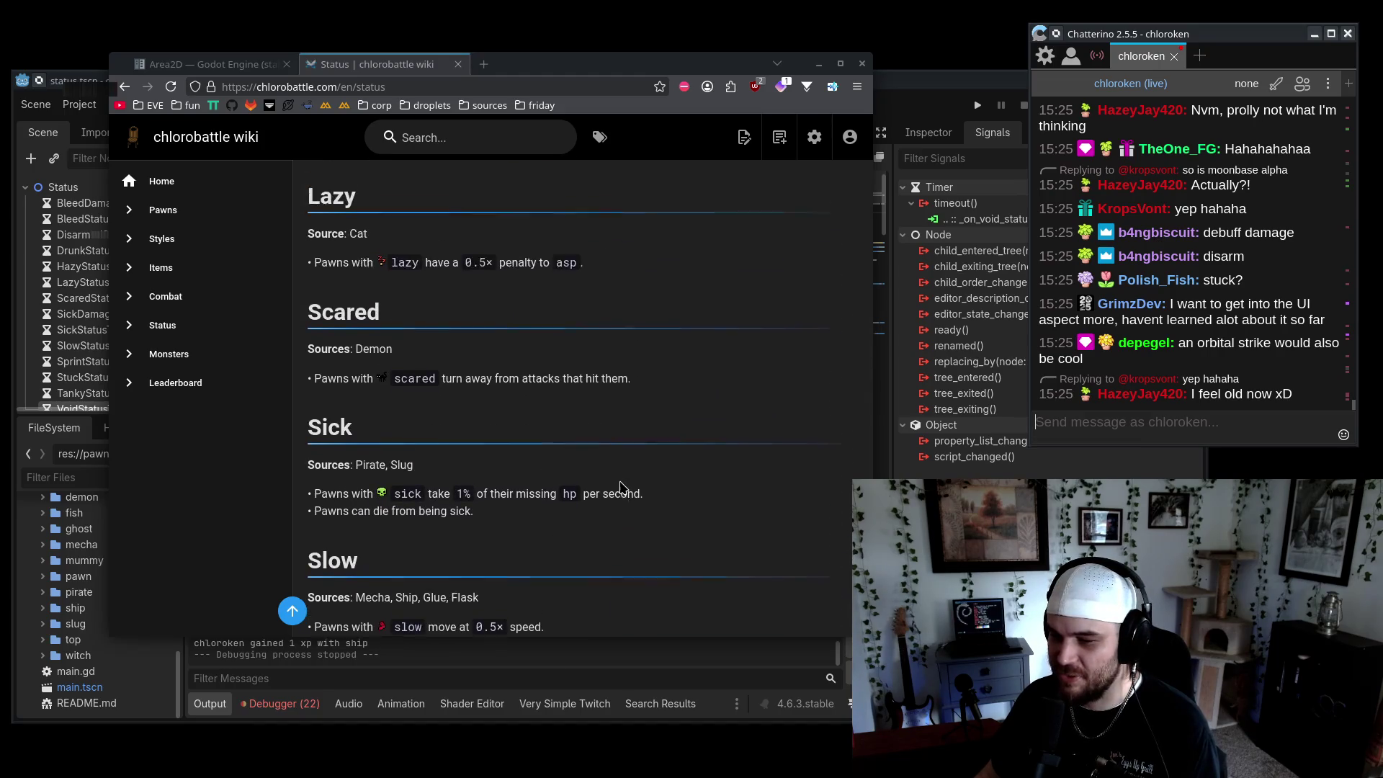
scroll(614, 494, "up", 1)
scroll(589, 506, "up", 3)
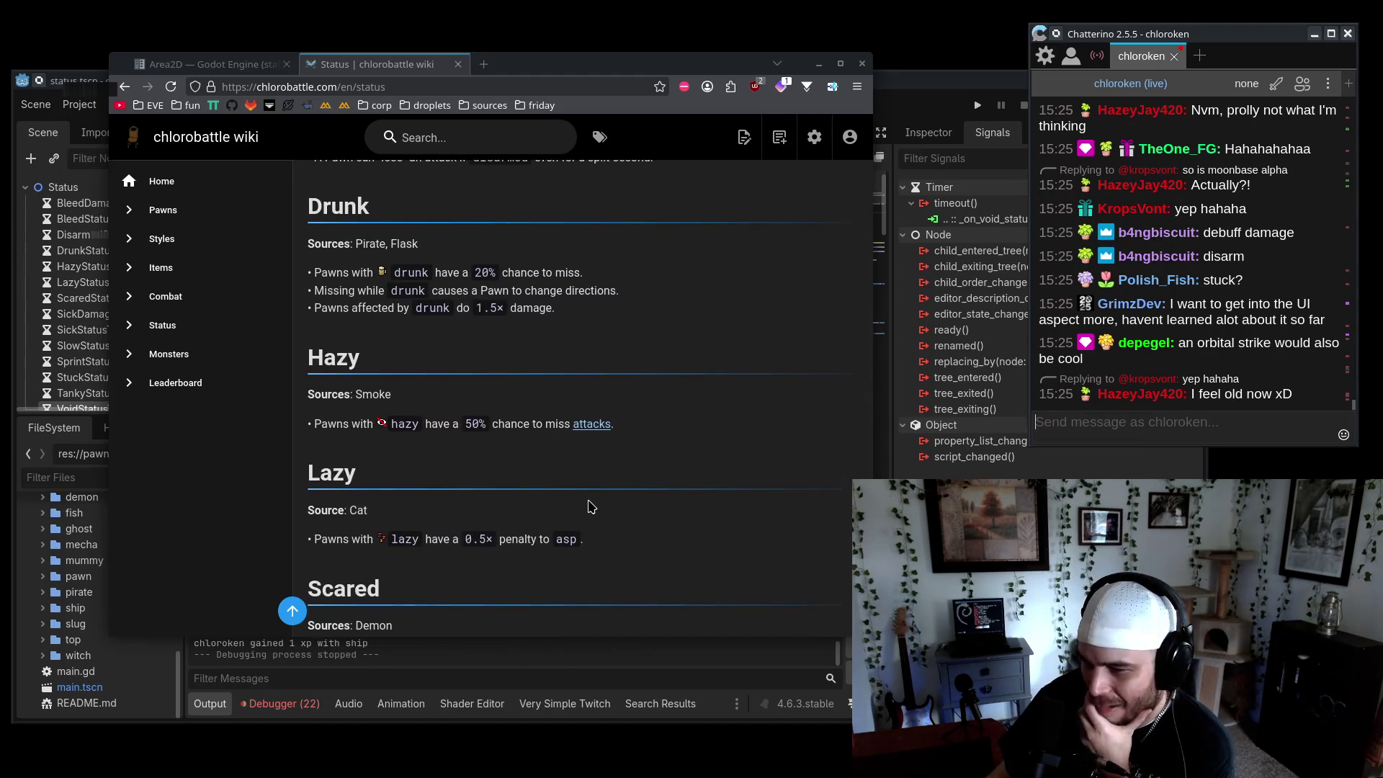
scroll(648, 515, "up", 3)
scroll(684, 526, "up", 3)
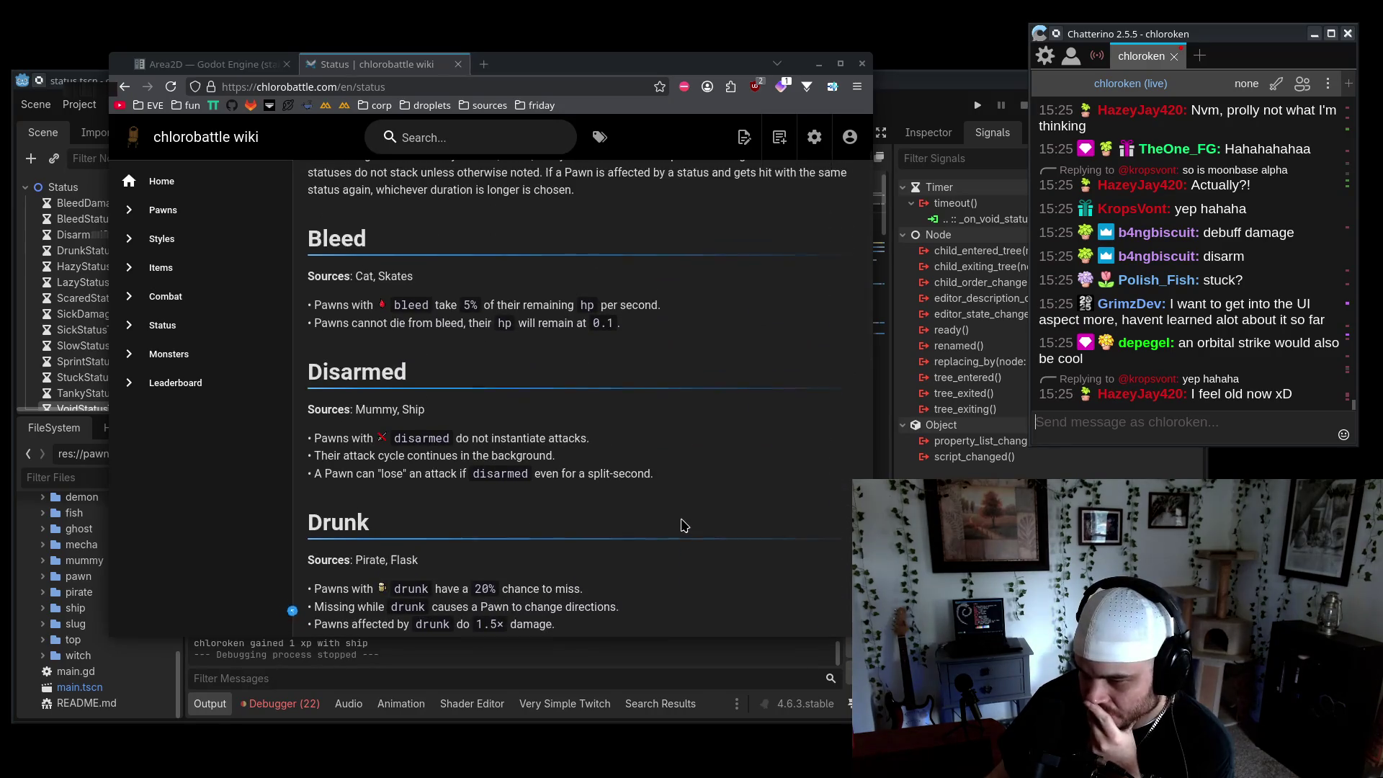
scroll(691, 542, "up", 1)
scroll(691, 544, "down", 10)
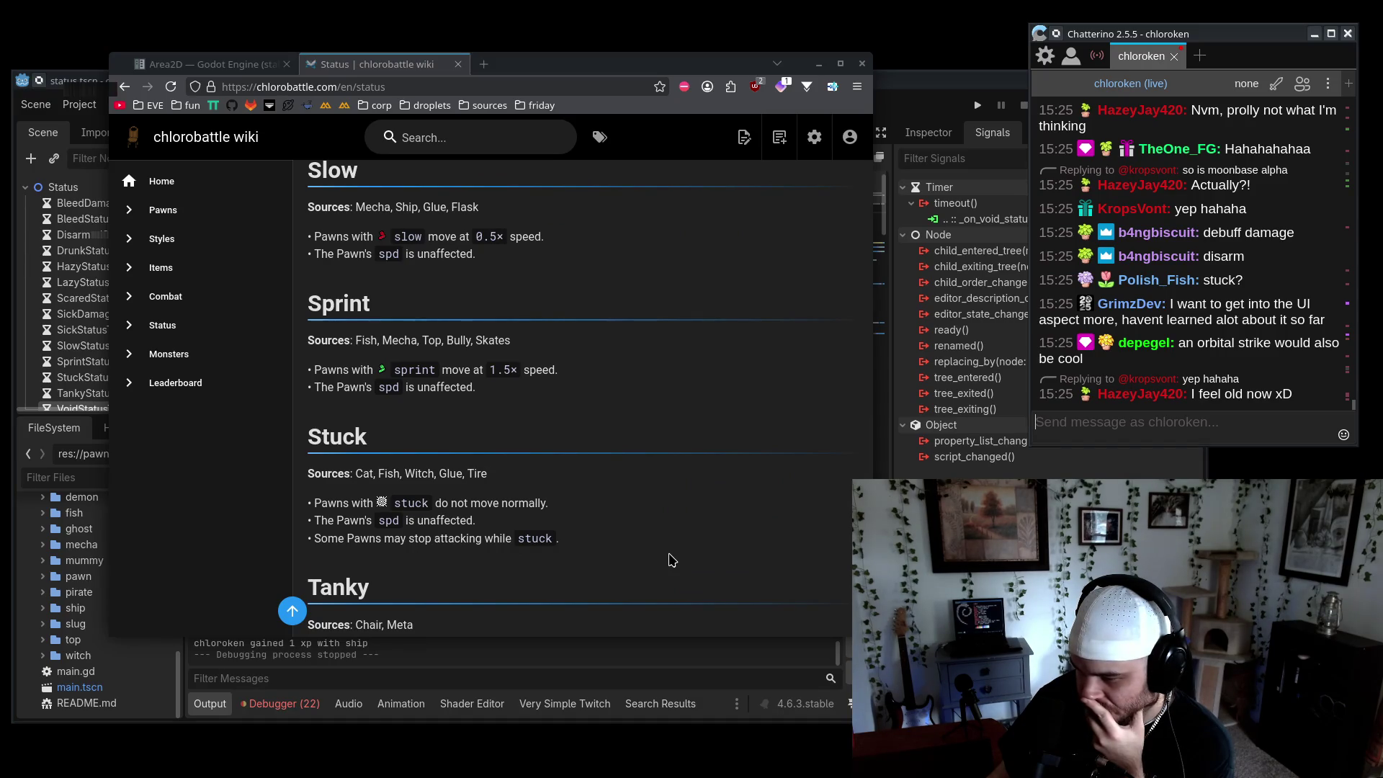
mouse_move(306, 429)
left_mouse_down()
mouse_move(317, 446)
mouse_move(489, 475)
left_mouse_up()
scroll(696, 519, "down", 5)
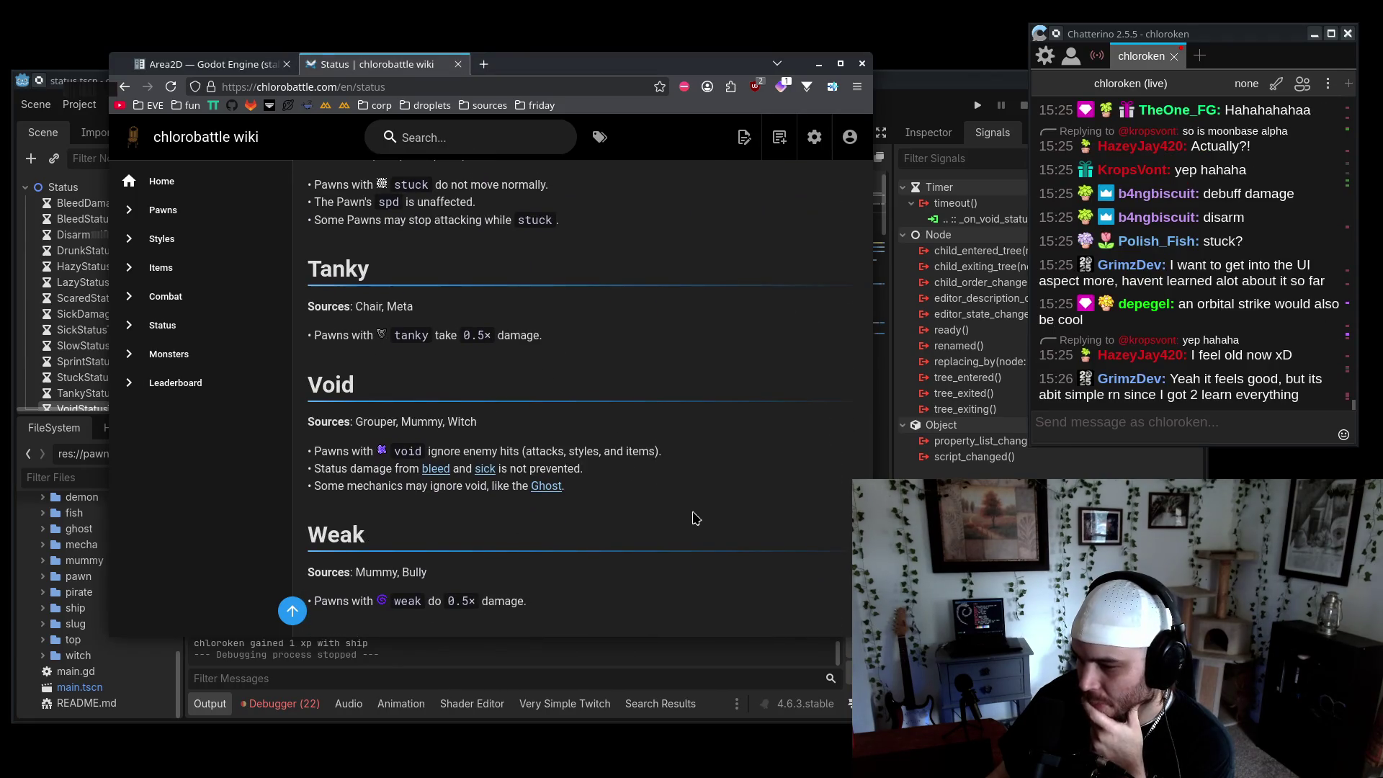
scroll(692, 516, "up", 15)
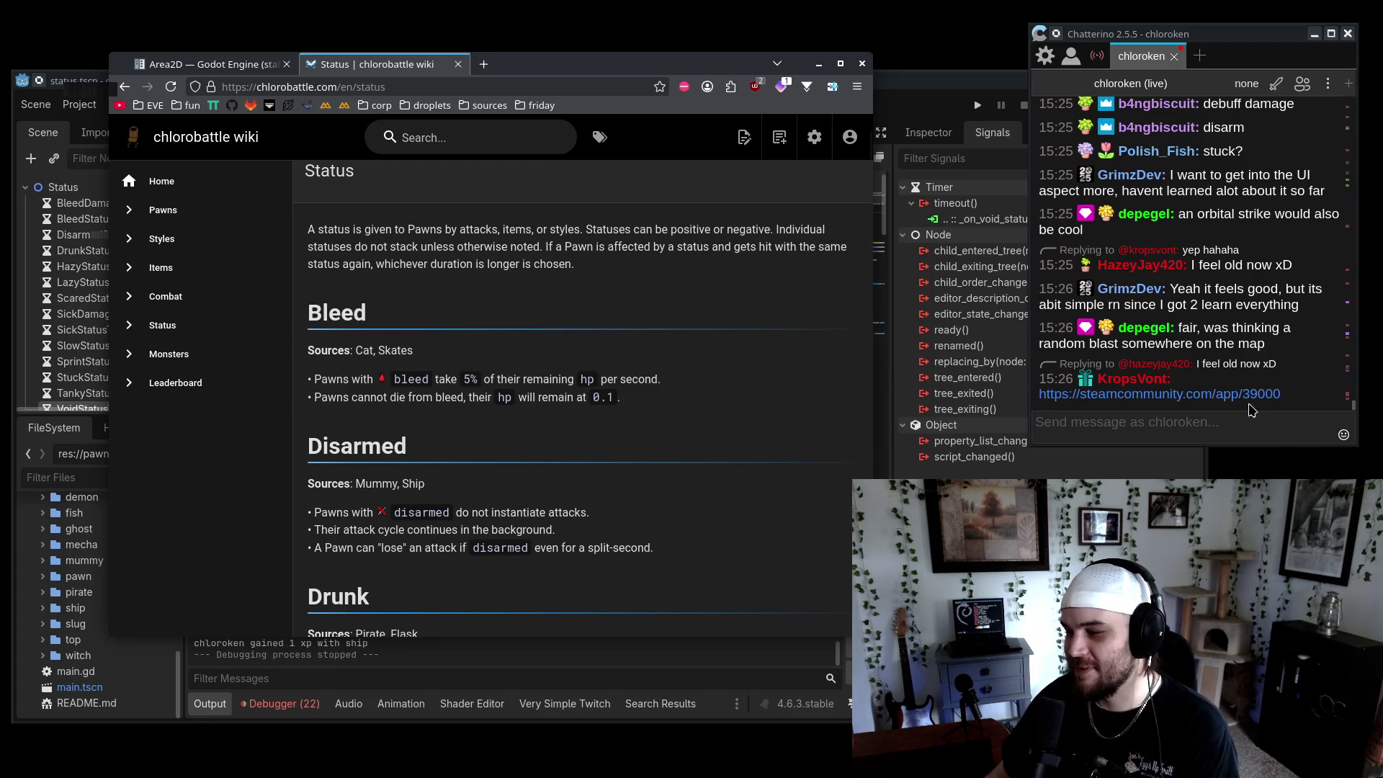
left_click(1180, 436)
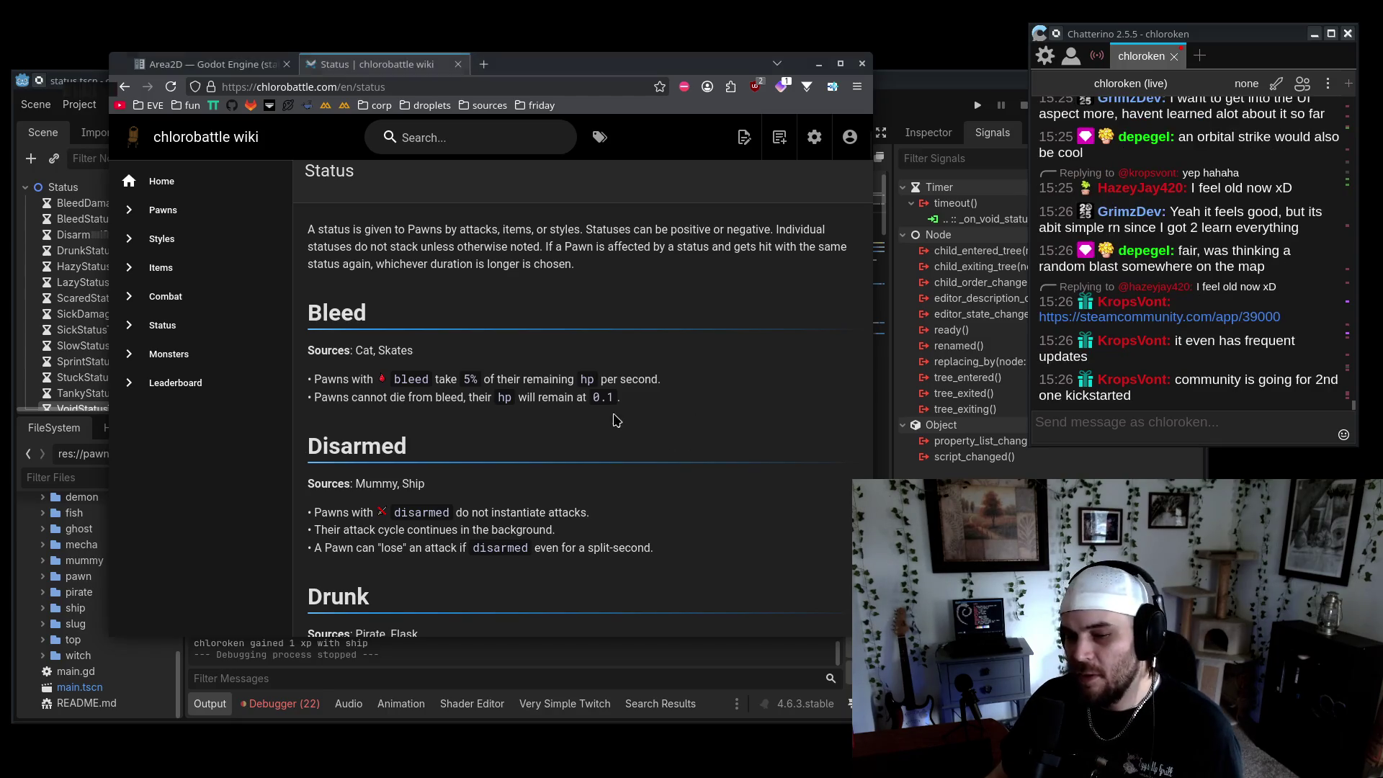
key("alt+Tab")
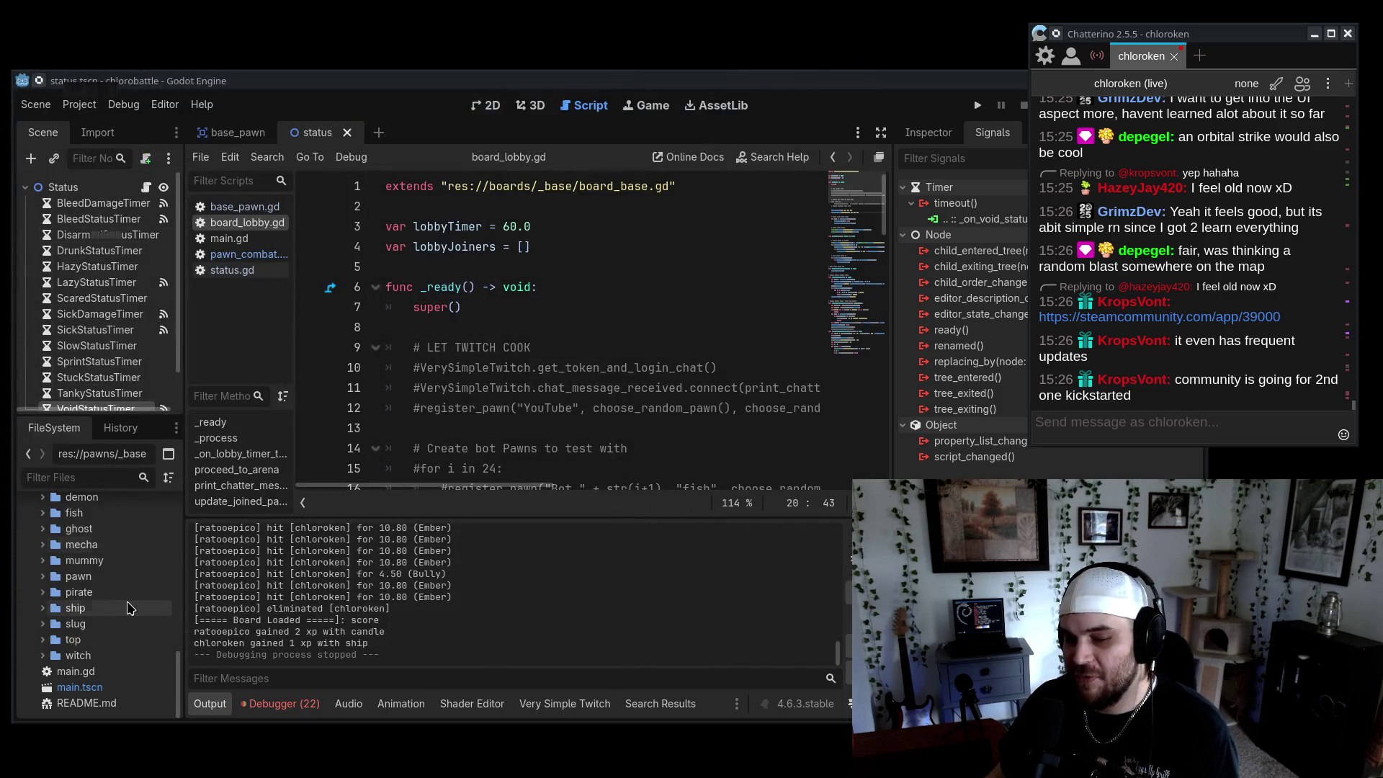
Open the ship_pawn scene and ship_pawn.gd, reviewing the antimatter count and burstDuration lines
double_click(116, 608)
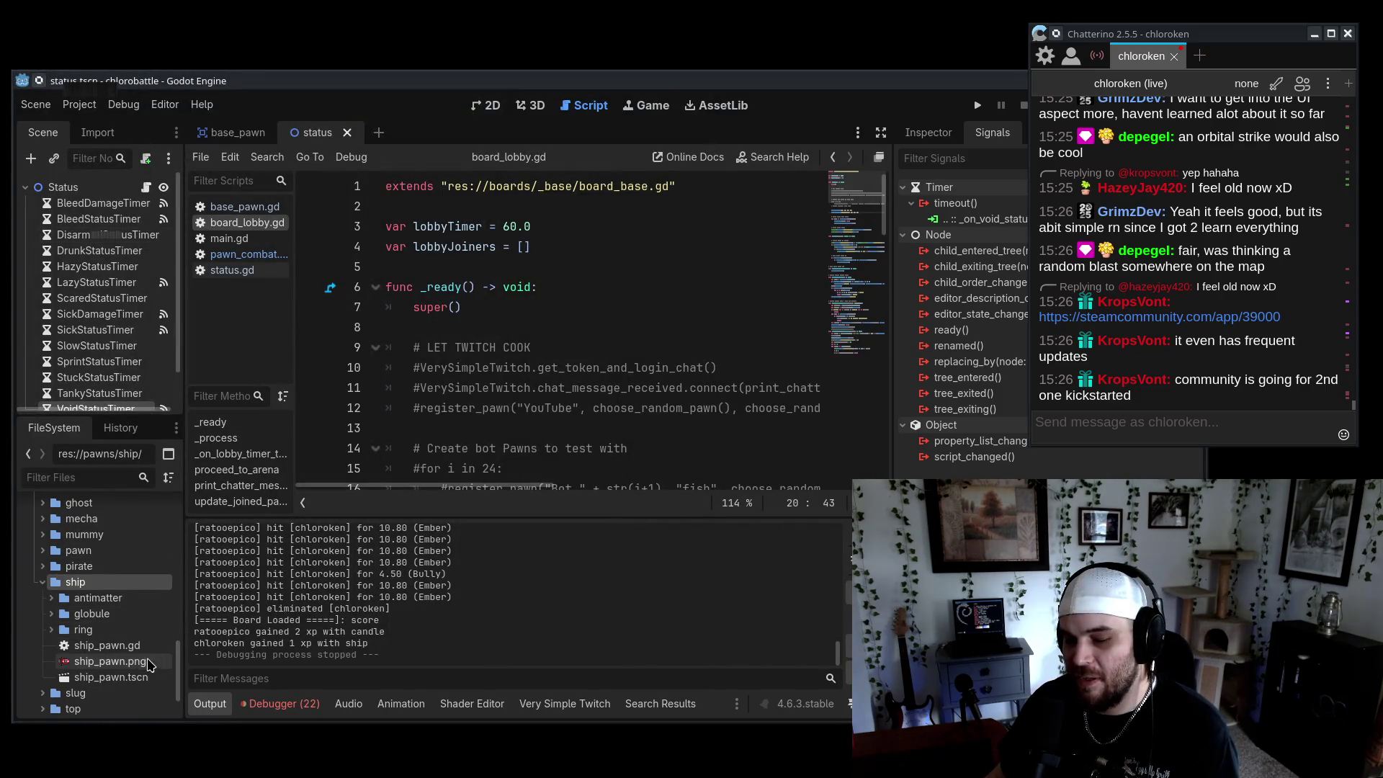
double_click(129, 677)
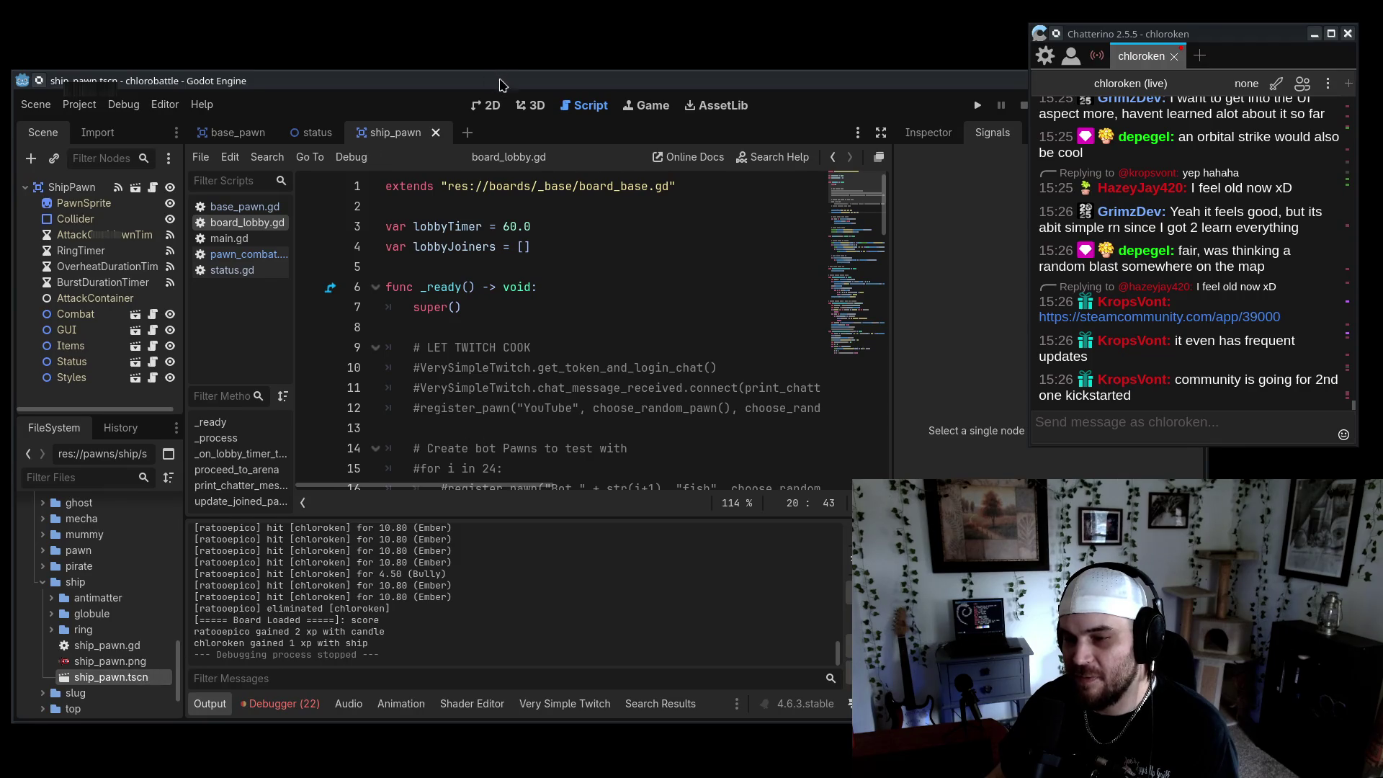
double_click(161, 621)
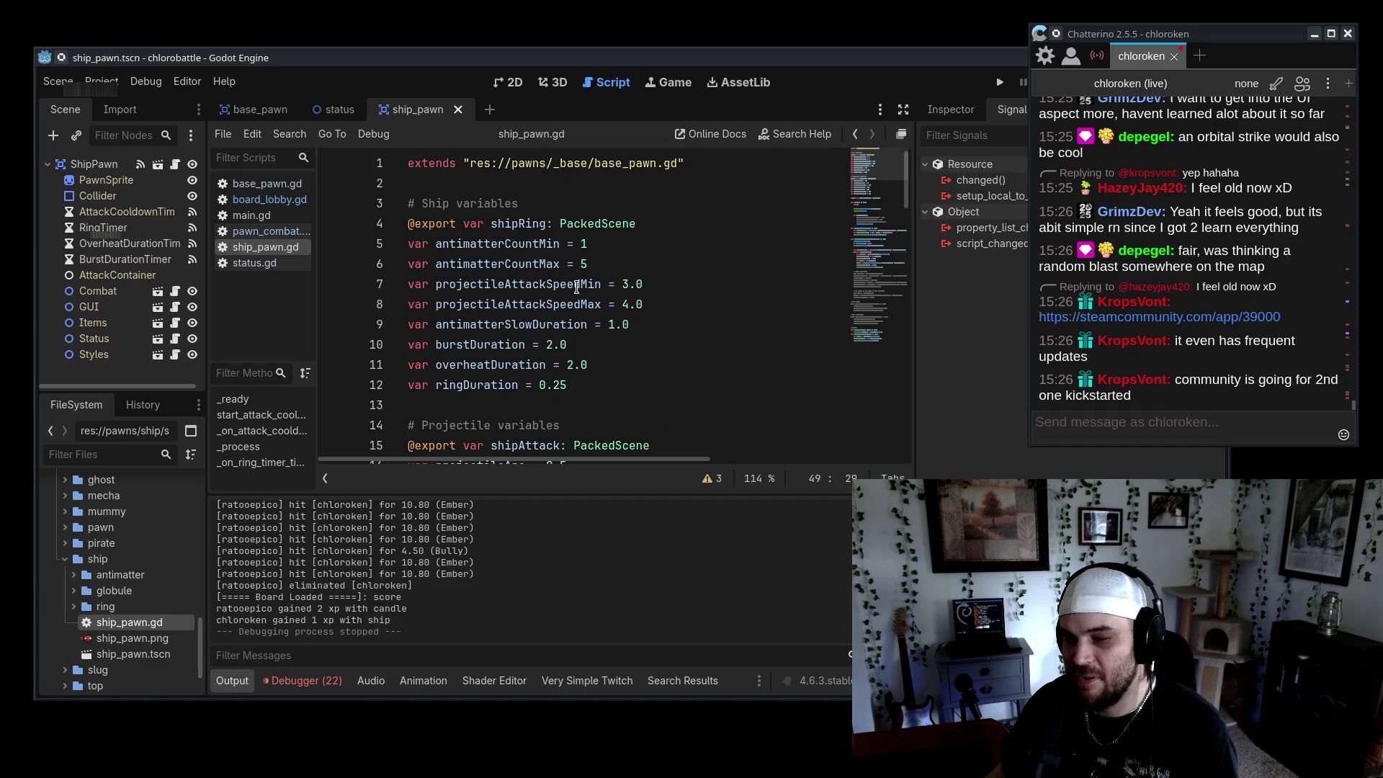
left_click_drag(591, 264, 334, 240)
left_click(698, 285)
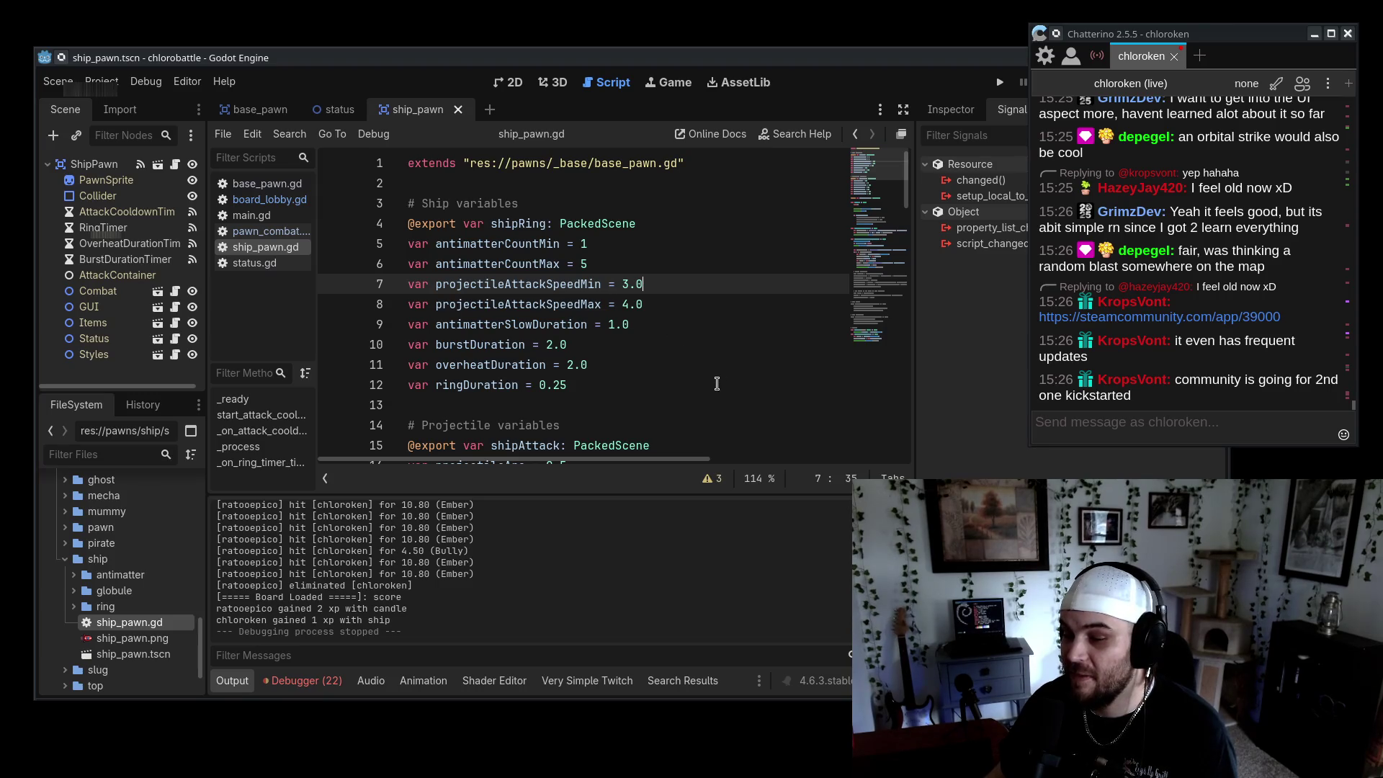
left_click(713, 348)
scroll(712, 349, "down", 3)
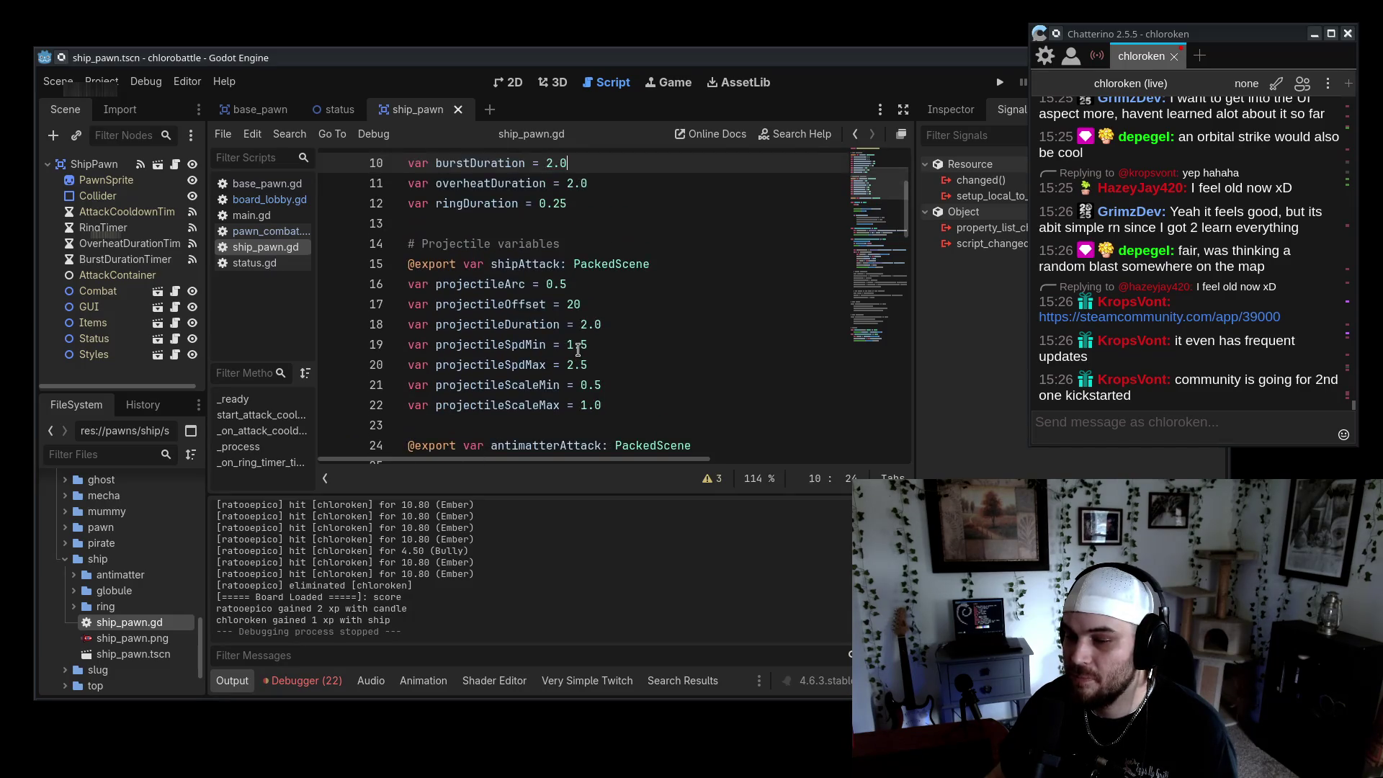
scroll(578, 349, "up", 3)
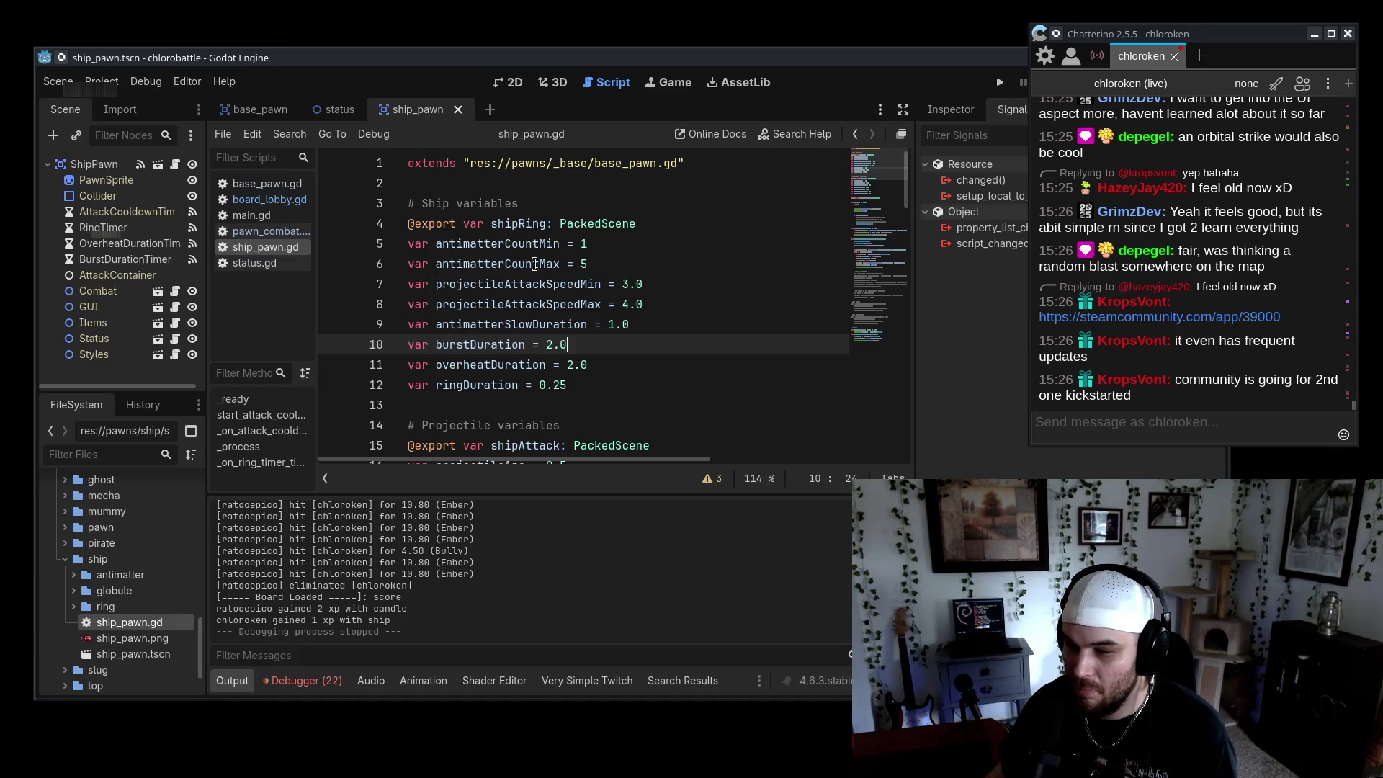
scroll(510, 342, "down", 7)
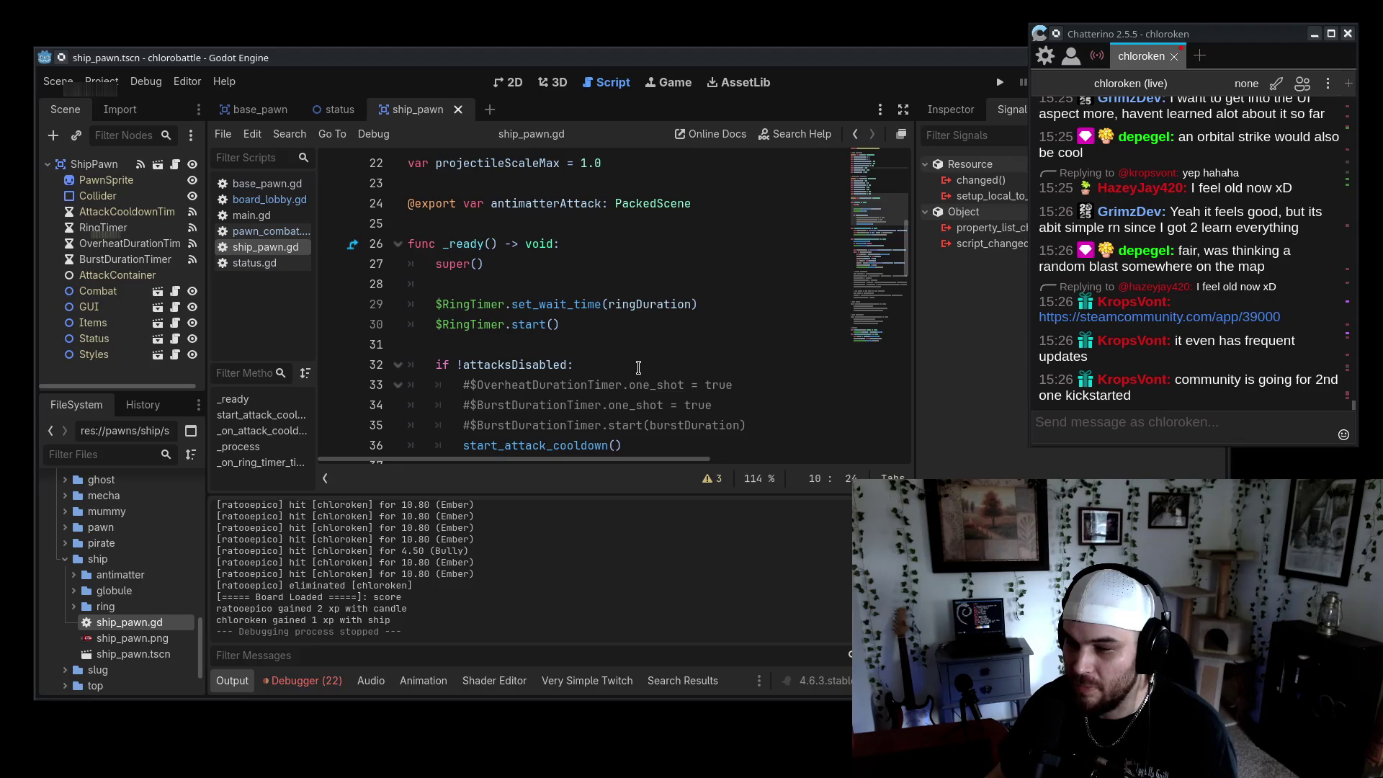
scroll(510, 342, "up", 6)
Open antimatter/ship_antimatter.gd, highlight its globuleCountMin and globuleCountMax lines, then go back to ship_pawn.gd
left_click(73, 575)
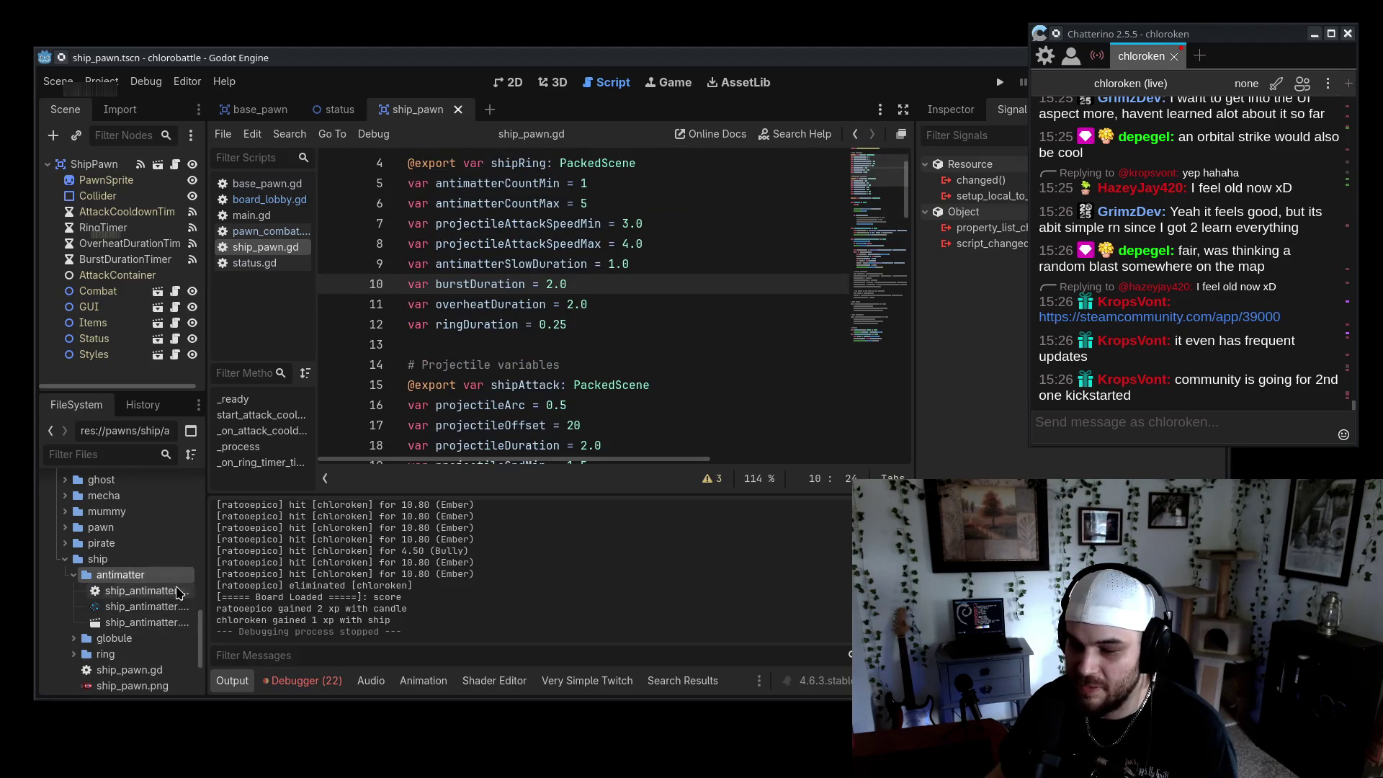
double_click(144, 591)
scroll(704, 378, "up", 3)
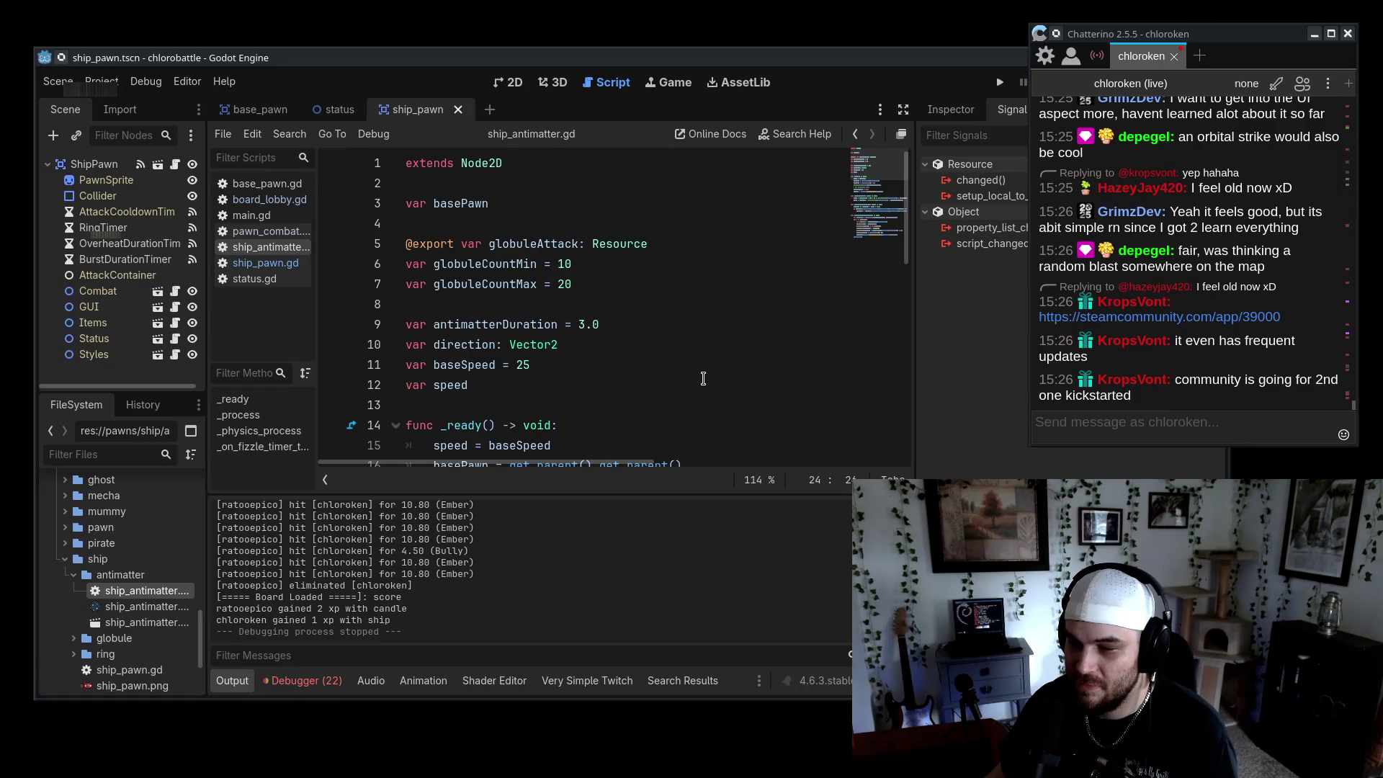
mouse_move(624, 283)
left_mouse_down()
mouse_move(680, 284)
mouse_move(706, 245)
left_mouse_up()
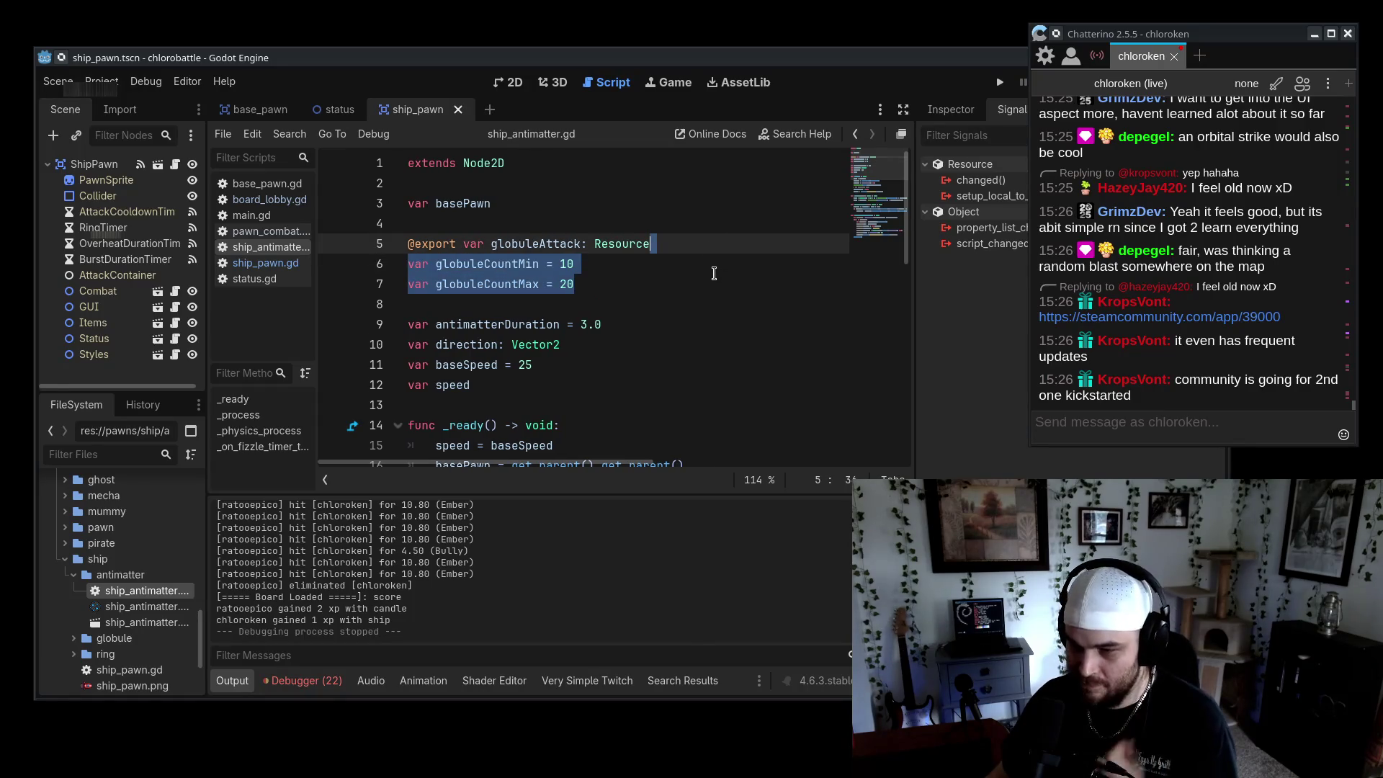
left_click(714, 273)
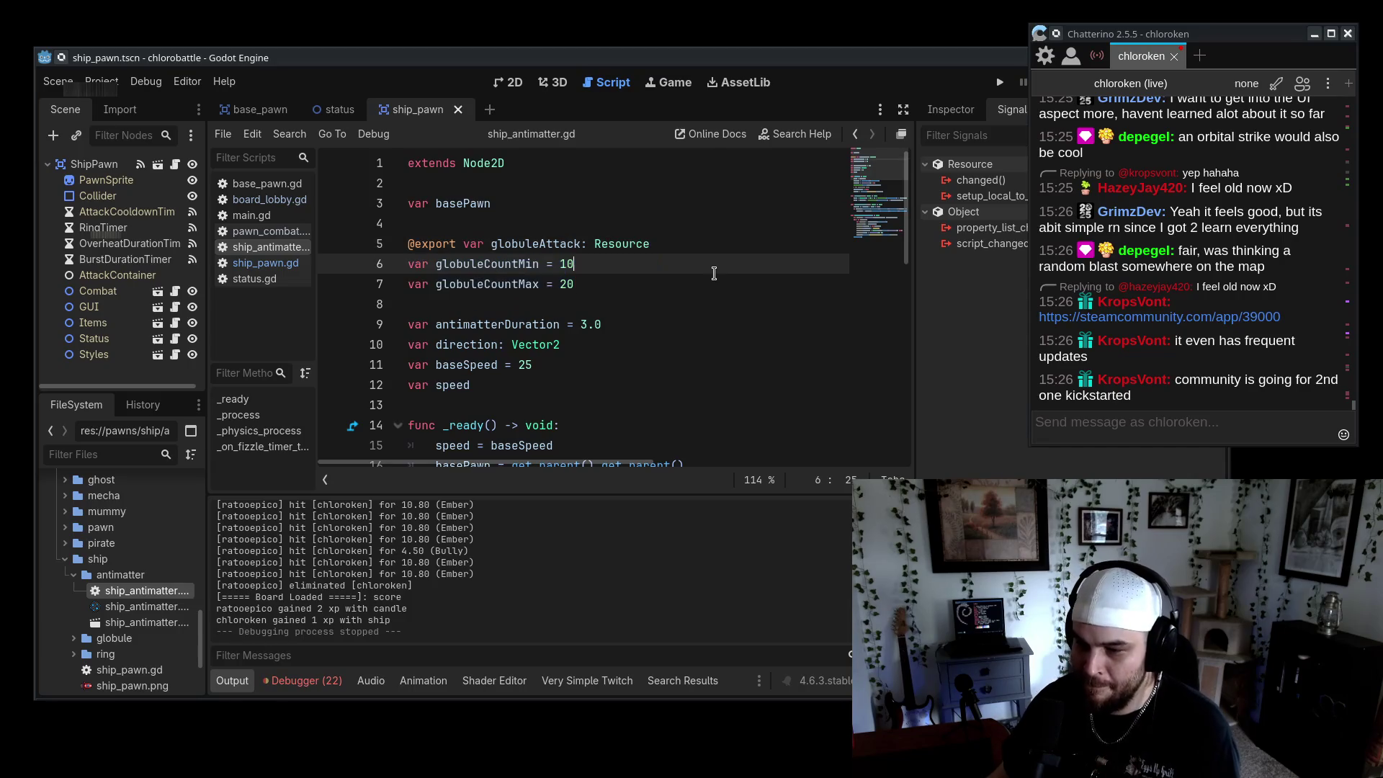
left_click(292, 266)
Type '#proj count min = 10' under ringDuration and duplicate it as '#proj count max = 20'
left_click(618, 326)
key("Return")
type("ba")
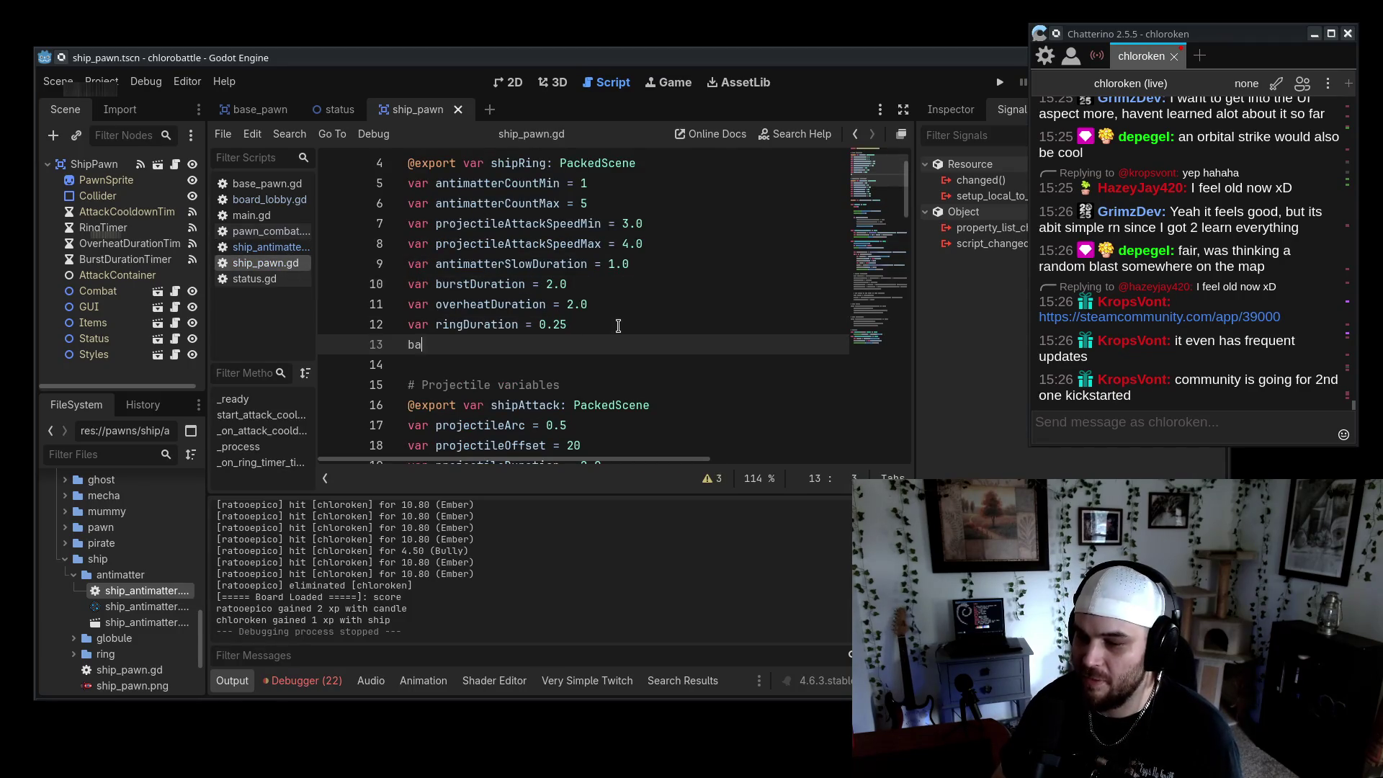
key("BackSpace")
key("BackSpace")
type("/")
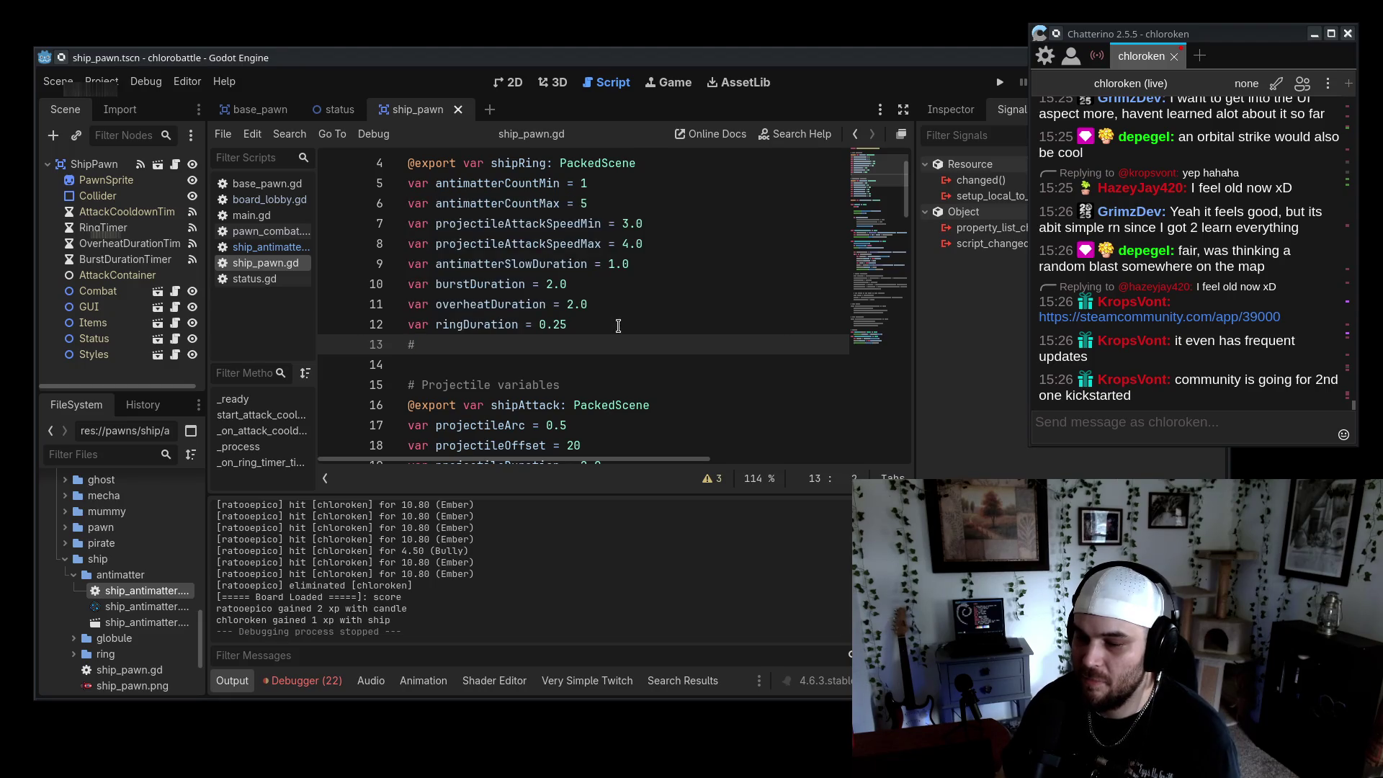
type("proj count mi")
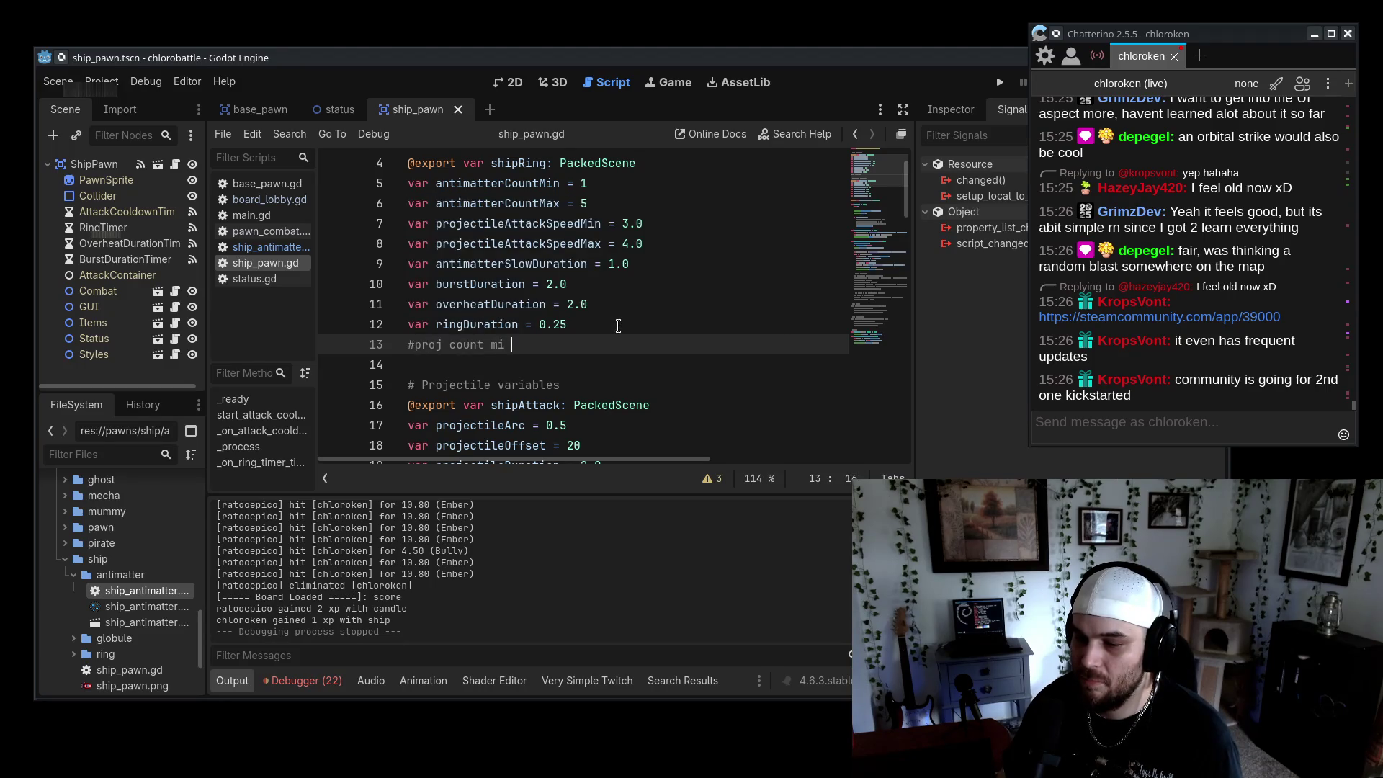
type("n = 10")
key("Delete")
key("ctrl+shift+d")
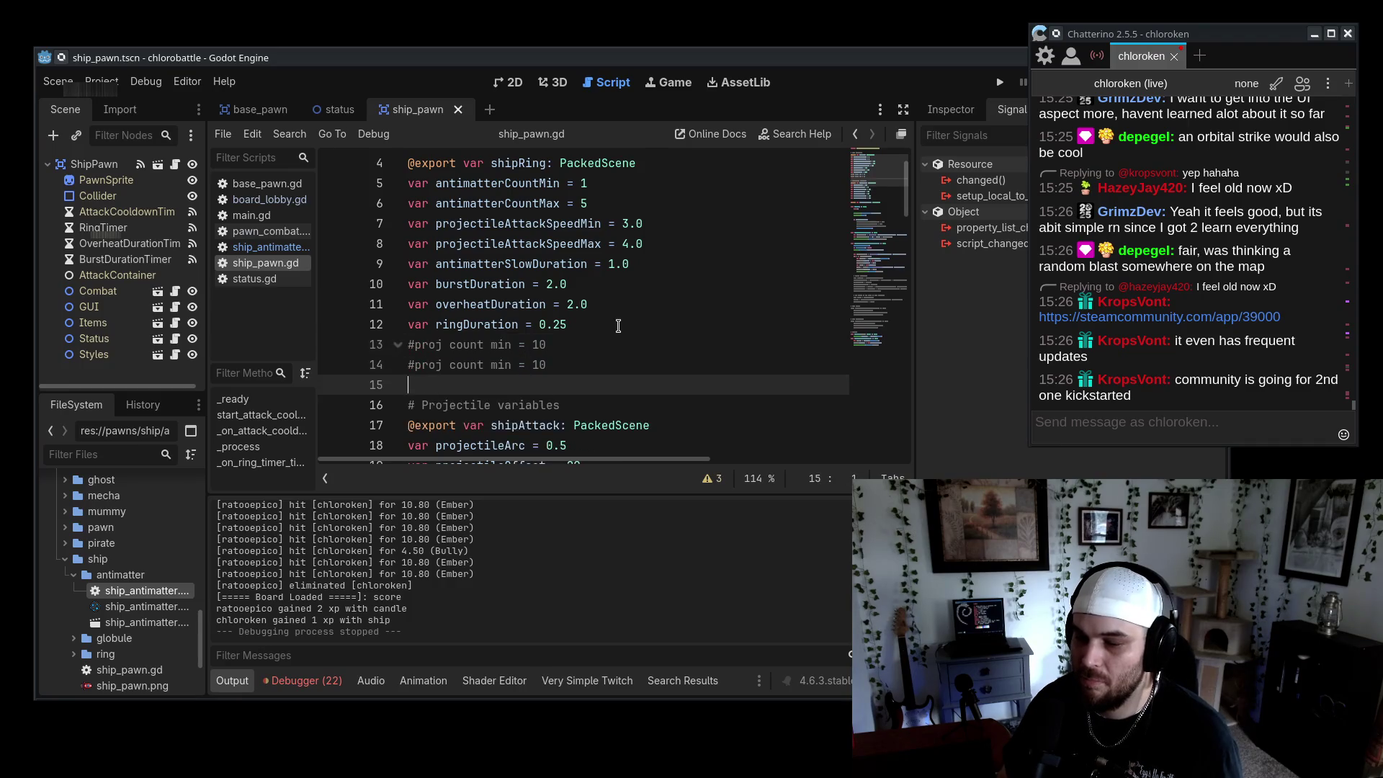
key("BackSpace")
key("BackSpace")
key("BackSpace")
type("ax = 20")
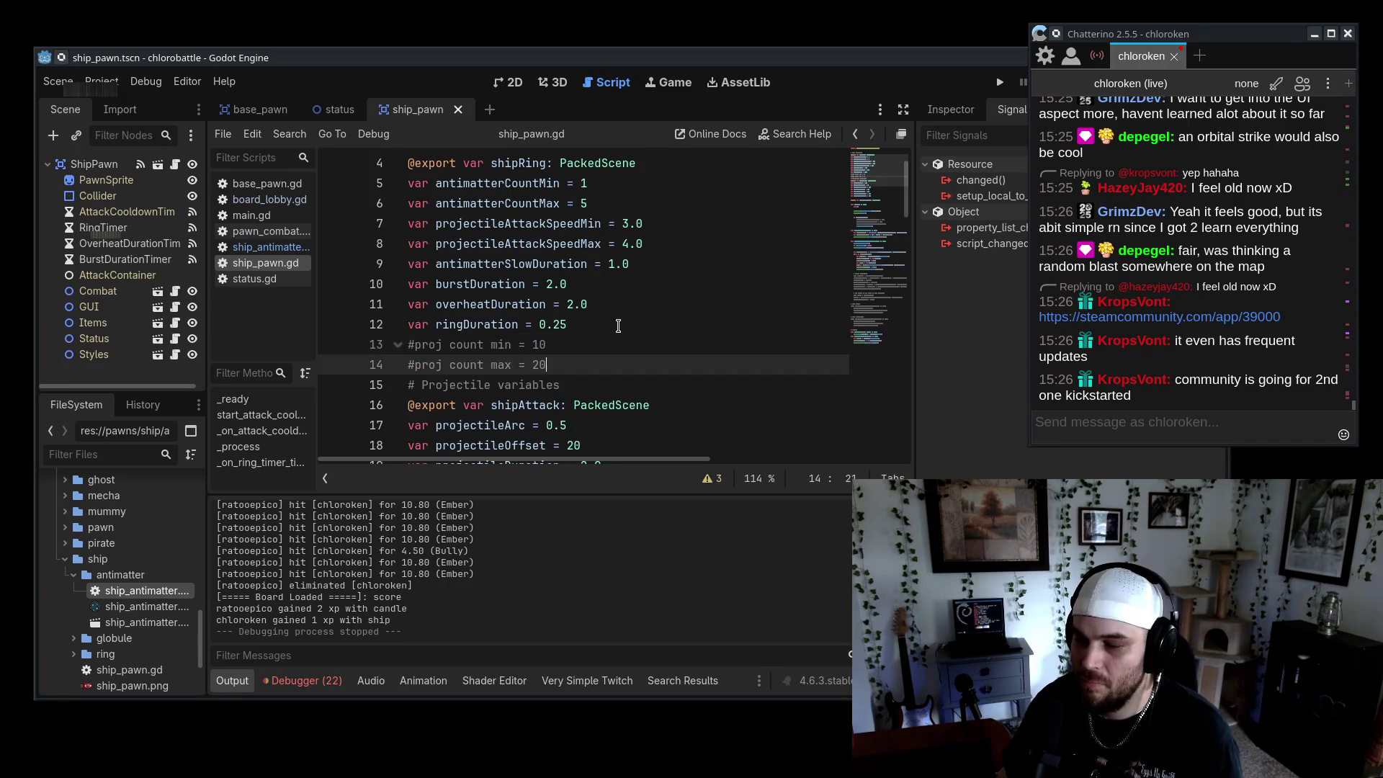
key("Return")
Select and review the two new proj count comment lines
scroll(619, 326, "up", 3)
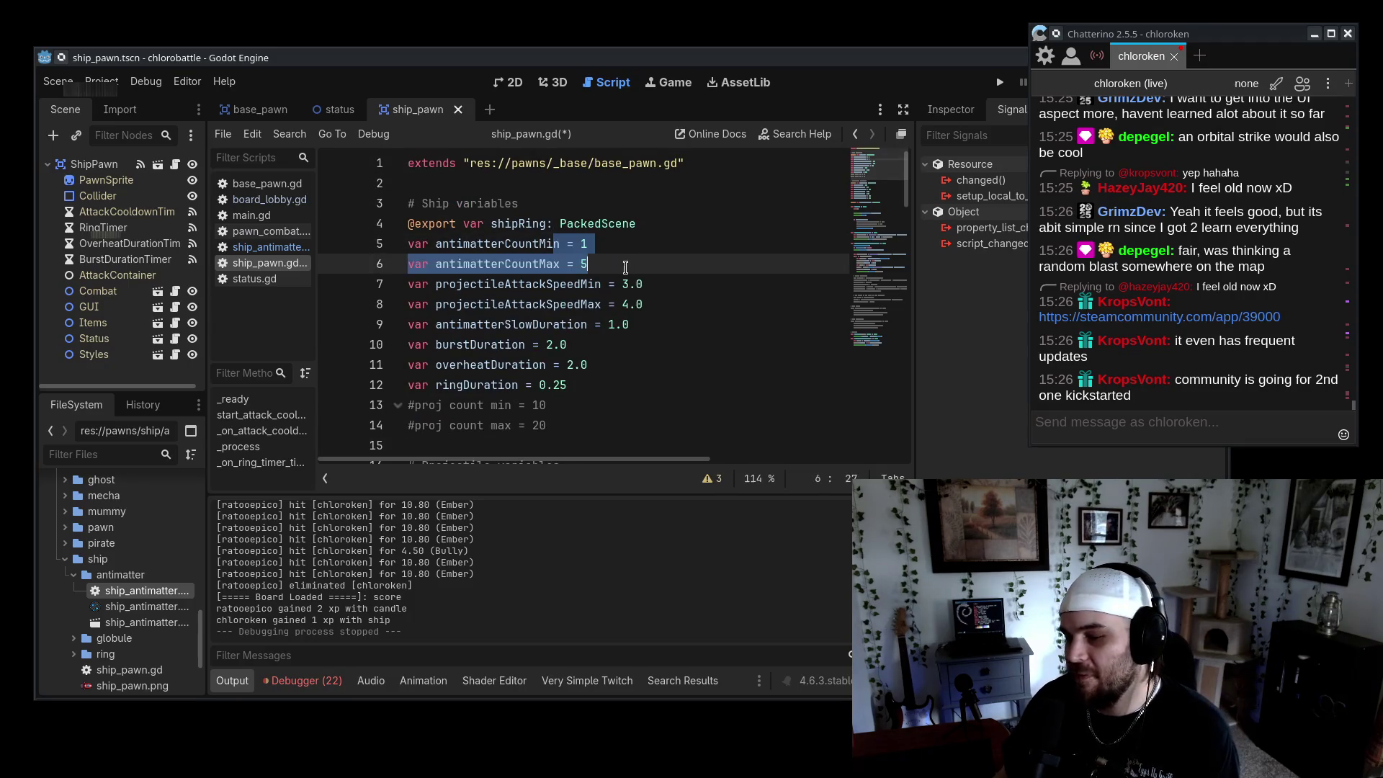
left_click_drag(534, 384, 573, 408)
left_click(677, 427)
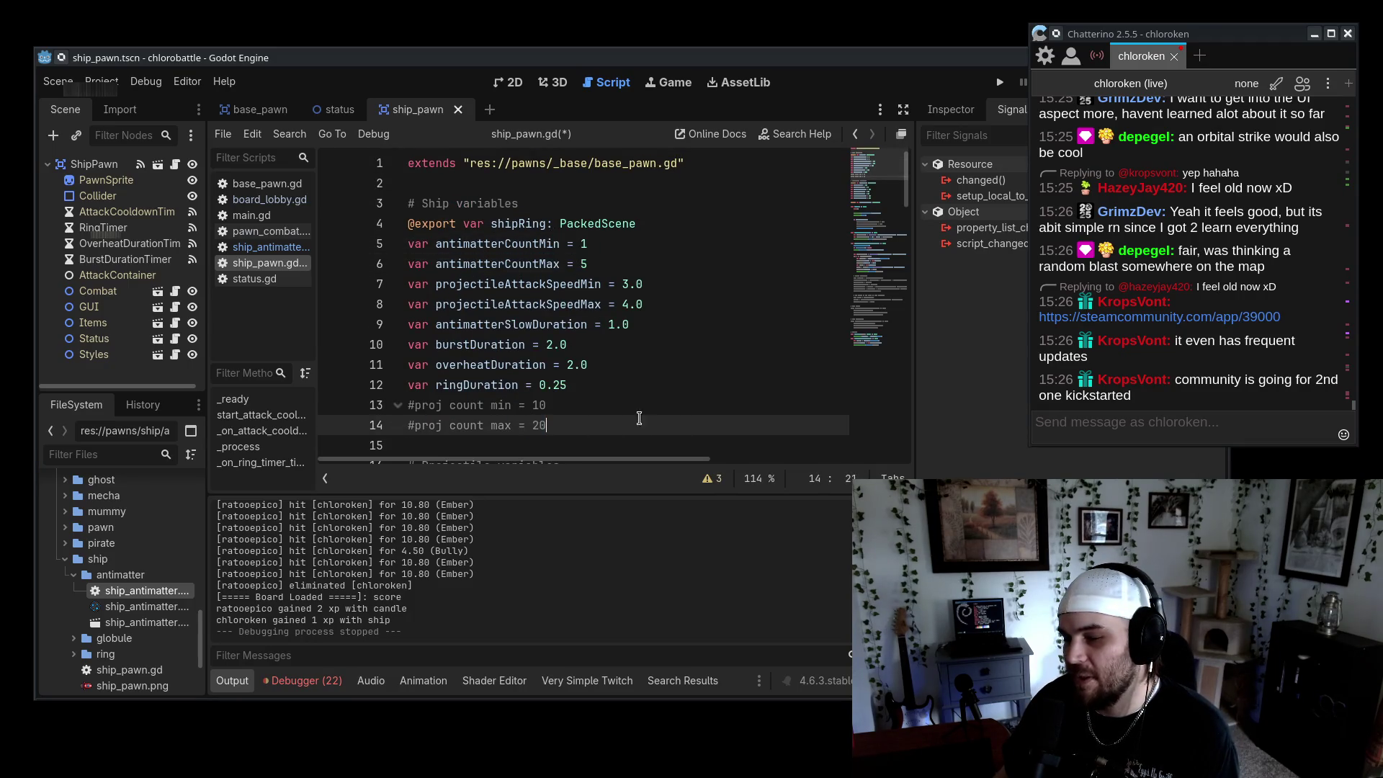
left_click(705, 400)
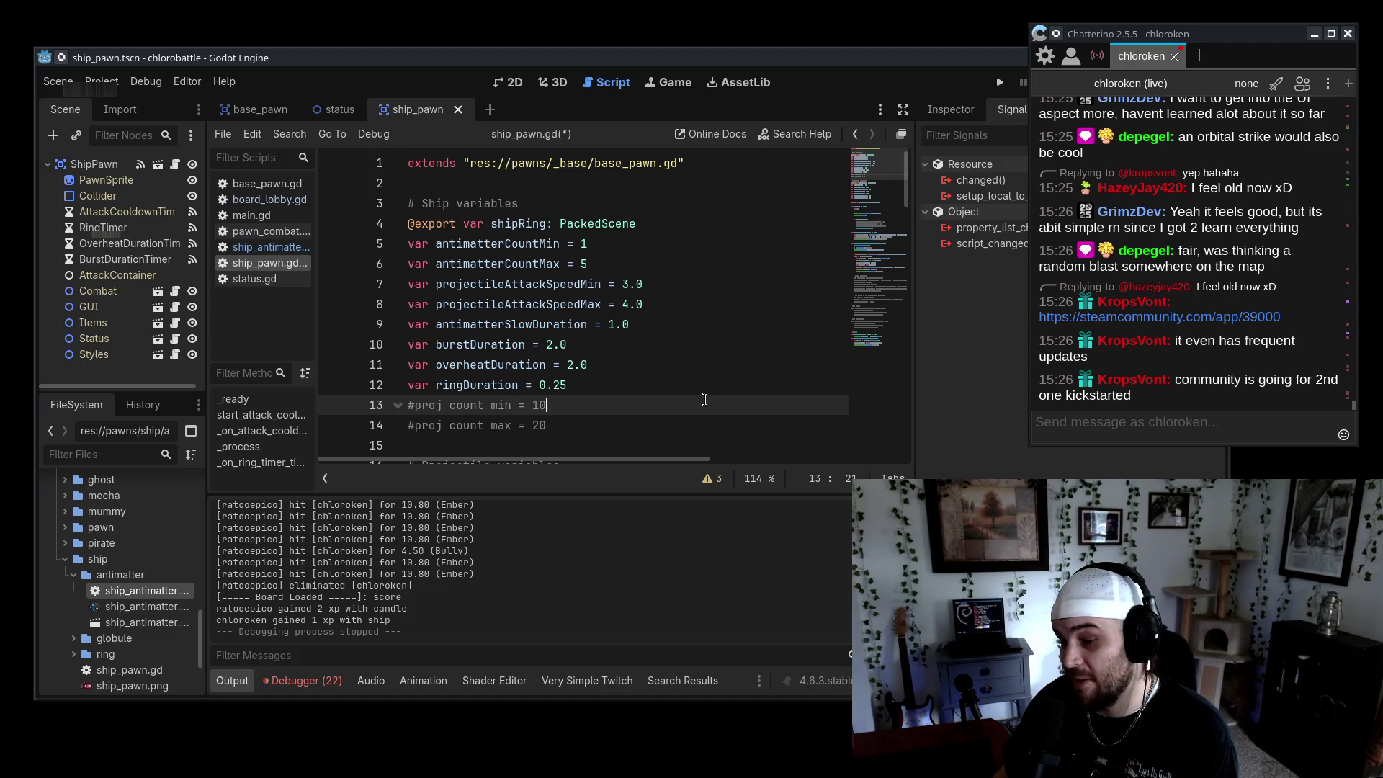
scroll(705, 400, "down", 1)
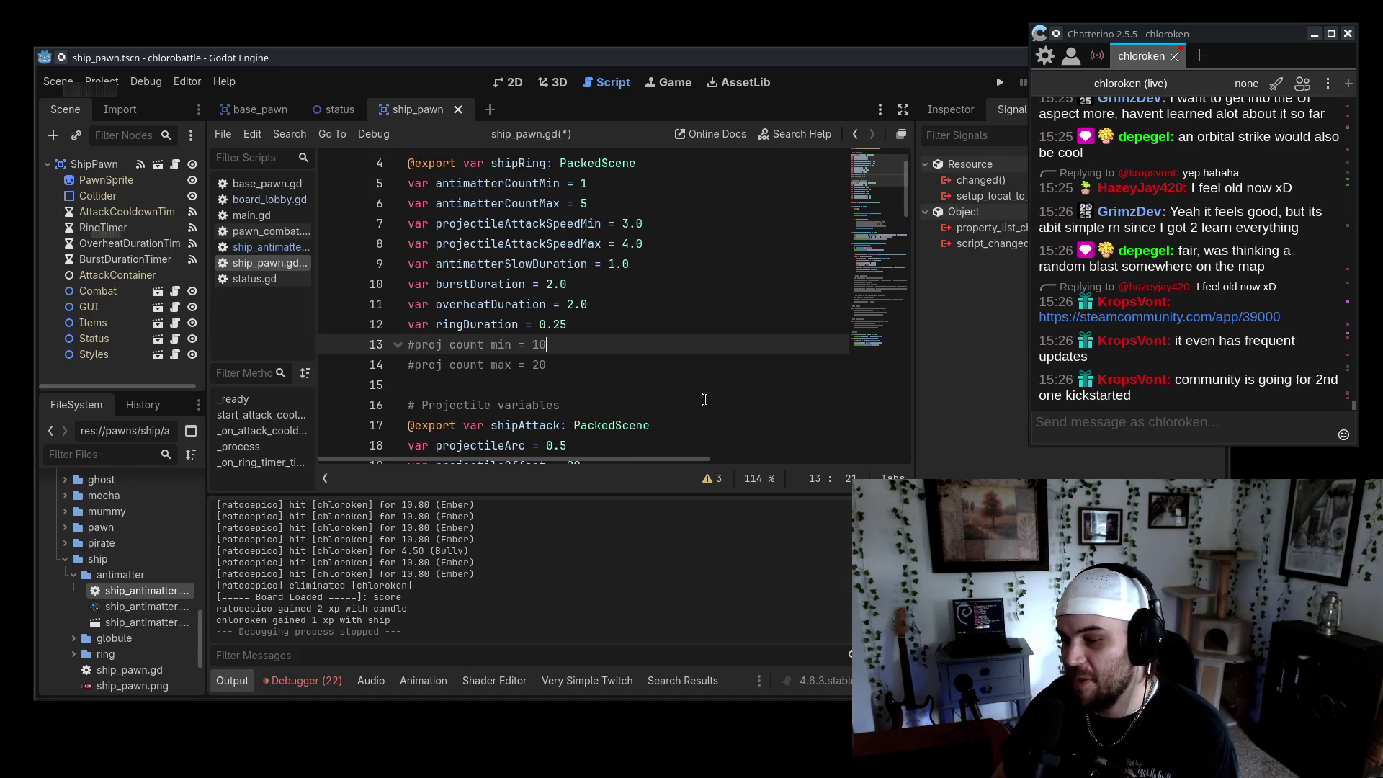
left_click_drag(539, 374, 742, 347)
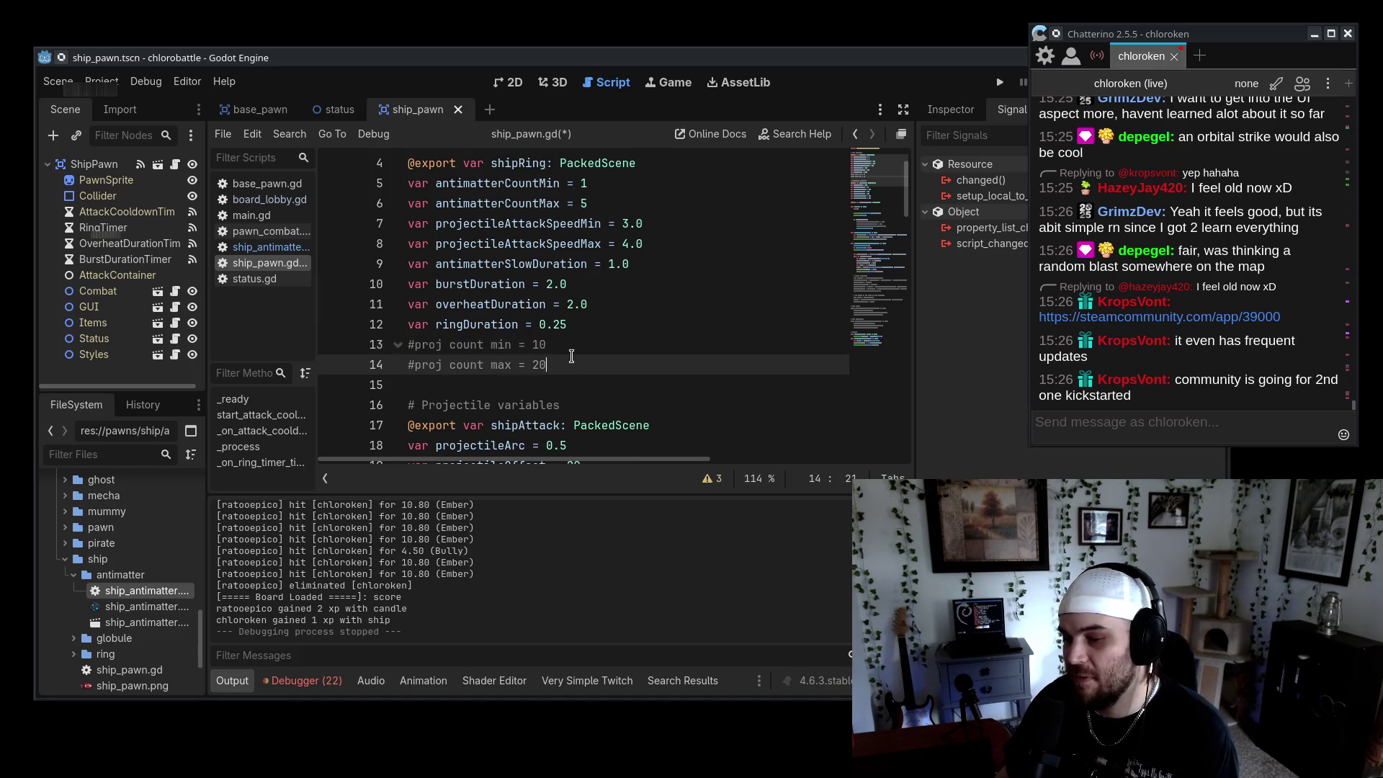
left_click(746, 349)
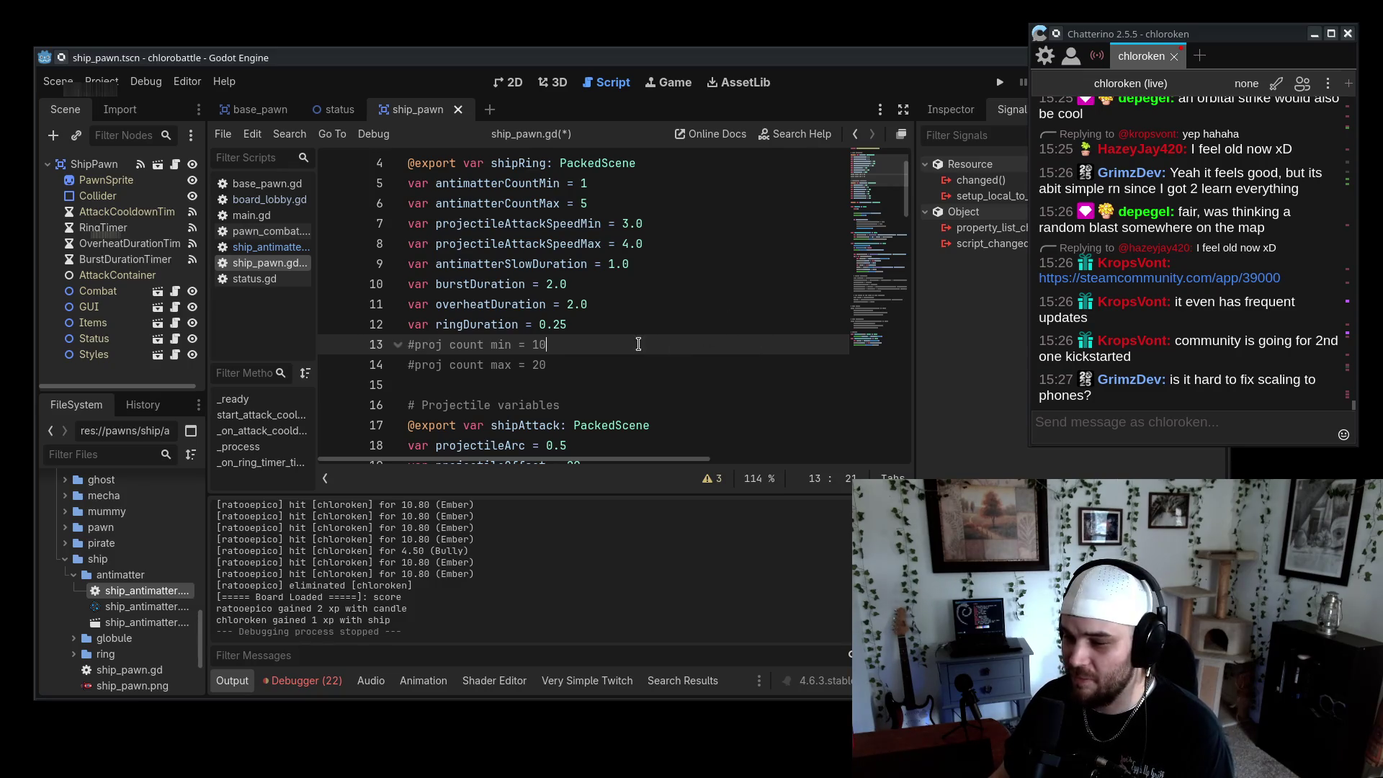
Type a 1 into the antimatterCountMin value, then return to the proj count comments
left_click(608, 364)
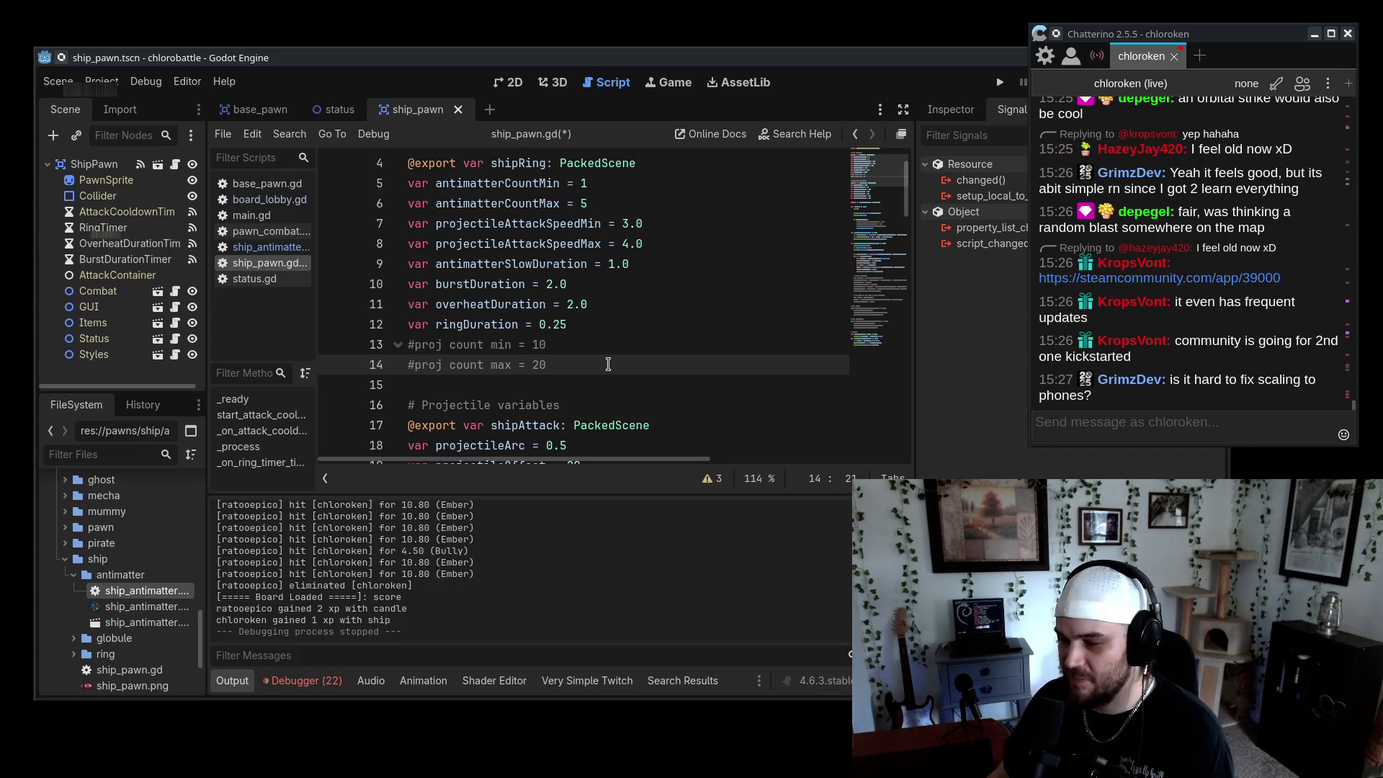
scroll(627, 350, "up", 2)
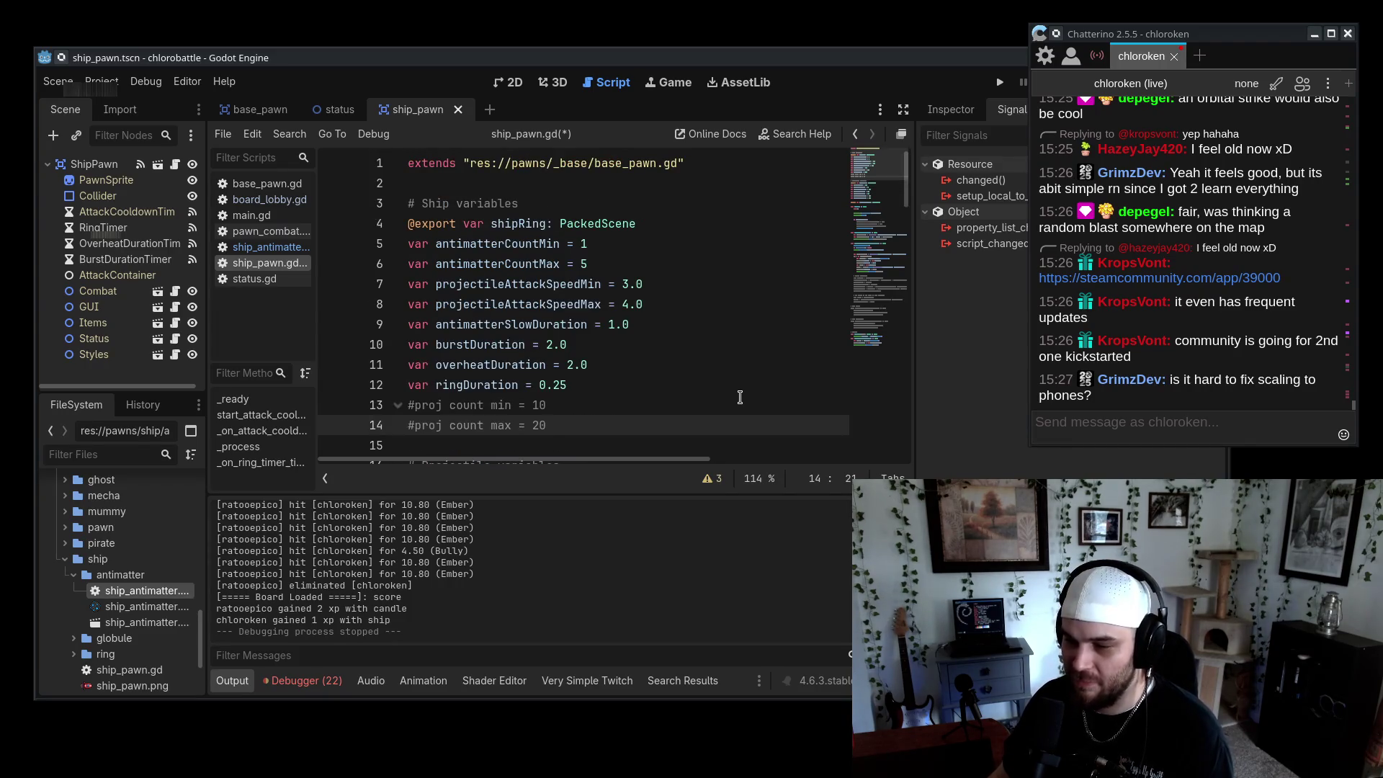
double_click(584, 264)
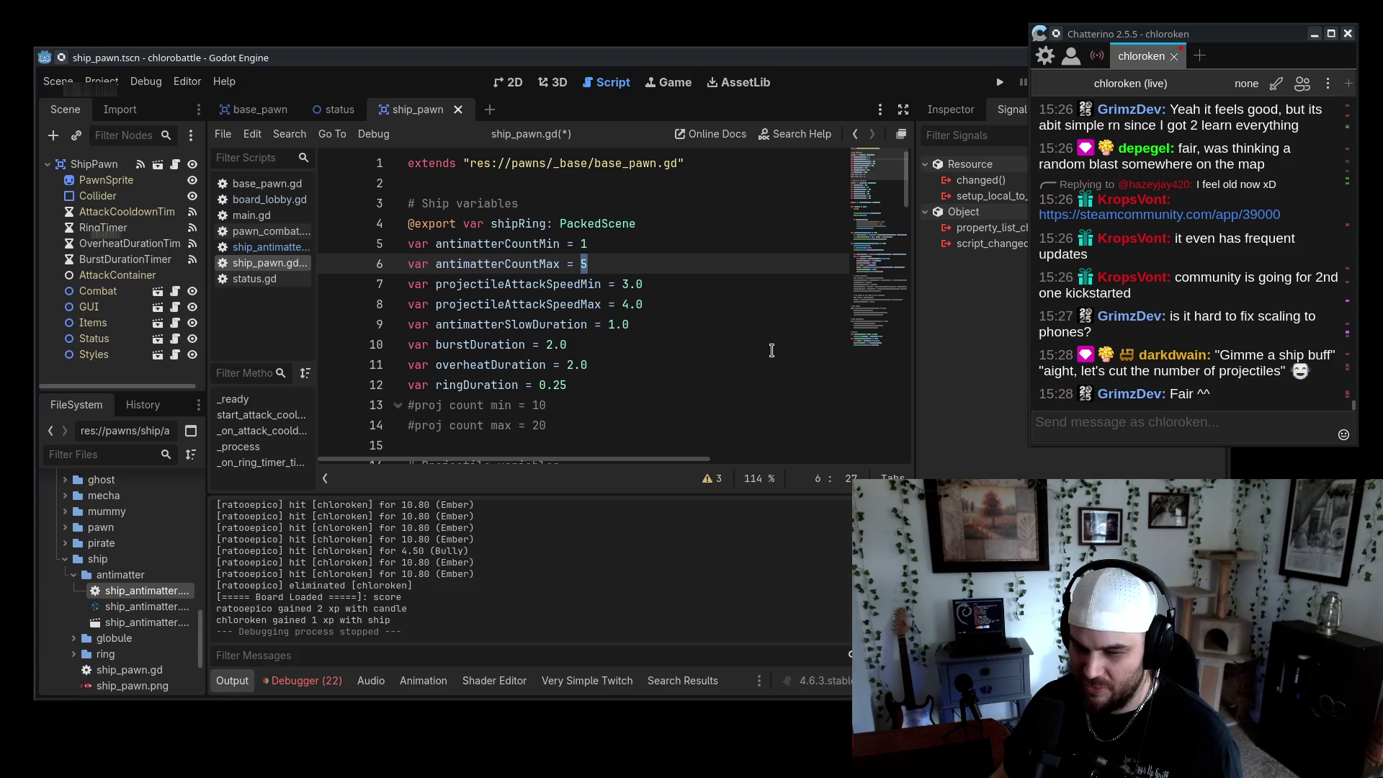
left_click(583, 244)
type("1")
left_click(793, 388)
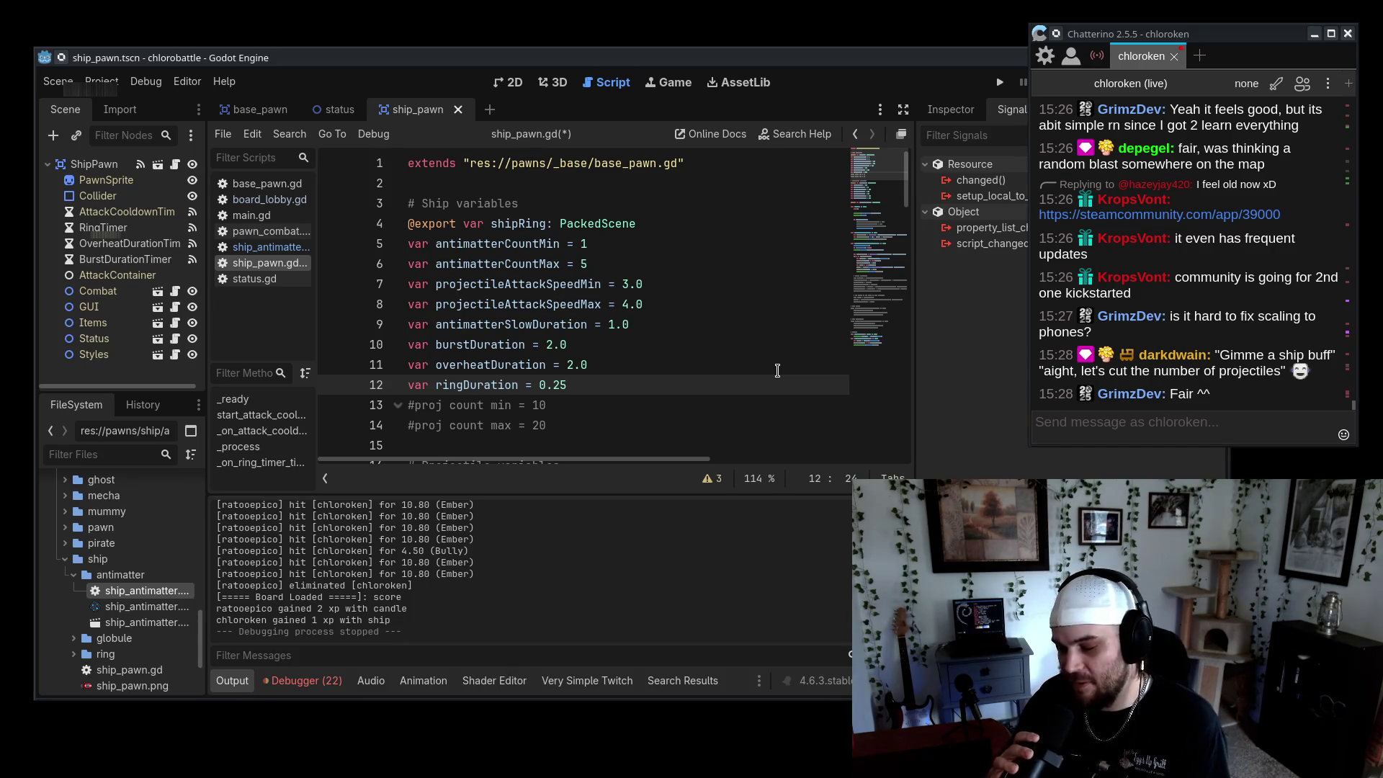
left_click(638, 427)
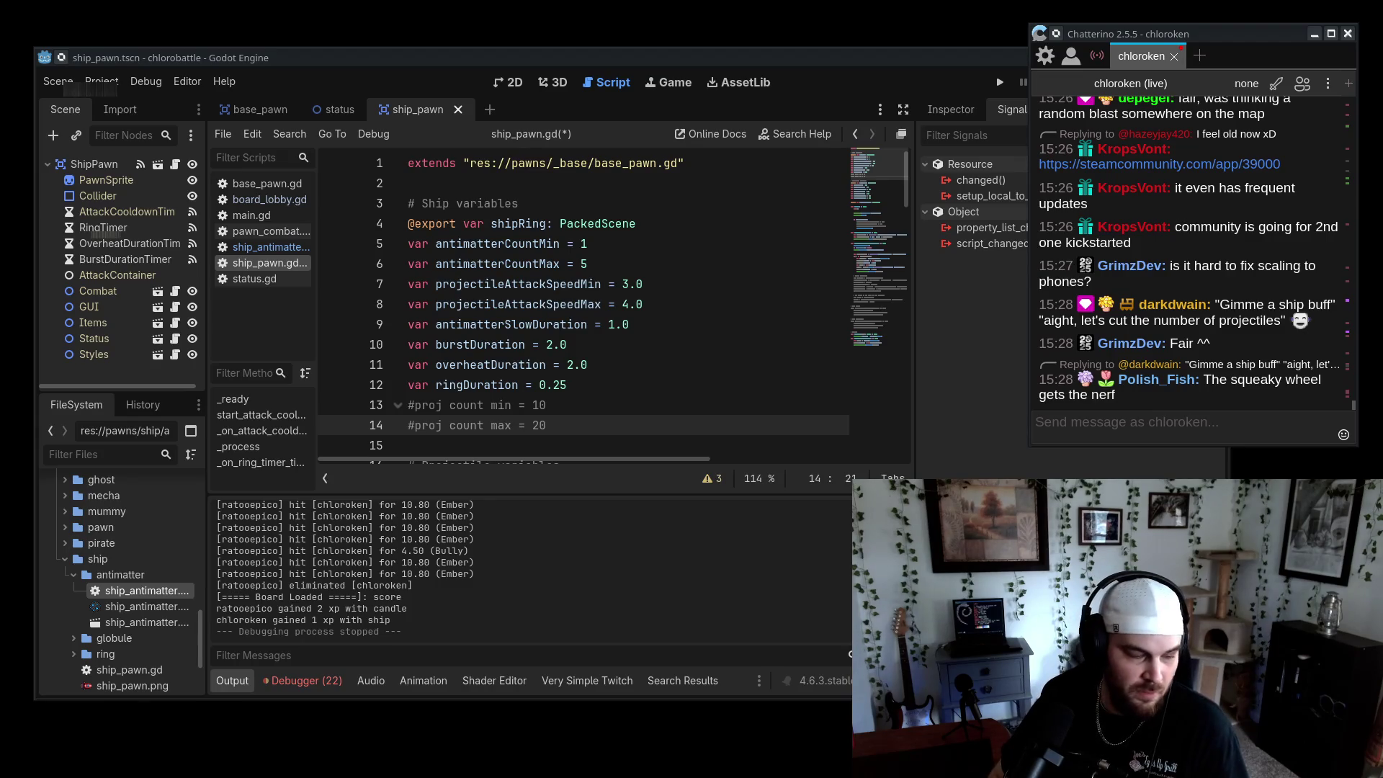
Create a new 256 by 256 blank sprite in Aseprite
key("alt+Tab")
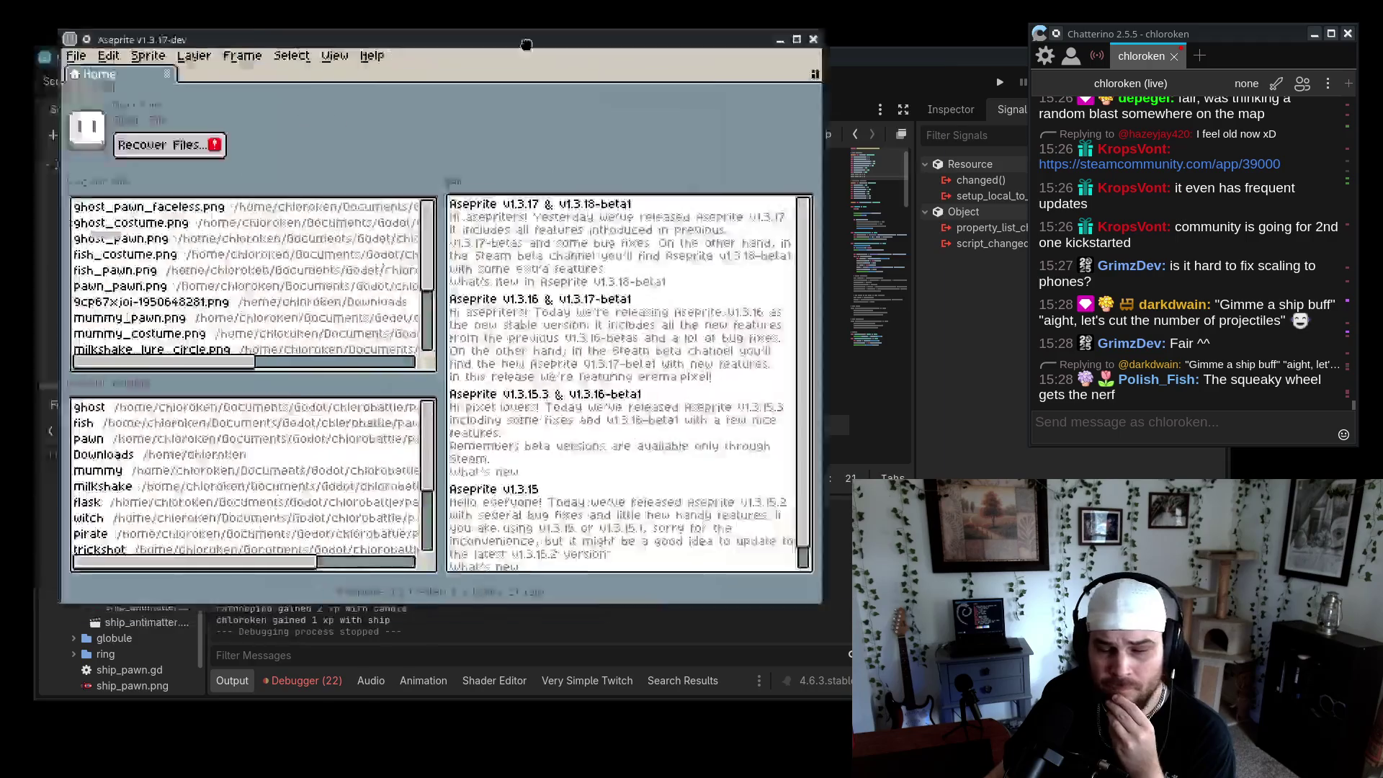
left_click(71, 32)
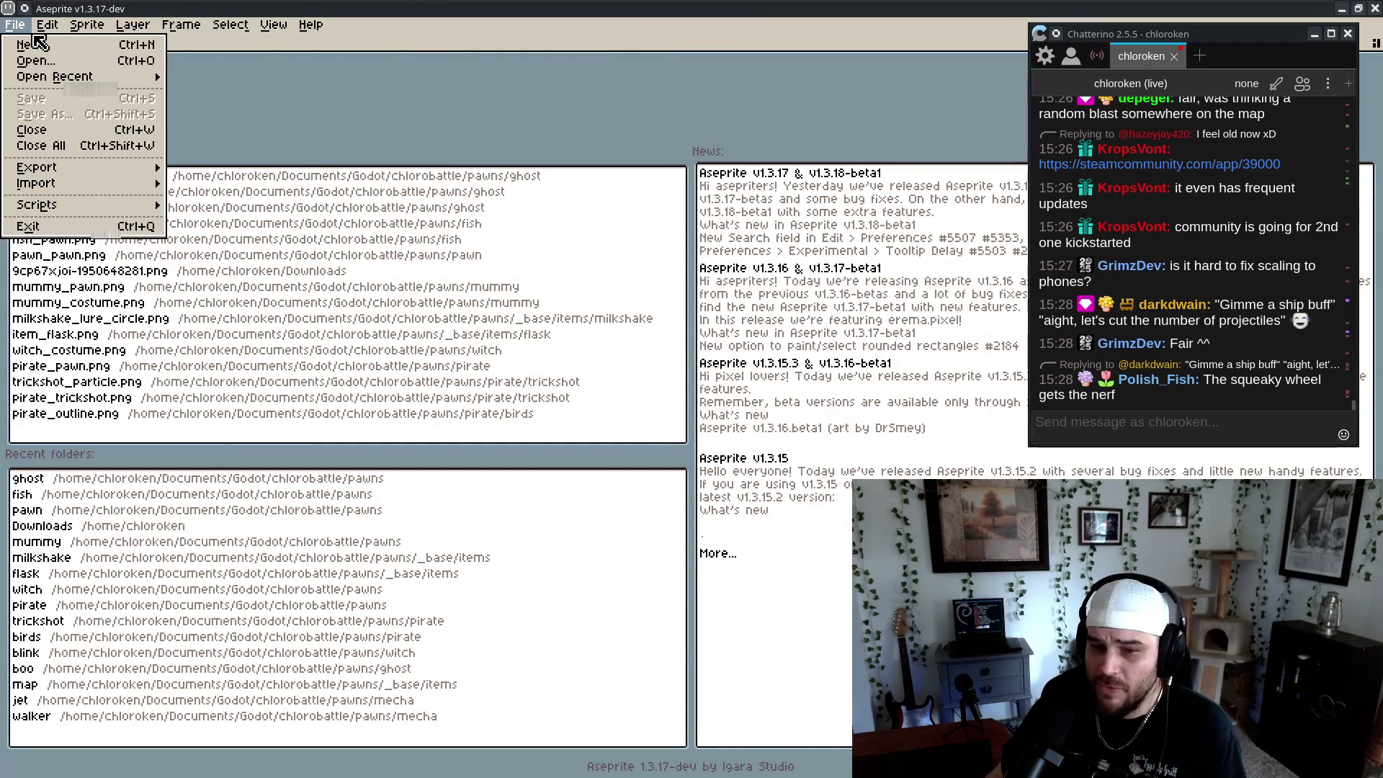
left_click(55, 45)
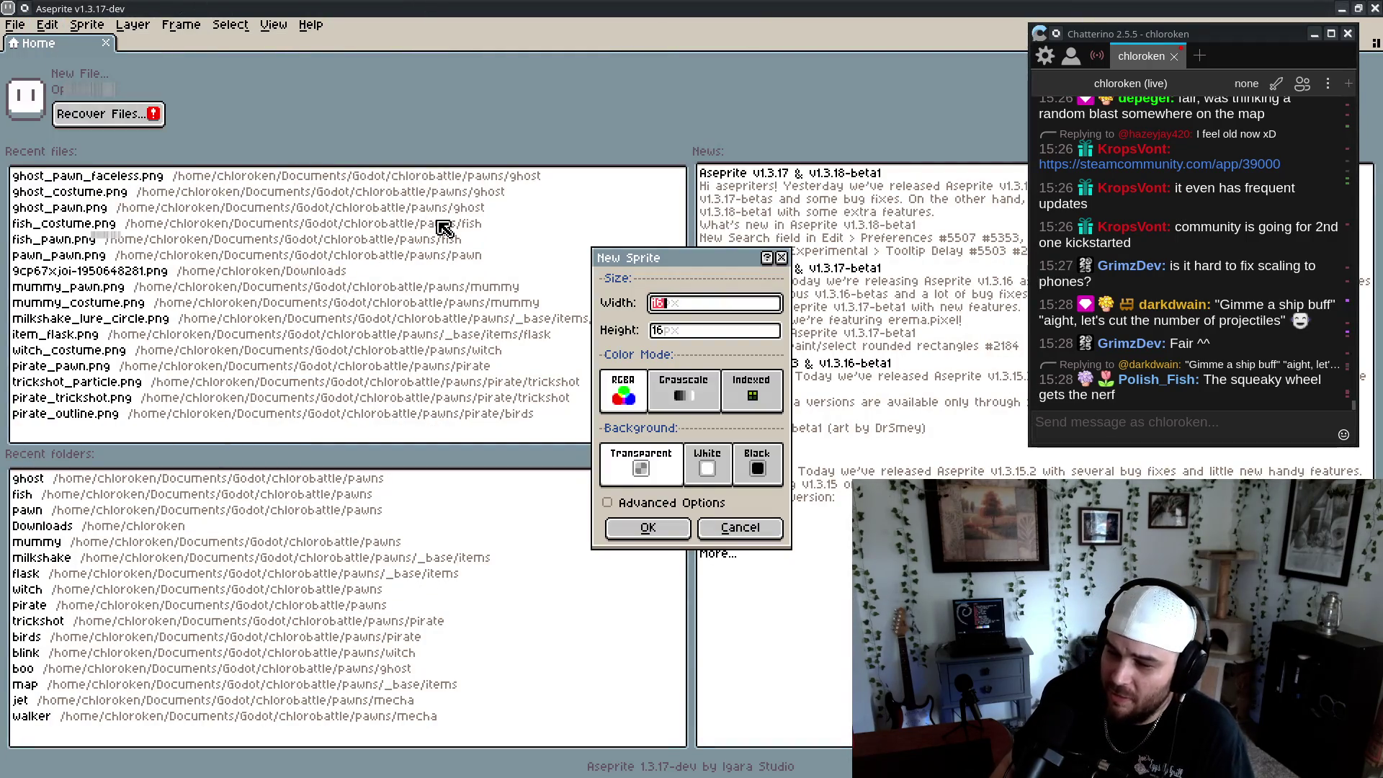
type("256")
key("Tab")
type("25")
key("Return")
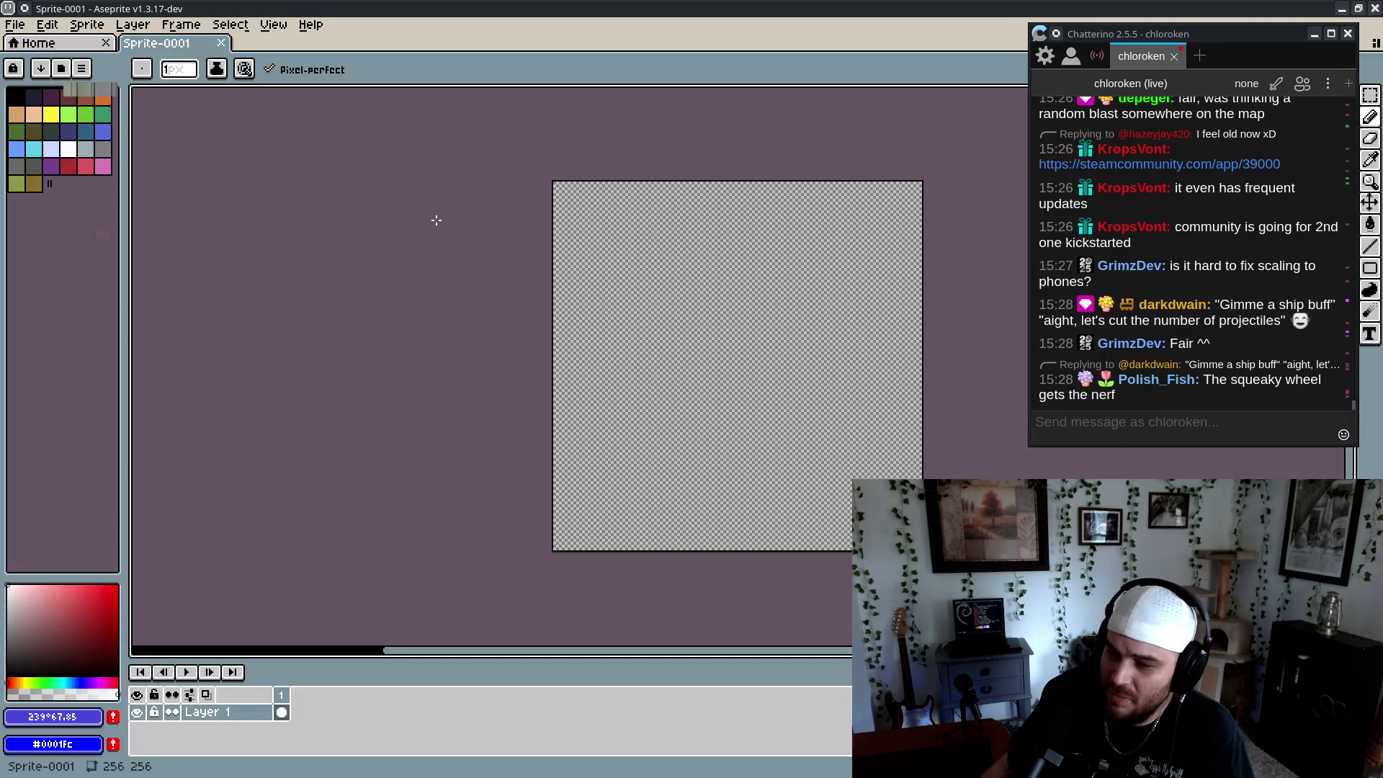
Draw a black ellipse outline on the canvas
mouse_move(53, 717)
left_mouse_down()
mouse_move(288, 612)
mouse_move(521, 478)
mouse_move(361, 648)
mouse_move(205, 733)
left_mouse_up()
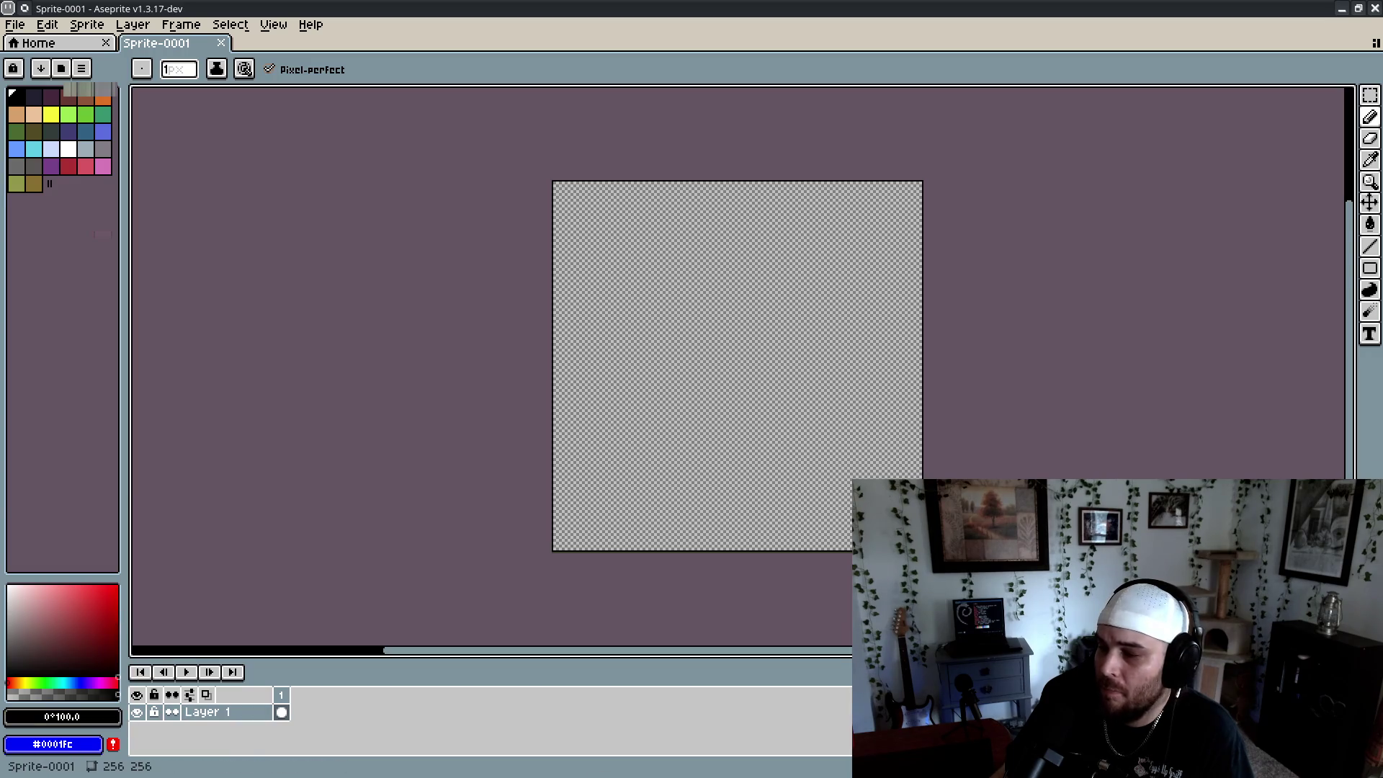
left_click(1370, 269)
left_click(1328, 268)
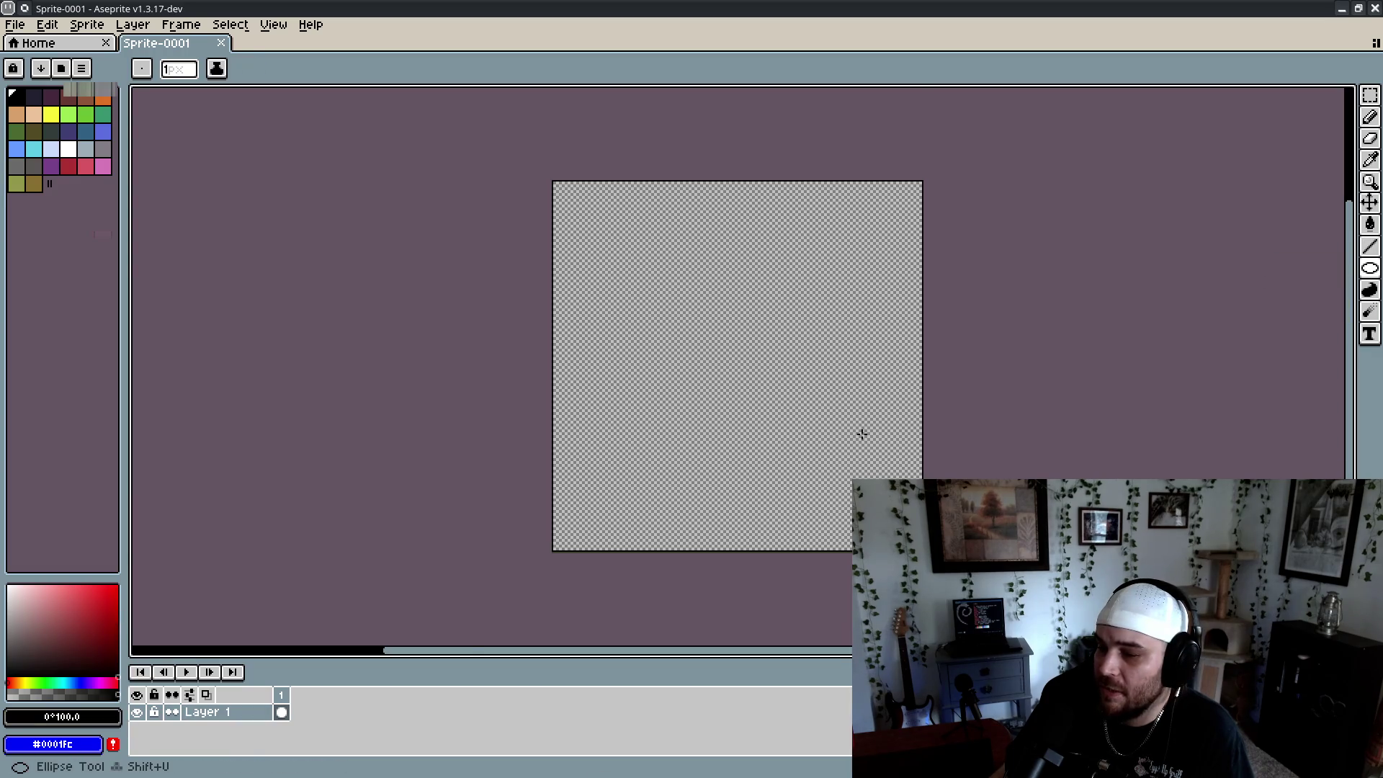
scroll(862, 432, "up", 7)
scroll(835, 497, "down", 5)
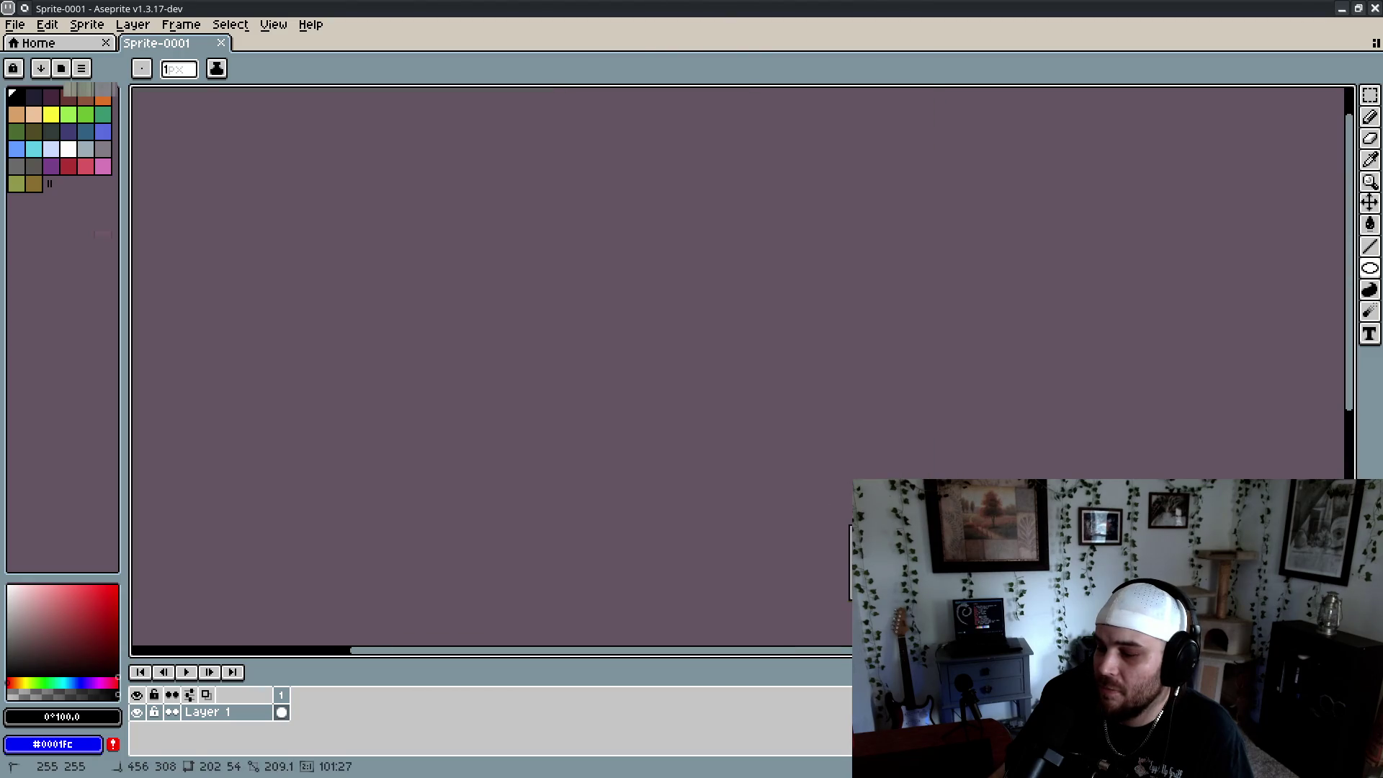
scroll(858, 354, "up", 2)
left_click_drag(565, 378, 749, 369)
scroll(749, 369, "down", 2)
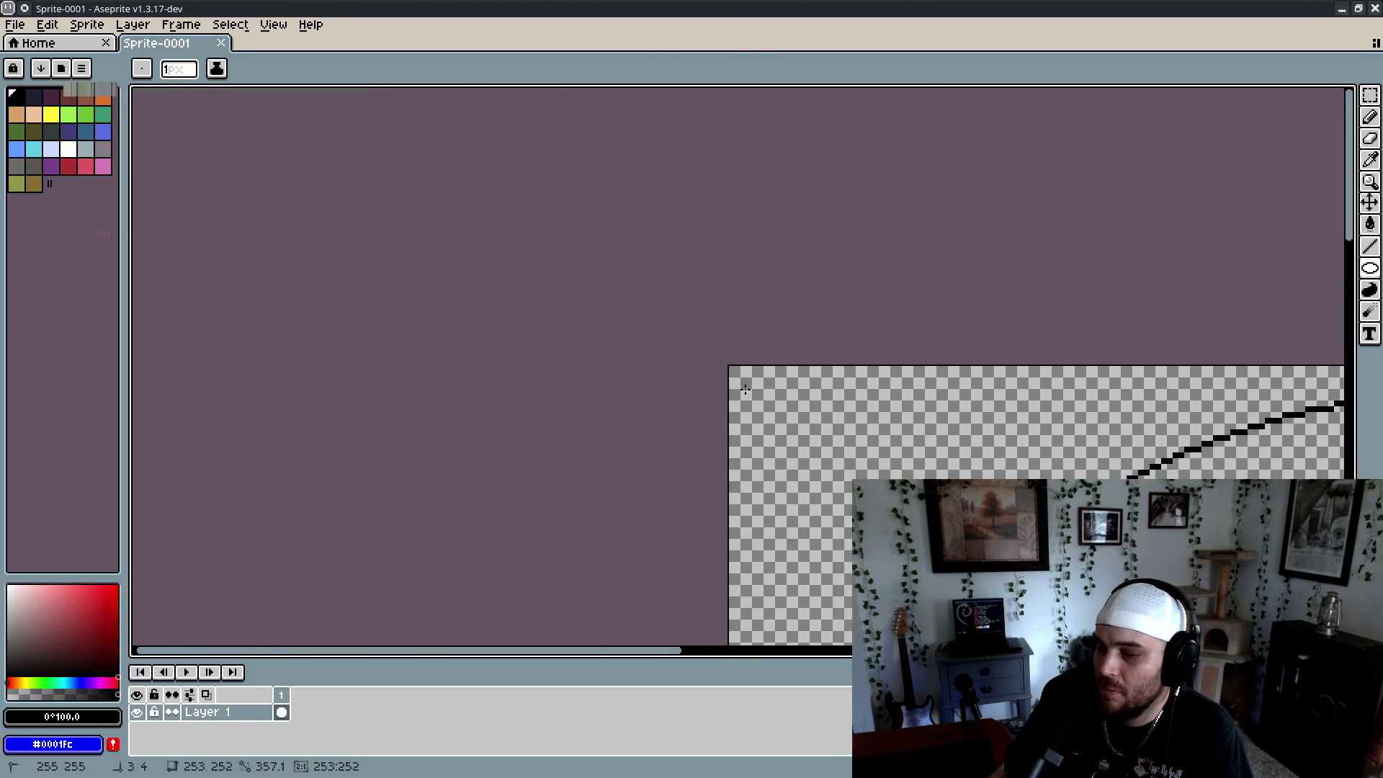
scroll(726, 346, "up", 3)
scroll(755, 368, "down", 3)
scroll(755, 368, "down", 10)
scroll(755, 367, "right", 8)
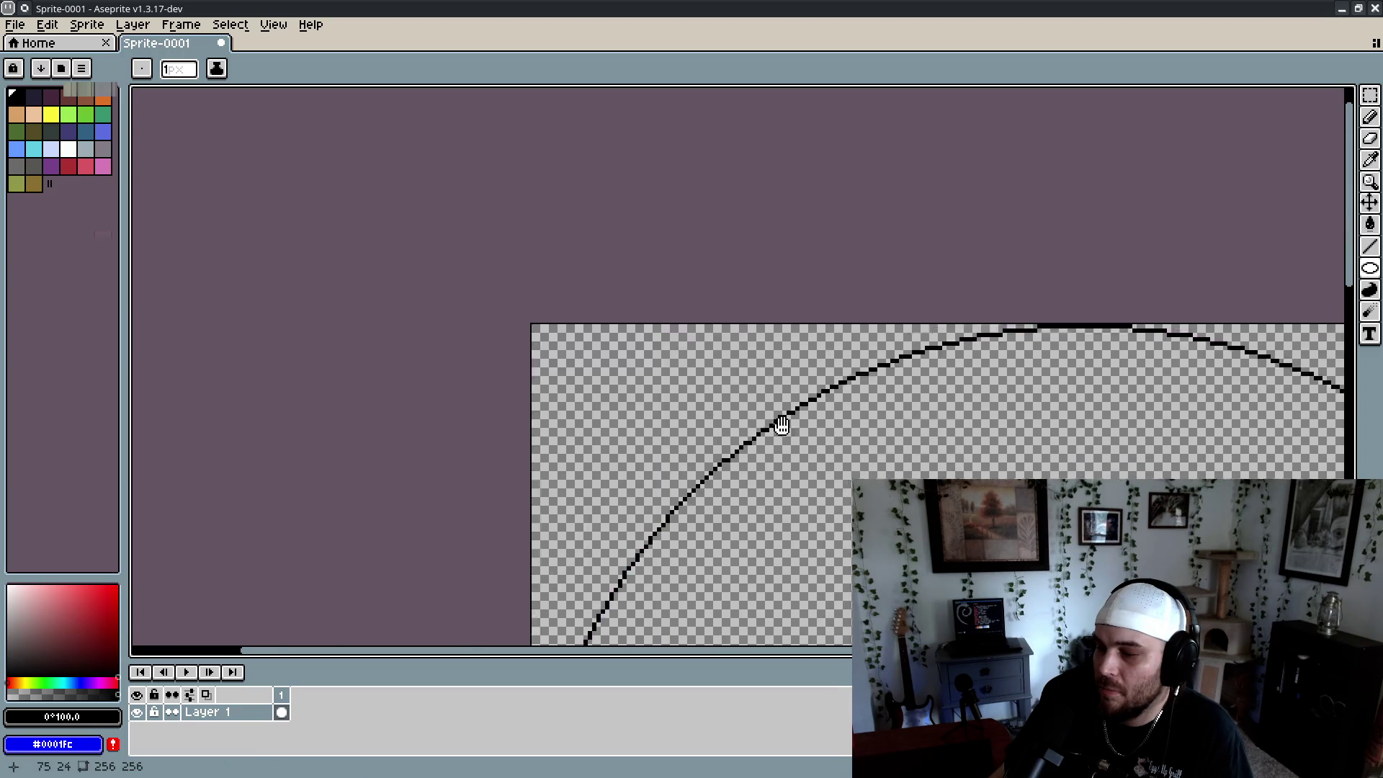
scroll(717, 330, "down", 6)
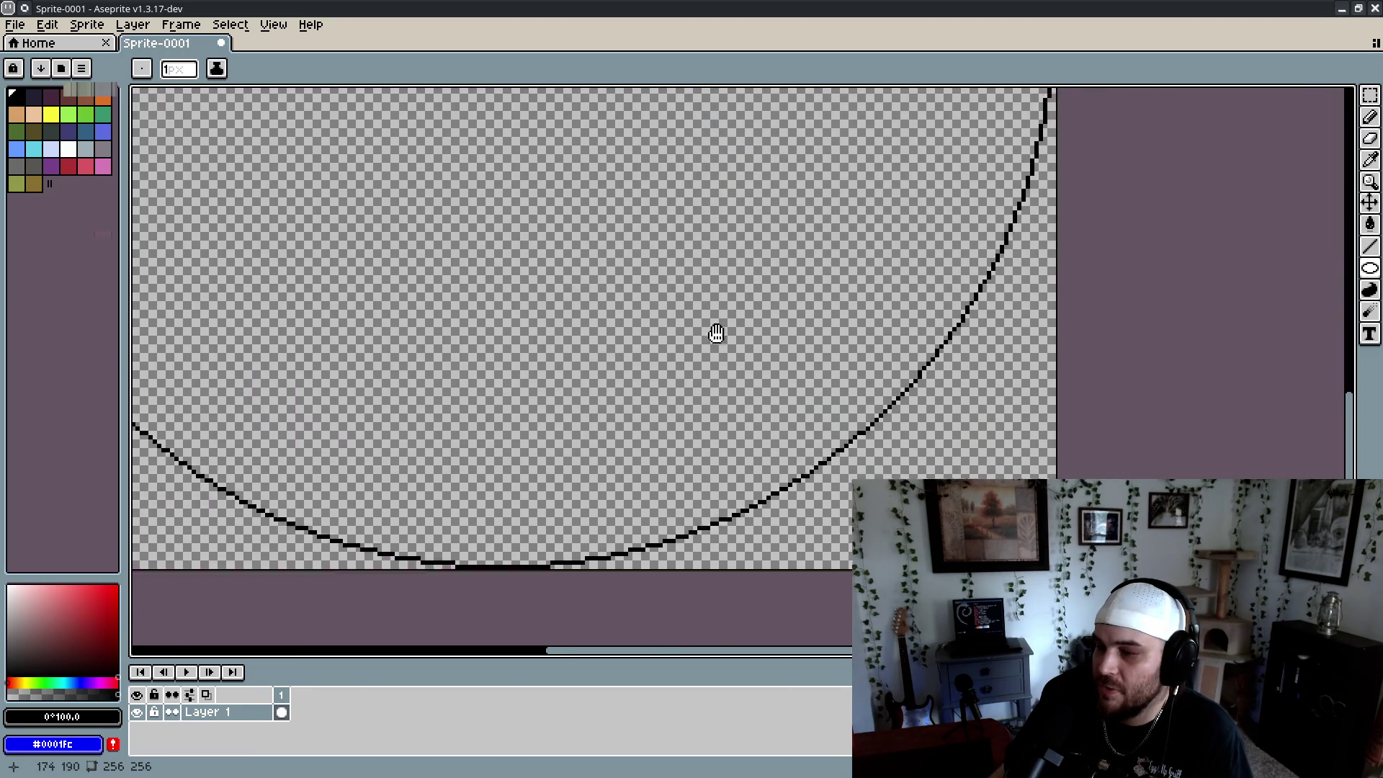
scroll(906, 346, "up", 4)
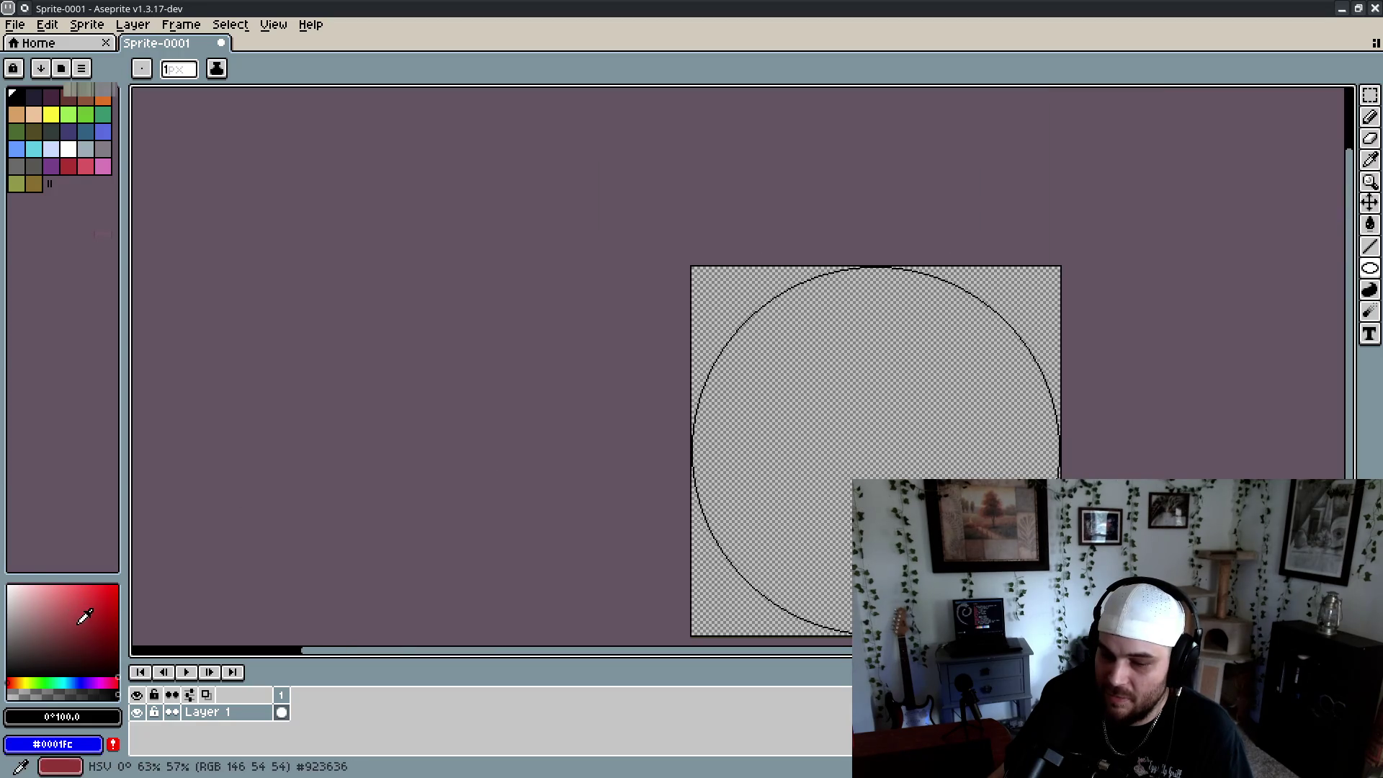
Fill the ellipse's interior with white using the Paint Bucket tool
key("x")
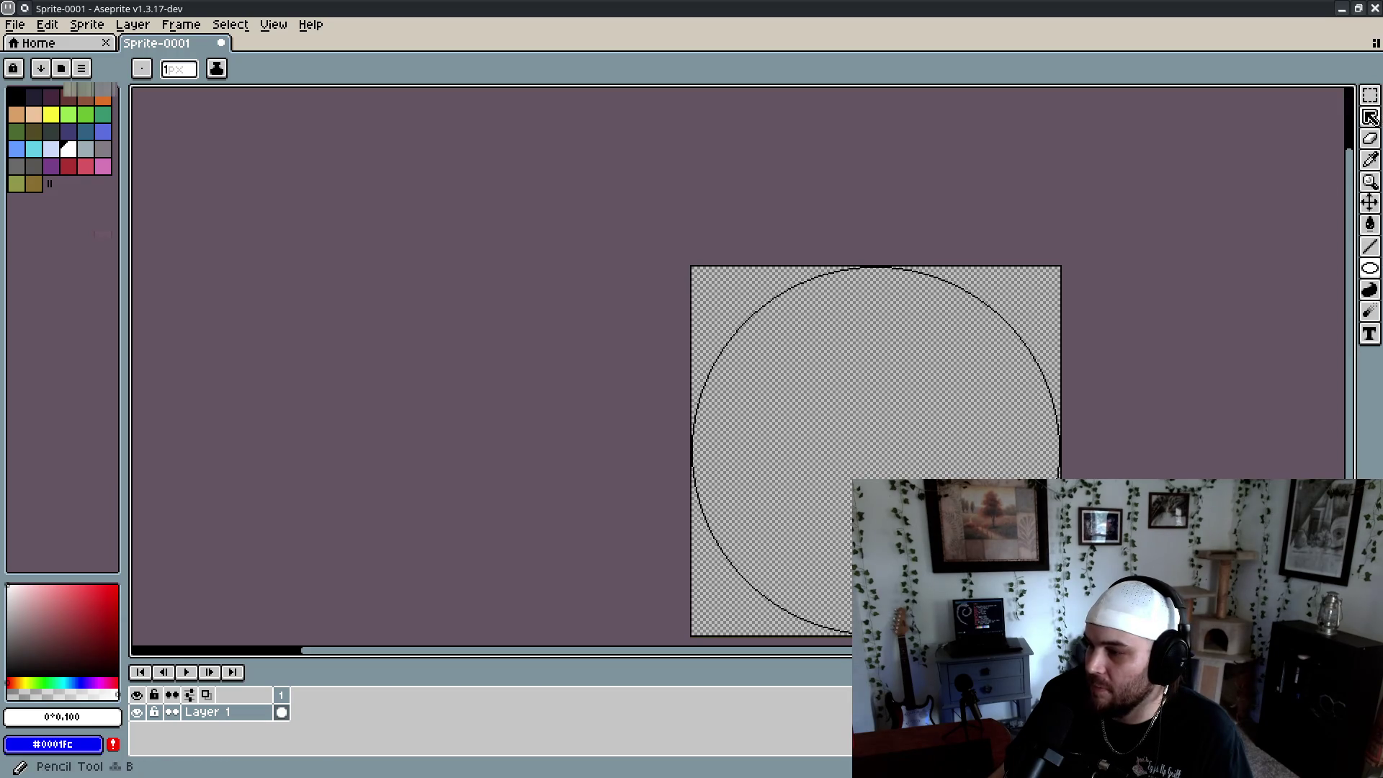
left_click(1370, 224)
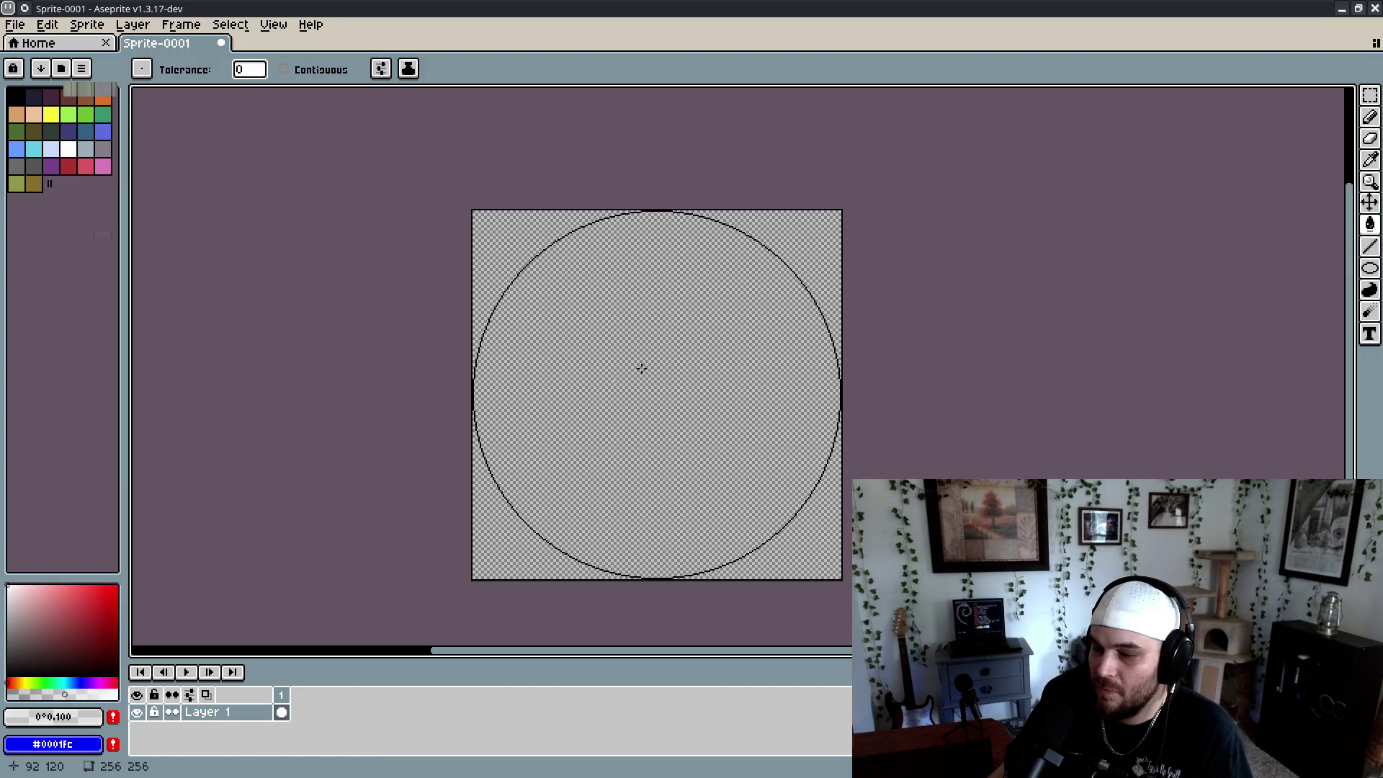
key("v")
key("g")
left_click(649, 395)
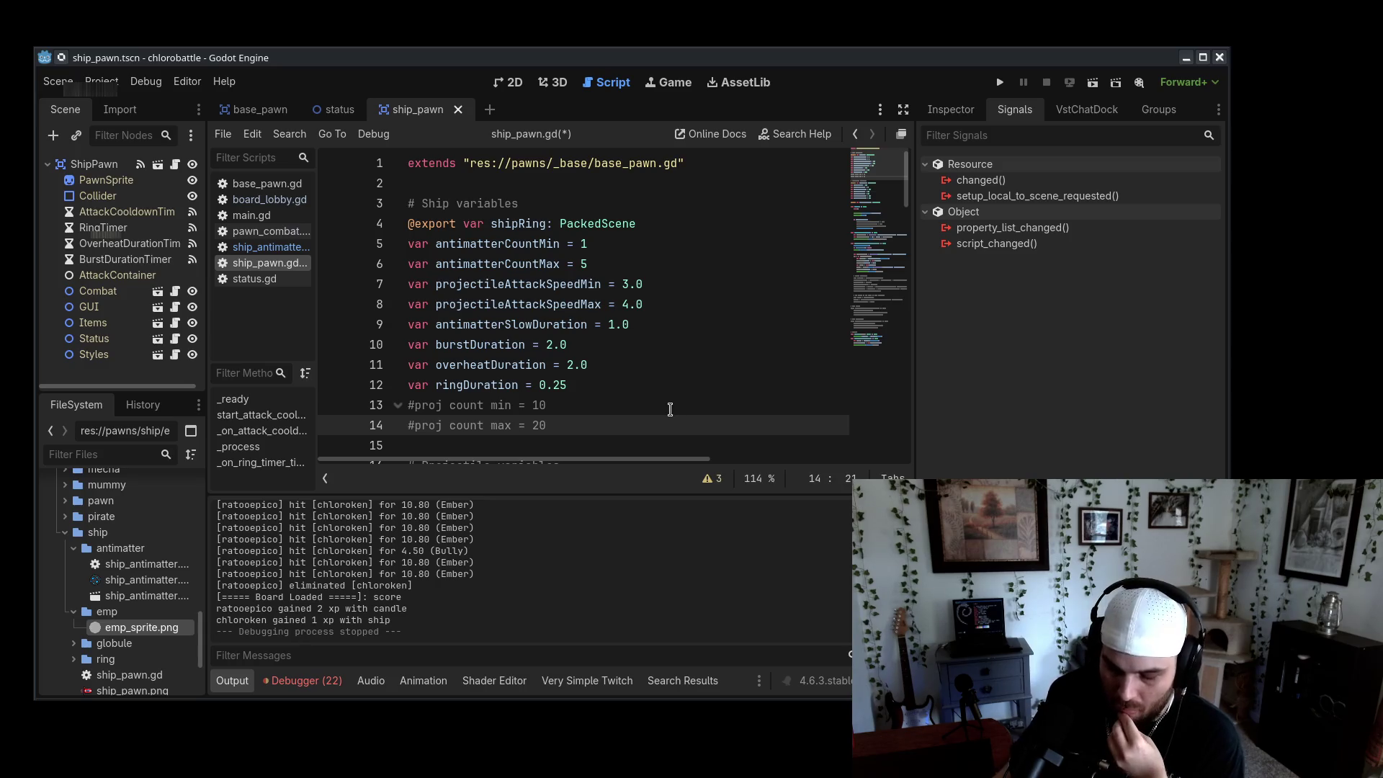
Scroll through ship_pawn.gd to review the script around line 13
scroll(670, 409, "down", 5)
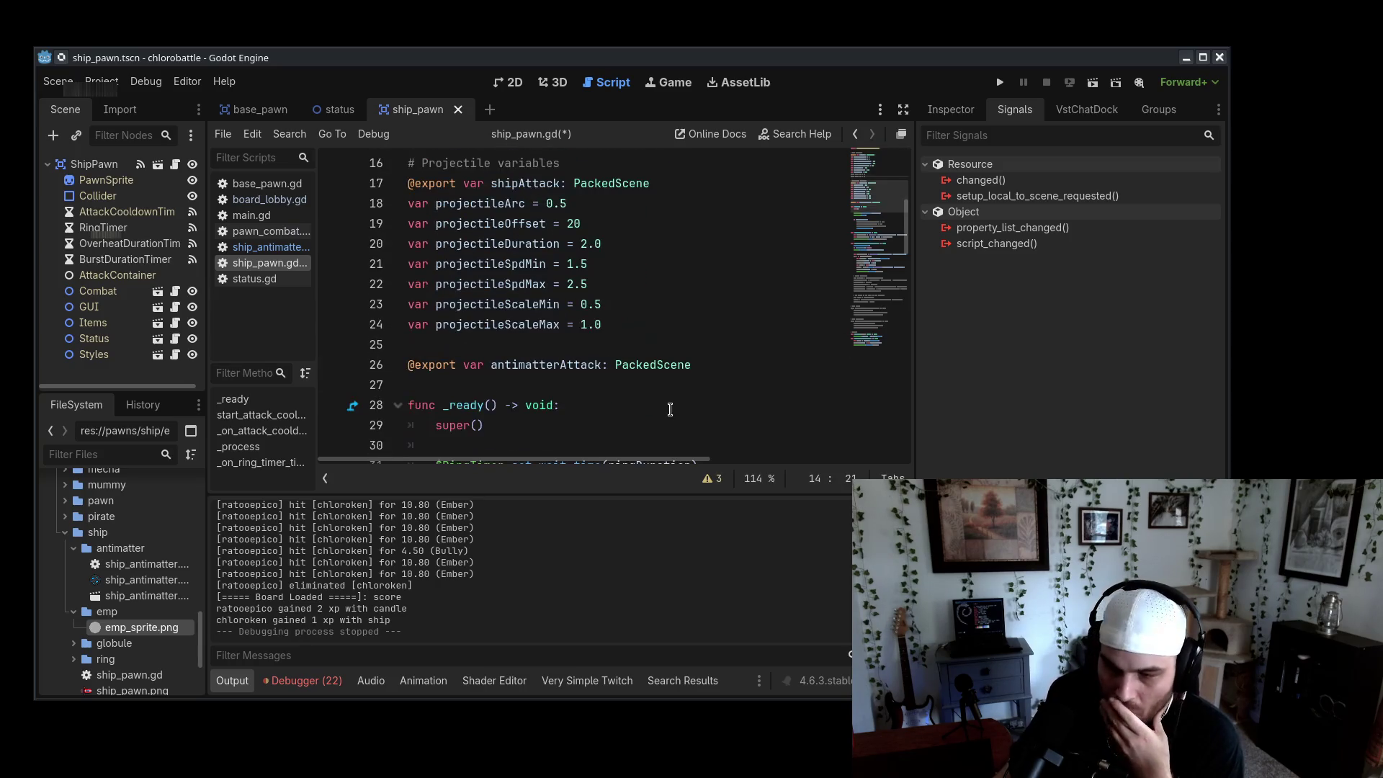
scroll(707, 429, "down", 7)
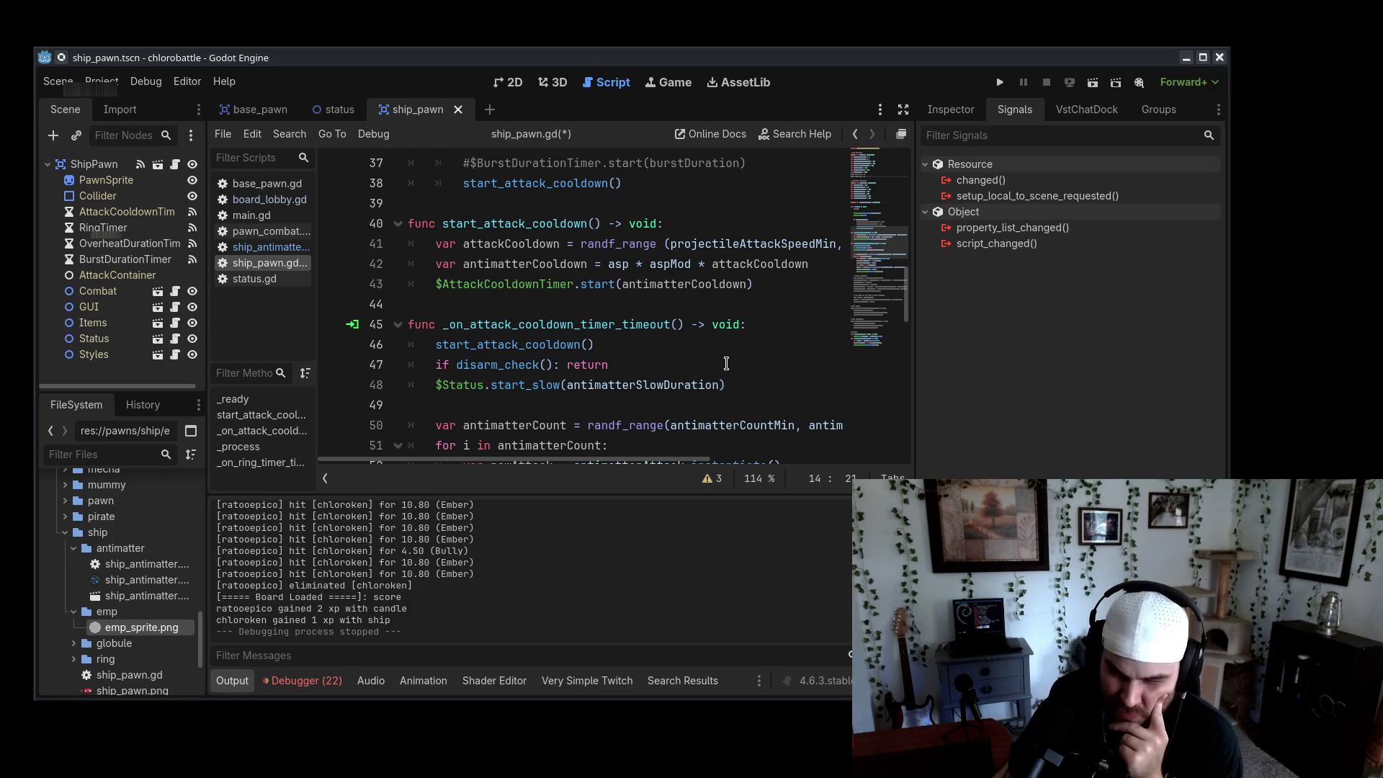
scroll(726, 364, "down", 14)
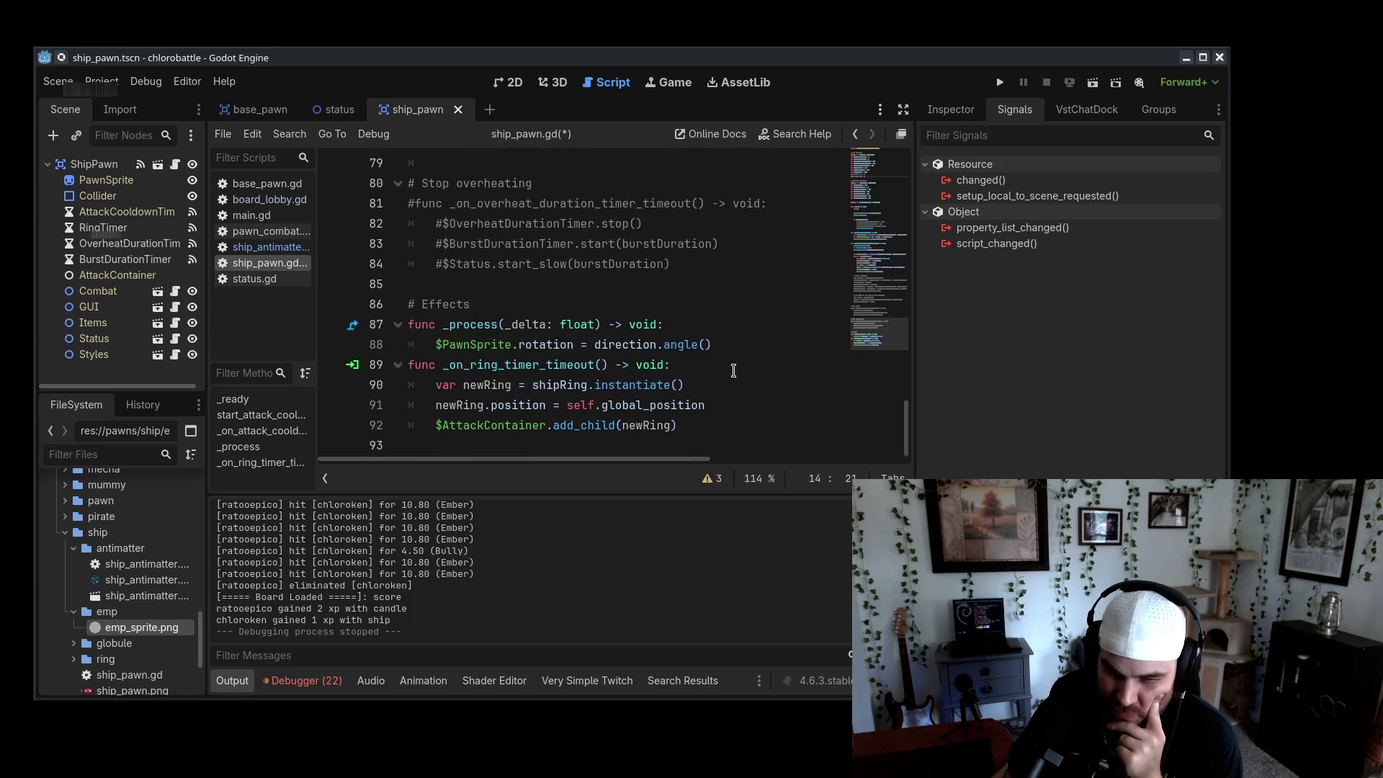
left_click_drag(879, 333, 883, 150)
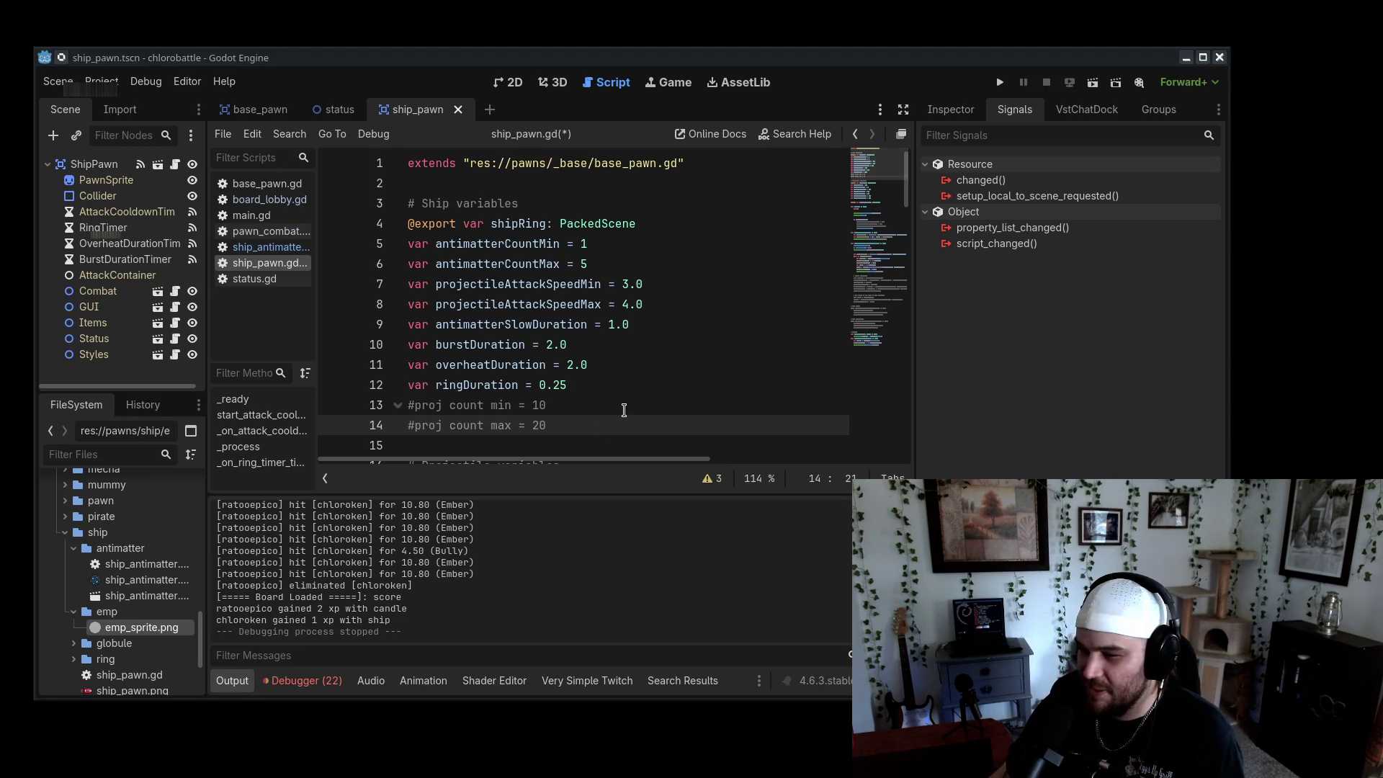
left_click(623, 408)
scroll(623, 411, "down", 14)
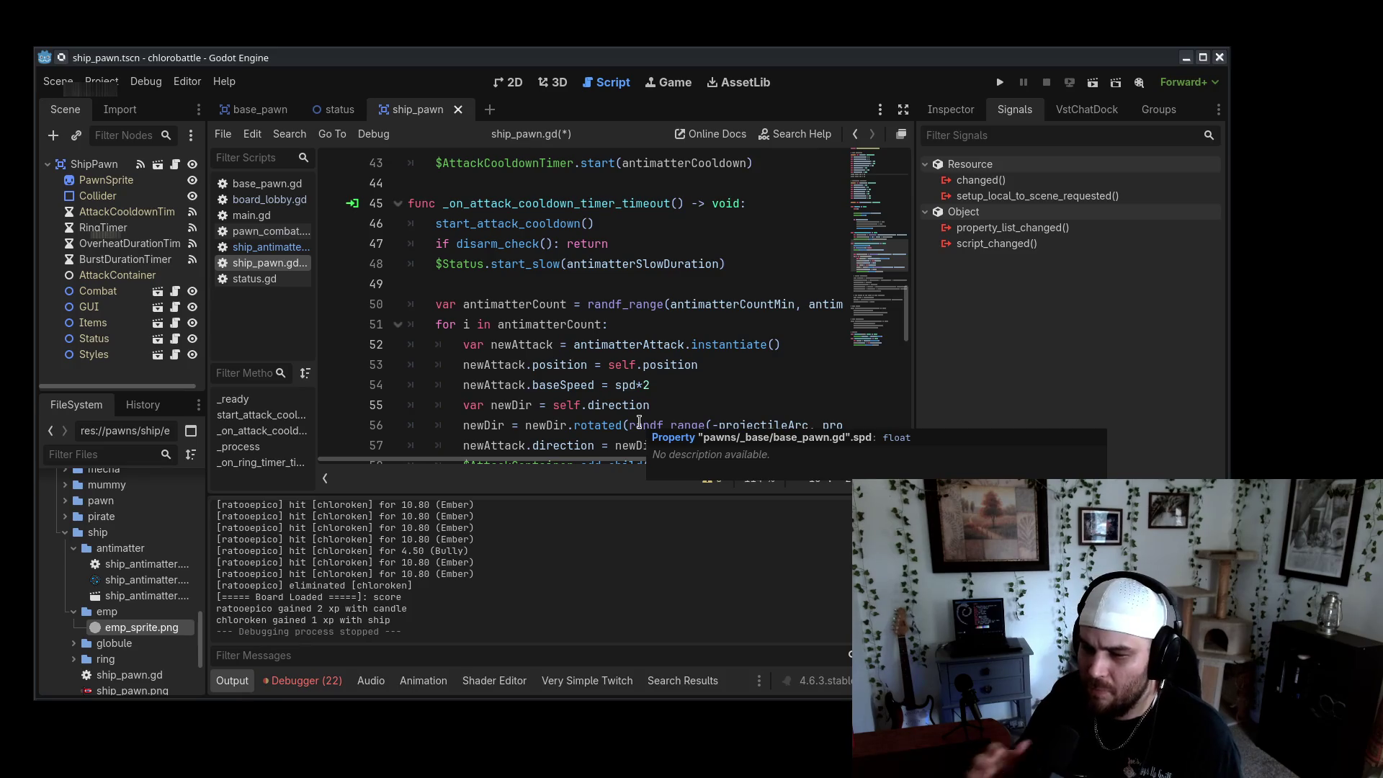
scroll(122, 577, "up", 10)
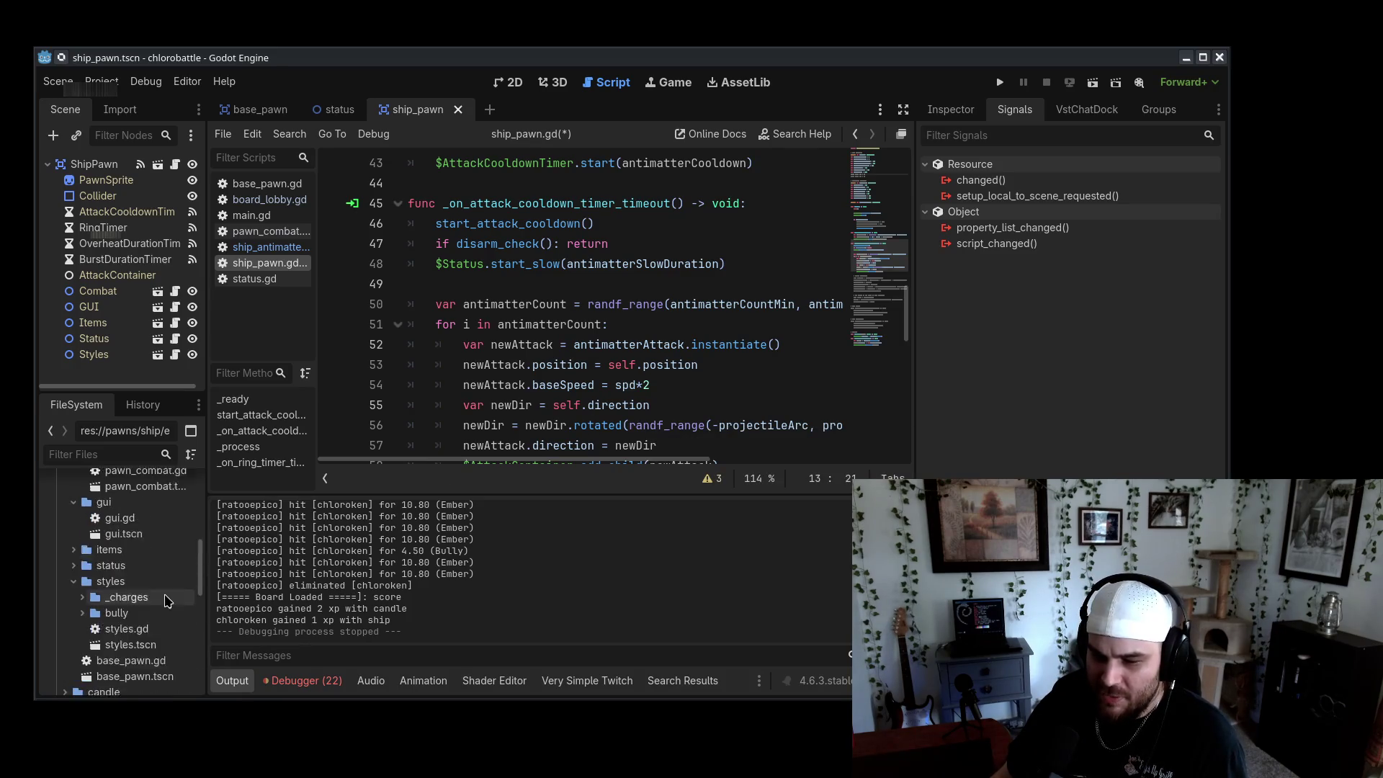
Collapse gui/combat and expand pawns/_base/attack to list base_attack.gd and base_attack.tscn
left_click(110, 608)
double_click(108, 529)
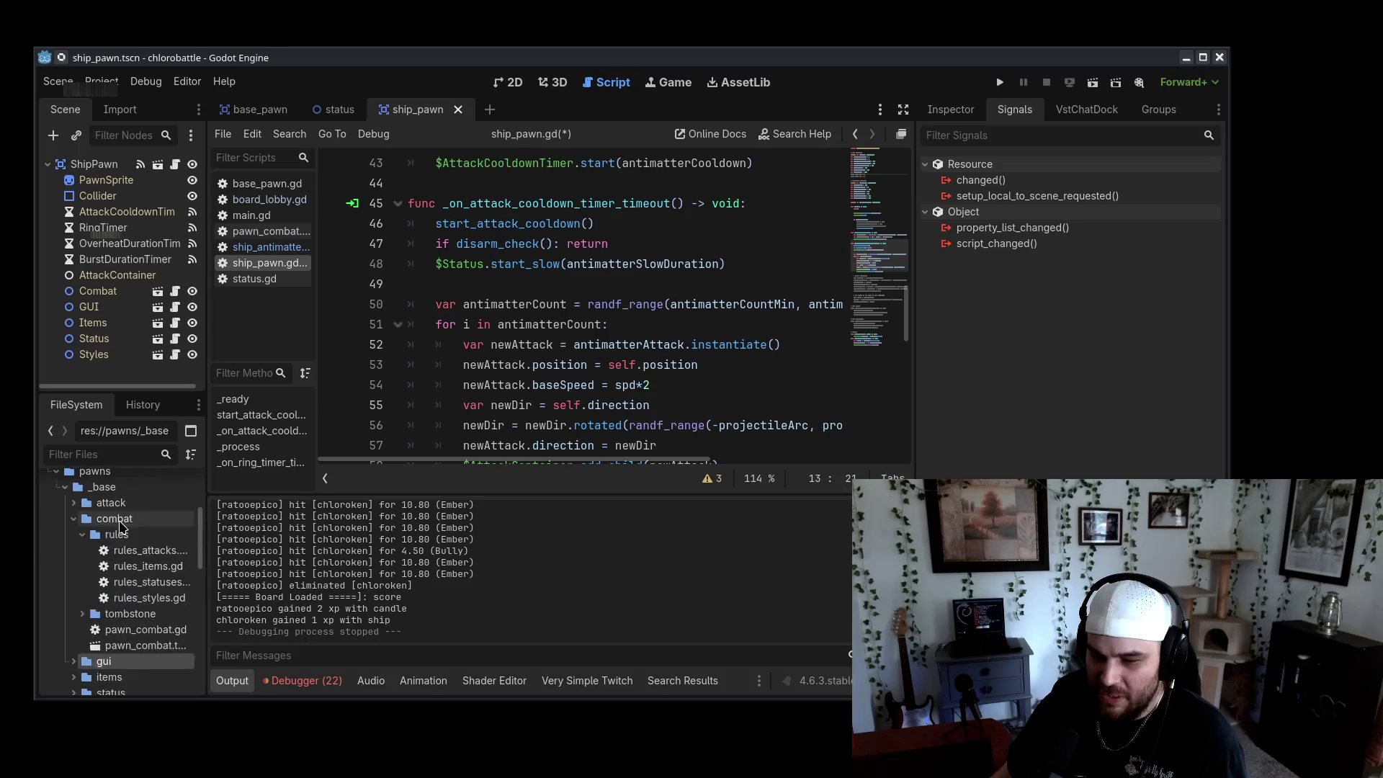
double_click(116, 537)
double_click(120, 535)
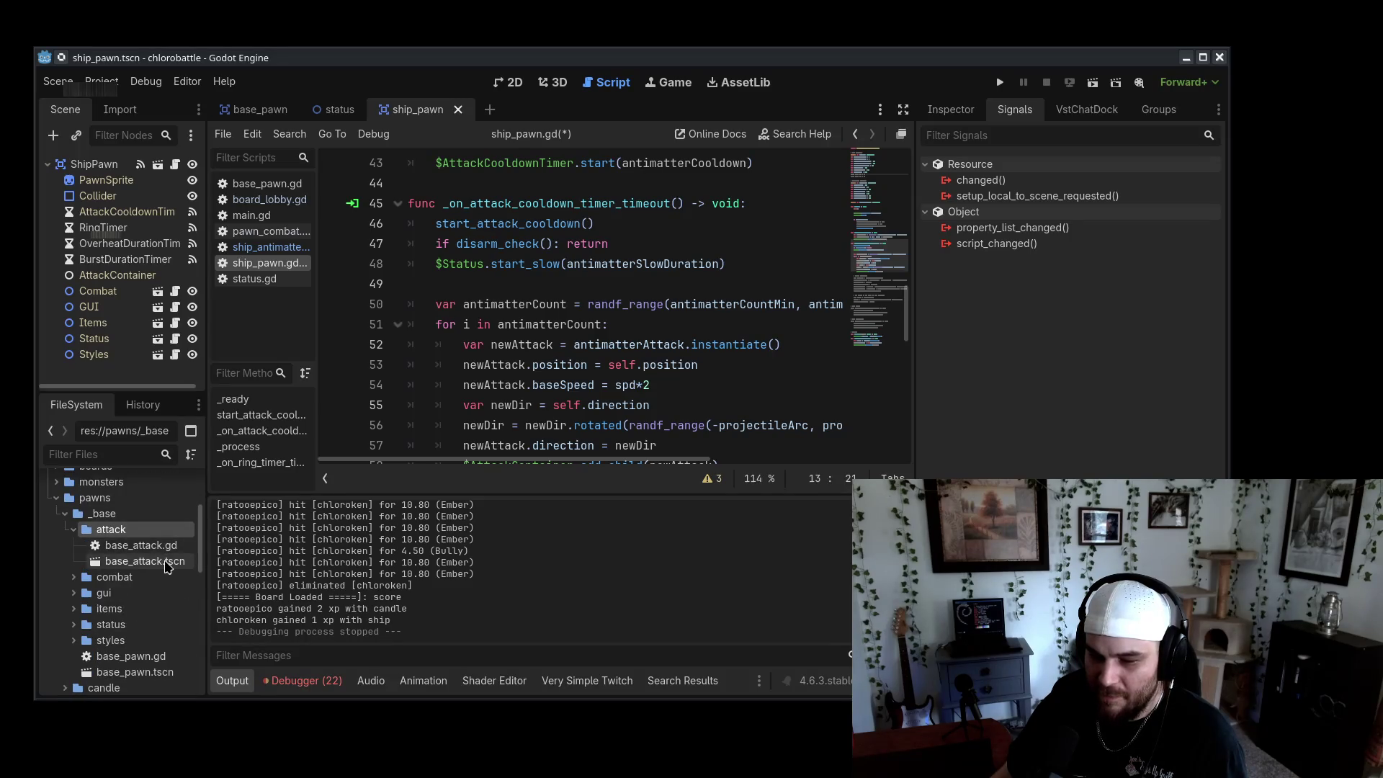
Create a scene inheriting base_attack.tscn and save it as emp_attack.tscn in pawns/ship/emp
right_click(166, 565)
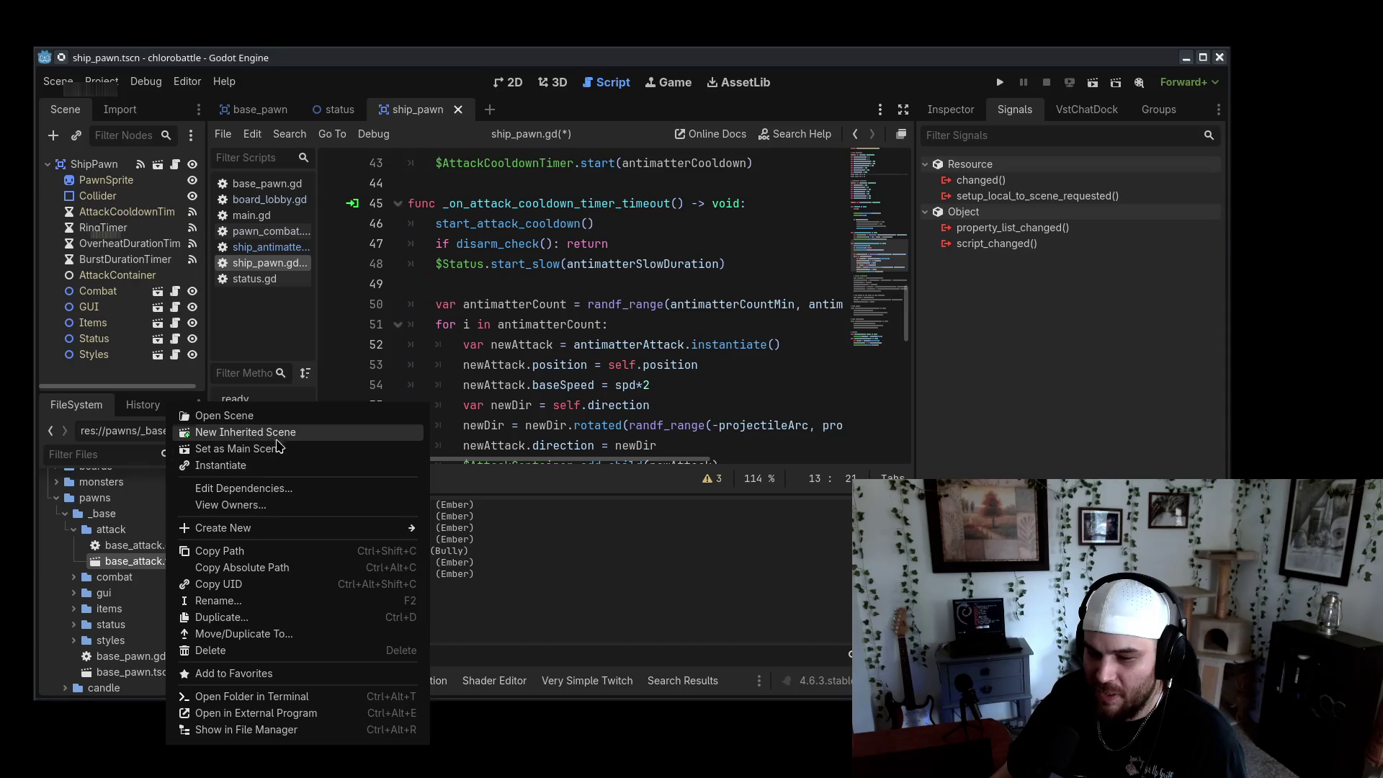
left_click(280, 436)
left_click(58, 80)
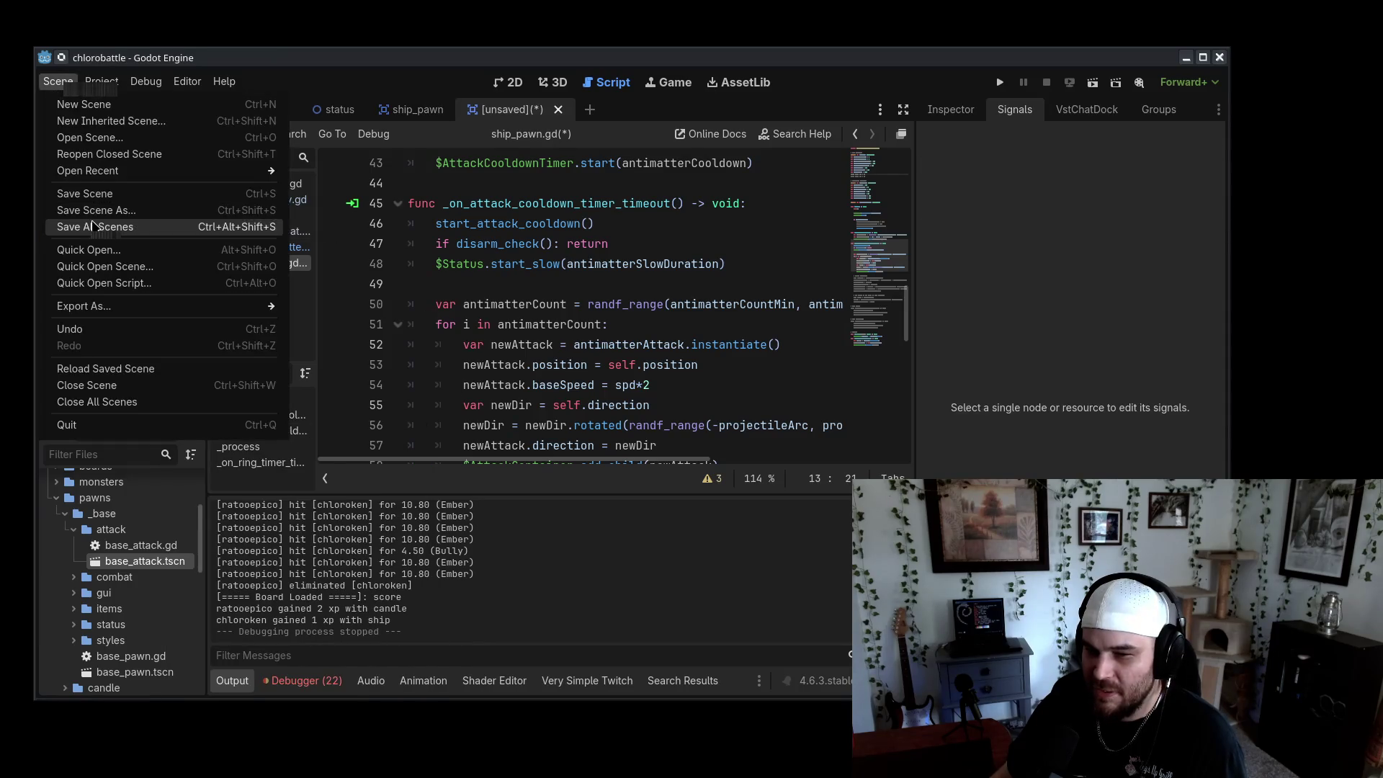
left_click(194, 209)
double_click(763, 225)
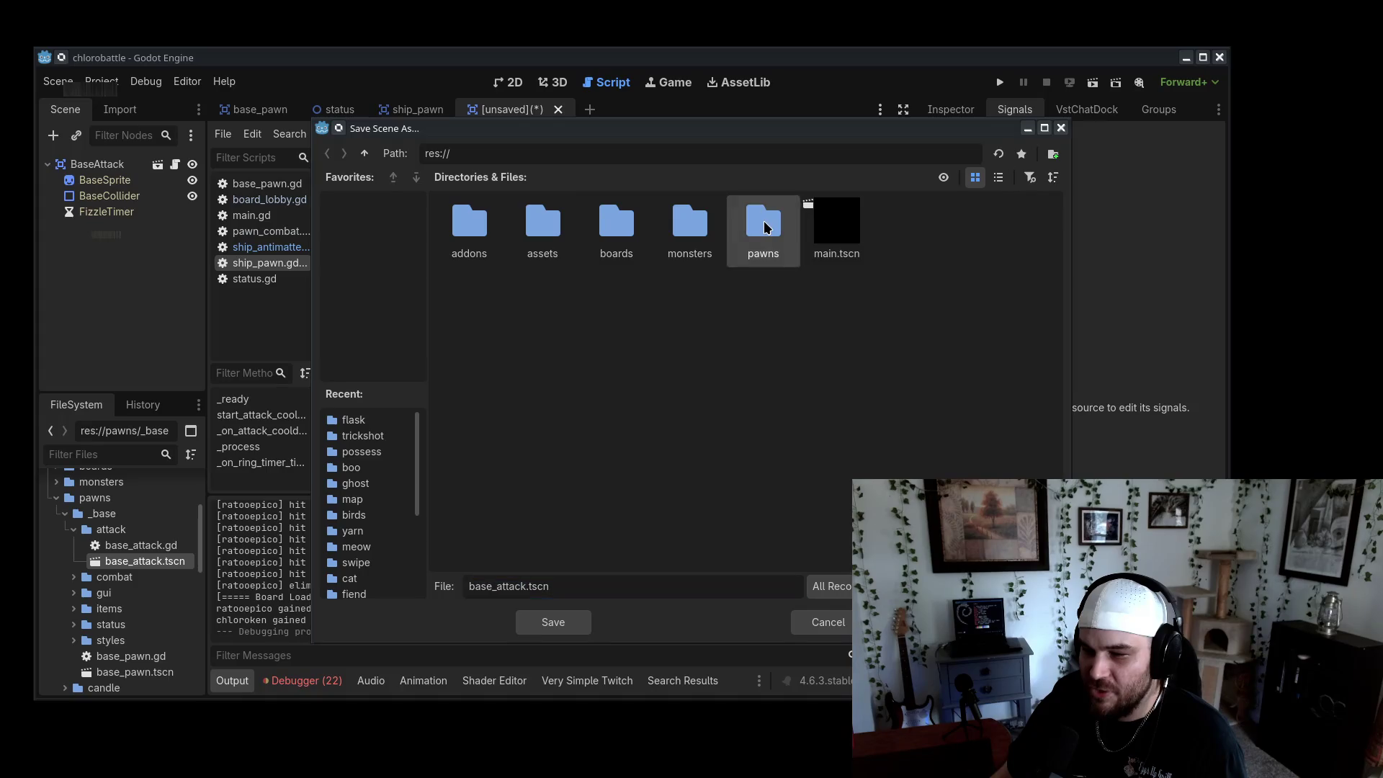
double_click(690, 295)
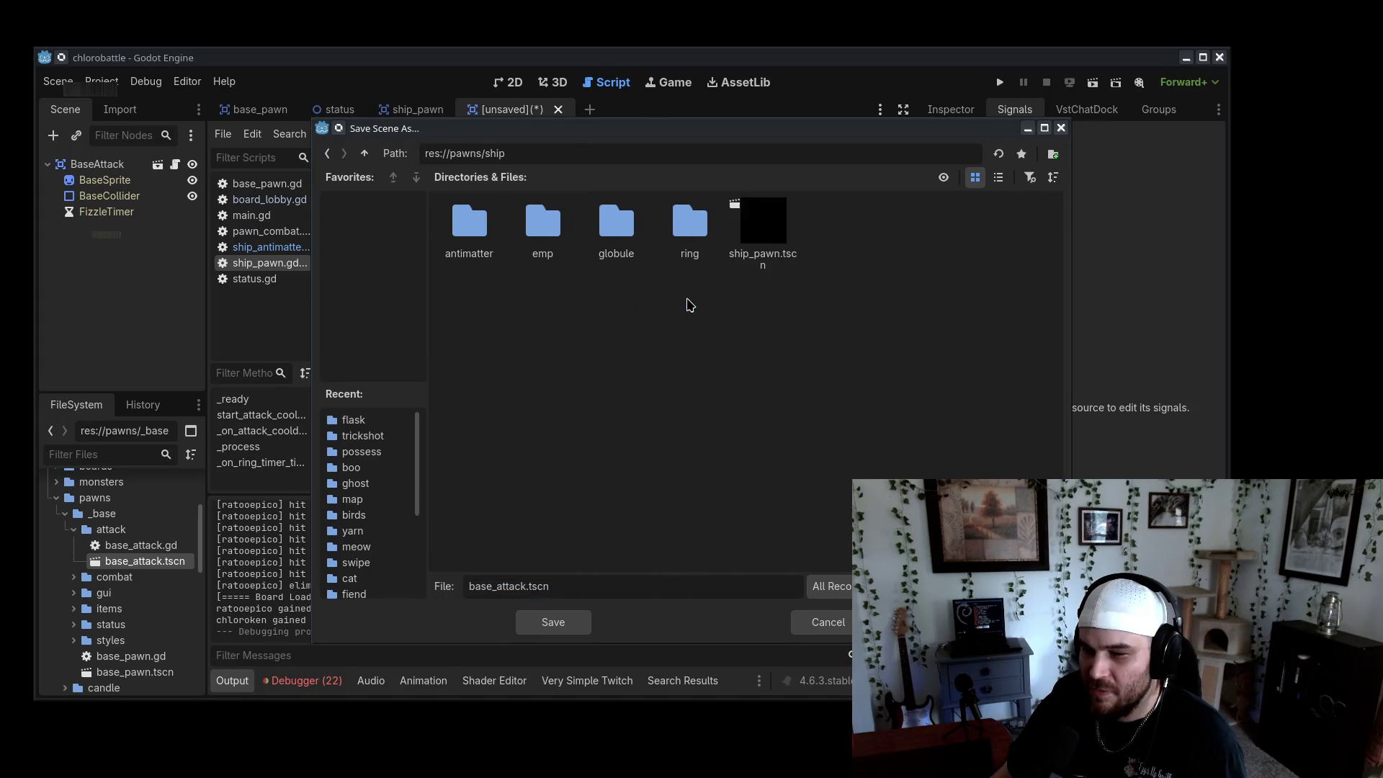
double_click(543, 225)
double_click(491, 586)
type("emp")
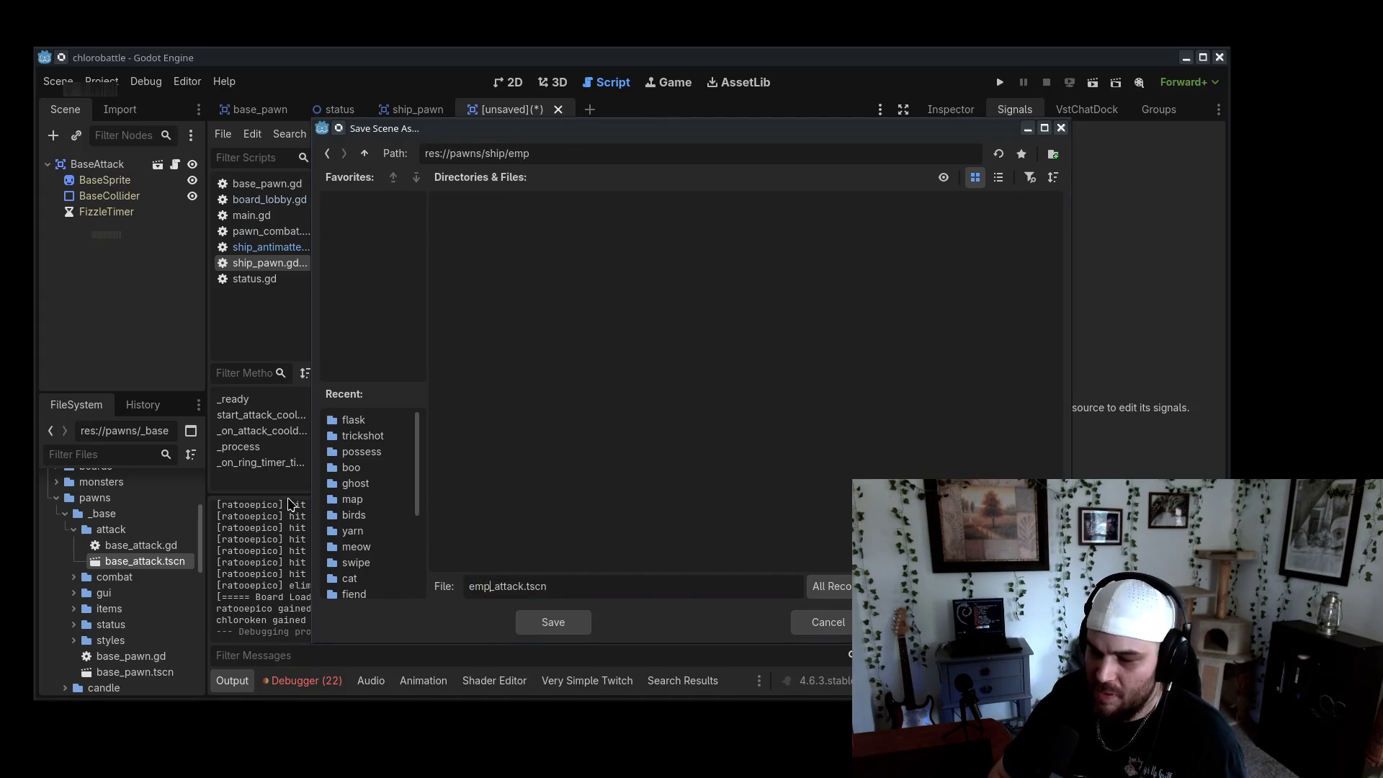
key("Return")
Rename the scene's root node to EmpAttack and maximize the Godot window
left_click(118, 160)
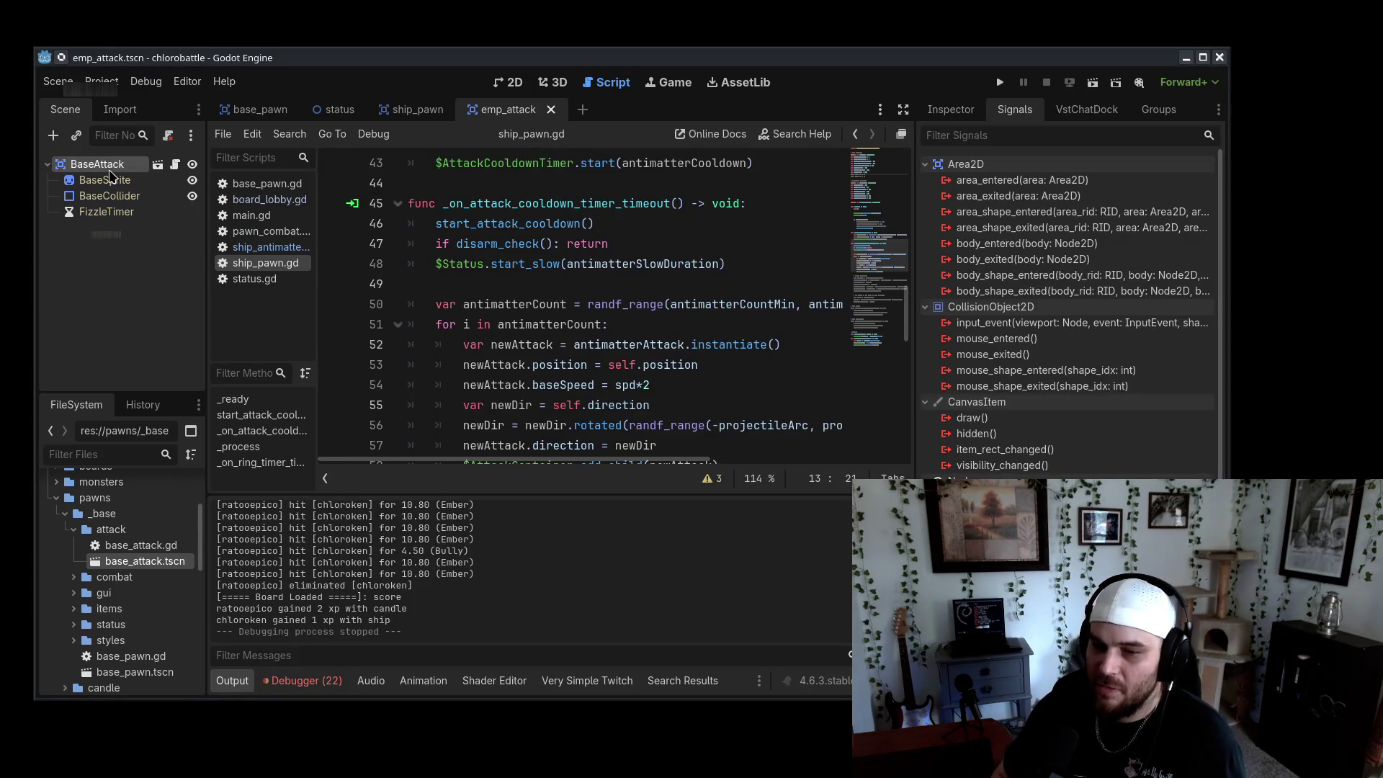
left_click(120, 161)
type("Em")
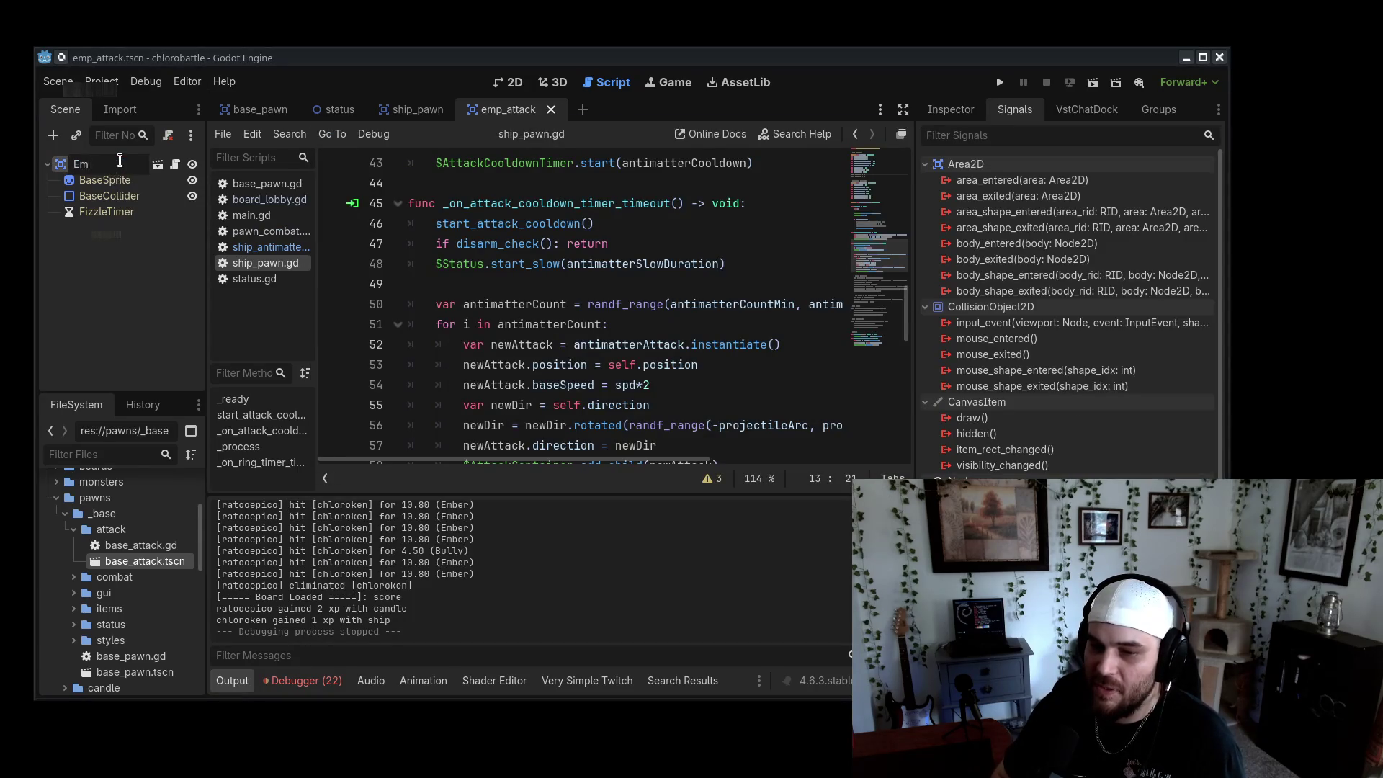
type("pAttack")
key("Return")
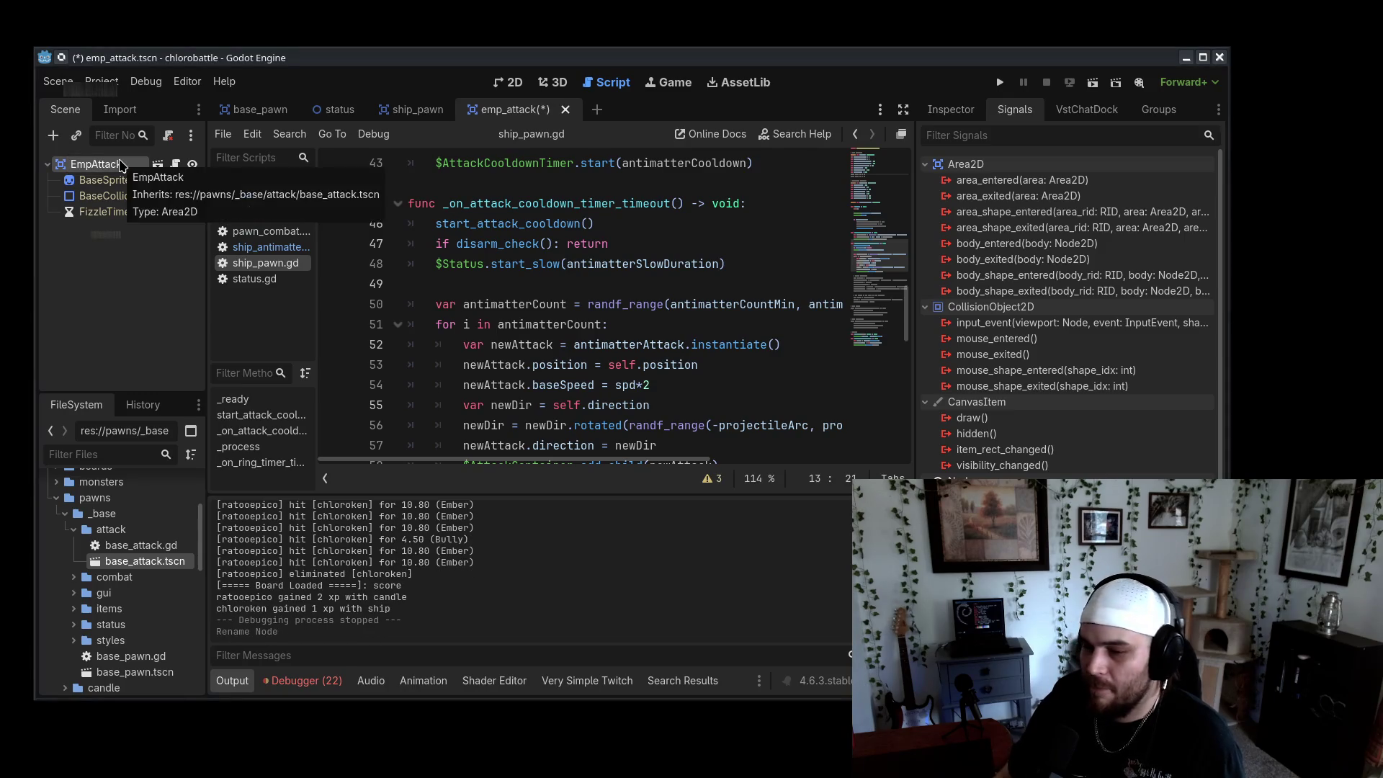
double_click(989, 50)
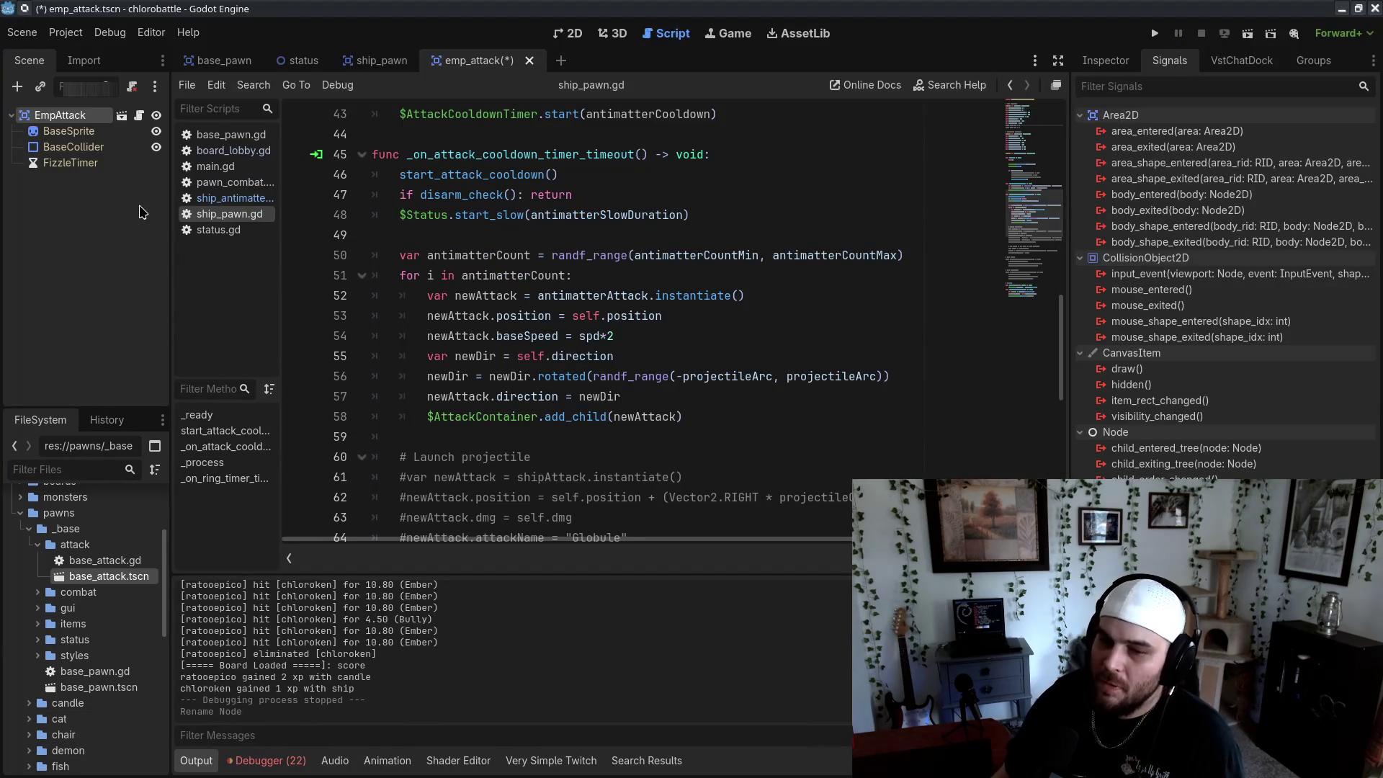
Attach a new emp_attack.gd script to EmpAttack and clear its template code
right_click(71, 115)
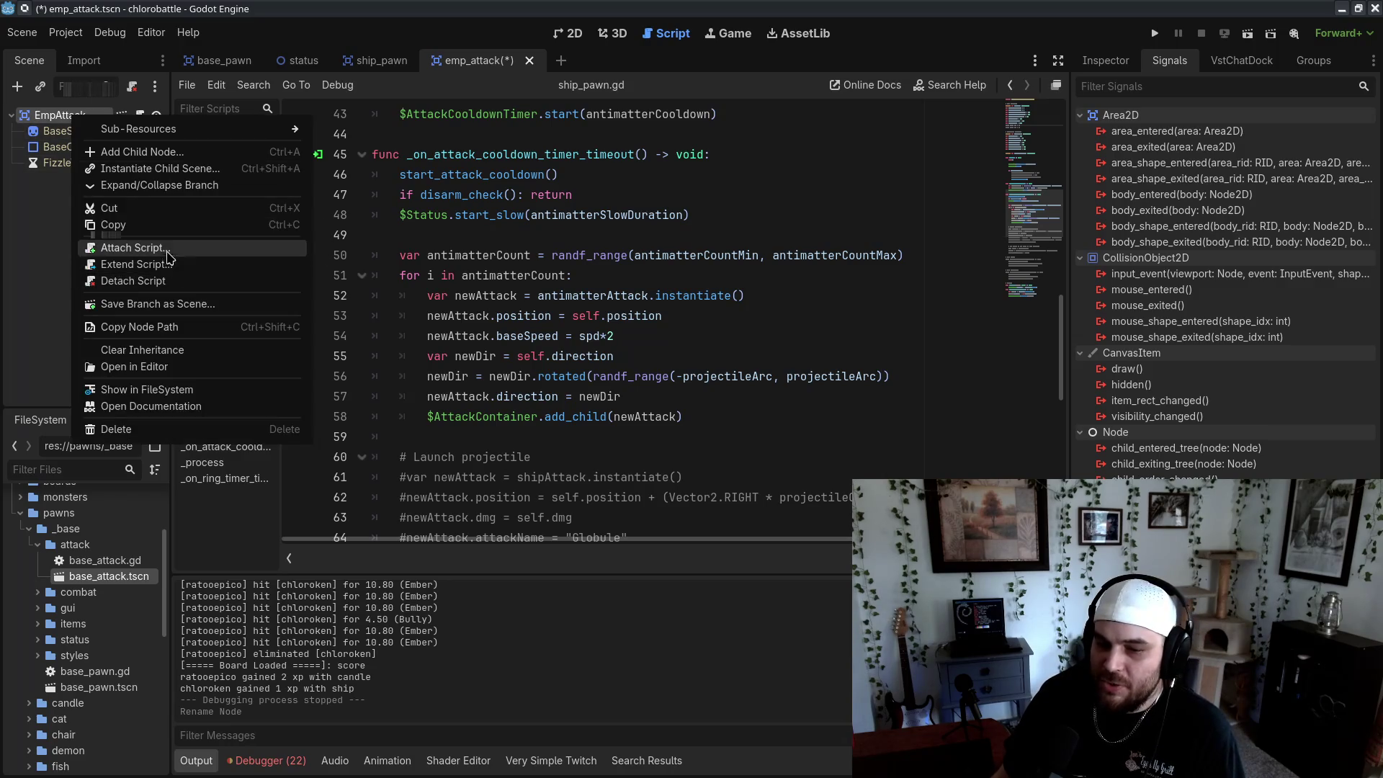
left_click(165, 248)
key("Return")
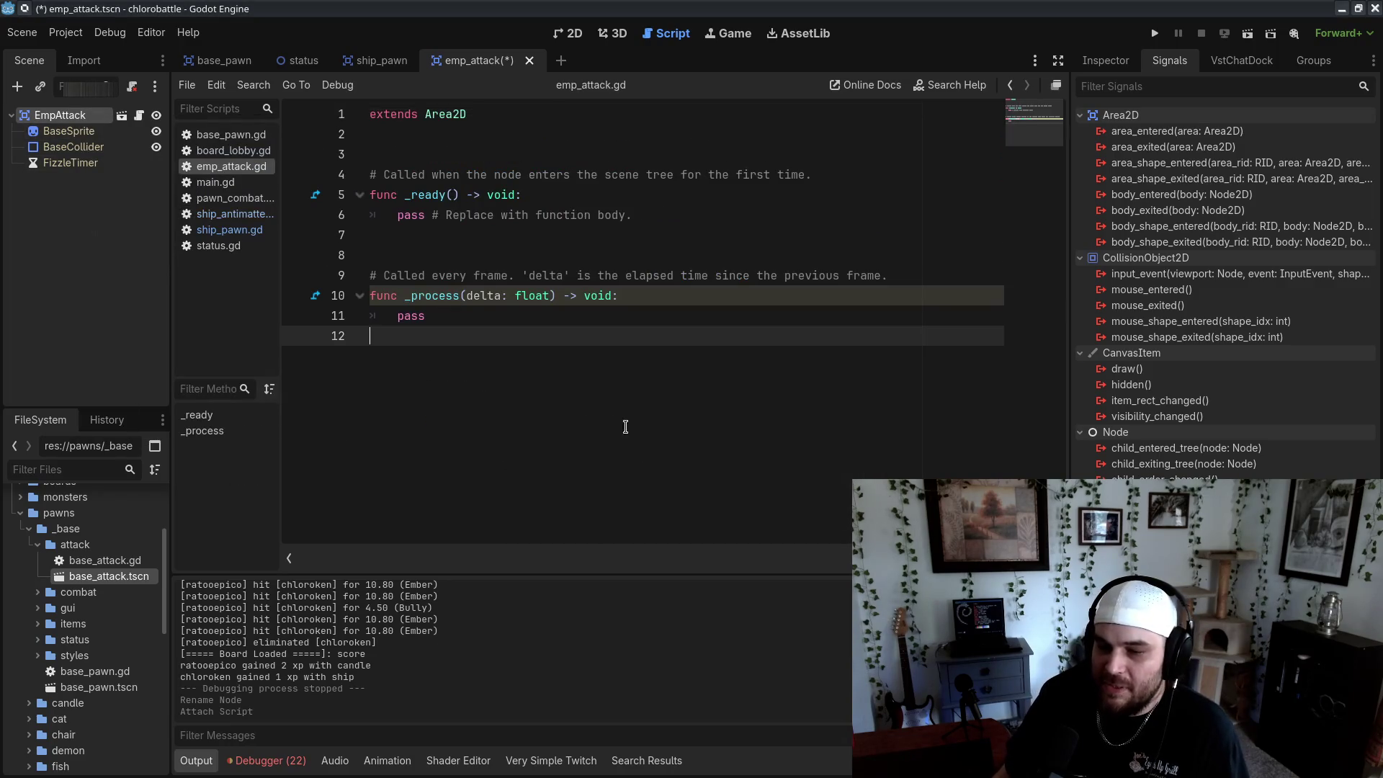
key("ctrl+a")
key("Delete")
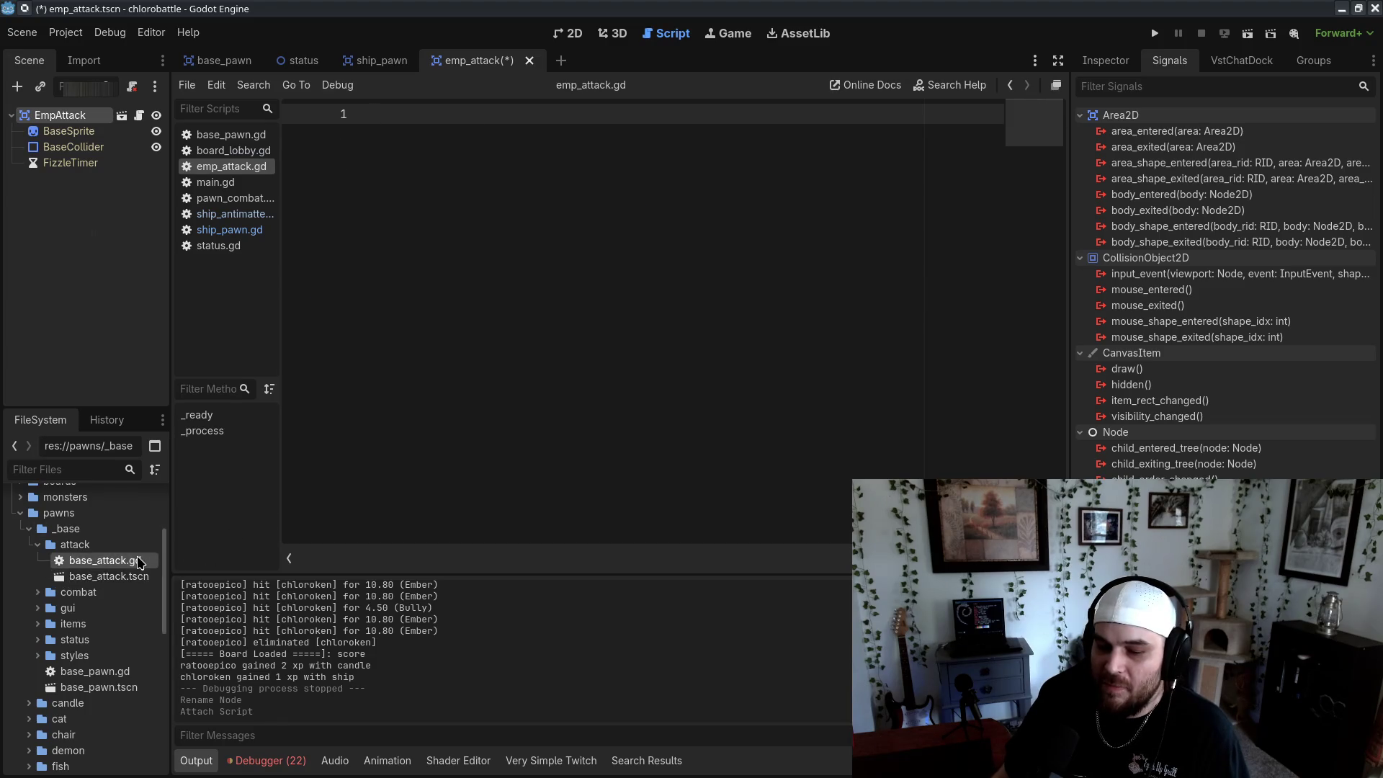
Make emp_attack.gd extend the copied base_attack.gd path and save the scene and script
right_click(138, 562)
left_click(175, 551)
left_click(509, 375)
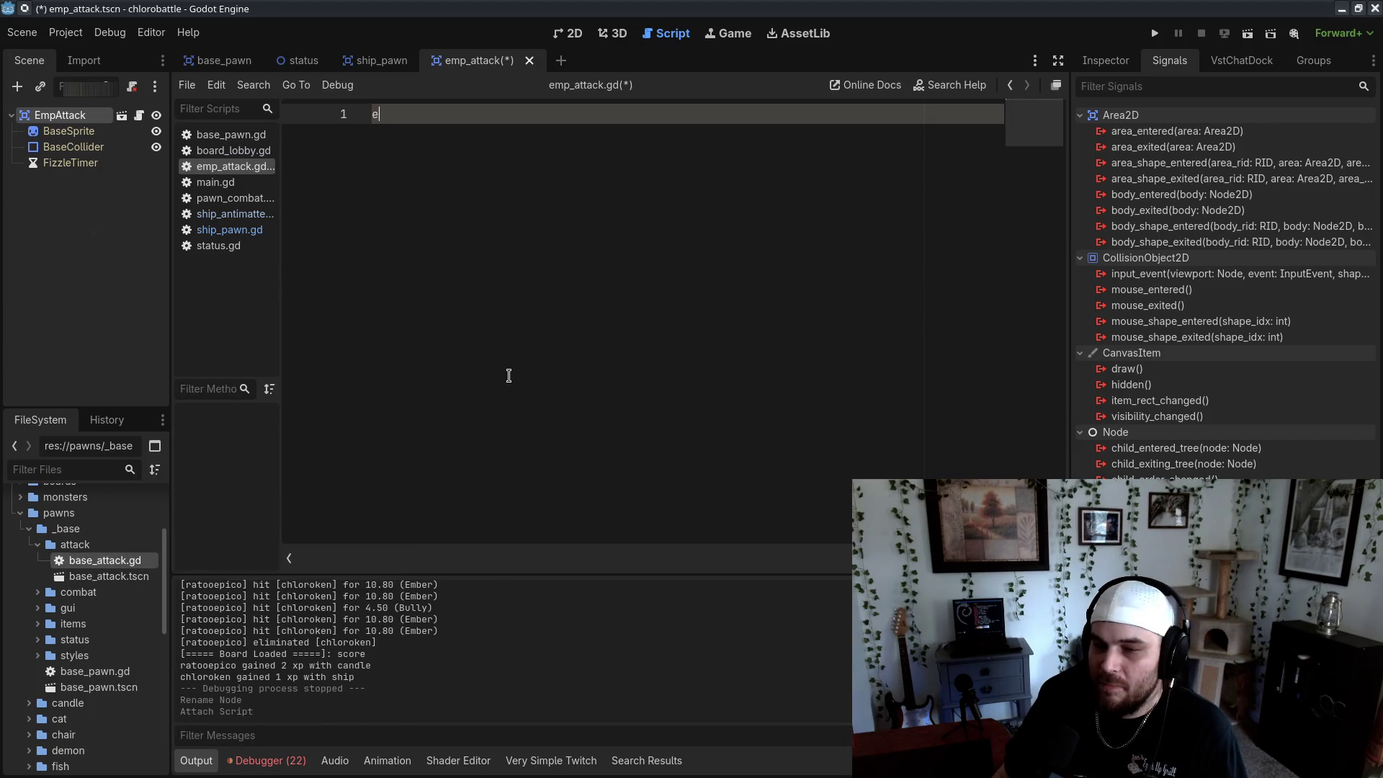
type("extends")
key("ctrl+v")
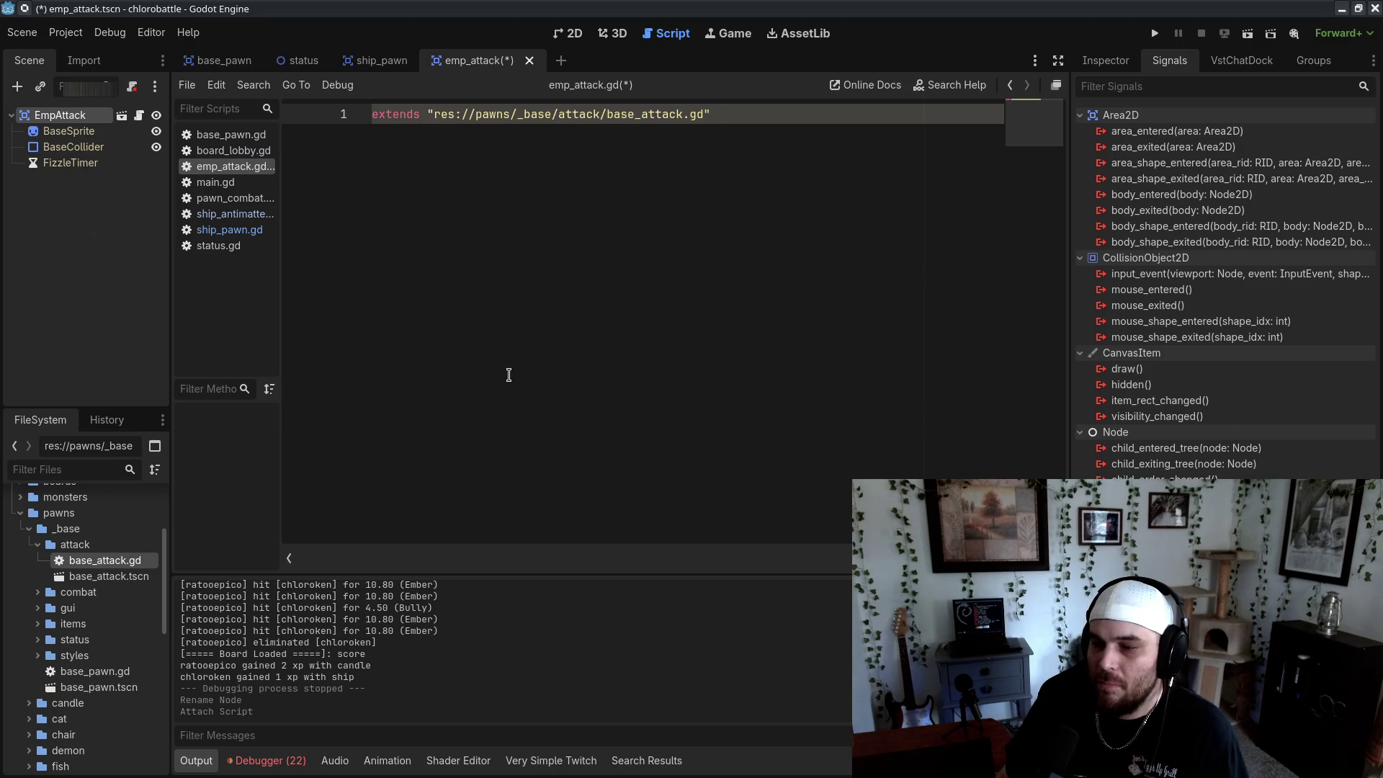
key("ctrl+s")
key("Return")
key("Return")
key("ctrl+s")
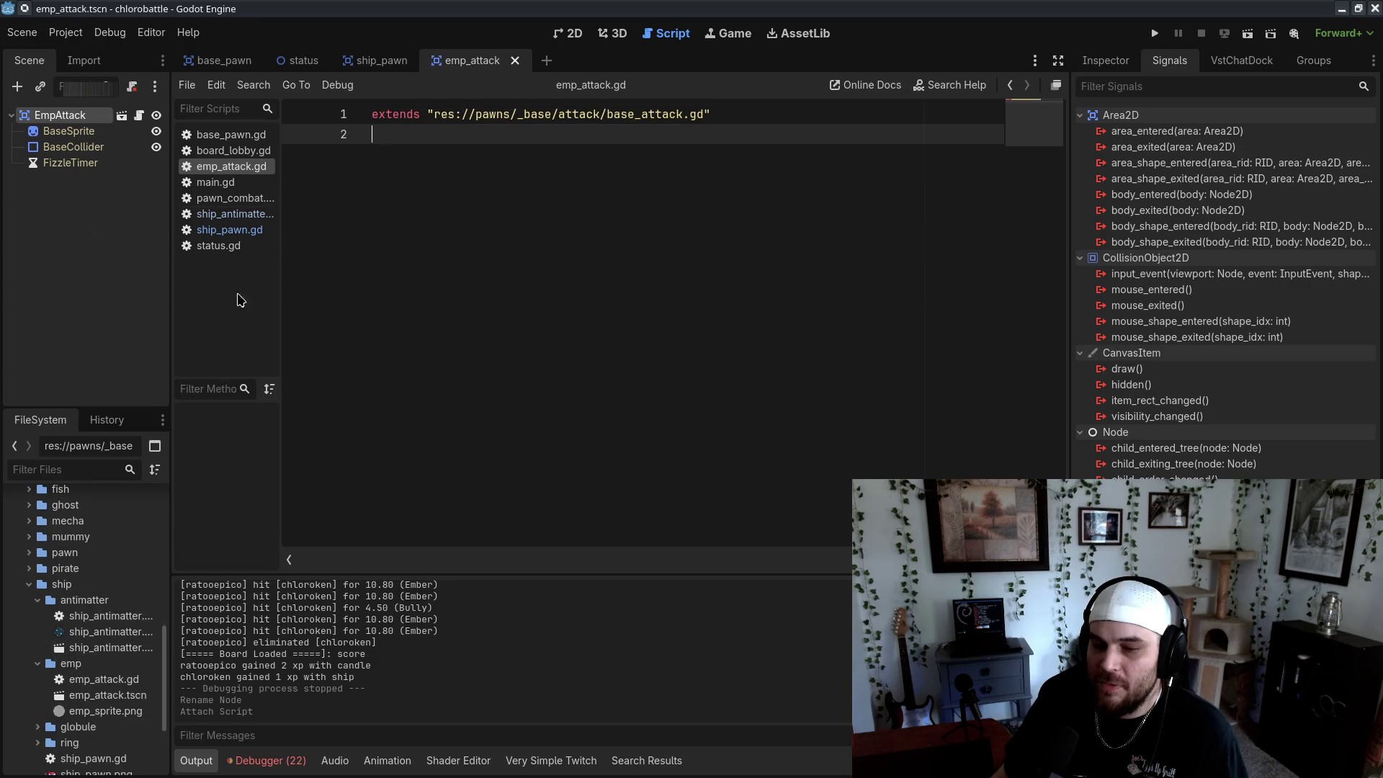
Switch to the ship_pawn scene and open ship_pawn.gd in the script editor
left_click(343, 65)
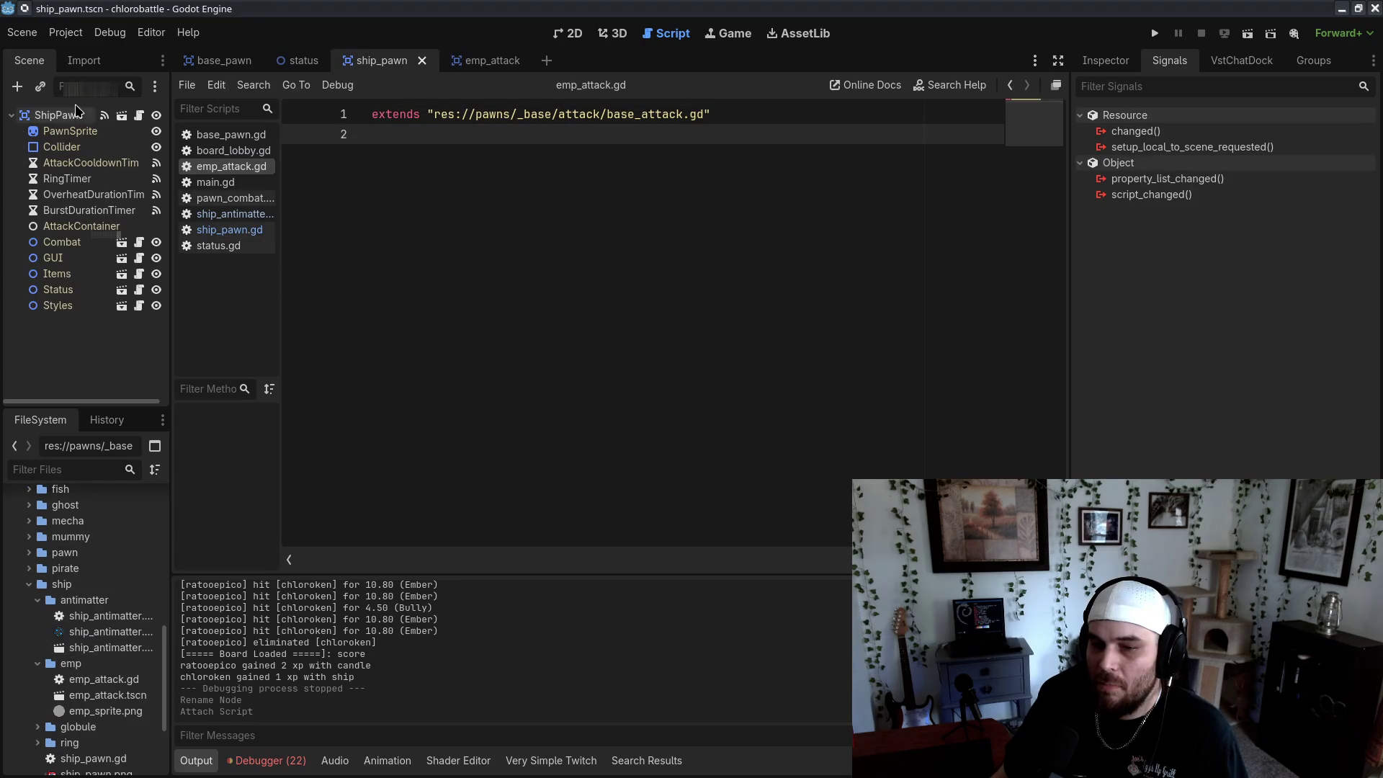
left_click(229, 229)
left_click_drag(593, 296, 600, 315)
Below projectileScaleMax, add an '# emp attack' comment, an exported empAttack Resource and empDamage
scroll(610, 310, "up", 14)
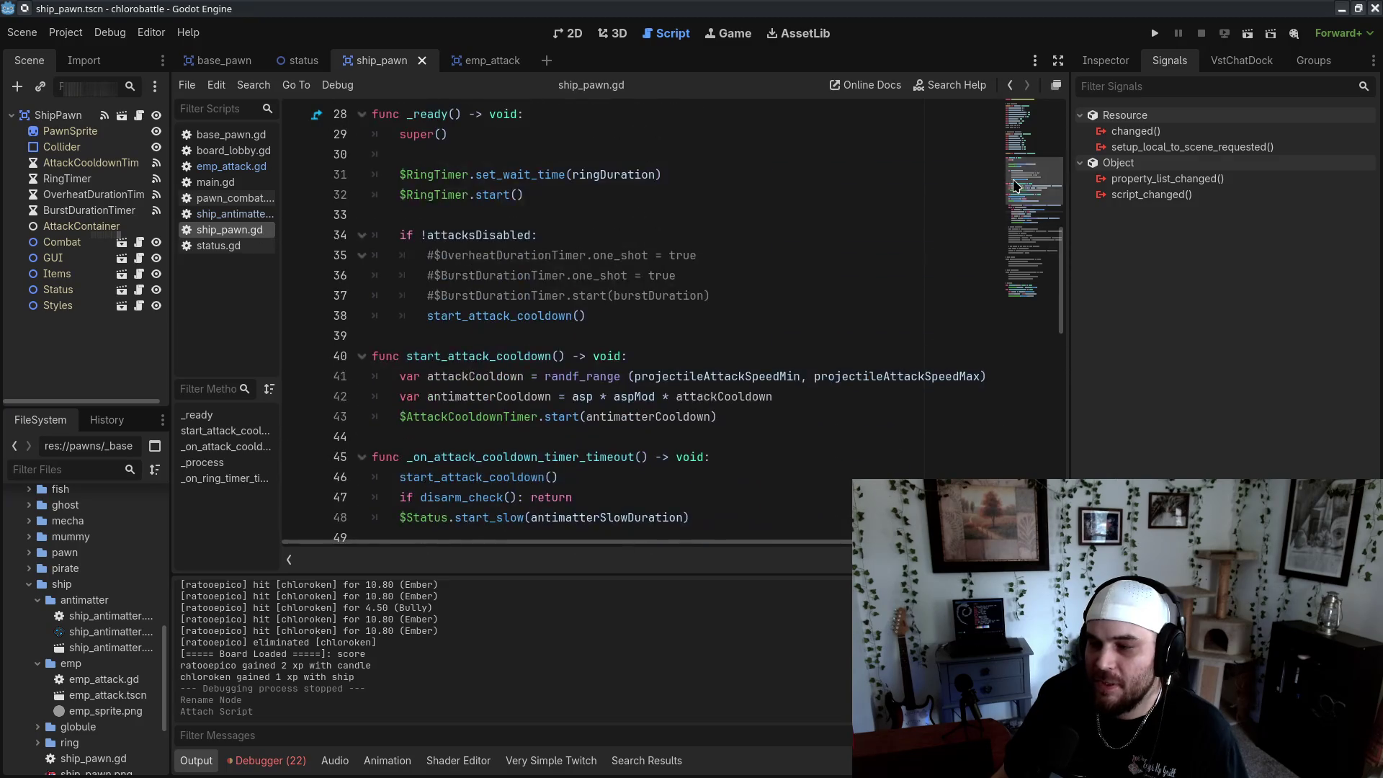
scroll(627, 404, "down", 2)
left_click(643, 463)
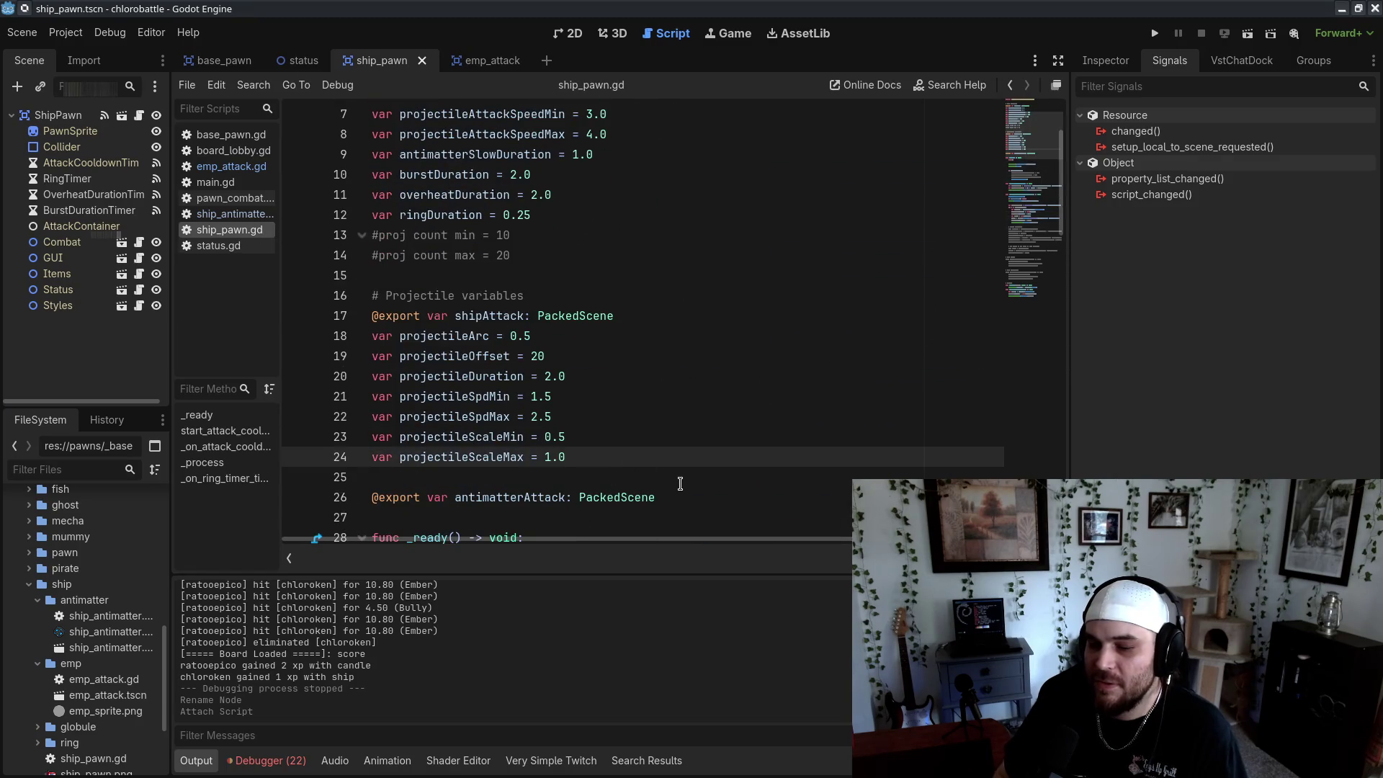
key("Return")
key("Return")
type("# emp")
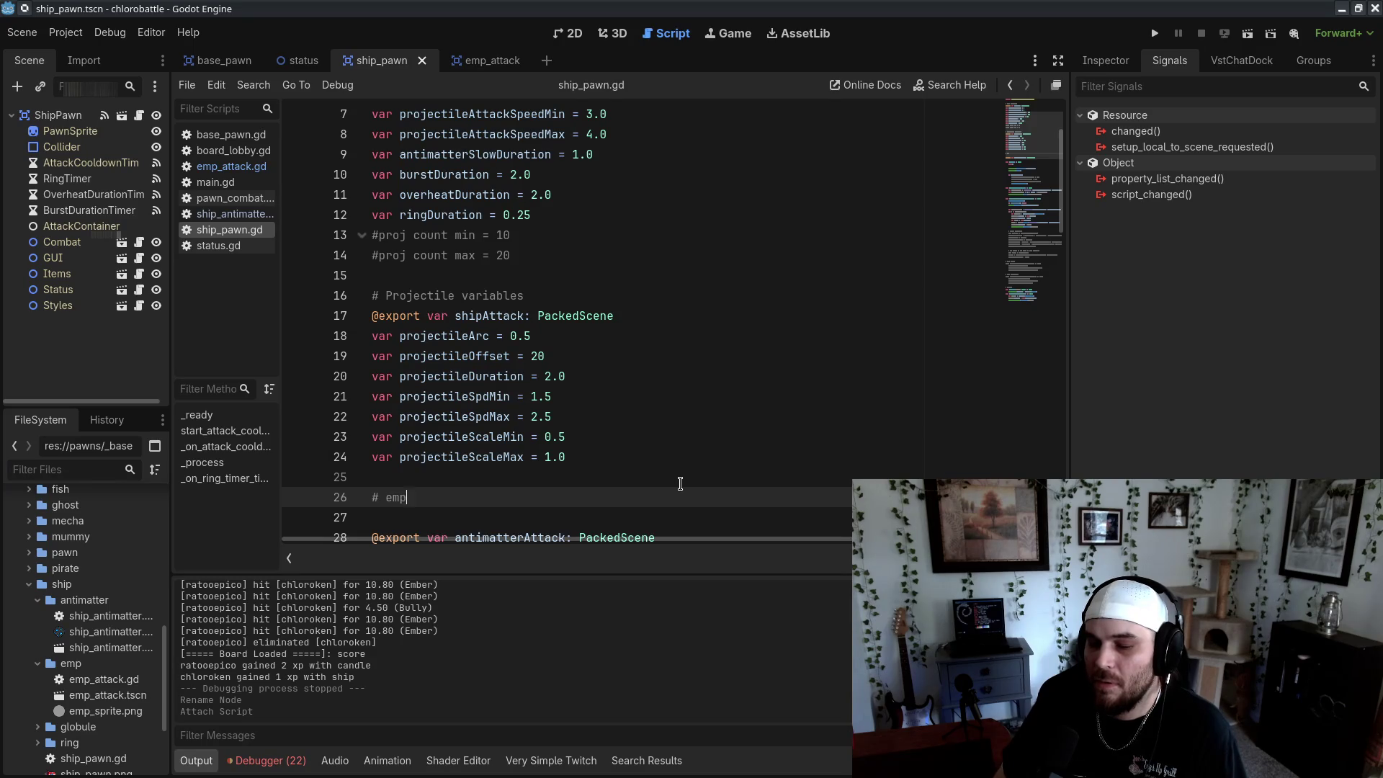
type(" attack")
key("Return")
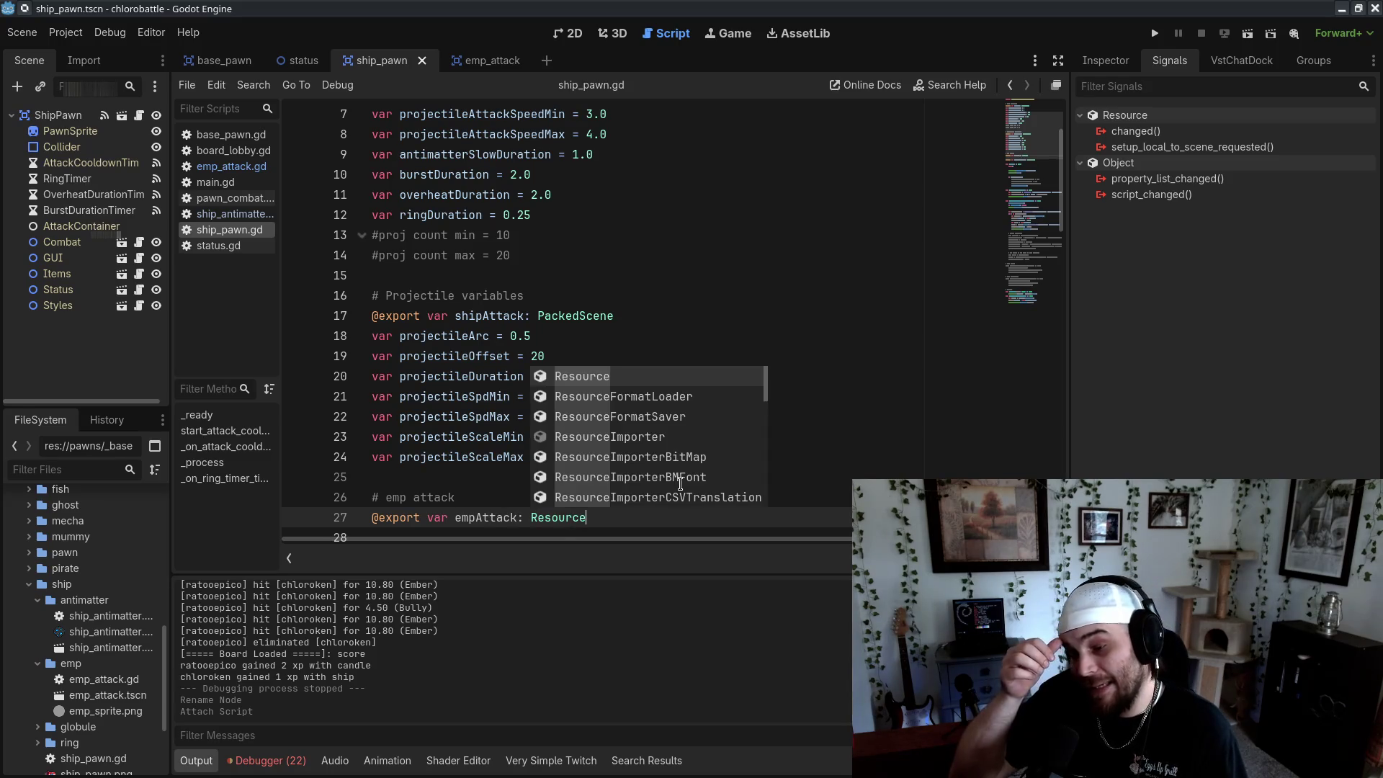
left_click(606, 355)
scroll(605, 355, "down", 4)
left_click(605, 276)
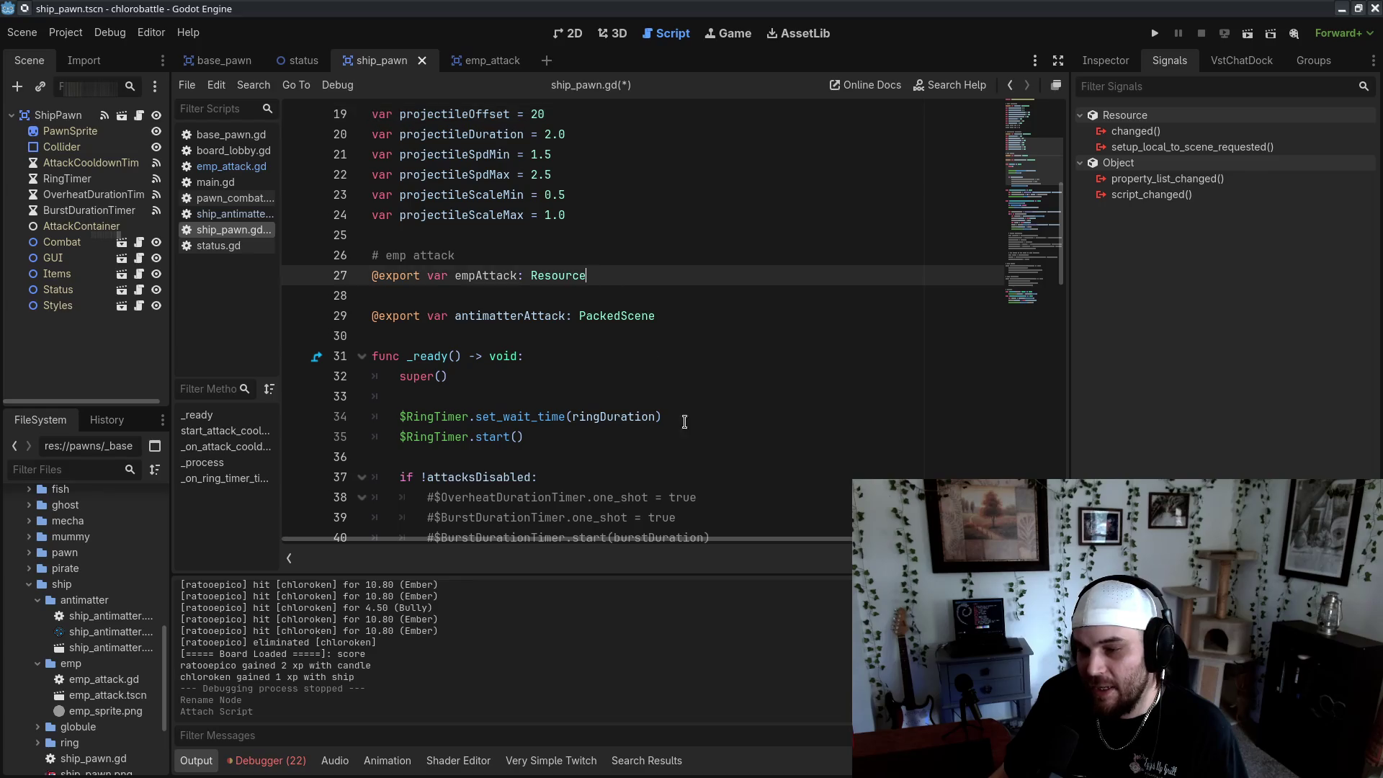
scroll(691, 459, "up", 2)
key("Return")
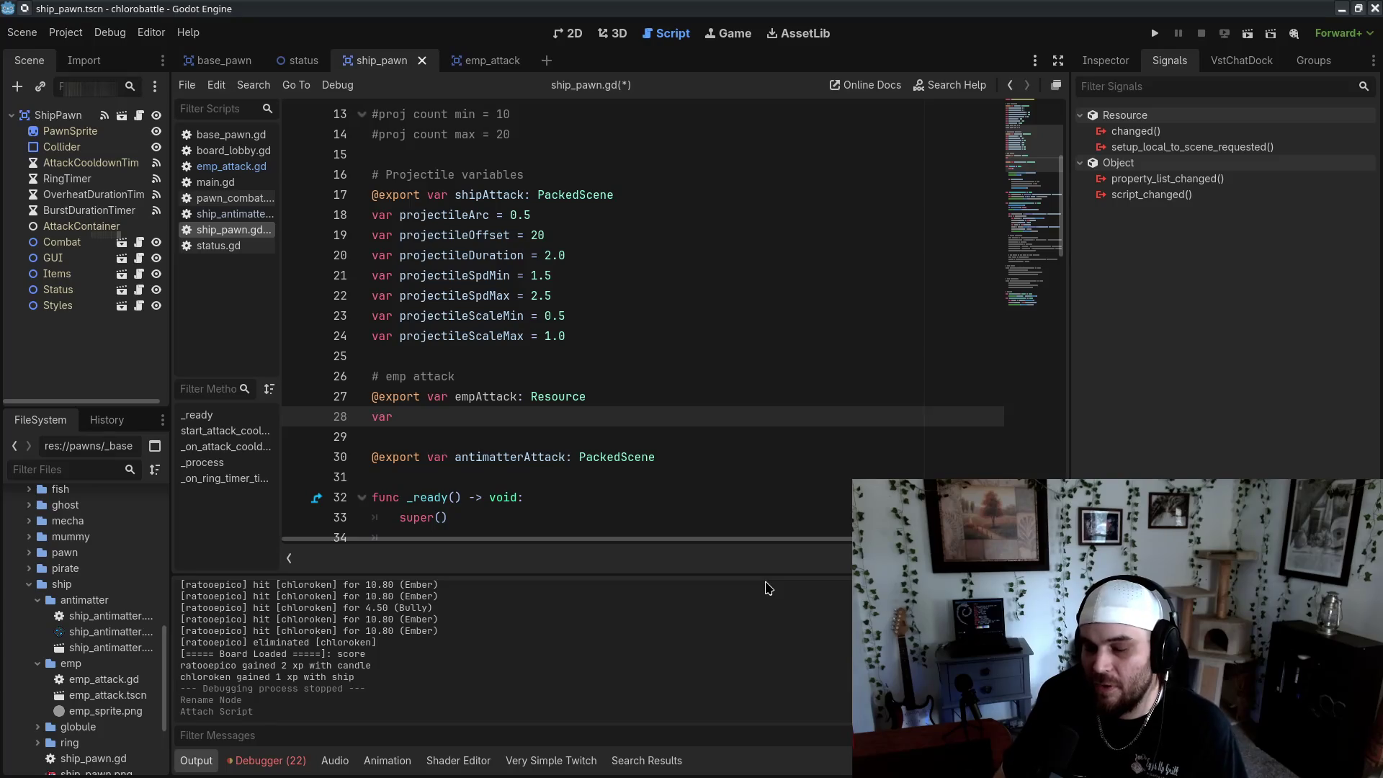
type(" empDamage = 10")
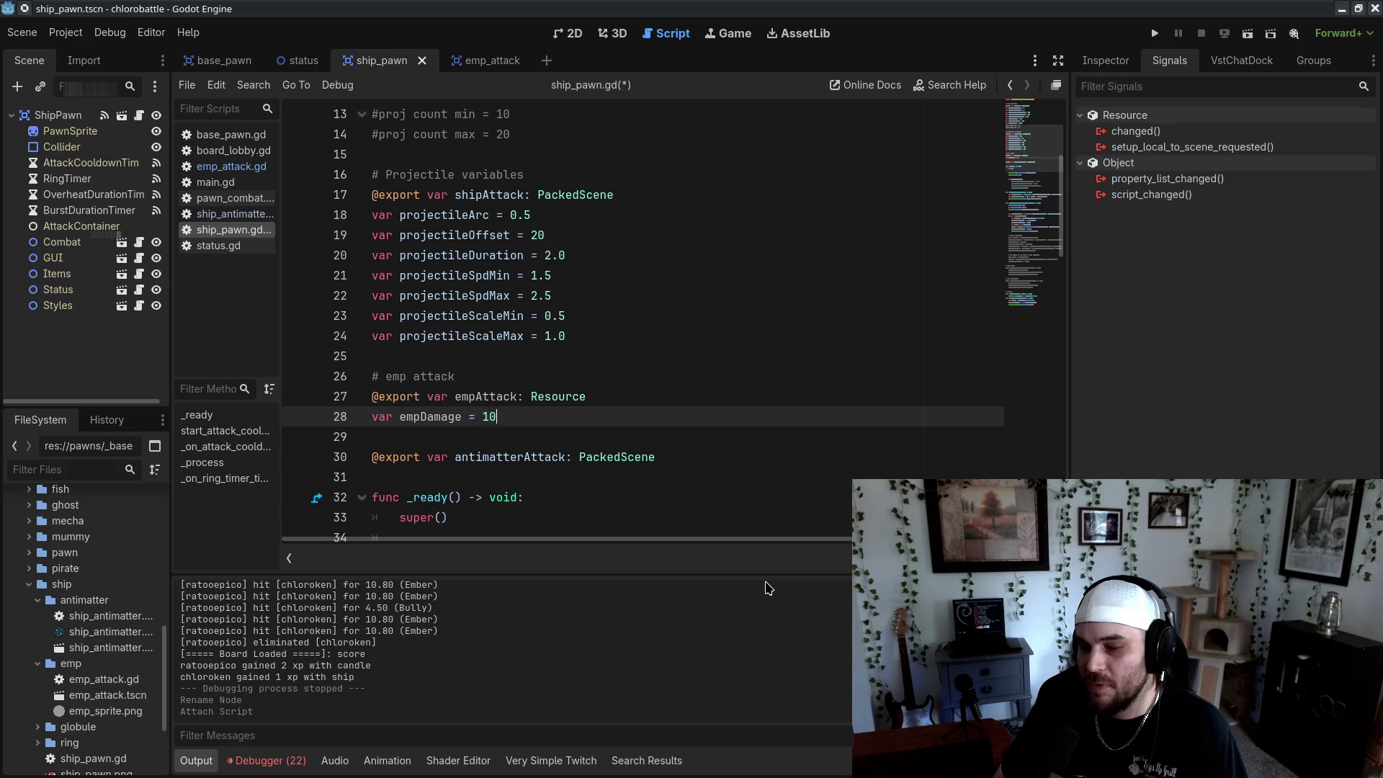
key("Return")
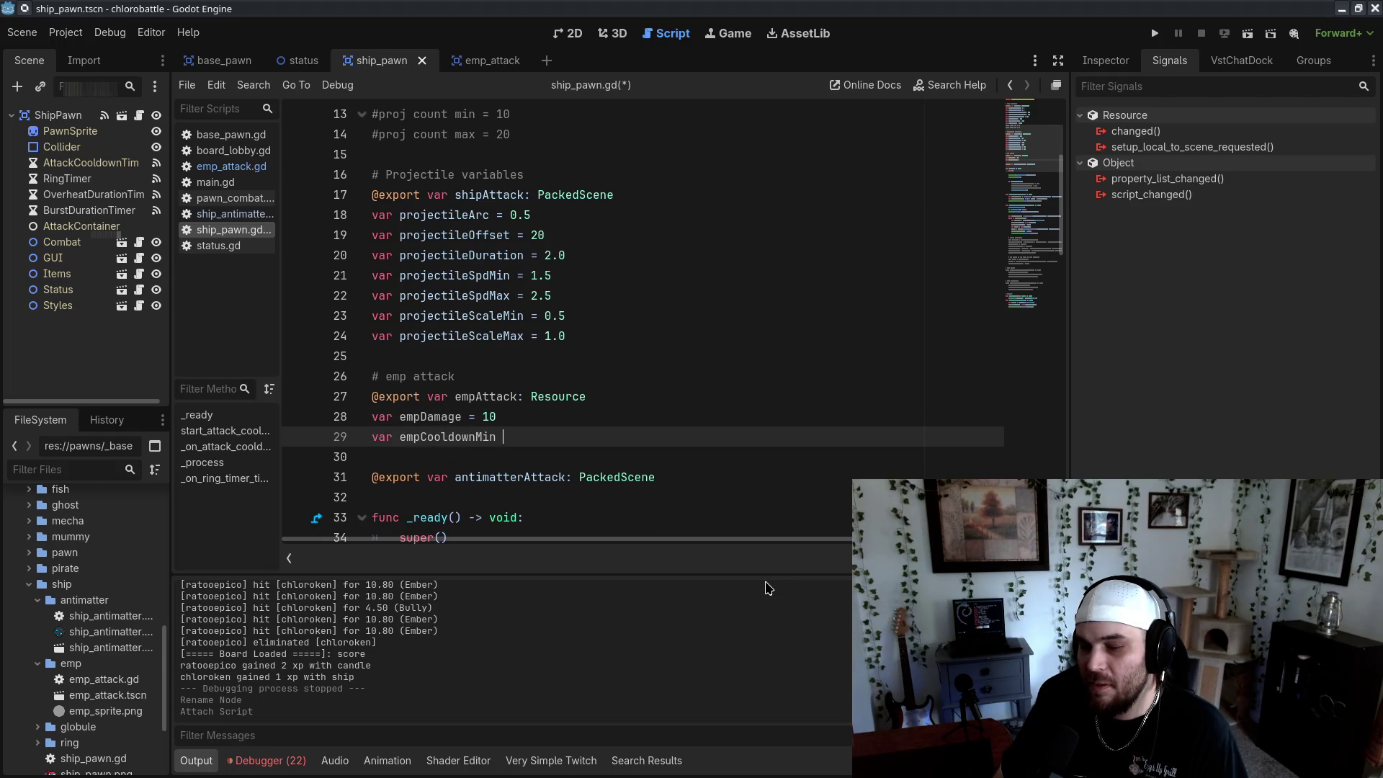
Add empCooldownMin = 10.0, empCooldownMax = 15.0 and empDuration = 2 variables
type("= 10.0")
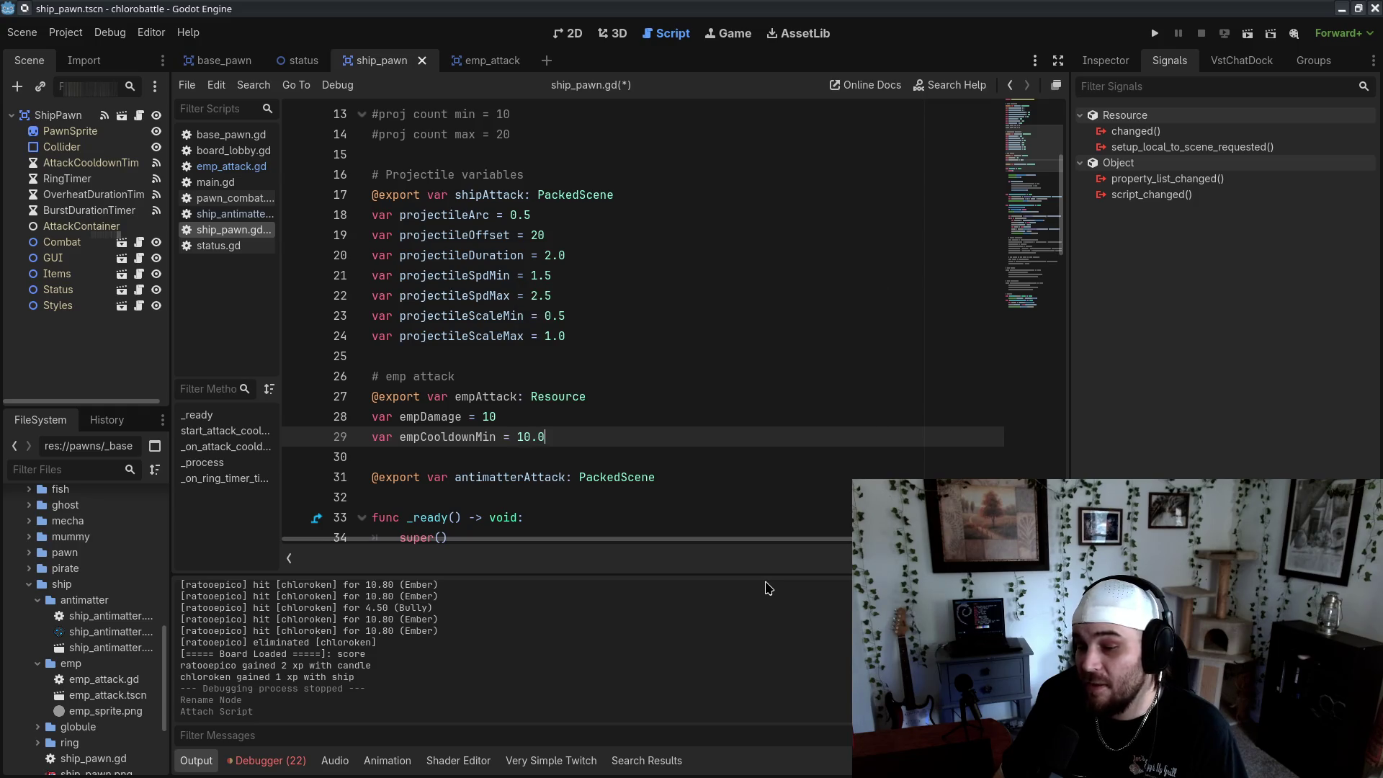
key("Return")
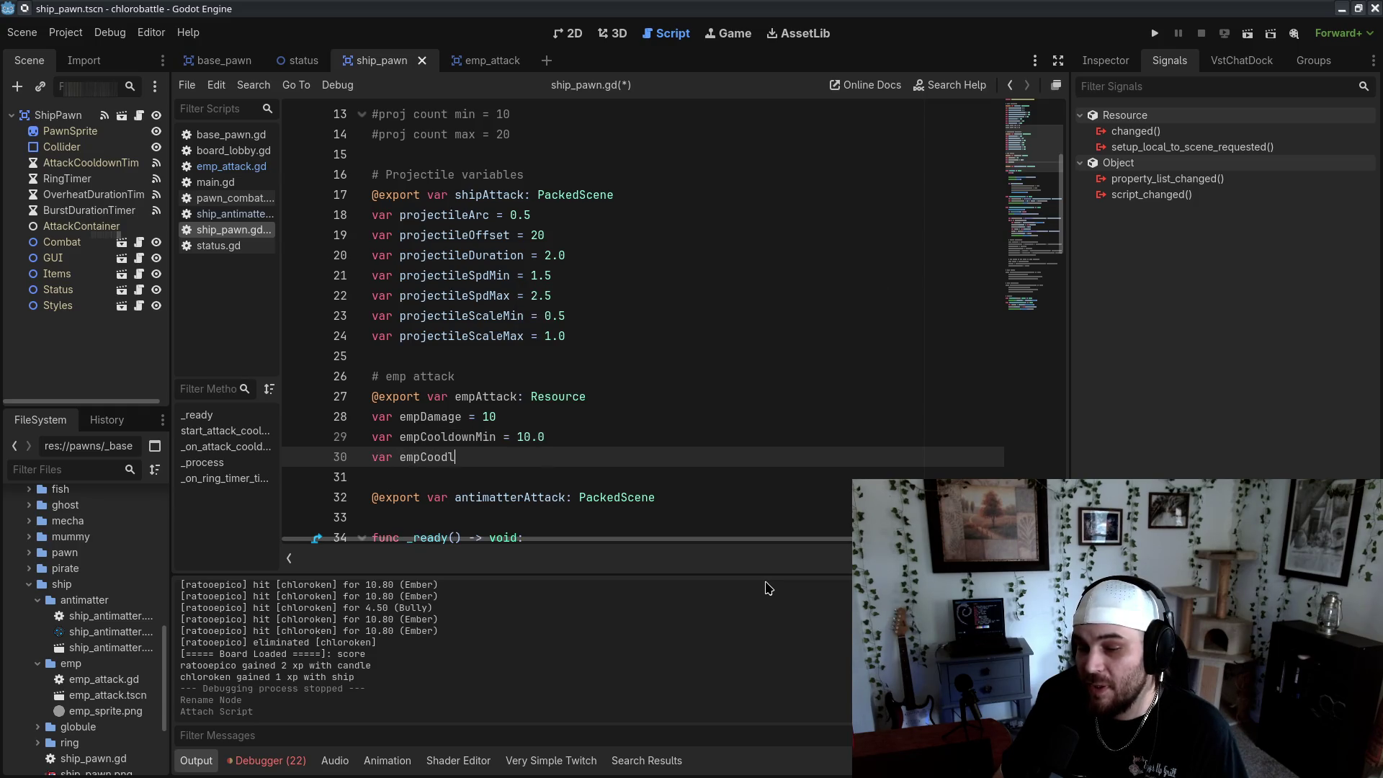
key("BackSpace")
type("ldow")
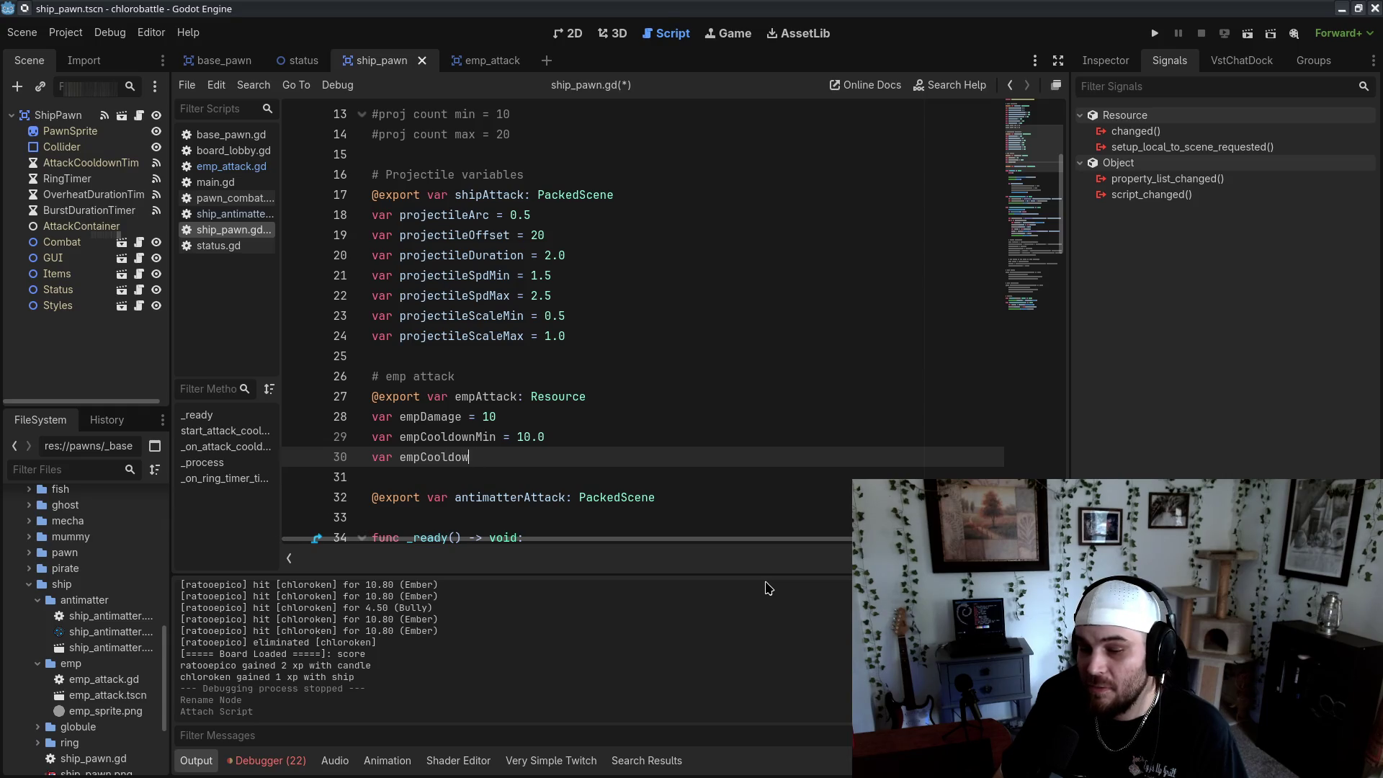
type("nMax = 15.0")
key("Return")
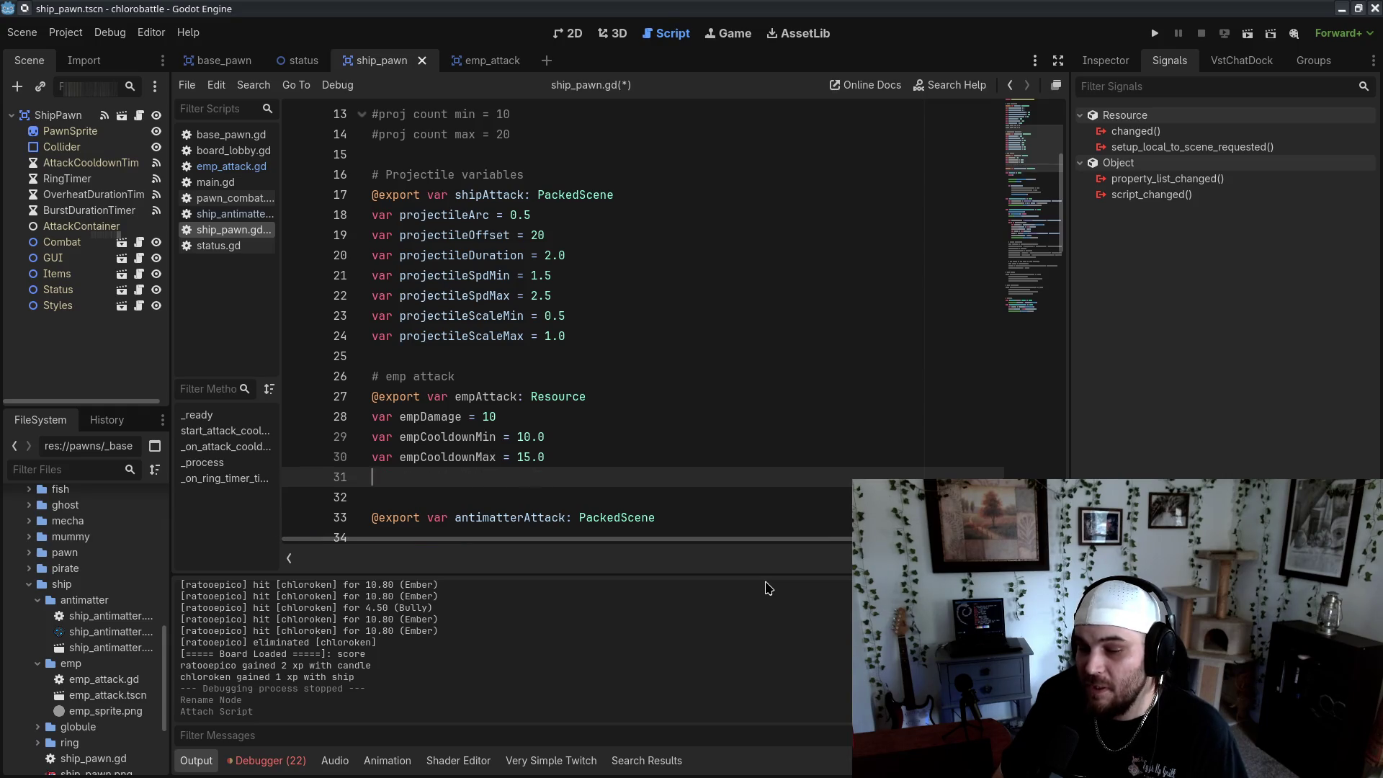
type("v")
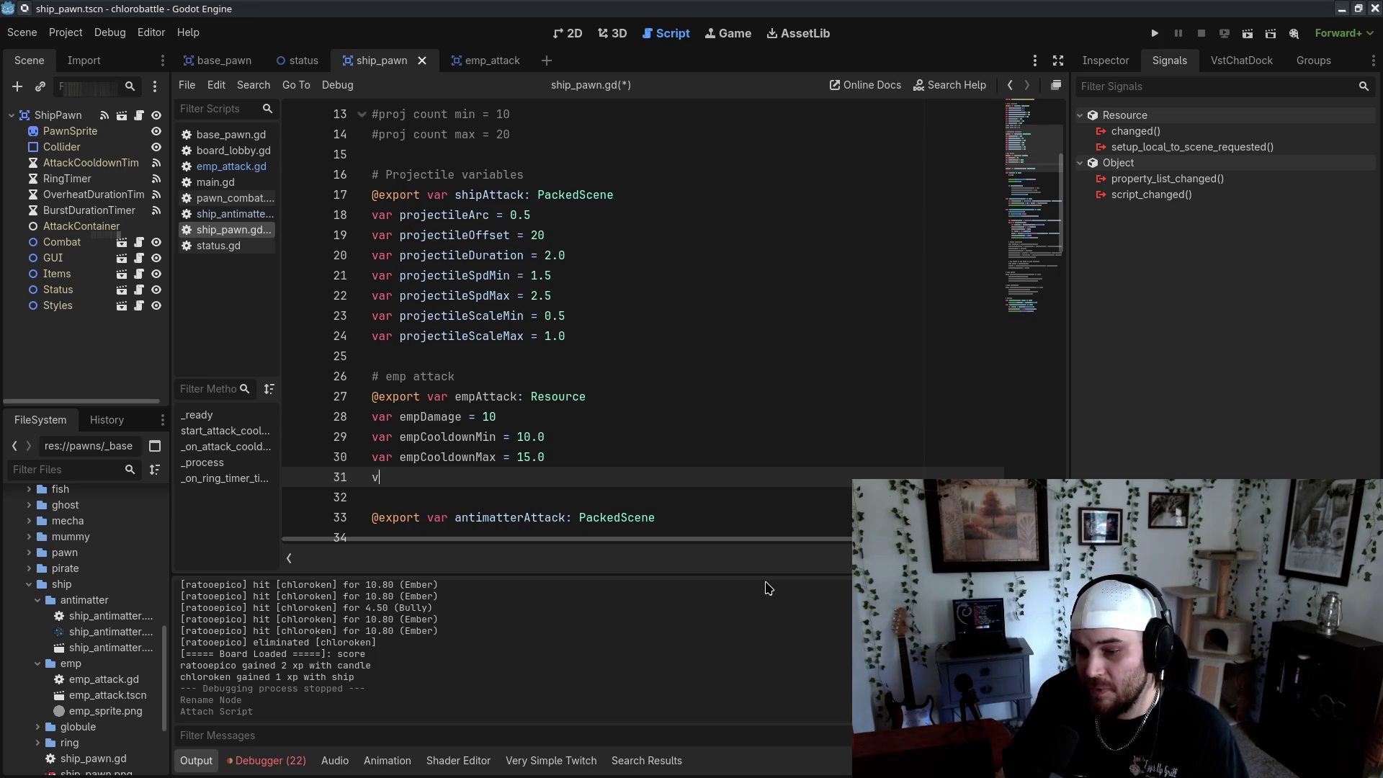
type("ar empDuration = ")
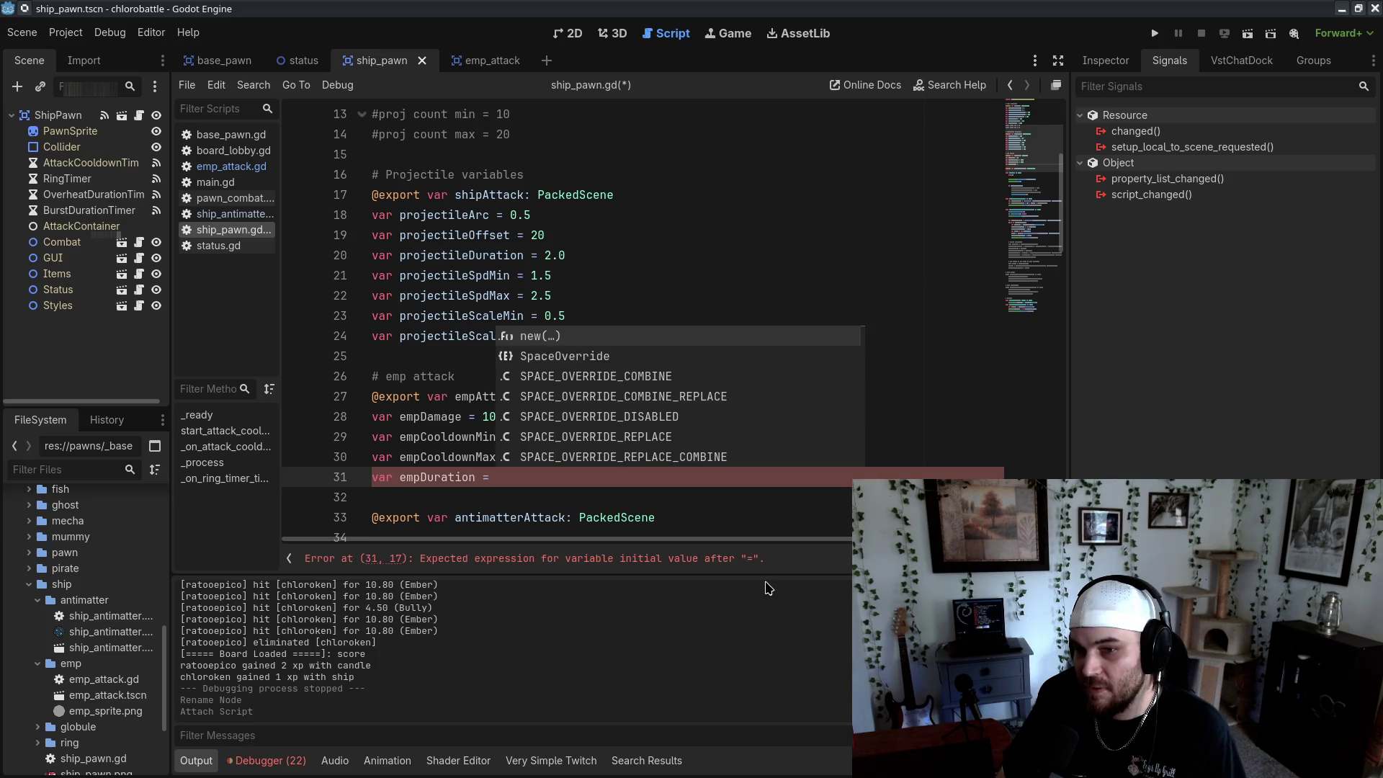
type("2.0")
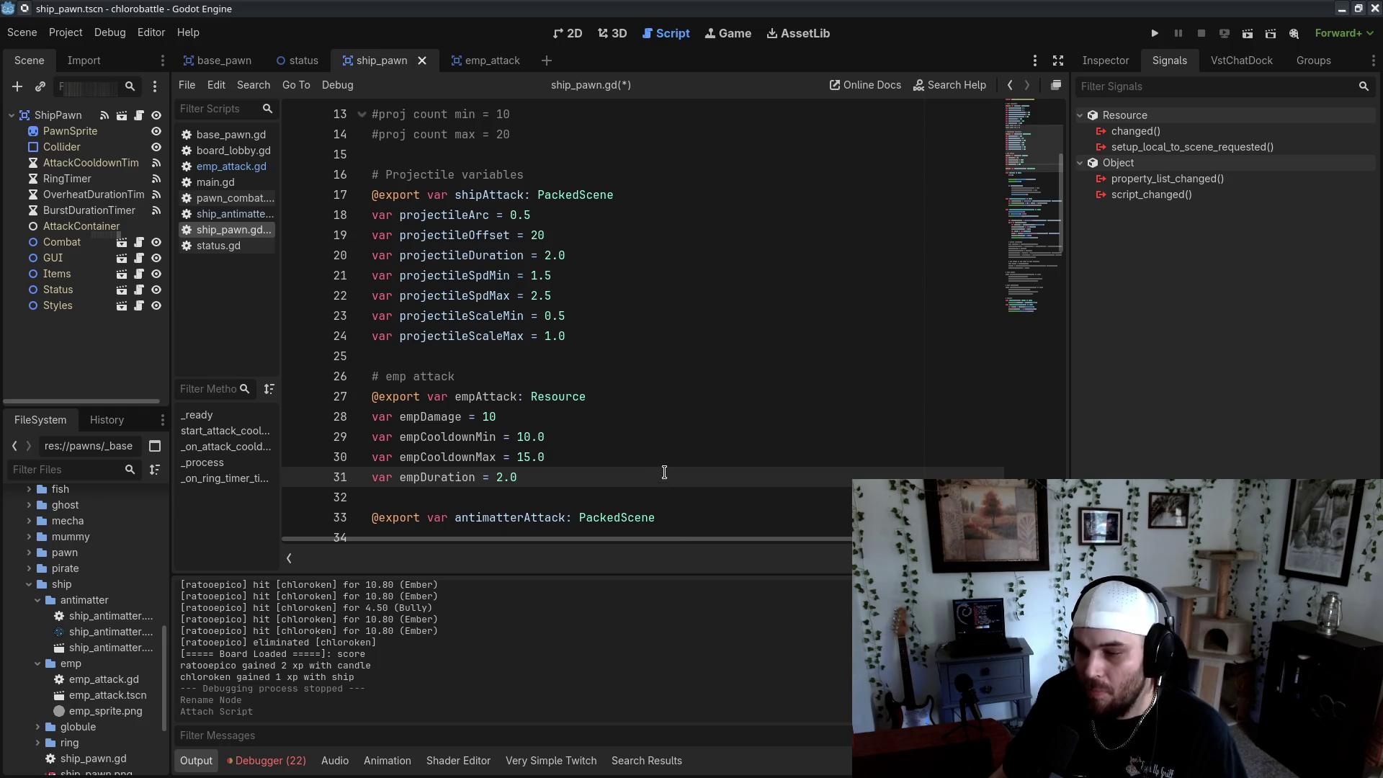
Delete the empDamage line and save ship_pawn.gd
left_click_drag(588, 425, 619, 420)
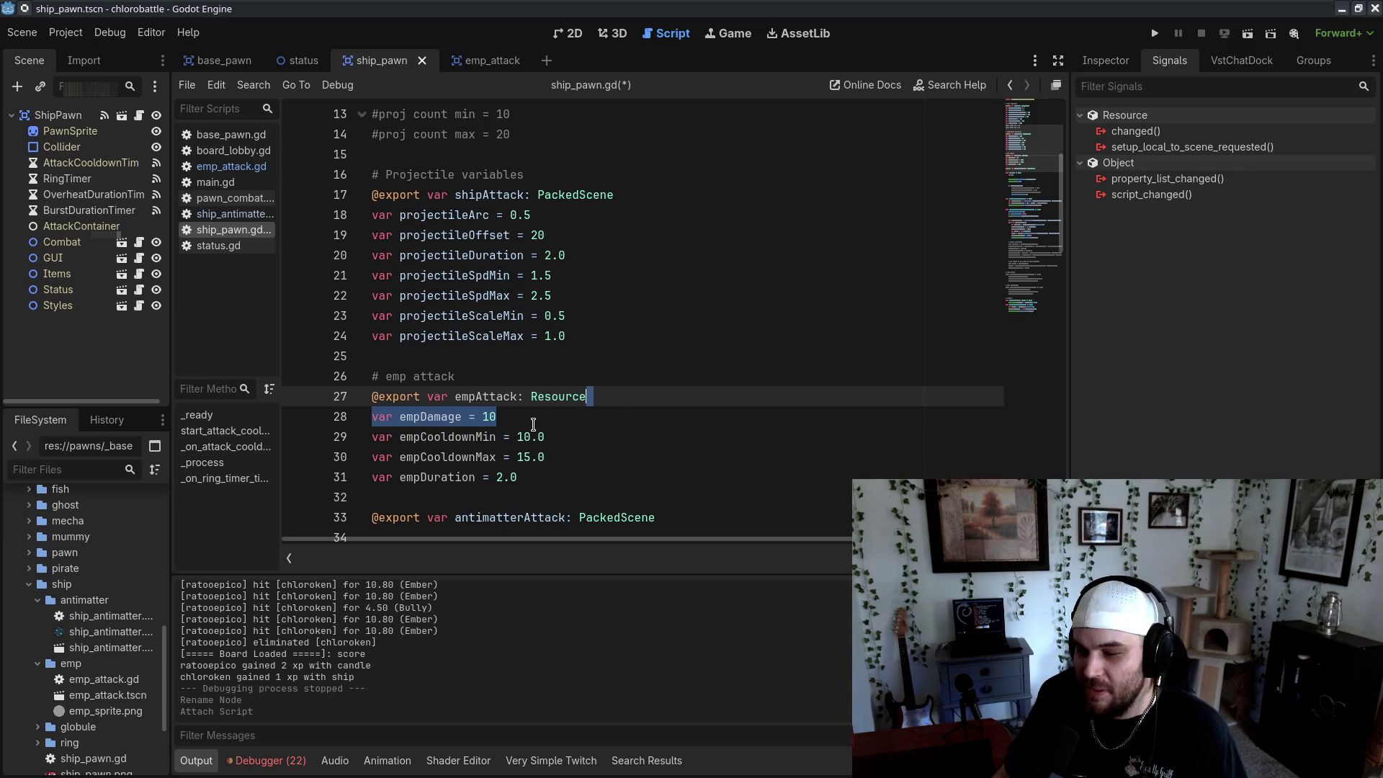
key("BackSpace")
left_click_drag(570, 337, 602, 281)
left_click(716, 389)
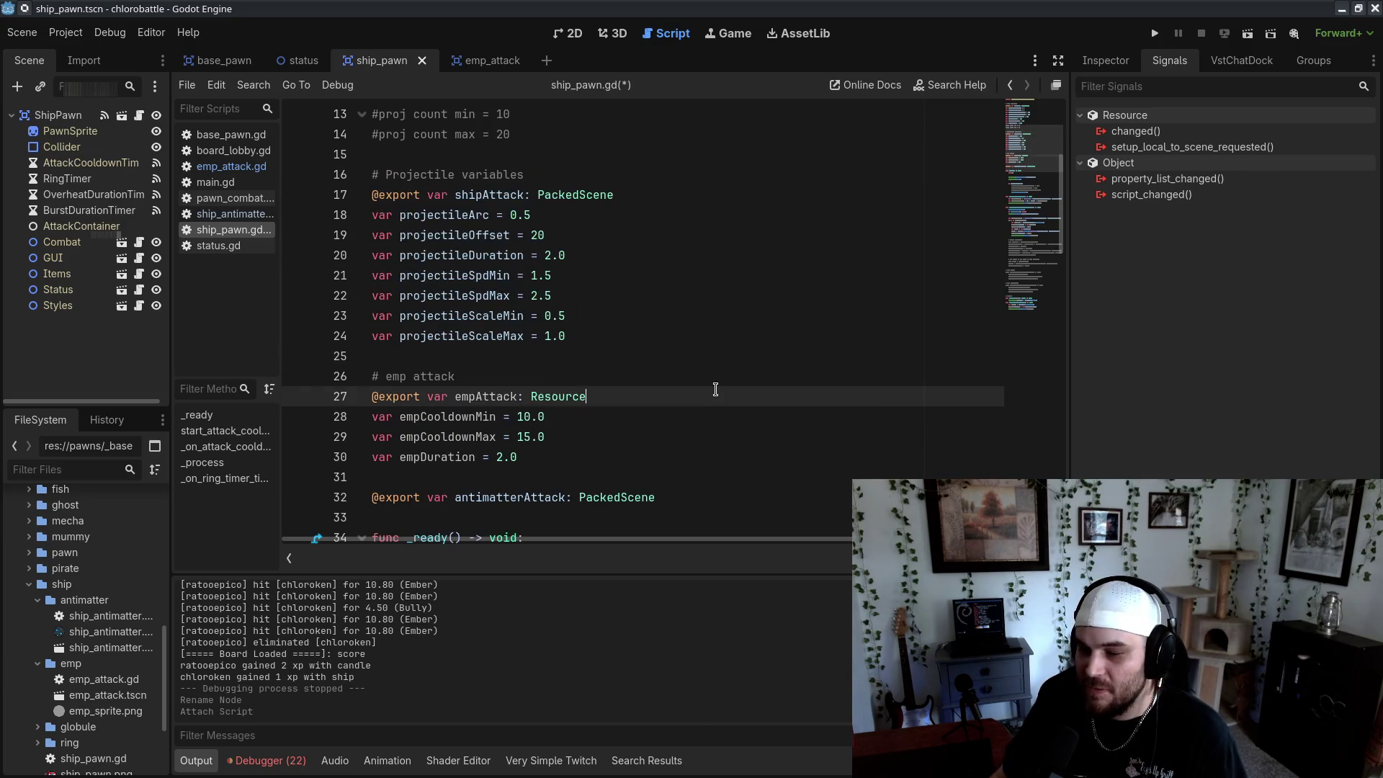
key("ctrl+s")
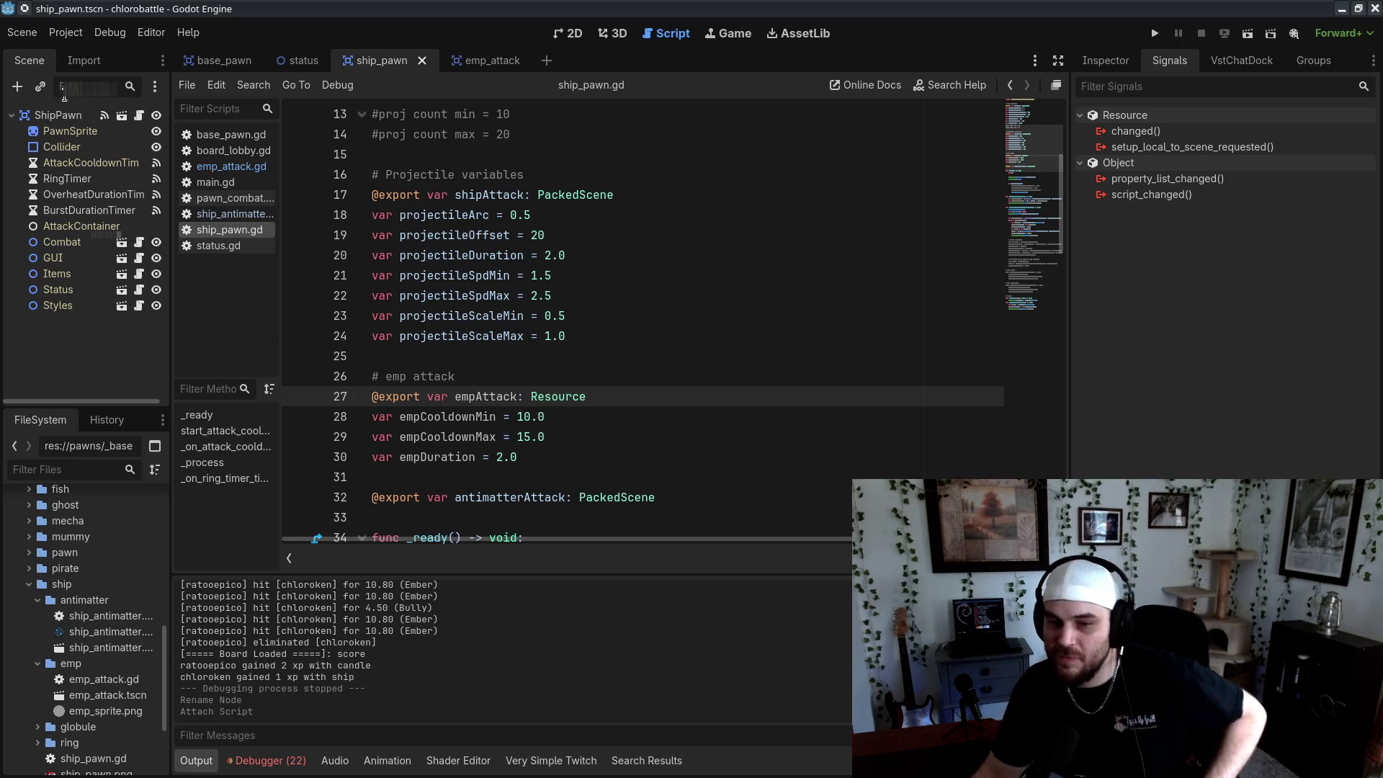
Assign emp_attack.tscn to the ShipPawn node's Emp Attack property
left_click(59, 116)
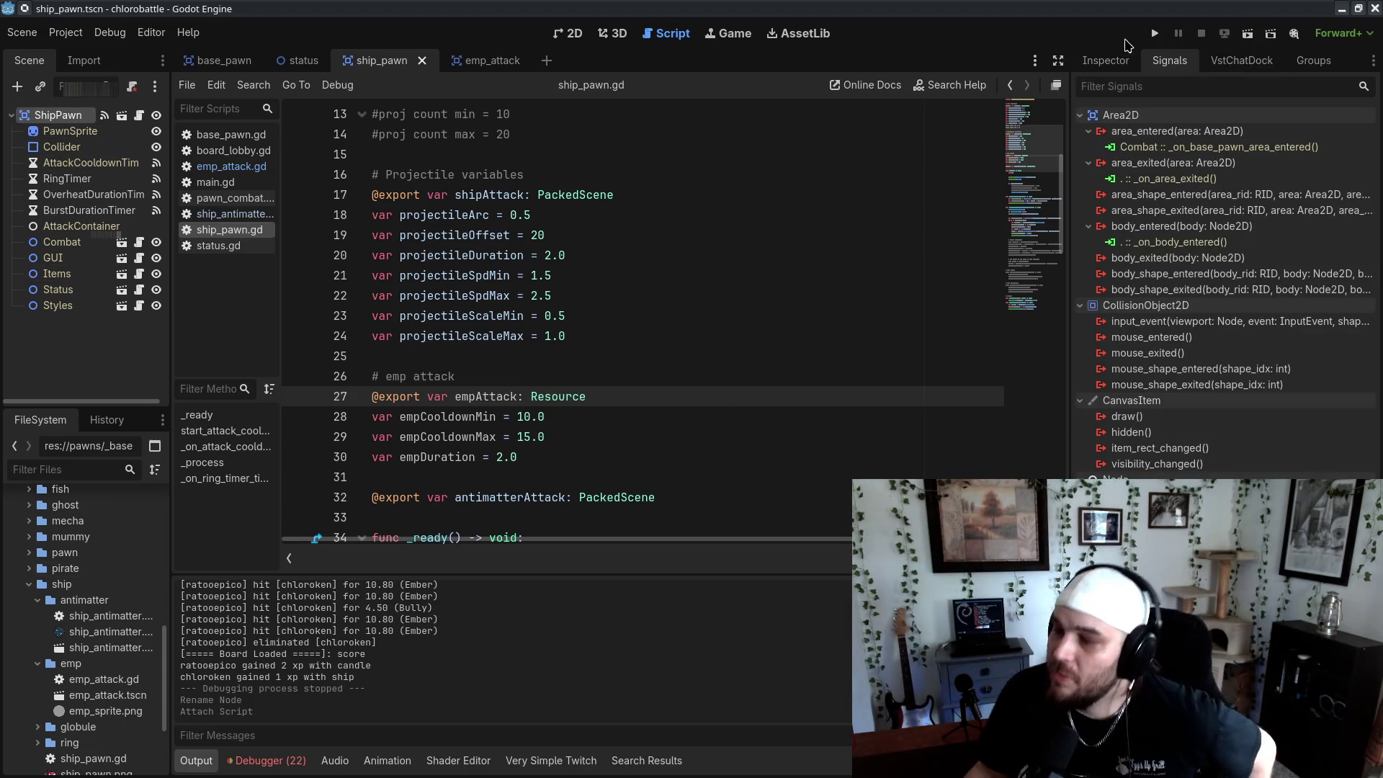
left_click(1113, 60)
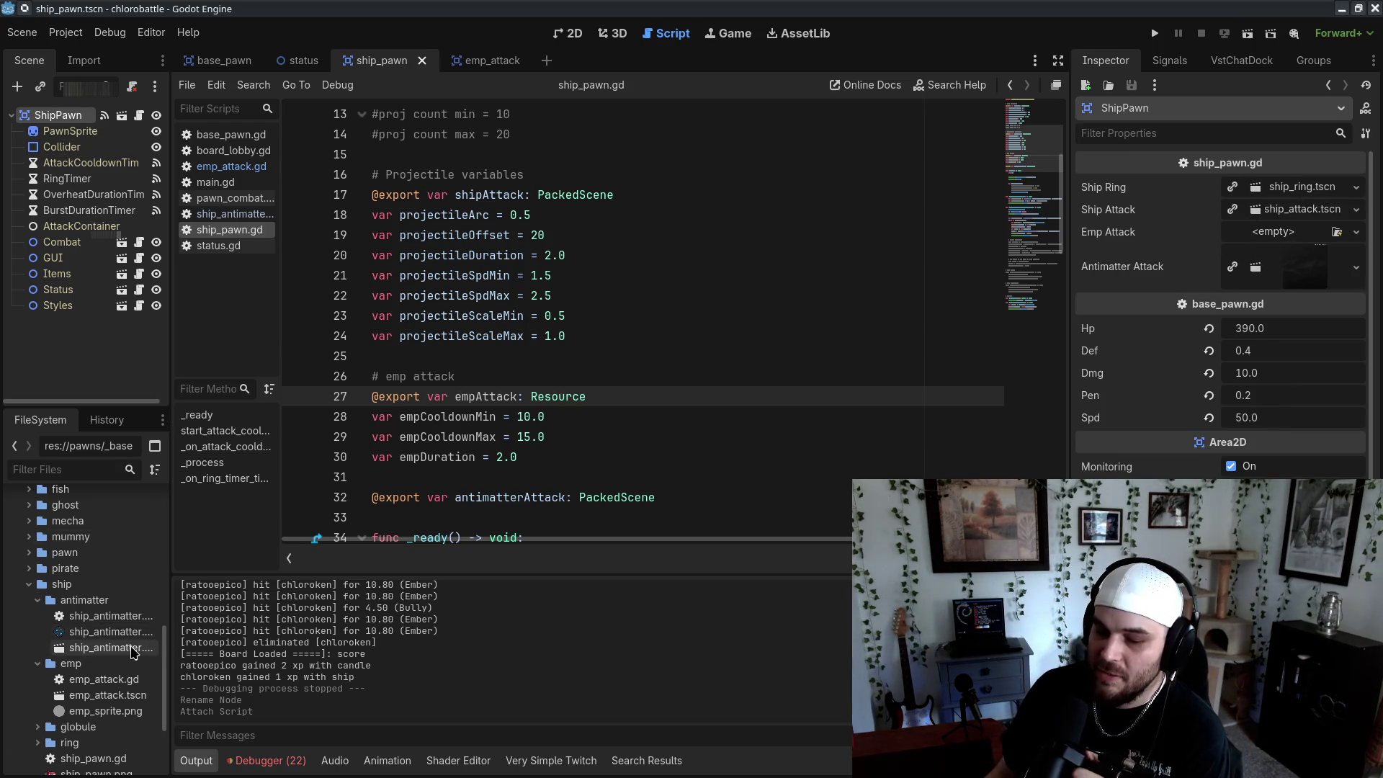
mouse_move(108, 696)
left_mouse_down()
mouse_move(569, 591)
mouse_move(1261, 258)
mouse_move(1271, 232)
left_mouse_up()
In the emp_attack scene, set emp_sprite.png as the BaseSprite texture
left_click(496, 62)
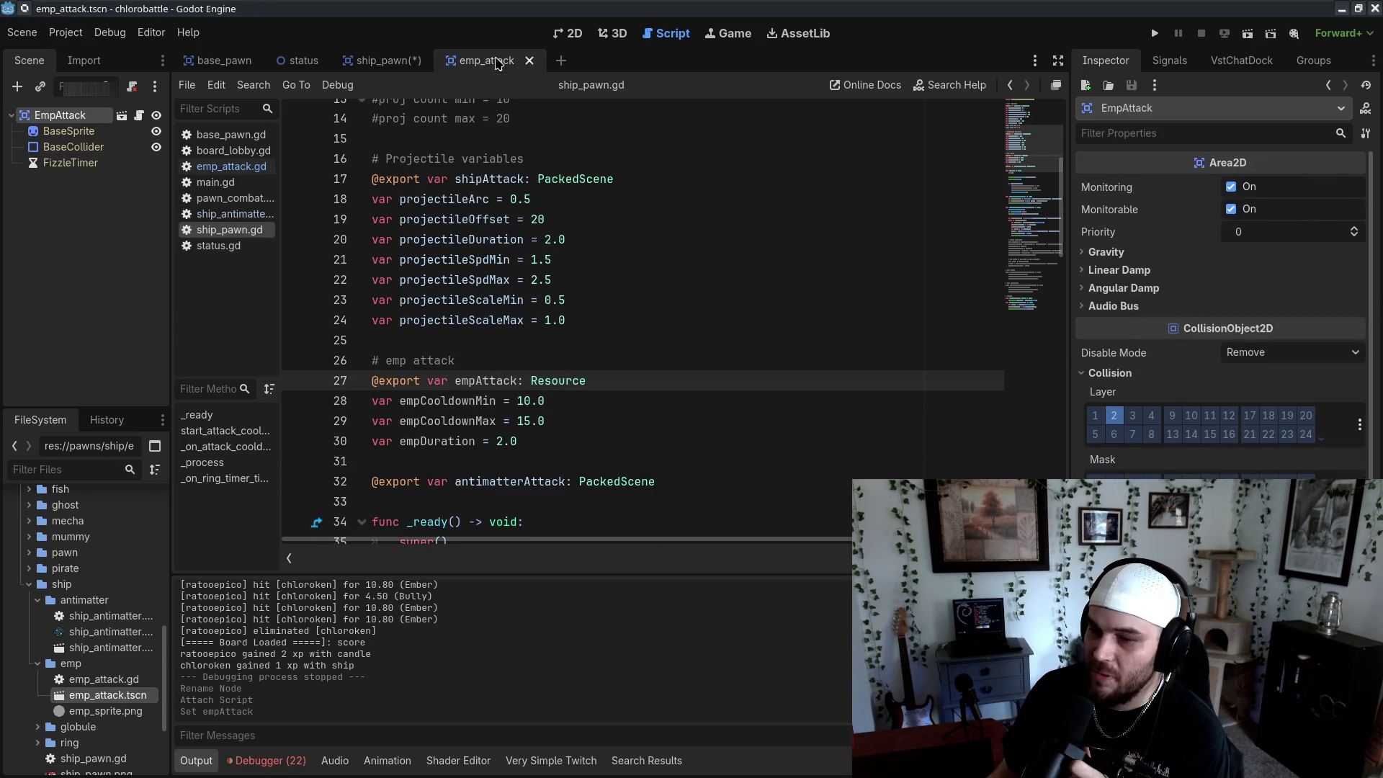
mouse_move(105, 711)
left_mouse_down()
mouse_move(104, 134)
mouse_move(115, 767)
mouse_move(1281, 187)
left_mouse_up()
key("Down")
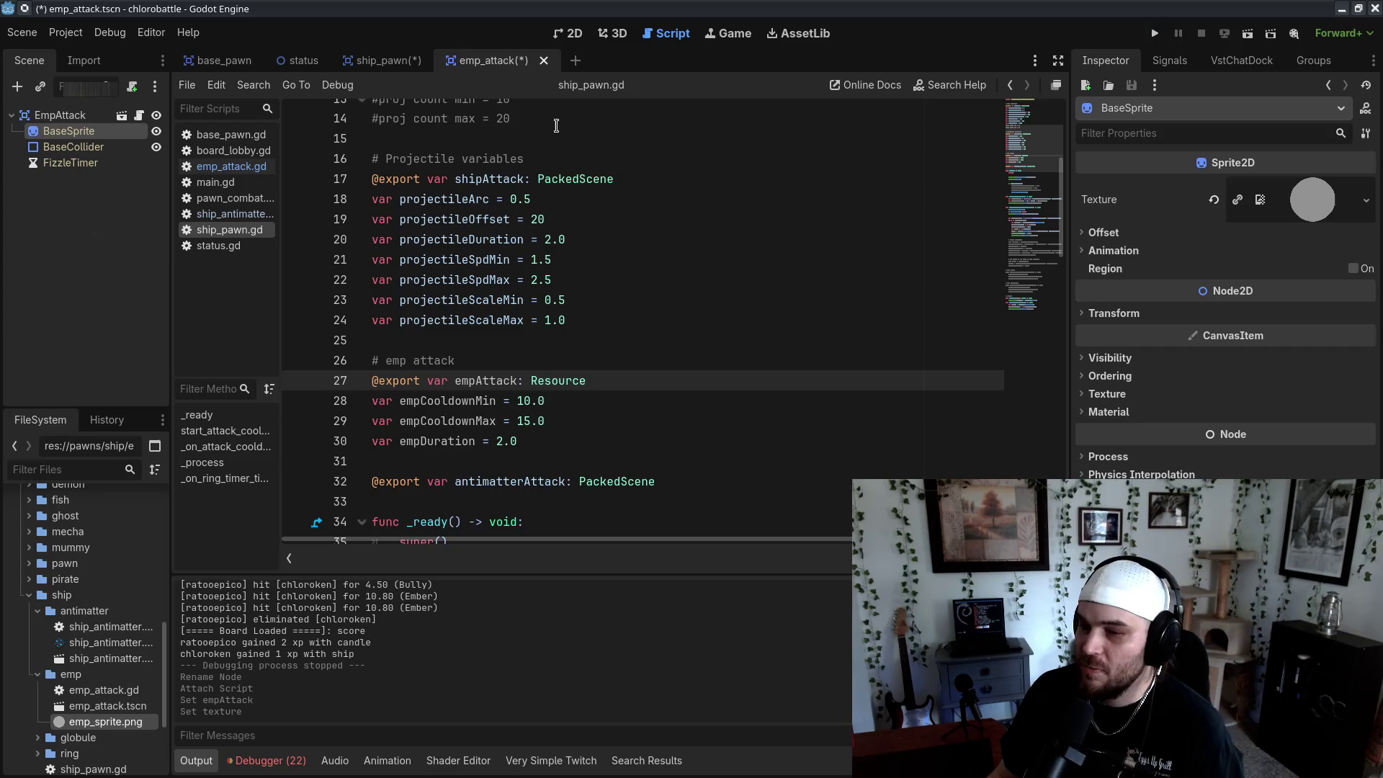
Give BaseCollider a CircleShape2D sized to the sprite's rim and save emp_attack.tscn
left_click(73, 146)
left_click(569, 34)
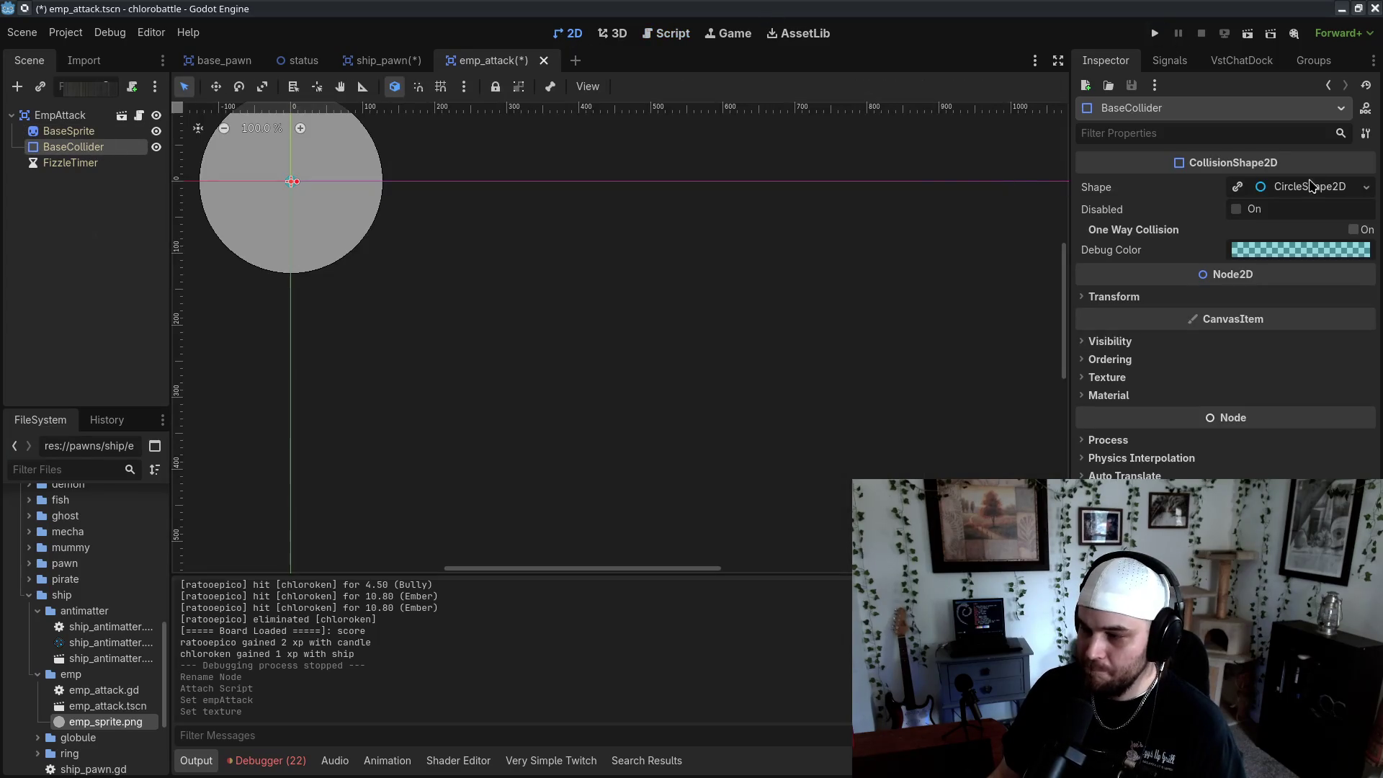
left_click(1311, 186)
key("shift+f")
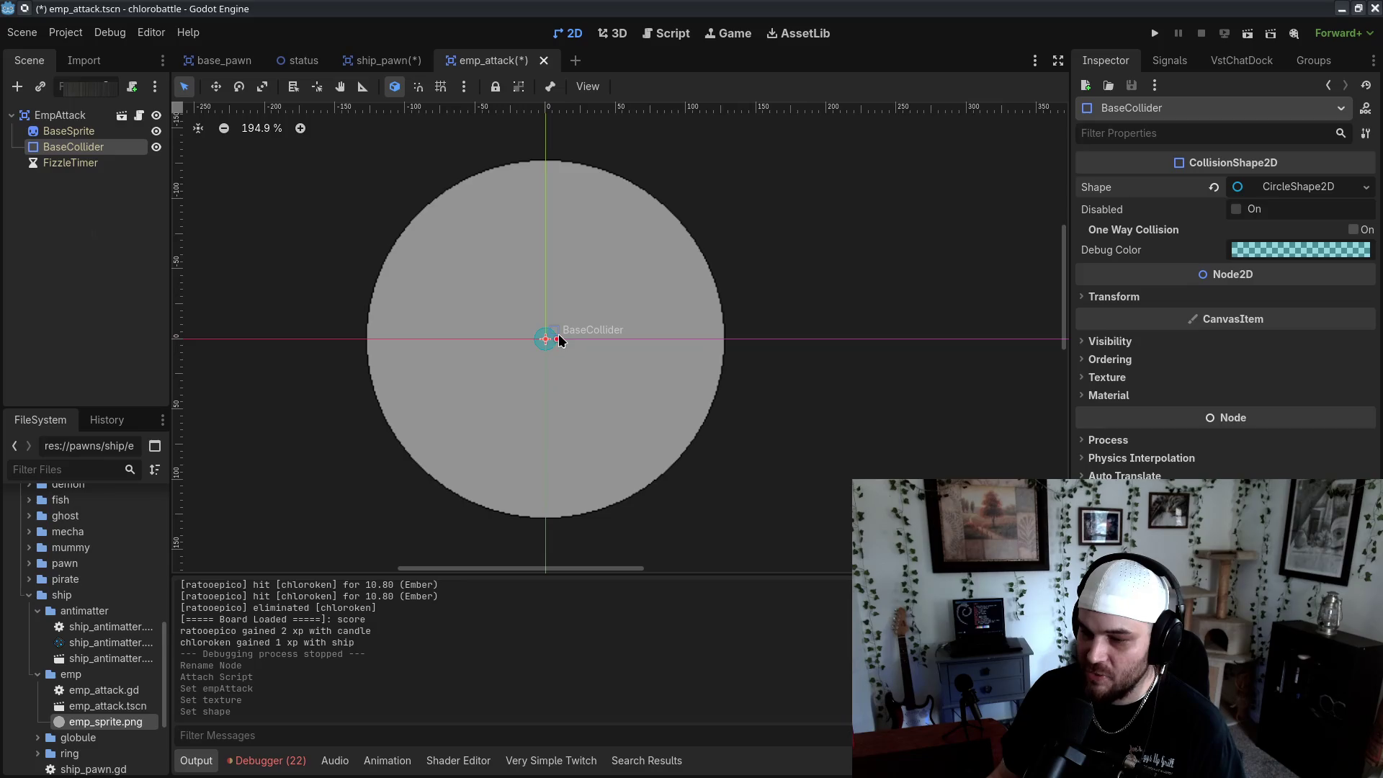
left_click_drag(560, 340, 733, 340)
scroll(745, 344, "up", 9)
scroll(658, 269, "up", 9)
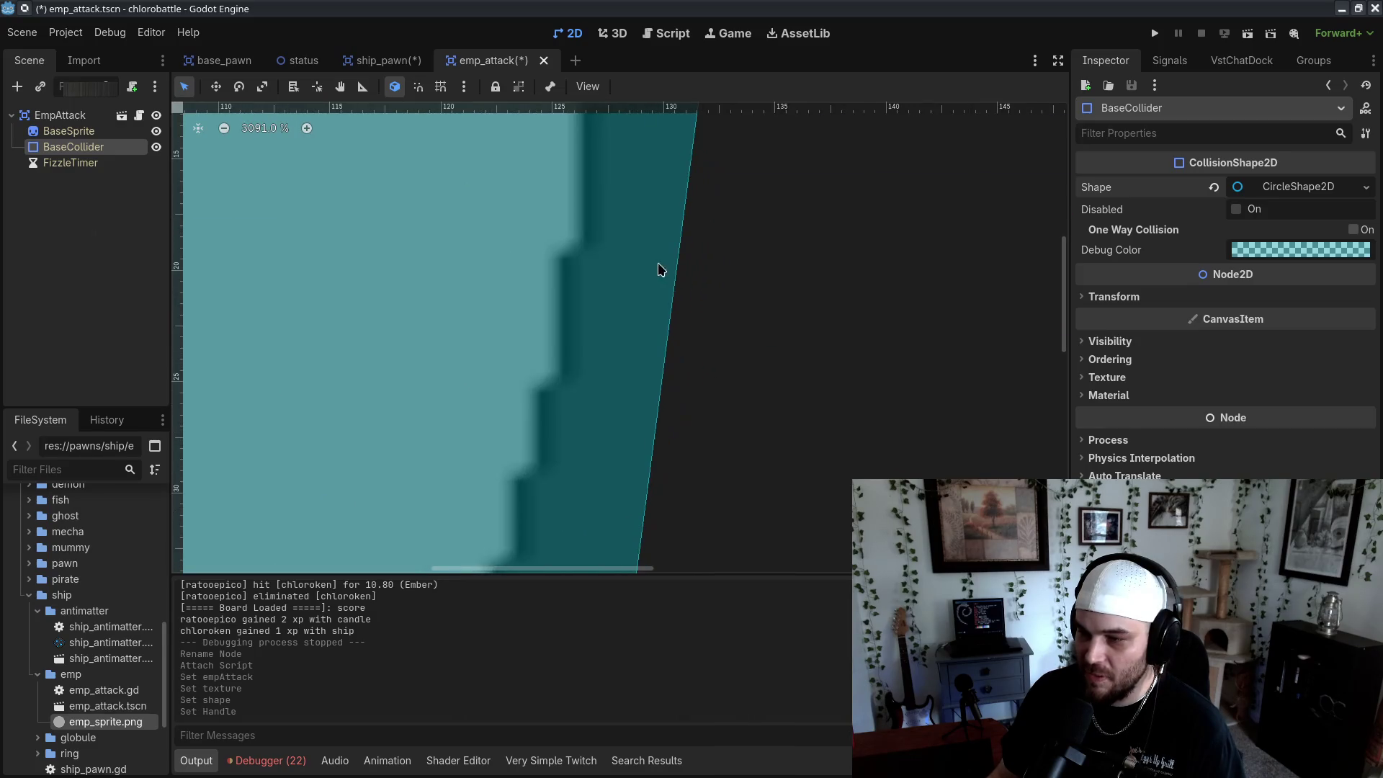
left_click_drag(848, 215, 733, 219)
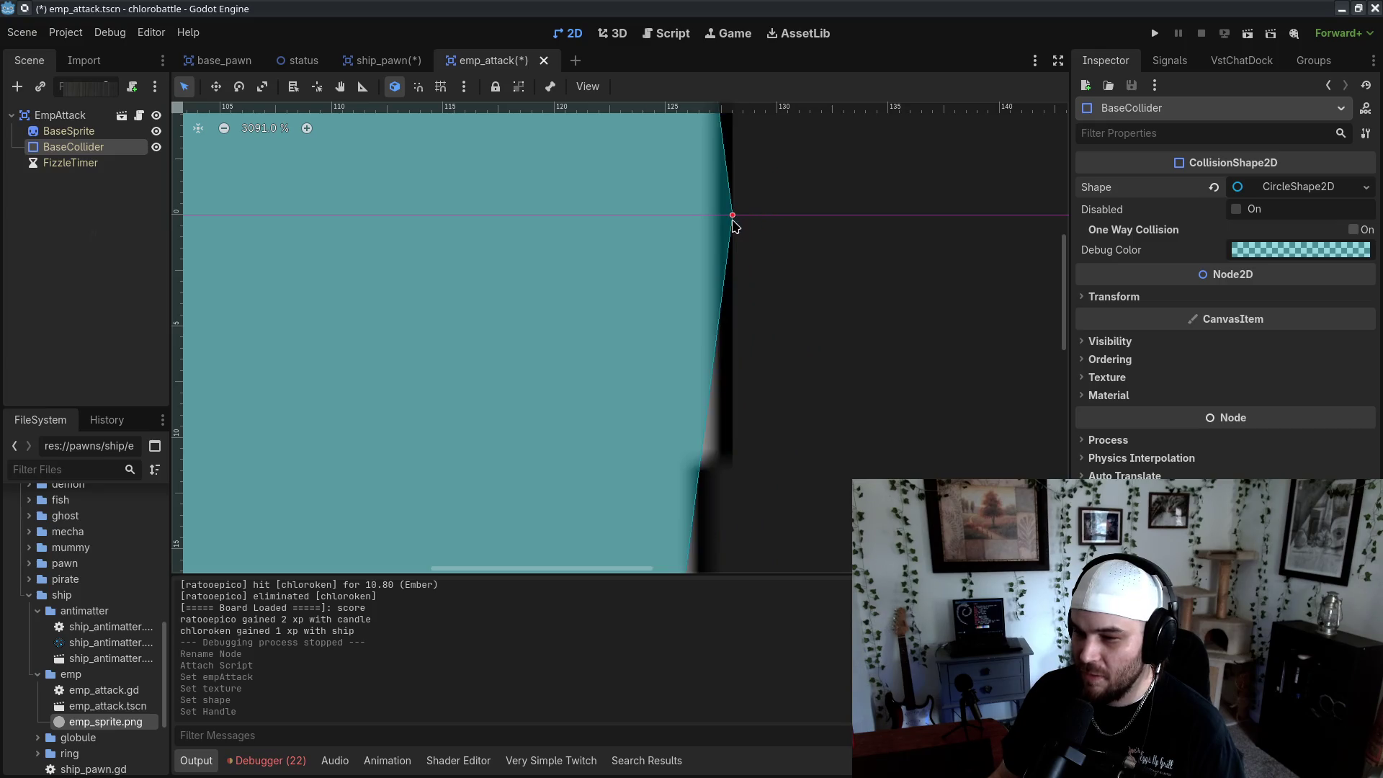
scroll(803, 310, "down", 12)
key("ctrl+s")
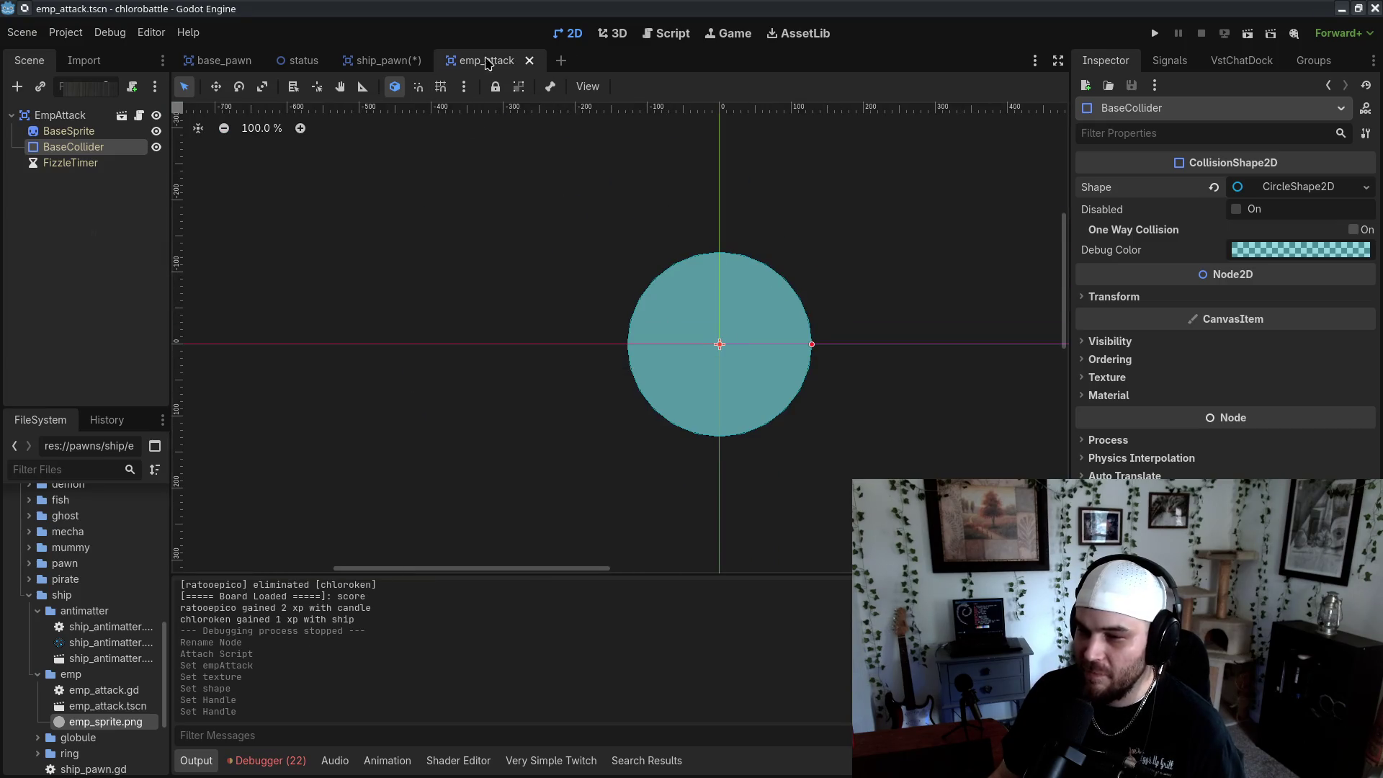
Close the ship_pawn scene, then reopen ship_pawn.gd and the ship_pawn scene from the file dock
left_click(403, 62)
left_click(421, 62)
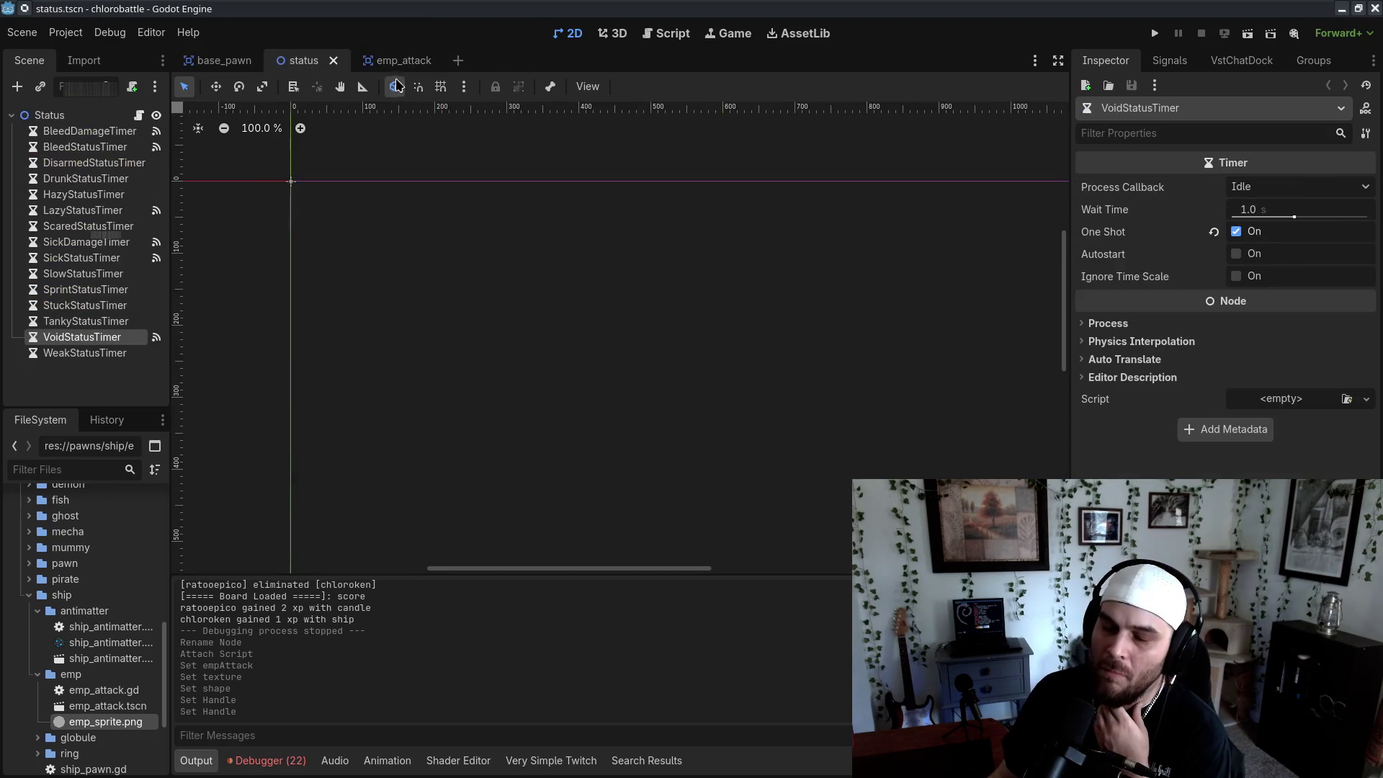
scroll(122, 649, "down", 1)
scroll(130, 664, "down", 3)
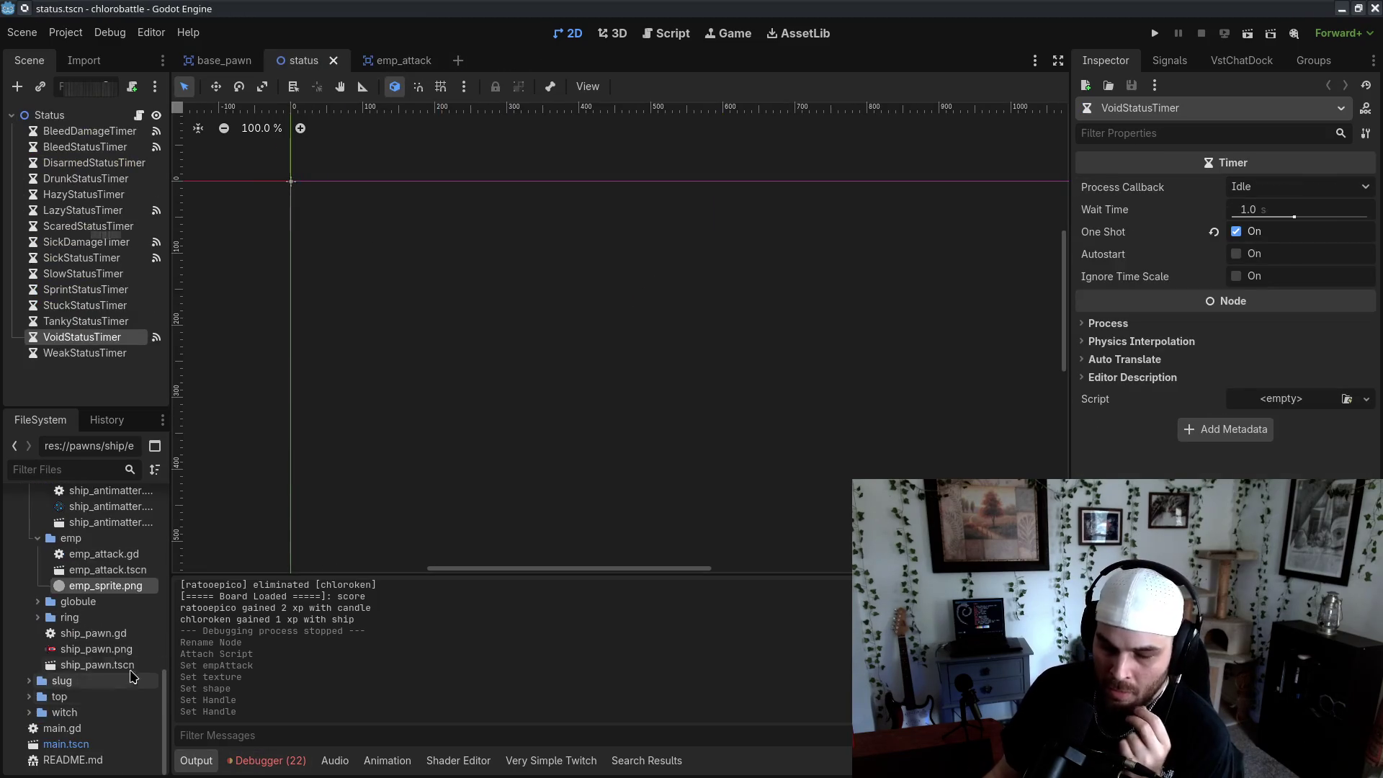
double_click(94, 633)
scroll(609, 402, "down", 3)
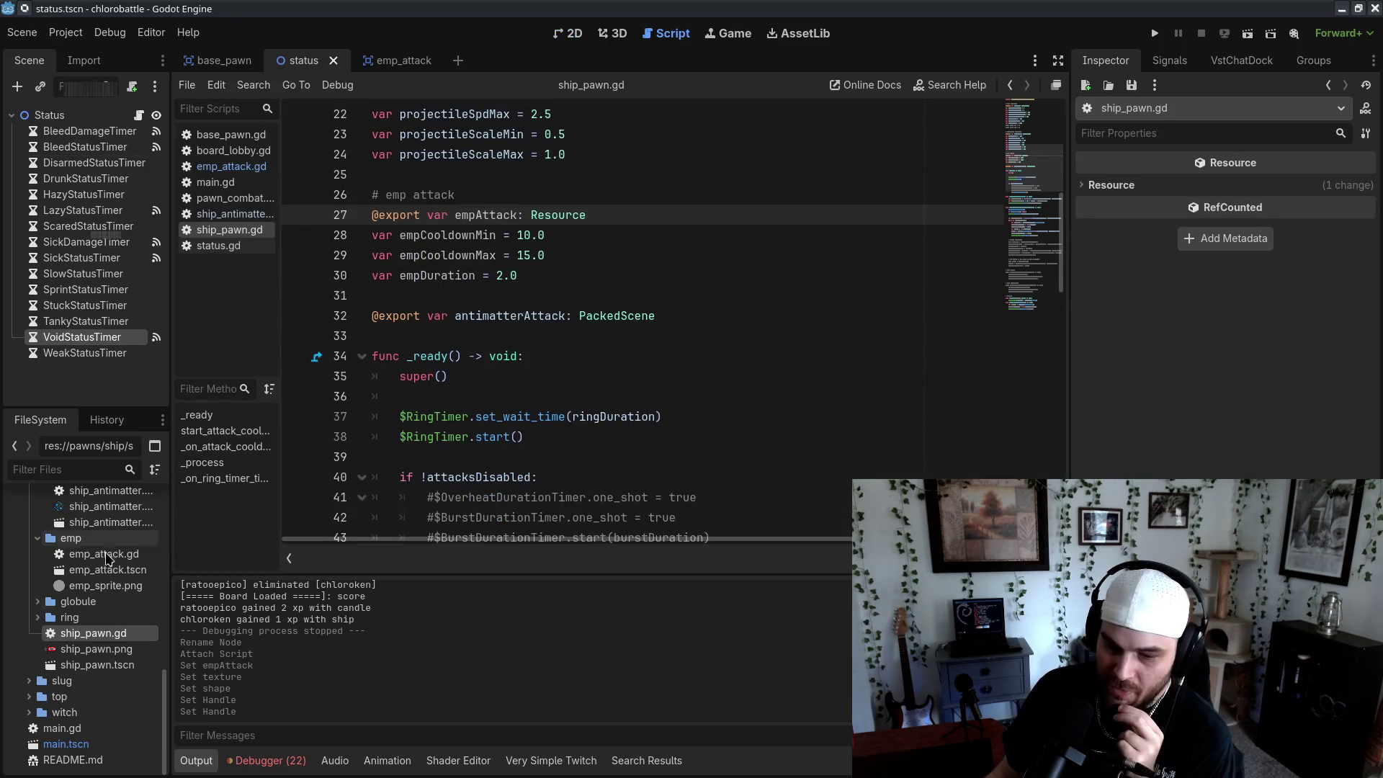
double_click(97, 665)
Add a Timer child to ShipPawn named EmpCooldownTimer
right_click(68, 123)
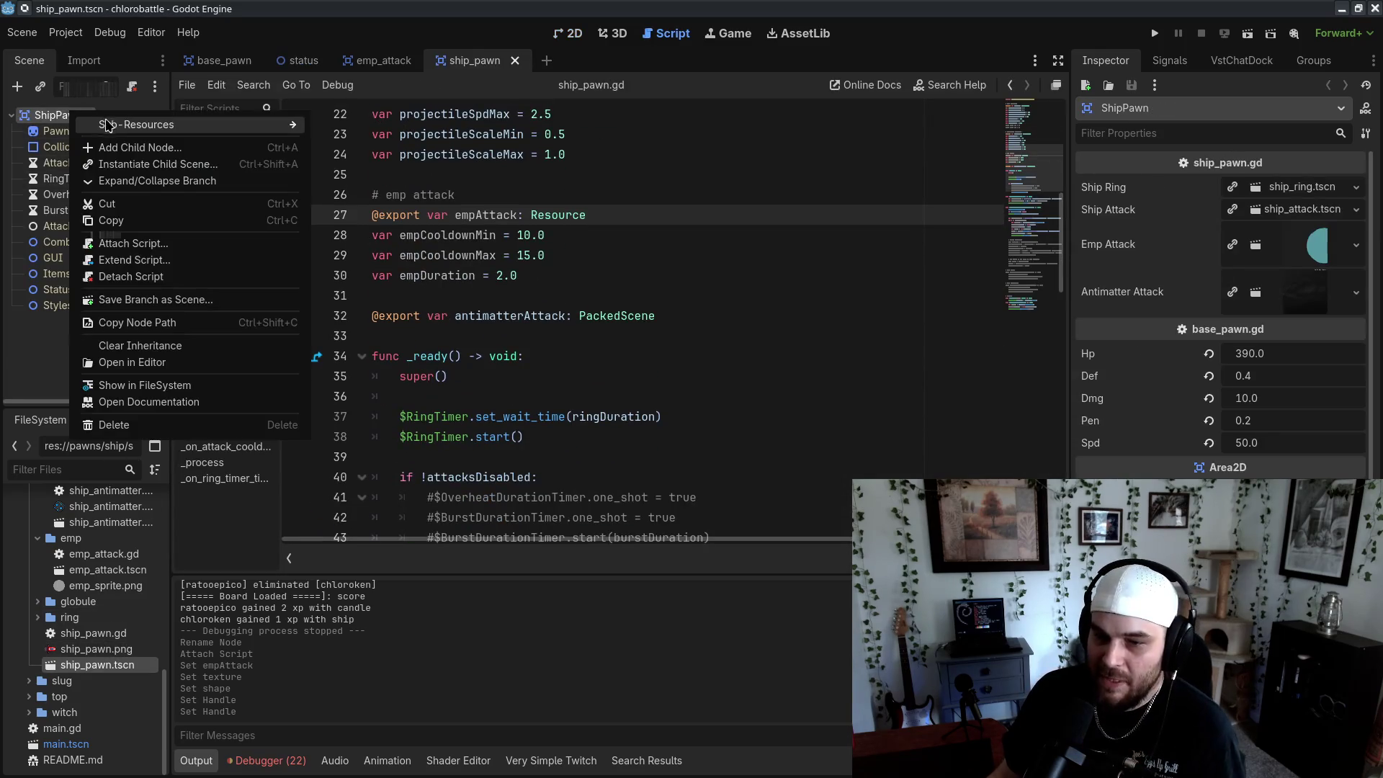
left_click(130, 144)
type("Timer")
key("Return")
key("F2")
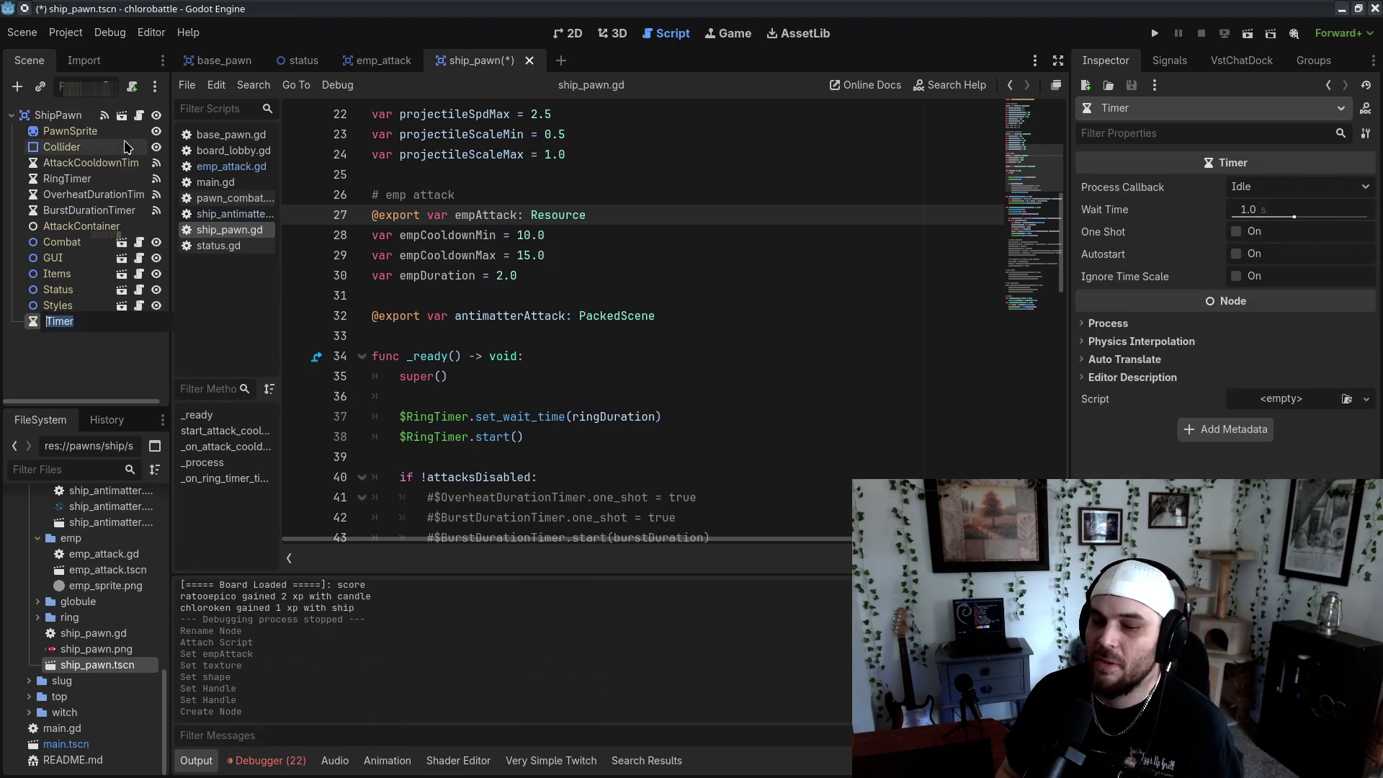
type("EmpCoold")
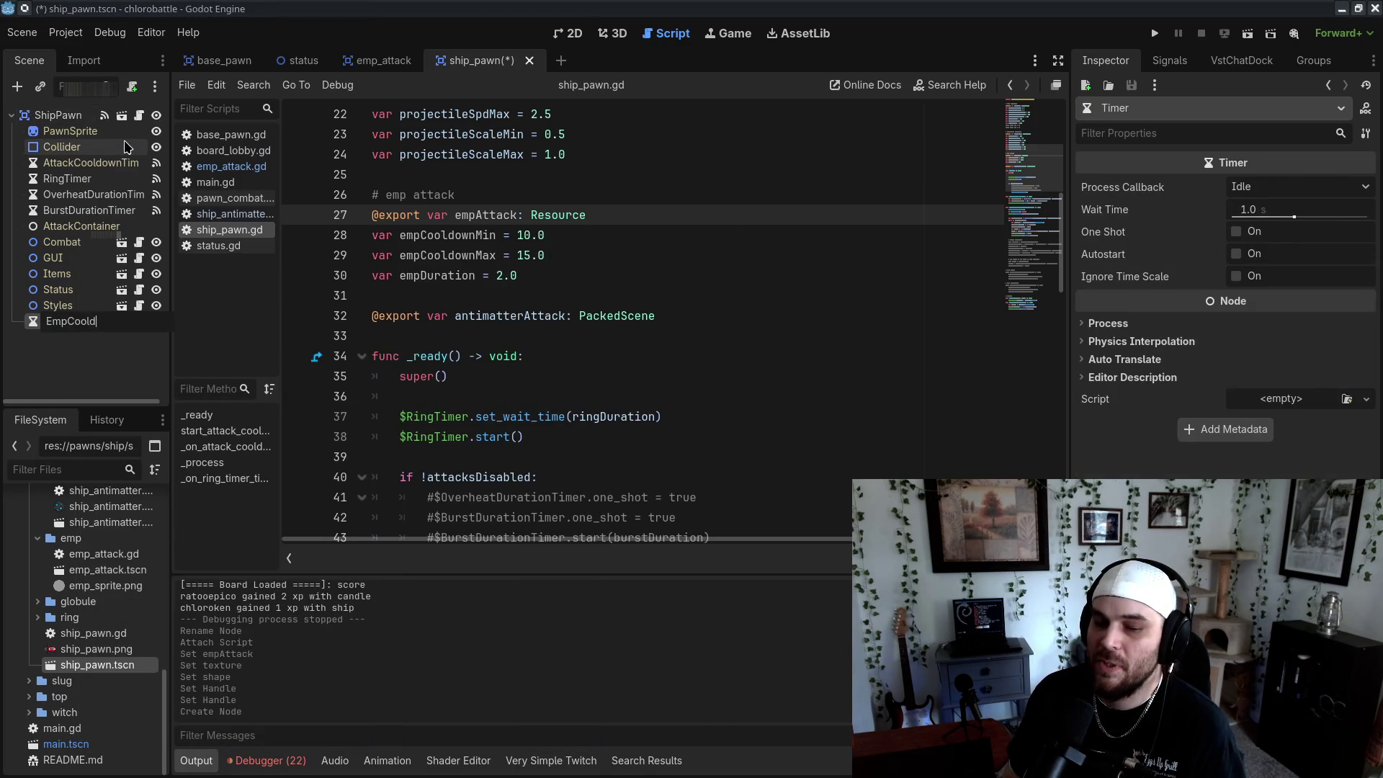
type("ownTimer")
key("Return")
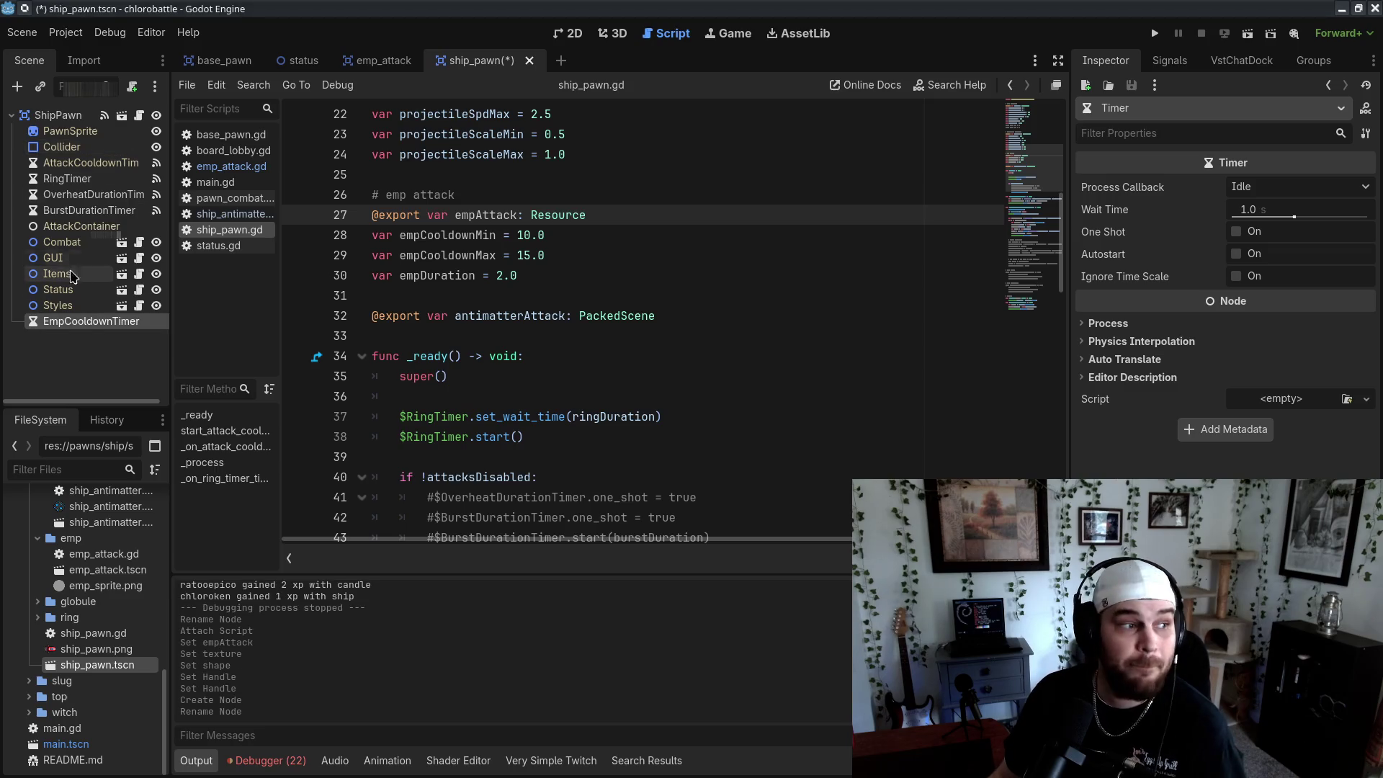
Move EmpCooldownTimer just below AttackCooldownTimer and switch on its One Shot option
left_click(100, 328)
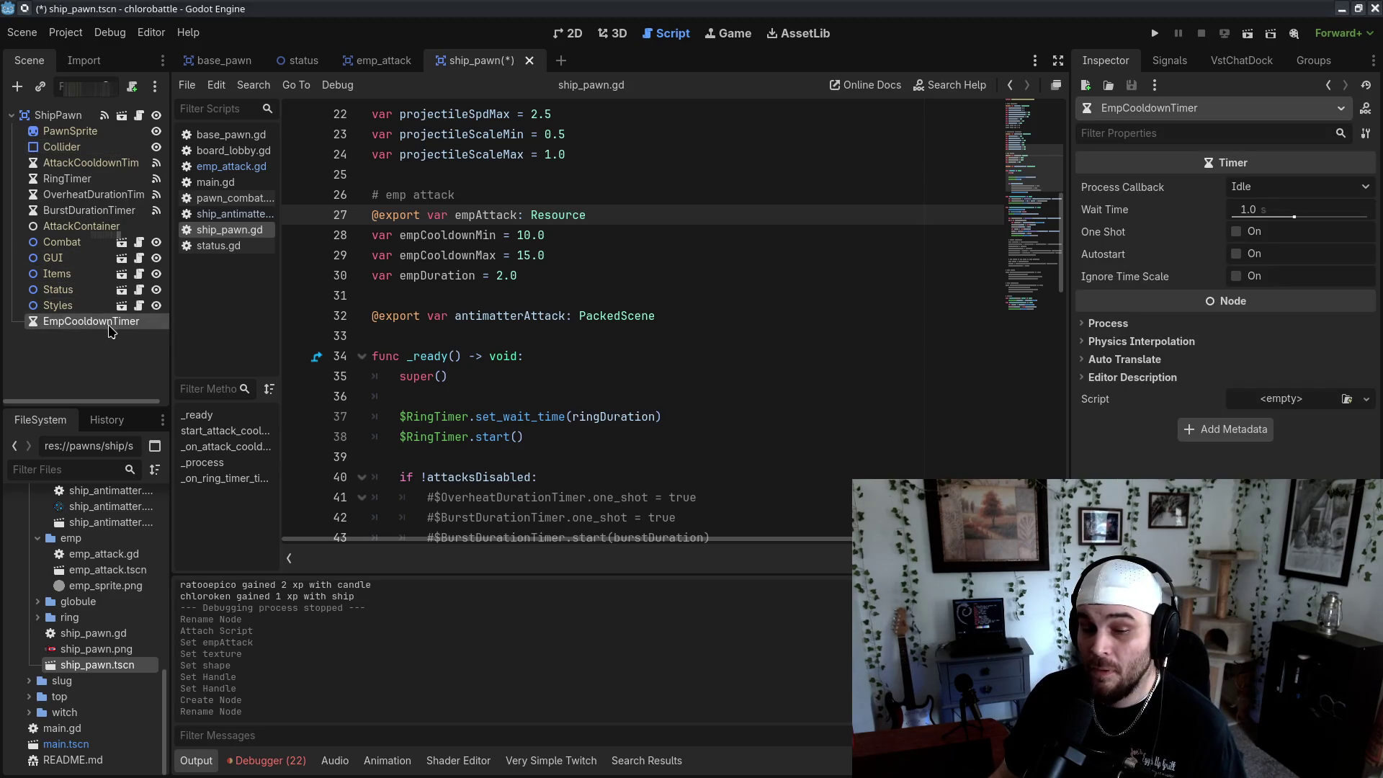
left_click_drag(110, 328, 120, 180)
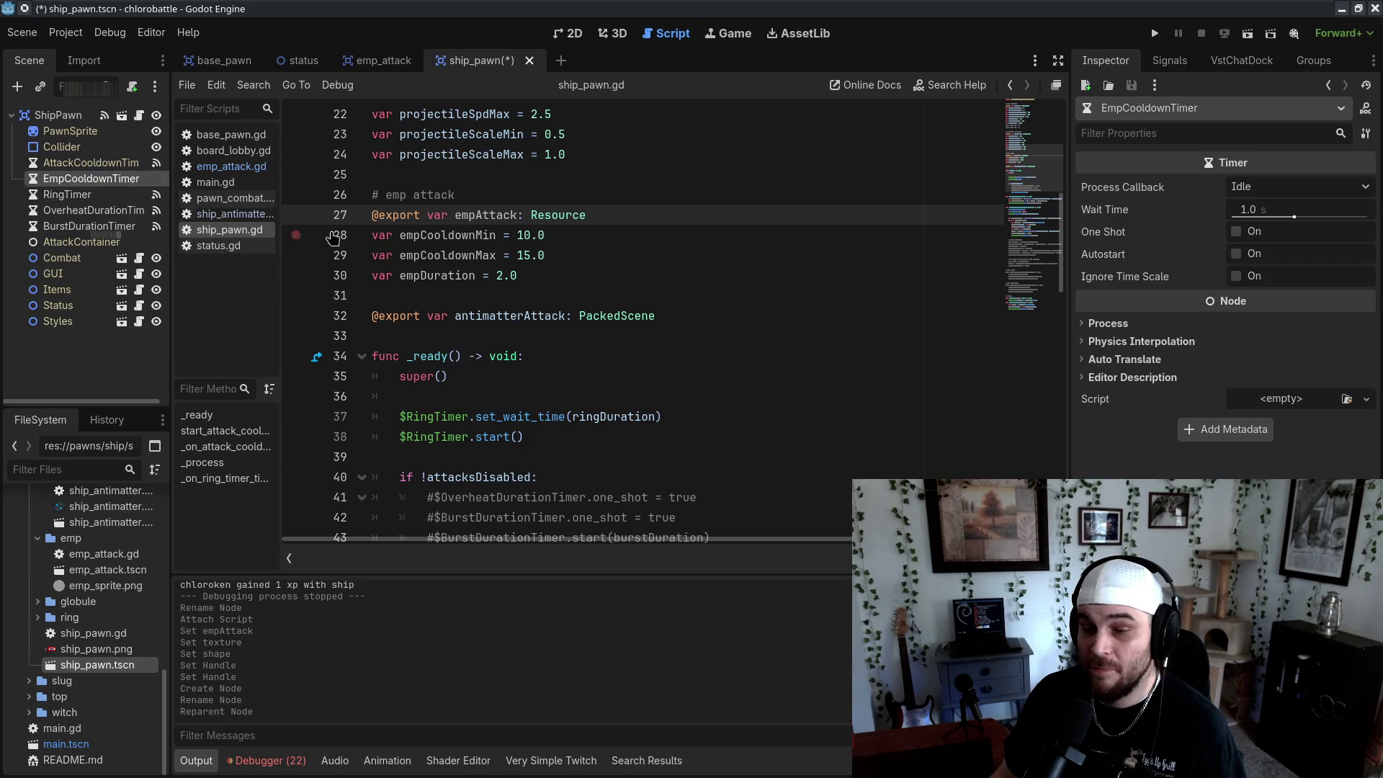
scroll(332, 238, "up", 7)
left_click_drag(1032, 180, 1034, 209)
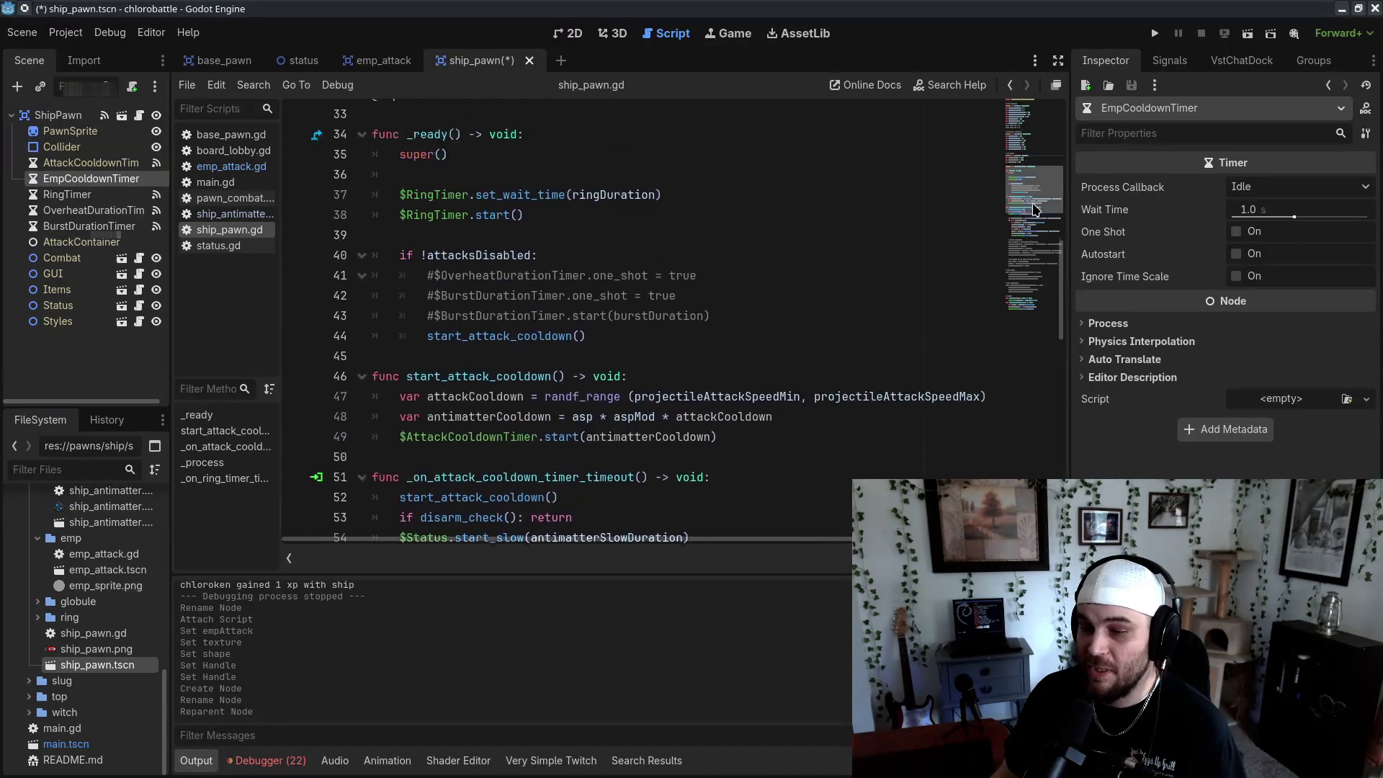
scroll(1035, 209, "up", 1)
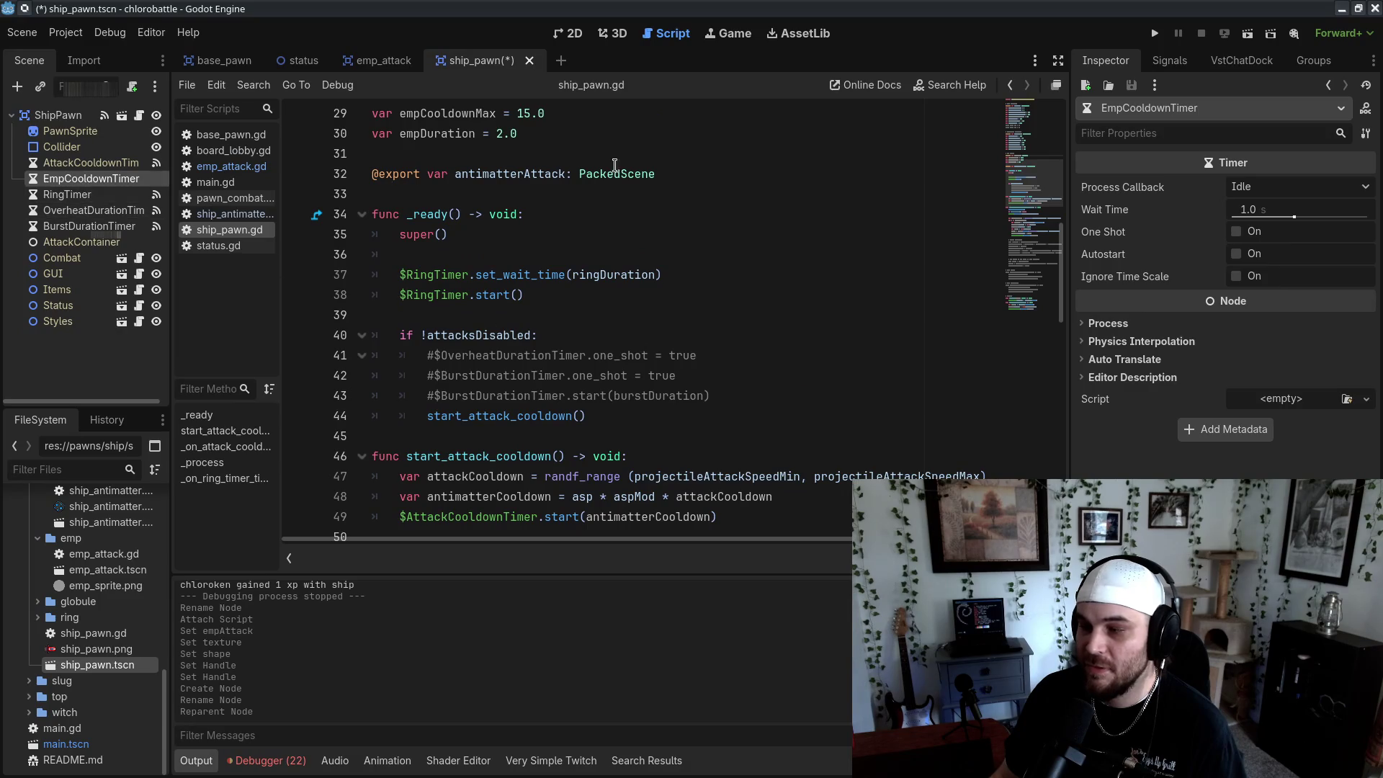
left_click(646, 399)
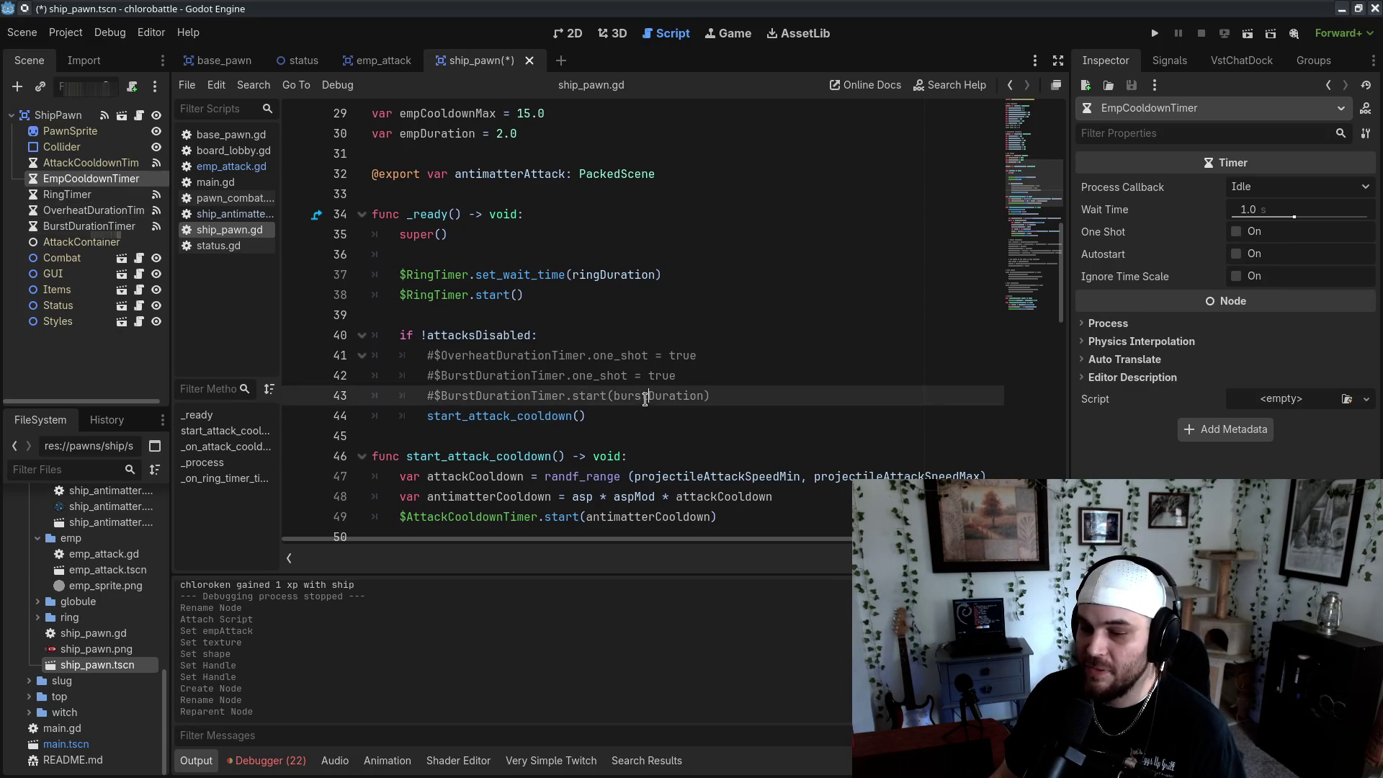
left_click(1237, 232)
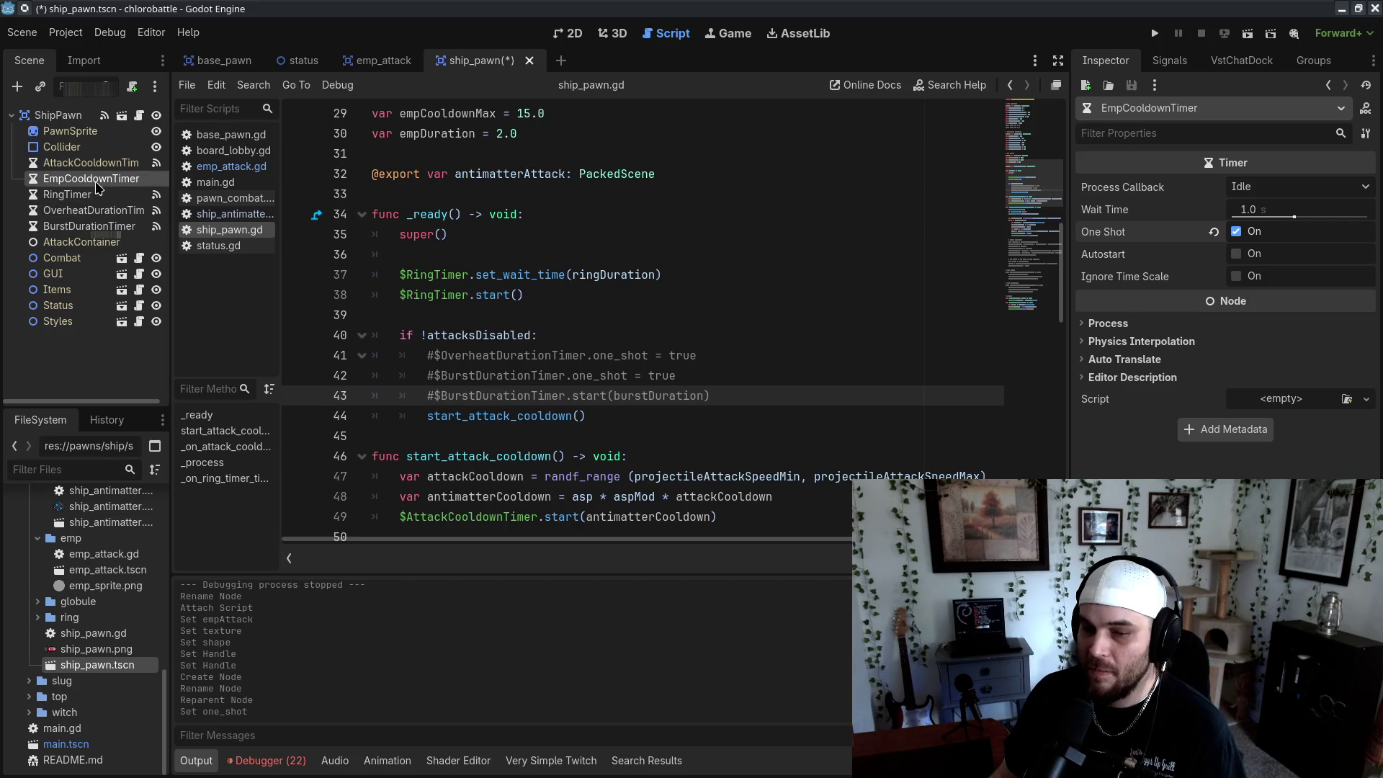
scroll(639, 380, "down", 3)
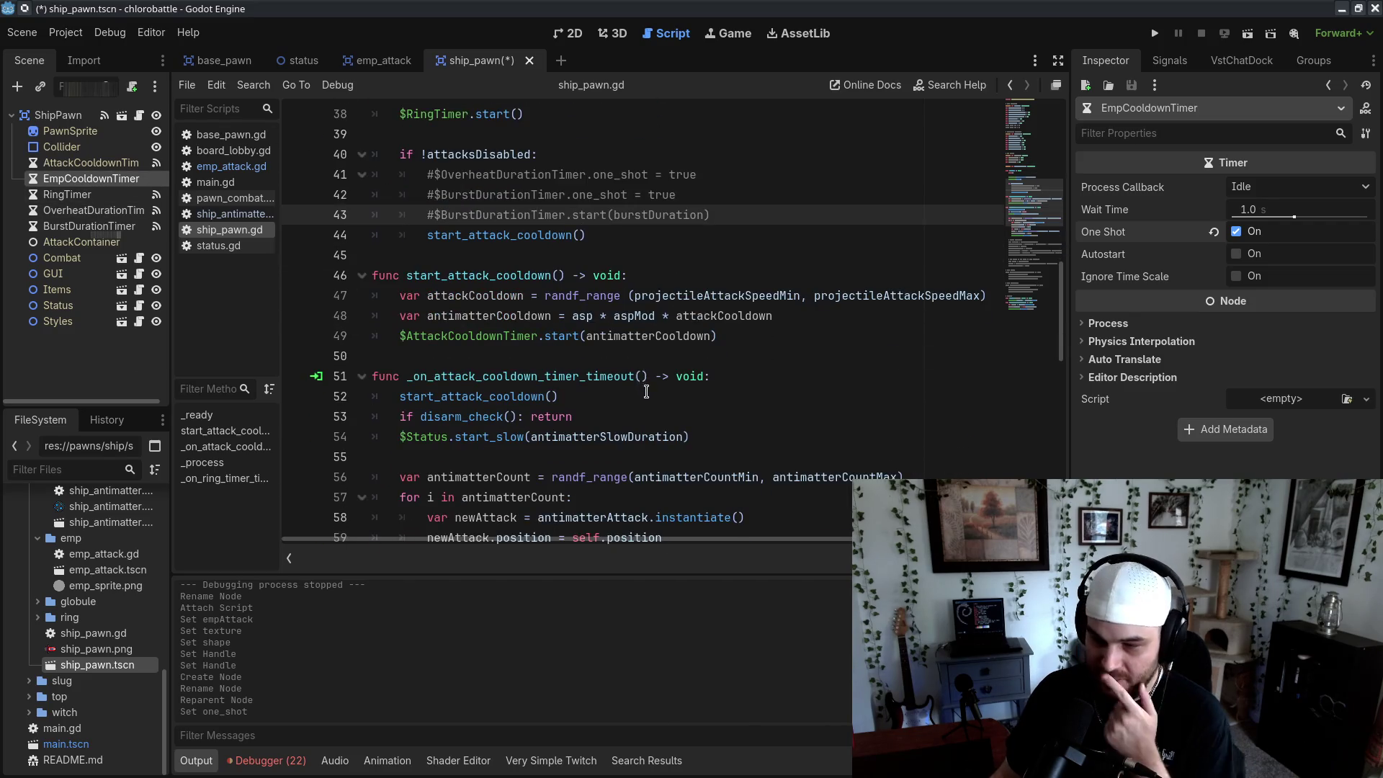
scroll(643, 388, "up", 4)
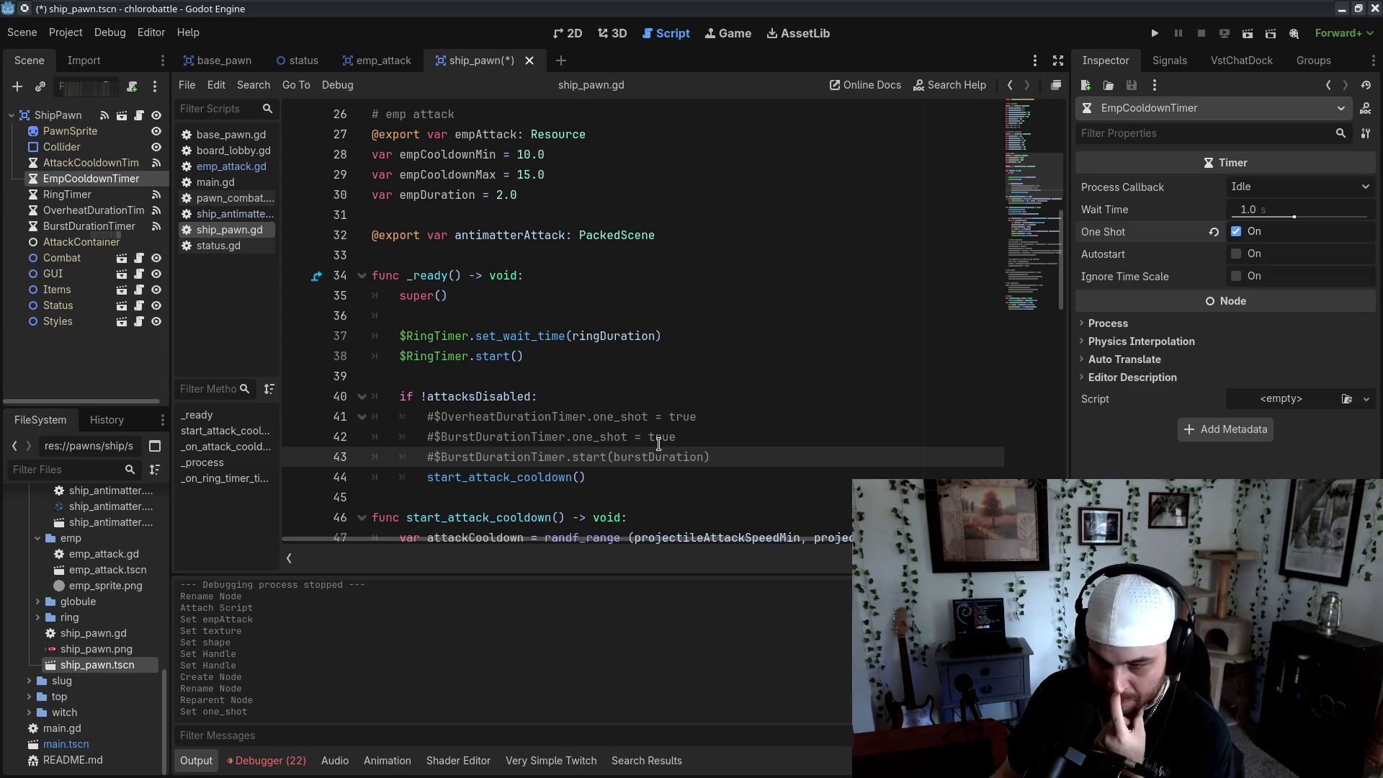
Turn One Shot off for EmpCooldownTimer and add a new line after the burst timer line
left_click(1238, 233)
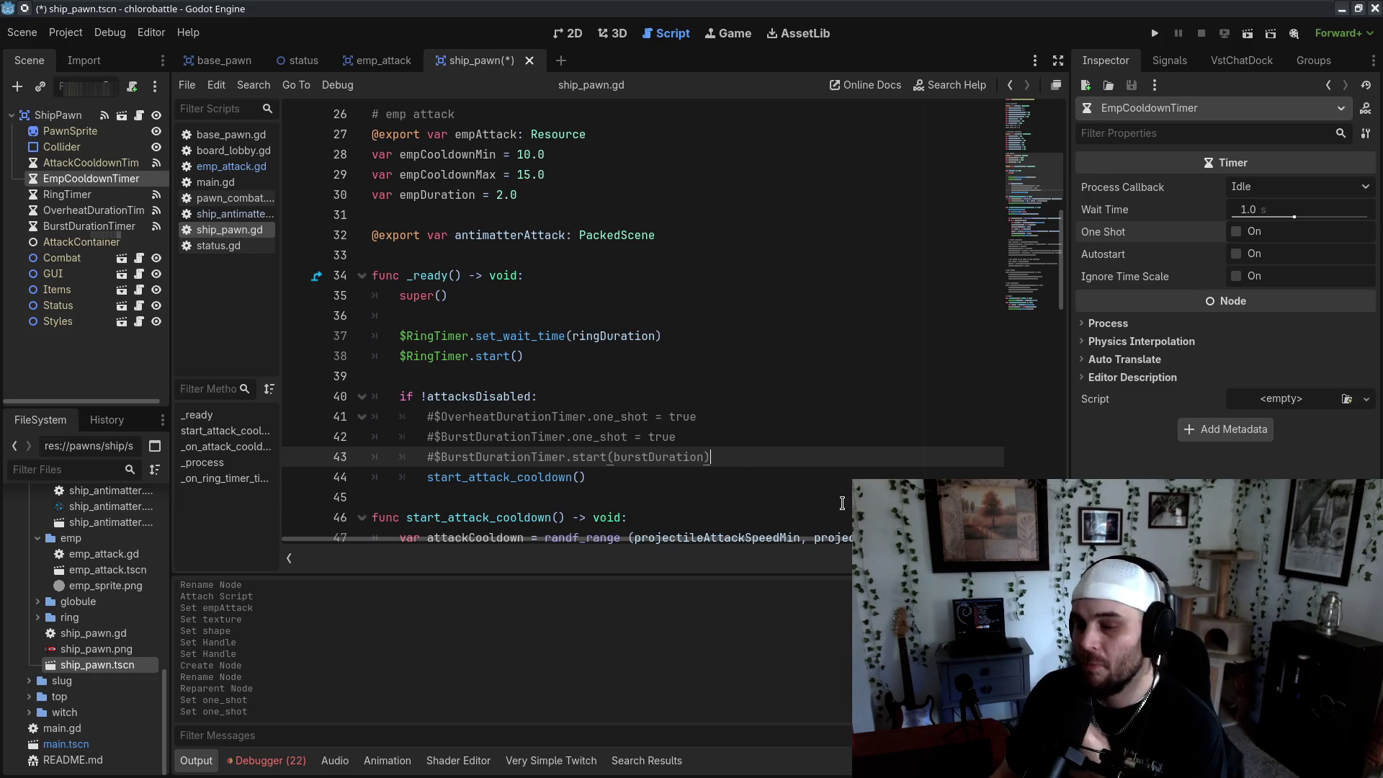
key("Return")
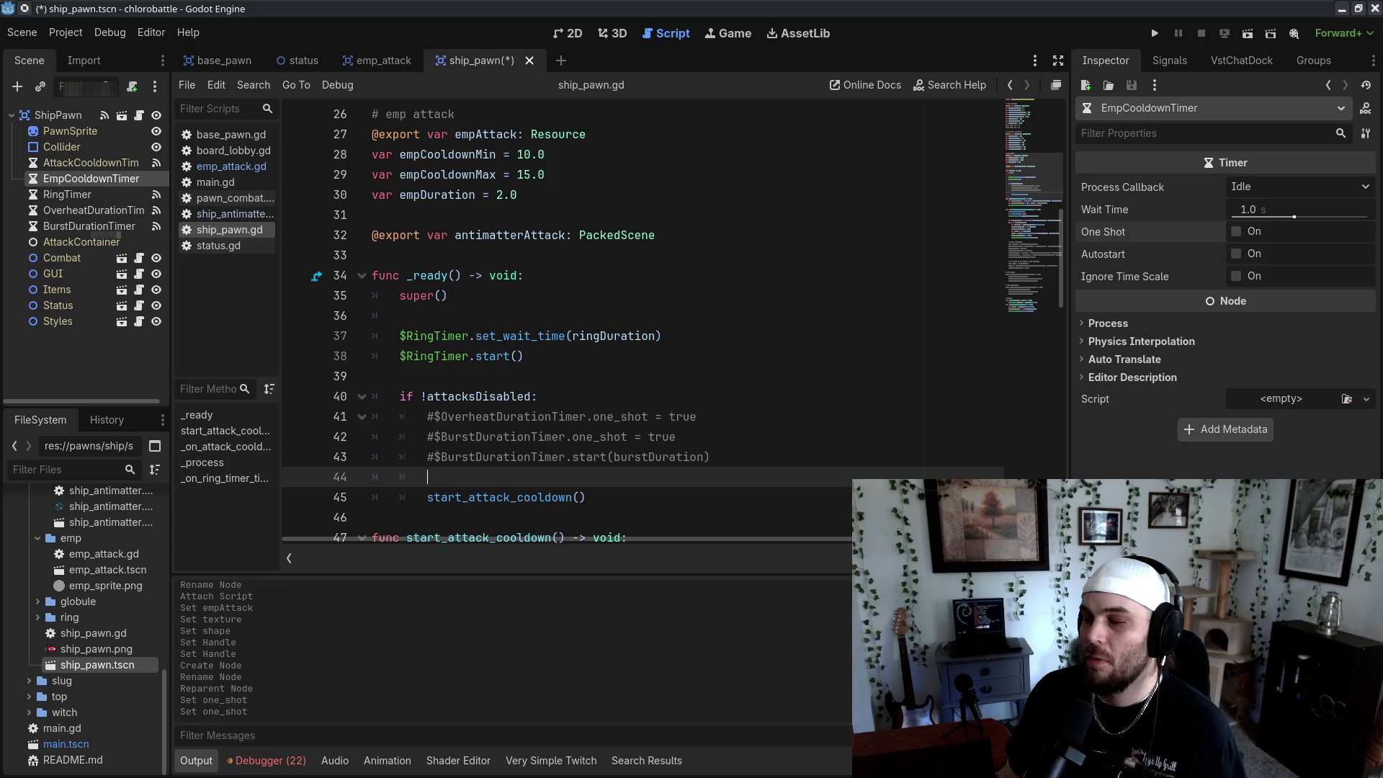
scroll(864, 405, "down", 7)
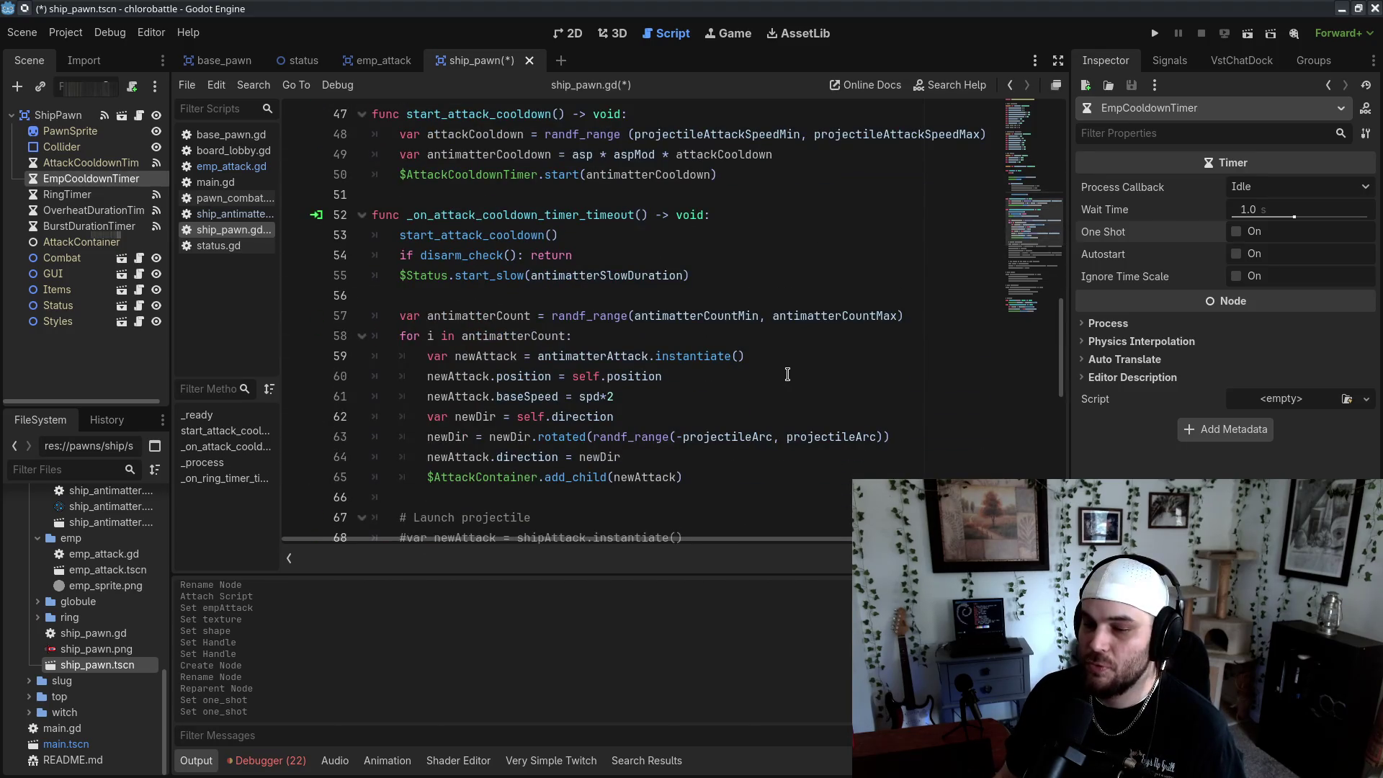
scroll(798, 376, "up", 4)
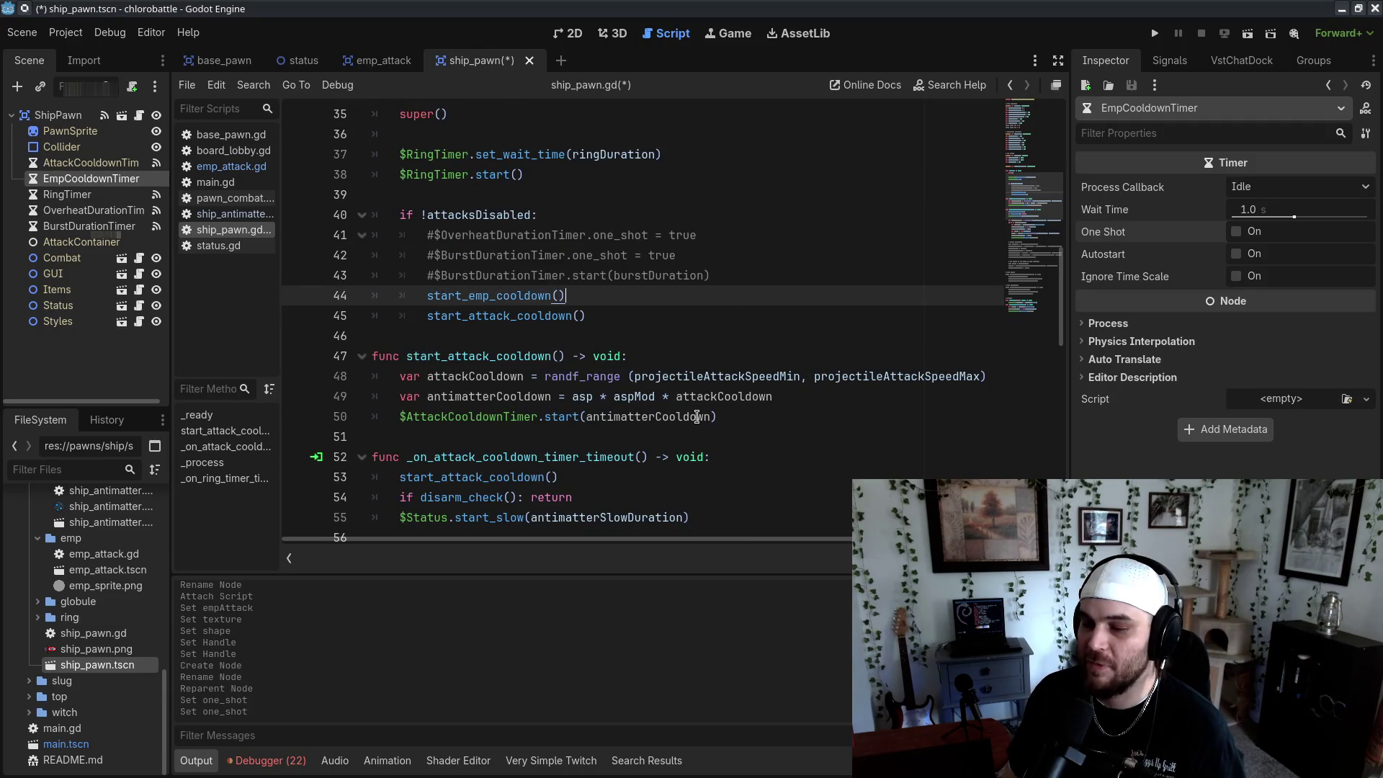
Insert blank lines below the _ready function's start_attack_cooldown call in ship_pawn.gd
left_click(613, 317)
key("Down")
key("Return")
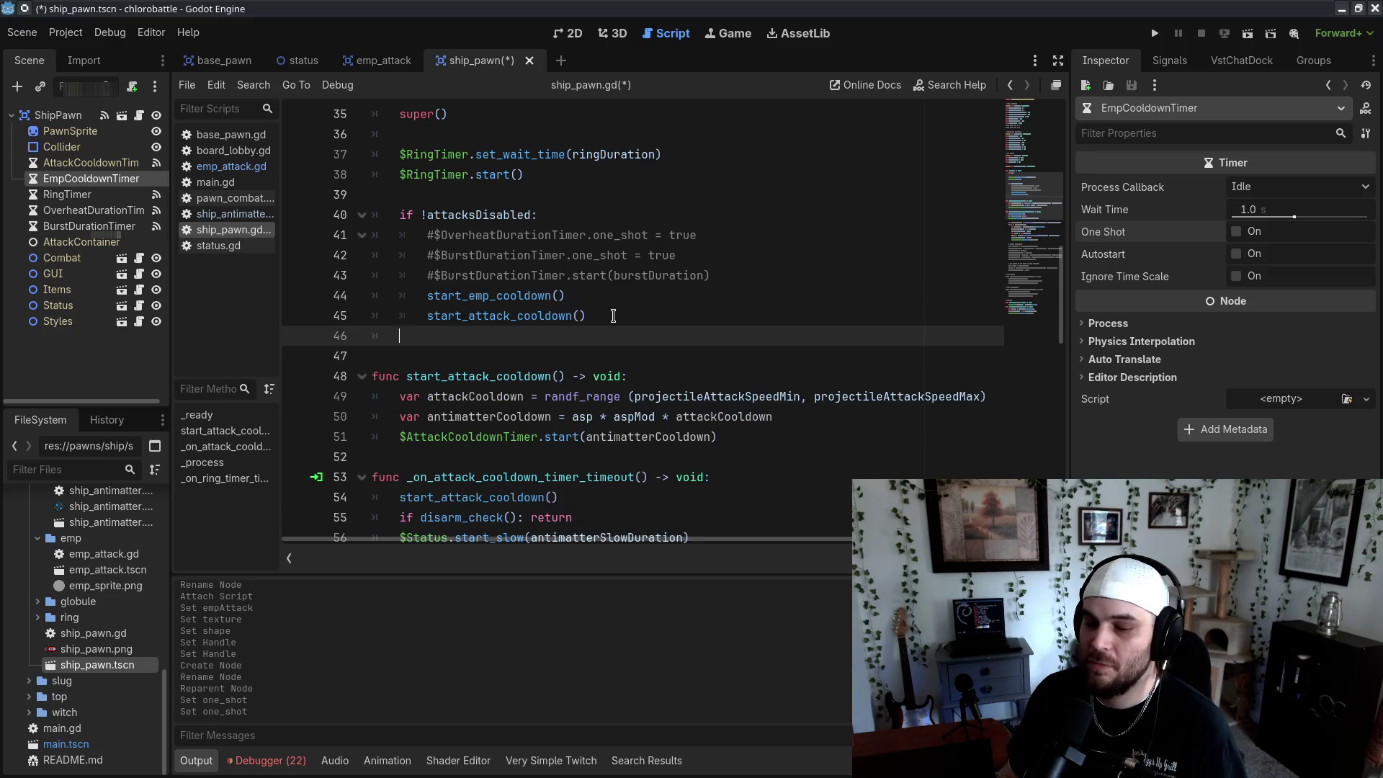
key("Return")
key("Up")
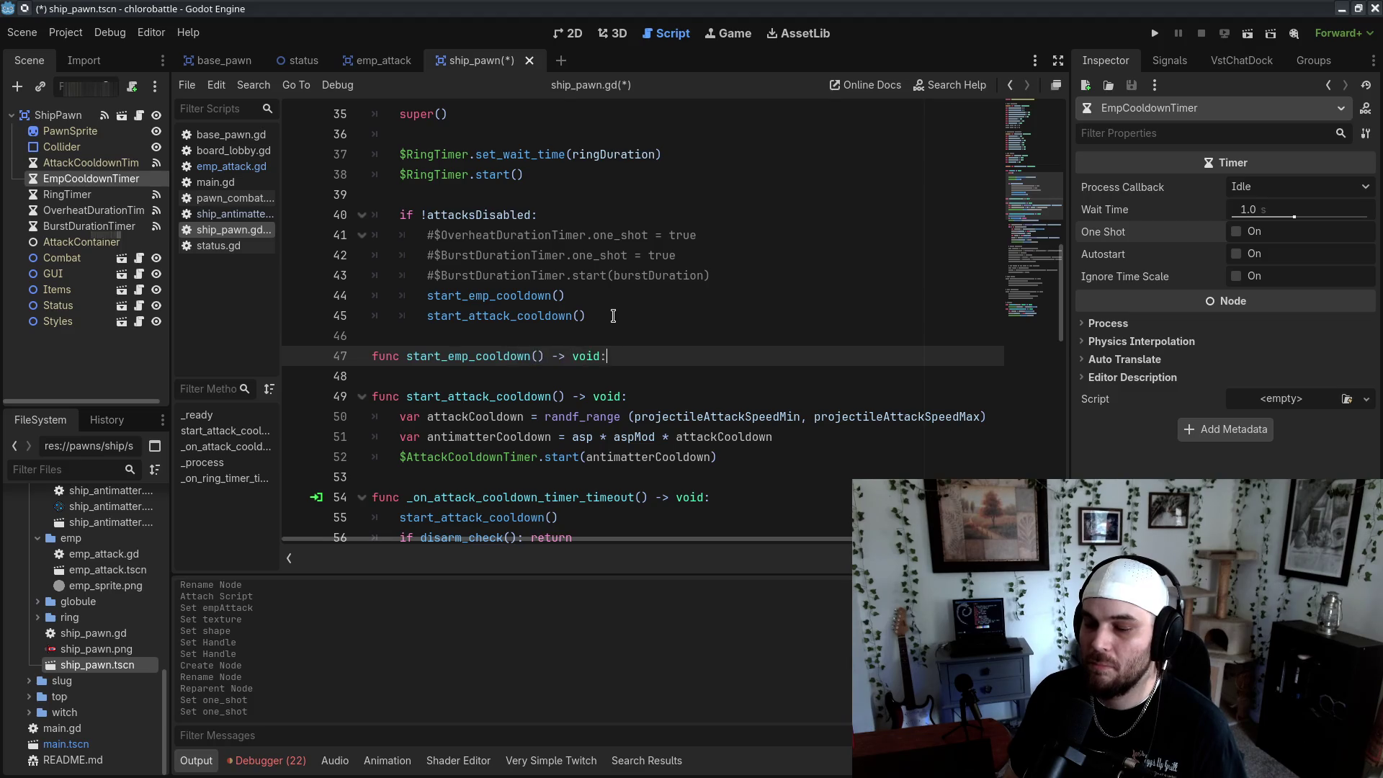
Copy start_attack_cooldown's three cooldown lines into start_emp_cooldown above its pass placeholder
key("Return")
type("pass")
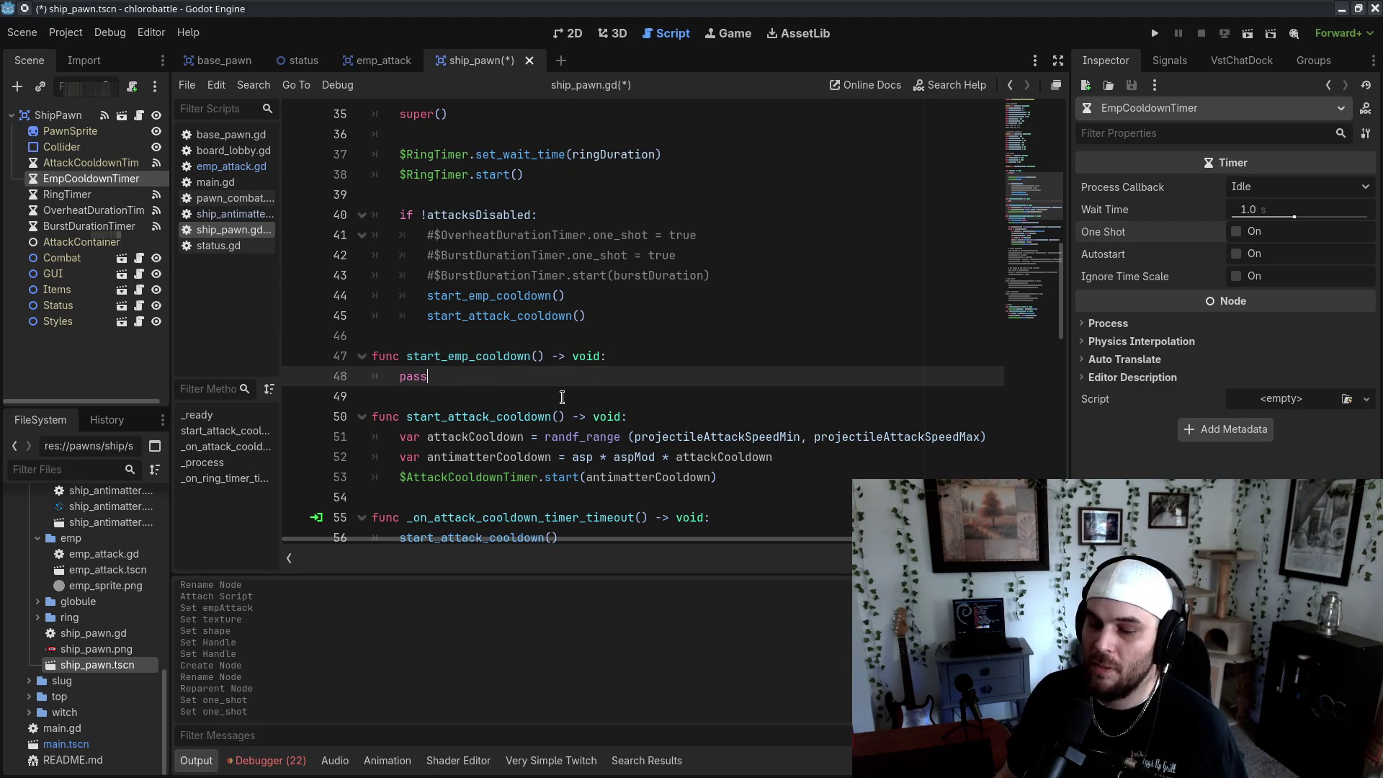
left_click(663, 421)
left_click(611, 397)
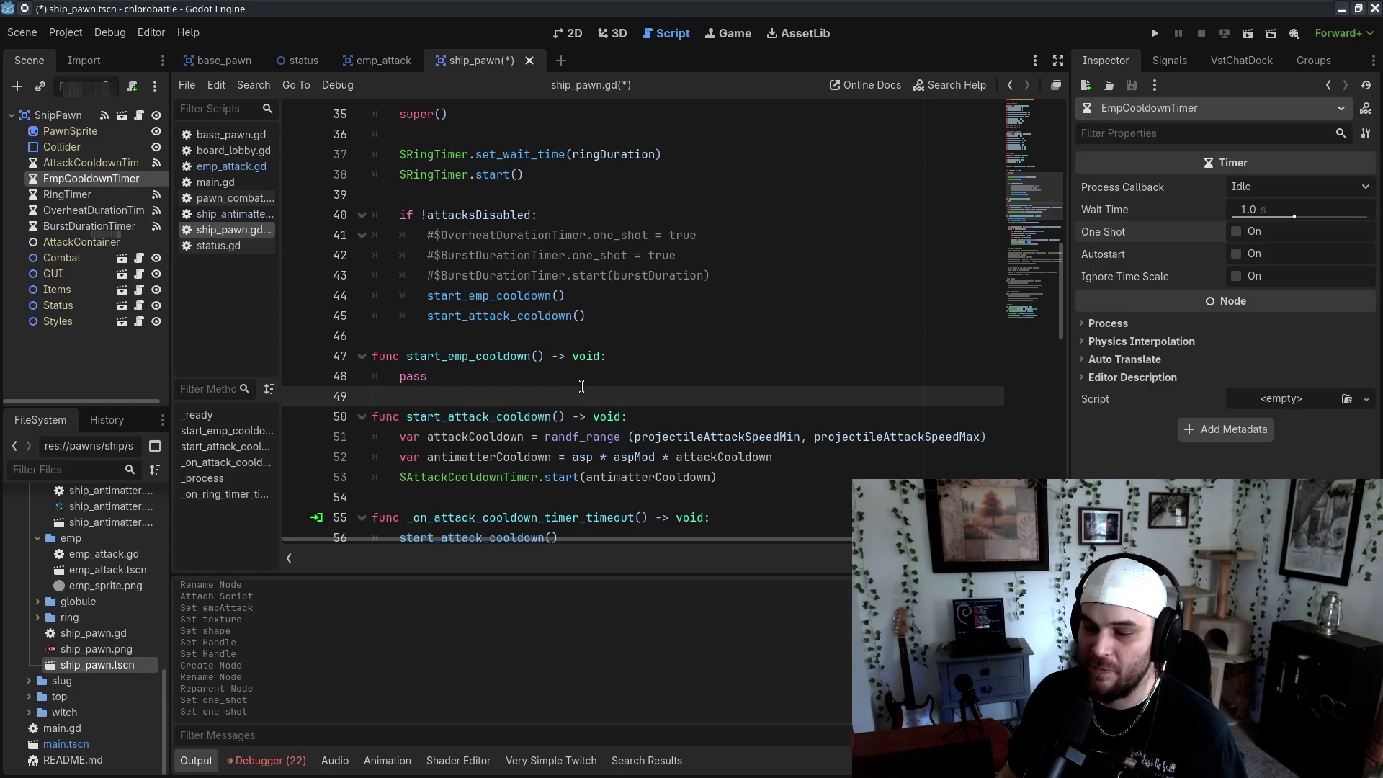
scroll(581, 387, "down", 1)
left_click_drag(717, 416, 627, 356)
key("ctrl+c")
left_click(606, 295)
key("ctrl+v")
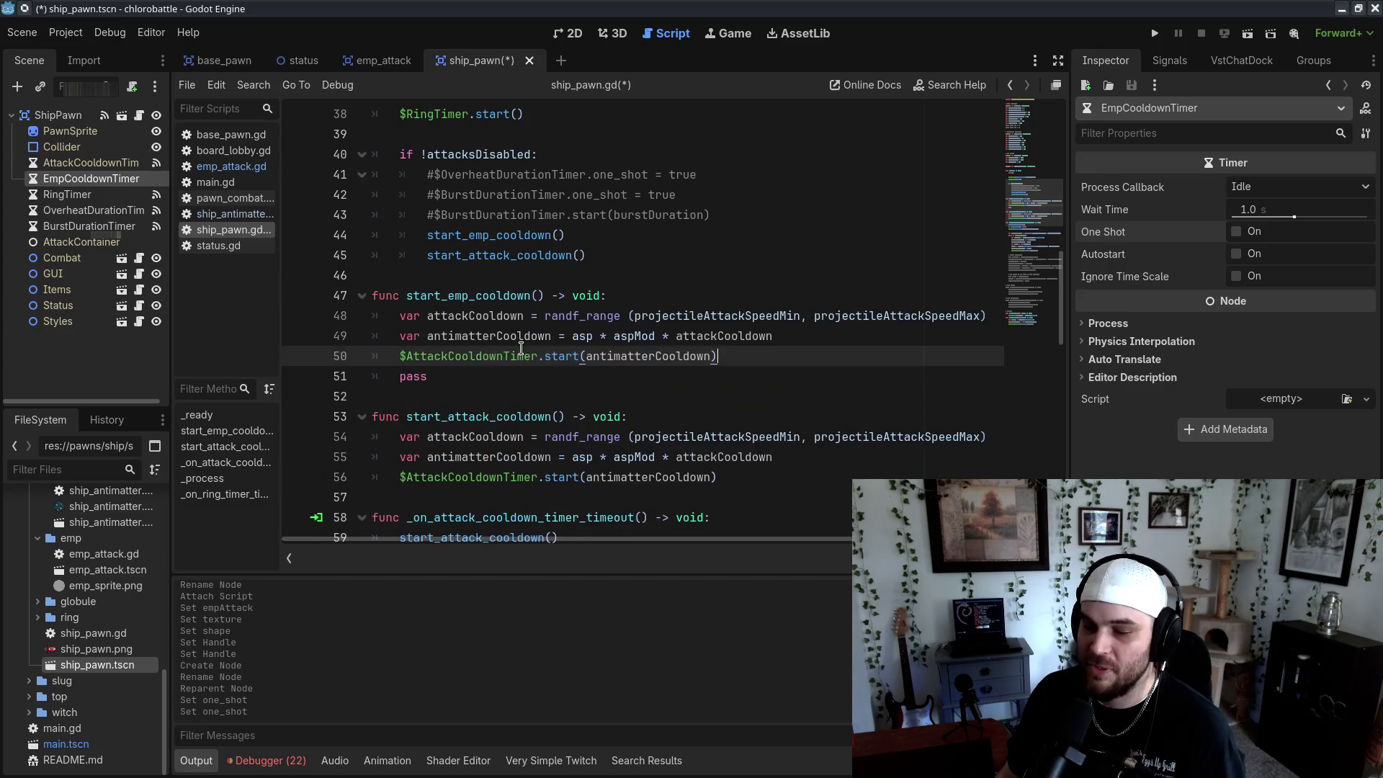
Use empCooldownMin as the range arguments of the pasted randomisation line, then save ship_pawn.gd
double_click(722, 317)
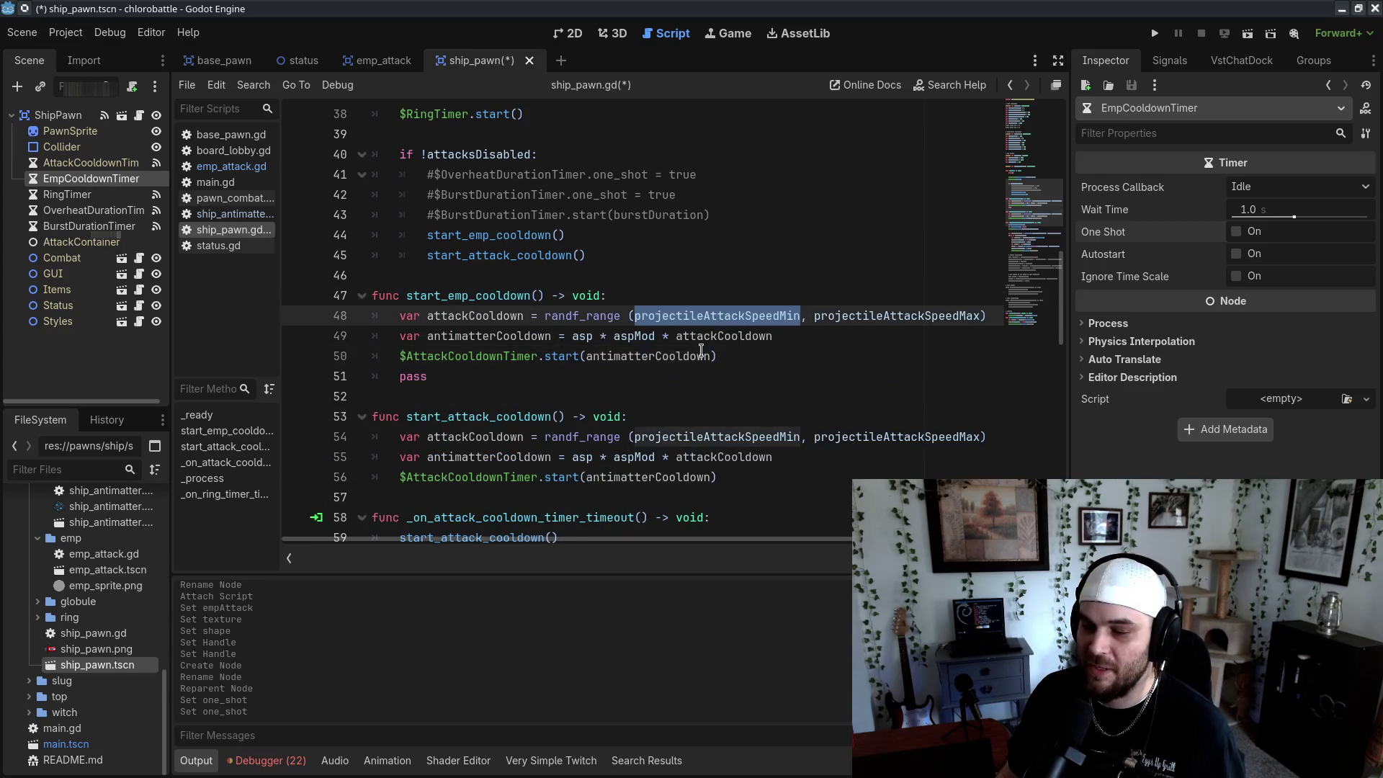
scroll(545, 241, "up", 7)
double_click(477, 333)
key("ctrl+c")
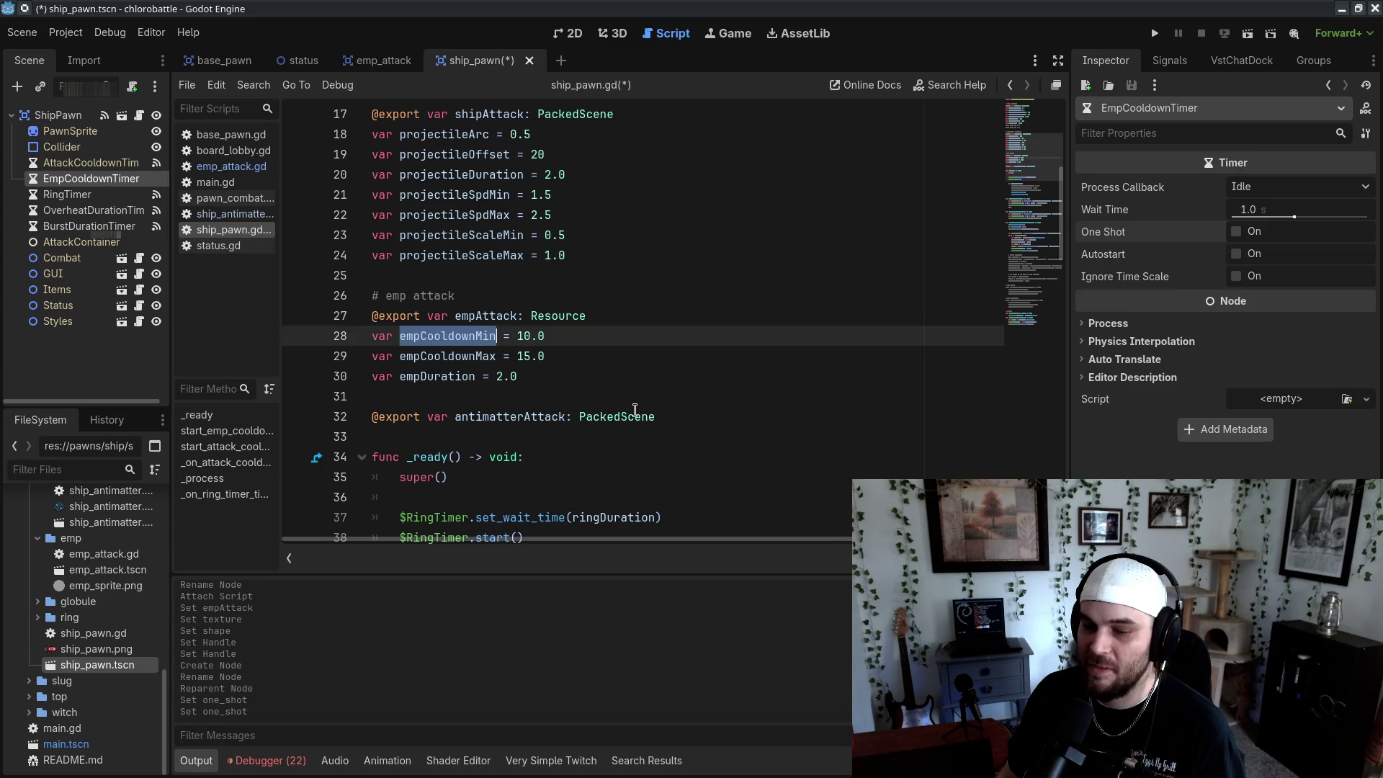
scroll(505, 346, "down", 5)
double_click(755, 437)
key("ctrl+v")
double_click(822, 437)
key("ctrl+v")
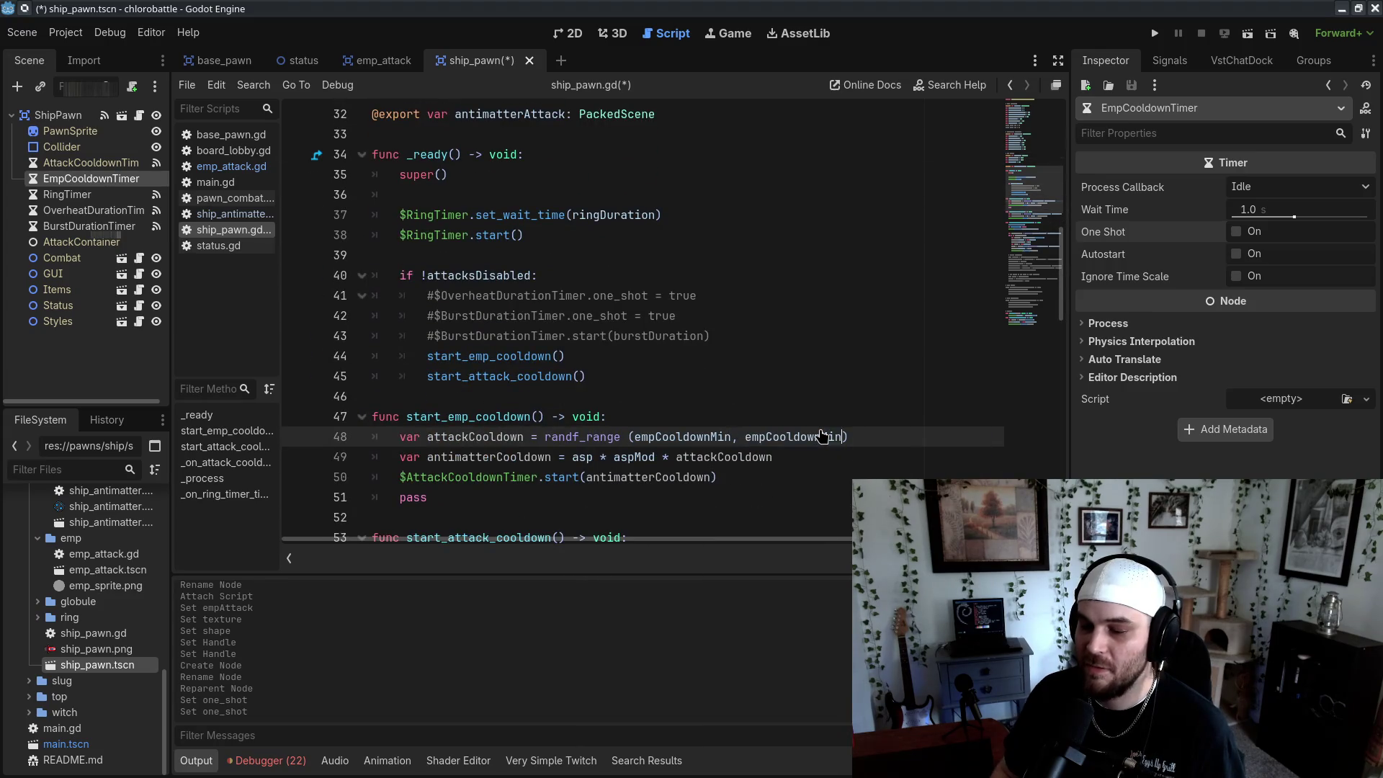
left_click(824, 373)
key("ctrl+s")
Rename attackCooldown to empCooldown on lines 48 and 49
double_click(463, 436)
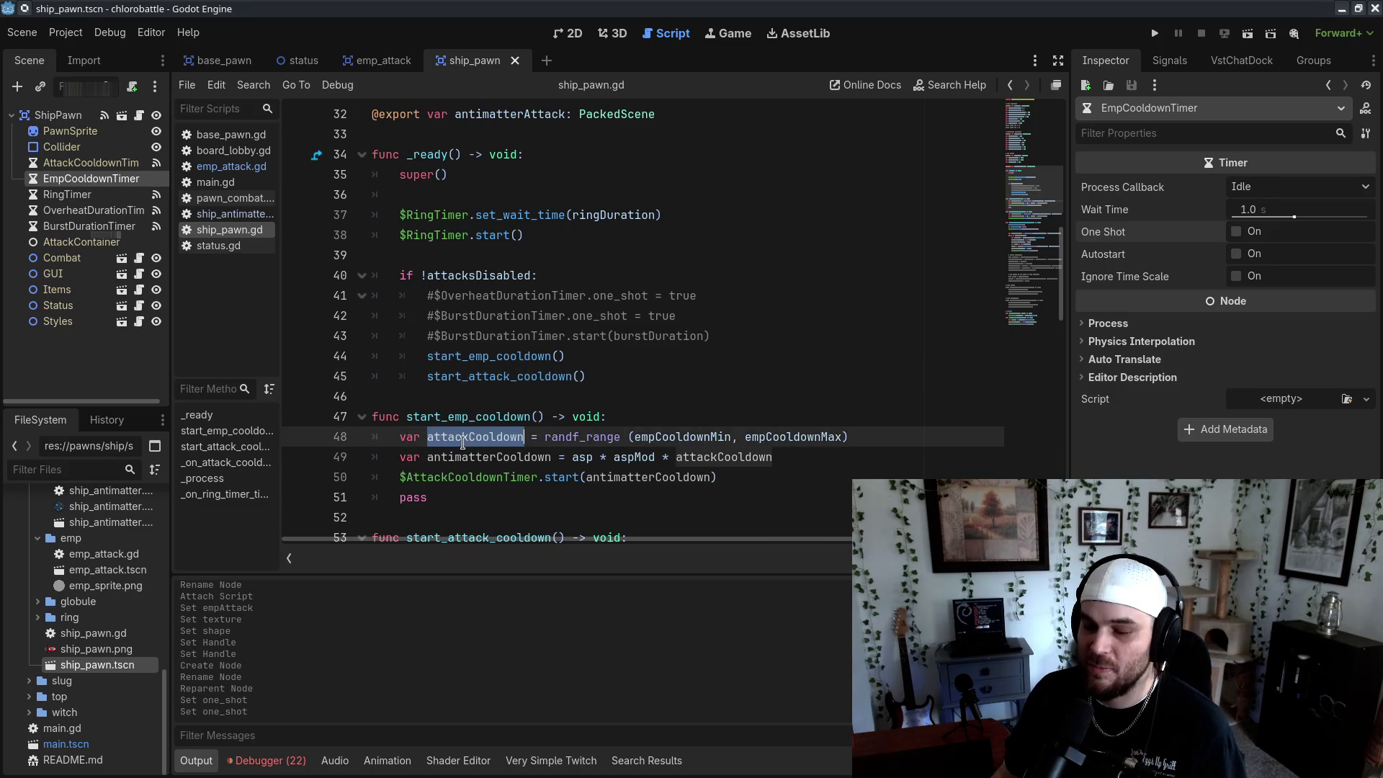
type("empCoodl")
key("BackSpace")
key("BackSpace")
type("ldown")
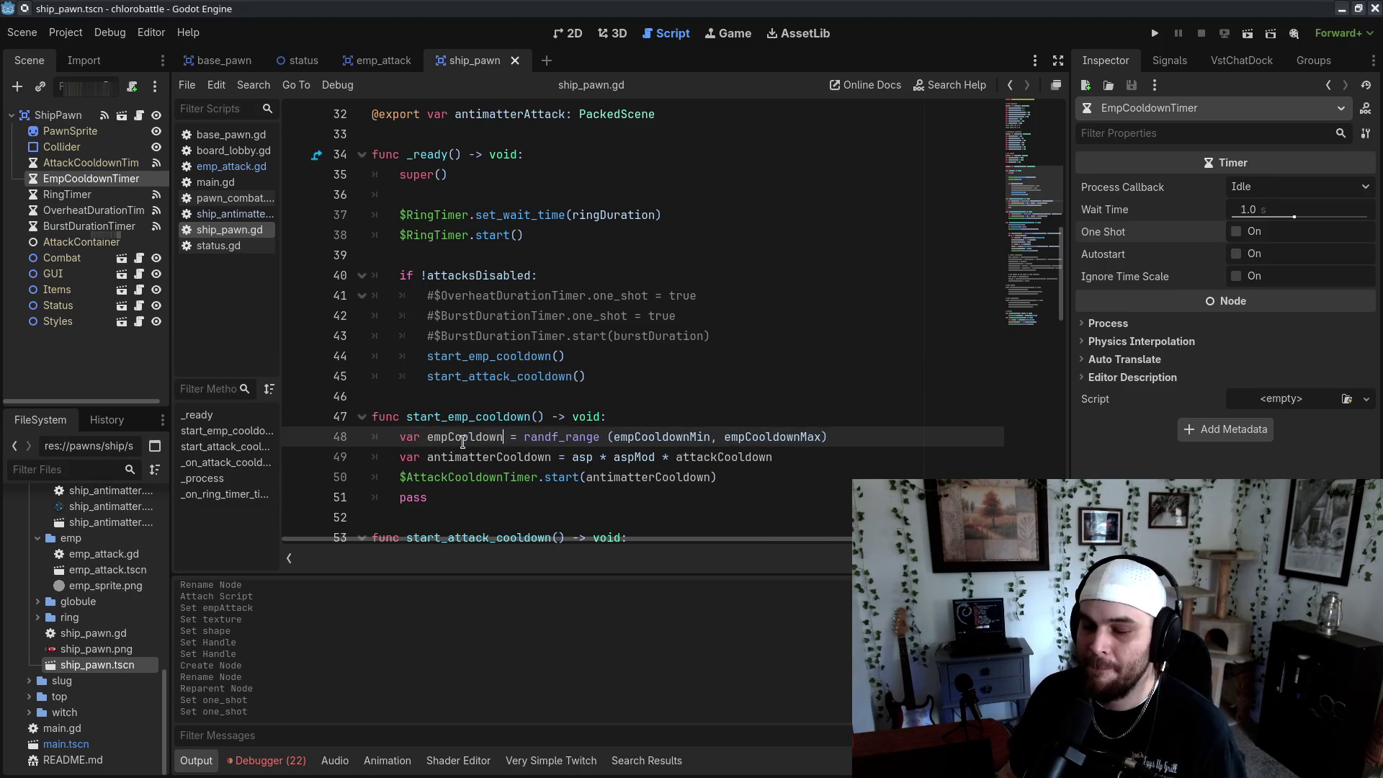
double_click(463, 437)
key("ctrl+c")
double_click(750, 457)
key("ctrl+v")
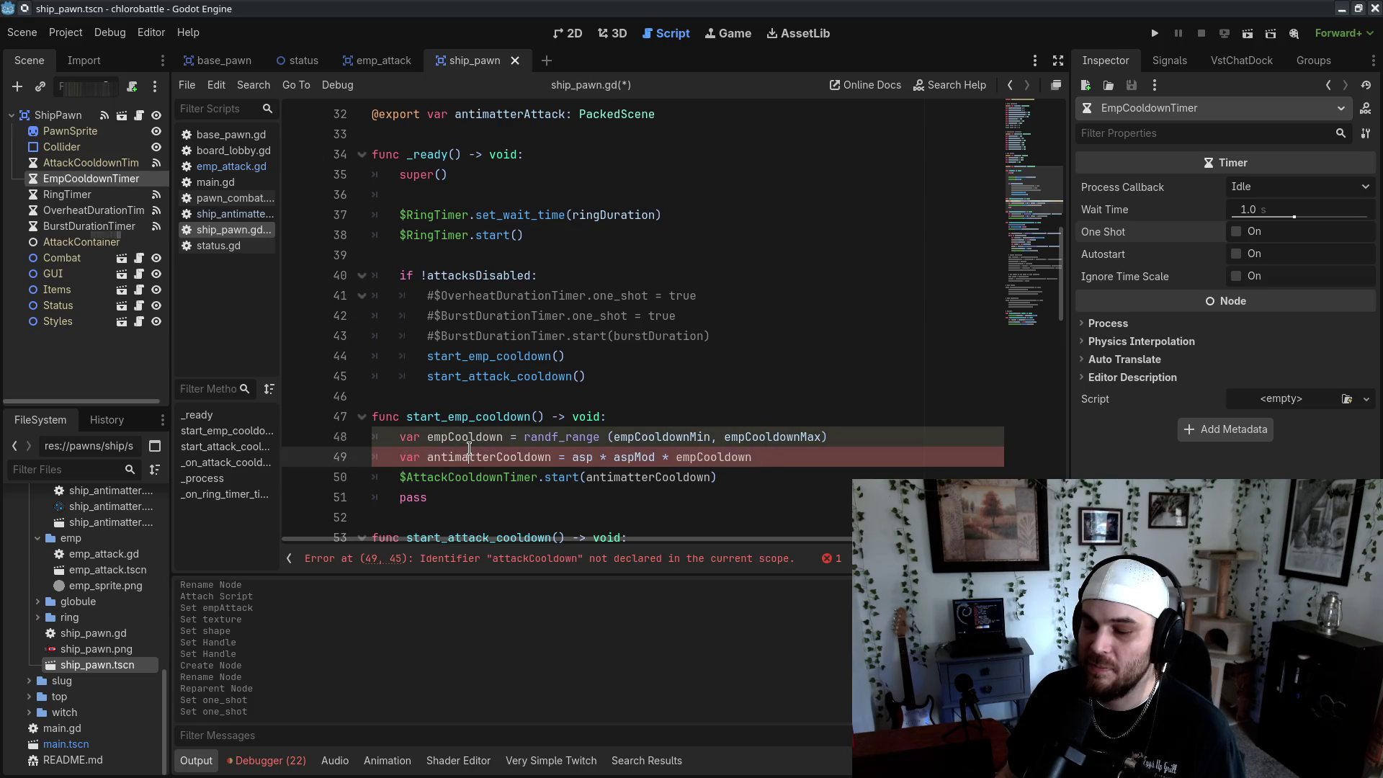
Rename antimatterCooldown to actualCooldown on line 49 and in the timer start call
double_click(472, 456)
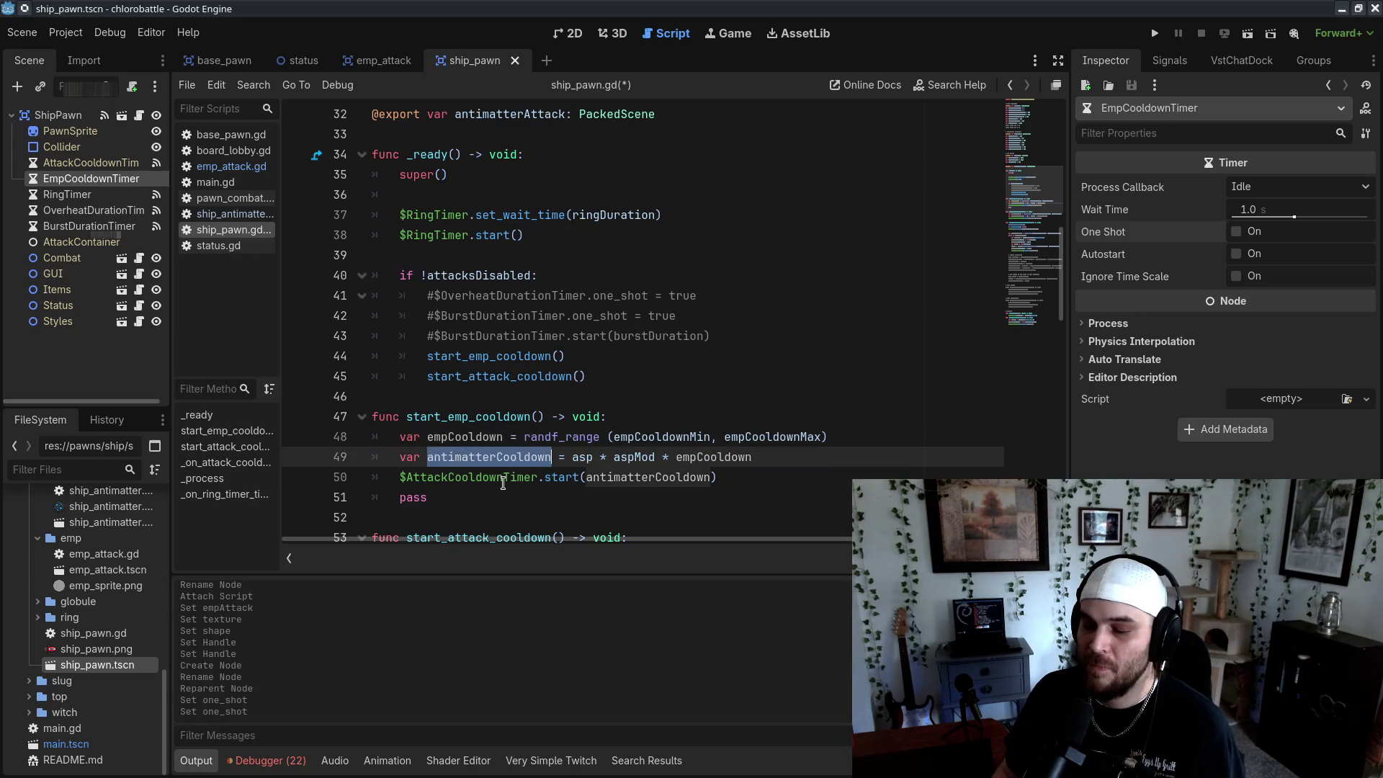
type("actualCooldown")
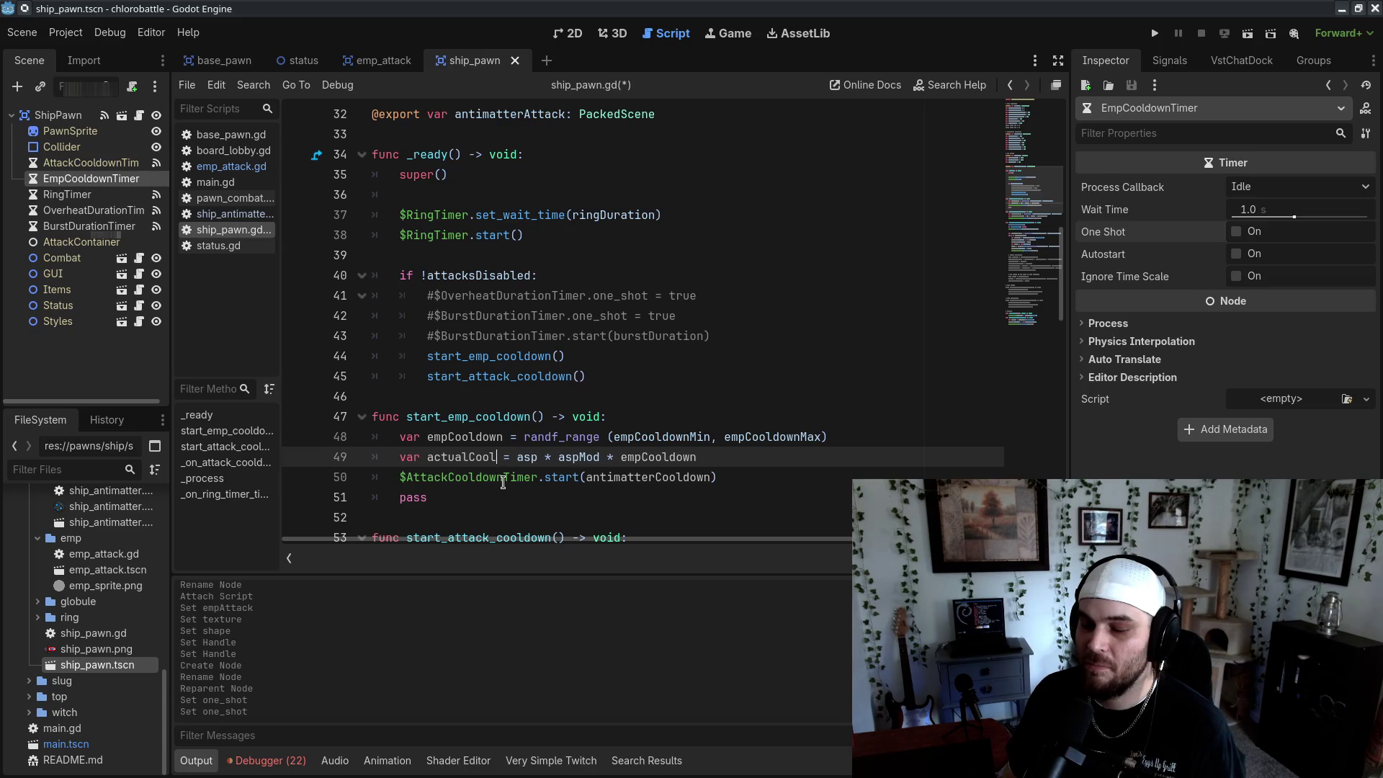
double_click(511, 456)
key("ctrl+c")
double_click(607, 477)
key("ctrl+v")
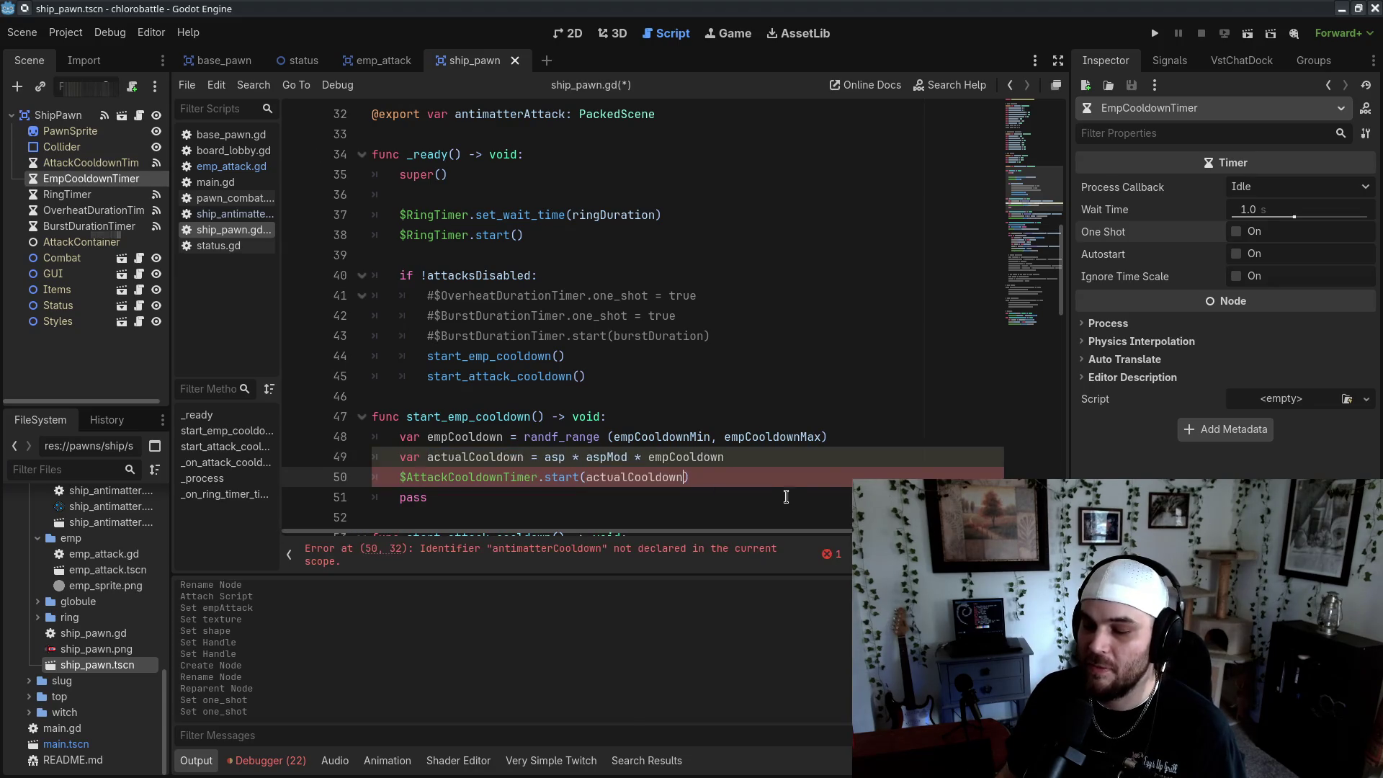
Rename the randomised value to empCooldownRange and use it at the end of line 49
scroll(789, 488, "down", 2)
double_click(479, 317)
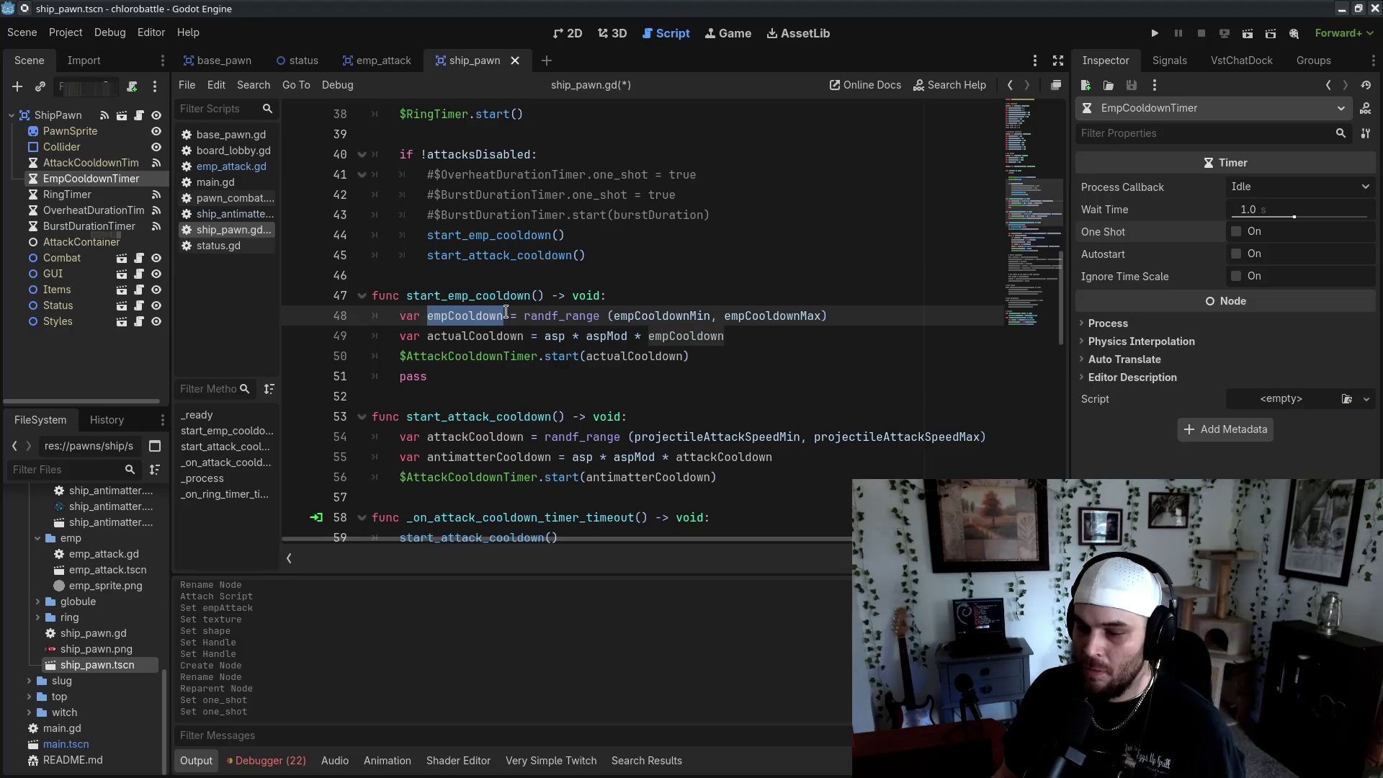
left_click(507, 316)
type("Range")
double_click(508, 316)
key("ctrl+c")
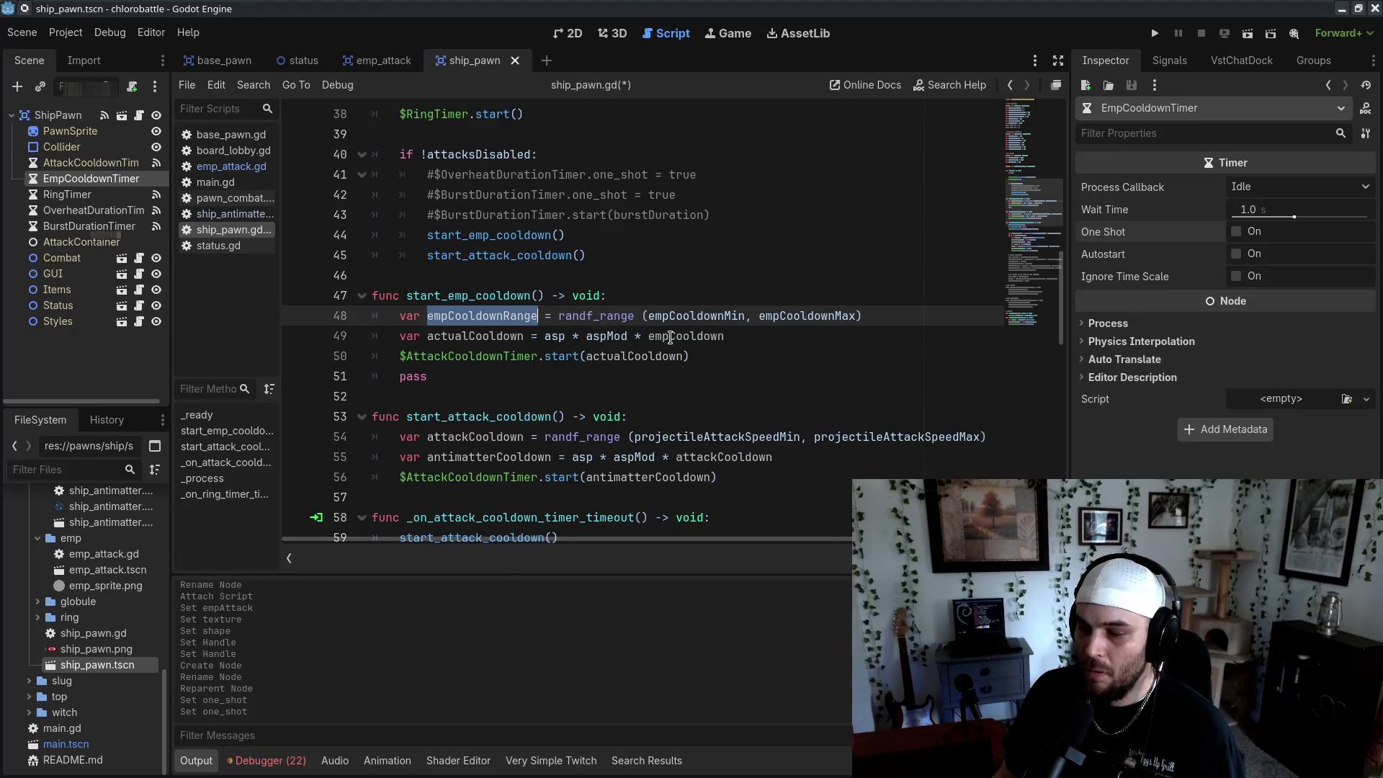
double_click(684, 336)
key("ctrl+v")
Rename actualCooldown to empCooldown on line 49 and in the timer start call
double_click(476, 336)
left_click_drag(426, 316, 504, 315)
key("ctrl+c")
double_click(475, 336)
key("ctrl+v")
double_click(602, 356)
key("ctrl+v")
Replace the AttackCooldownTimer reference on line 50 with EmpCooldownTimer
left_click(600, 376)
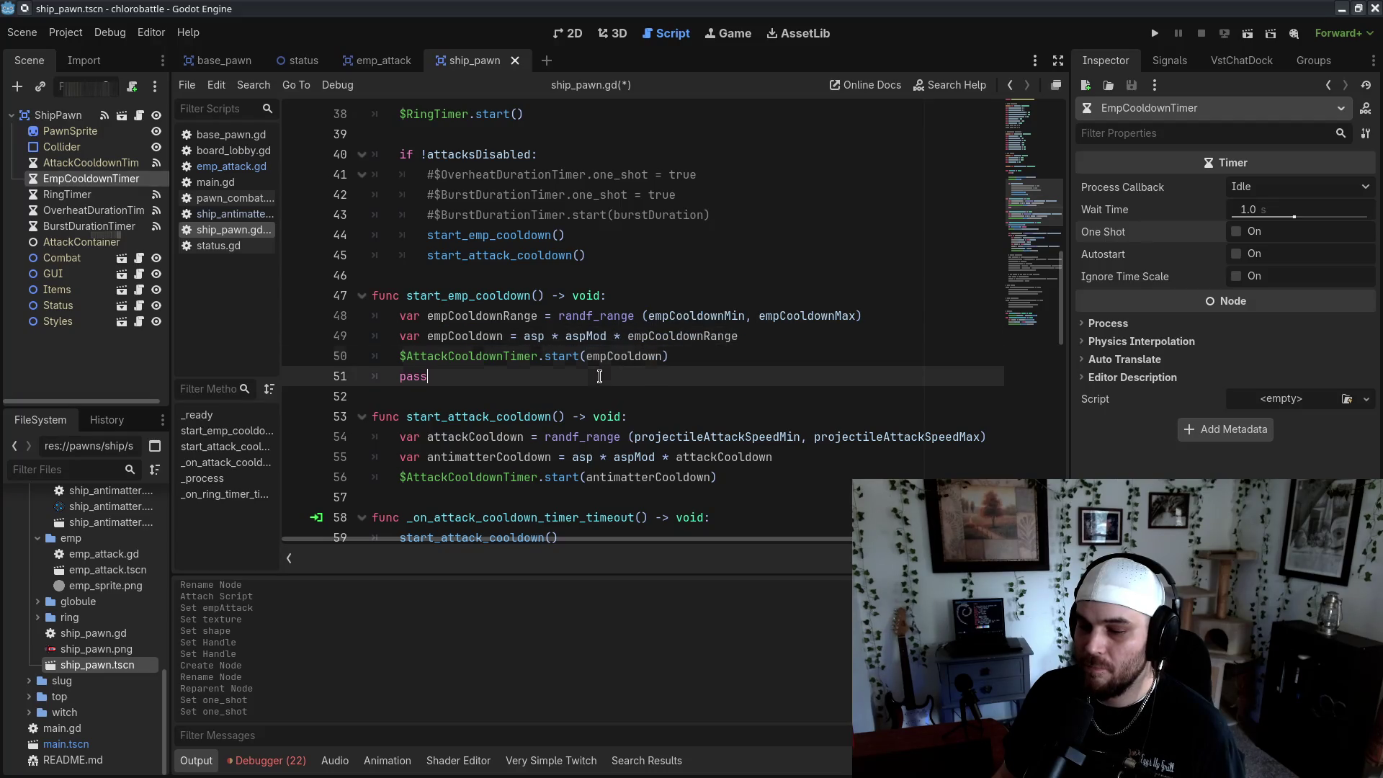
left_click_drag(400, 356, 529, 356)
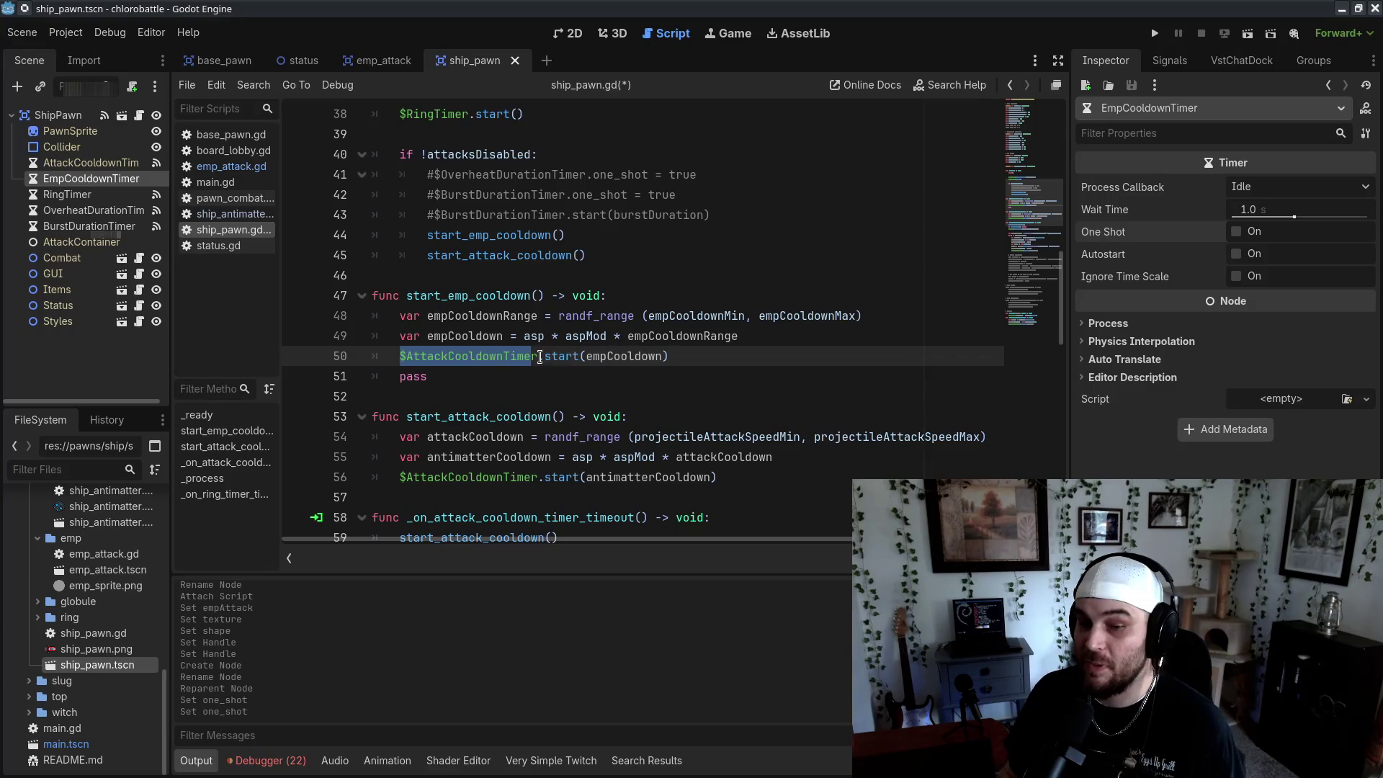
key("BackSpace")
key("Delete")
type("#EmpCool")
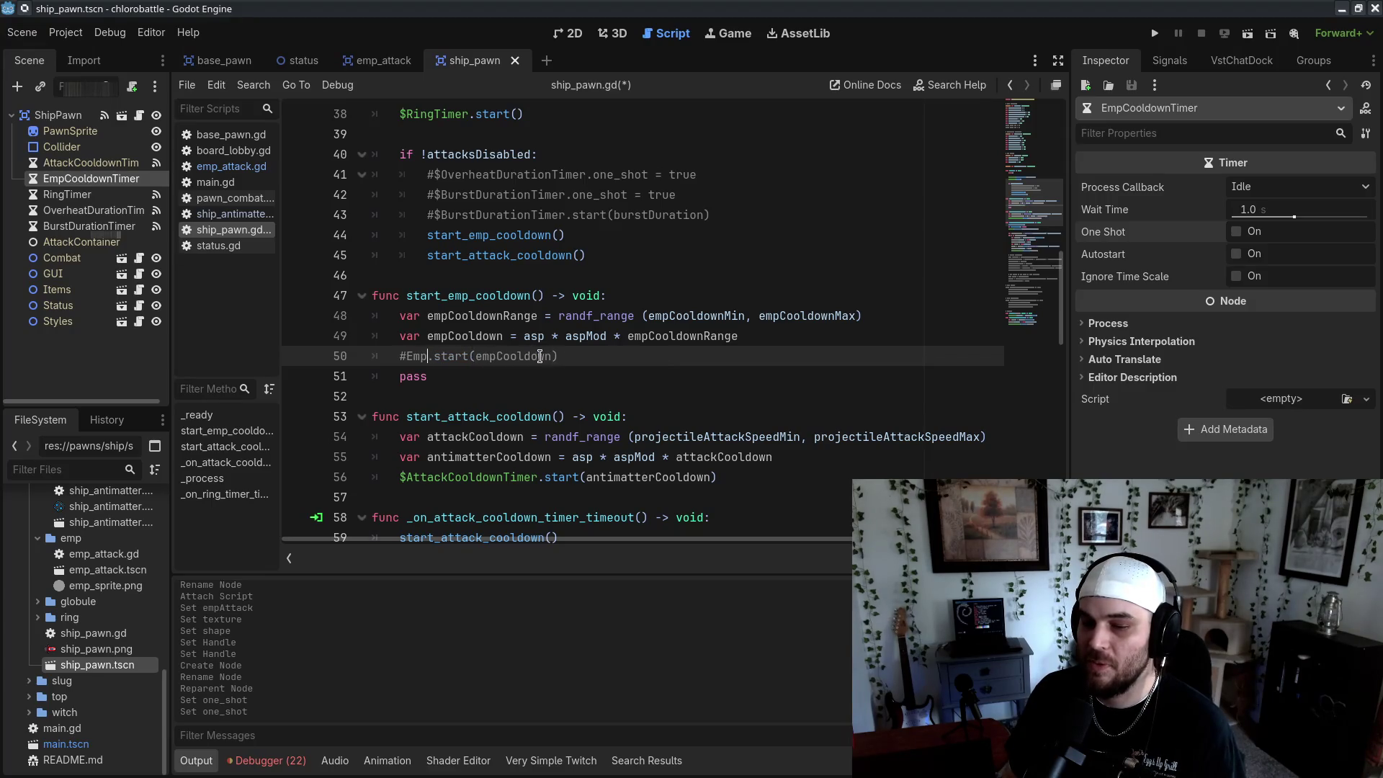
type("downTimer")
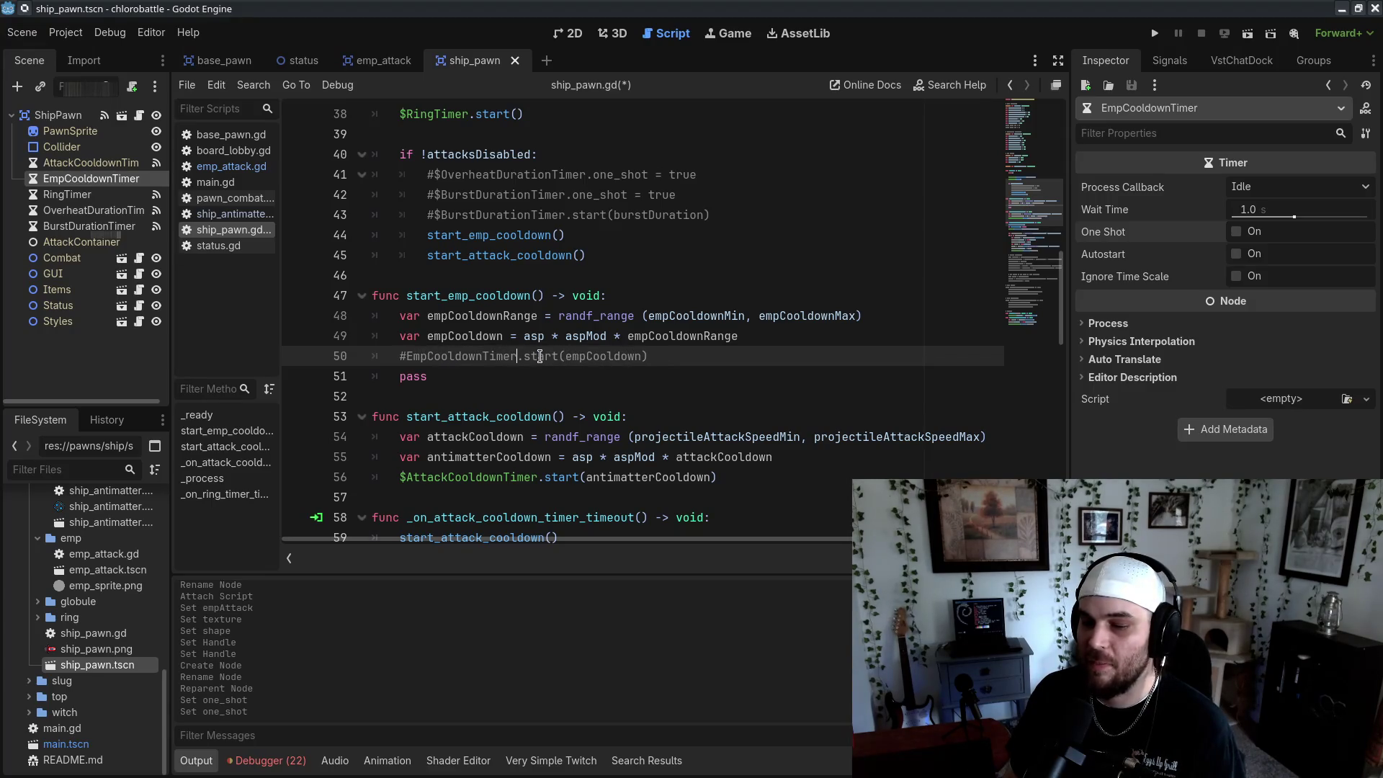
Uncomment $EmpCooldownTimer.start(empCooldown), delete the pass line, save, and add blank lines below
left_click(398, 356)
key("Delete")
type("$")
left_click(669, 377)
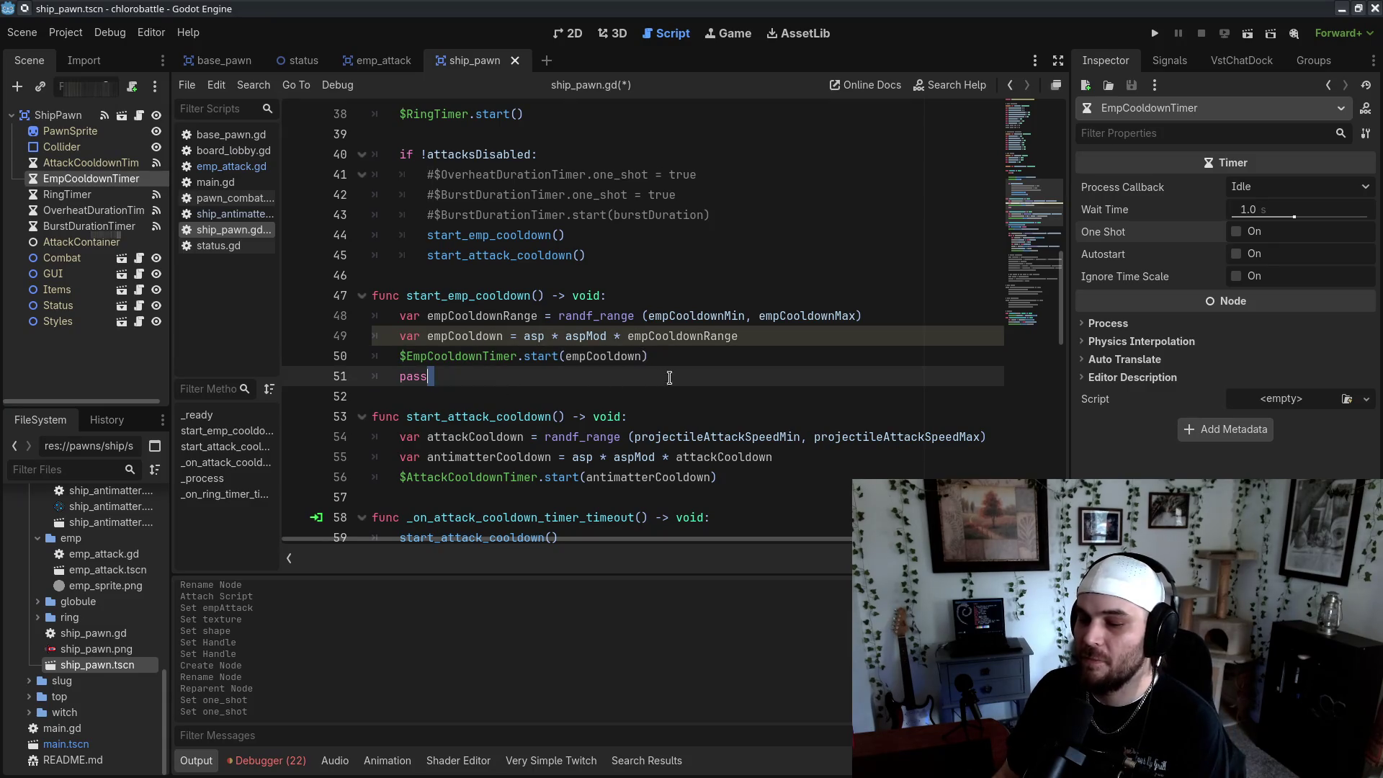
key("BackSpace")
key("BackSpace")
key("BackSpace")
key("ctrl+s")
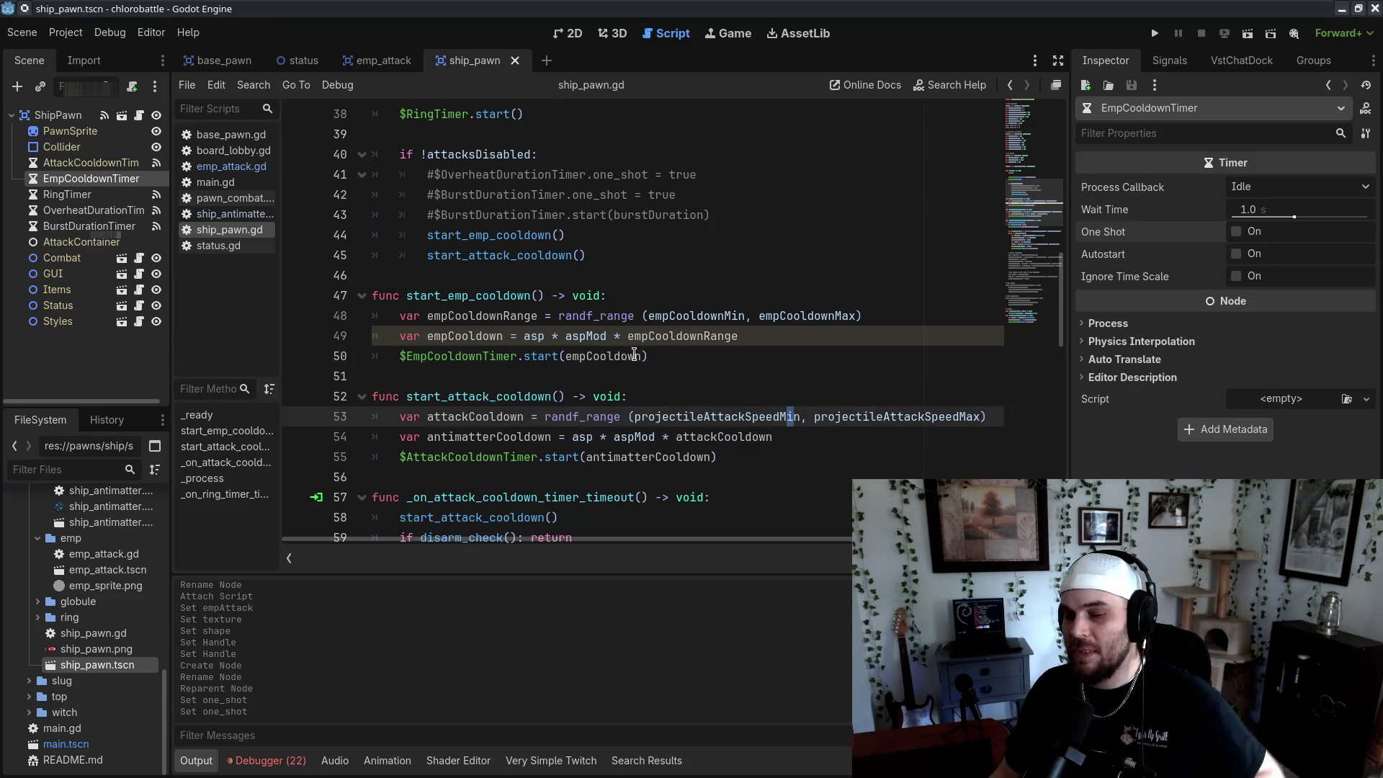
left_click(707, 342)
left_click(721, 357)
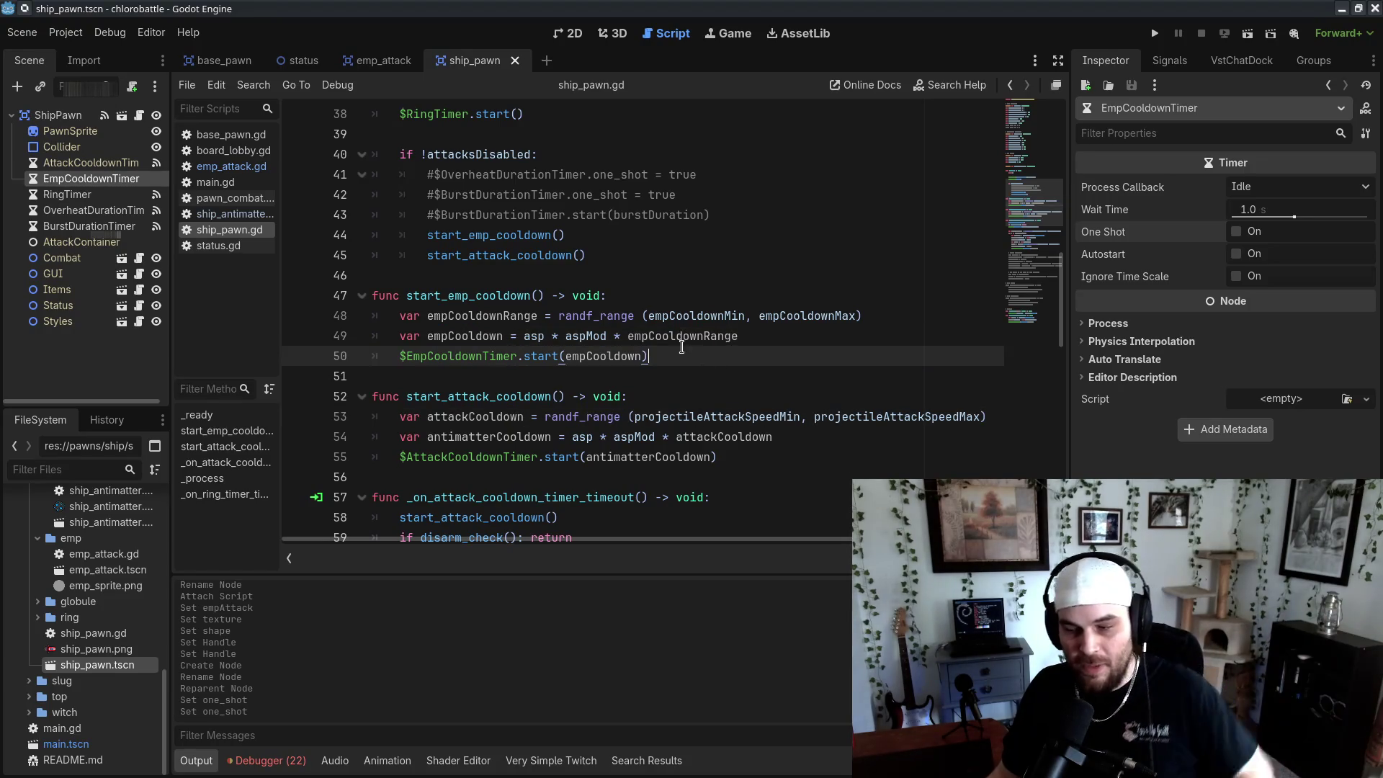
key("Return")
key("Return")
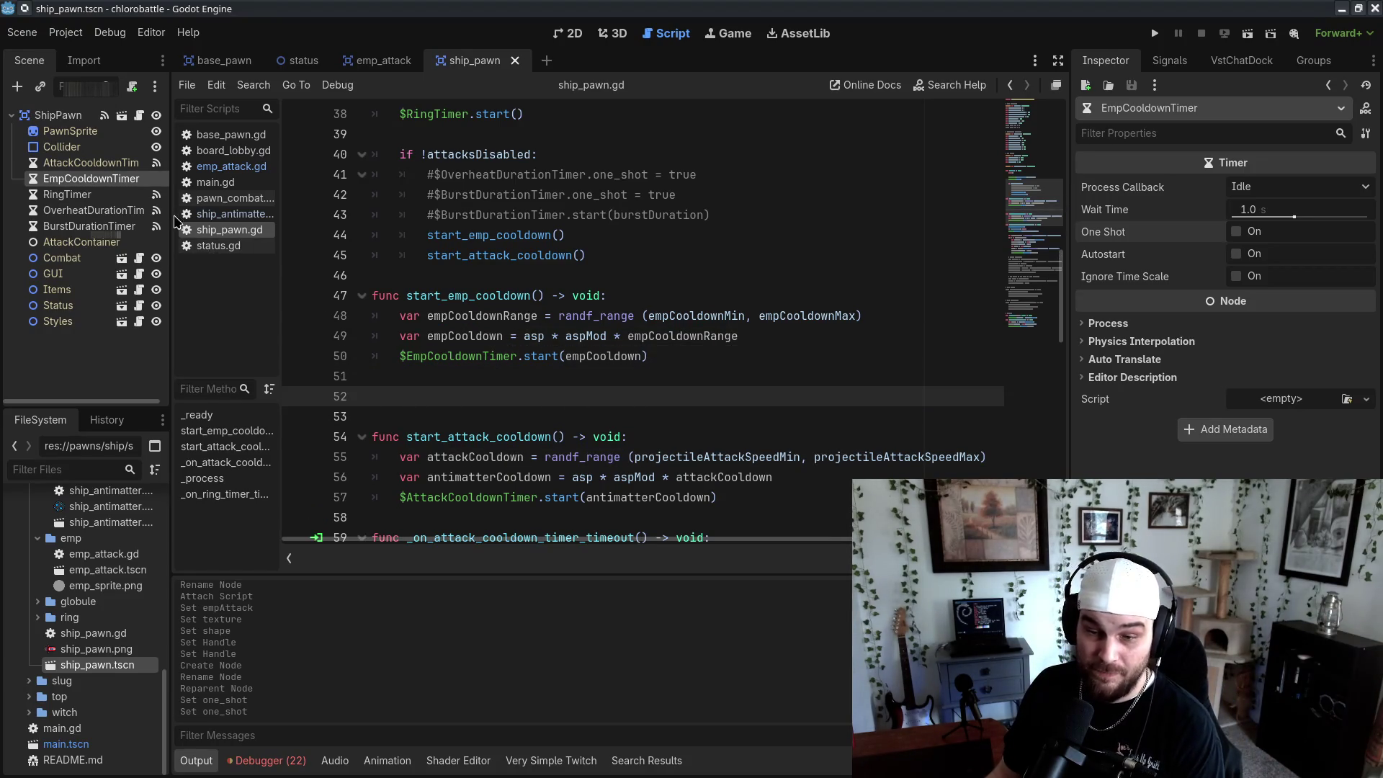
Connect EmpCooldownTimer's timeout signal to a new _on_emp_cooldown_timer_timeout handler
left_click(1183, 62)
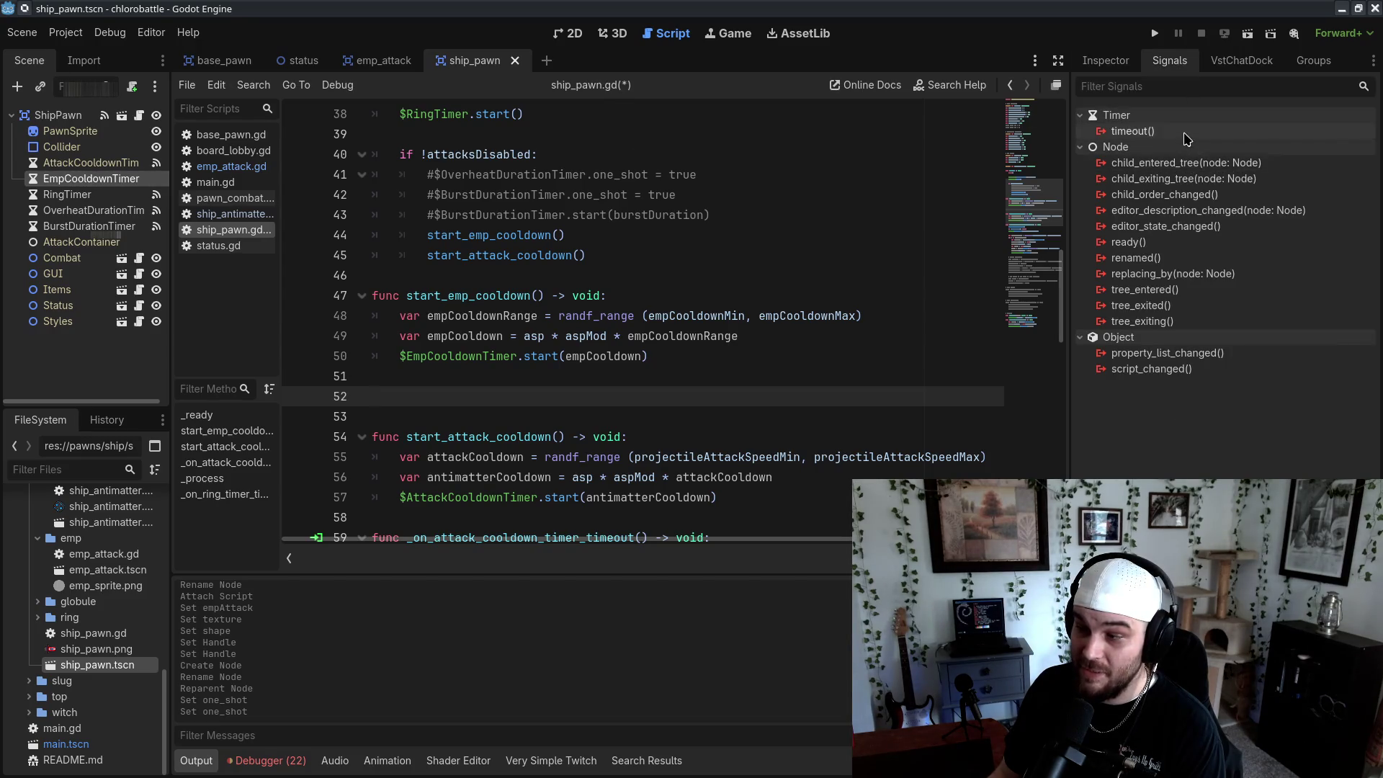
double_click(1185, 132)
key("Return")
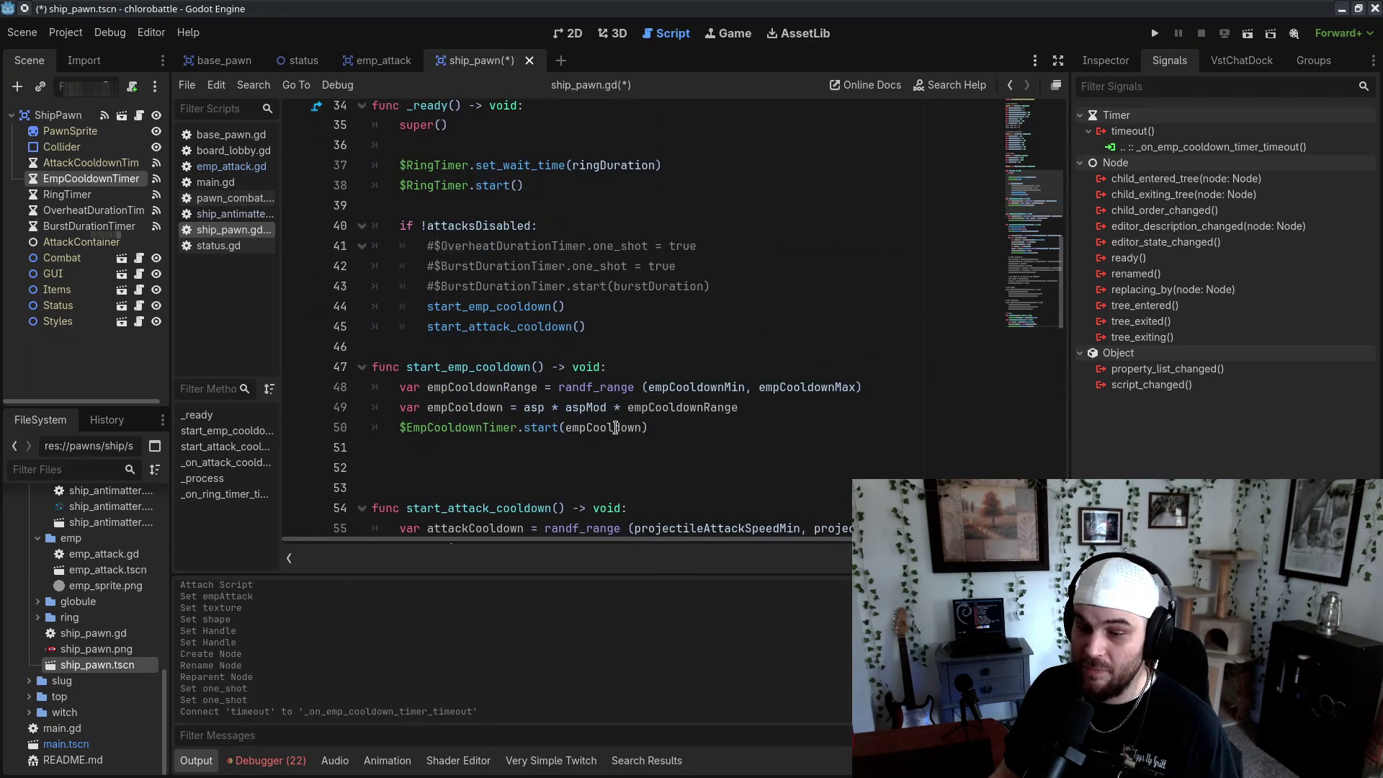
left_click(702, 467)
key("BackSpace")
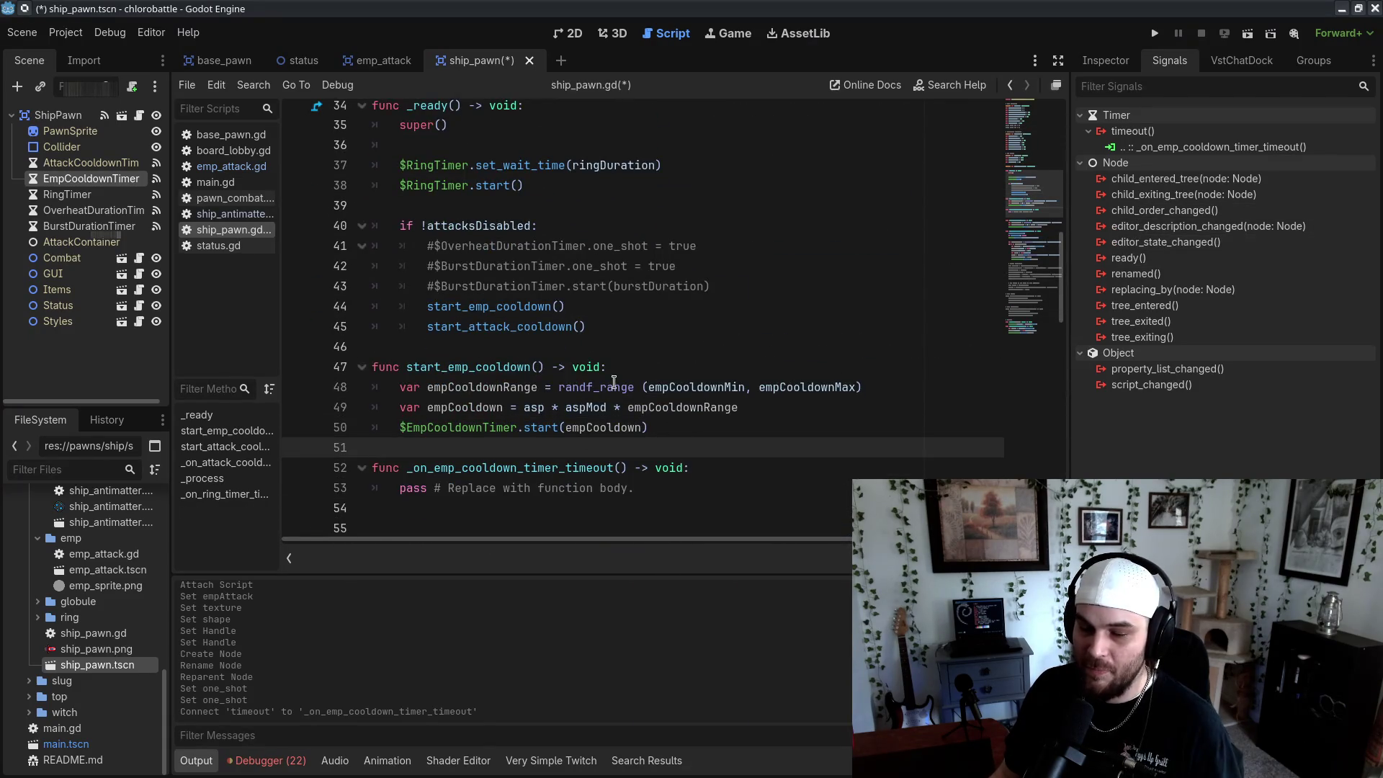
Replace the handler's pass with a start_emp_cooldown() call and tidy the blank lines
left_click_drag(406, 367, 541, 365)
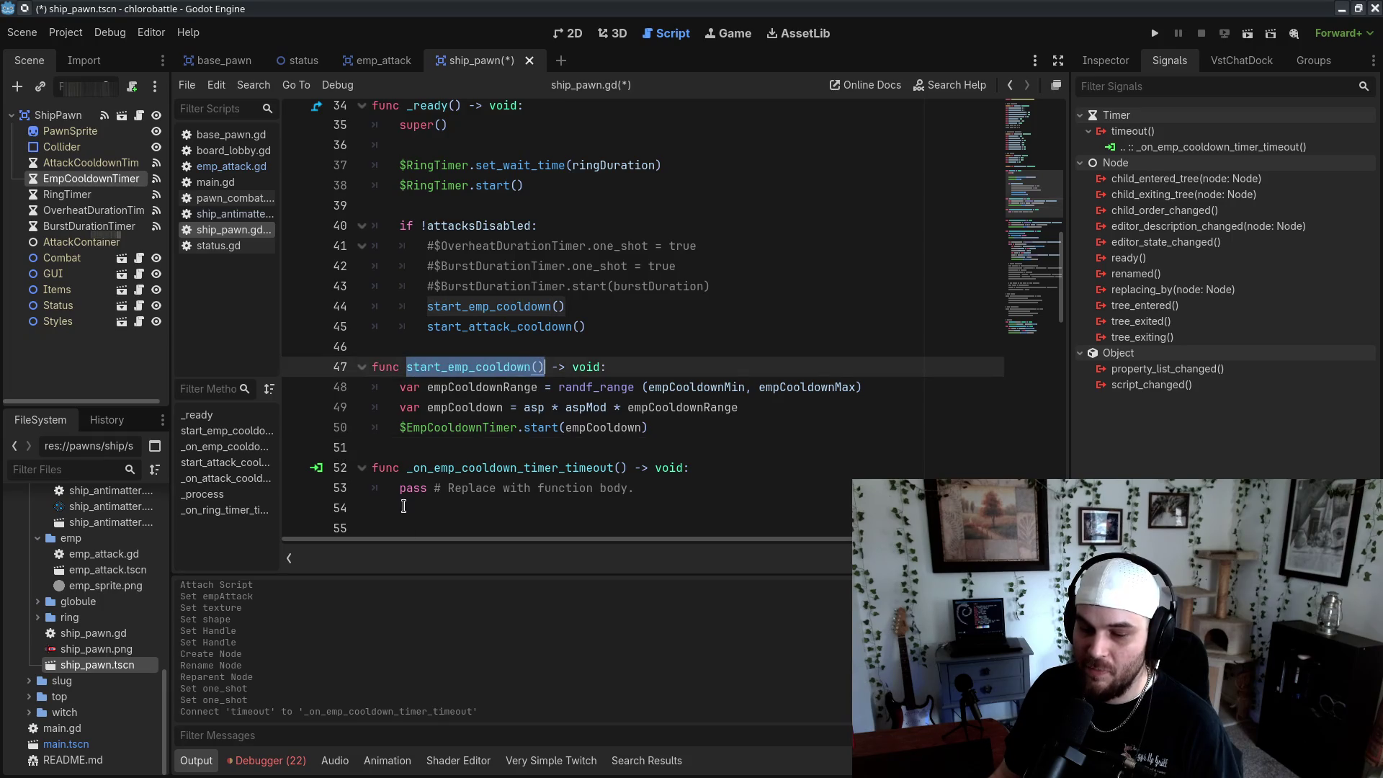
key("ctrl+c")
left_click_drag(401, 487, 703, 494)
key("ctrl+v")
scroll(576, 389, "down", 2)
key("Down")
key("Down")
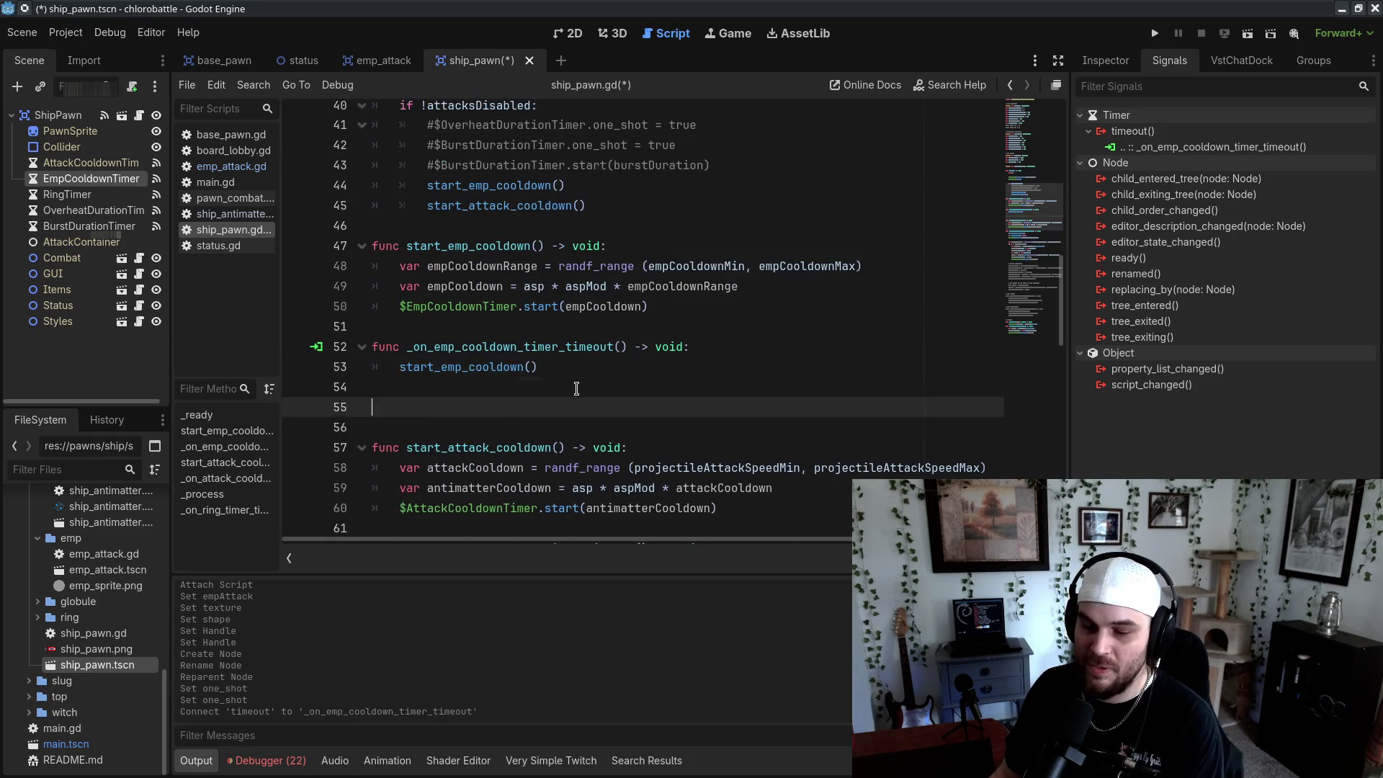
key("BackSpace")
key("BackSpace")
Edit the end of the _on_emp_cooldown_timer_timeout header and add a line inside the handler
left_click(758, 346)
type("]")
key("Return")
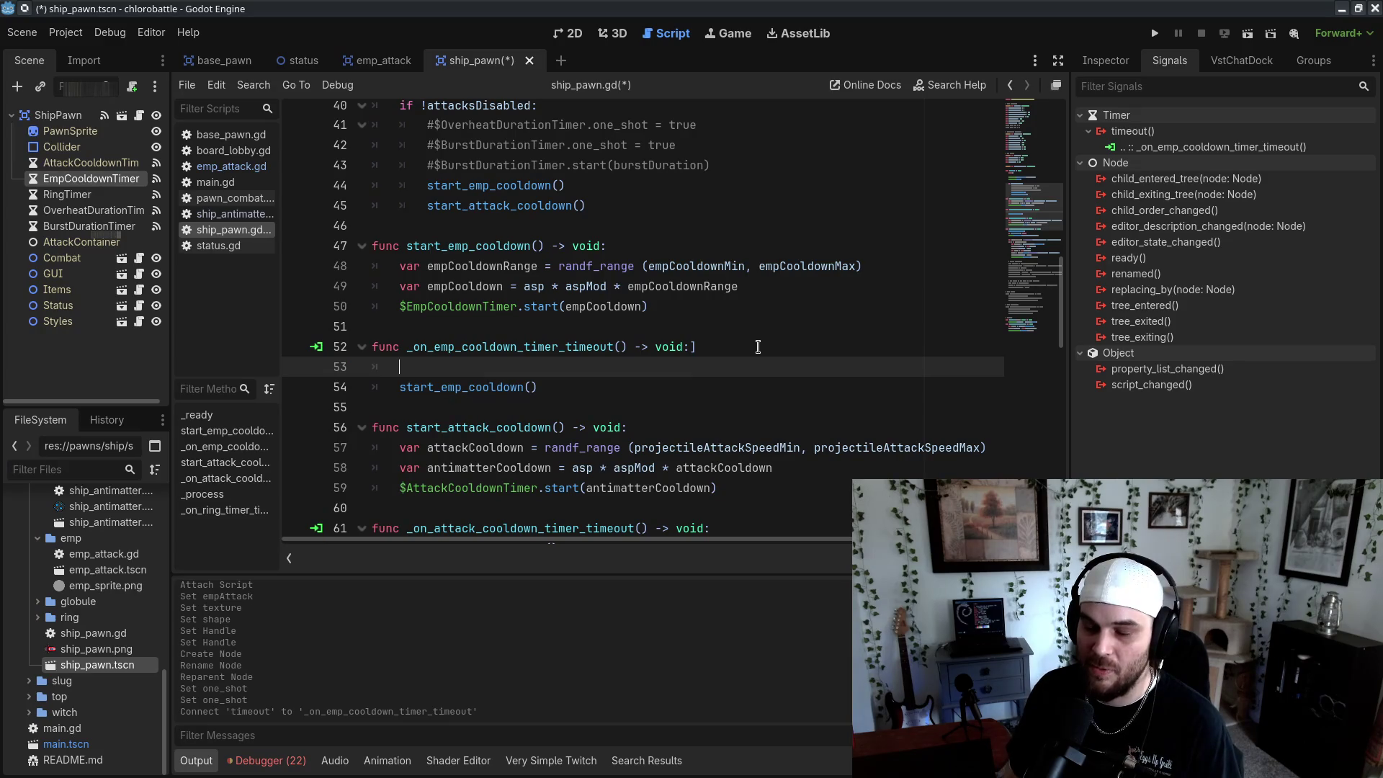
scroll(758, 347, "down", 7)
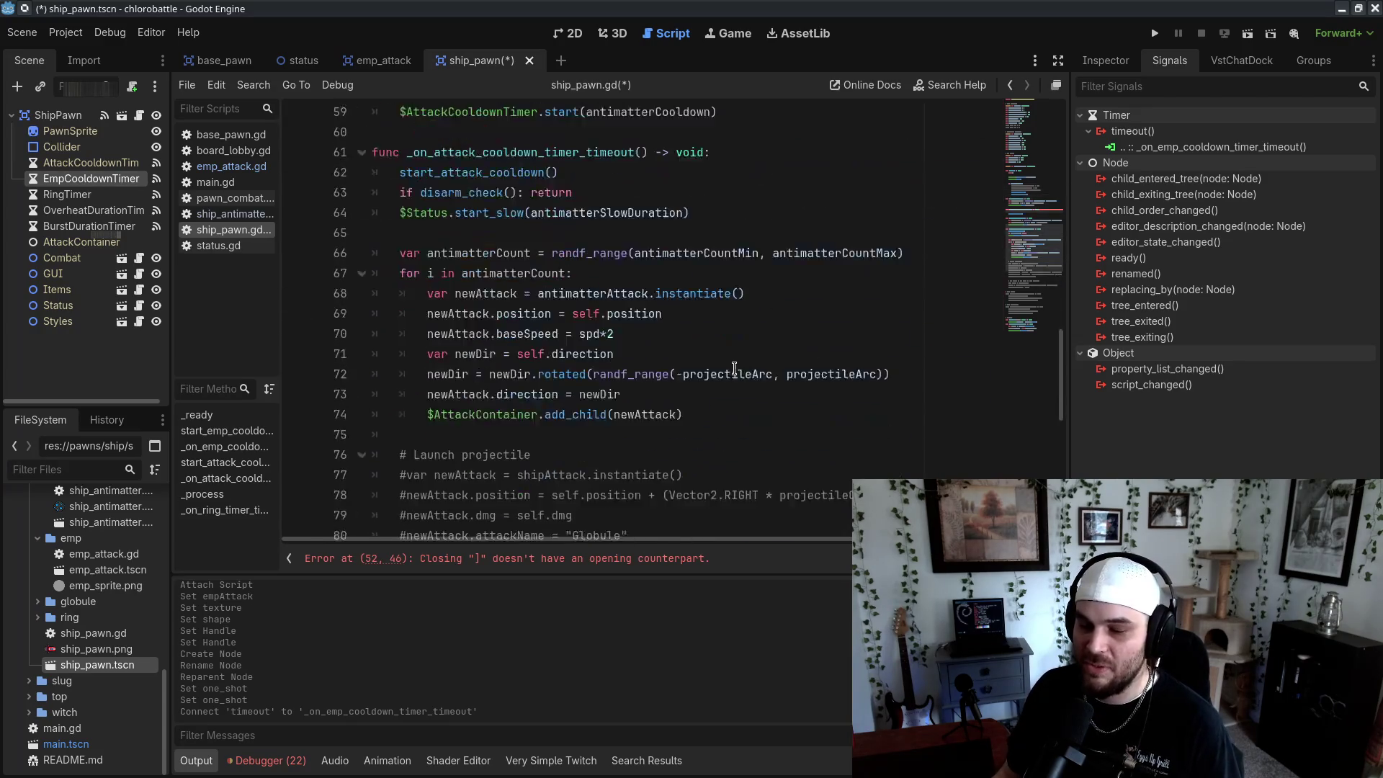
left_click_drag(704, 364, 598, 226)
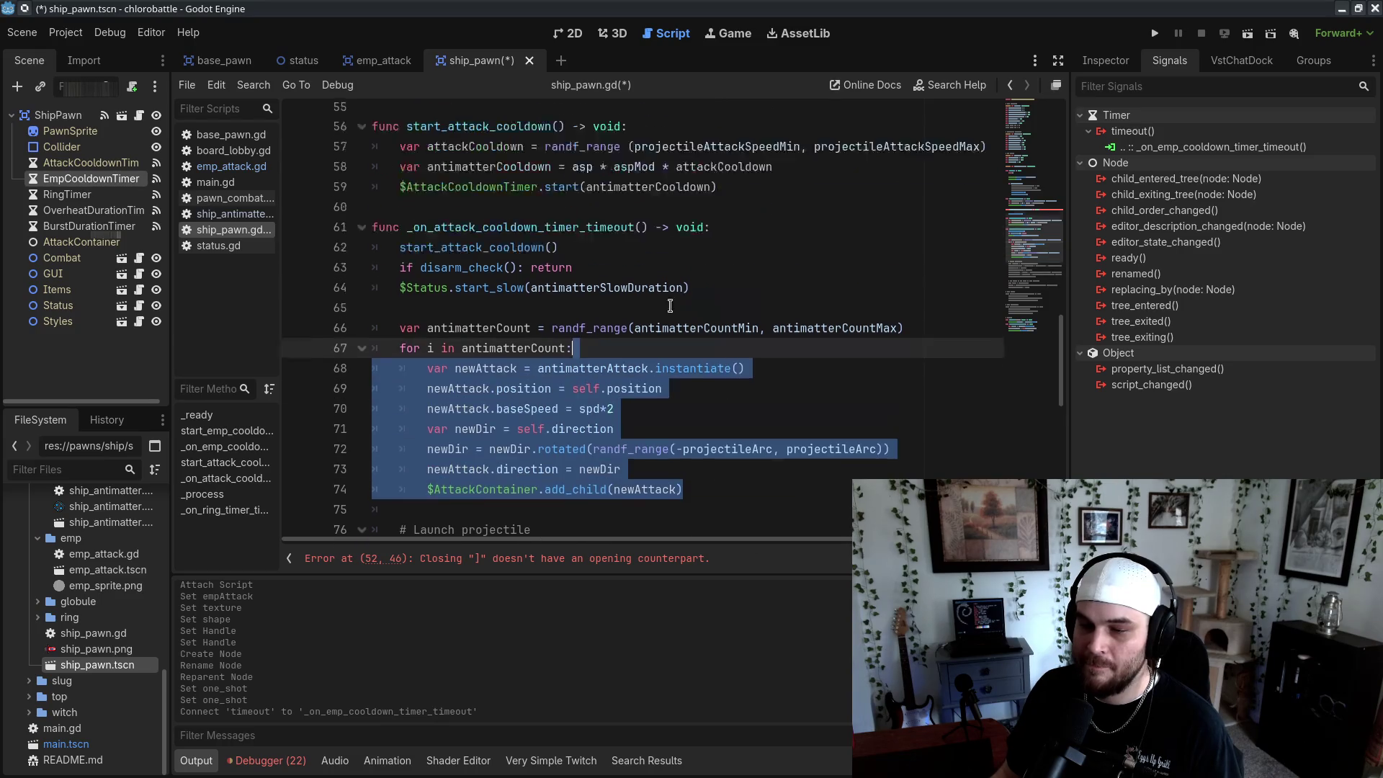
scroll(601, 278, "up", 4)
left_click(722, 166)
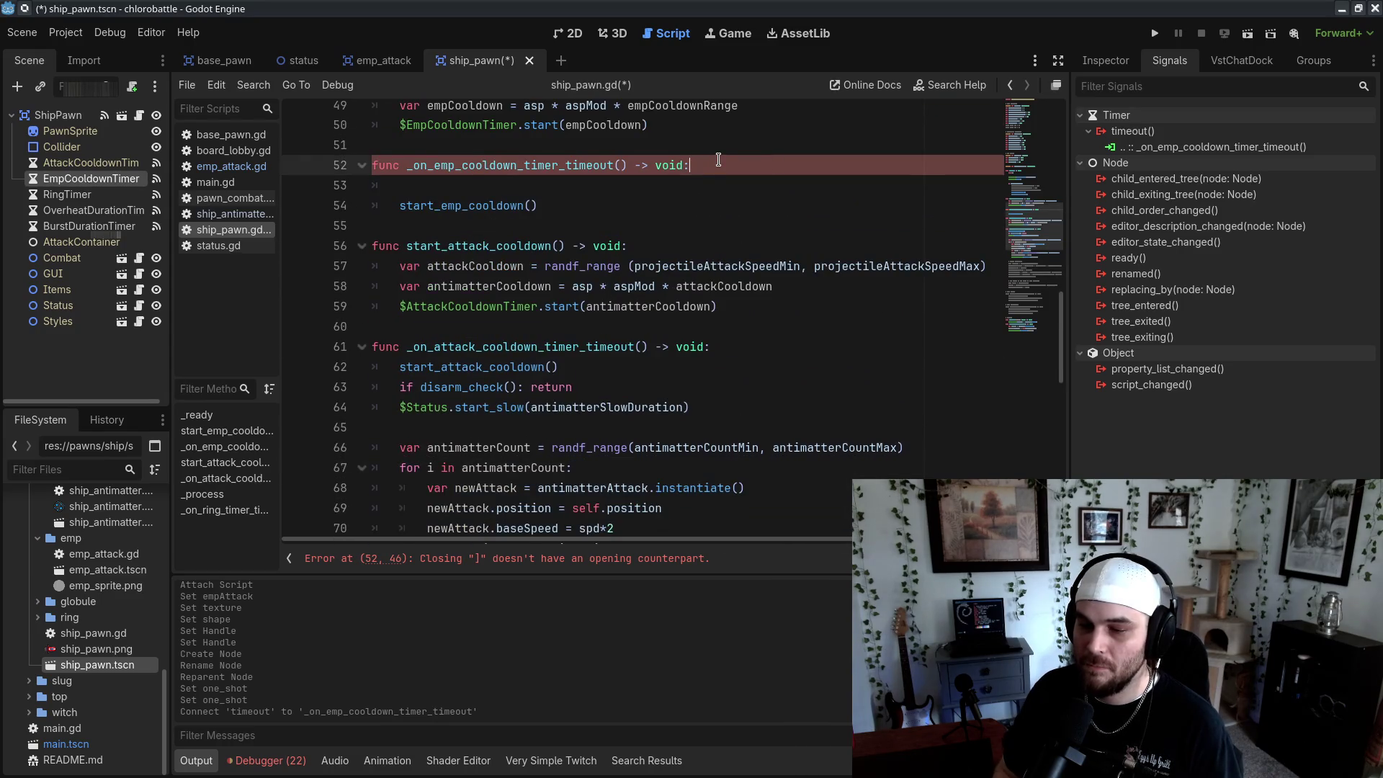
Paste the copied spawn code into the EMP timeout handler, unindent it, and remove the extra blank line
key("ctrl+v")
left_click_drag(656, 427, 373, 306)
key("shift+Tab")
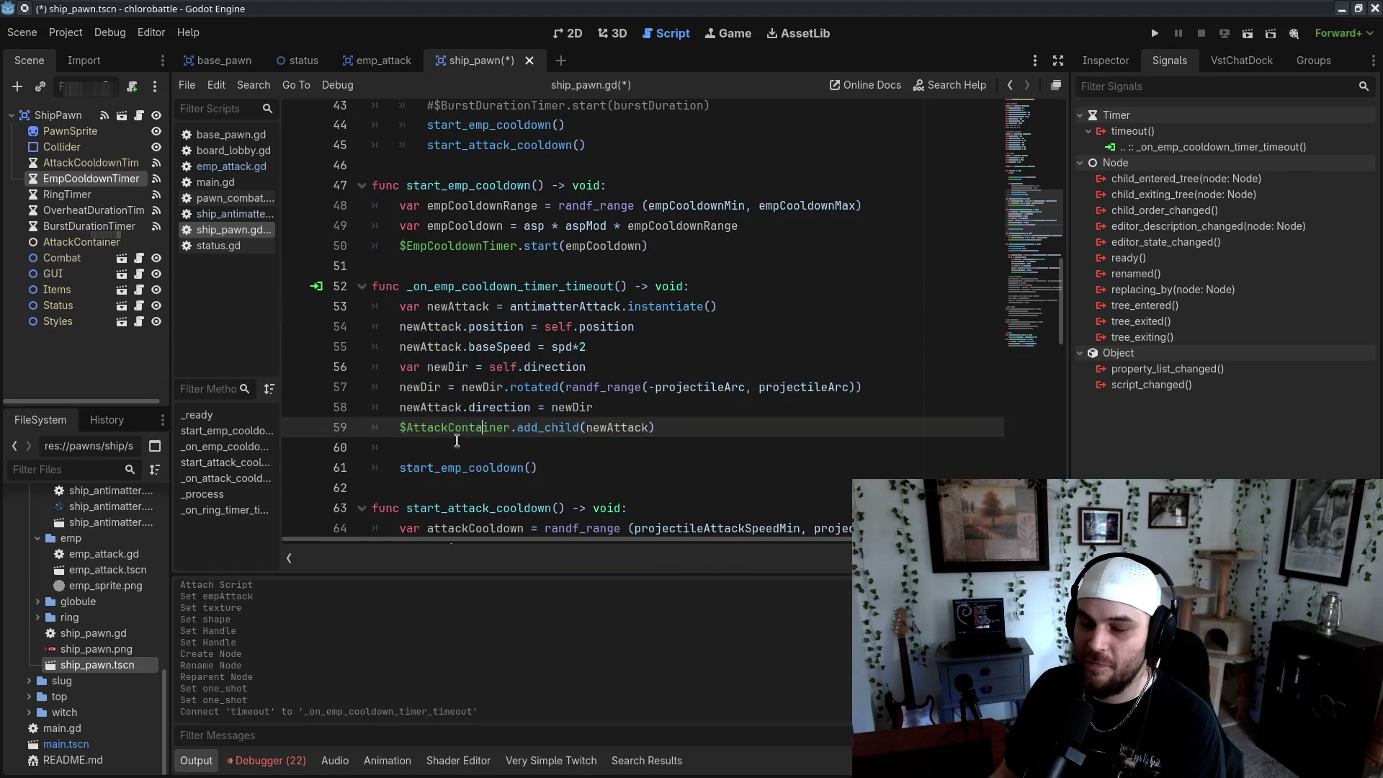
left_click_drag(457, 441, 455, 428)
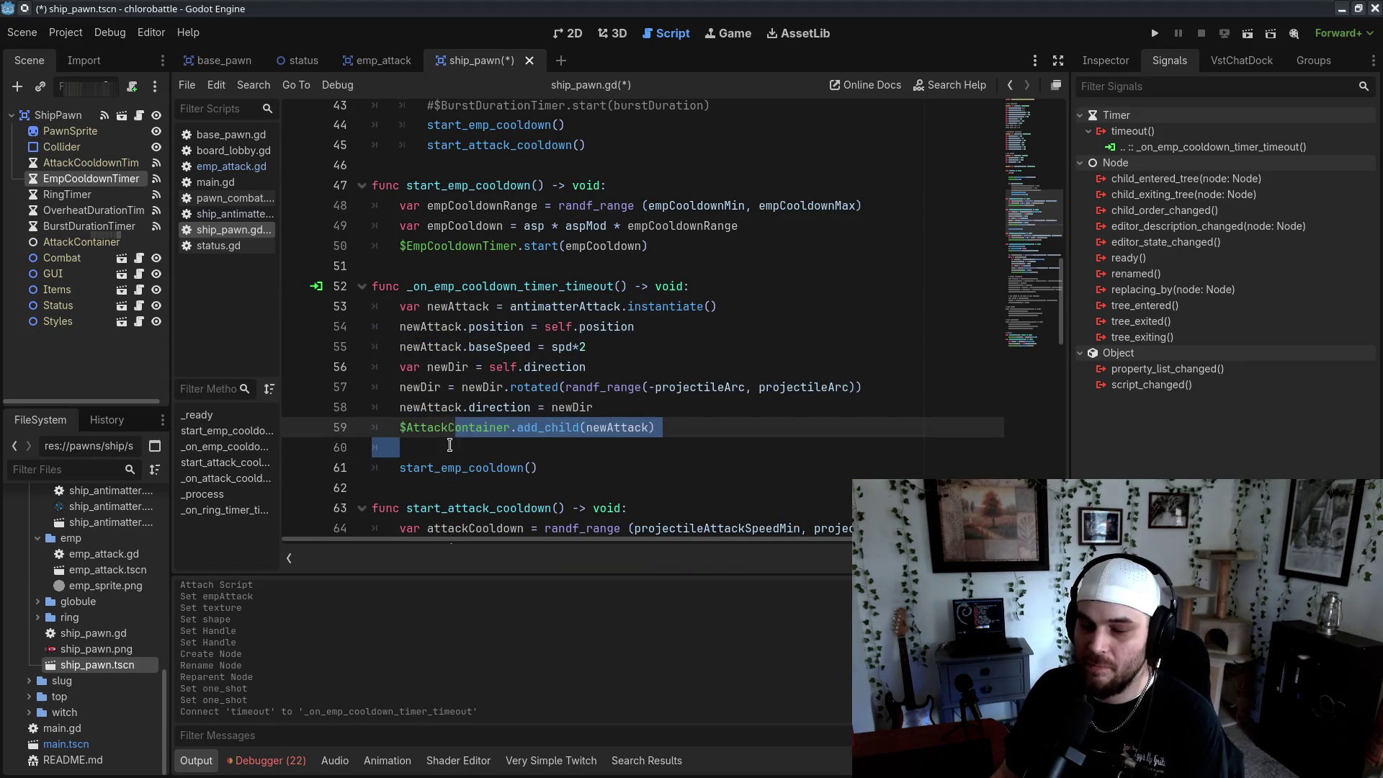
left_click(462, 306)
left_click(403, 447)
key("BackSpace")
Rename every newAttack occurrence in the handler to newEmp
double_click(461, 306)
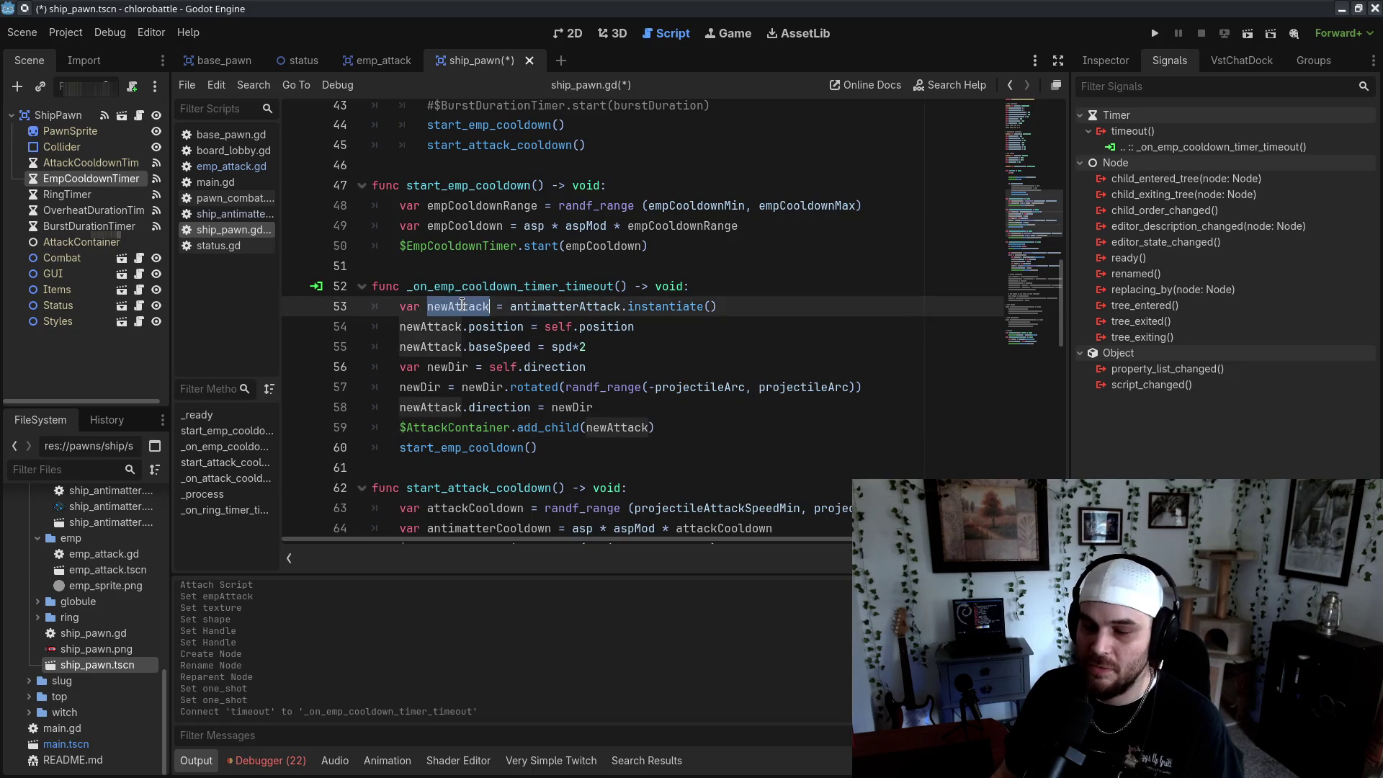
type("newEmp")
double_click(462, 305)
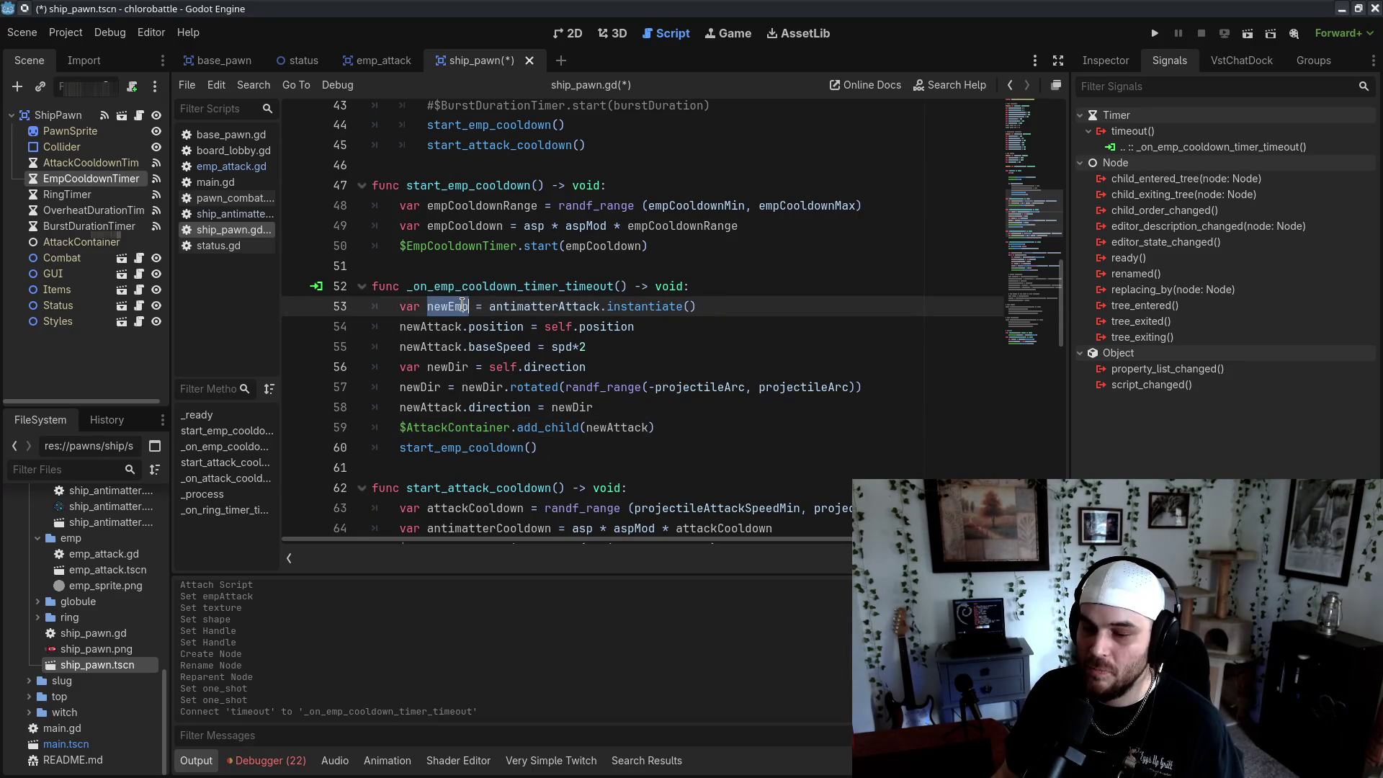
double_click(433, 327)
key("ctrl+v")
double_click(432, 346)
key("ctrl+v")
double_click(433, 407)
key("ctrl+v")
double_click(616, 427)
key("ctrl+v")
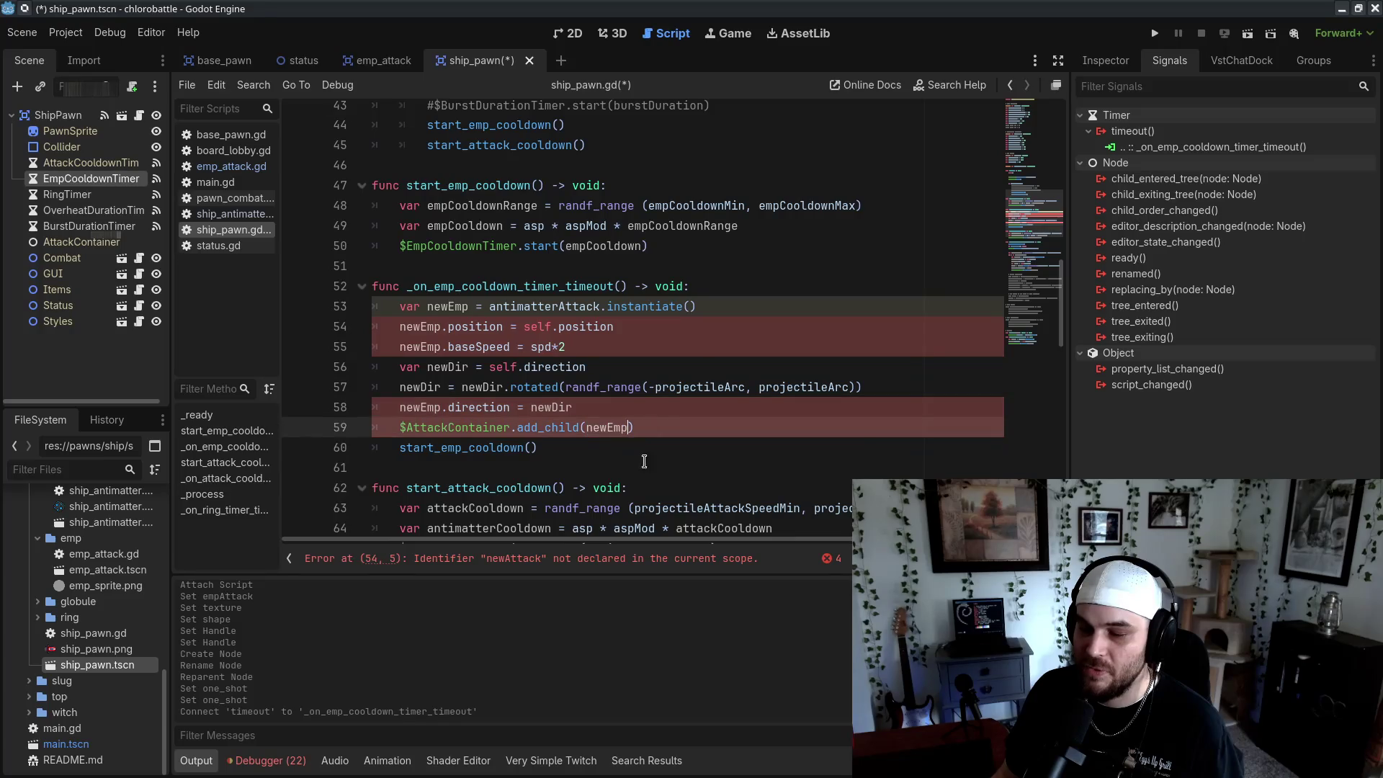
Make the instantiate line use empAttack instead of antimatterAttack
left_click(645, 461)
left_click(544, 305)
left_click(1044, 152)
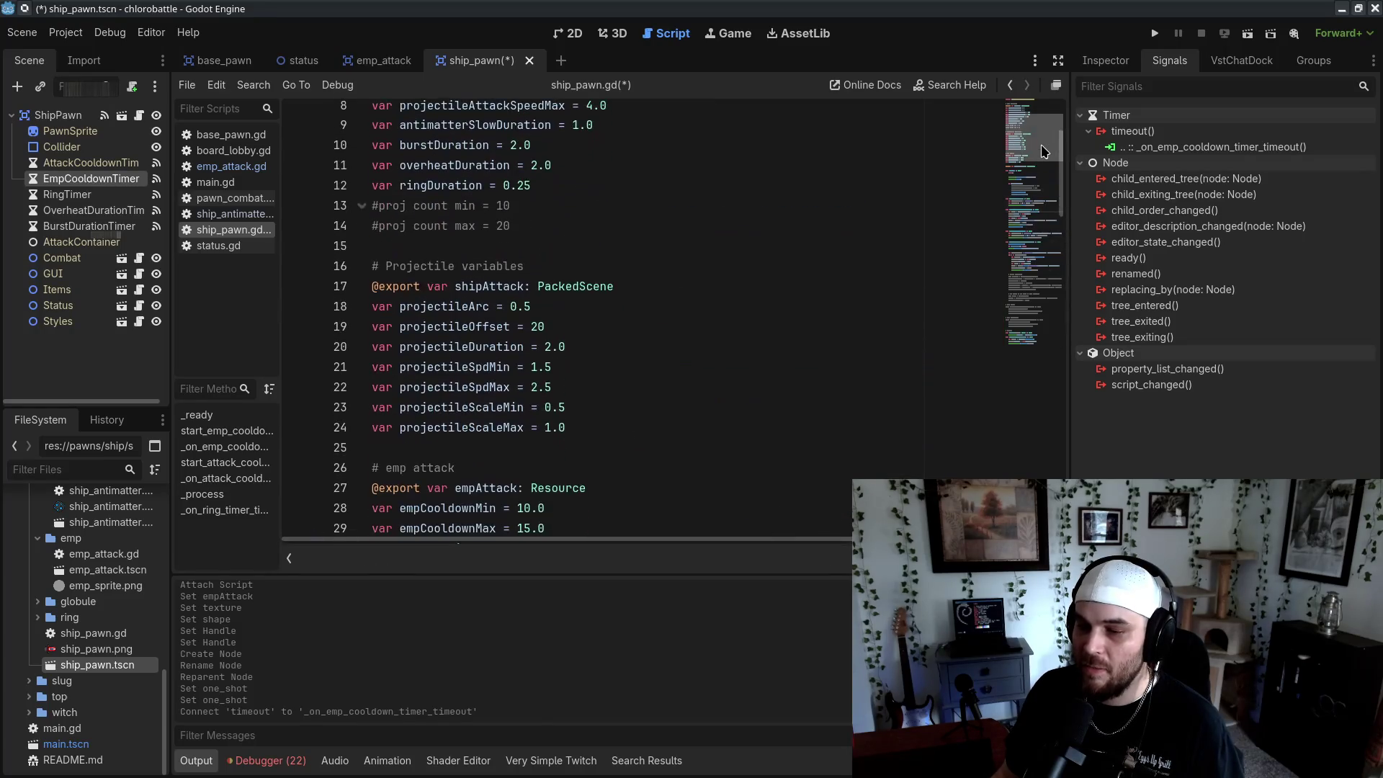
scroll(1044, 151, "down", 3)
left_click(484, 284)
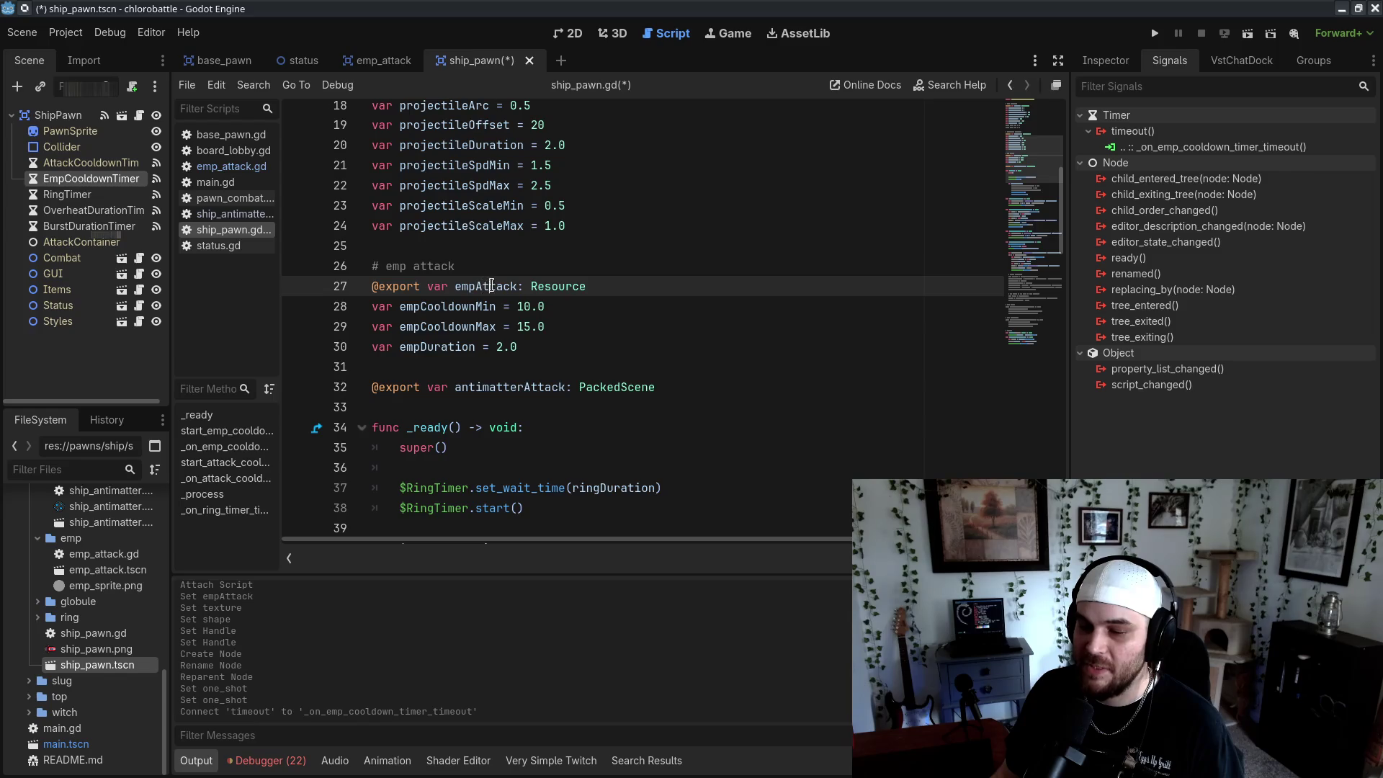
double_click(490, 286)
key("ctrl+c")
scroll(504, 281, "down", 9)
double_click(575, 267)
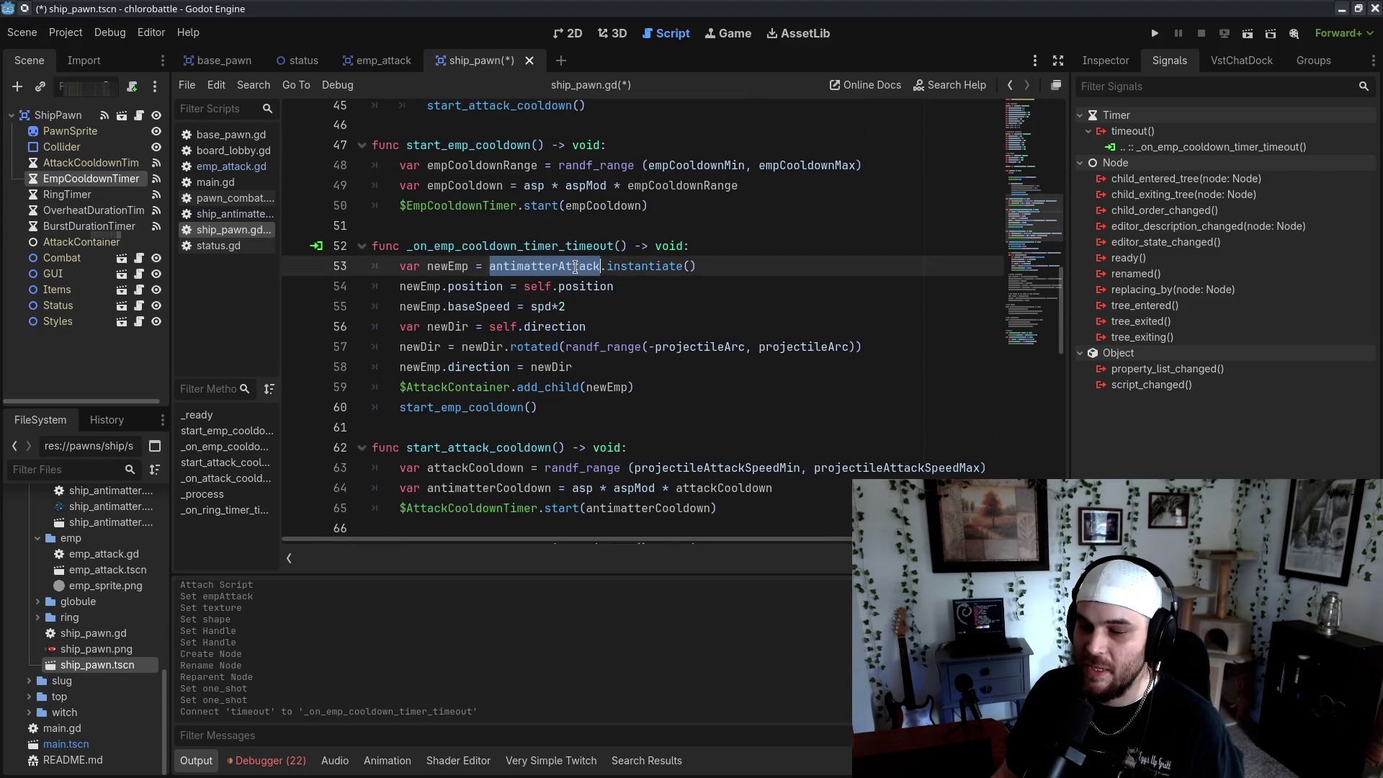
key("ctrl+v")
Delete the baseSpeed and newDir declaration lines from the handler
left_click(704, 318)
triple_click(670, 306)
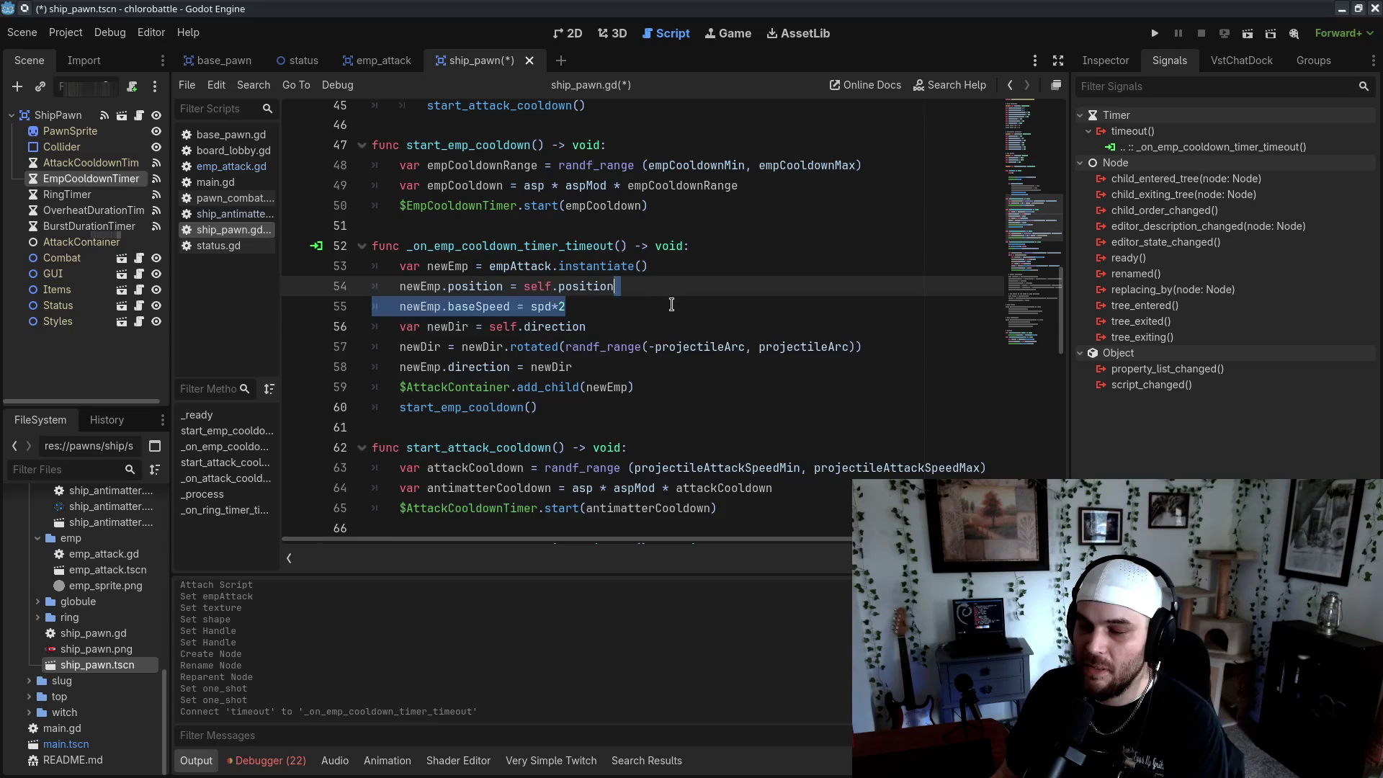
key("BackSpace")
left_click(634, 306)
triple_click(634, 306)
key("BackSpace")
key("BackSpace")
type("\\")
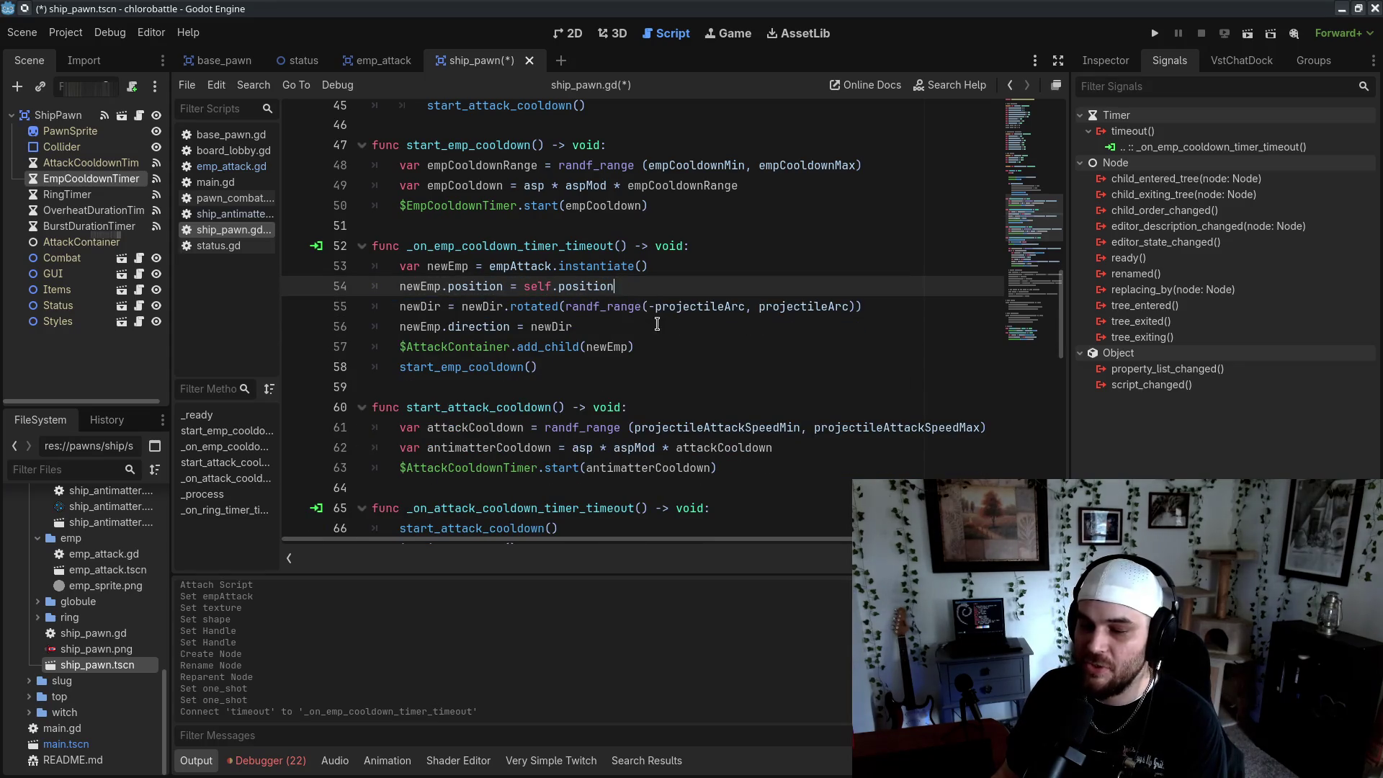
key("ctrl+s")
Remove the direction rotation and newEmp.direction lines, then save
triple_click(906, 301)
key("BackSpace")
key("BackSpace")
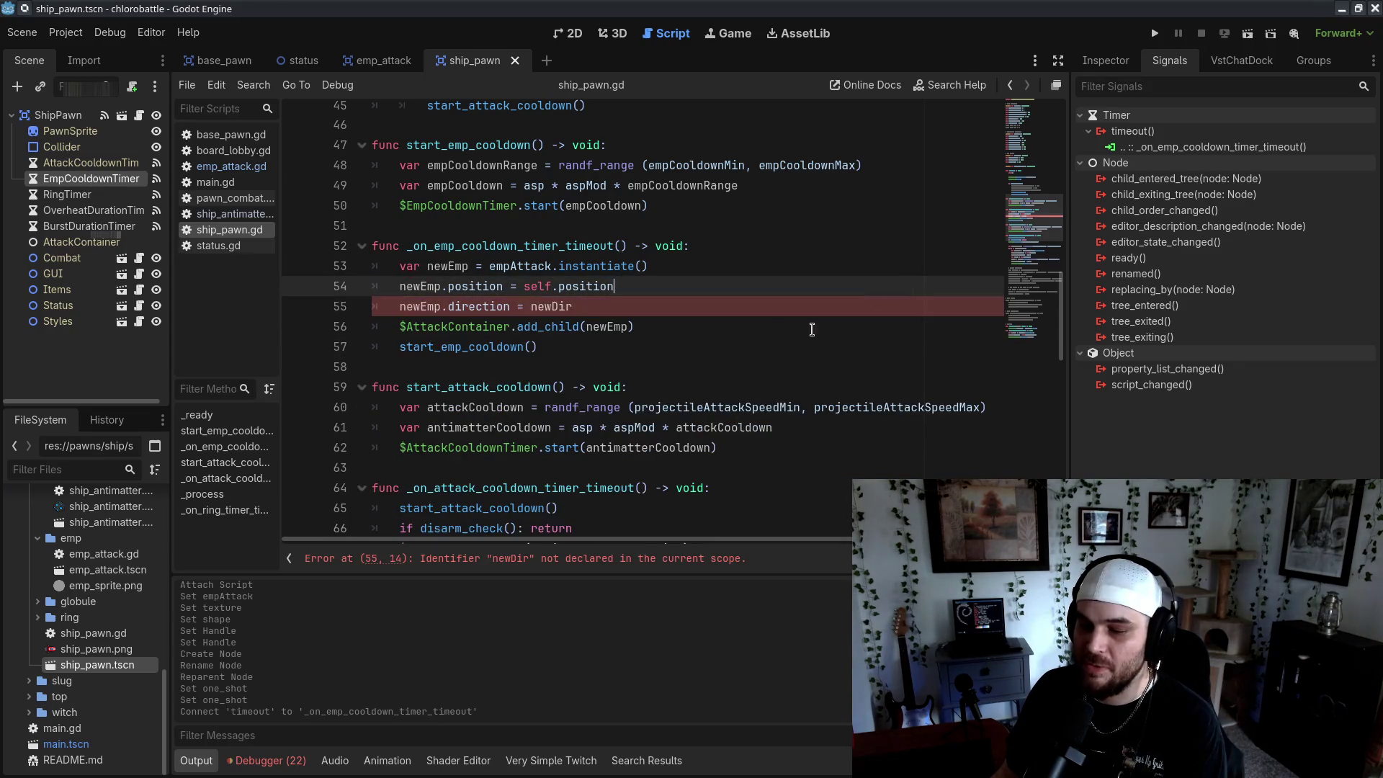
triple_click(659, 306)
key("BackSpace")
key("BackSpace")
key("ctrl+s")
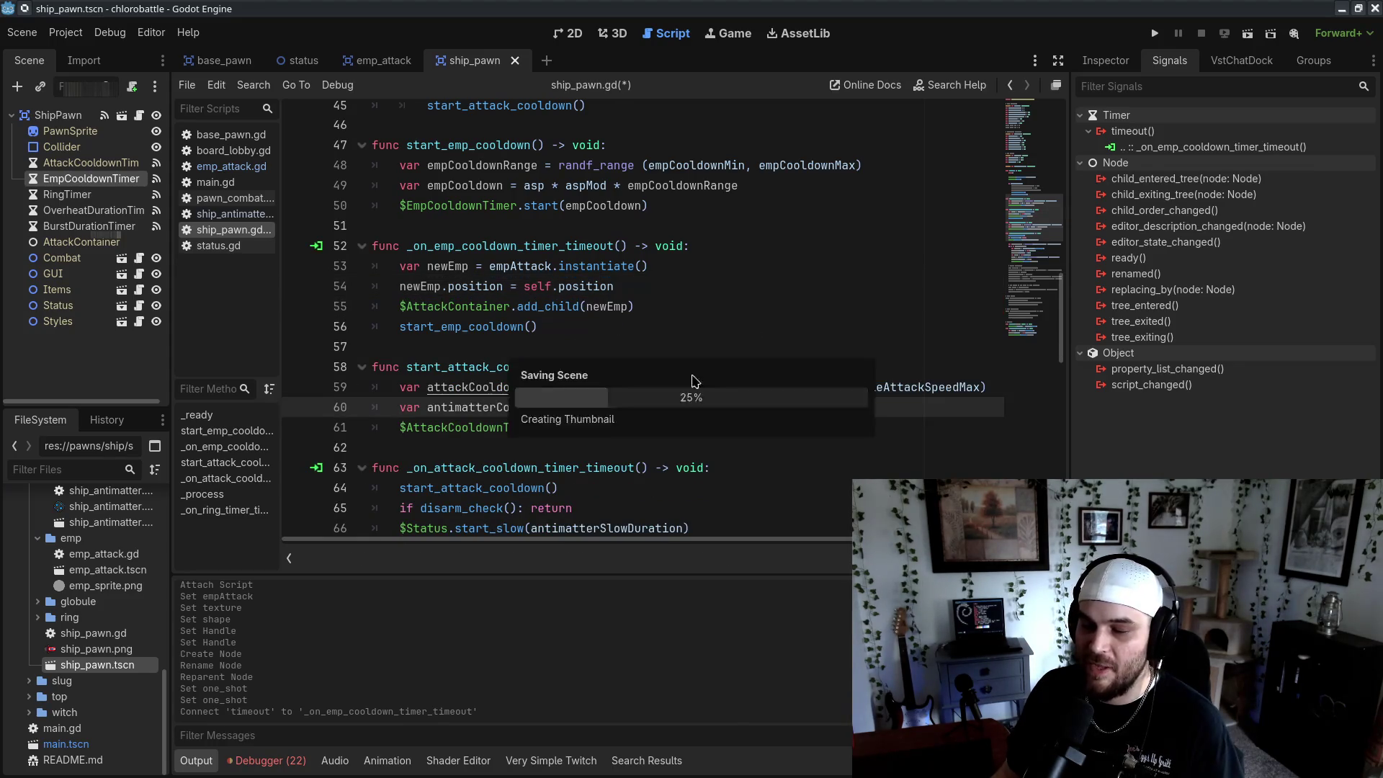
Check the $AttackContainer add_child line at the end of the handler
left_click(697, 387)
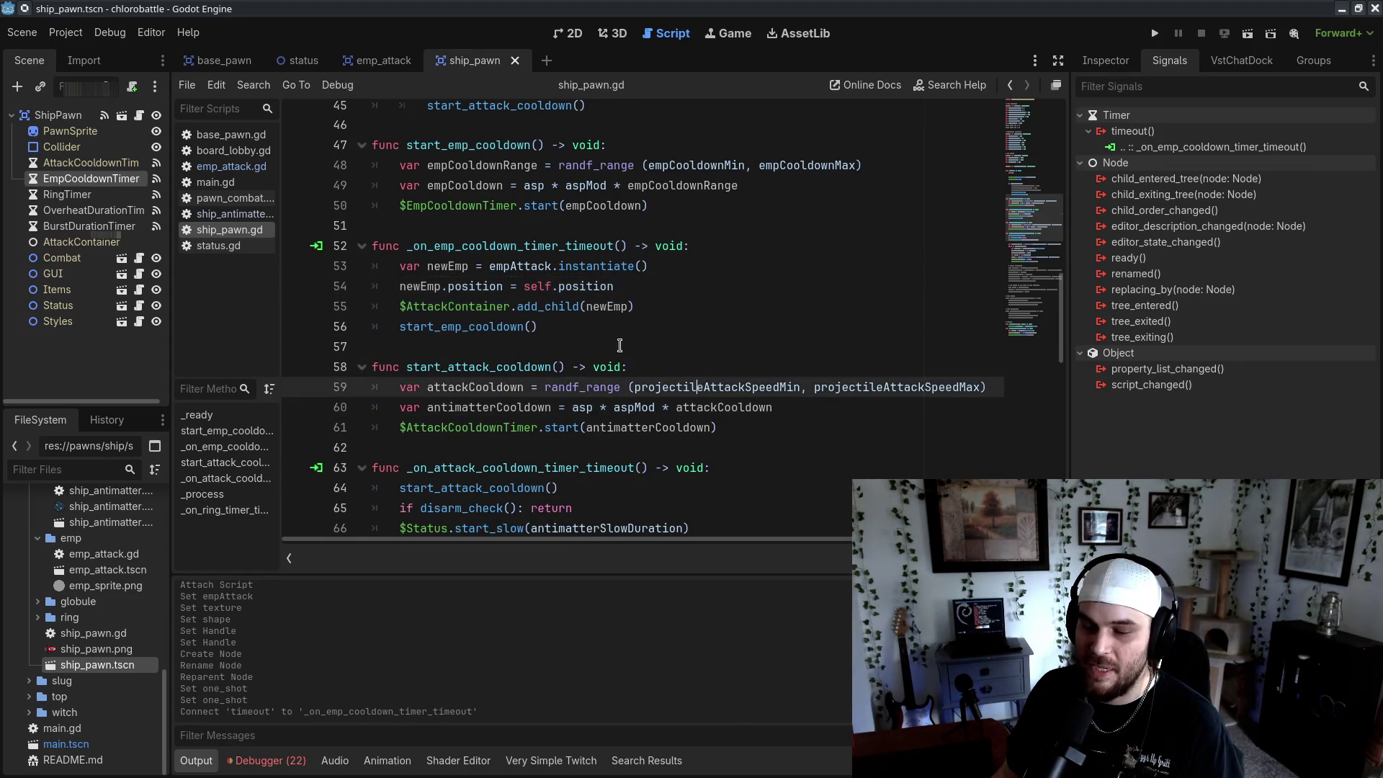
double_click(440, 306)
left_click(693, 328)
left_click(637, 306)
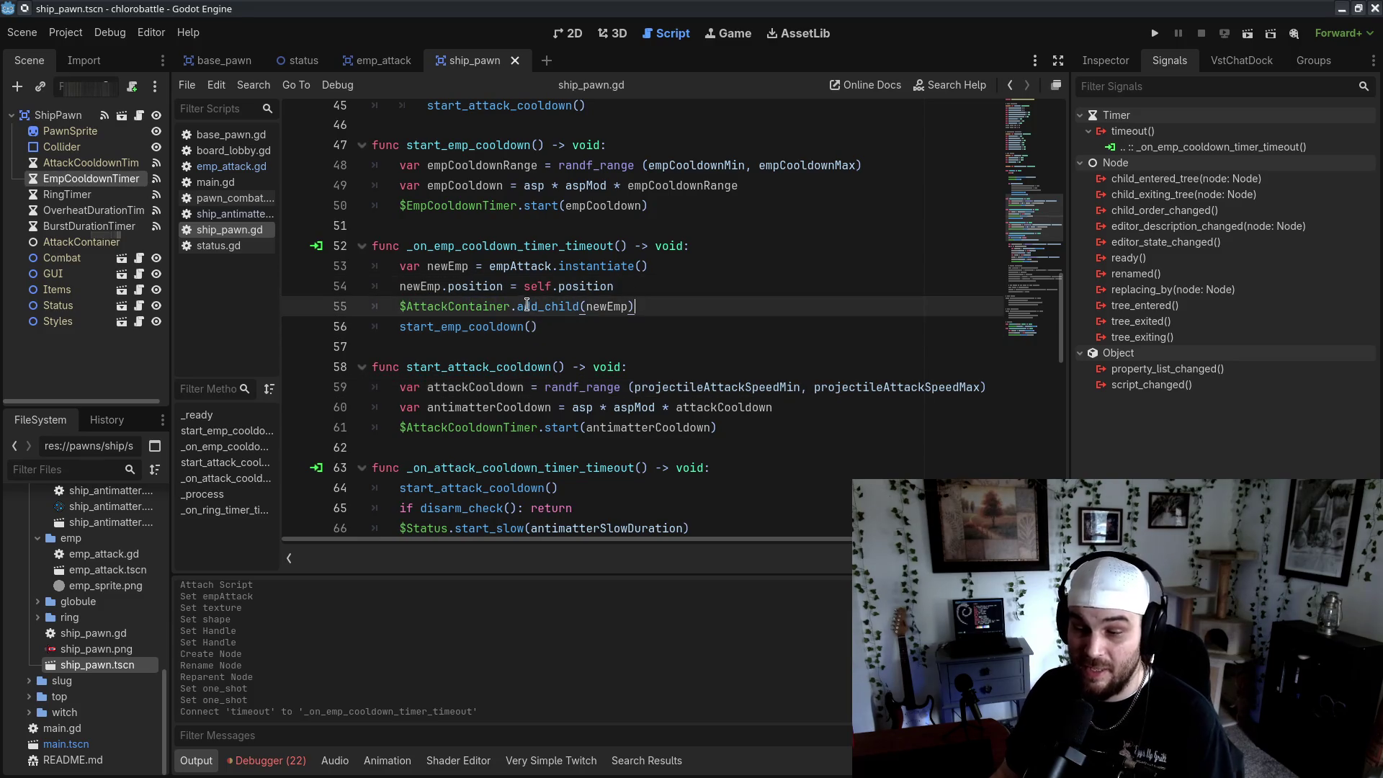
double_click(527, 306)
left_click(525, 308)
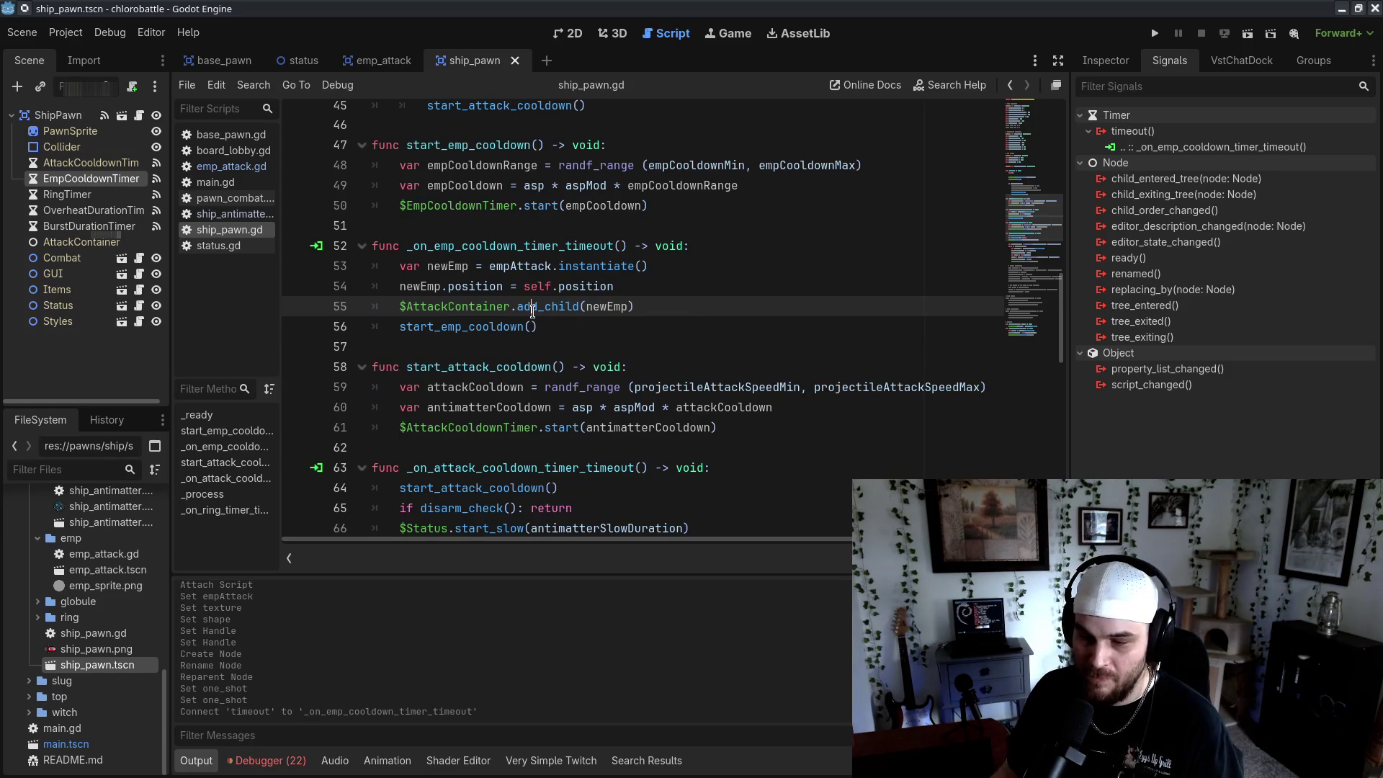
Add newEmp.duration = empDuration after the position line and save ship_pawn.gd
left_click(735, 356)
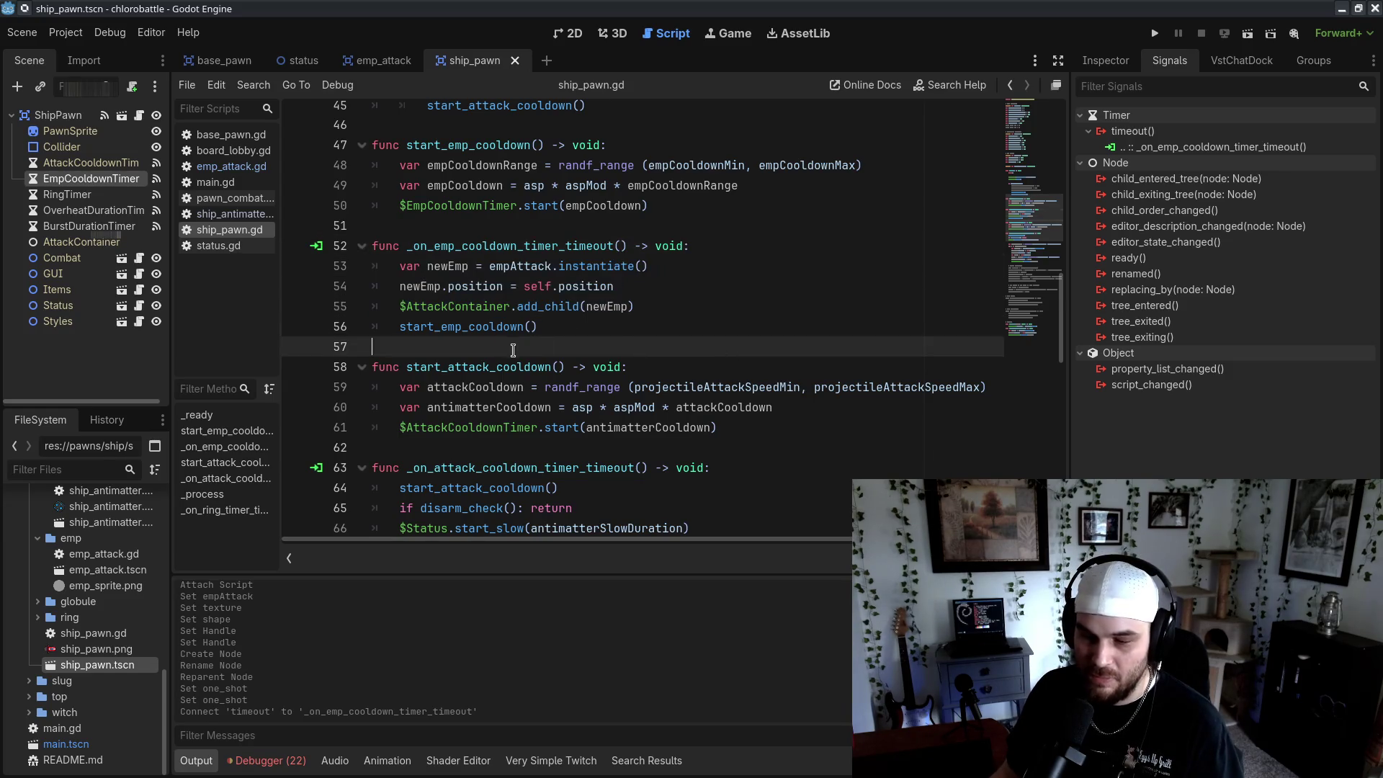
scroll(626, 354, "up", 7)
scroll(598, 396, "down", 5)
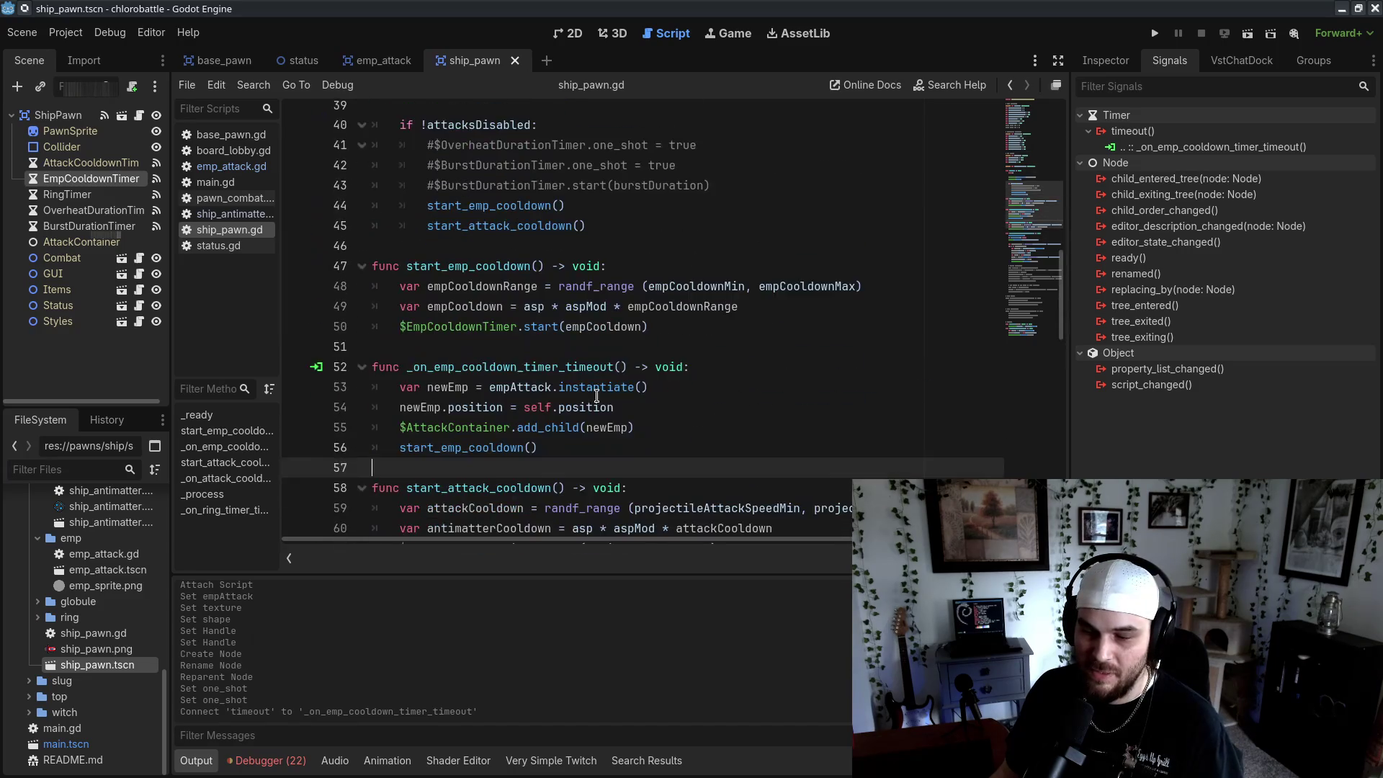
scroll(672, 426, "up", 10)
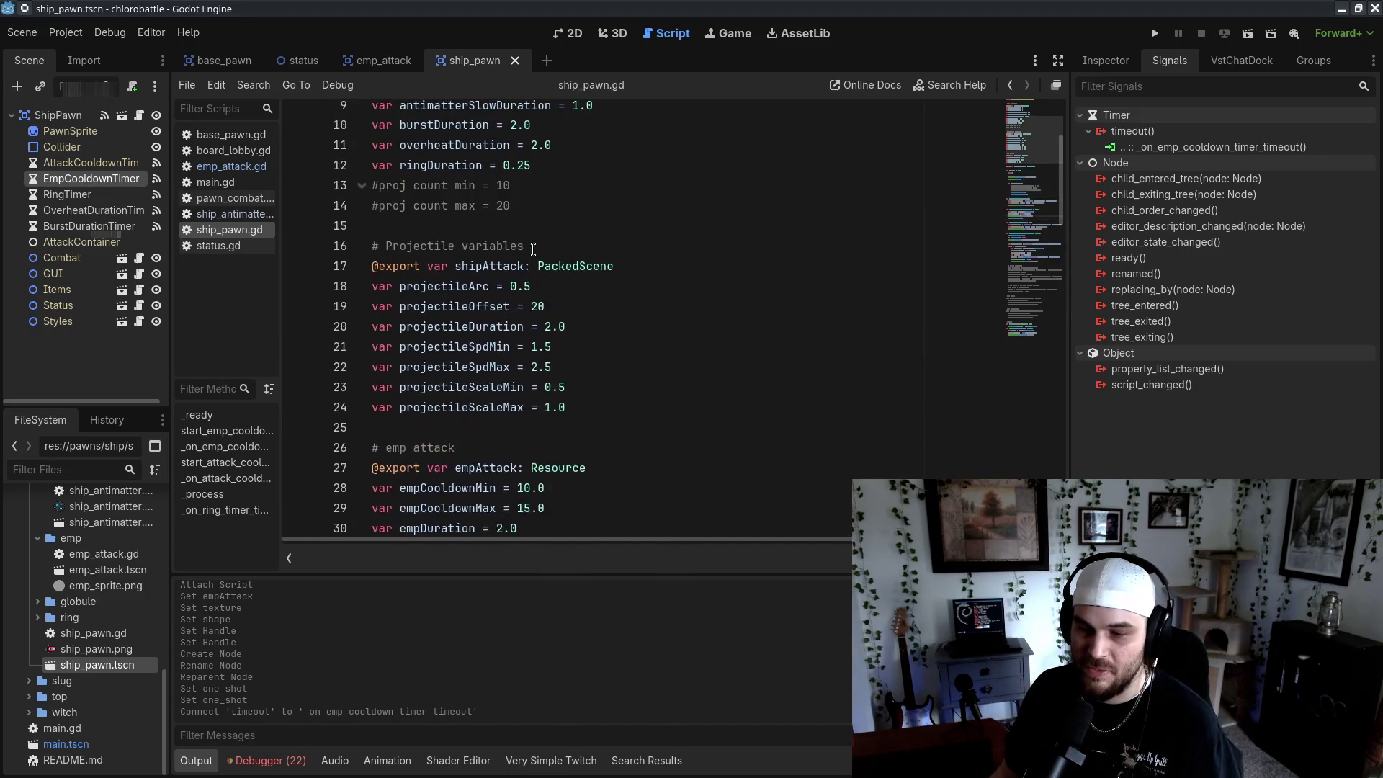
scroll(592, 401, "down", 1)
mouse_move(578, 468)
left_mouse_down()
mouse_move(625, 468)
mouse_move(626, 447)
left_mouse_up()
scroll(605, 432, "down", 13)
scroll(603, 374, "up", 1)
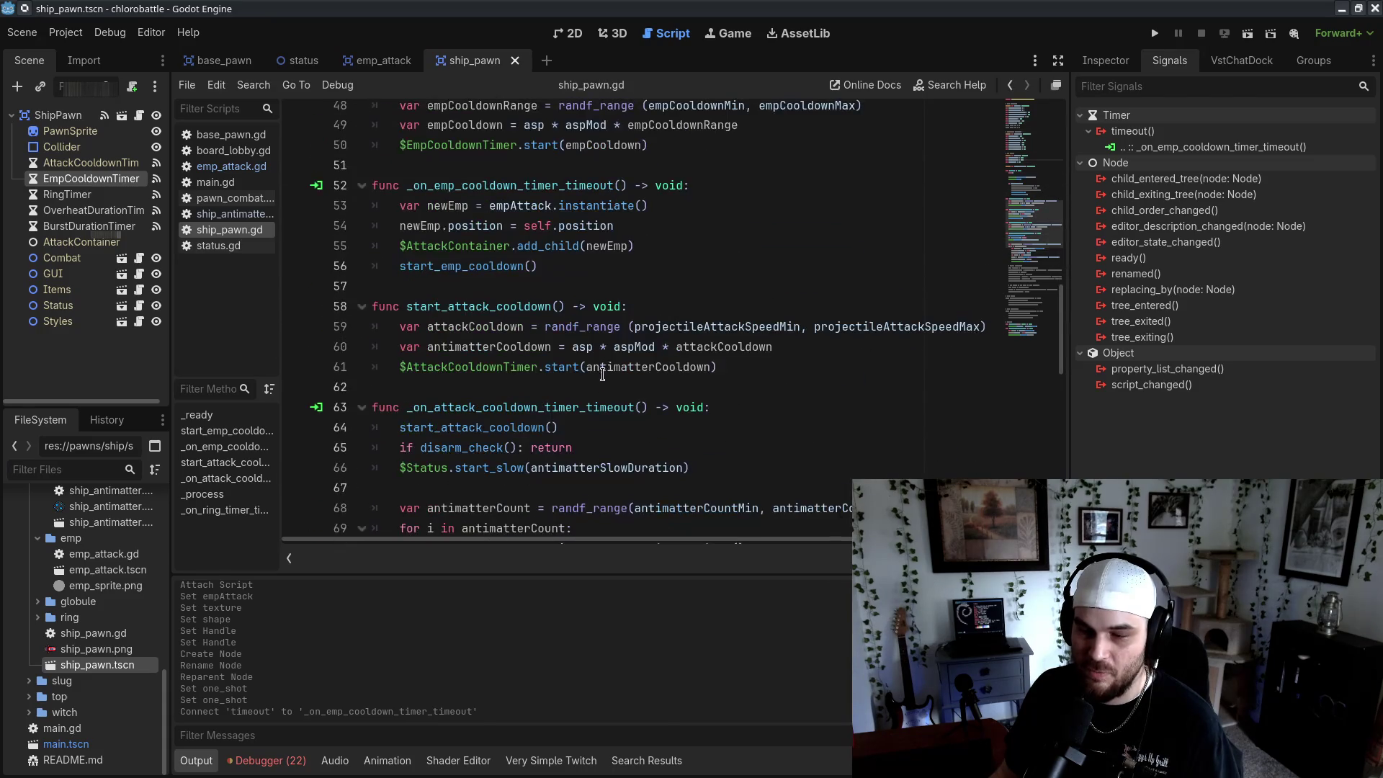
left_click(710, 226)
key("Return")
type("new")
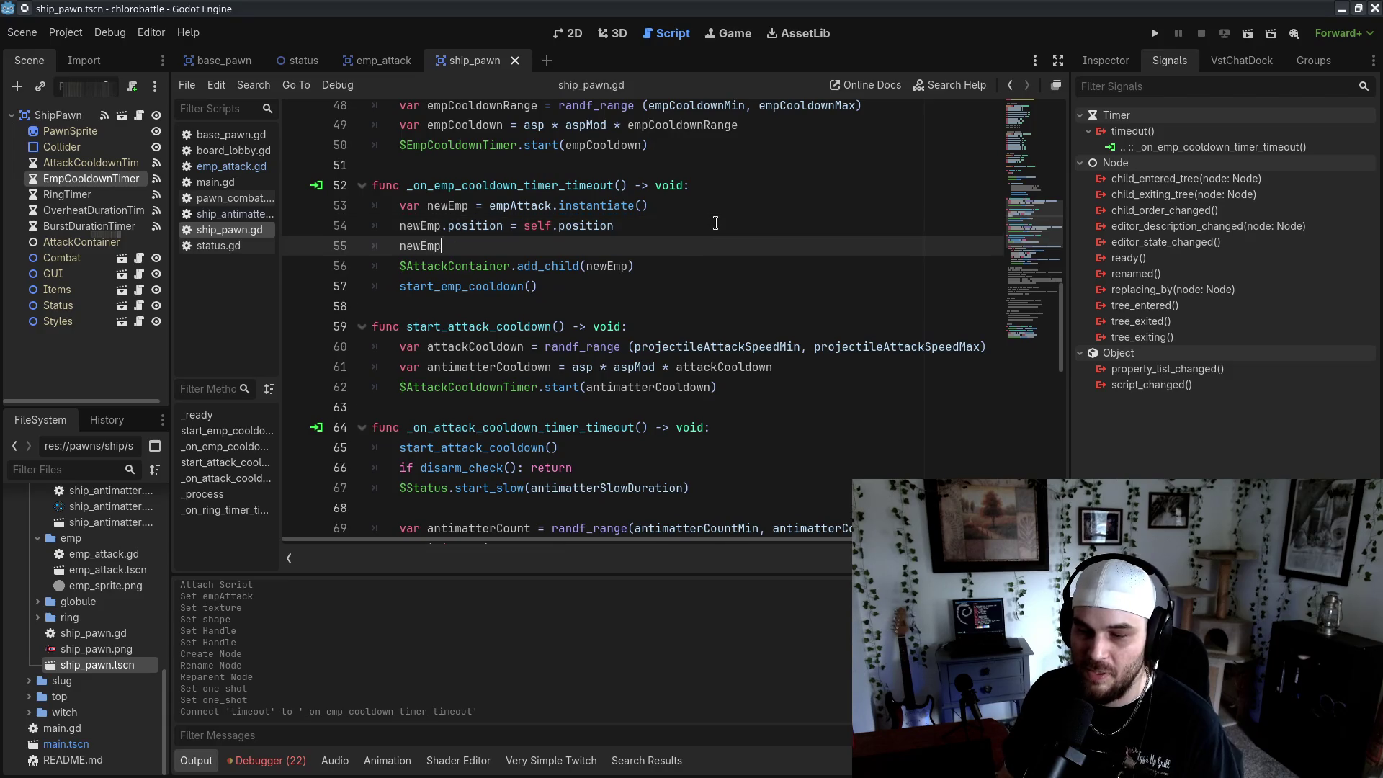
type("empDur")
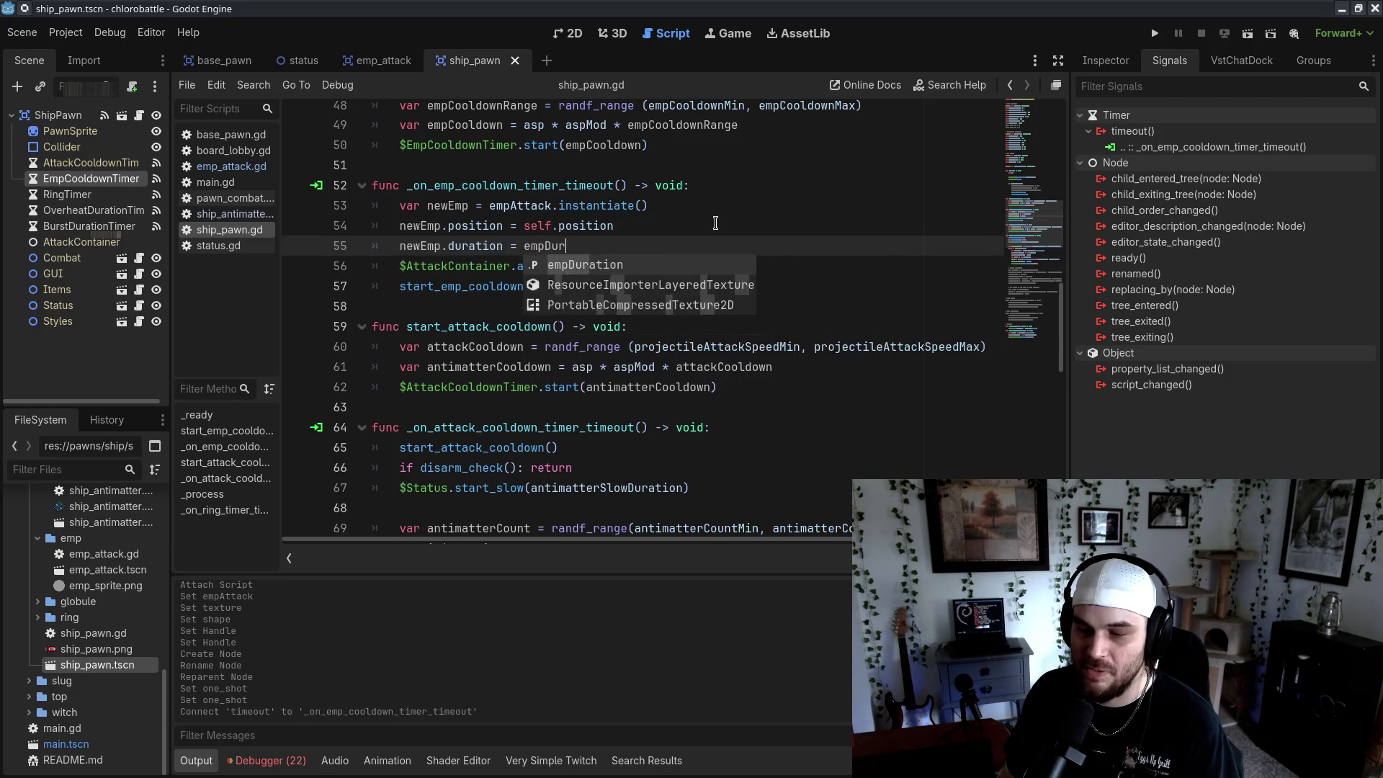
key("Return")
key("ctrl+s")
Expand the globule folder and open its ship_attack.gd script
scroll(646, 406, "up", 4)
scroll(646, 407, "up", 8)
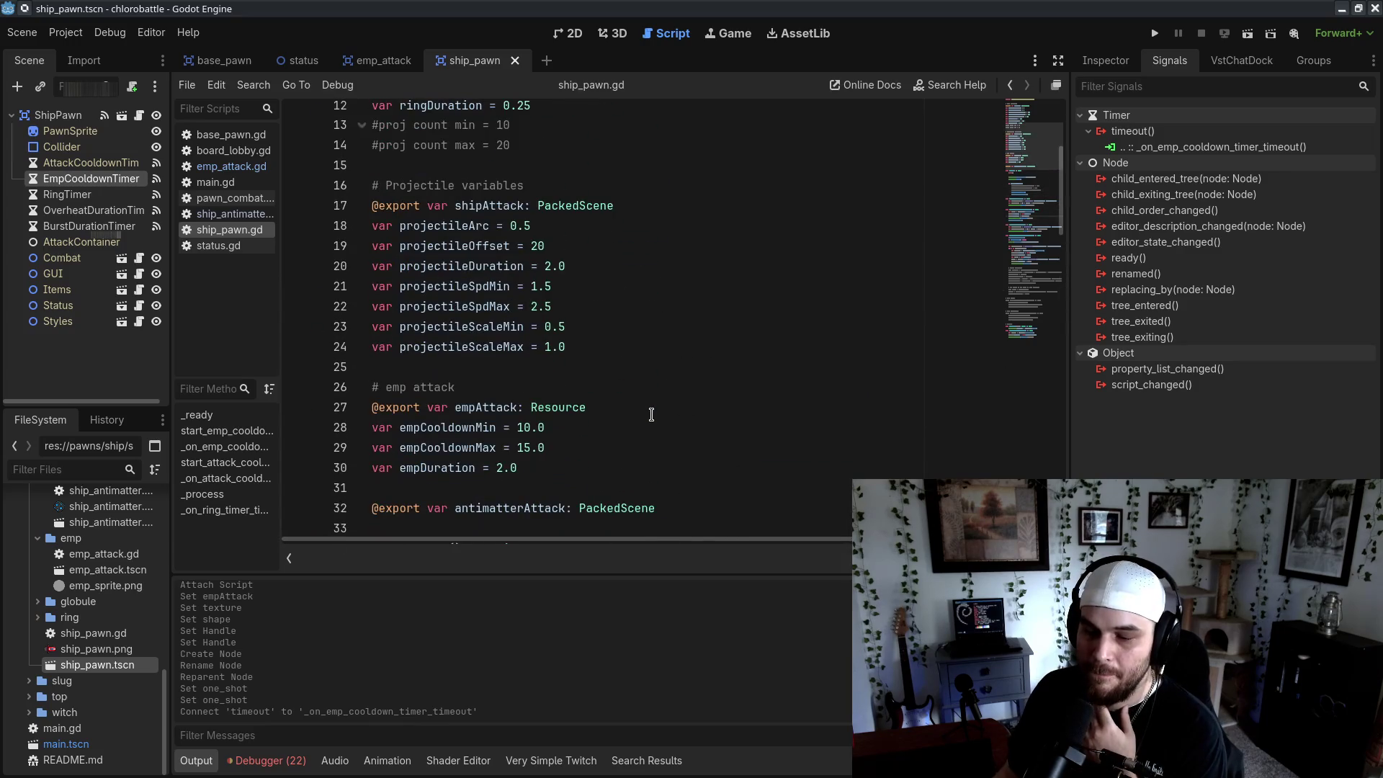
scroll(652, 415, "down", 3)
scroll(644, 424, "down", 5)
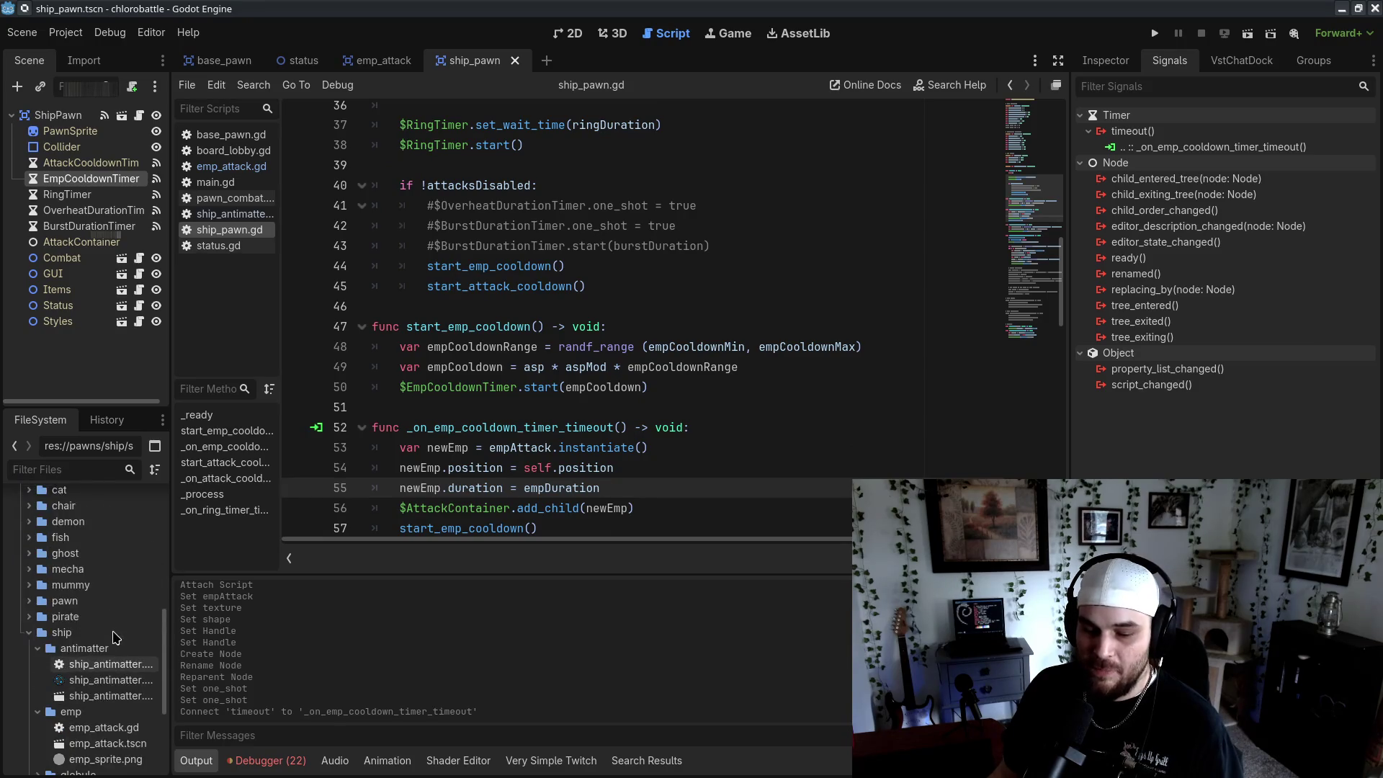
scroll(108, 624, "down", 2)
scroll(108, 623, "up", 2)
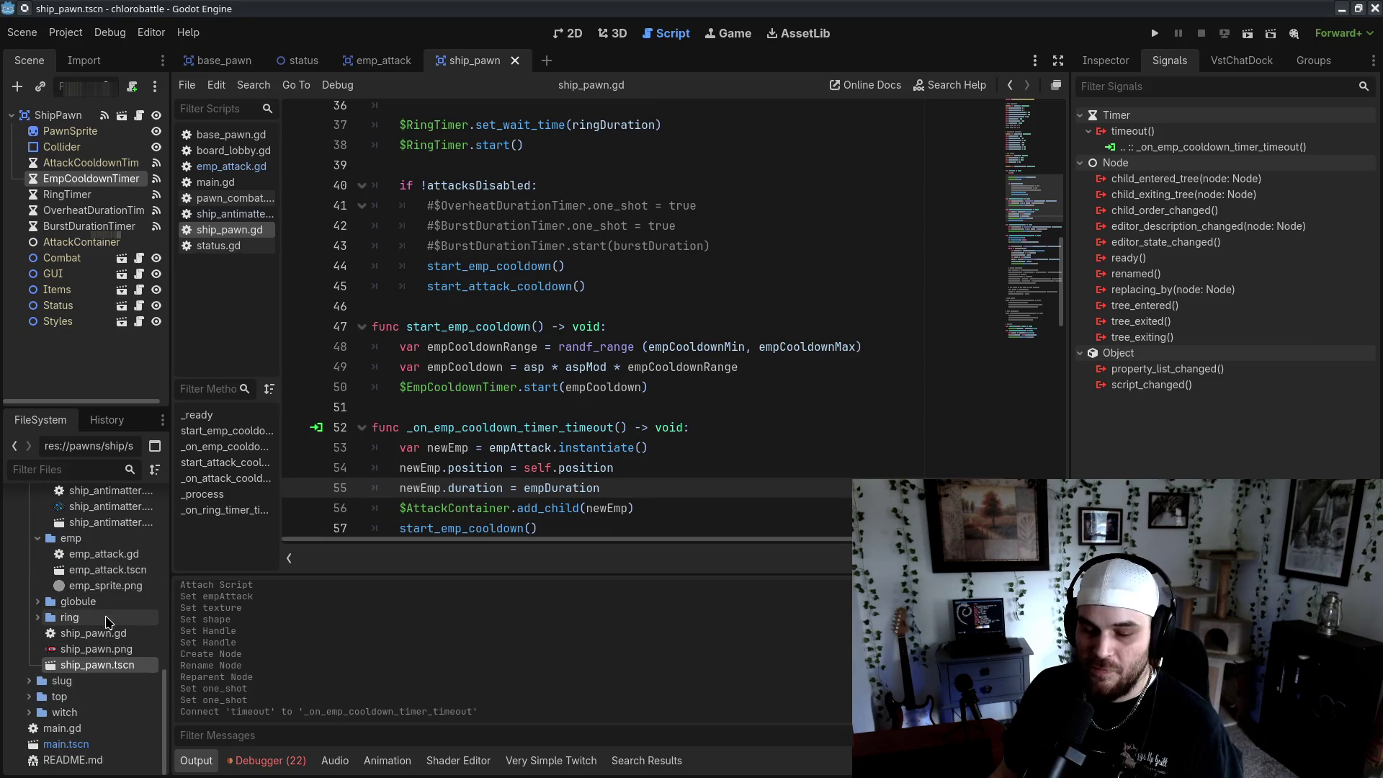
double_click(78, 602)
double_click(103, 618)
Read through the globule ship_attack.gd code for reference
left_click(537, 234)
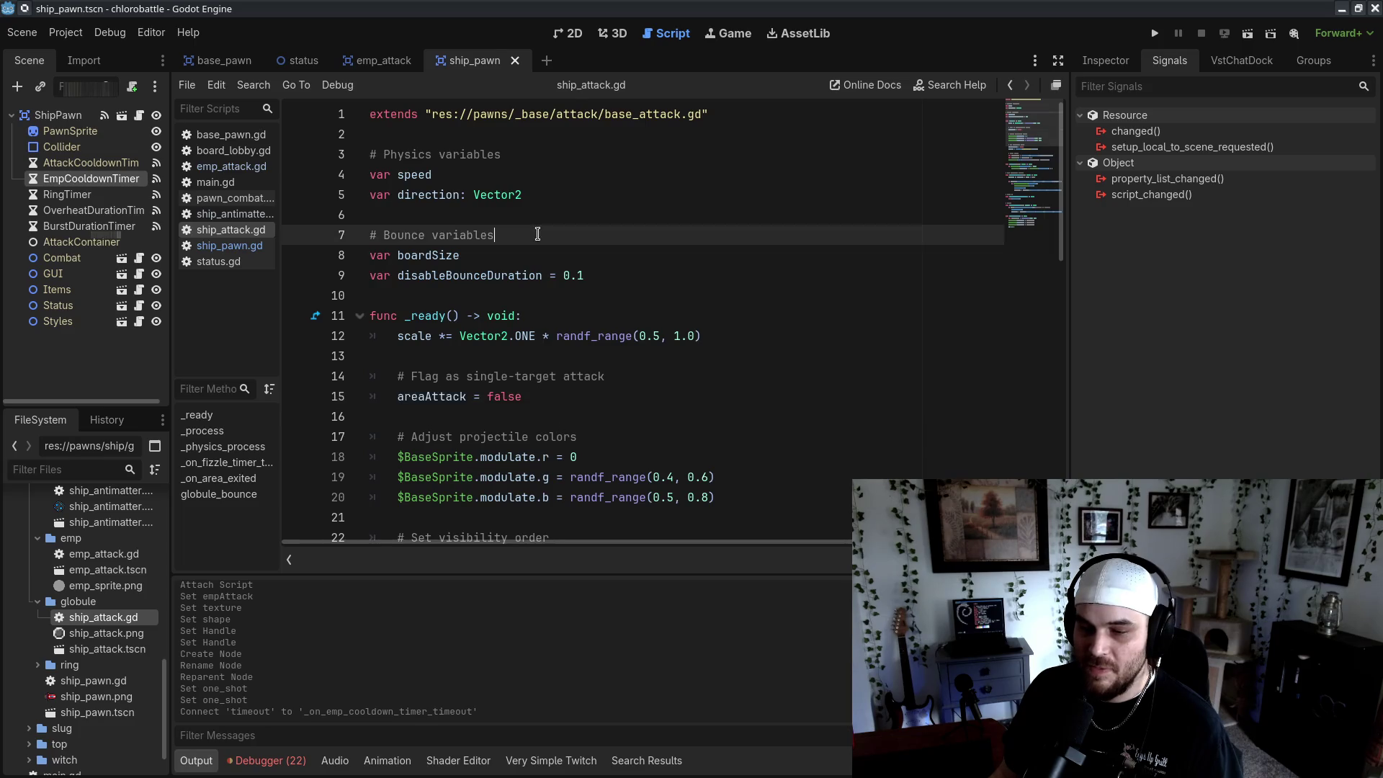
scroll(557, 234, "down", 6)
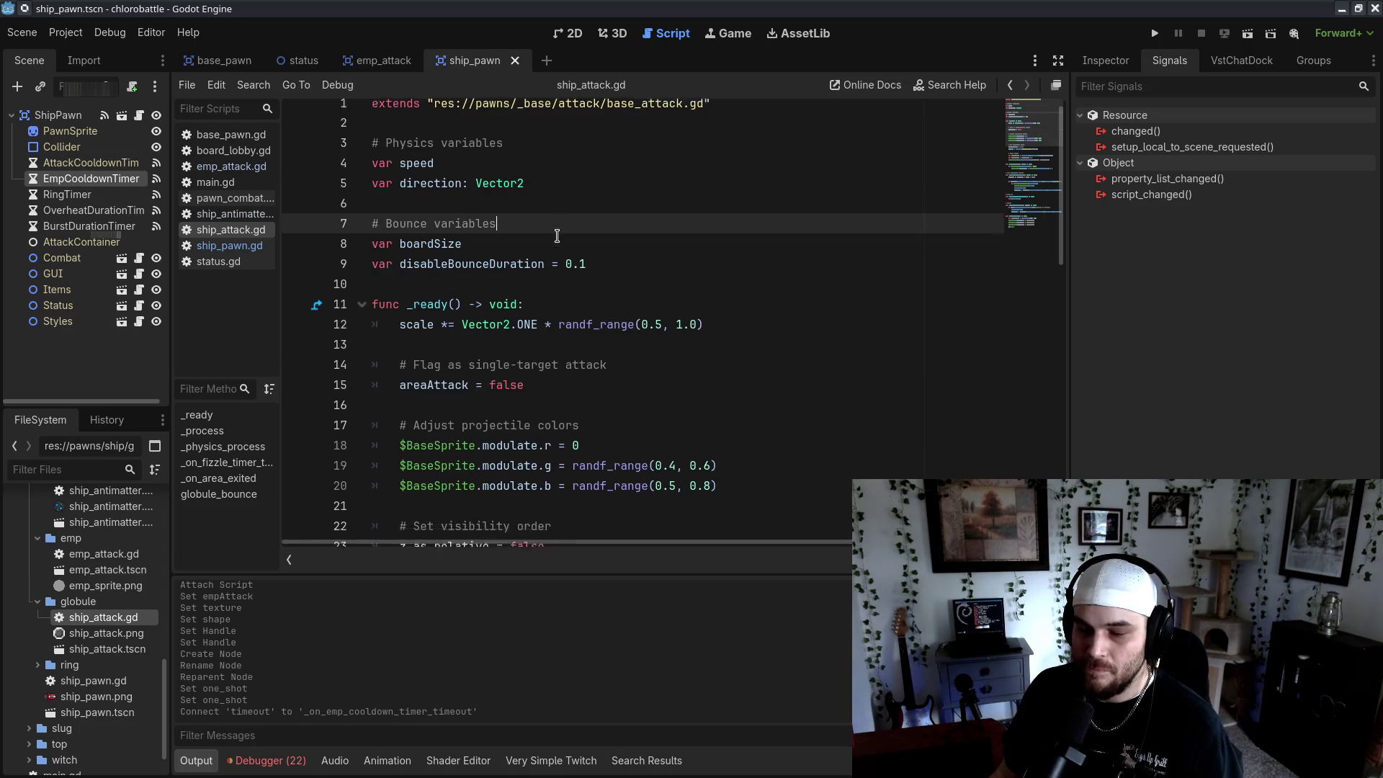
scroll(558, 250, "down", 7)
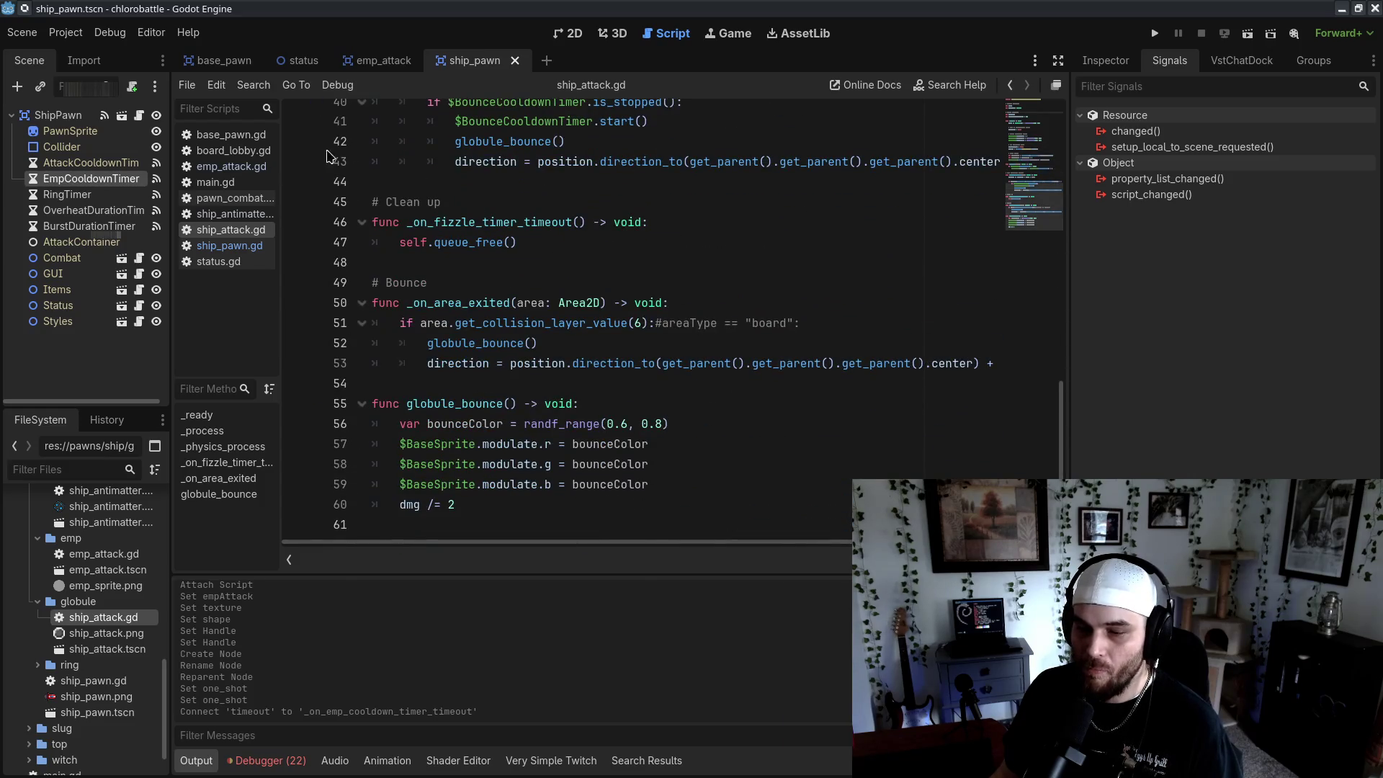
scroll(528, 319, "up", 13)
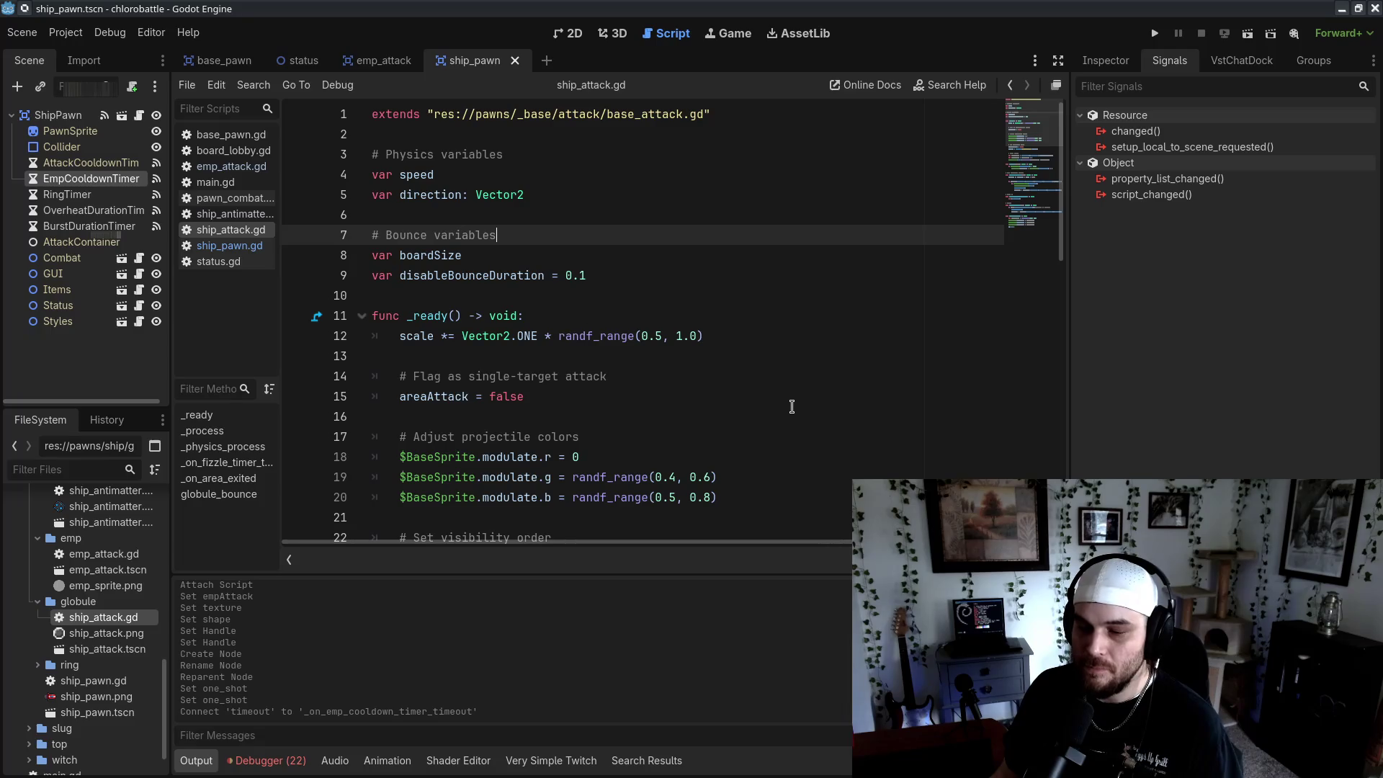
scroll(789, 407, "down", 1)
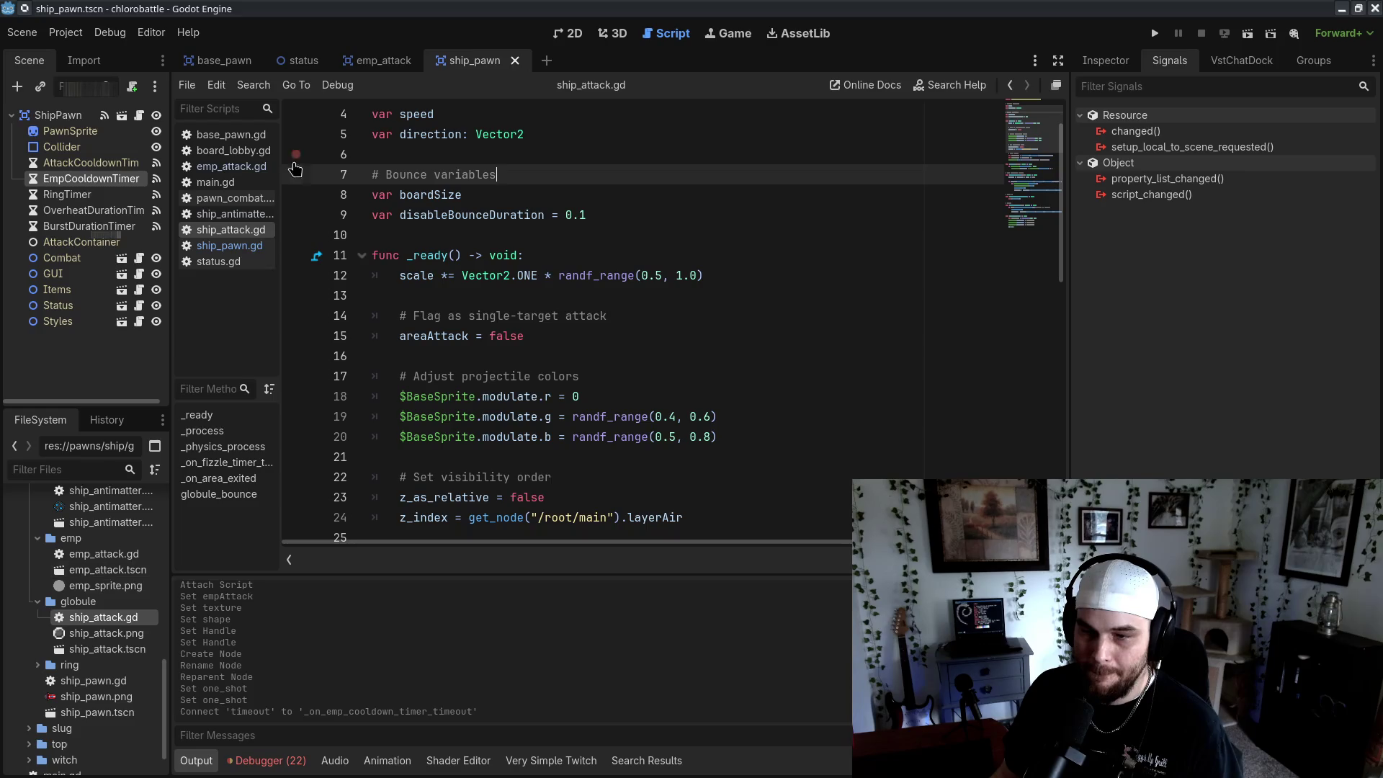
mouse_move(358, 72)
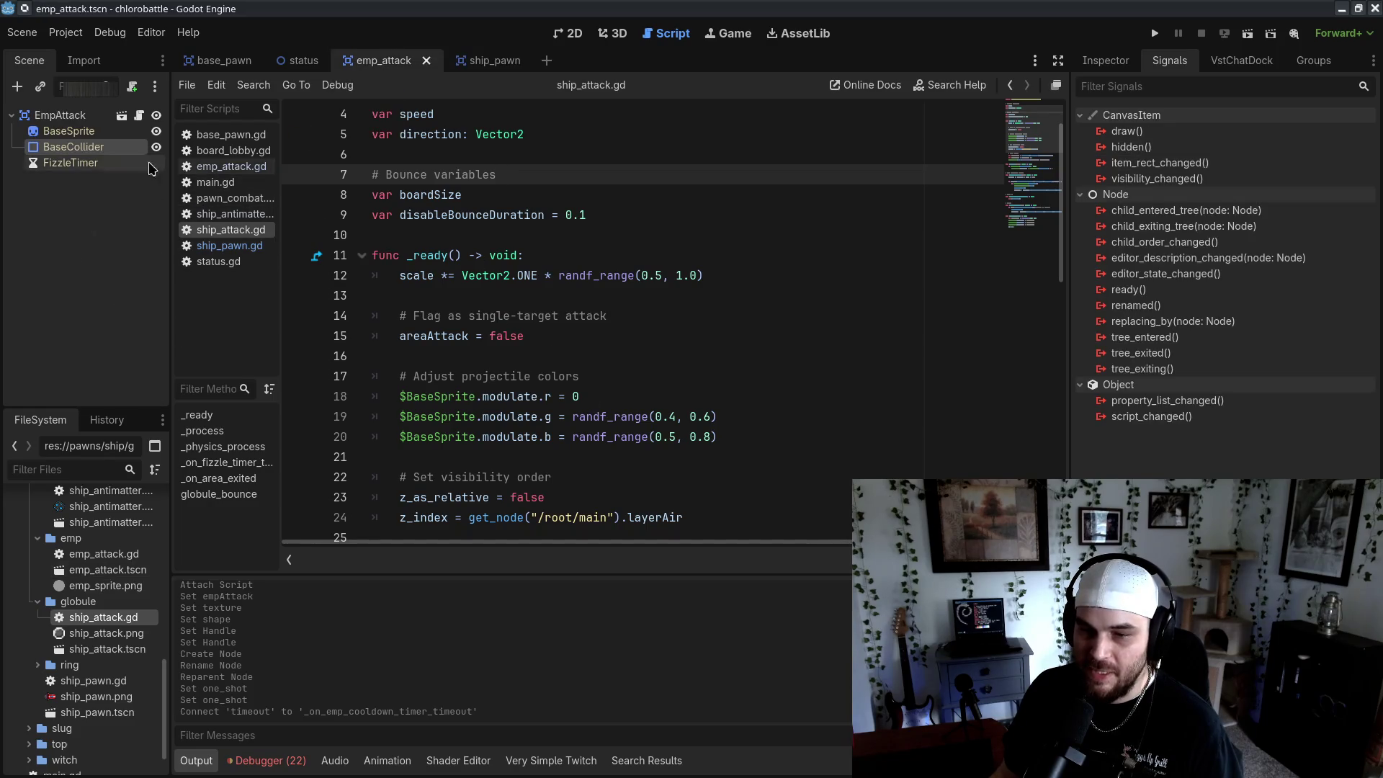
In emp_attack.gd, add a _ready() function with blank lines above it for the duration variable
left_click(230, 167)
key("Return")
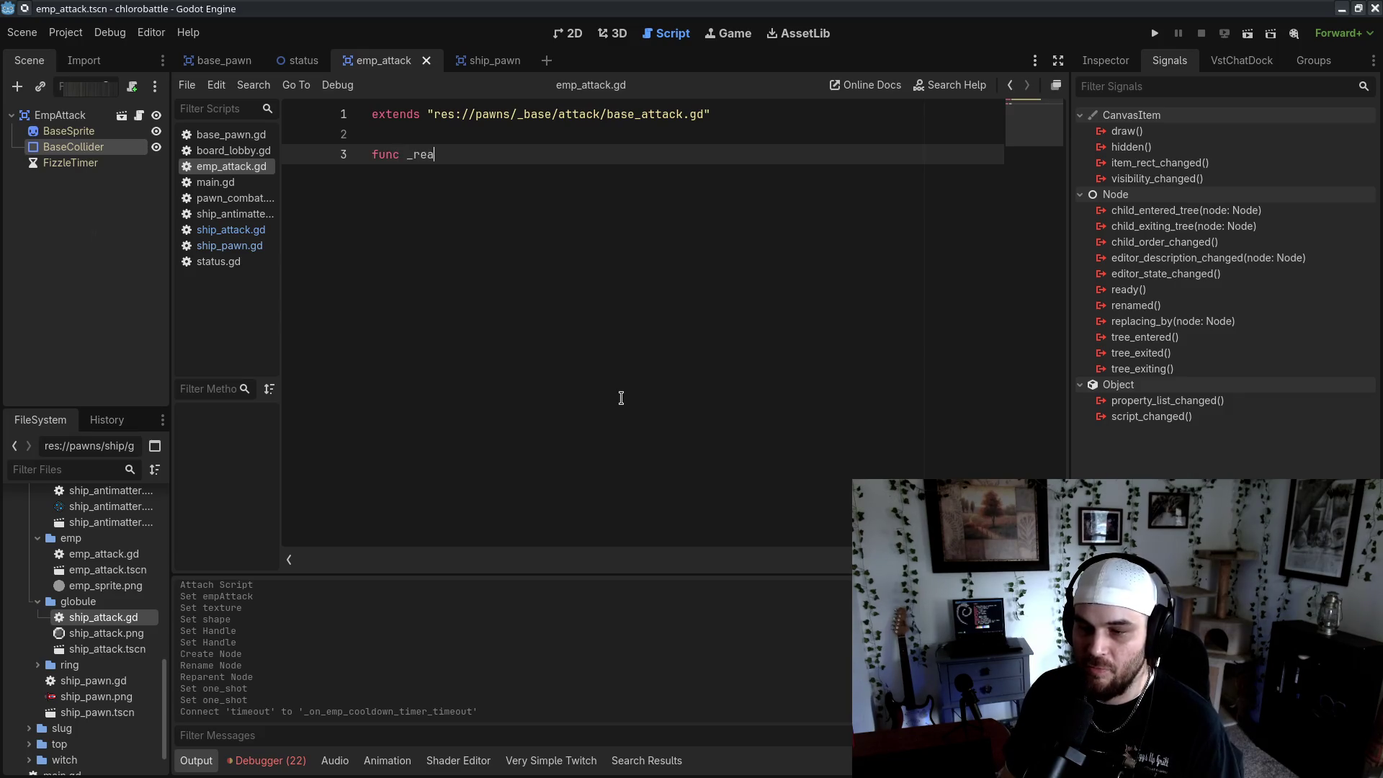
type("dy")
key("Return")
key("Return")
key("BackSpace")
key("BackSpace")
key("BackSpace")
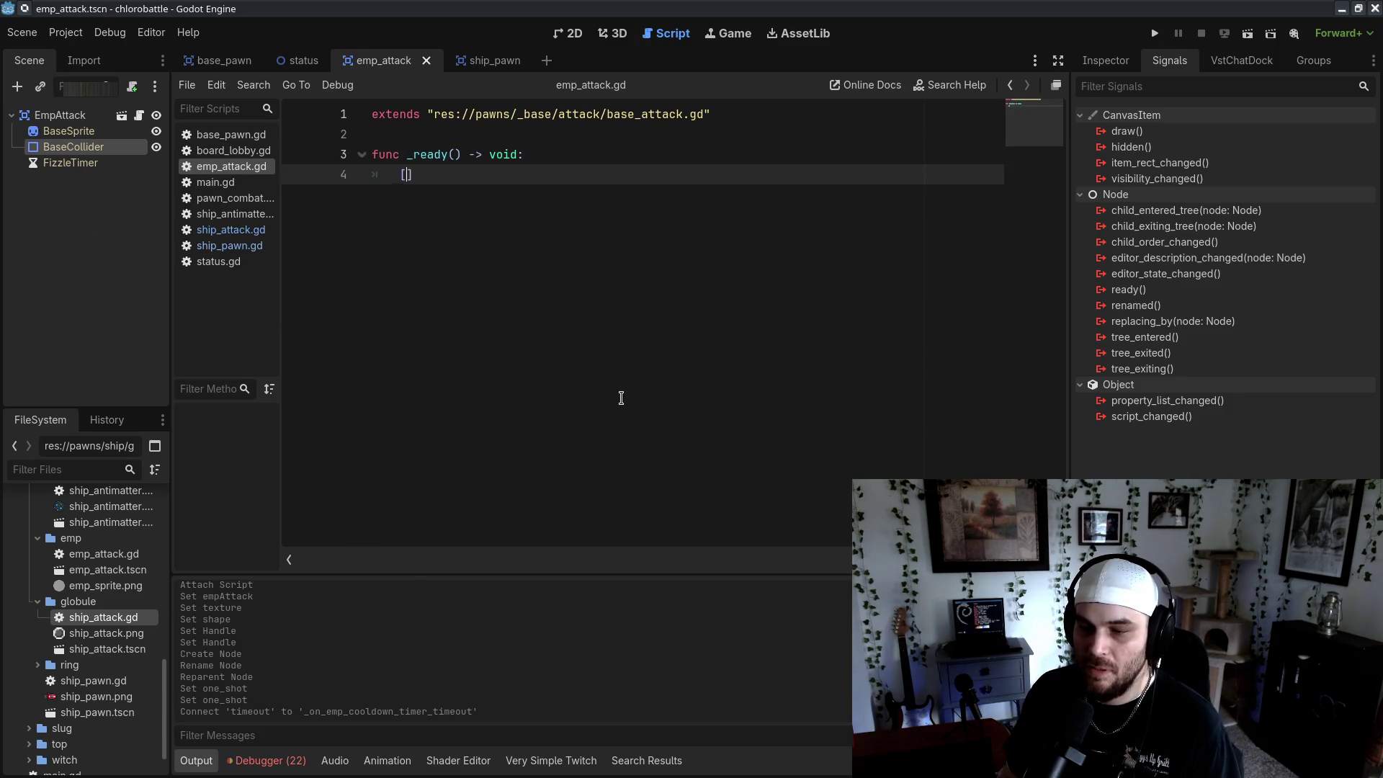
left_click(552, 134)
key("Return")
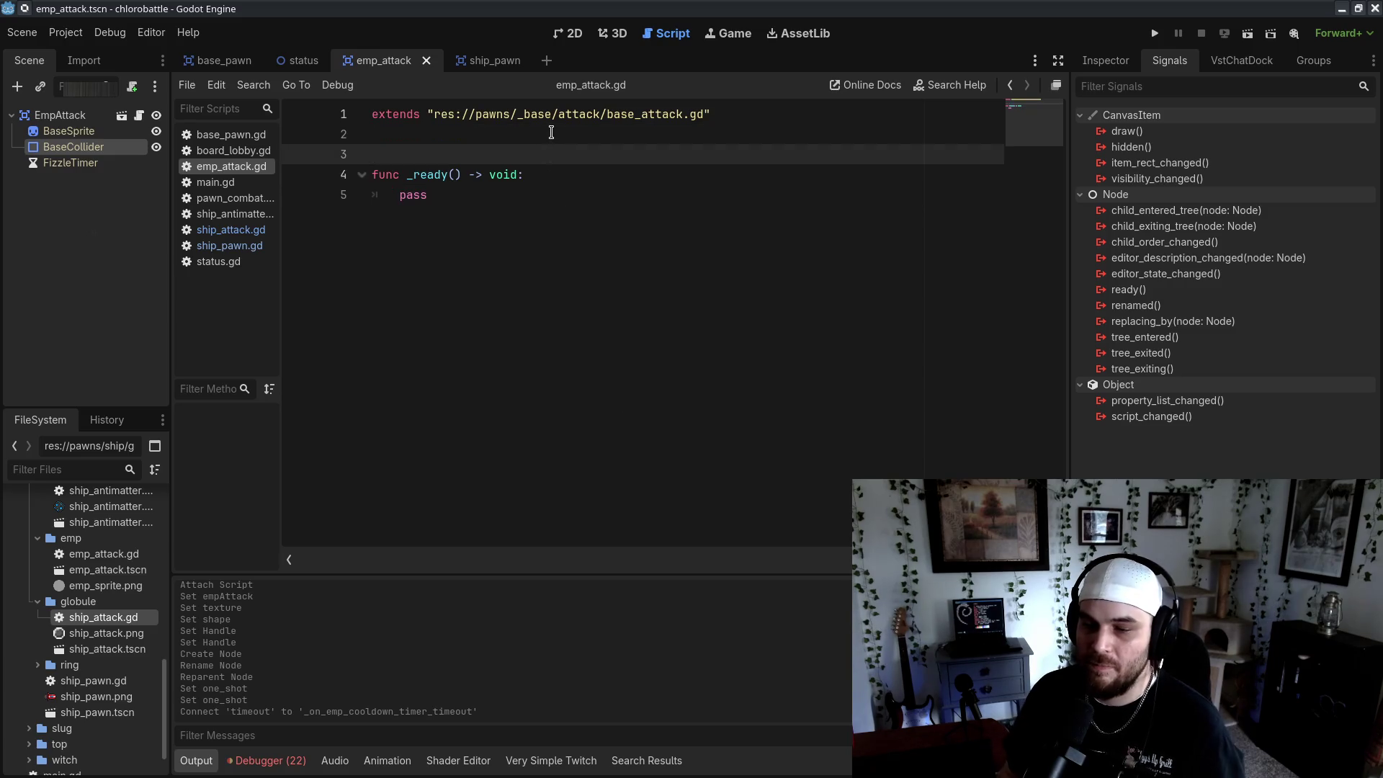
key("Return")
key("Up")
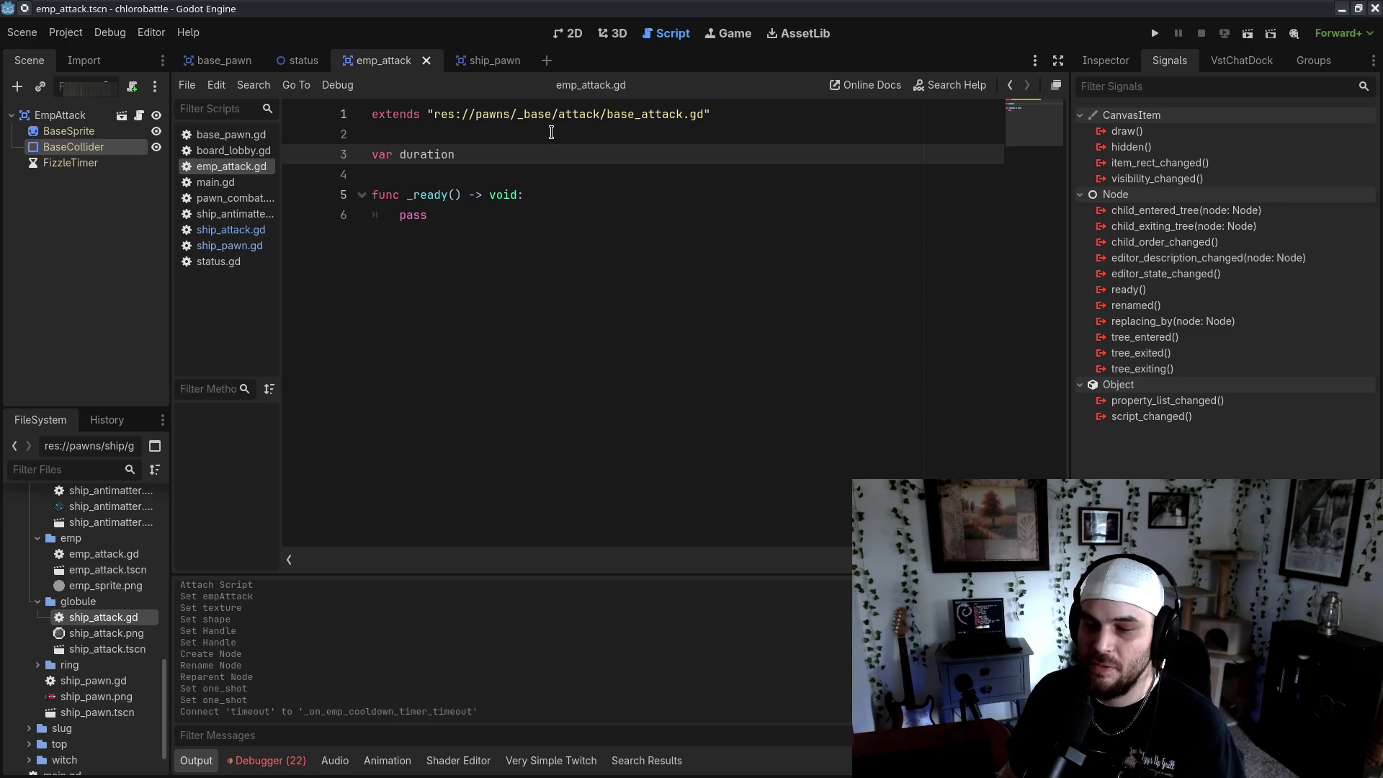
Make _ready() call $FizzleTimer.start(duration), delete the leftover pass, and save
left_click(607, 198)
key("Return")
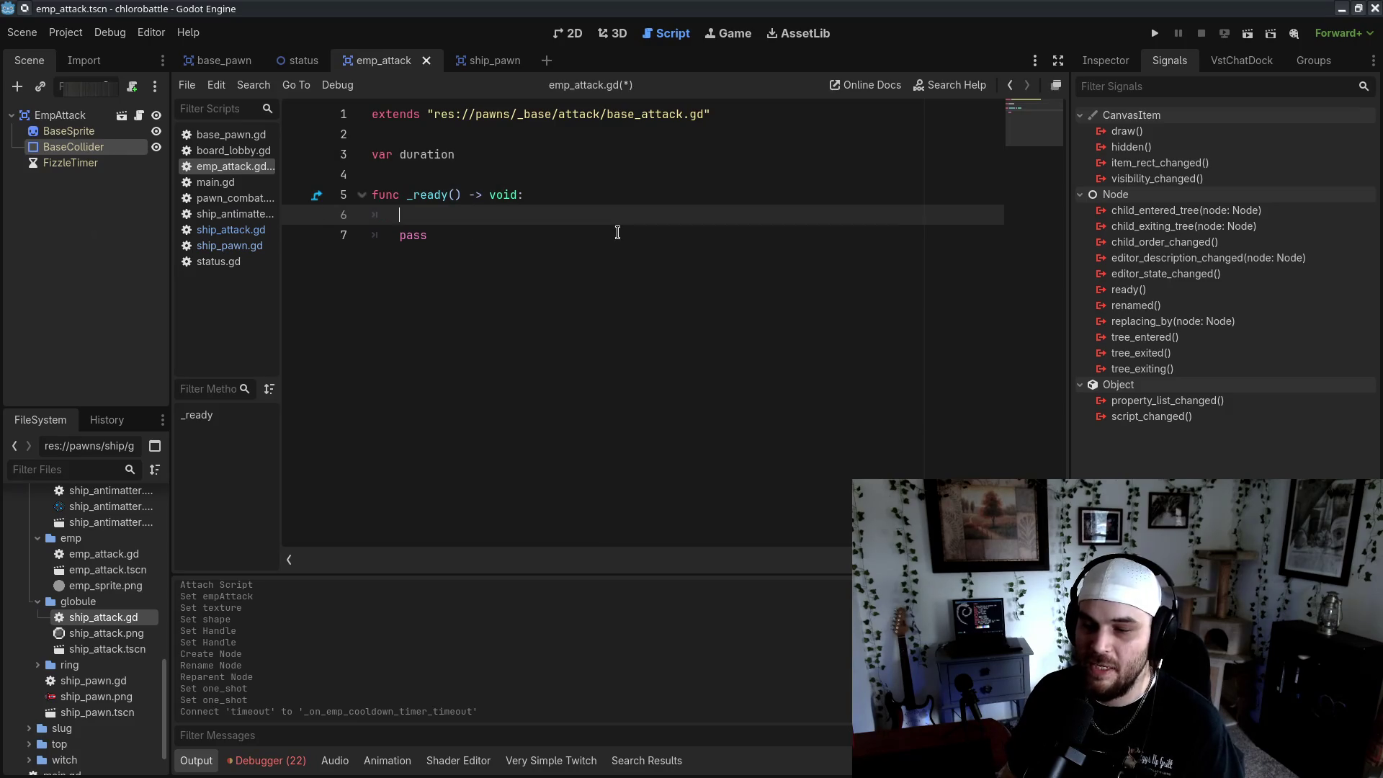
type("eTim")
key("Return")
type(".start")
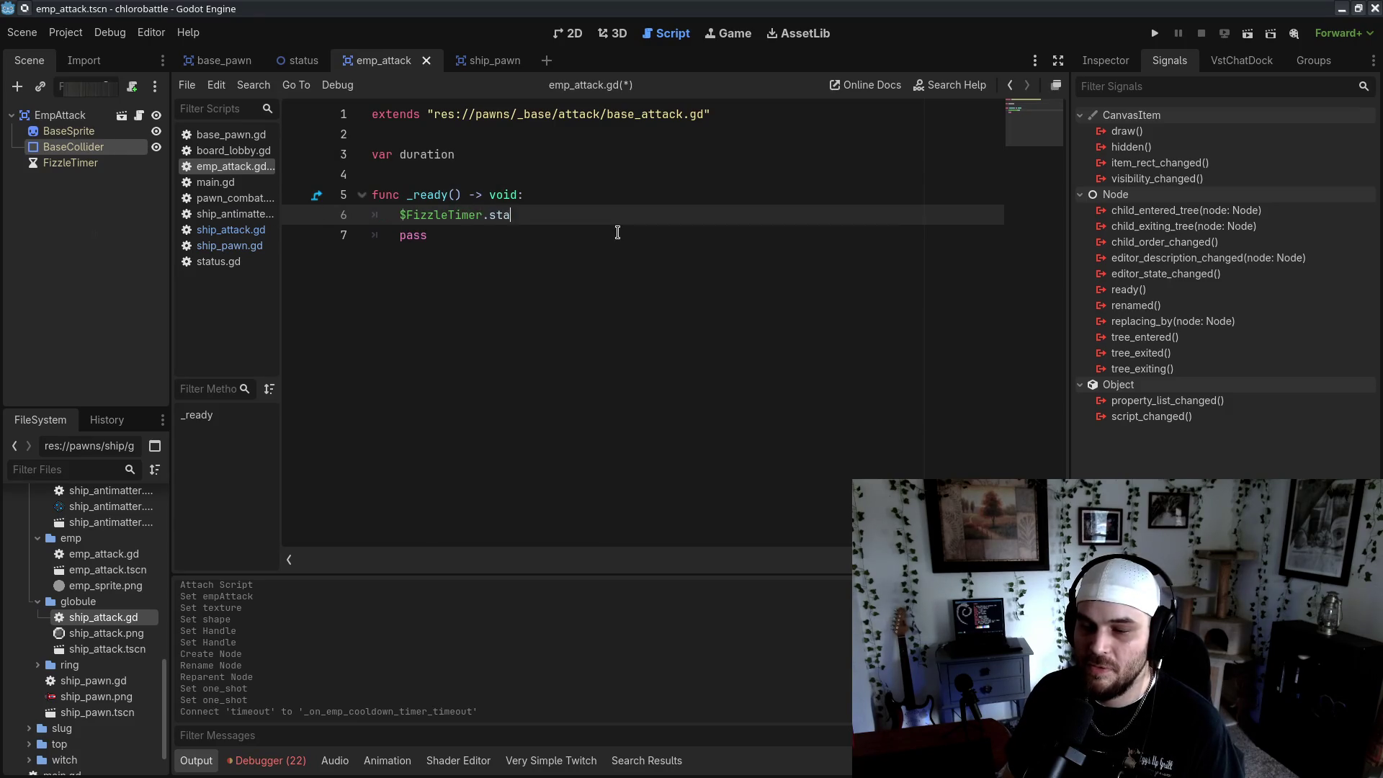
key("Return")
type("(duration")
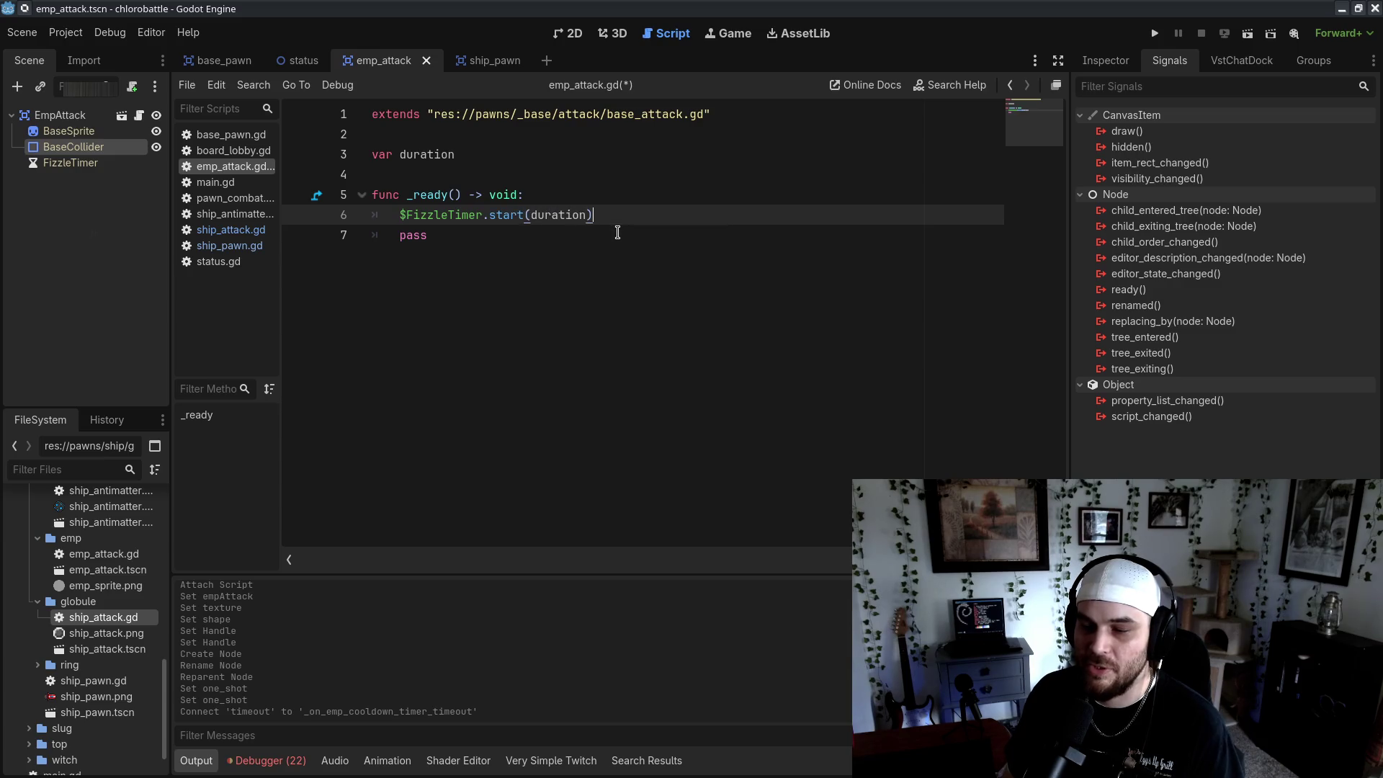
key("ctrl+s")
left_click(618, 234)
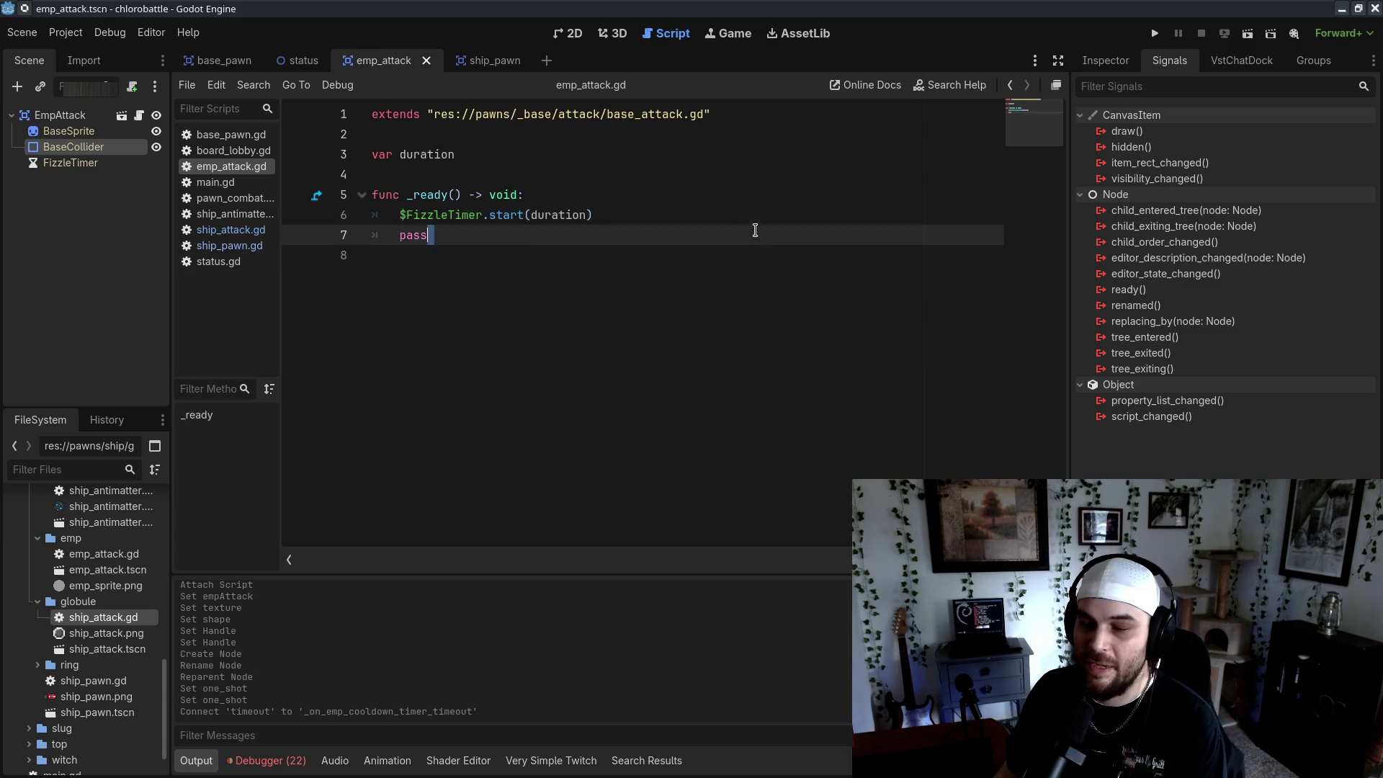
key("BackSpace")
key("BackSpace")
key("BackSpace")
key("Return")
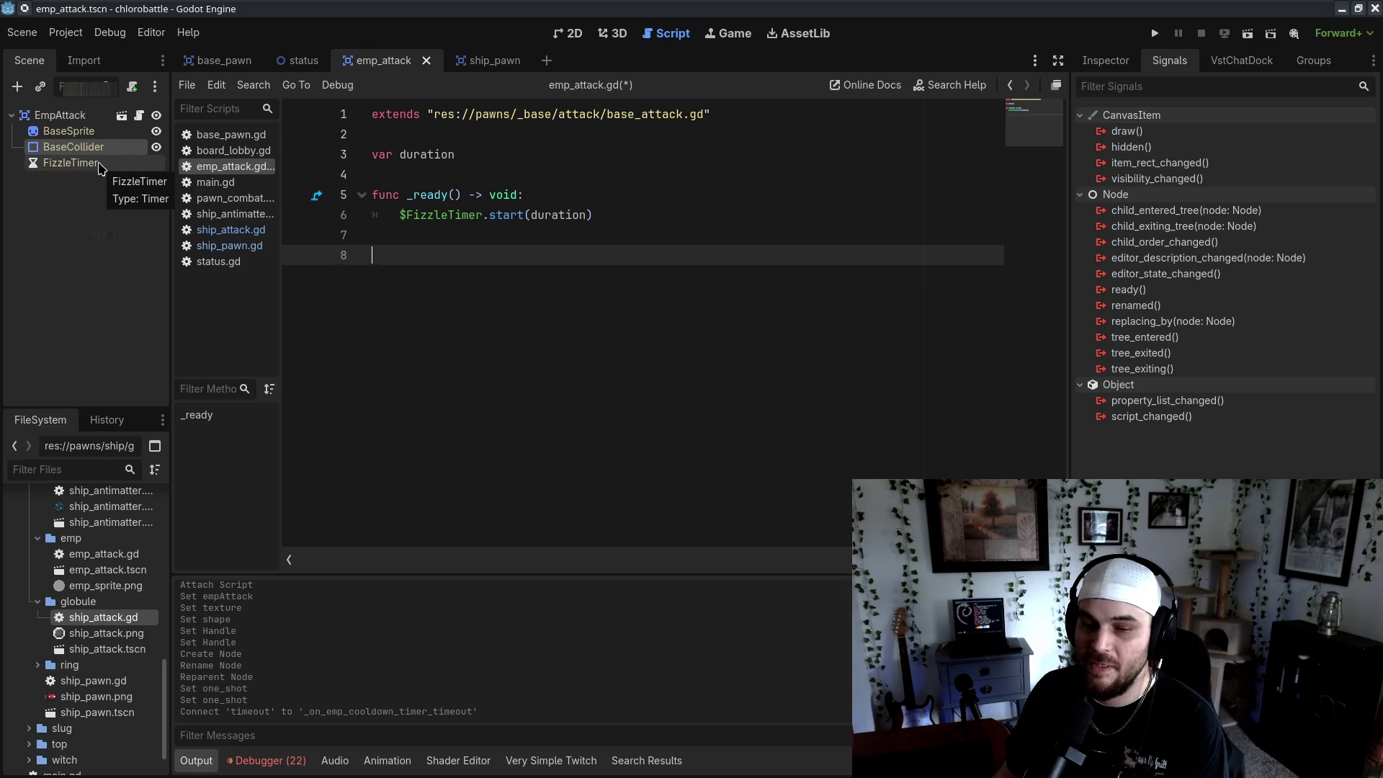
Connect FizzleTimer's timeout signal to the emp_attack.gd script
left_click(100, 164)
right_click(1196, 137)
left_click(1245, 146)
key("Return")
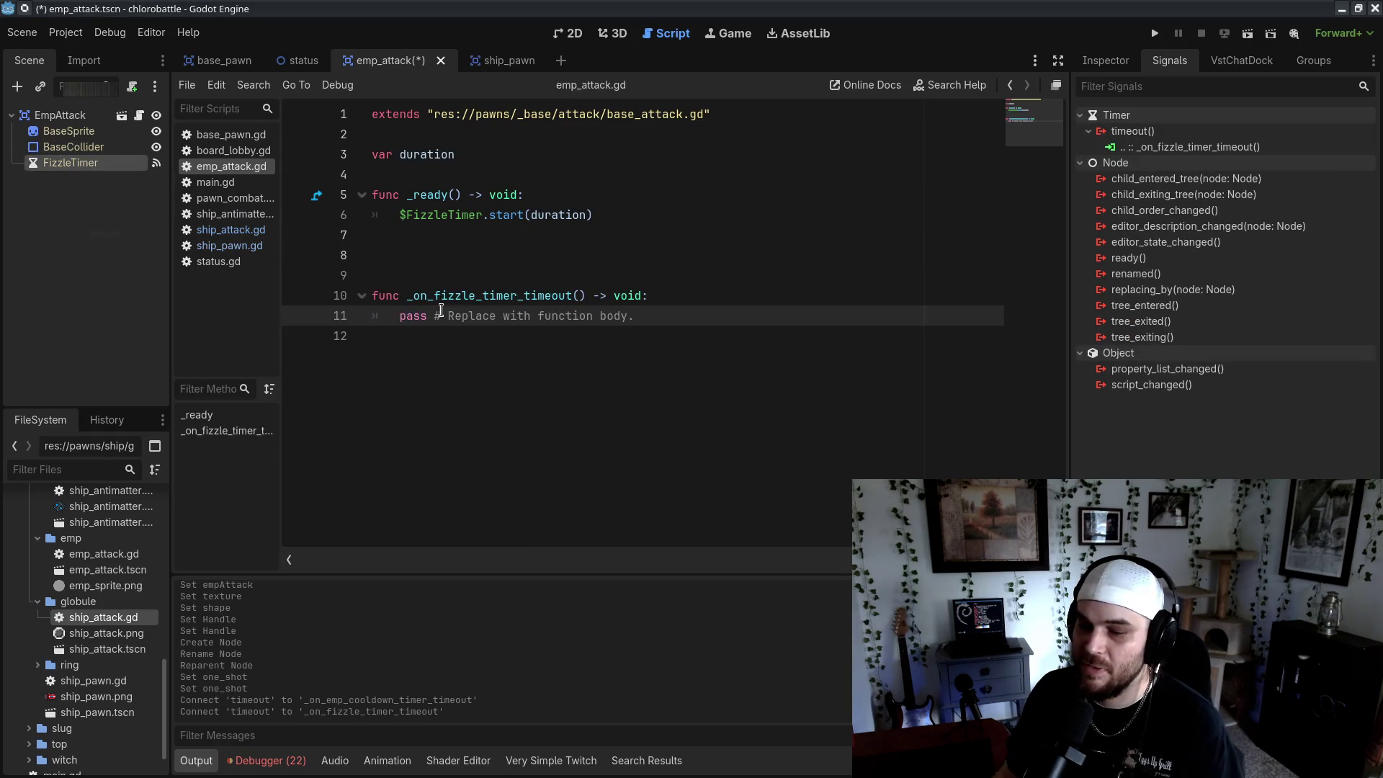
Replace the handler's pass with queue_free(), tidy the blank lines, and save
left_click_drag(399, 317, 586, 345)
type("queue_fr")
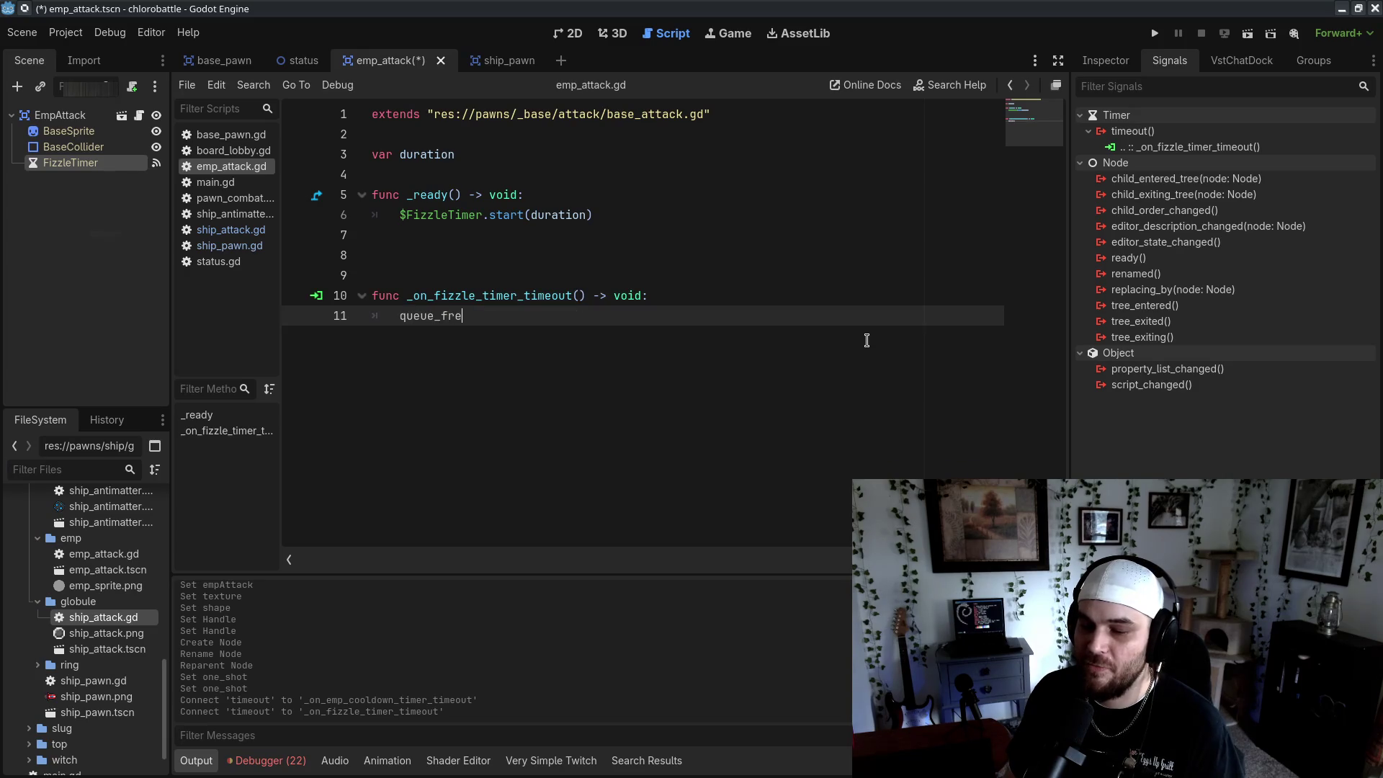
type("e")
key("Return")
left_click(389, 275)
key("BackSpace")
key("BackSpace")
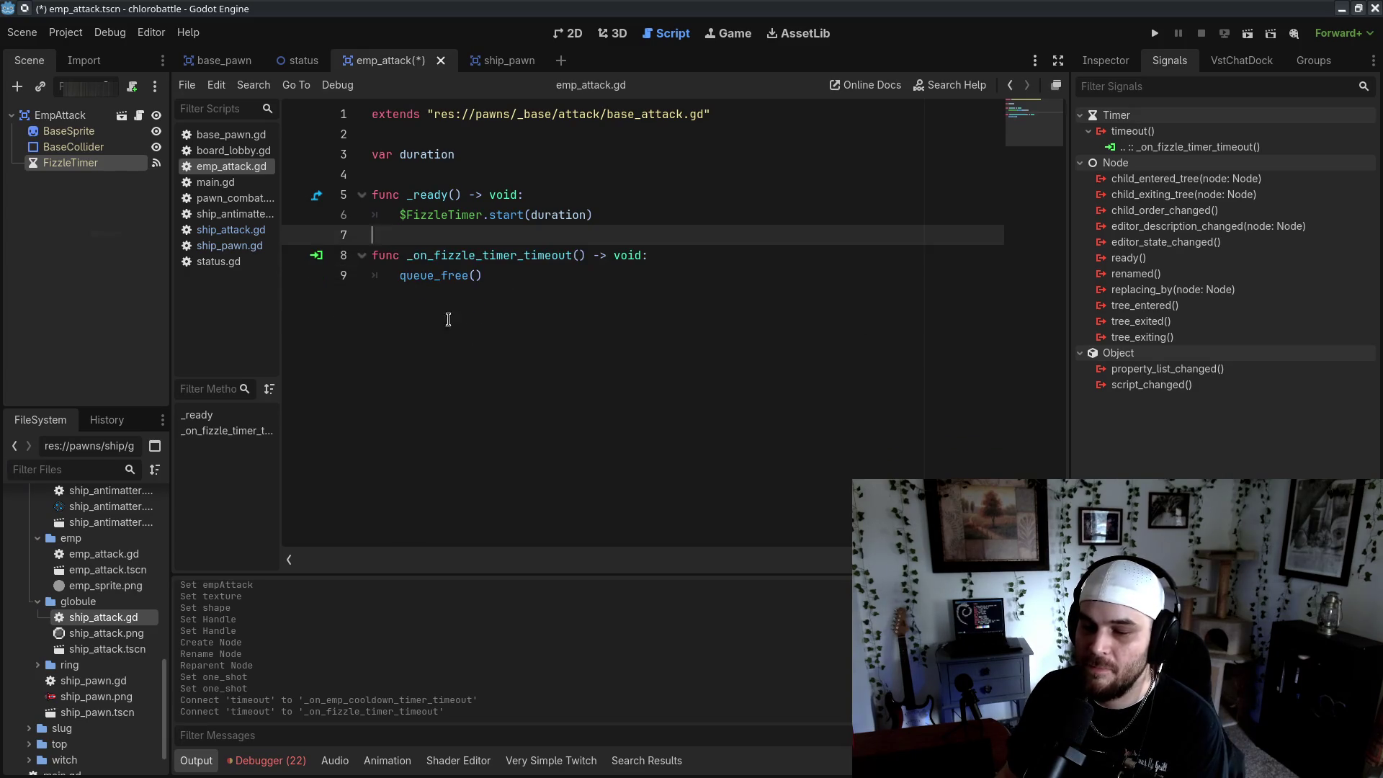
left_click(448, 320)
key("ctrl+s")
Review the duration variable and _ready() code, adding blank lines after the timer start
mouse_move(400, 154)
left_mouse_down()
mouse_move(537, 173)
mouse_move(500, 154)
left_mouse_up()
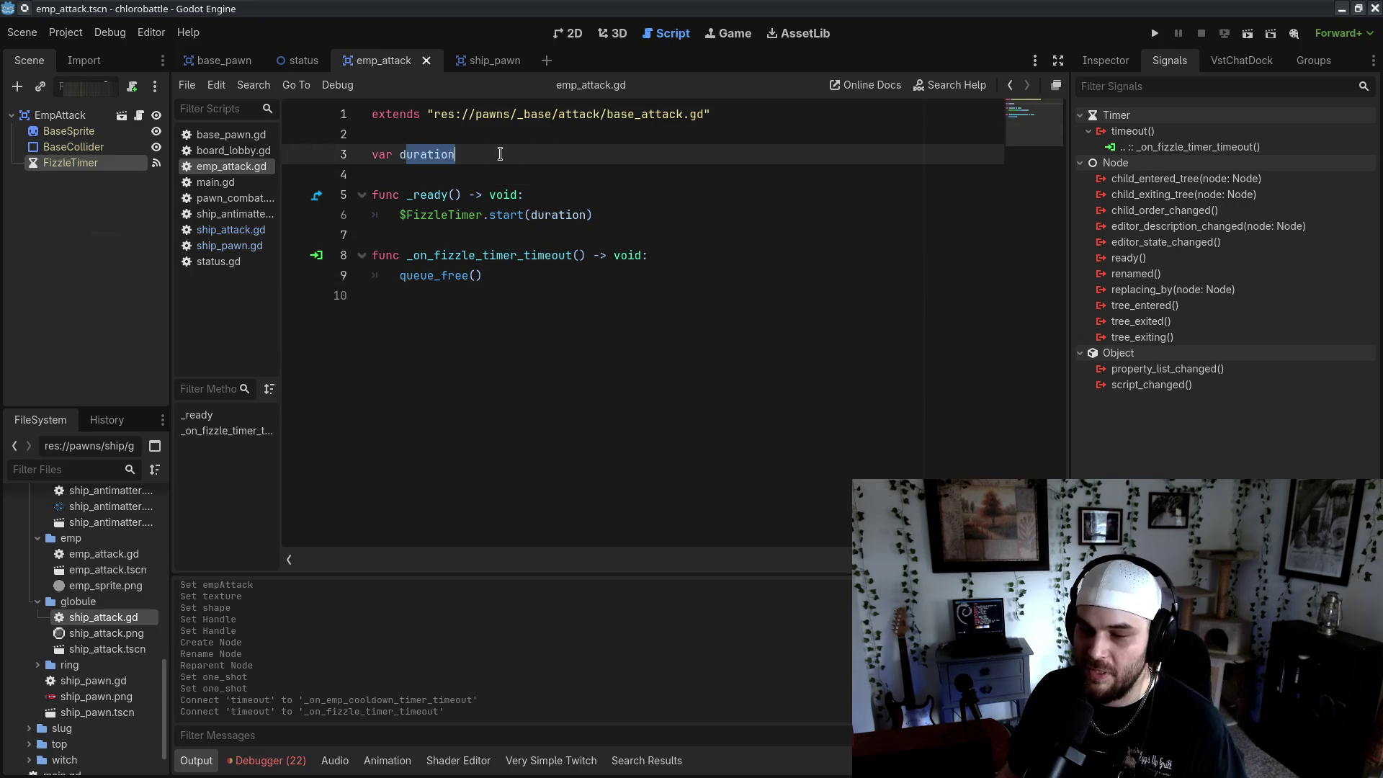
left_click(547, 154)
left_click_drag(396, 194, 537, 216)
left_click(661, 222)
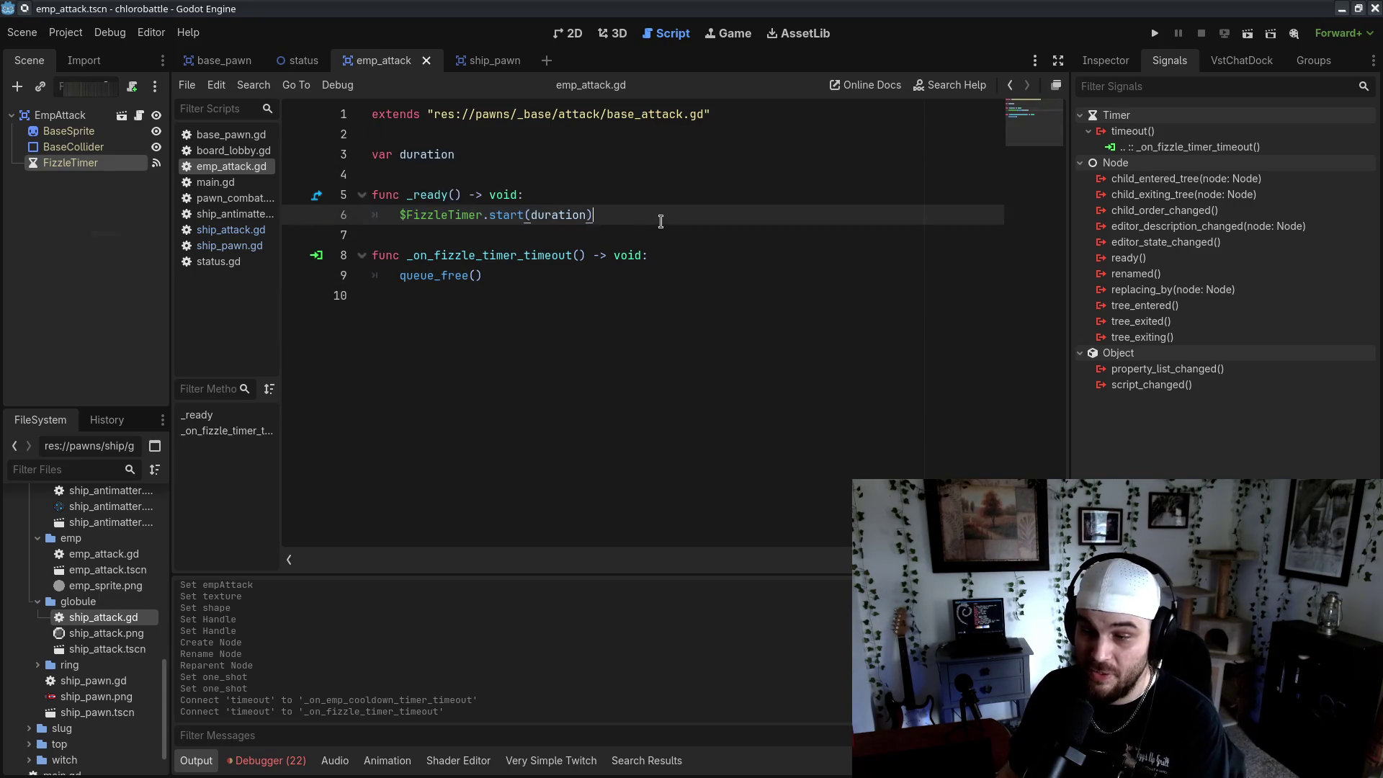
key("ctrl+shift+Left")
key("ctrl+shift+Left")
key("ctrl+shift+Left")
left_click(690, 426)
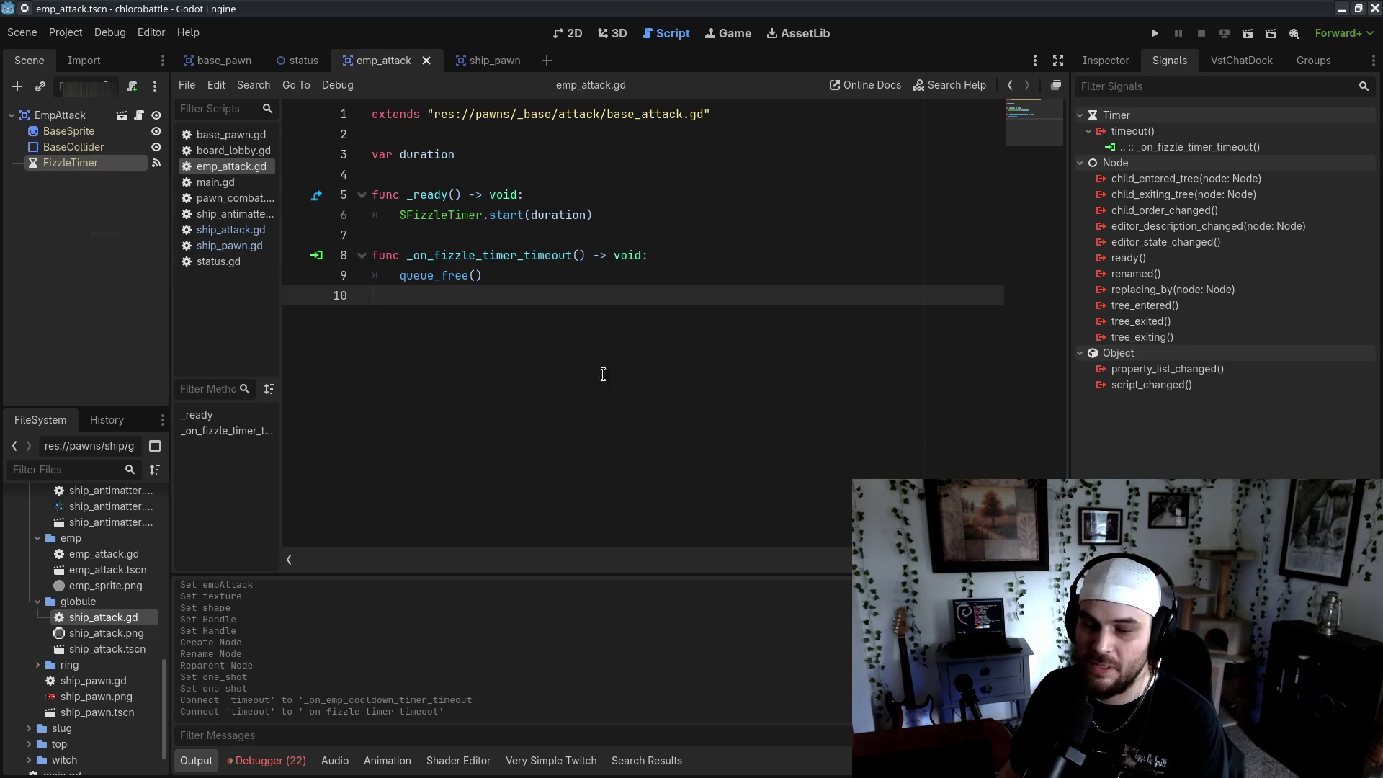
key("BackSpace")
left_click(718, 194)
left_click(728, 214)
key("Return")
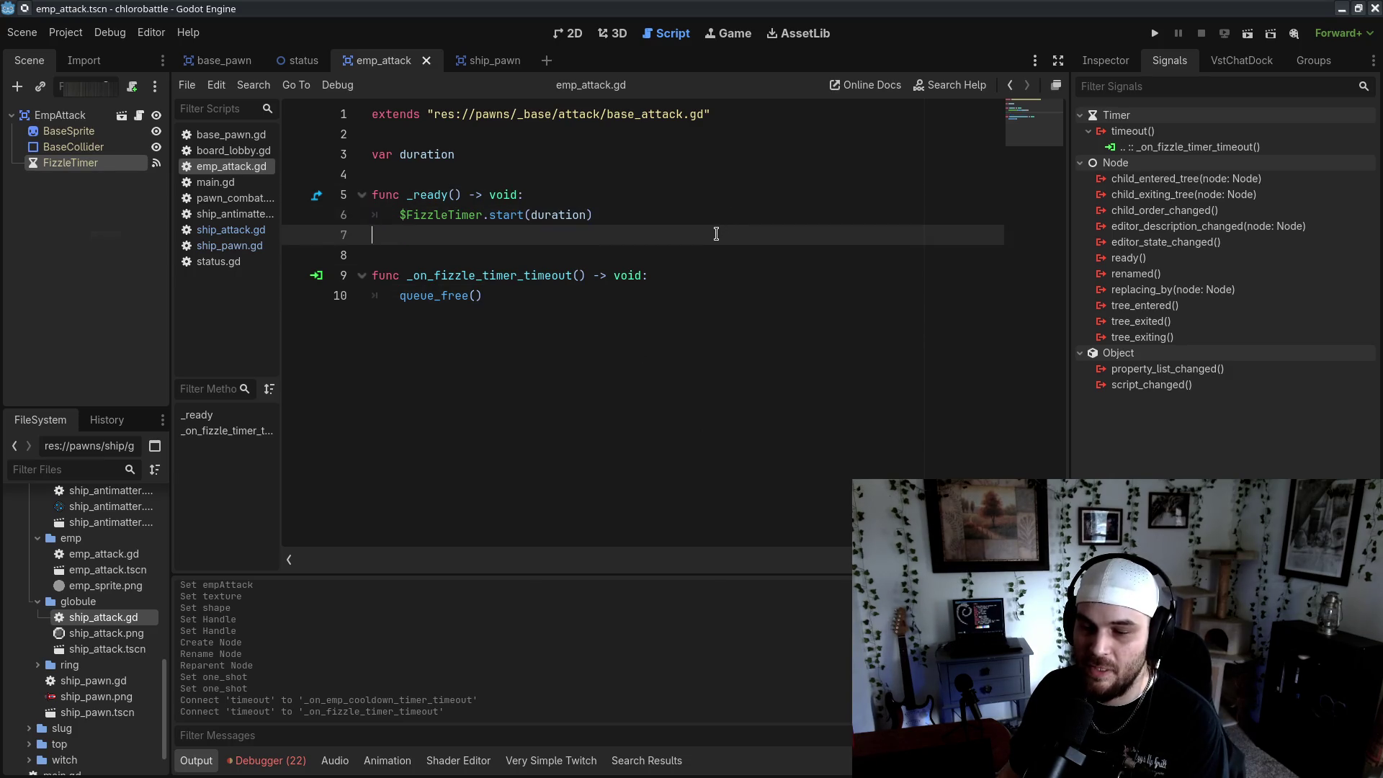
key("Return")
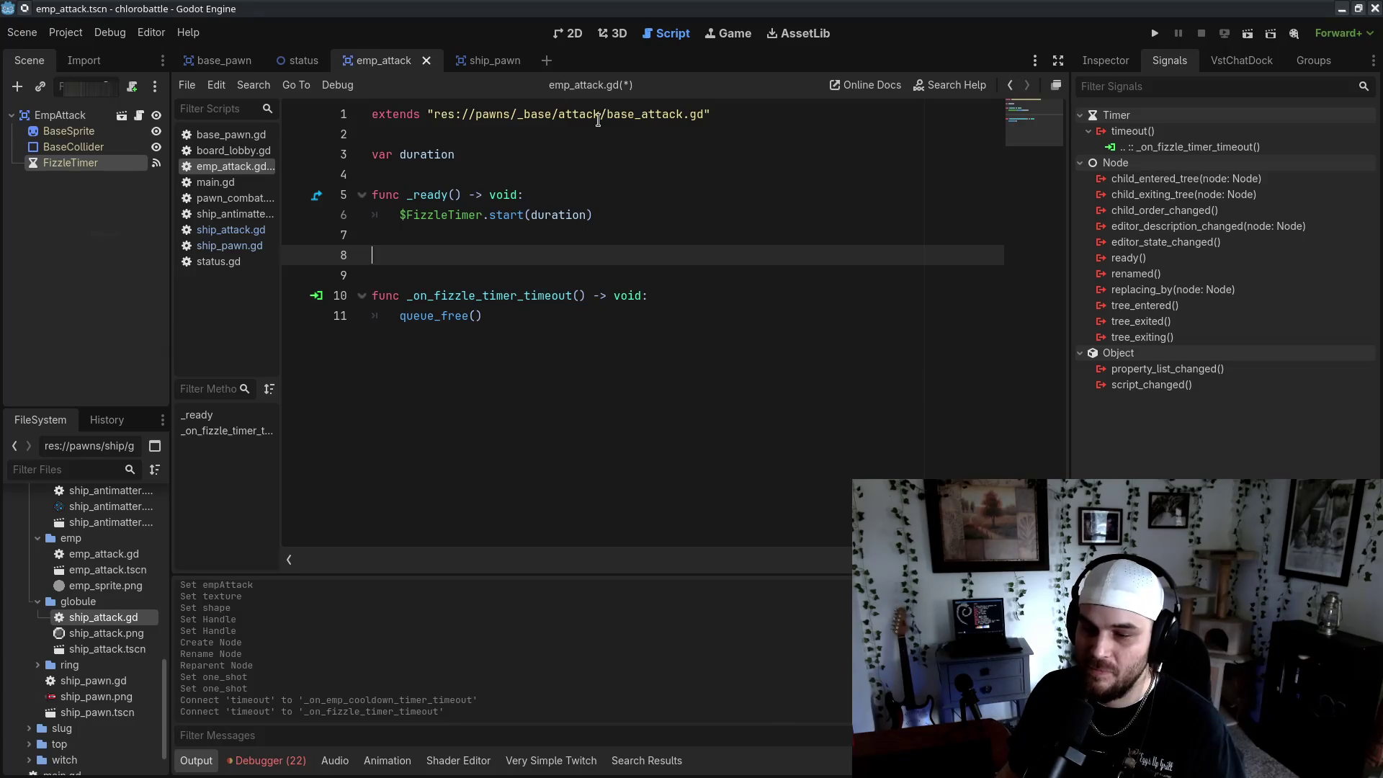
Declare var basePawn and set basePawn = get_parent().get_parent() in _ready, then save
left_click(543, 153)
key("Return")
type("var basePawn")
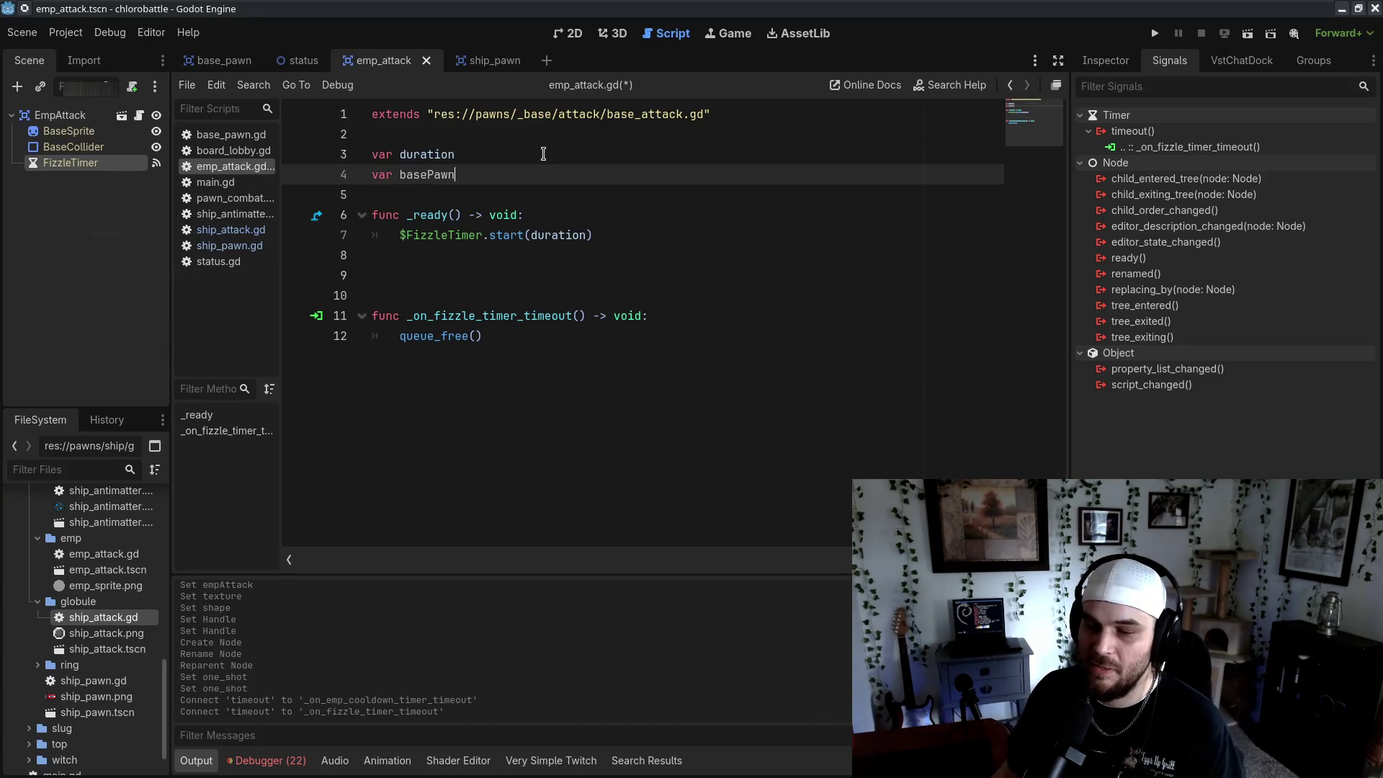
left_click(618, 212)
key("Return")
type("basePawn = ")
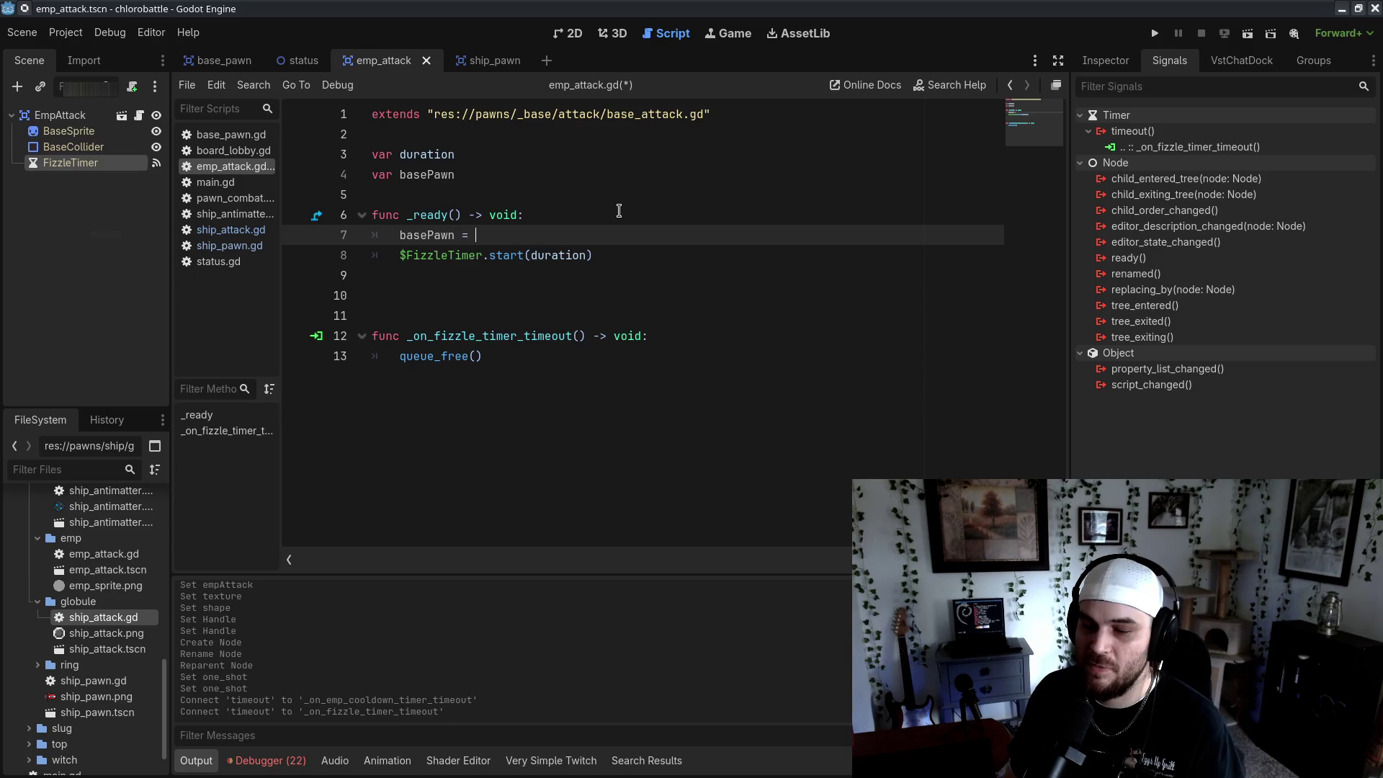
type("get_parent")
key("Return")
type(".")
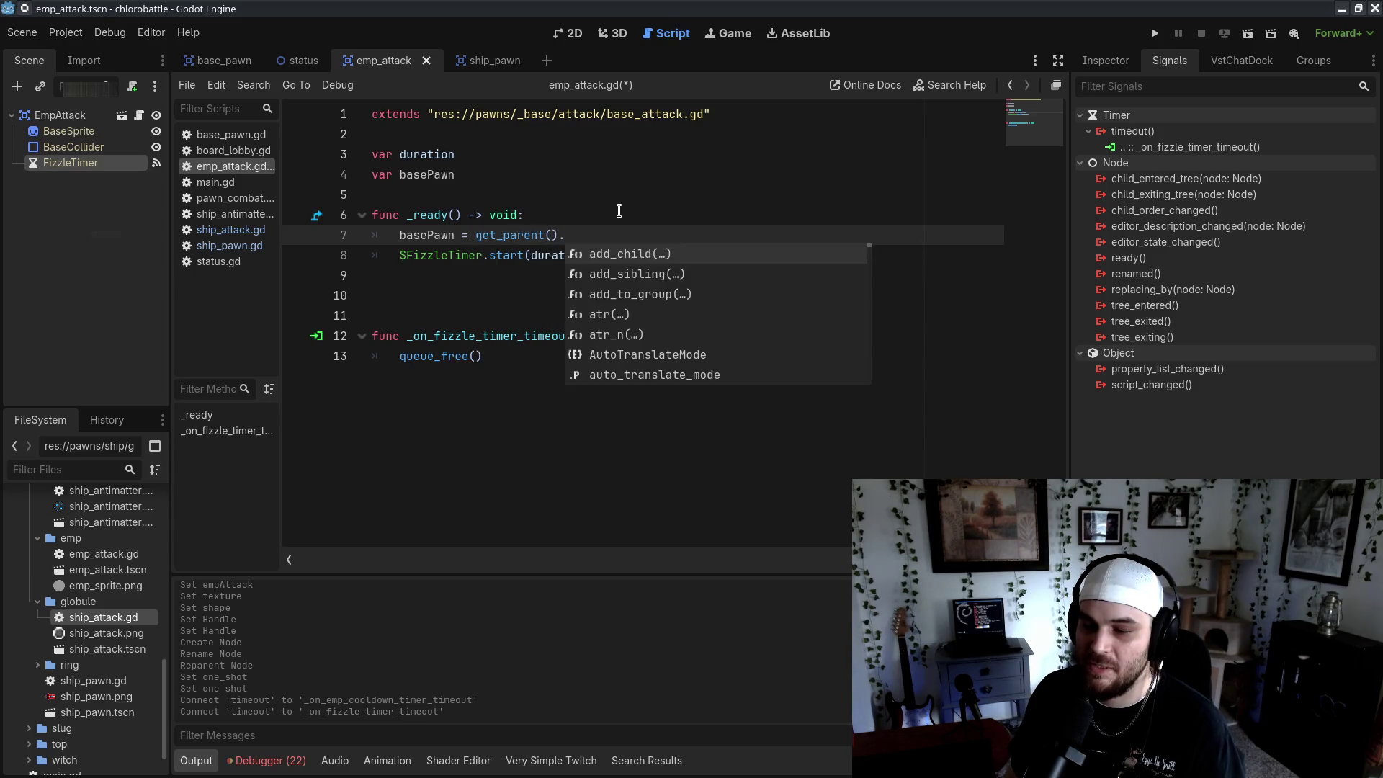
type("get_p")
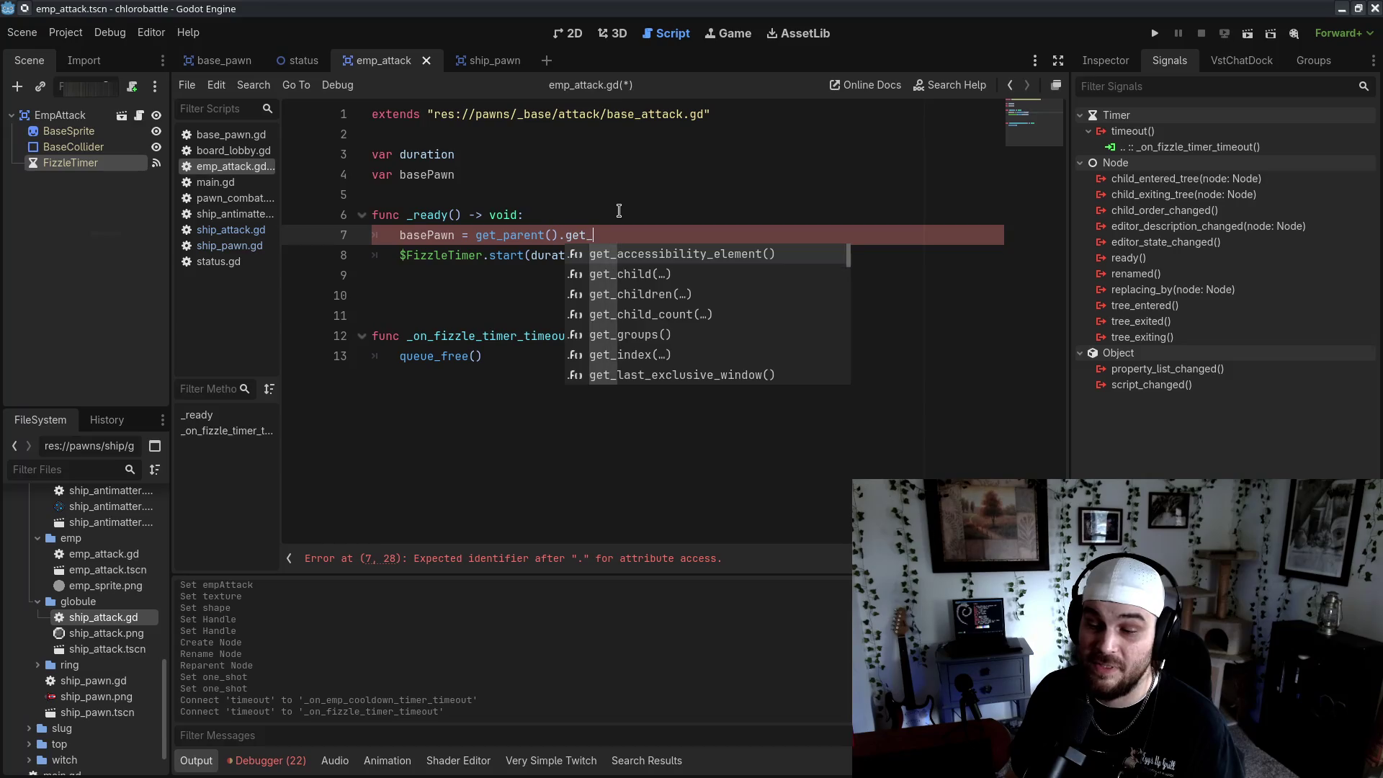
key("Return")
key("ctrl+s")
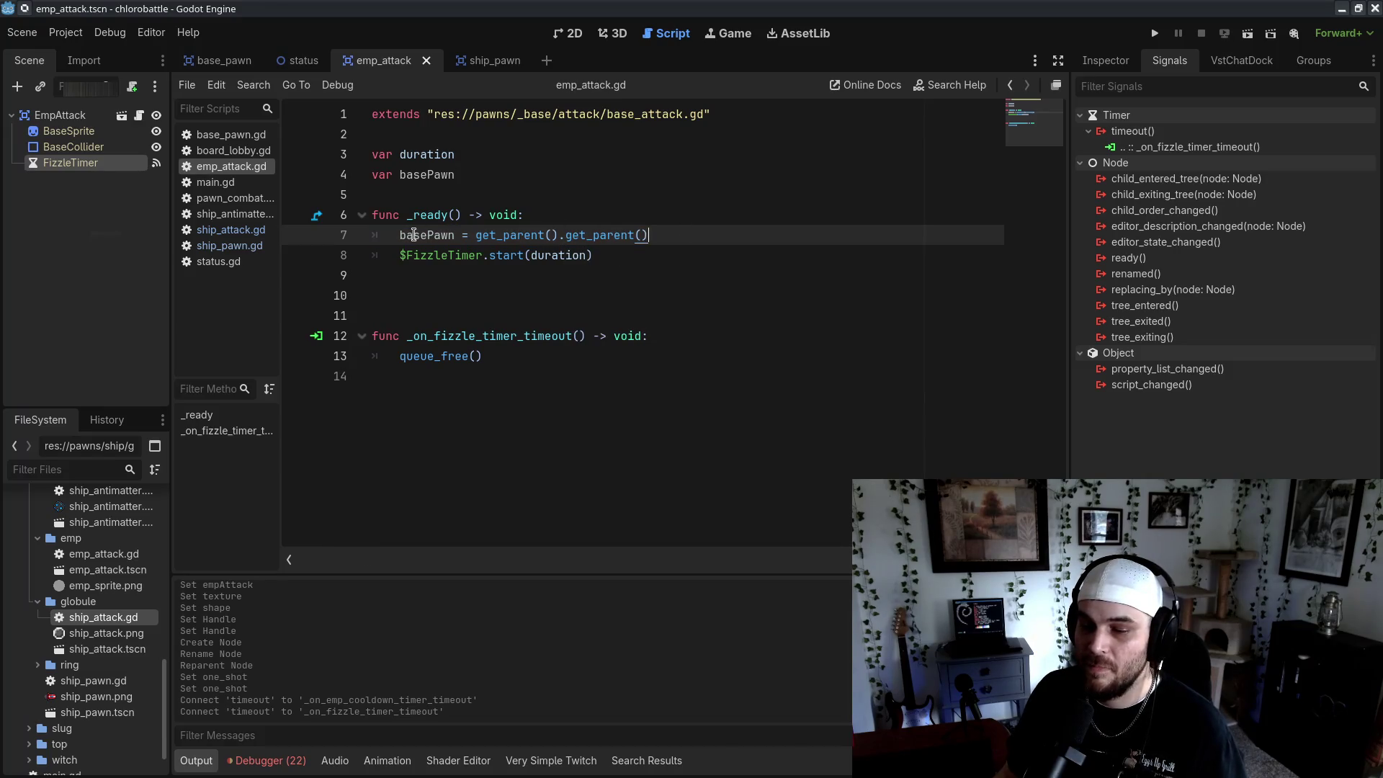
Clear the extra blank lines below _ready to make room for a new function
double_click(413, 235)
left_click(543, 301)
key("BackSpace")
key("Up")
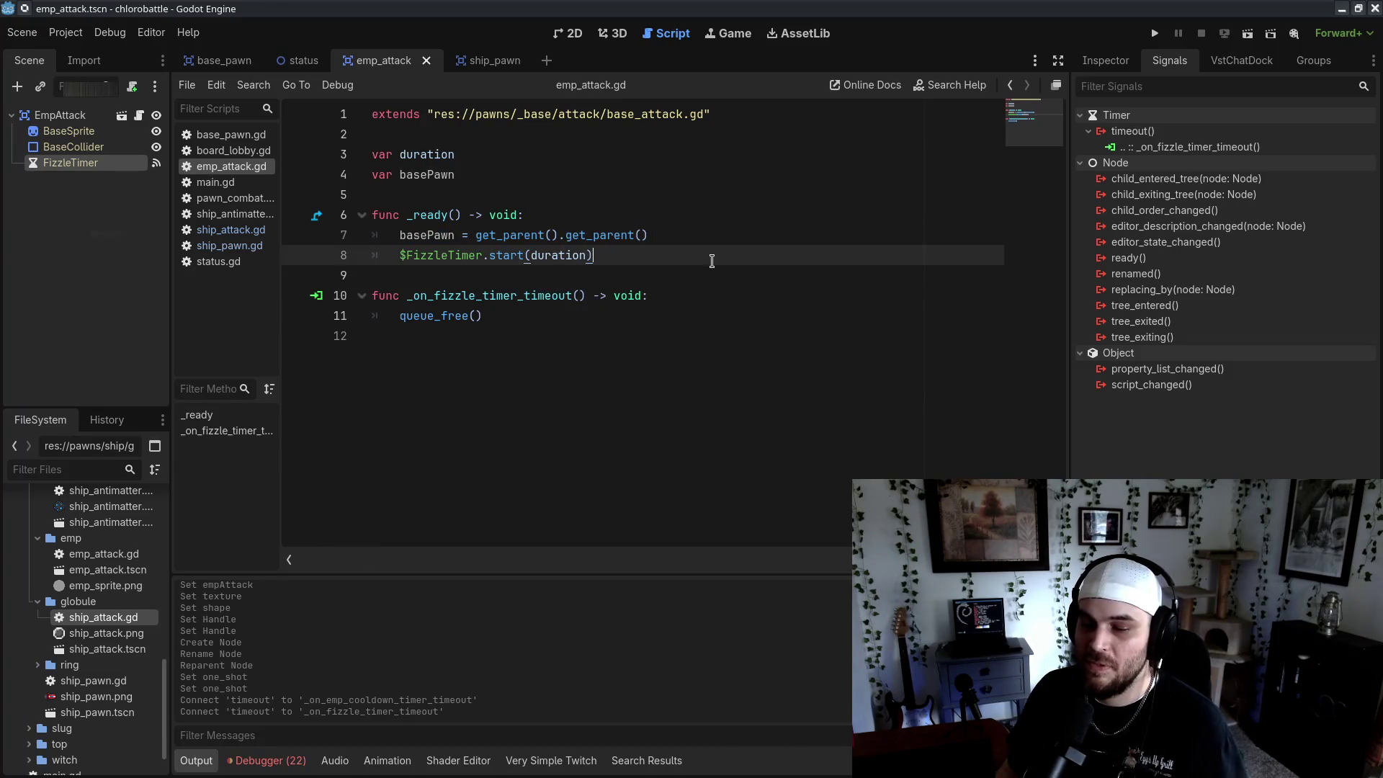
key("Down")
key("Down")
key("Up")
key("BackSpace")
key("Return")
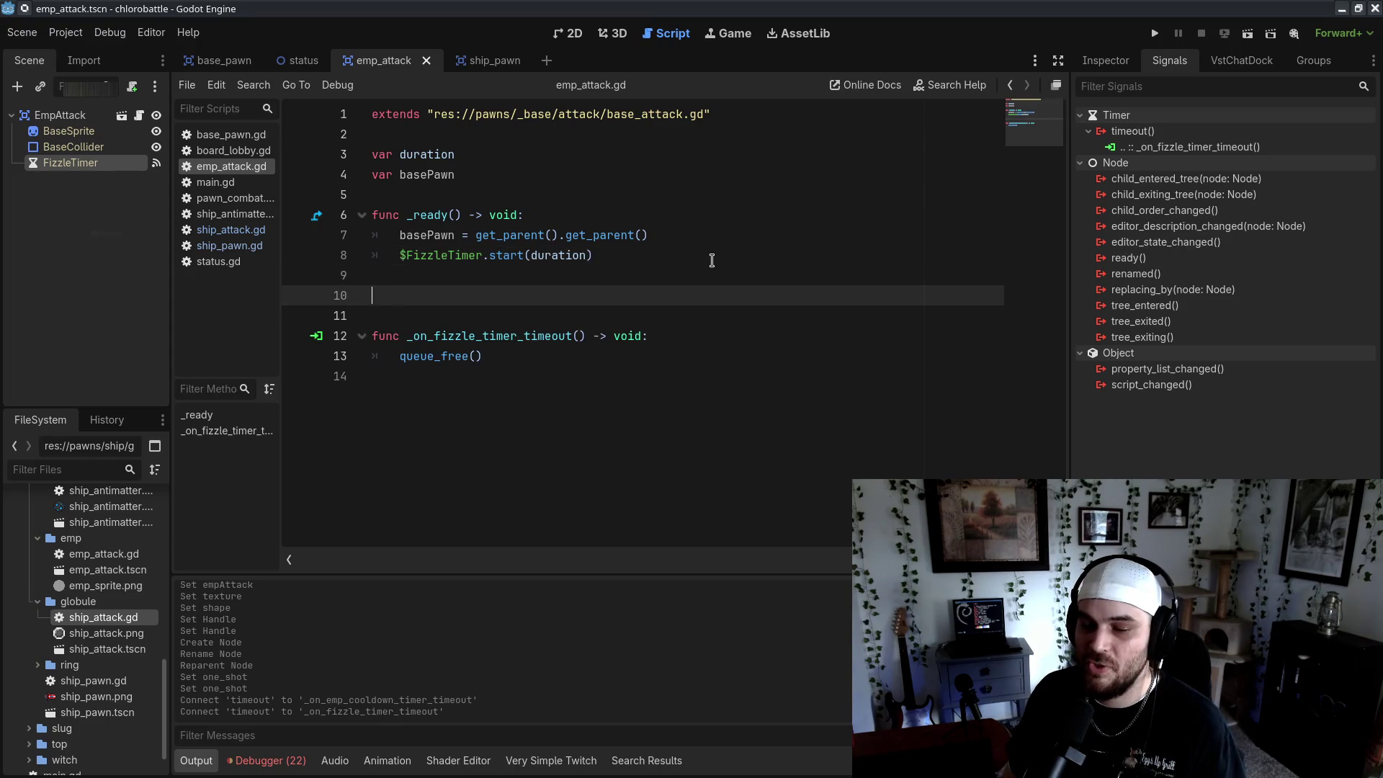
Add an empty _process() function header below _ready
type("func _process() -> void:")
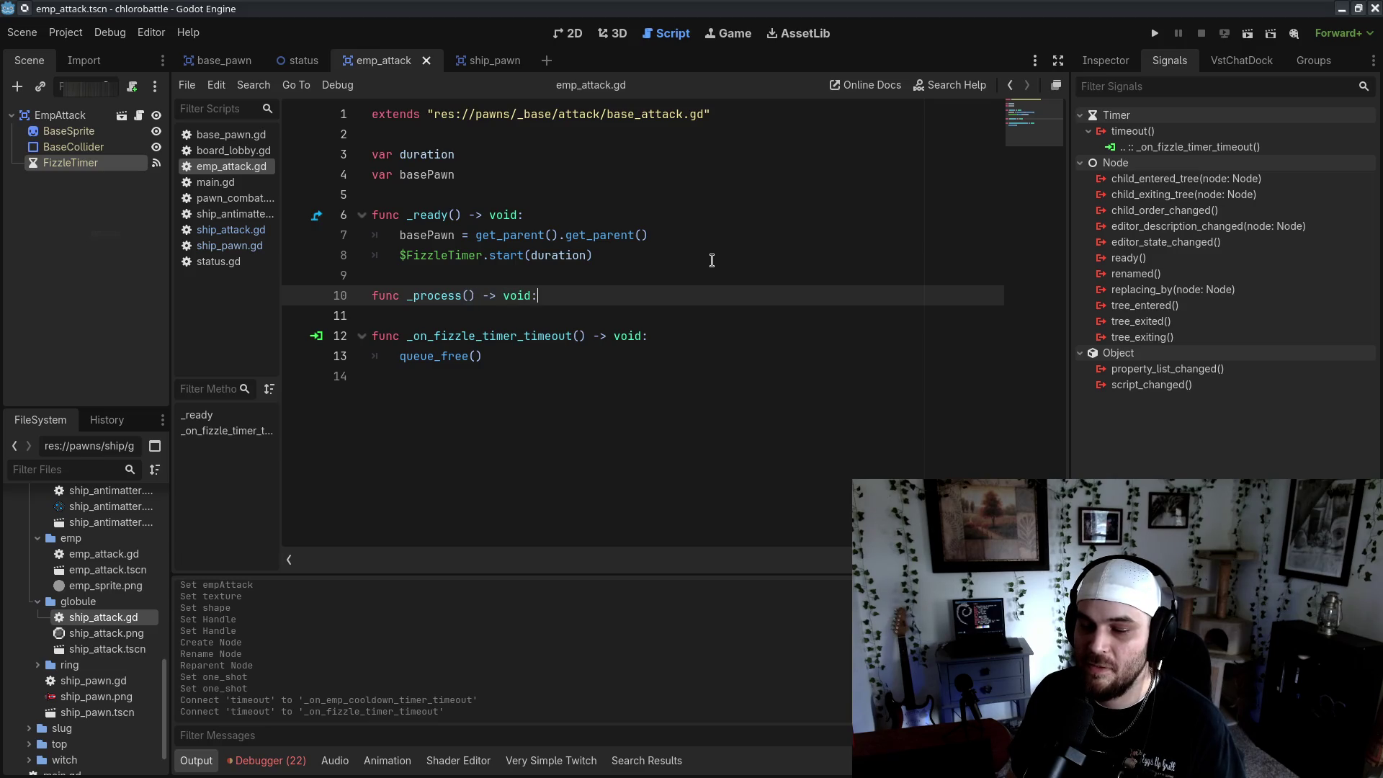
key("Return")
type("basePawn")
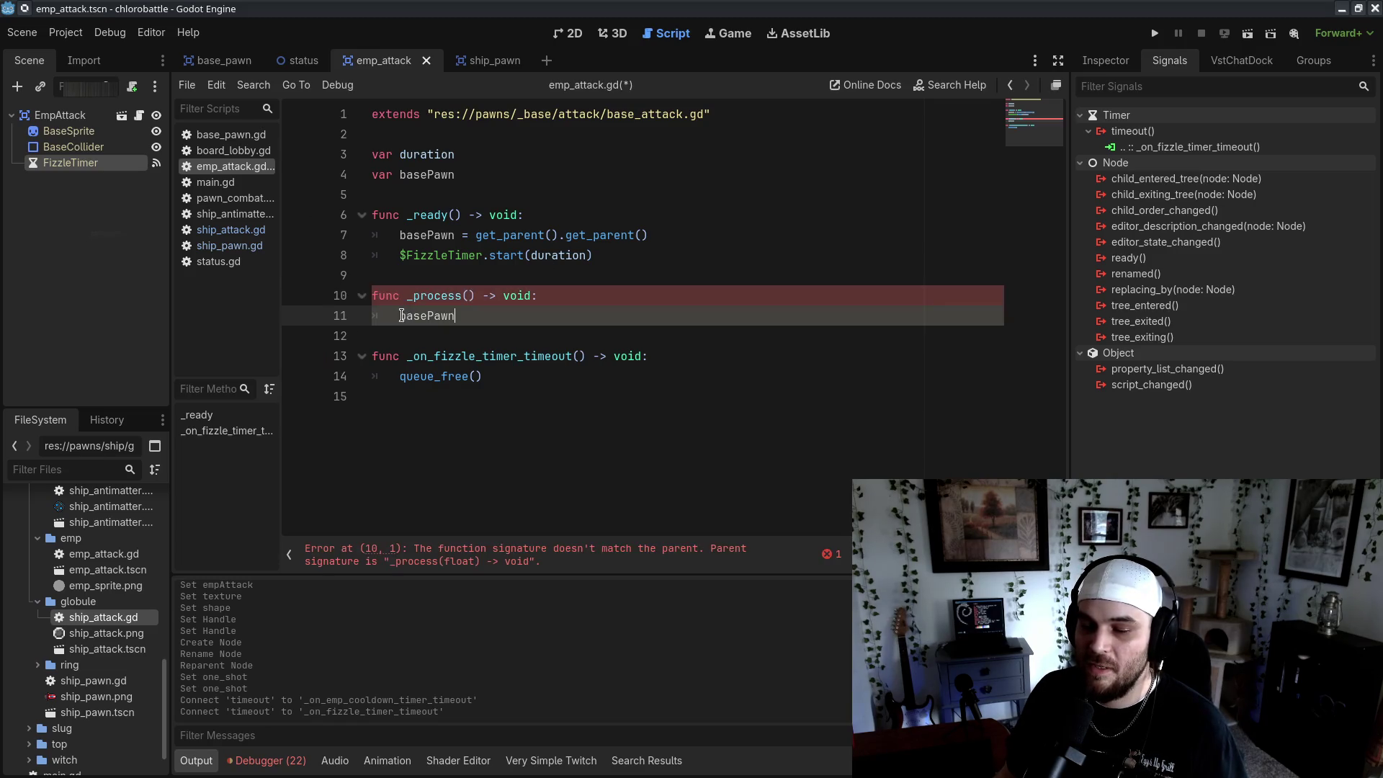
double_click(418, 317)
key("BackSpace")
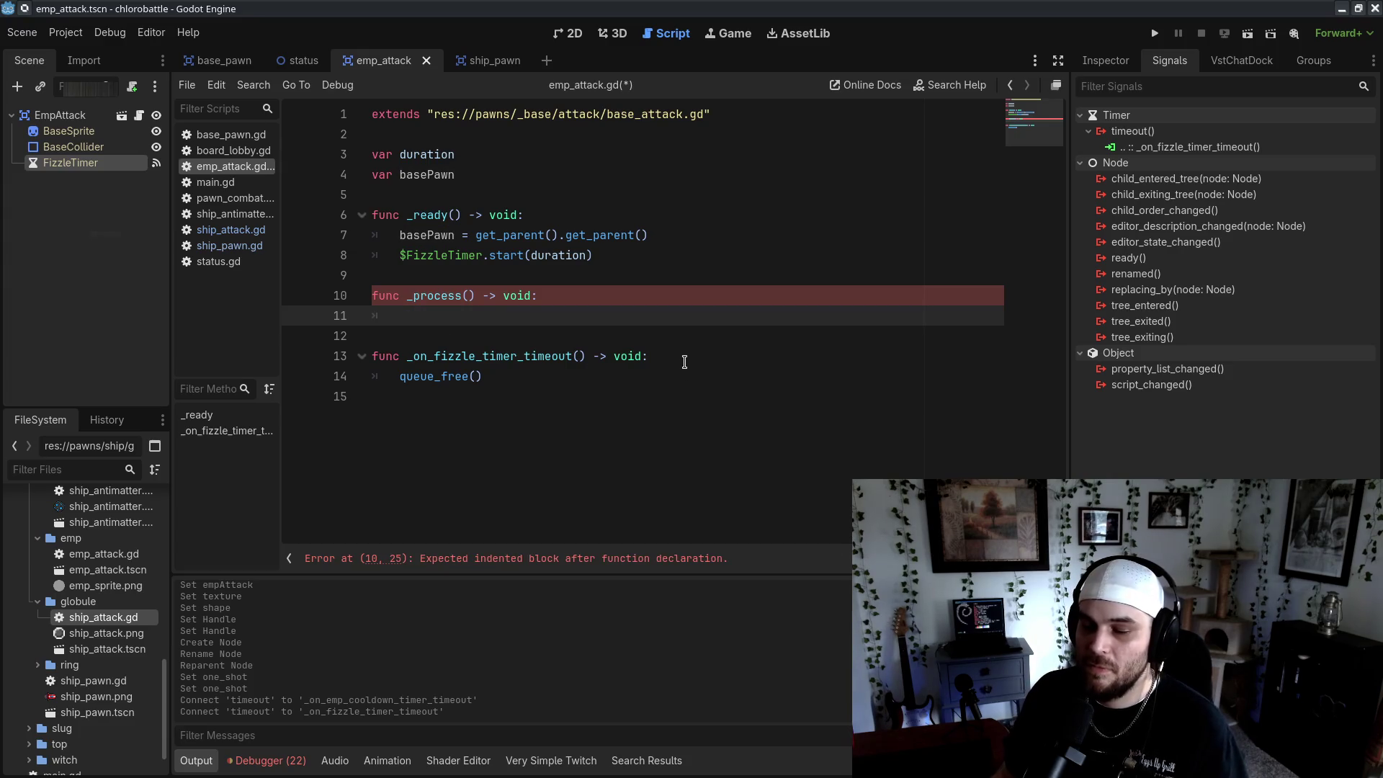
left_click(641, 258)
left_click(527, 318)
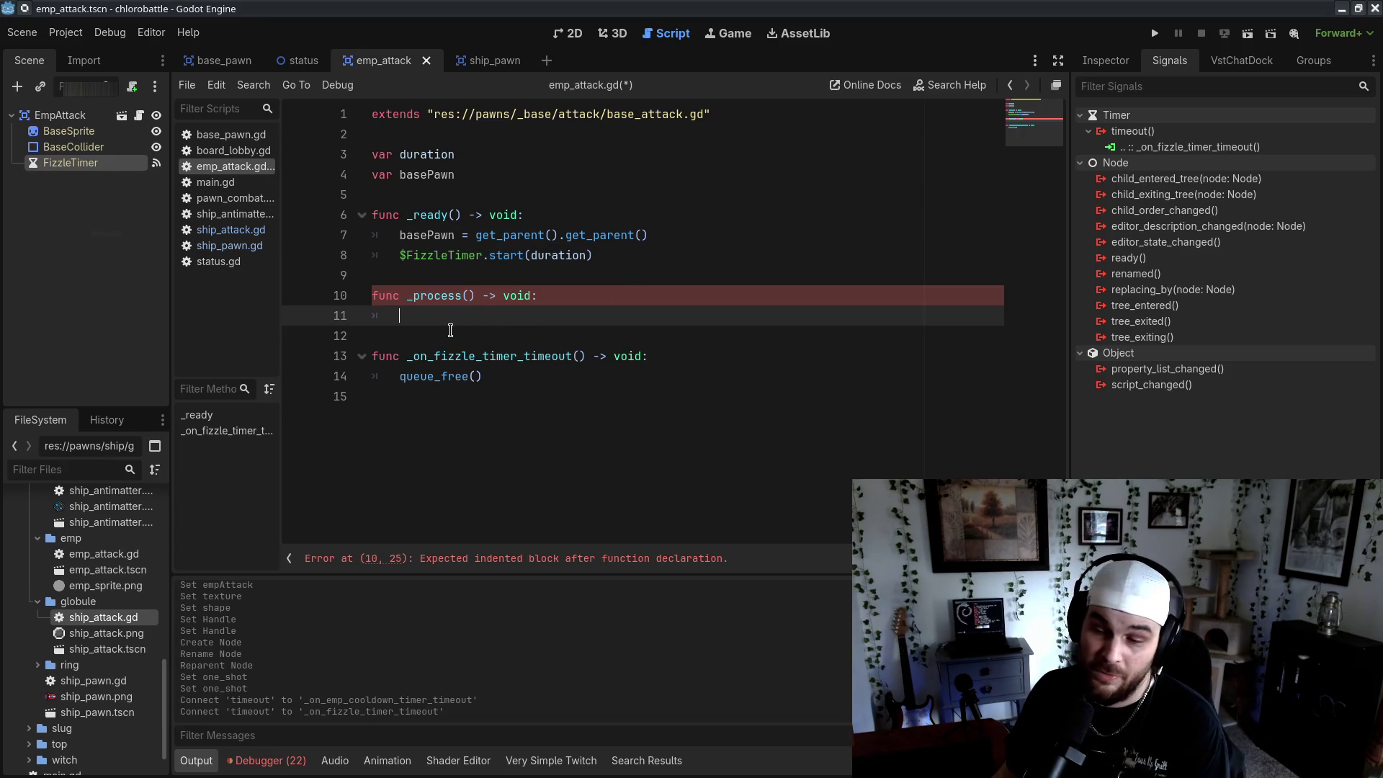
Duplicate the header as _physics_process() and give it a pass placeholder body
key("shift+Up")
key("ctrl+c")
key("ctrl+v")
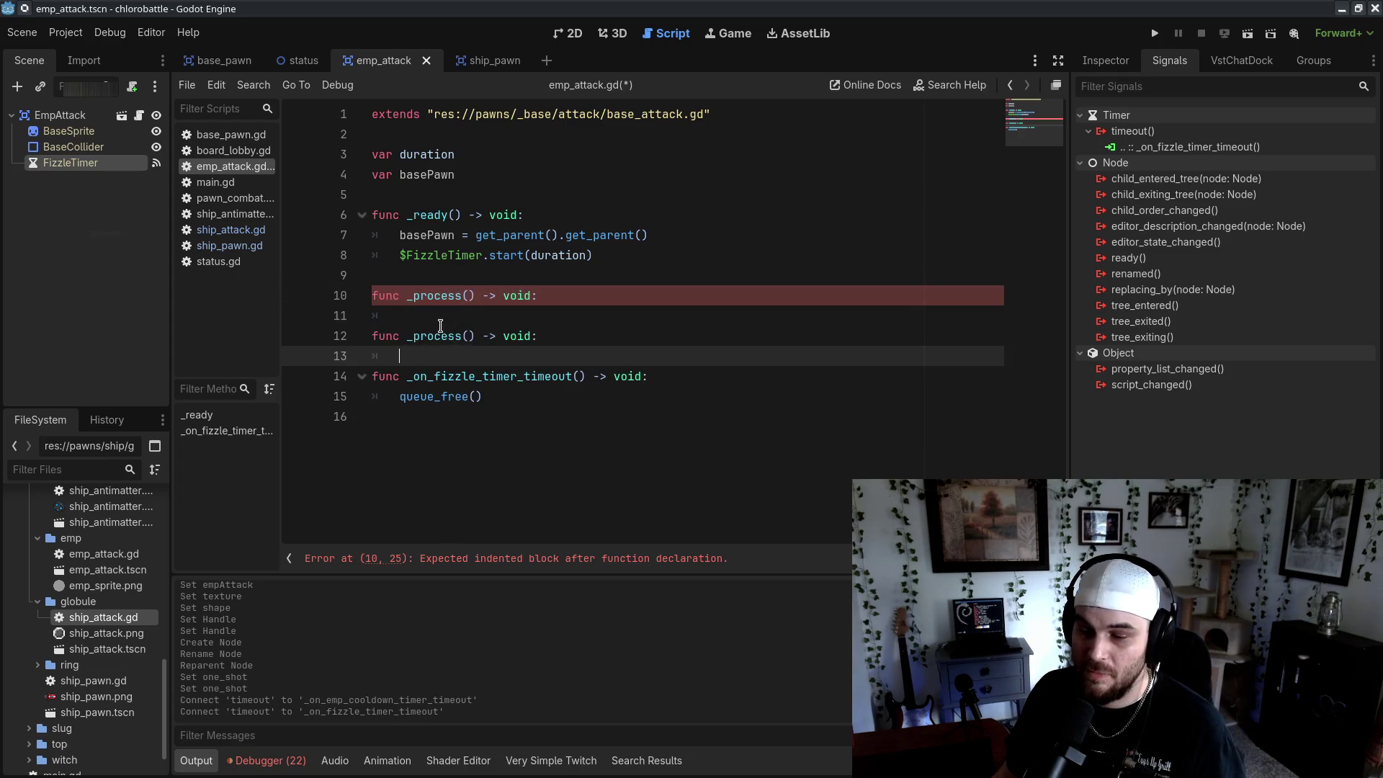
type("phy")
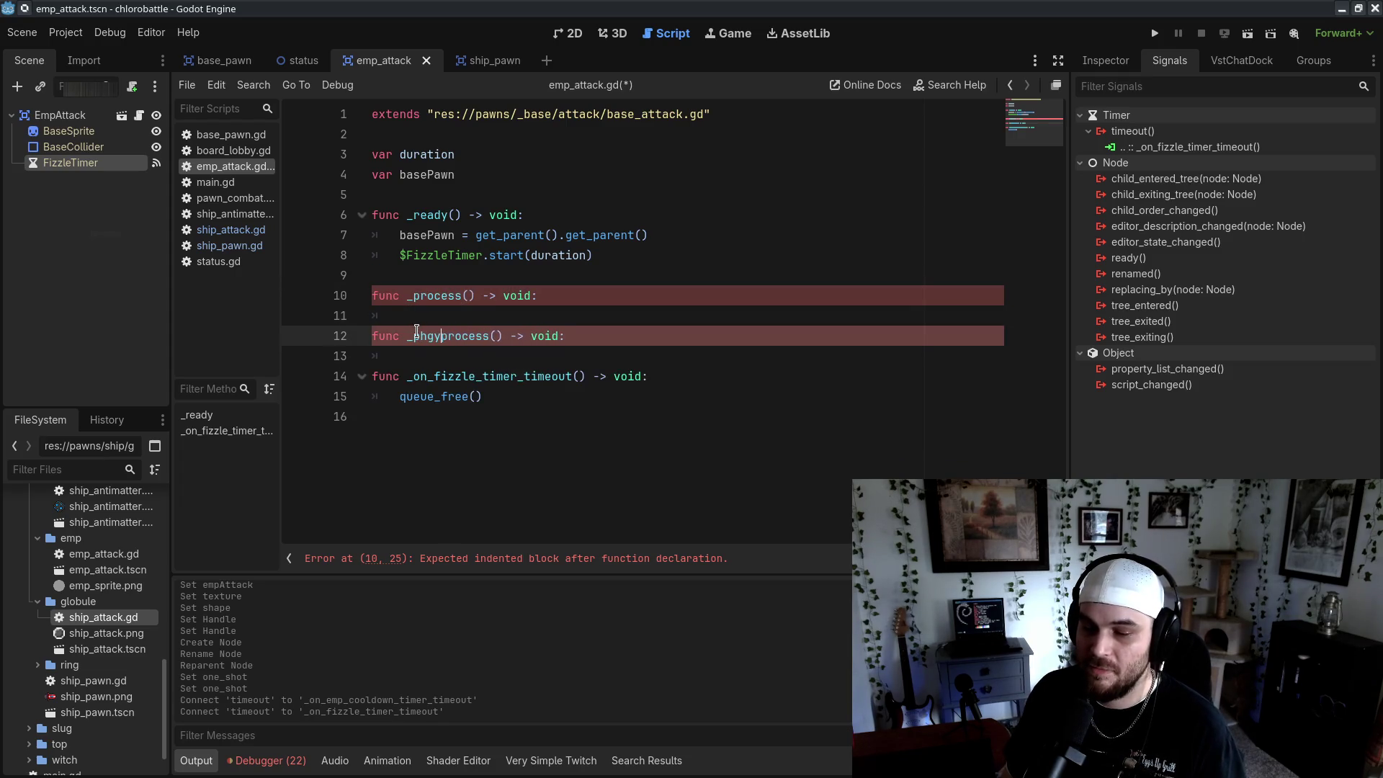
type("sics_")
left_click(605, 298)
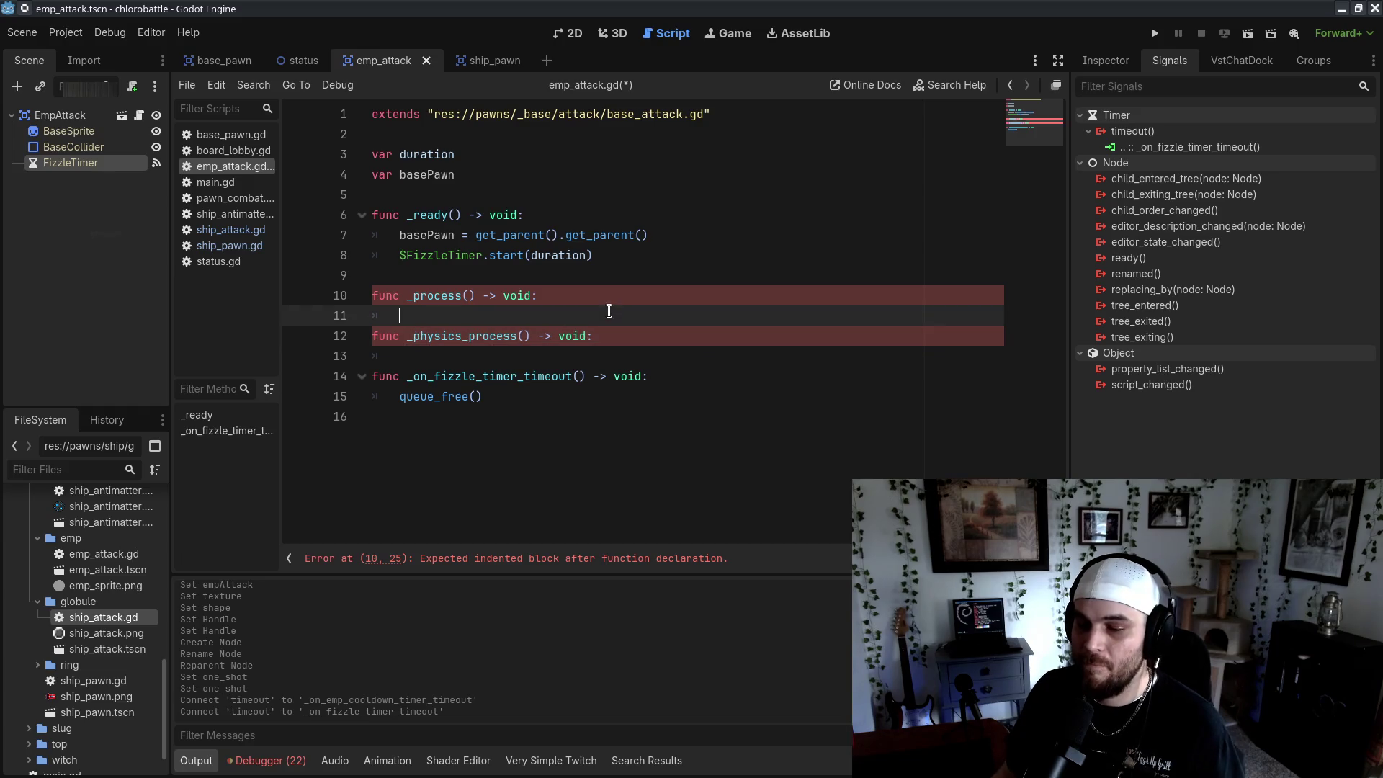
key("Return")
type("pass")
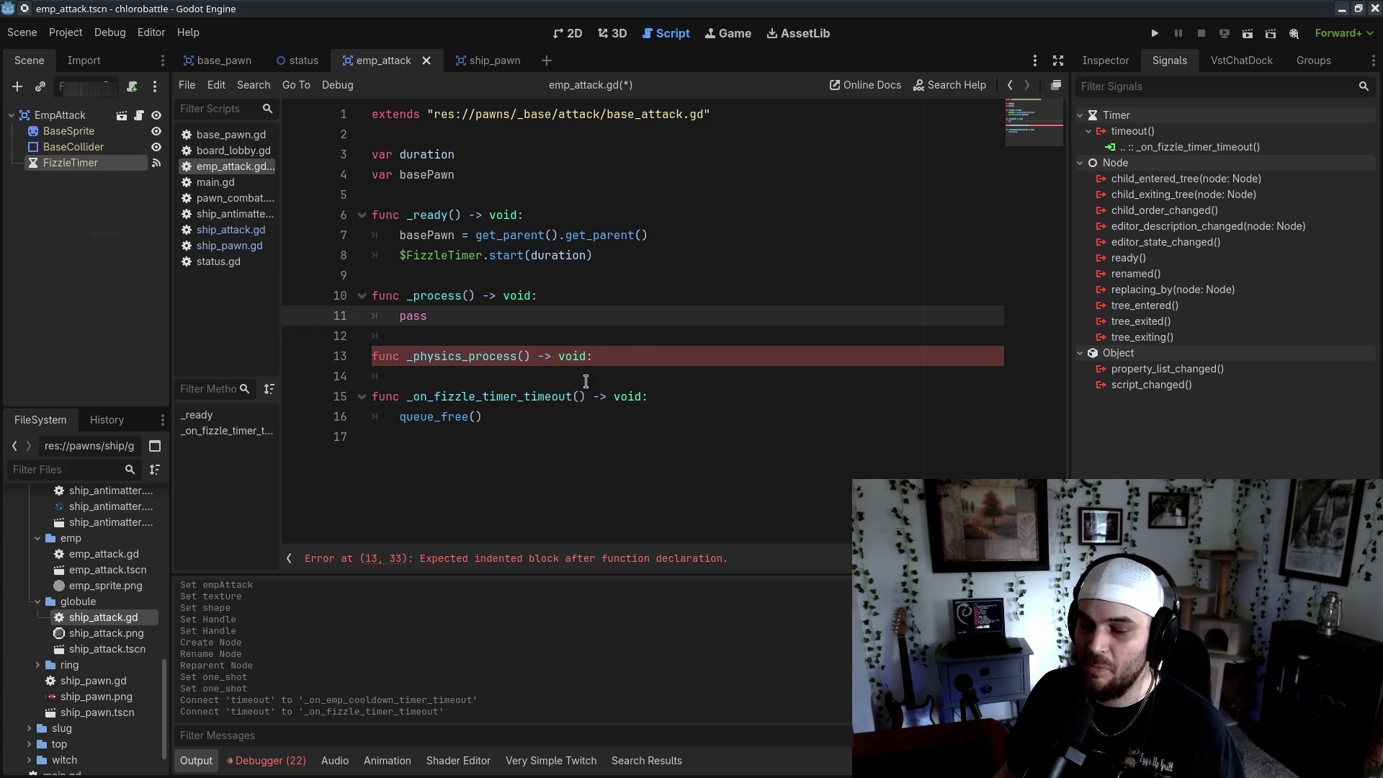
left_click(615, 357)
key("Return")
type("p")
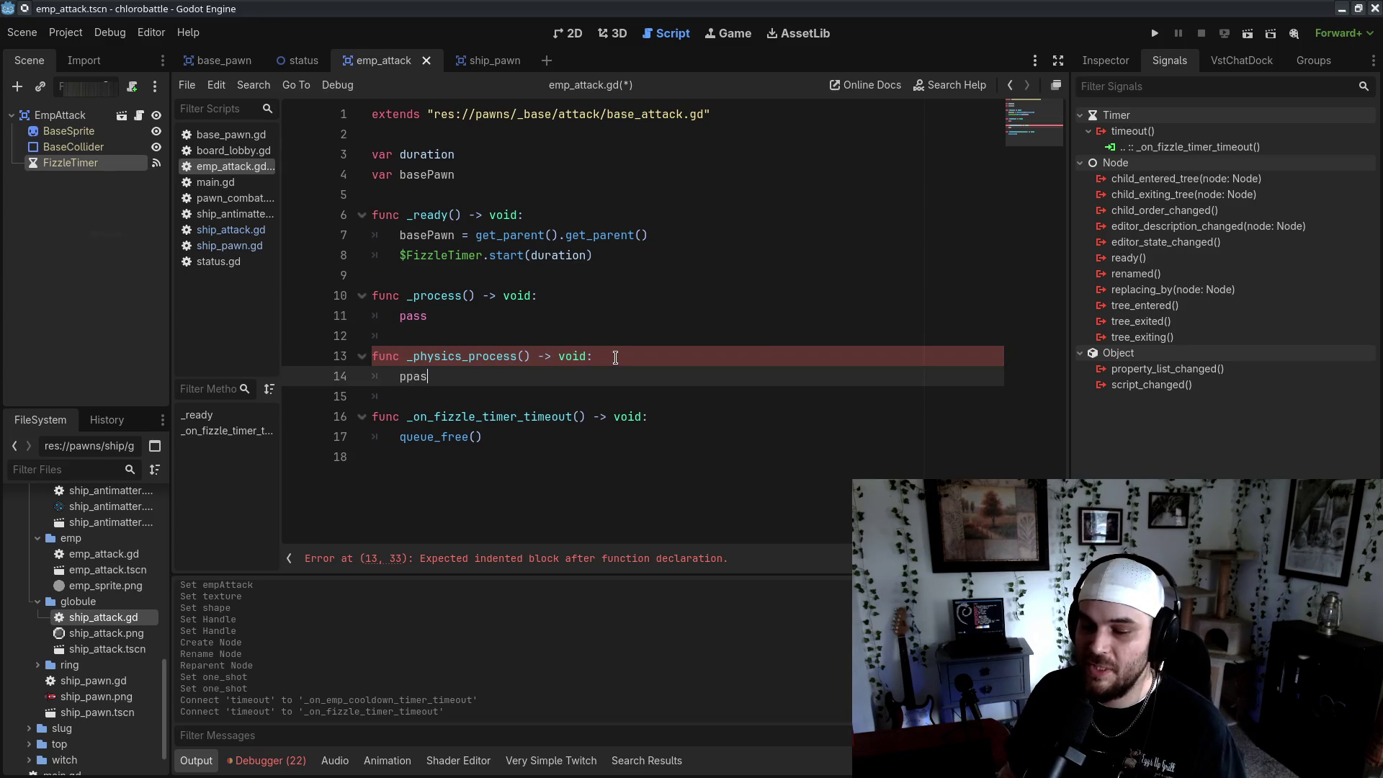
type("ass")
left_click(665, 409)
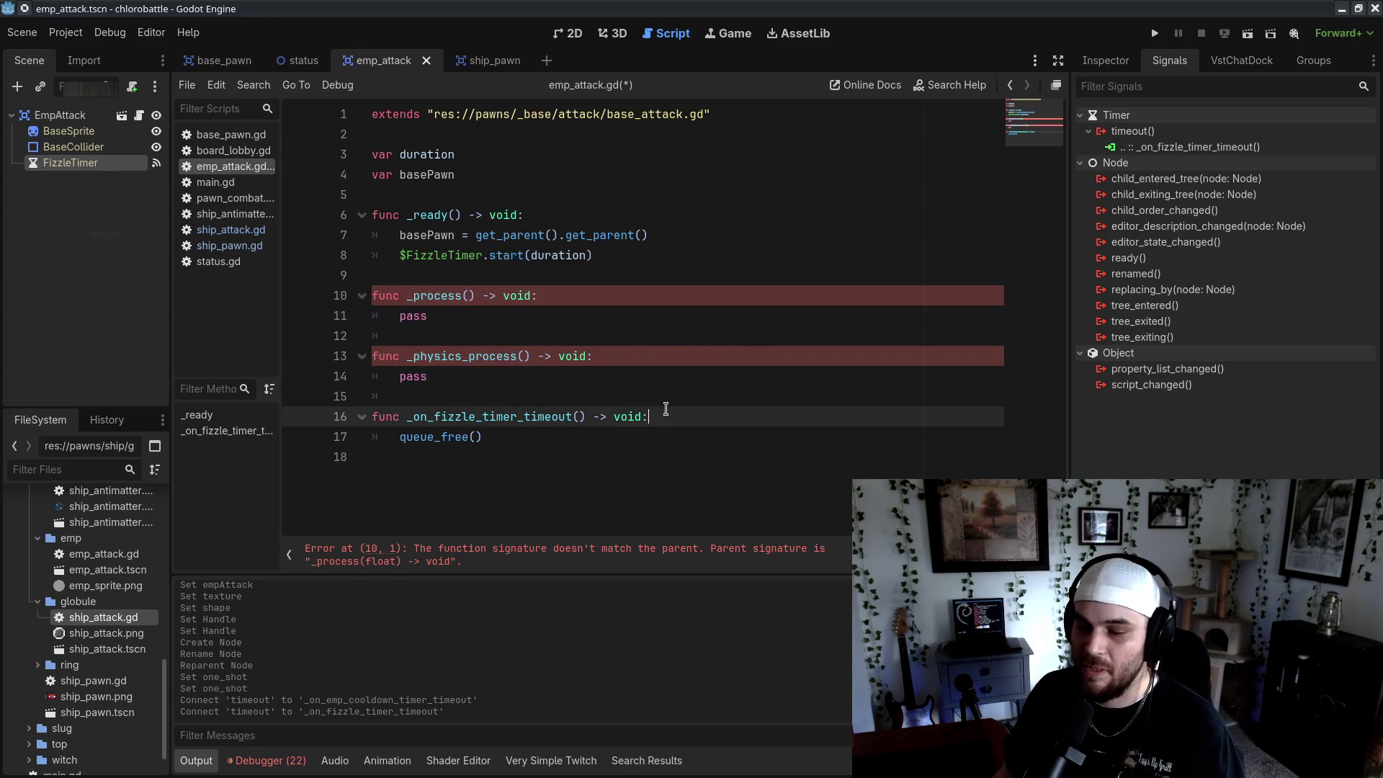
Add a delta parameter to both _process and _physics_process
left_click(501, 315)
left_click(467, 296)
type("delta")
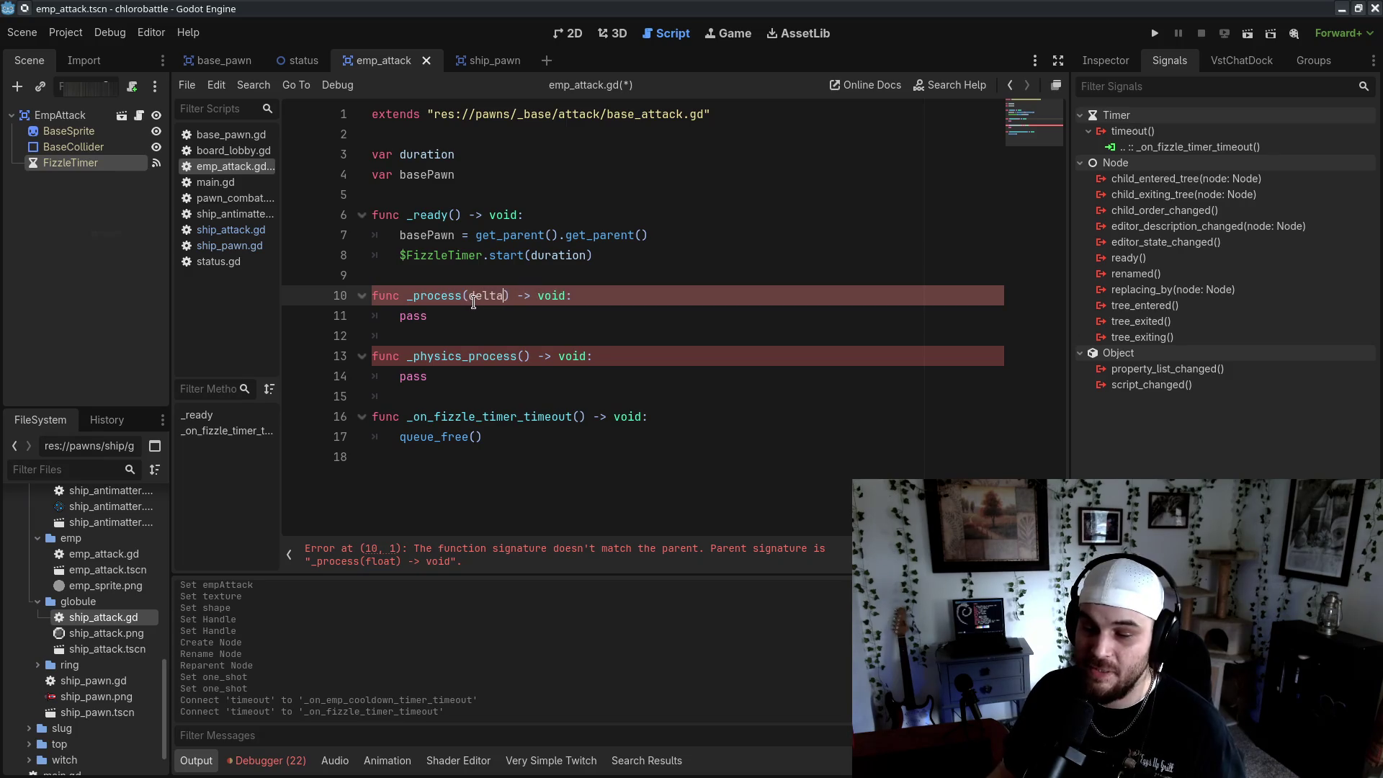
left_click(527, 357)
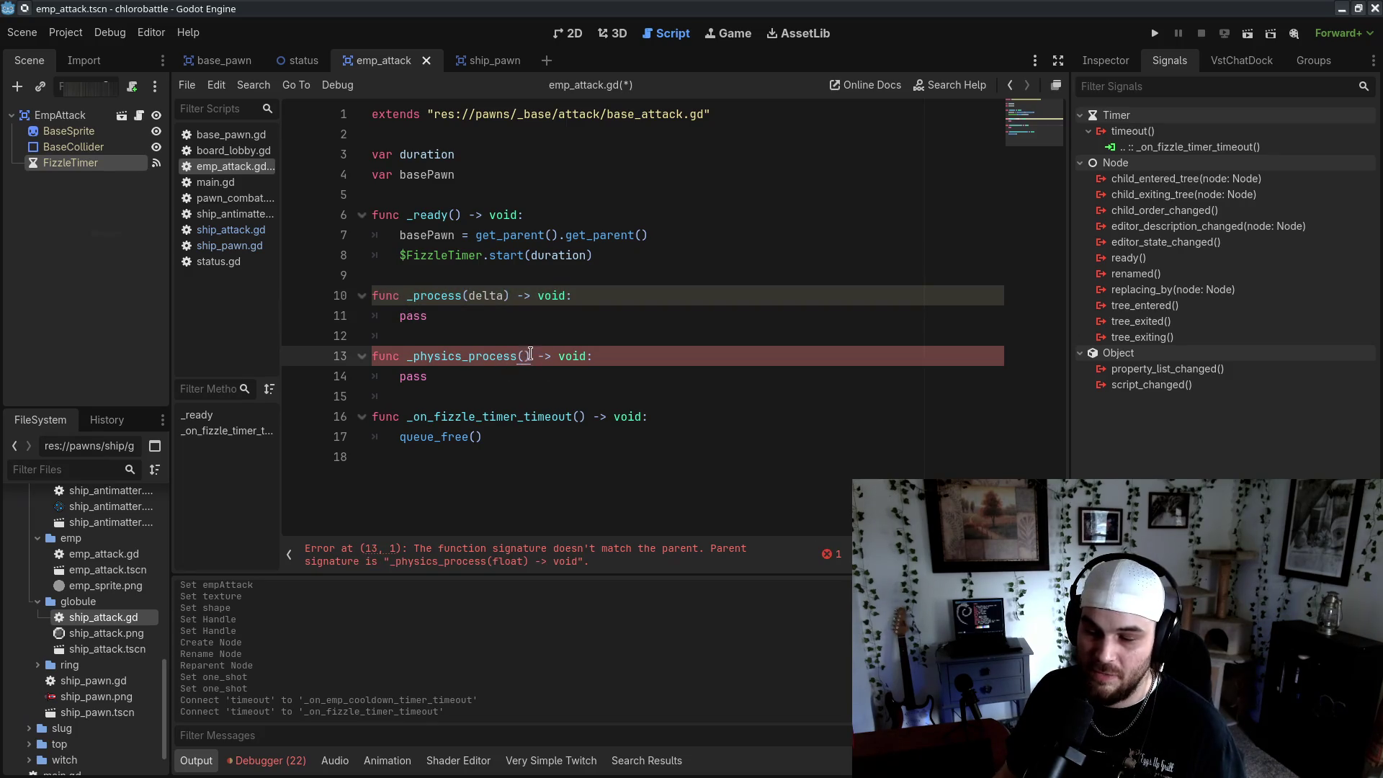
type("delta")
left_click(712, 364)
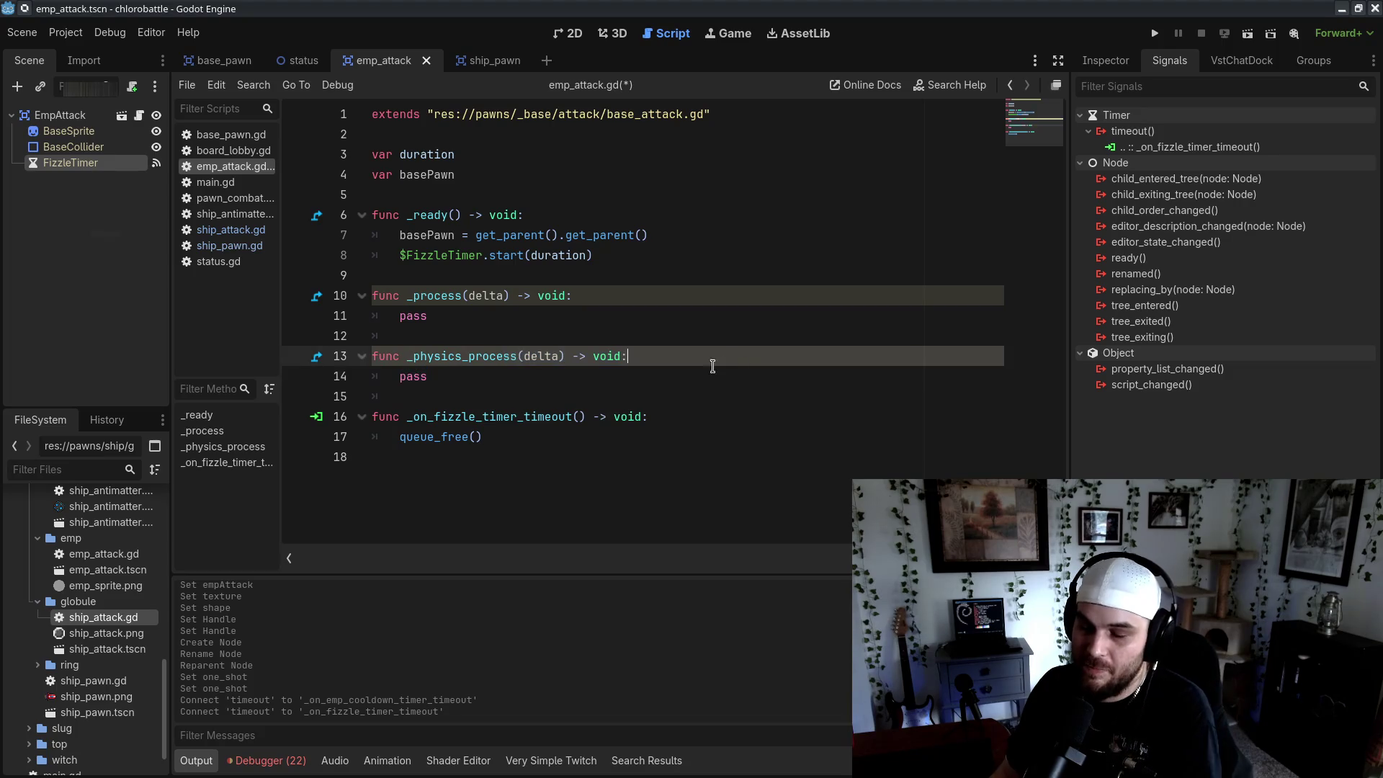
Replace pass with position = basePawn.position, save, and rename the parameter to _delta
double_click(408, 367)
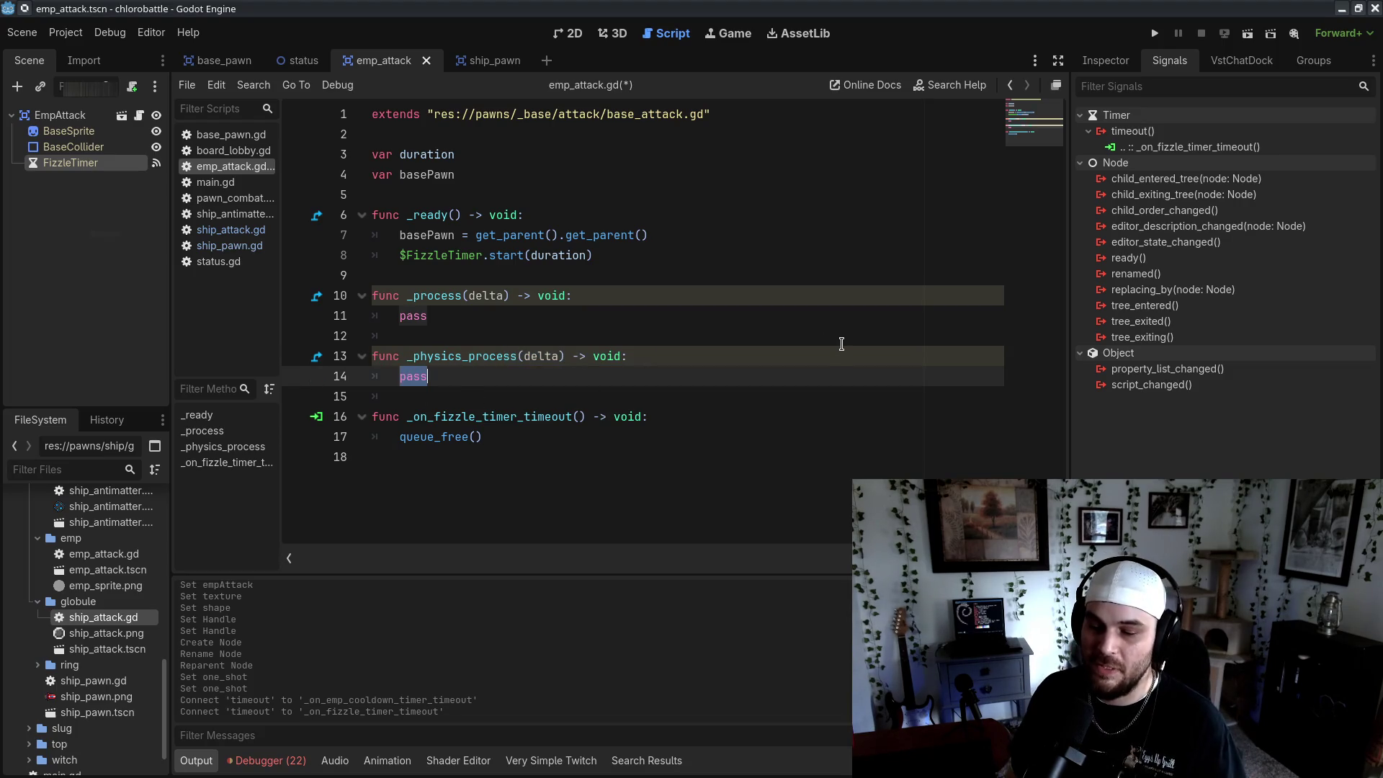
type("position = basePawn.position")
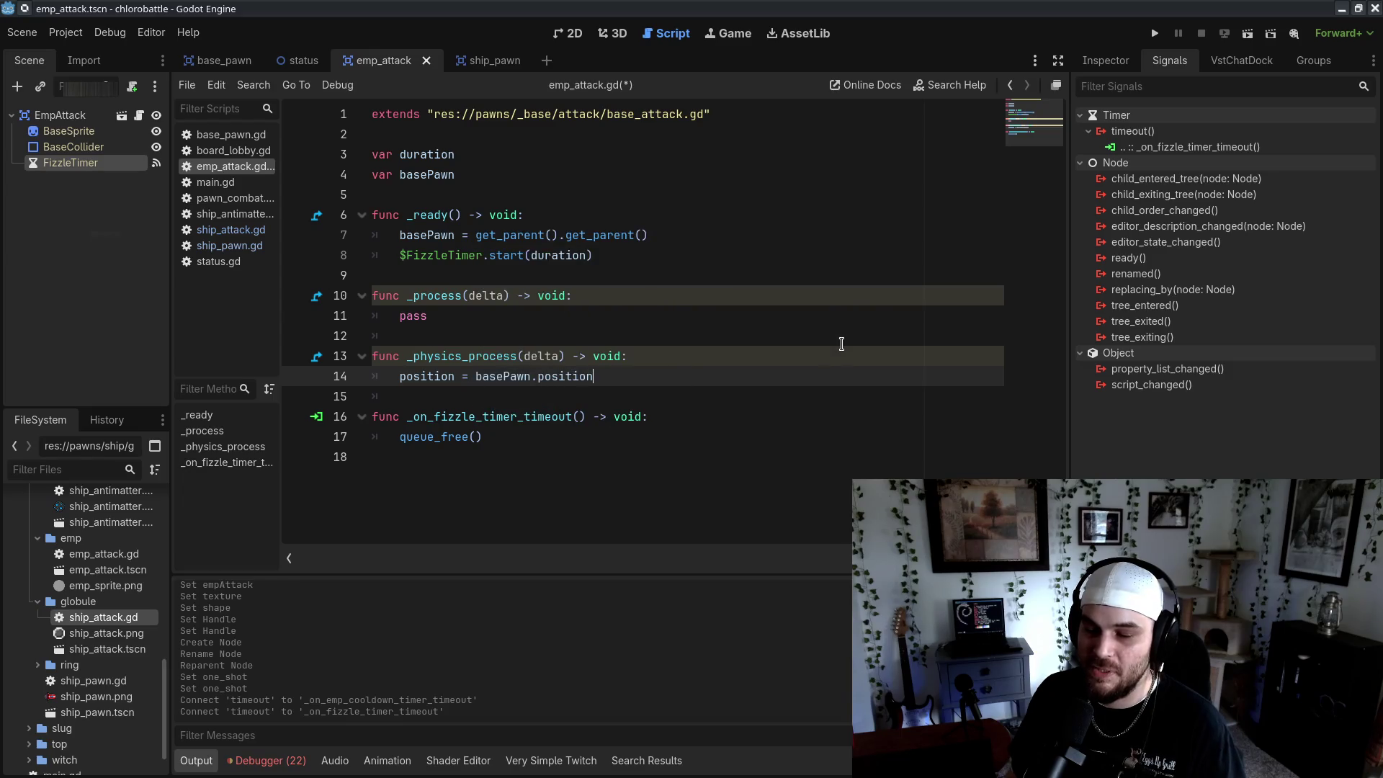
key("ctrl+s")
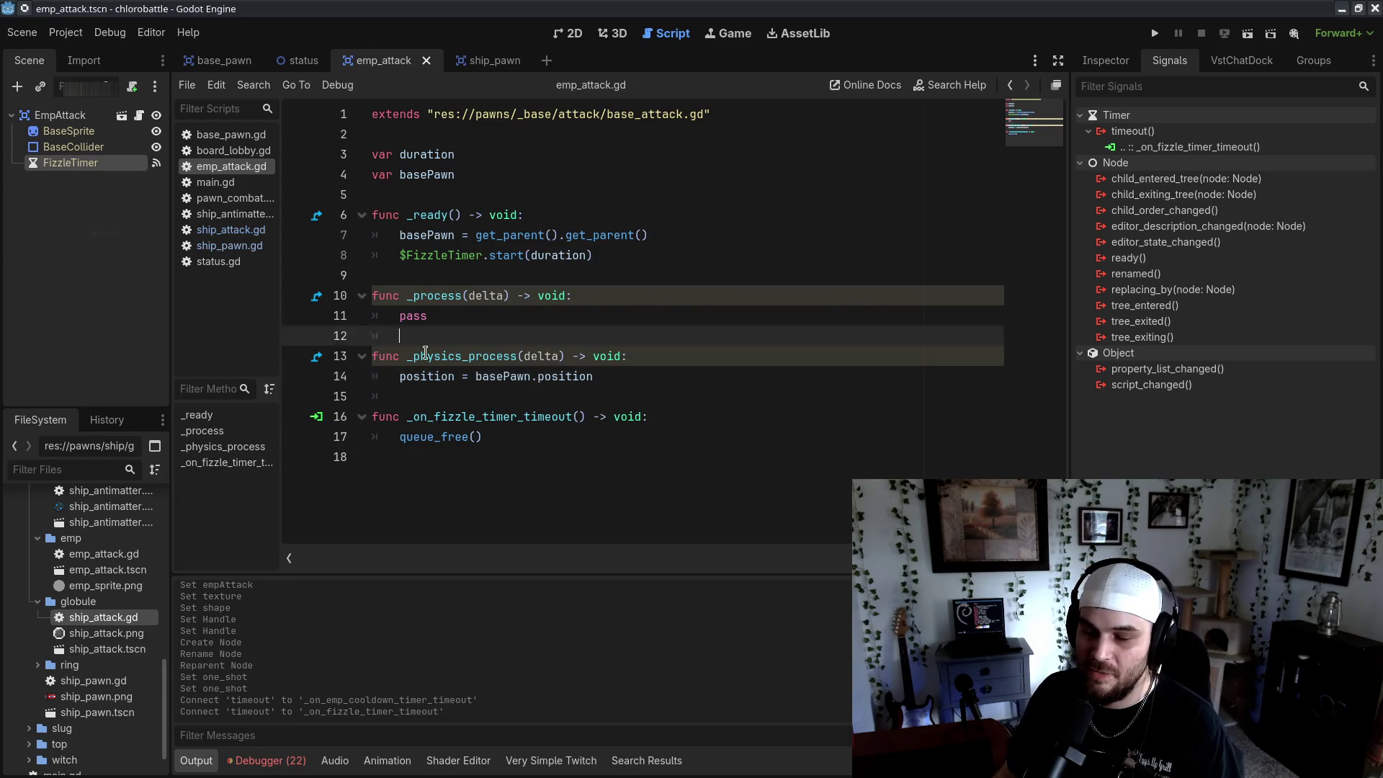
left_click(532, 356)
type("_")
left_click(626, 460)
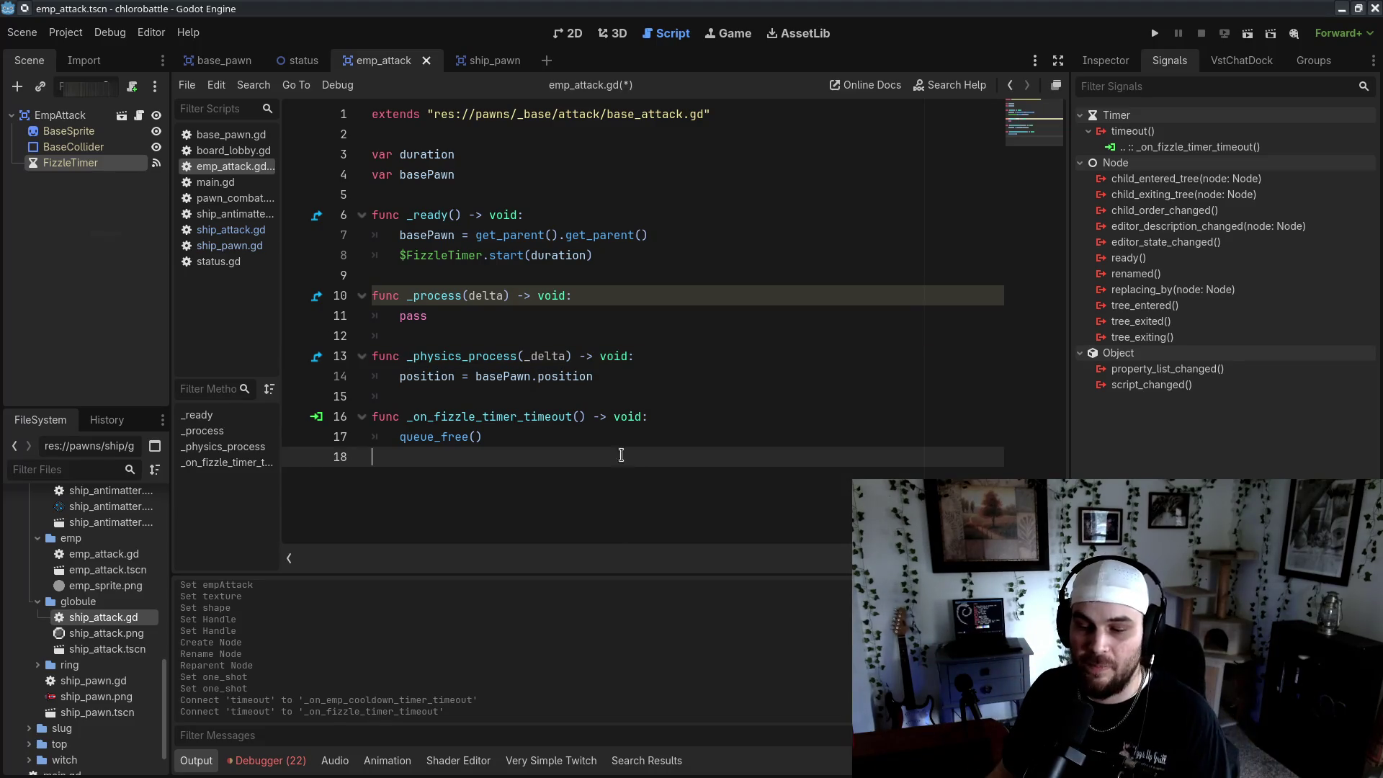
In _process, compute var ratio = $FizzleTimer.get_time_left() / duration
double_click(412, 318)
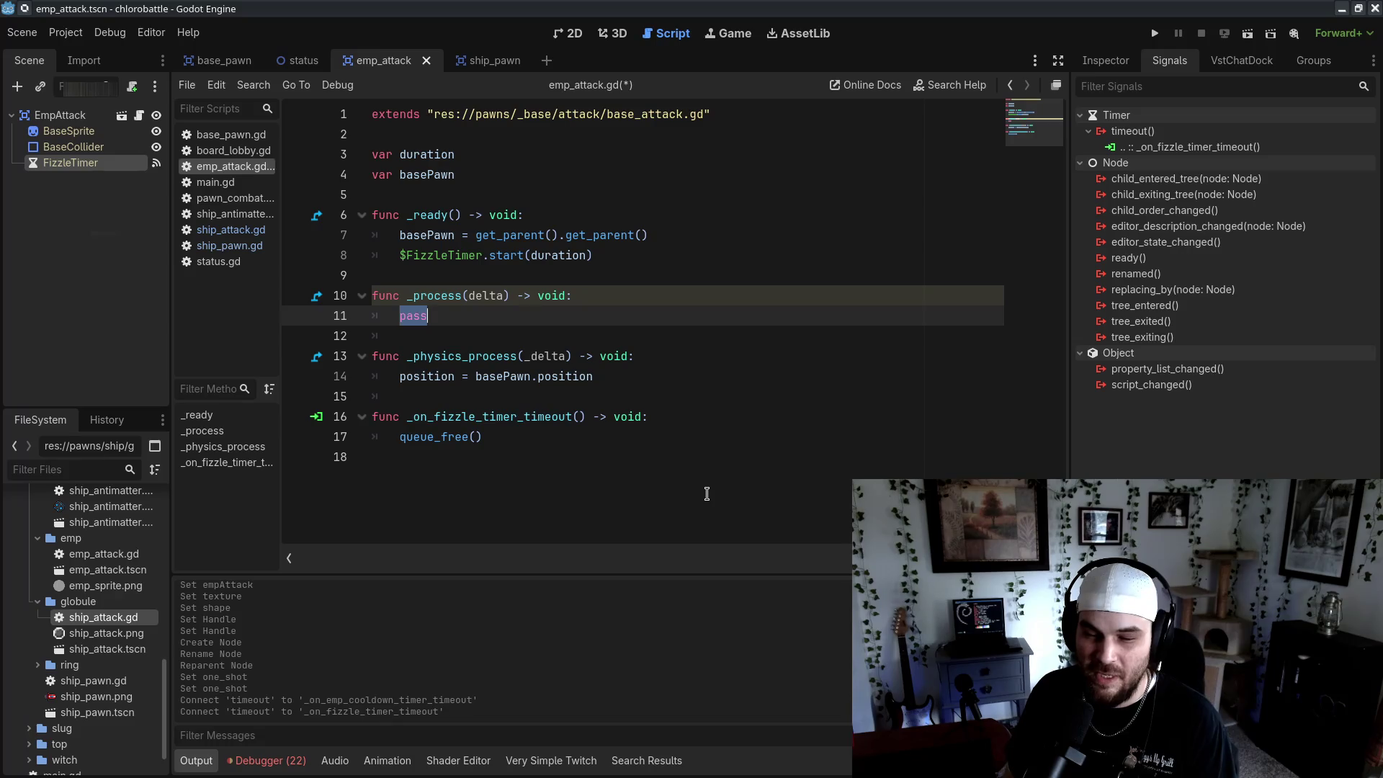
type("scale -=")
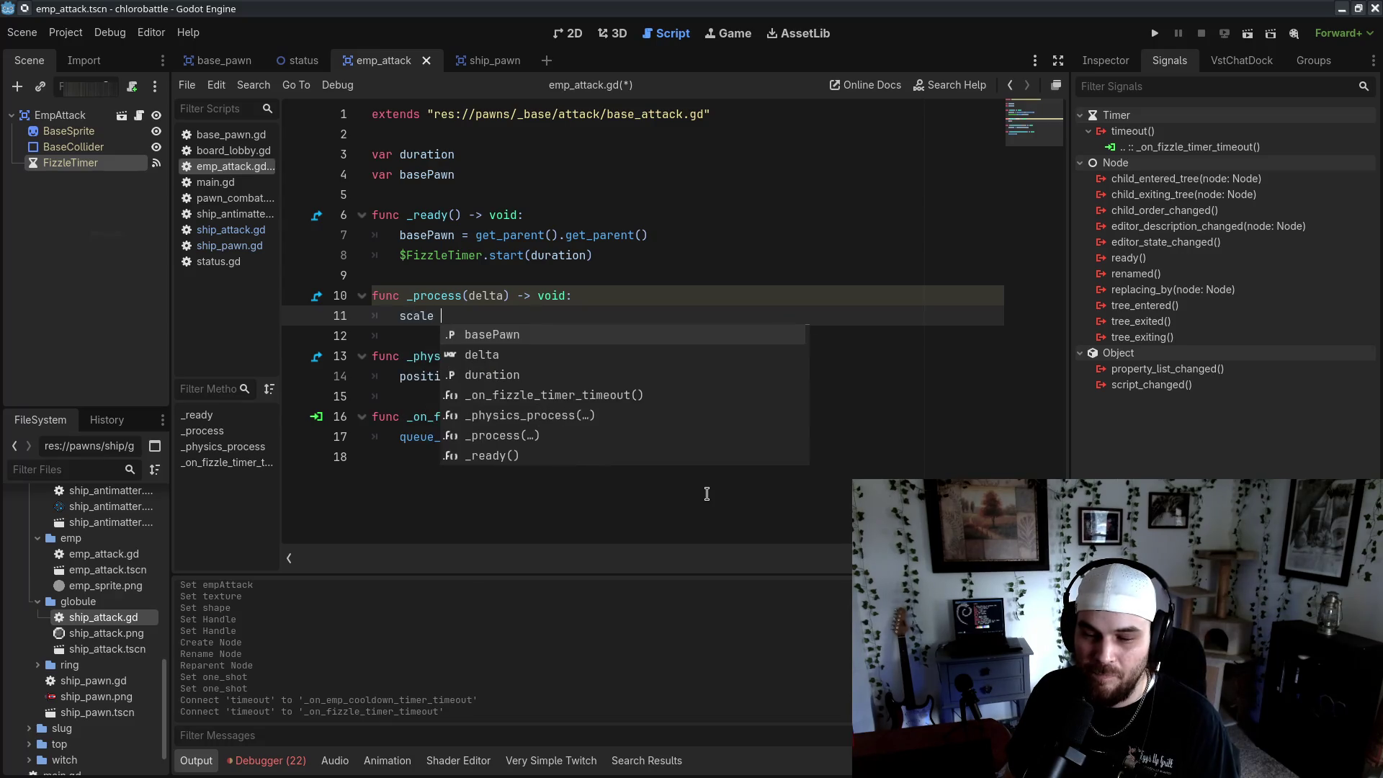
key("ctrl+BackSpace")
key("ctrl+BackSpace")
type("var")
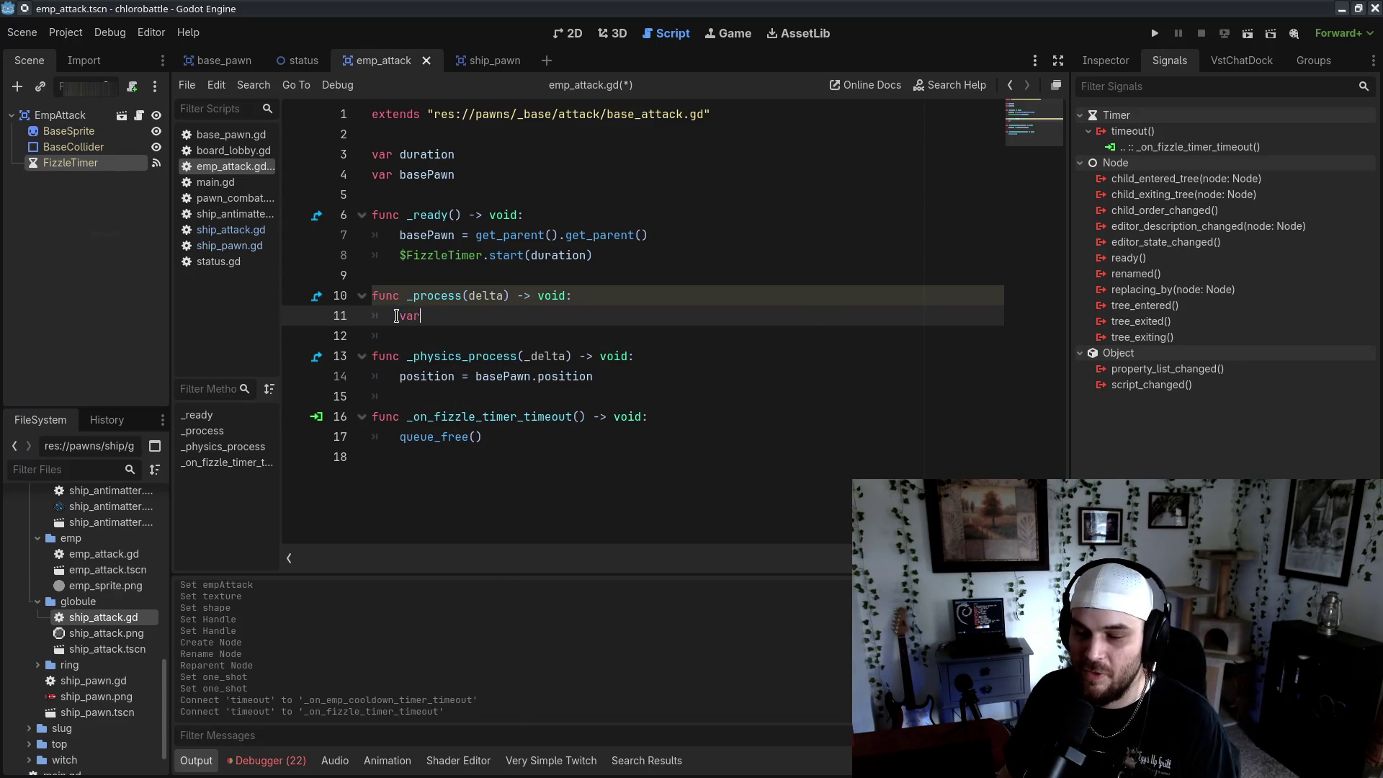
type(" ratio = $FizzleTimer.get")
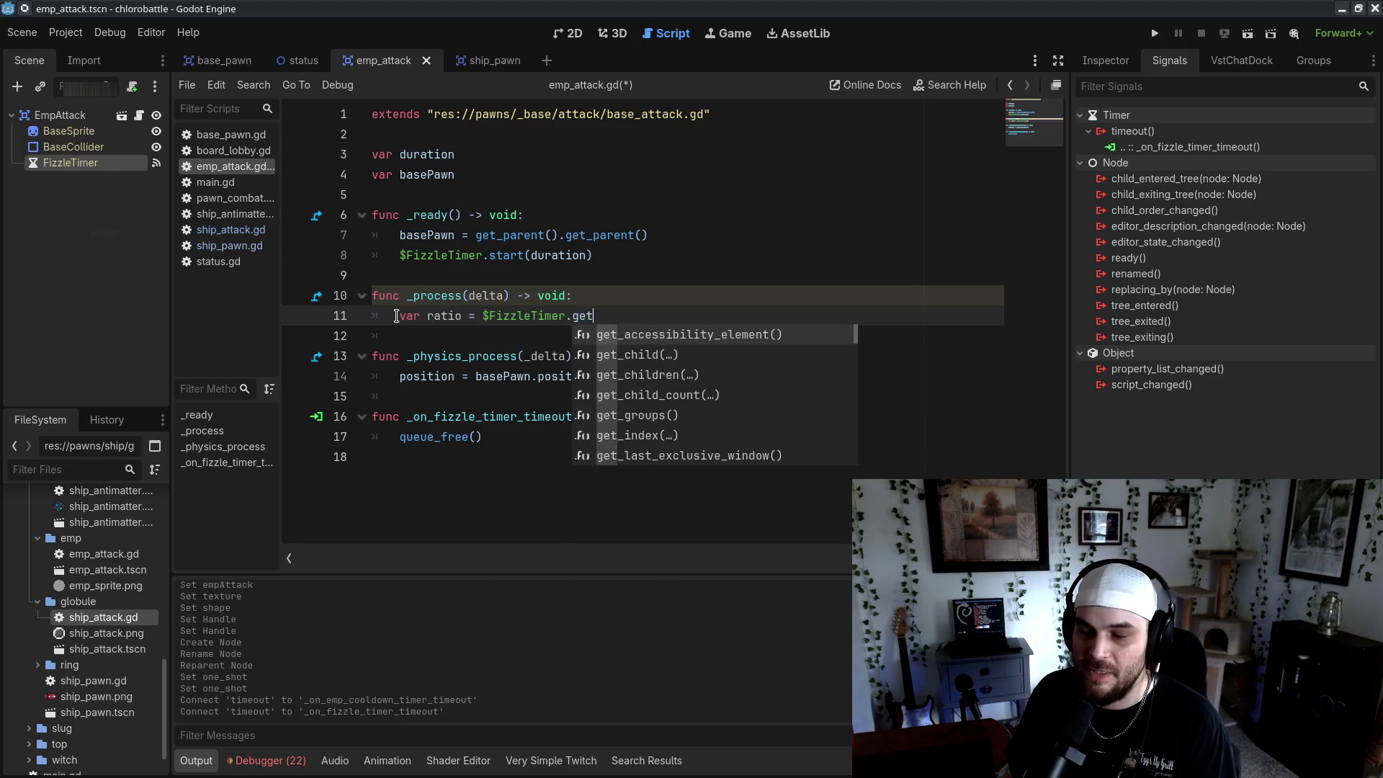
type("_time")
key("Return")
type("/ duratio")
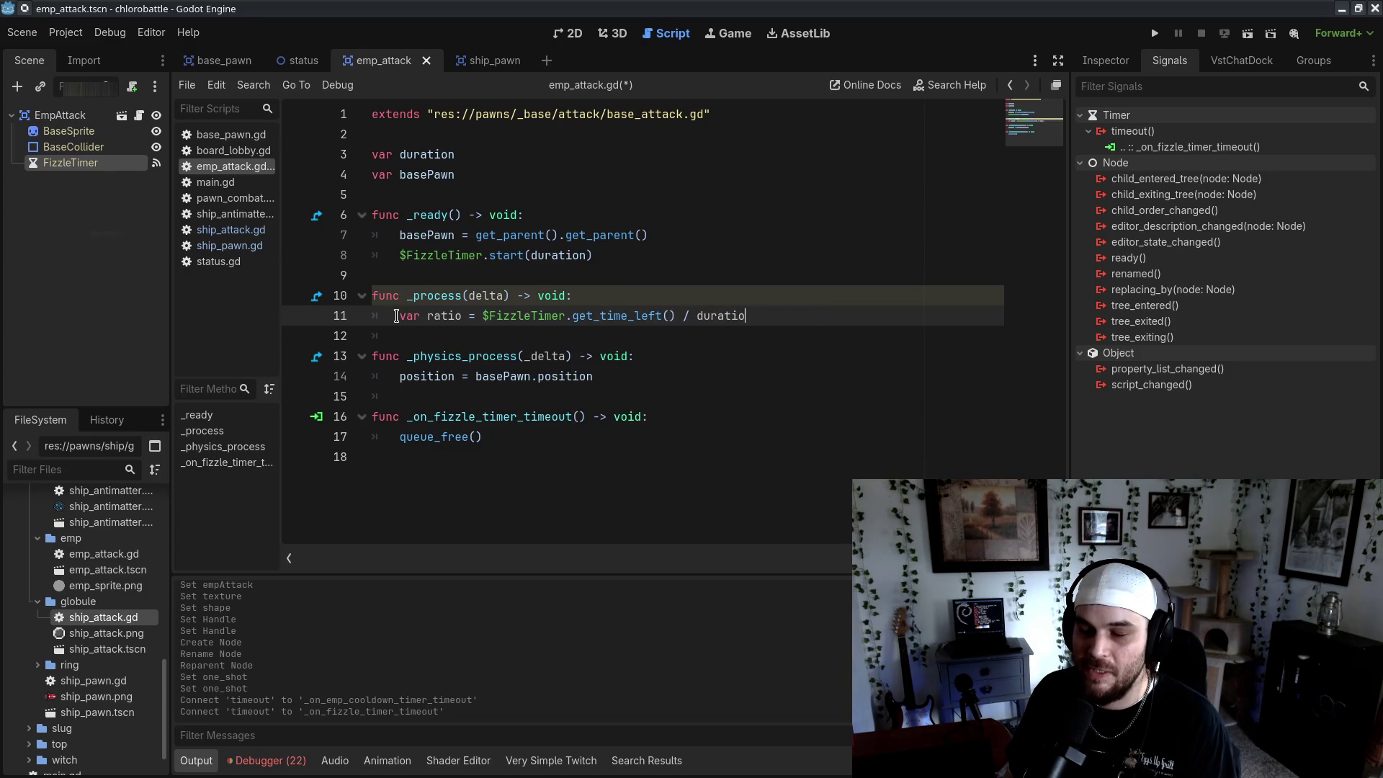
type("n")
key("Escape")
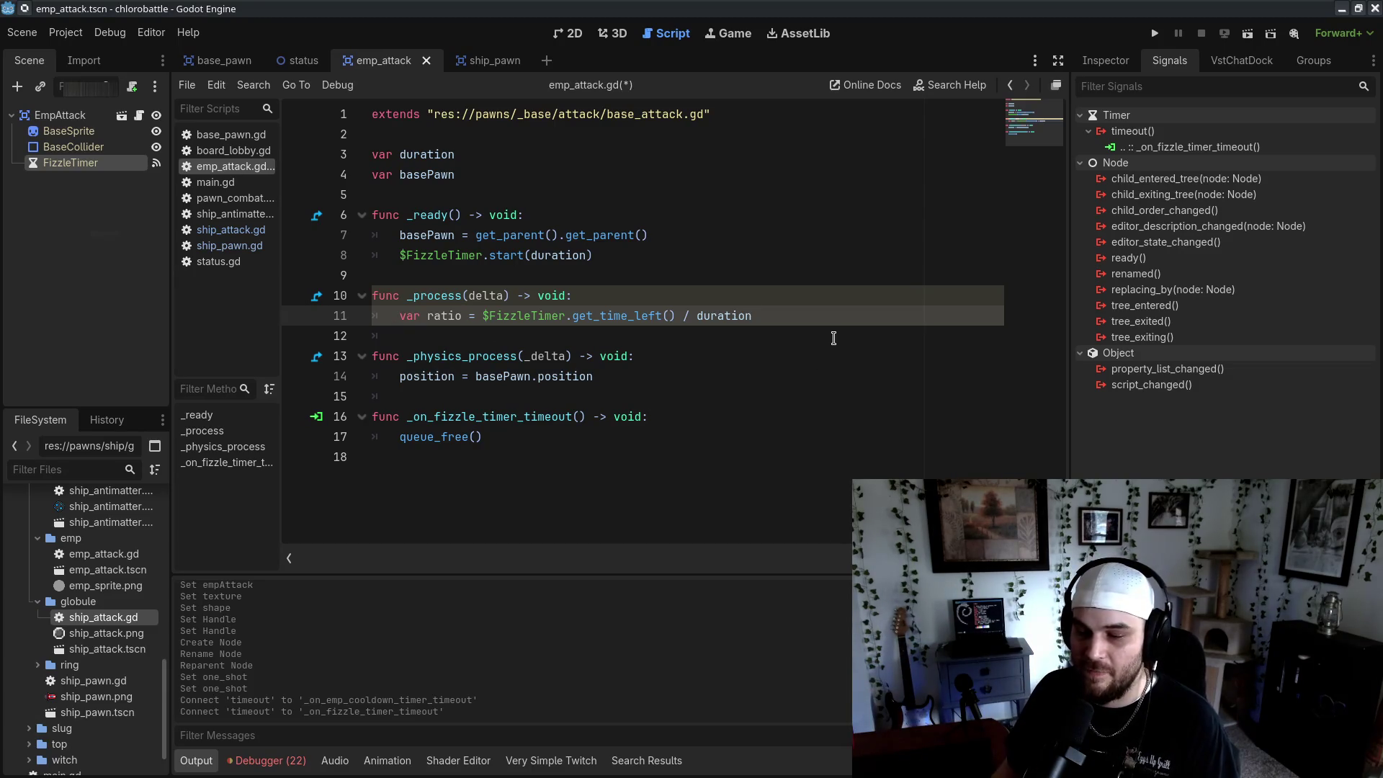
Set scale = Vector2.ONE * ratio below it and save the script
key("Return")
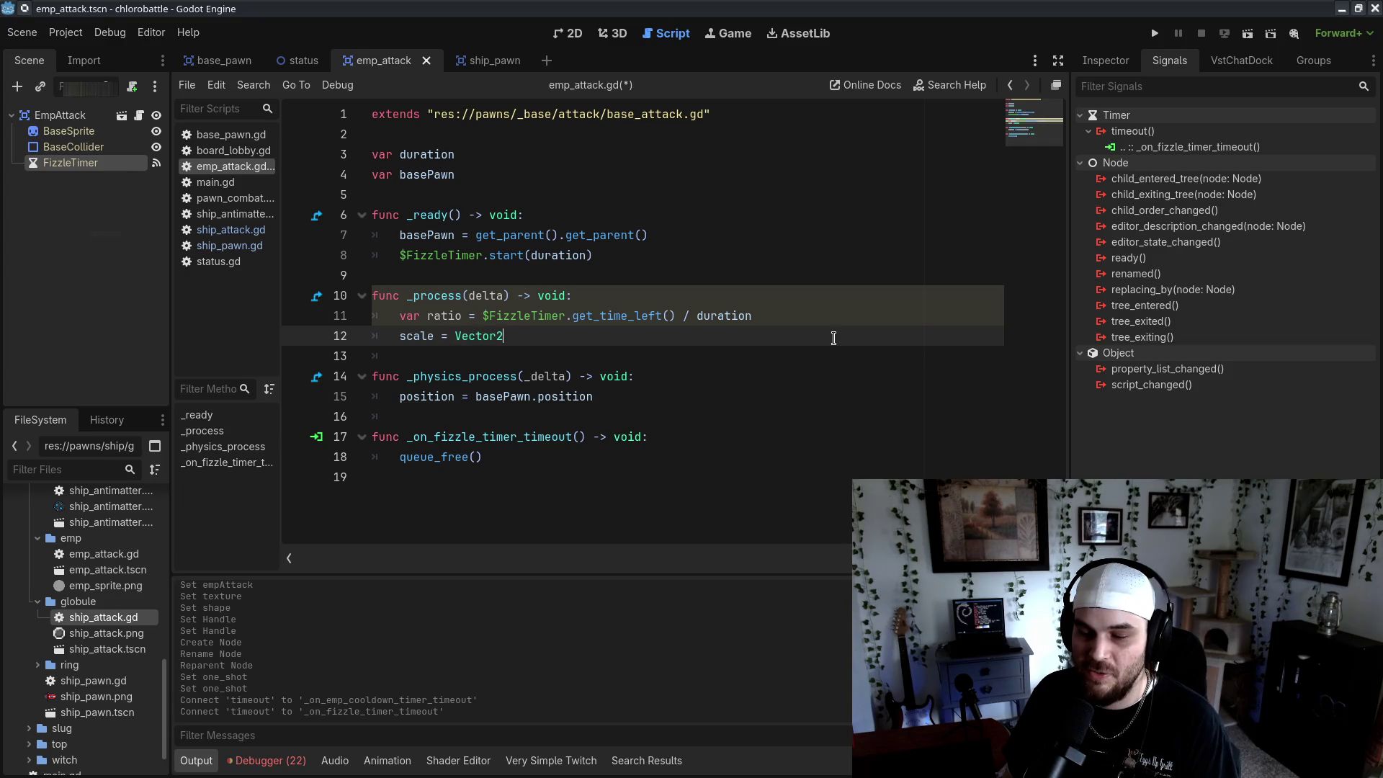
type(".one")
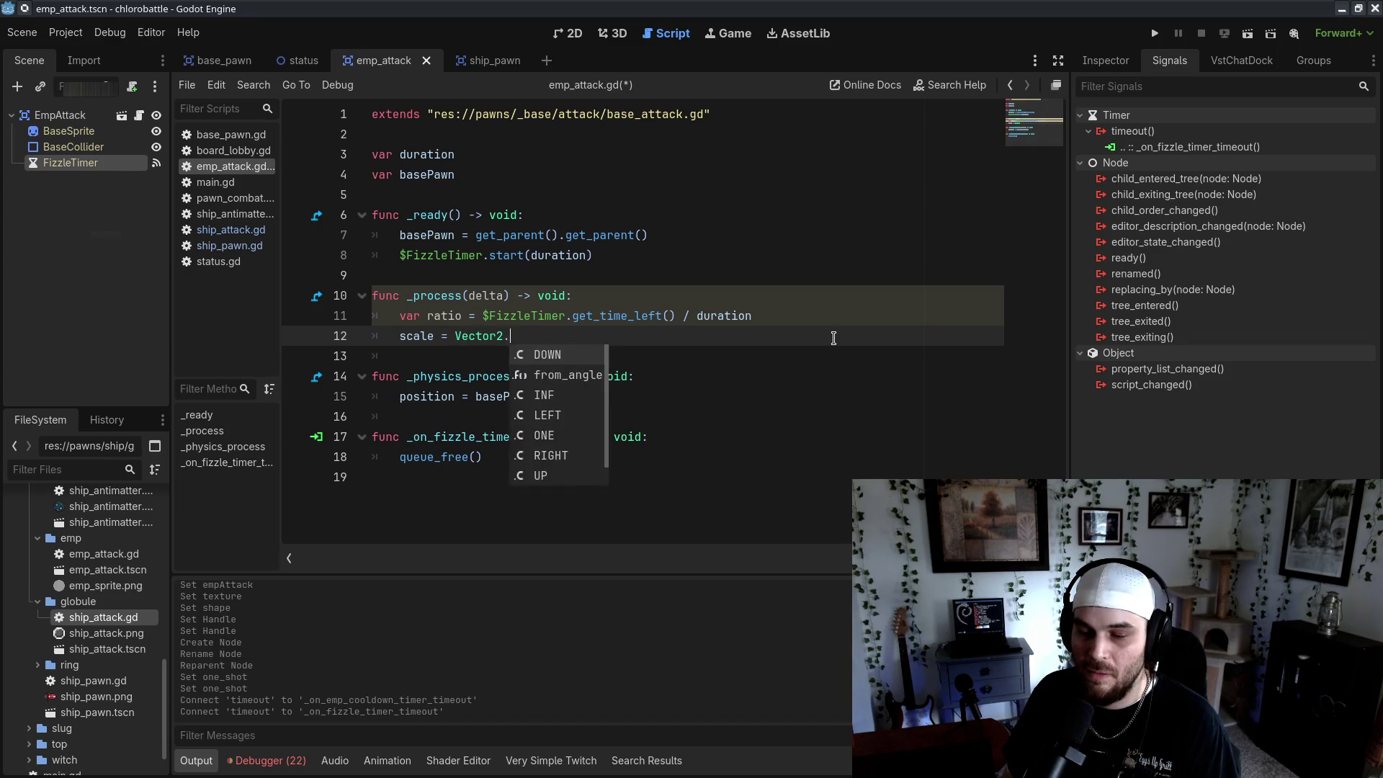
key("Return")
type("* ratio")
key("ctrl+s")
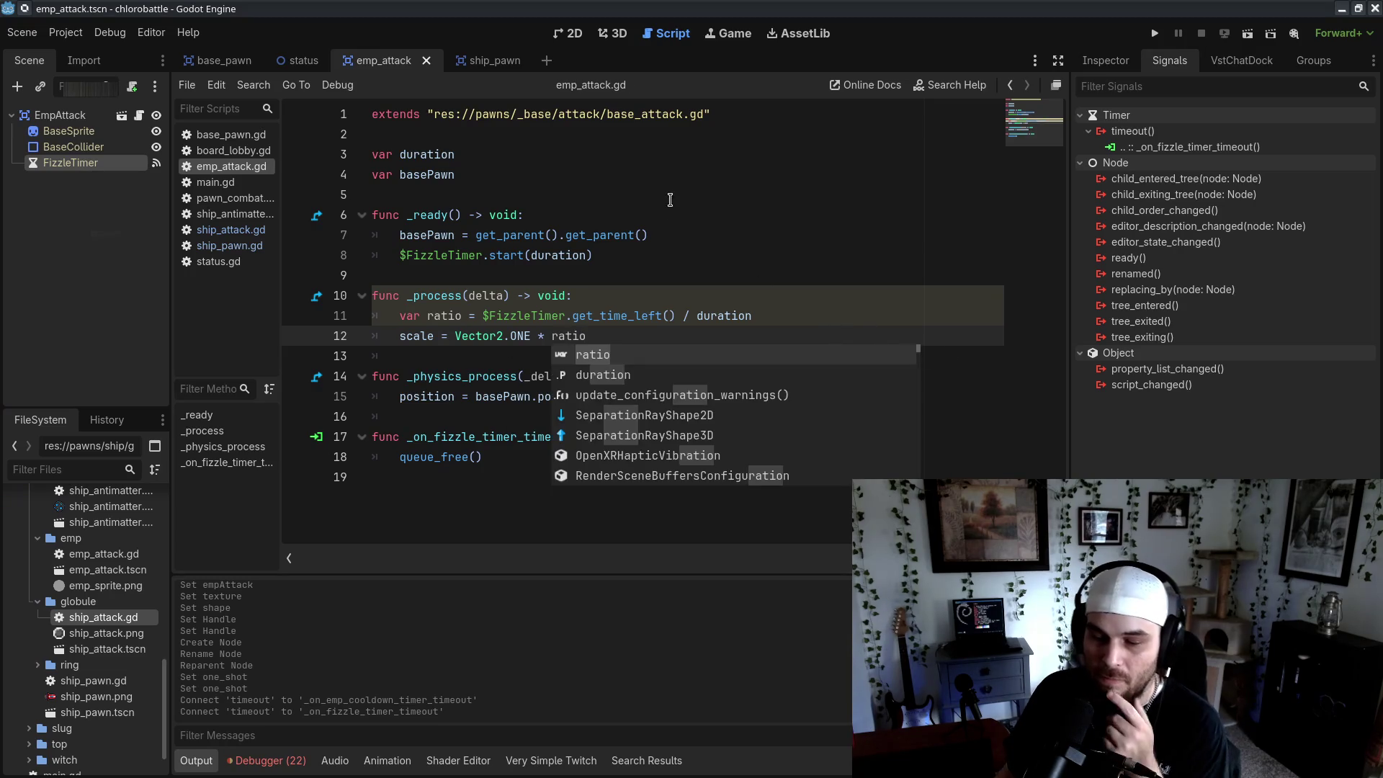
Rename _process's delta parameter to _delta
left_click(784, 476)
type("_")
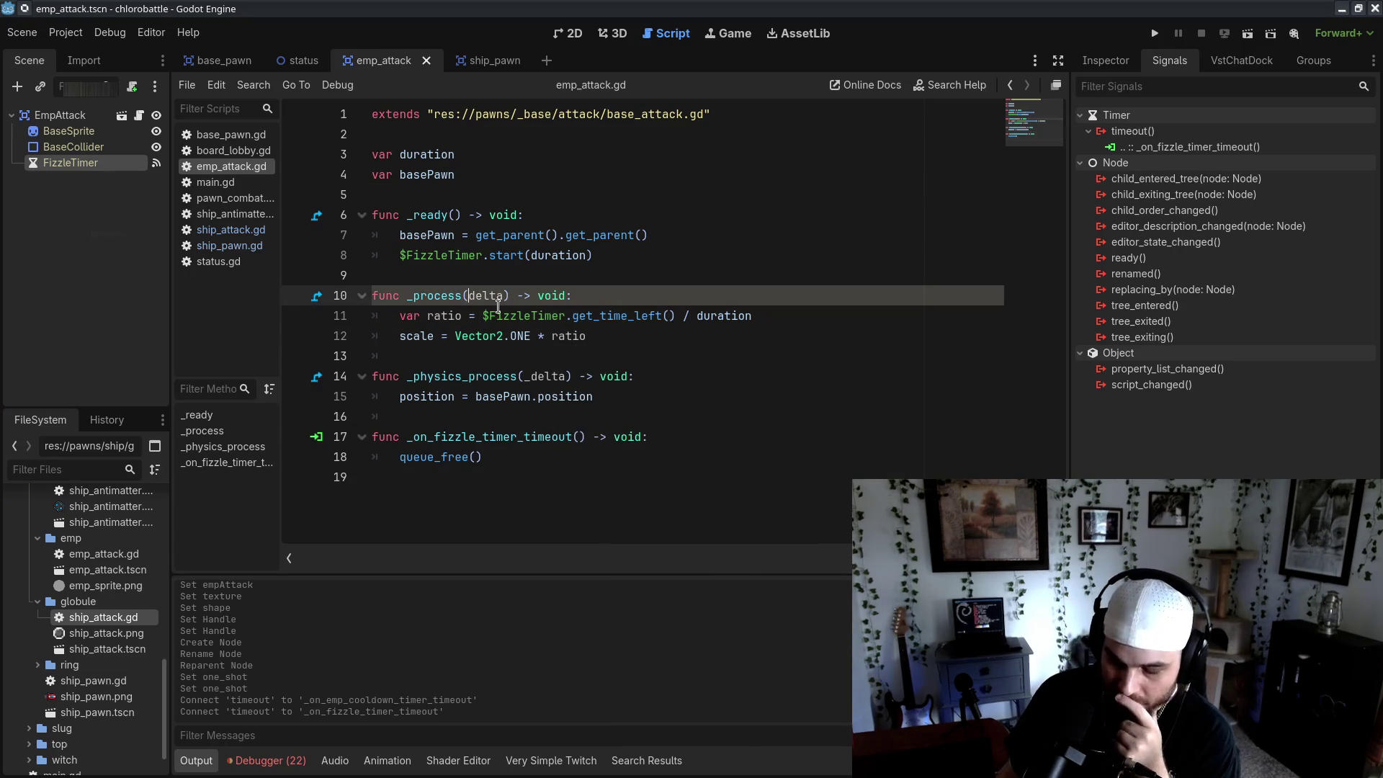
left_click(654, 285)
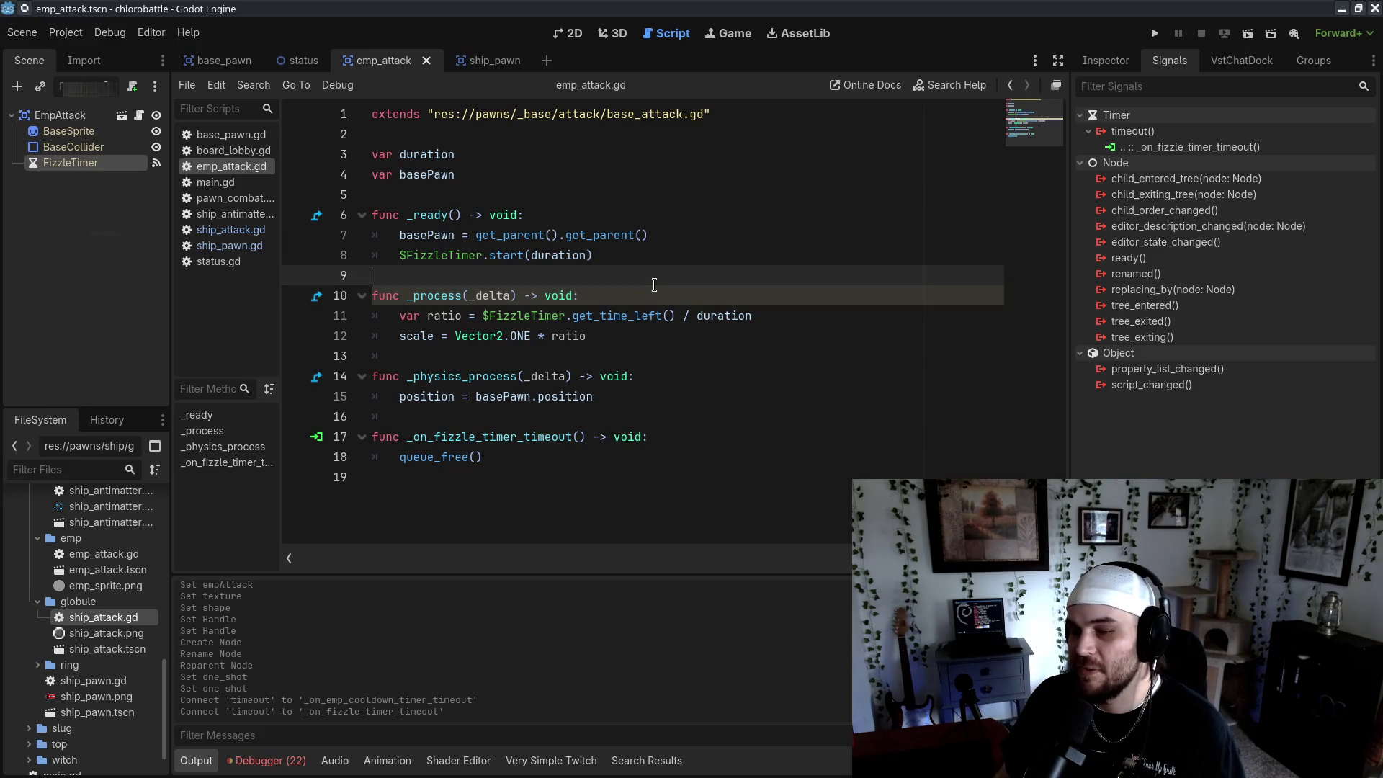
left_click(789, 477)
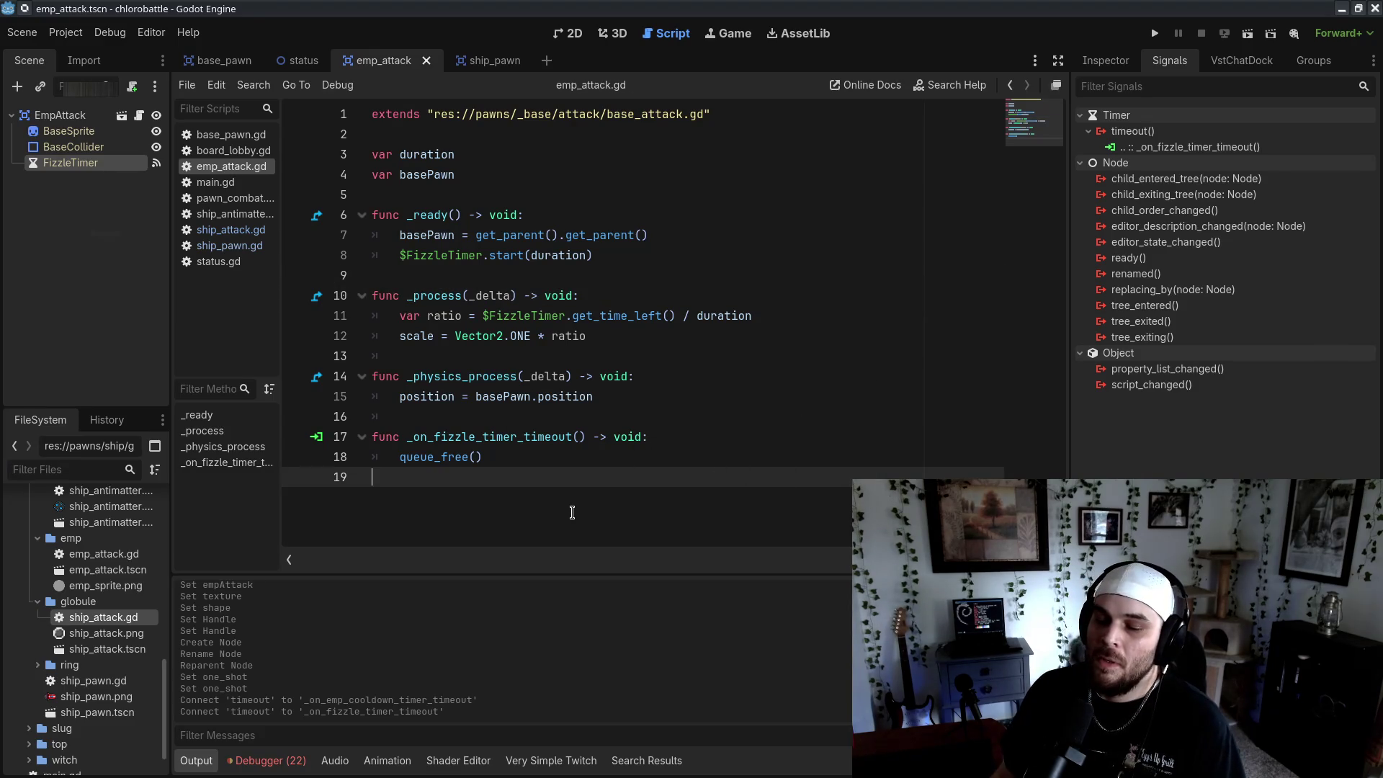
left_click(654, 260)
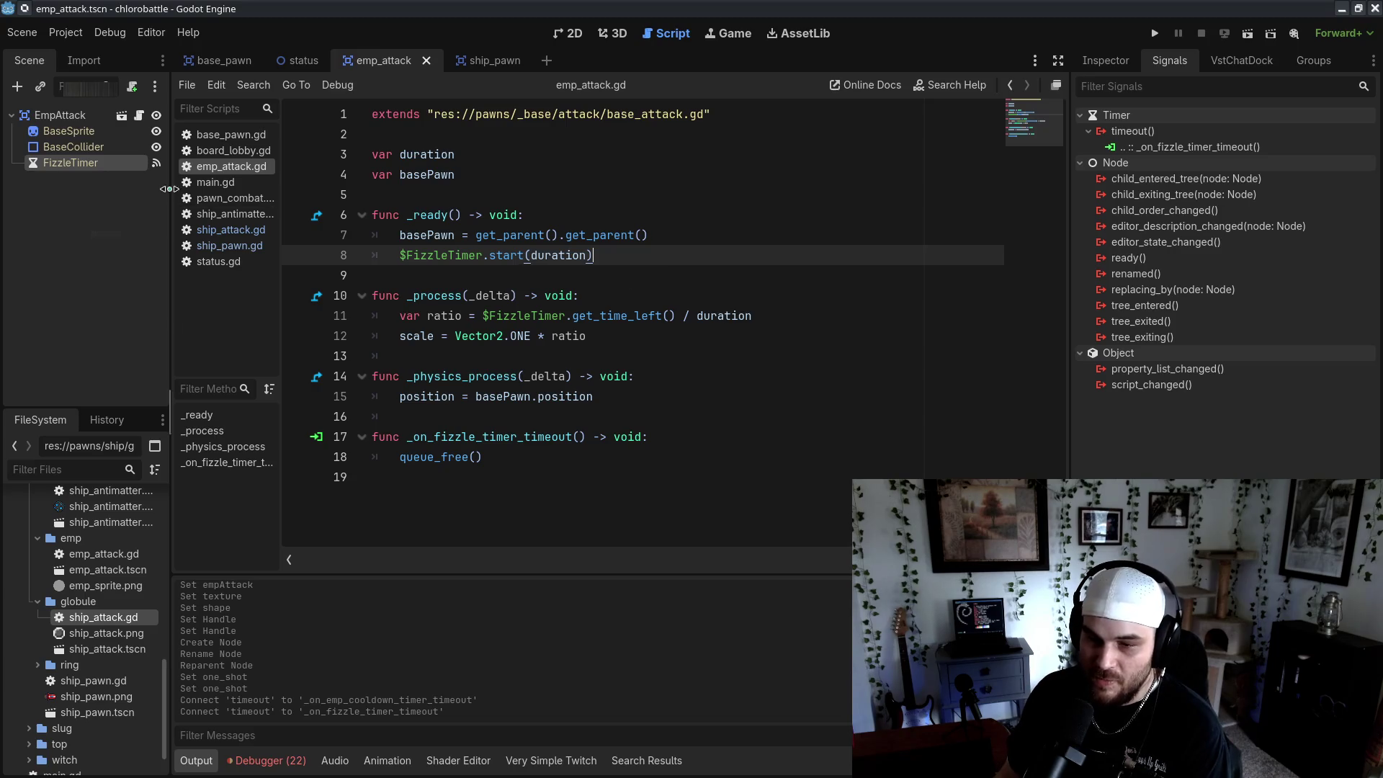
Open base_attack.gd and copy the attackName declaration line
scroll(133, 601, "up", 8)
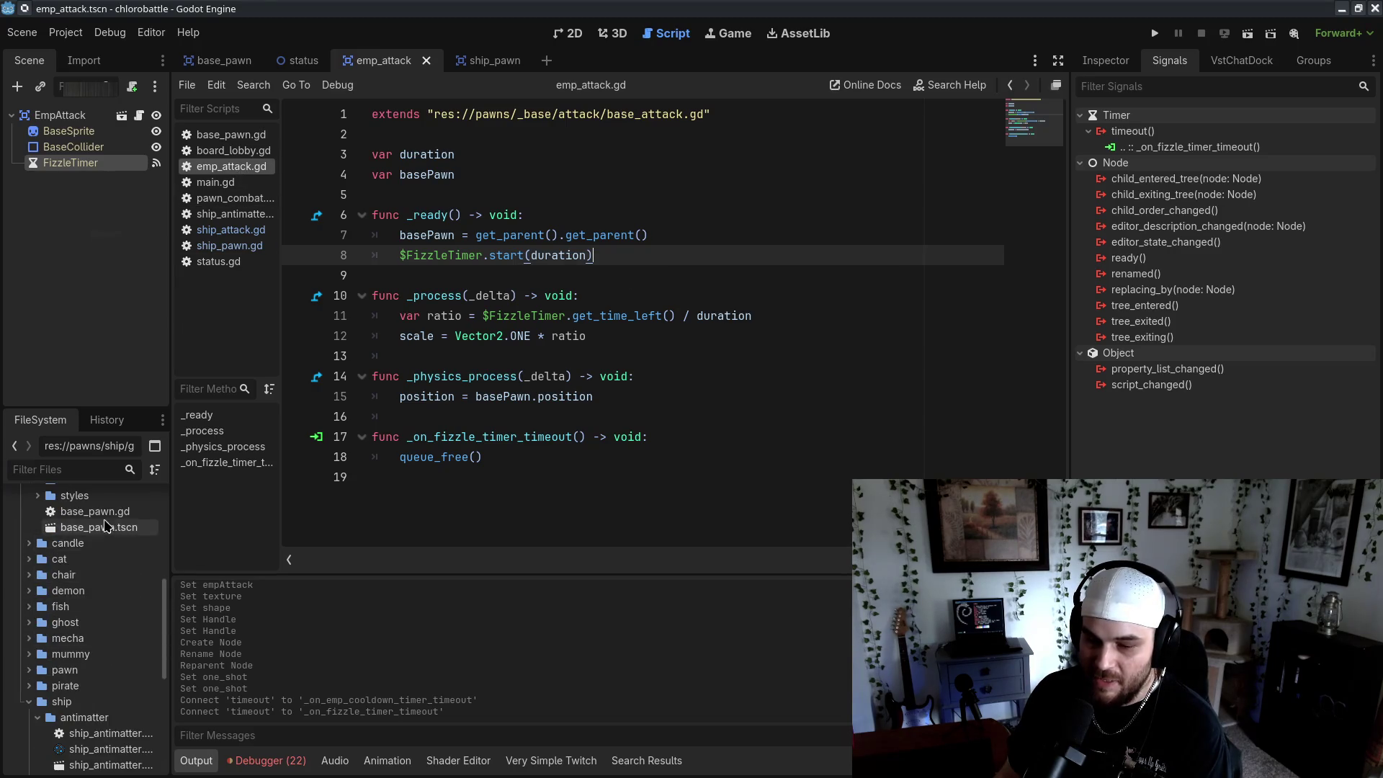
scroll(108, 530, "up", 5)
double_click(133, 539)
left_click(477, 222, "shift")
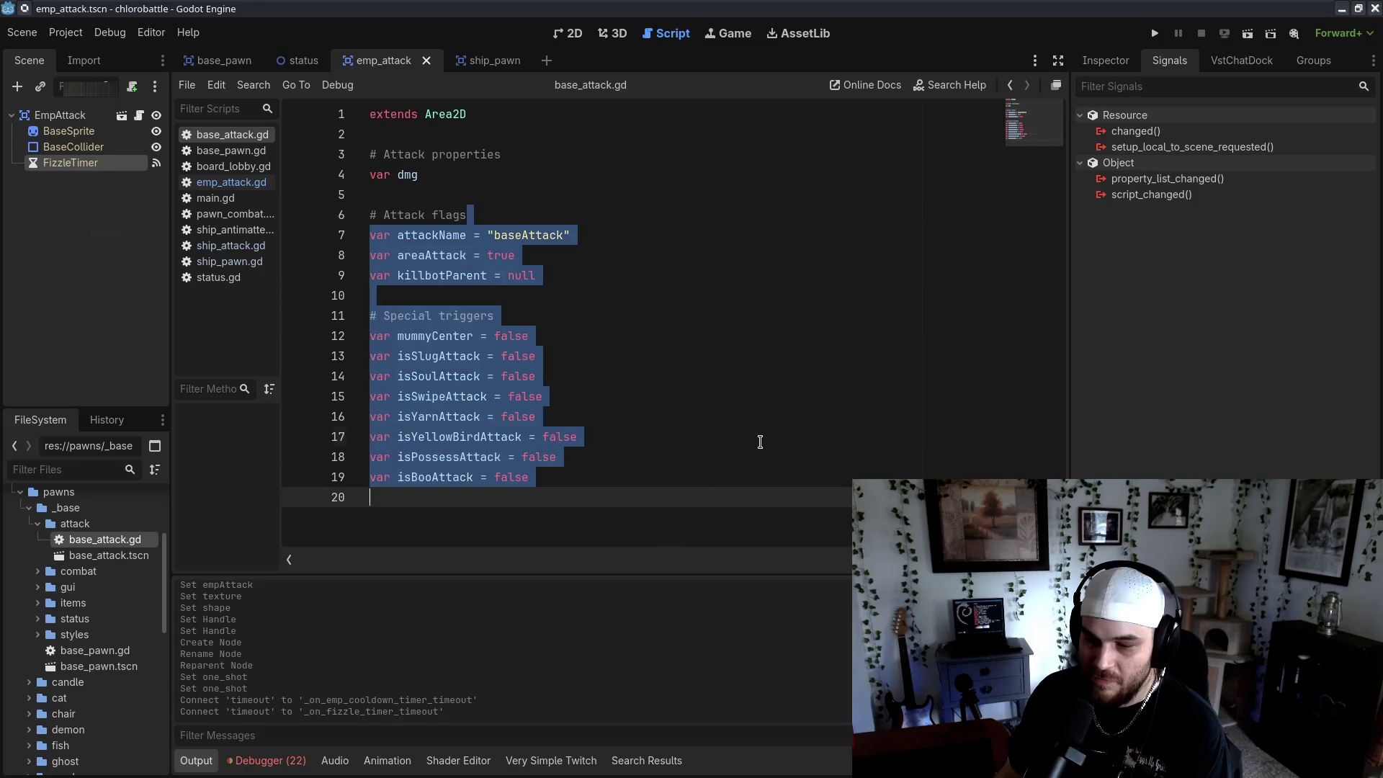
left_click(759, 438)
key("ctrl+z")
left_click(793, 400)
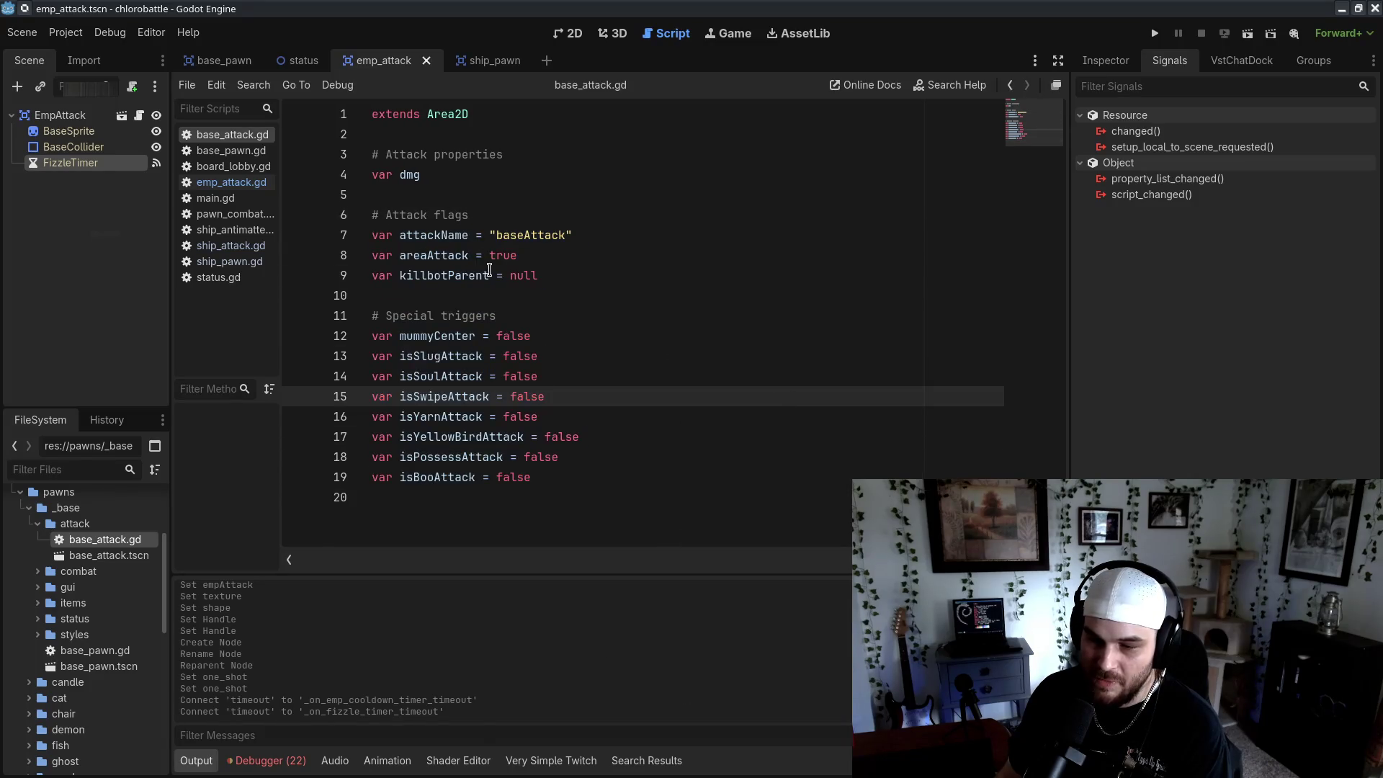
left_click(546, 253)
left_click(297, 236, "shift")
left_click(635, 278)
mouse_move(371, 235)
left_mouse_down()
mouse_move(572, 235)
mouse_move(469, 215)
left_mouse_up()
left_click(639, 295)
key("ctrl+c")
Paste it into emp_attack.gd's _ready as attackName = "EMP" without the var keyword
left_click(252, 186)
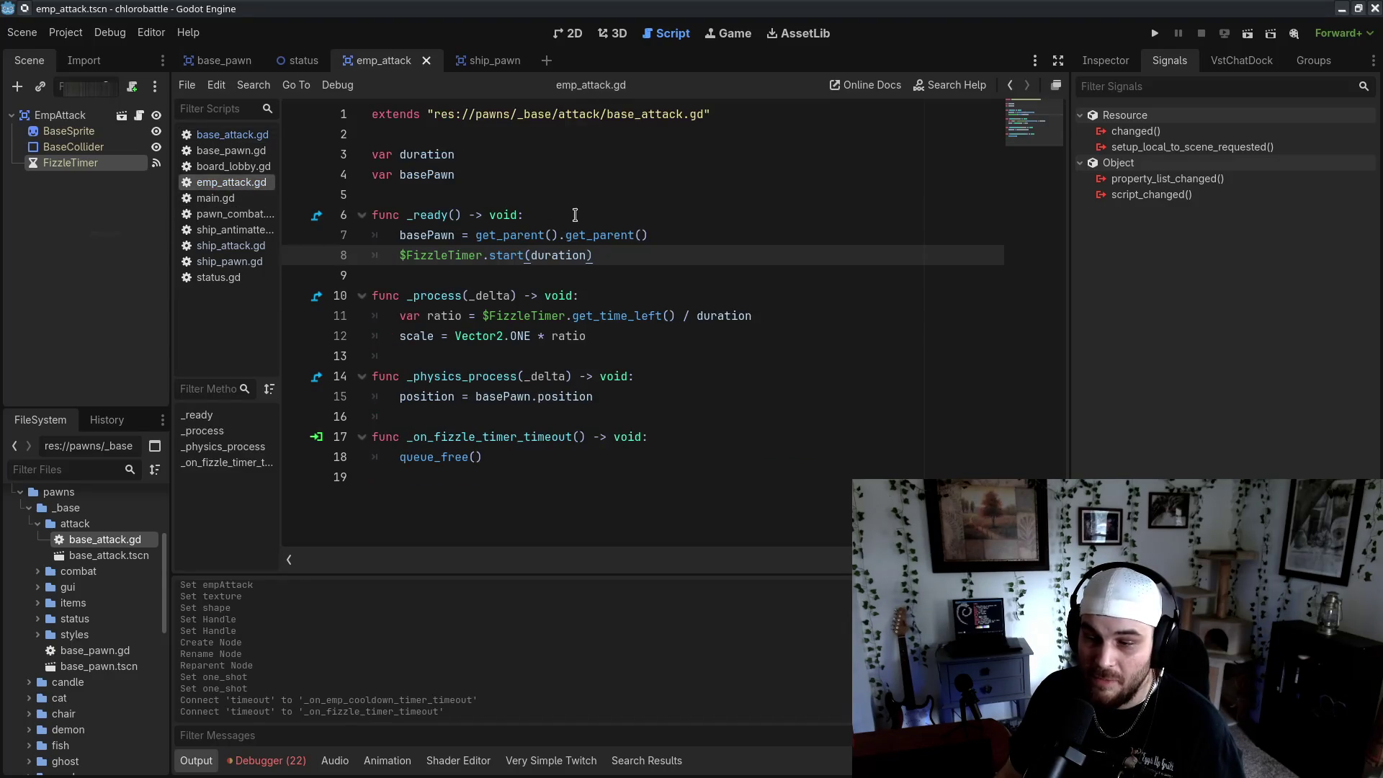
left_click(576, 216)
key("ctrl+v")
key("Tab")
key("Delete")
key("Delete")
key("Delete")
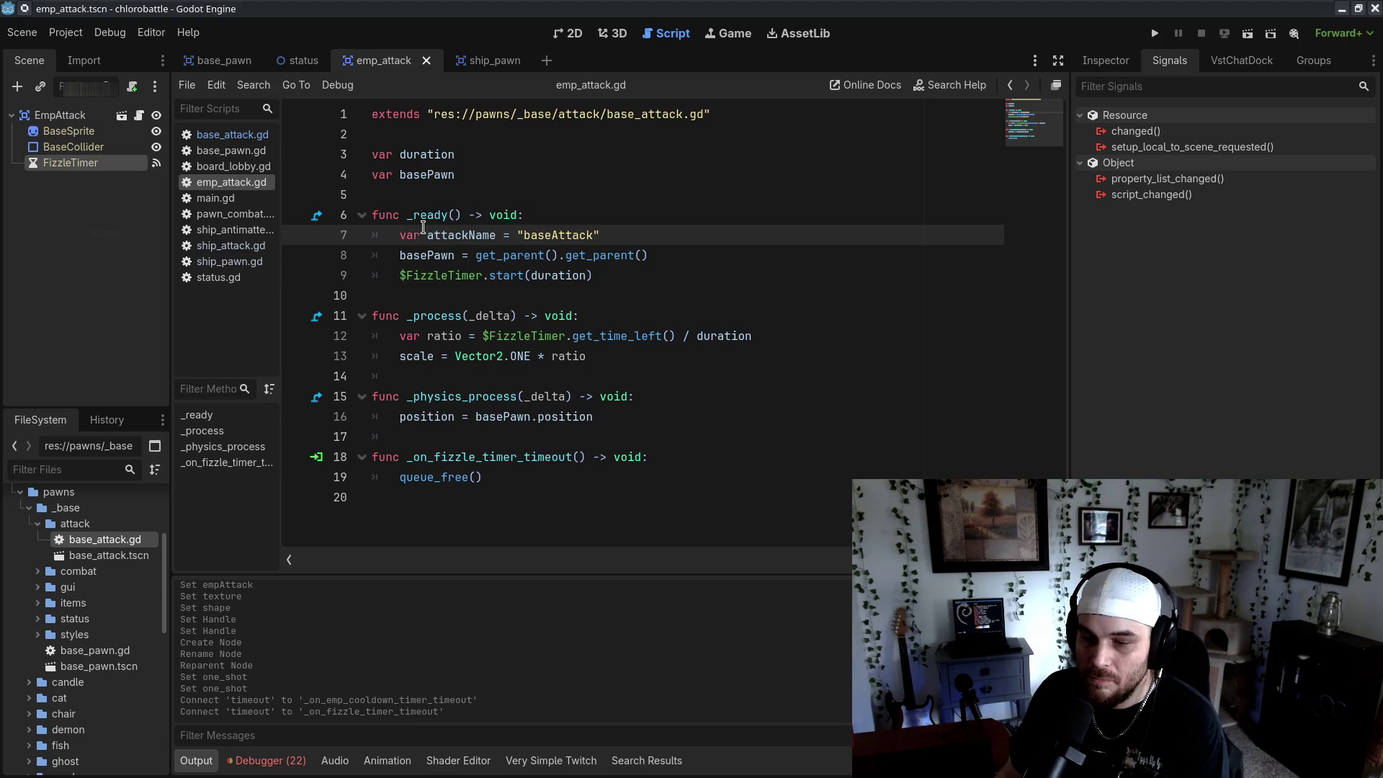
double_click(527, 235)
type("EMP")
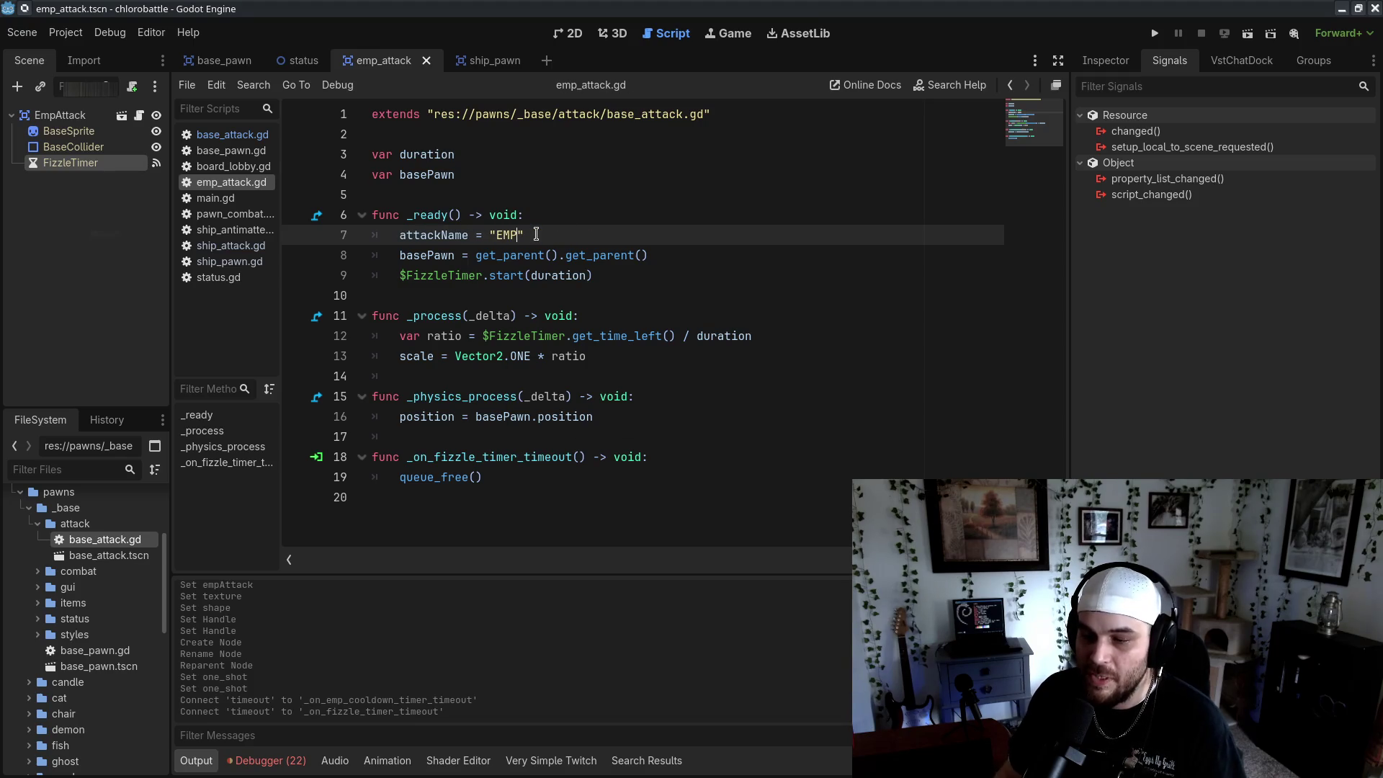
key("Down")
key("Down")
key("End")
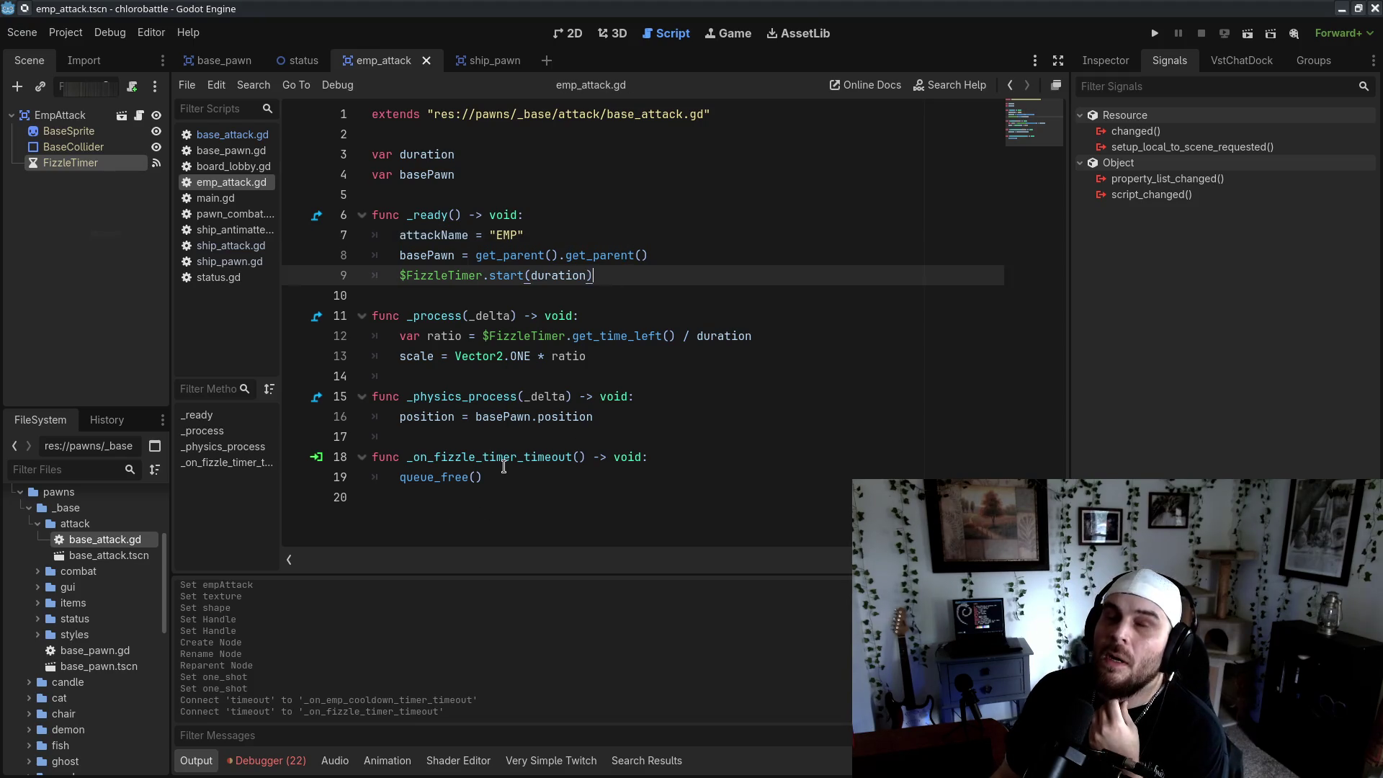
left_click(573, 525)
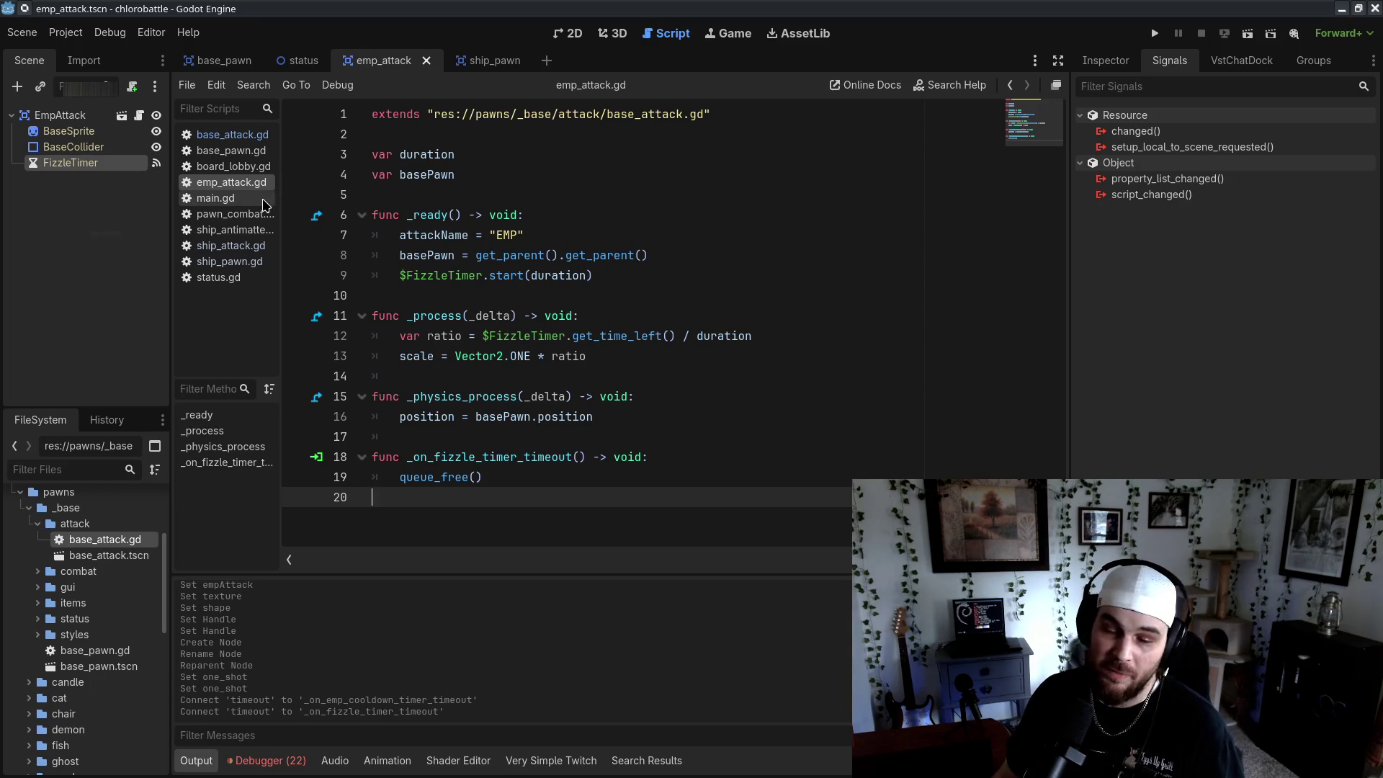
Add var isEmpAttack = false to base_attack.gd and set isEmpAttack = true in emp_attack.gd's _ready, then save
left_click(231, 134)
left_click(655, 479)
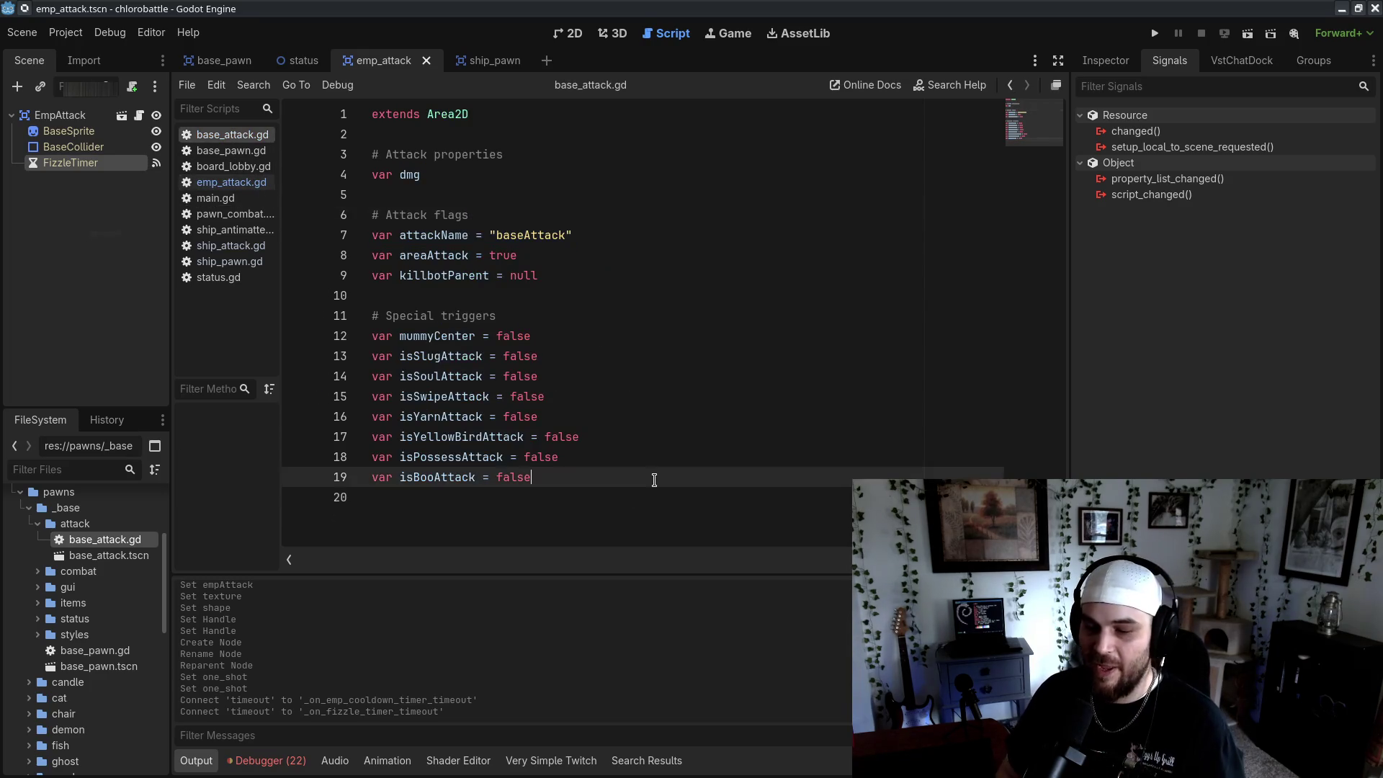
key("Return")
type("var isEmpAttack = false")
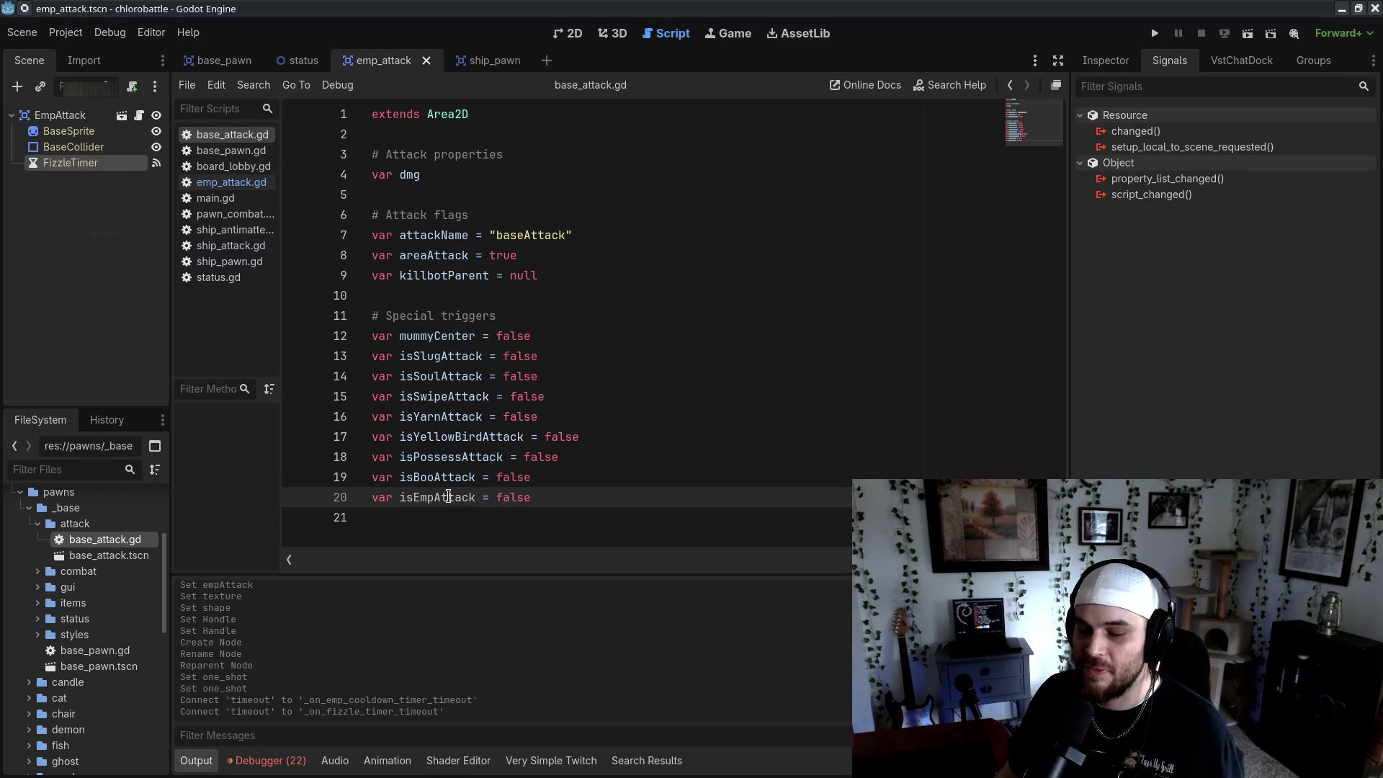
double_click(448, 497)
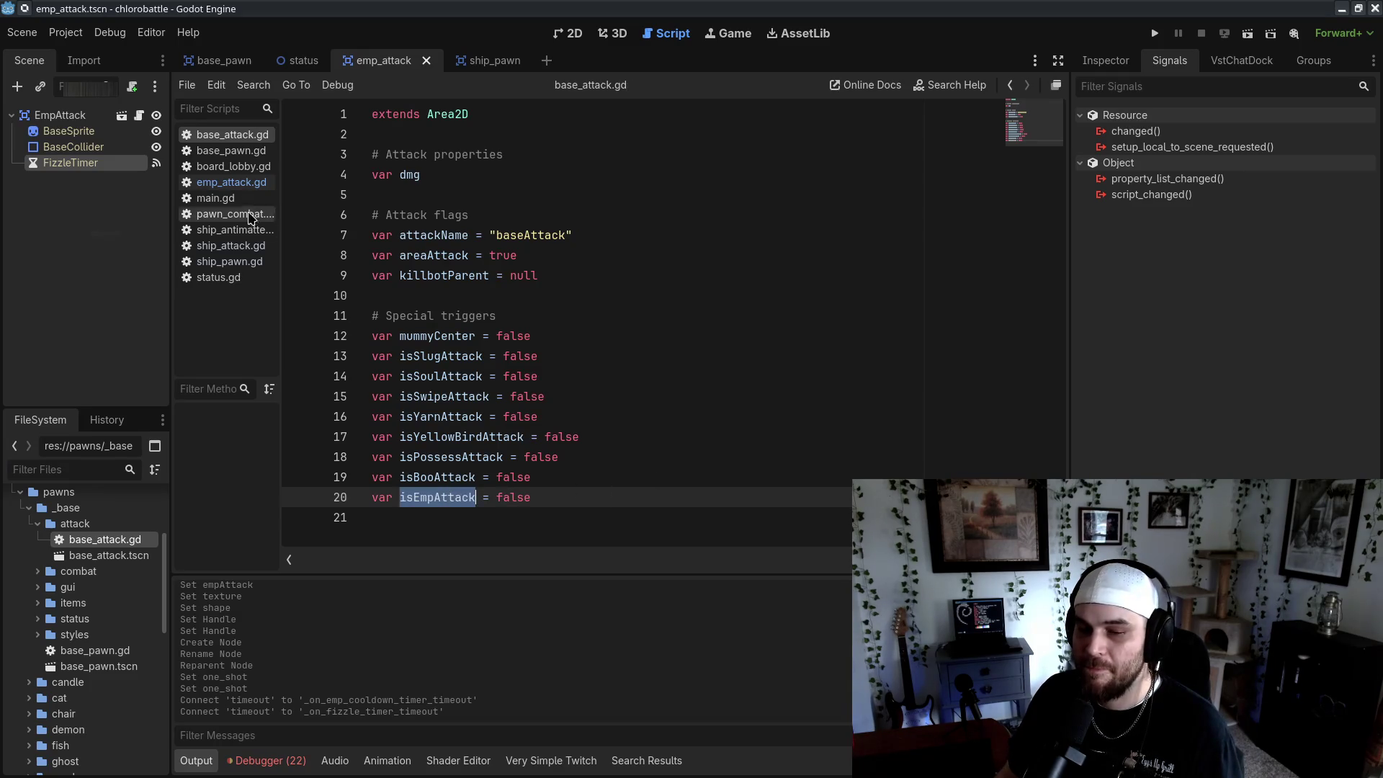
left_click(231, 182)
left_click(612, 221)
key("Return")
key("ctrl+v")
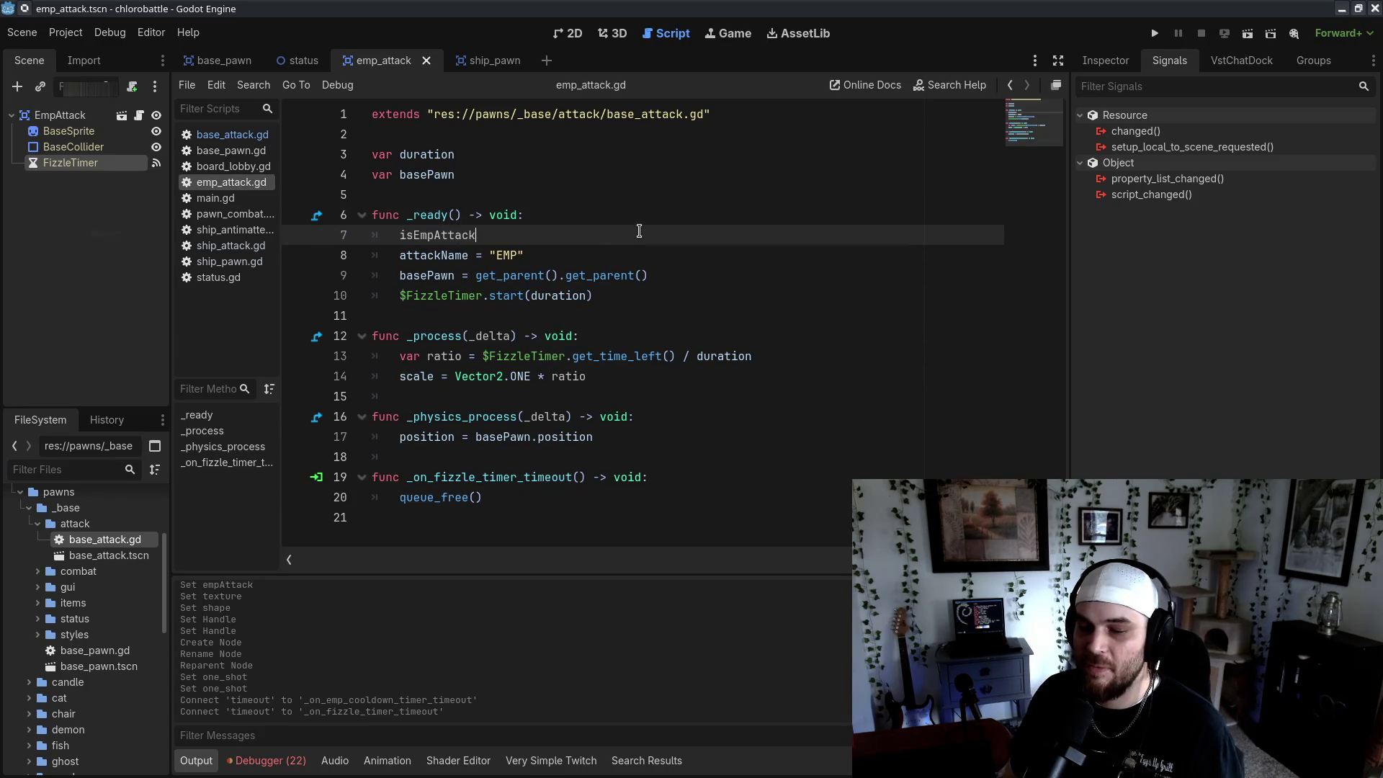
type("true")
key("ctrl+s")
Open base_pawn.gd from the ship folder
left_click(572, 275)
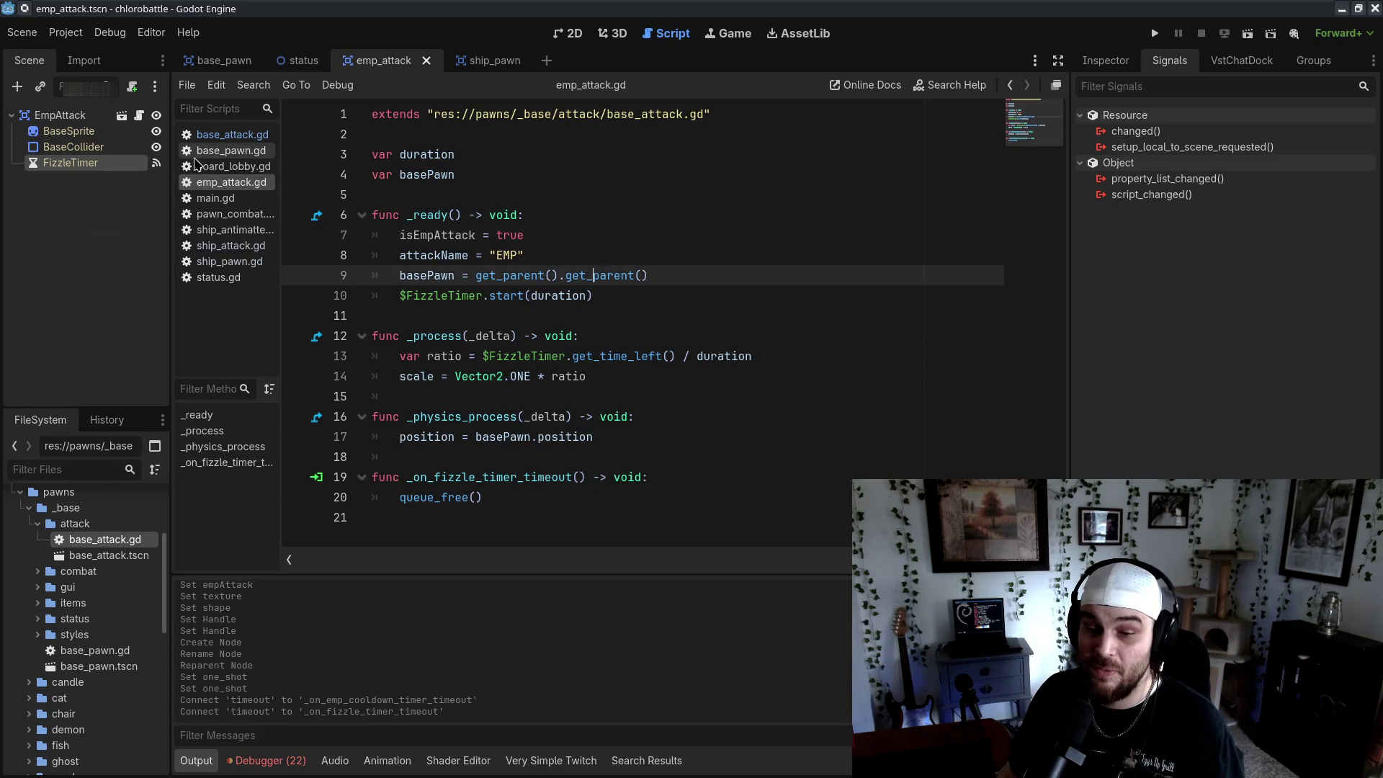
scroll(132, 613, "down", 5)
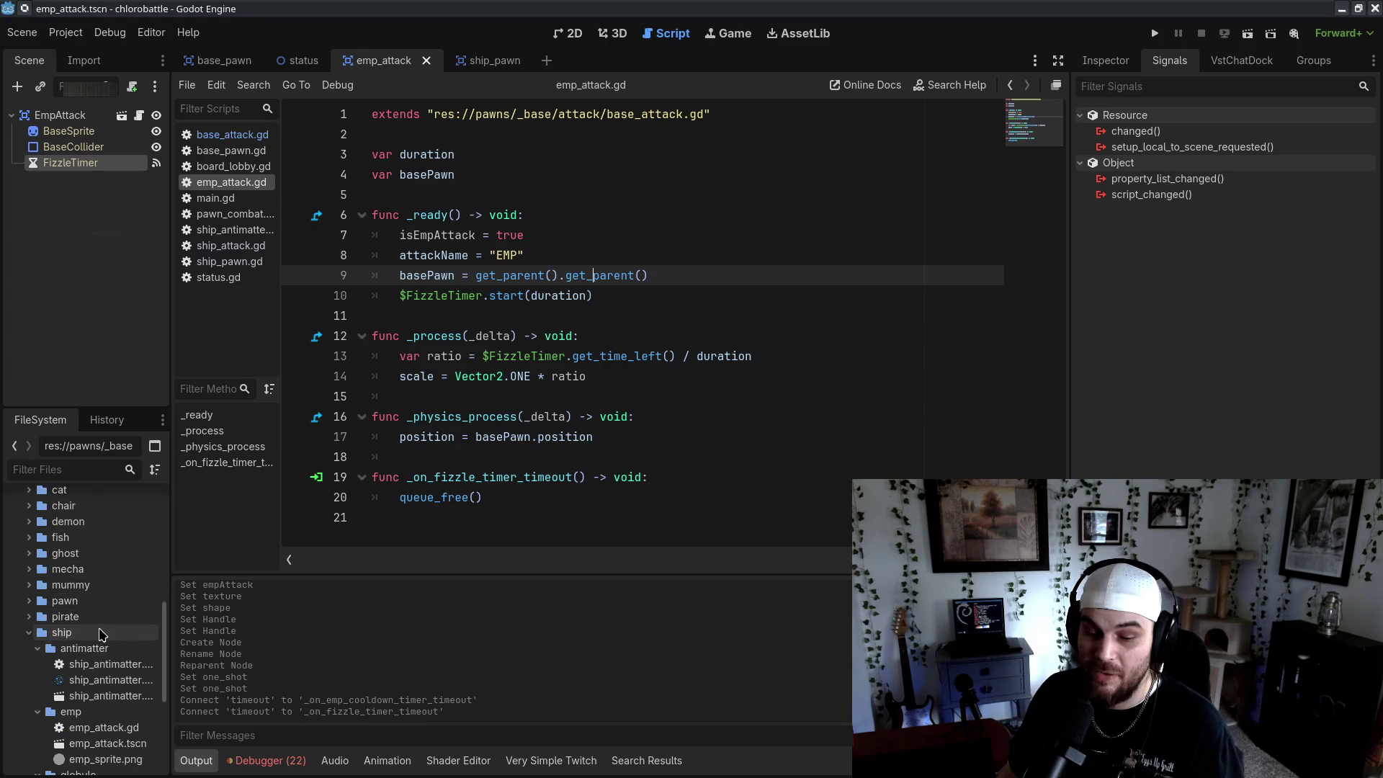
left_click(100, 664)
scroll(101, 641, "up", 6)
double_click(95, 682)
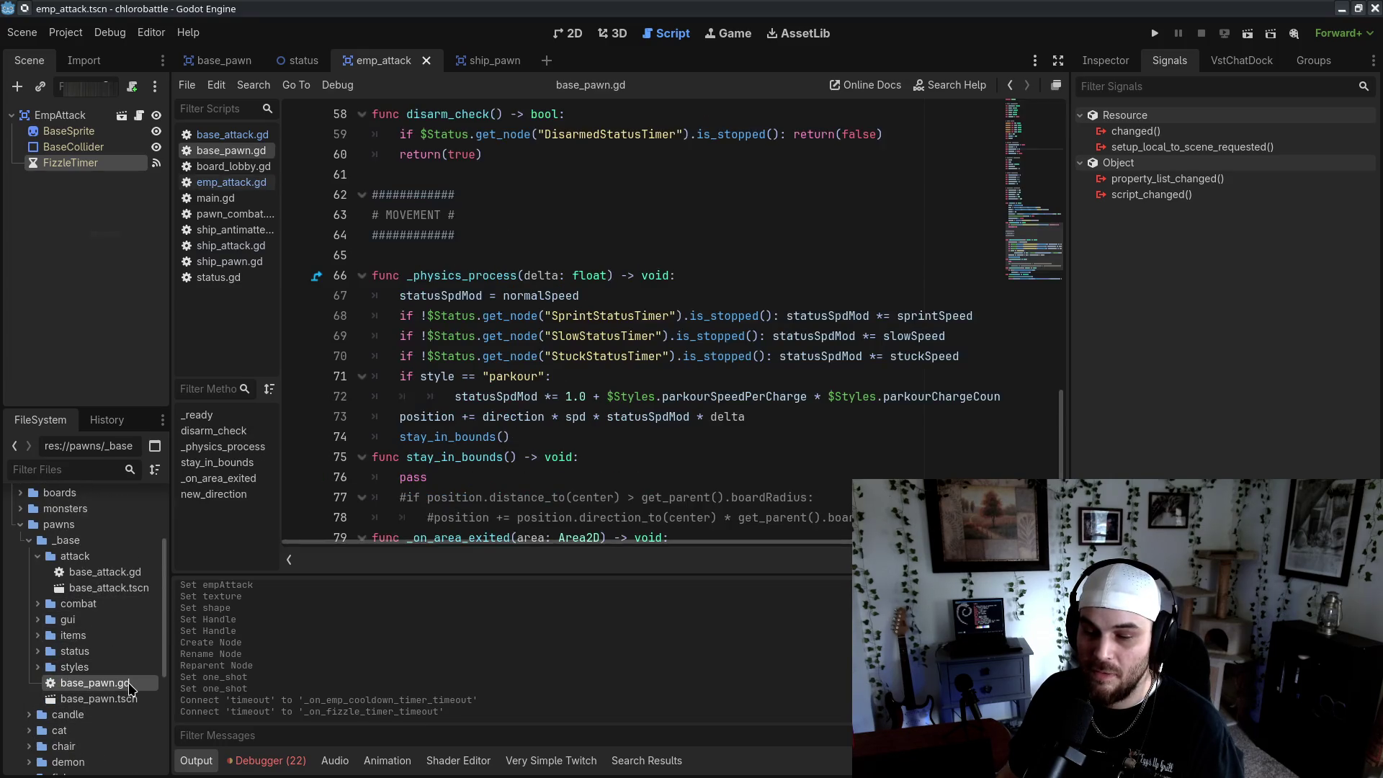
Open combat/rules/rules_attacks.gd from the FileSystem panel
double_click(77, 603)
left_click(47, 619)
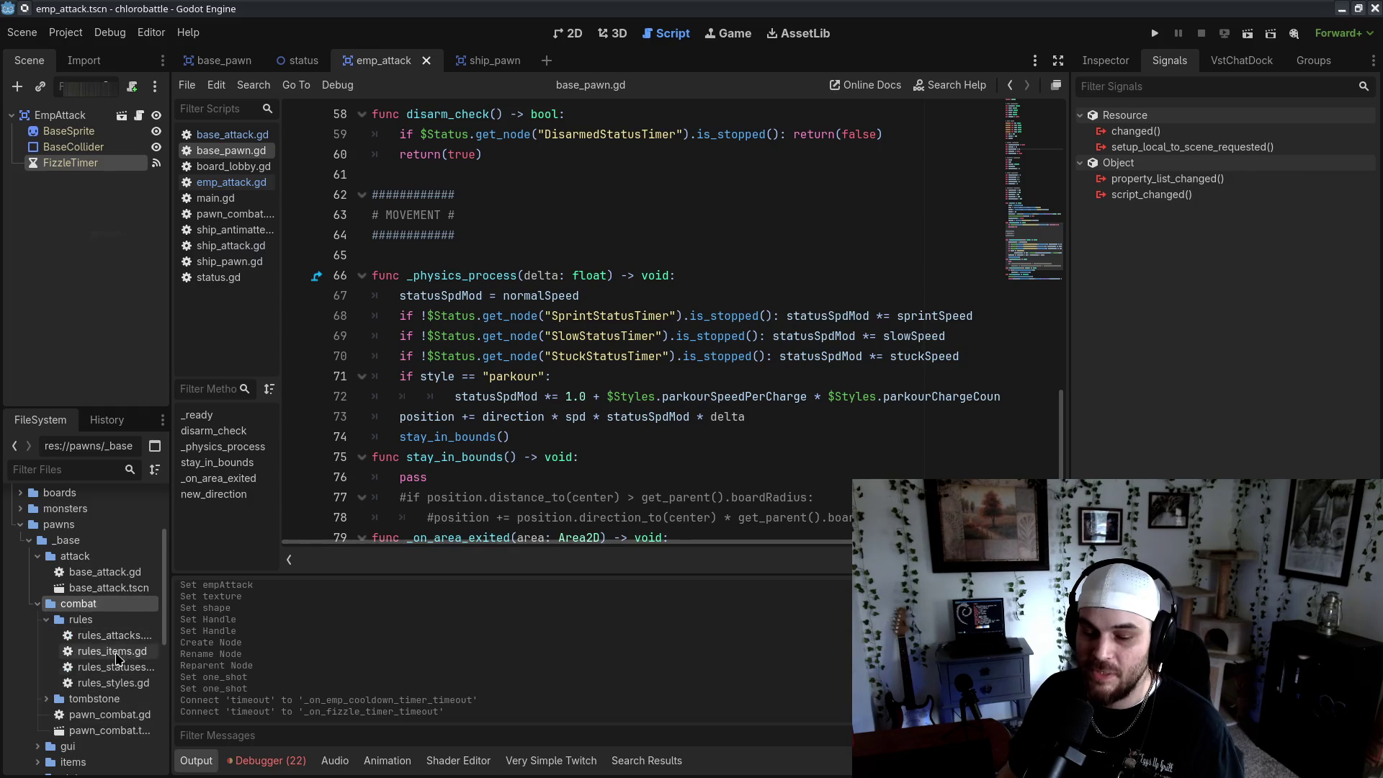
double_click(123, 636)
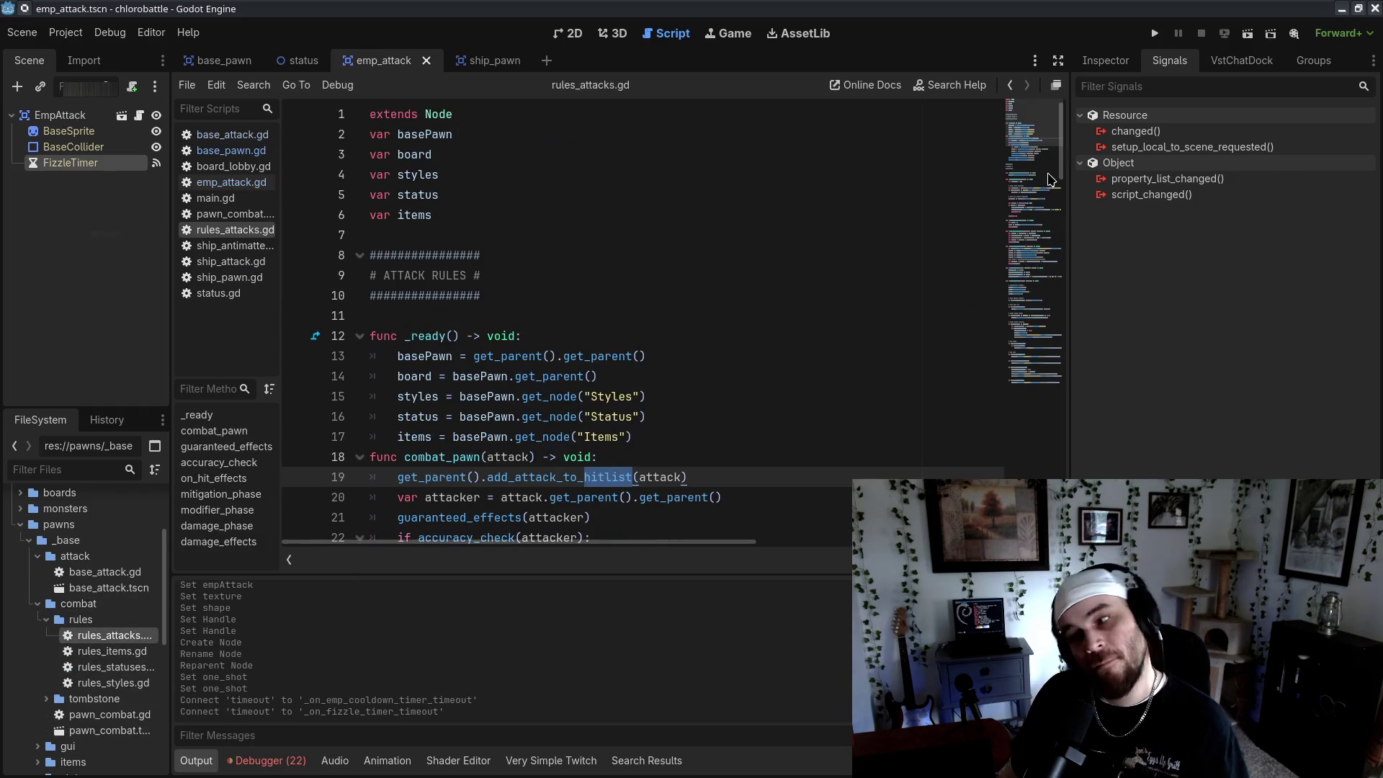
scroll(1034, 456, "down", 15)
Below the Boo branch, add if attack.isEmpAttack: with basePawn.get_node("") in its body
left_click(580, 524)
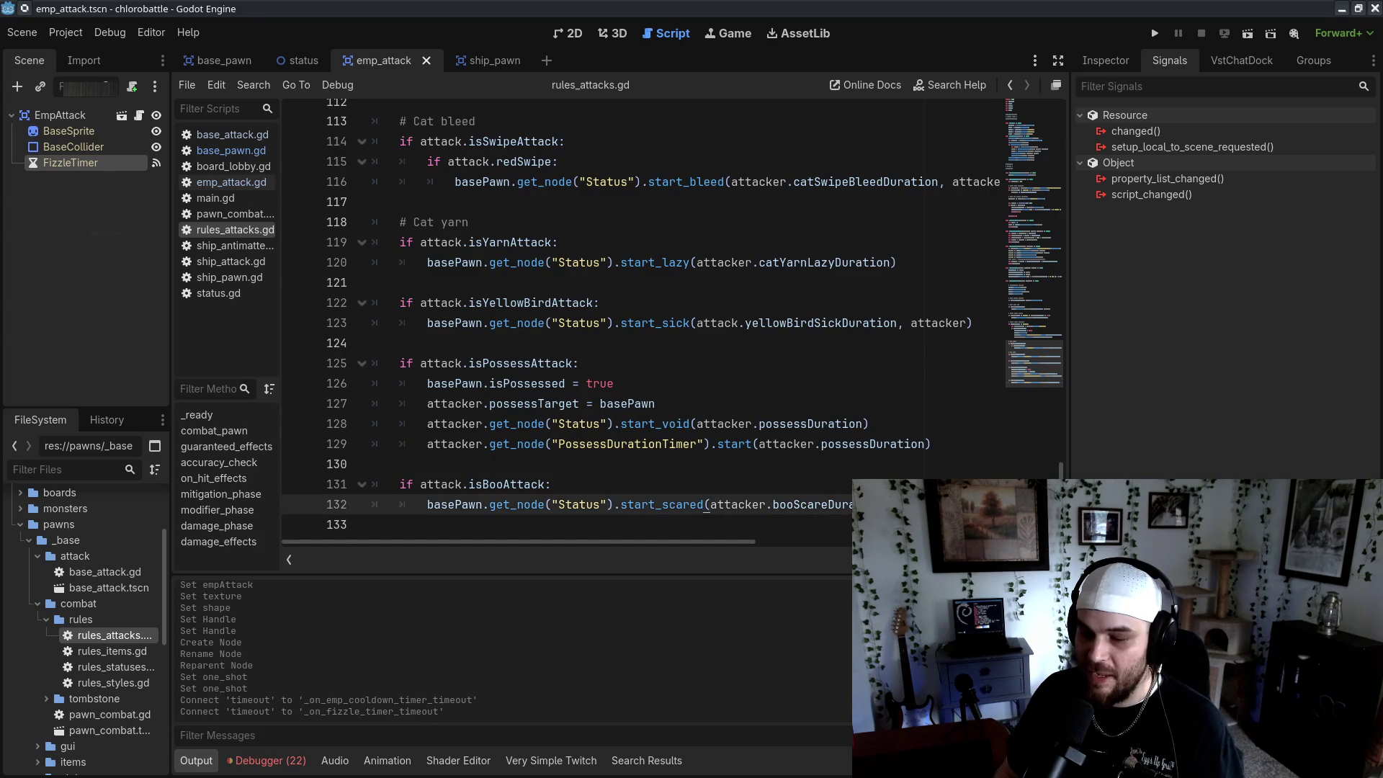
key("Return")
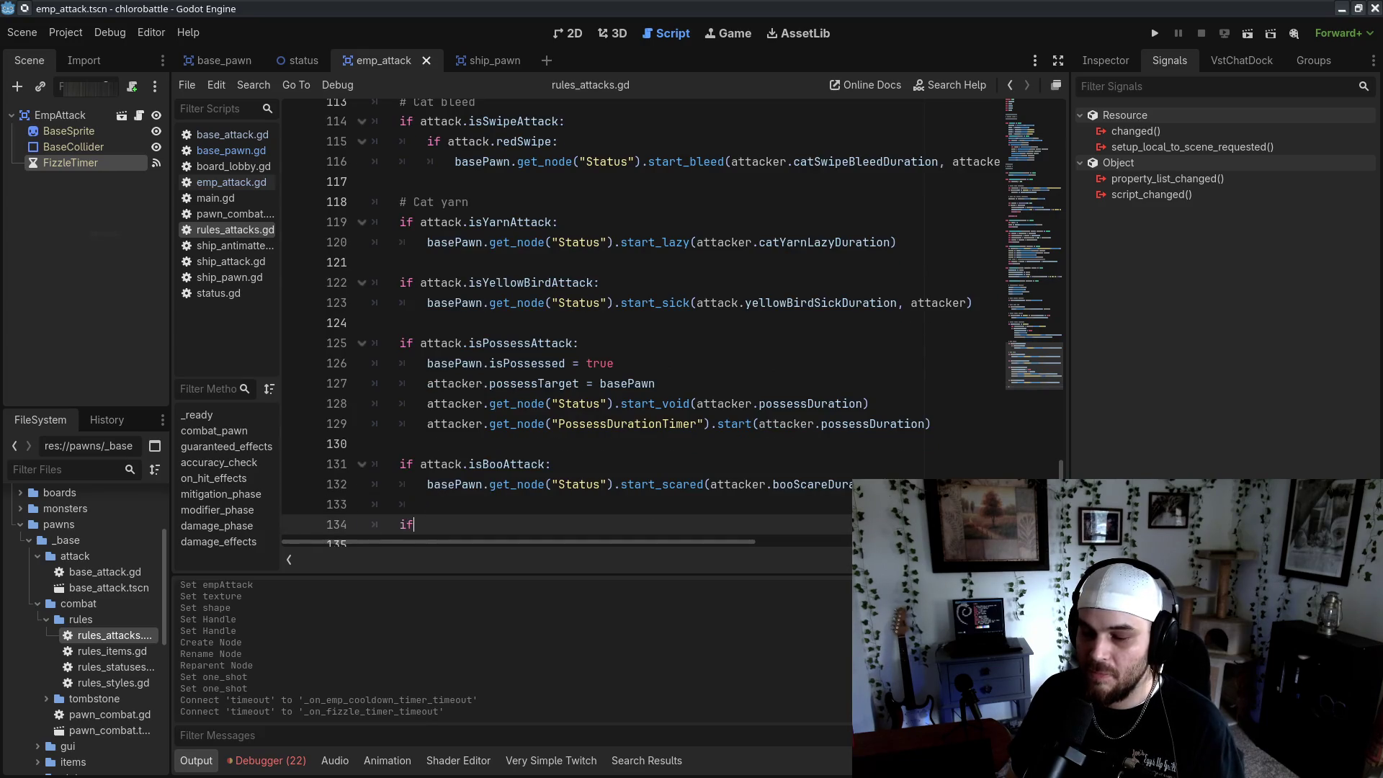
type("sEmpAttack")
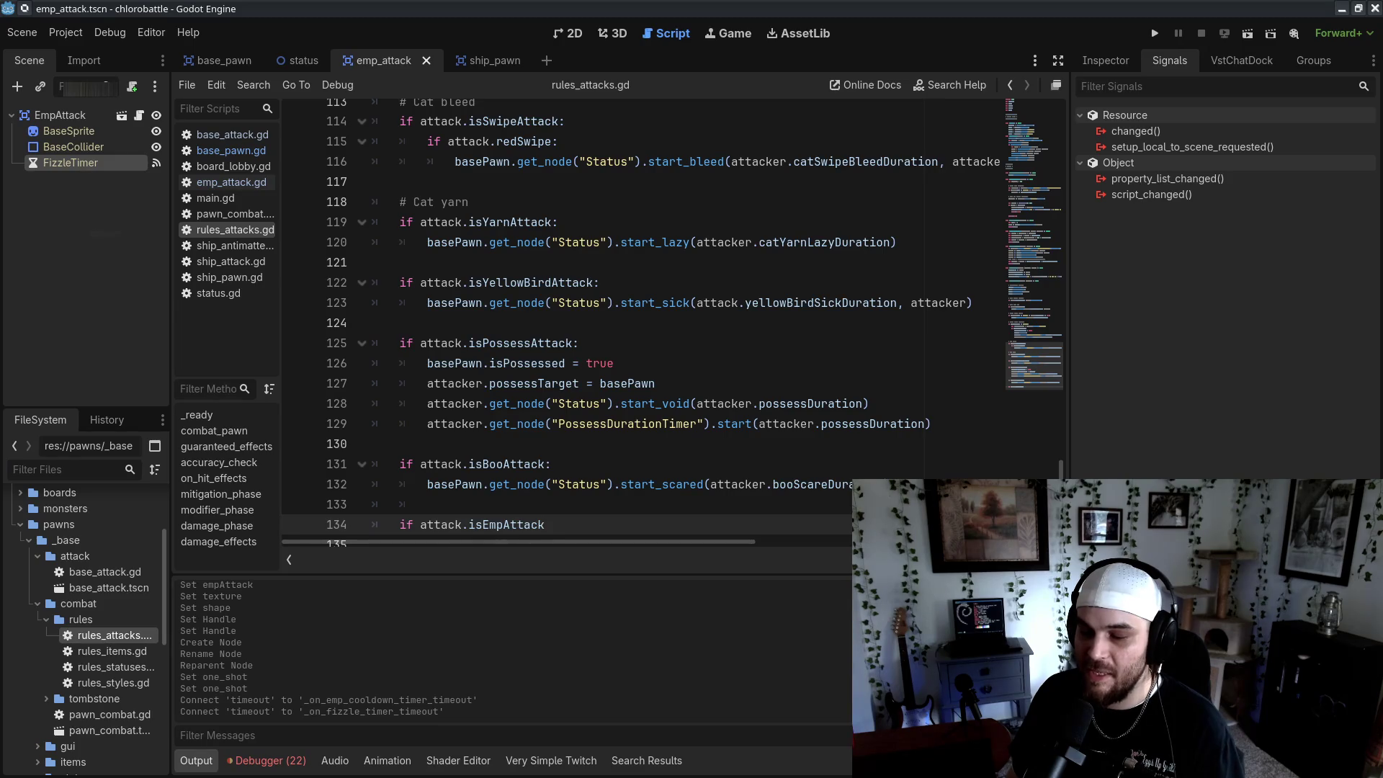
type(":")
key("Return")
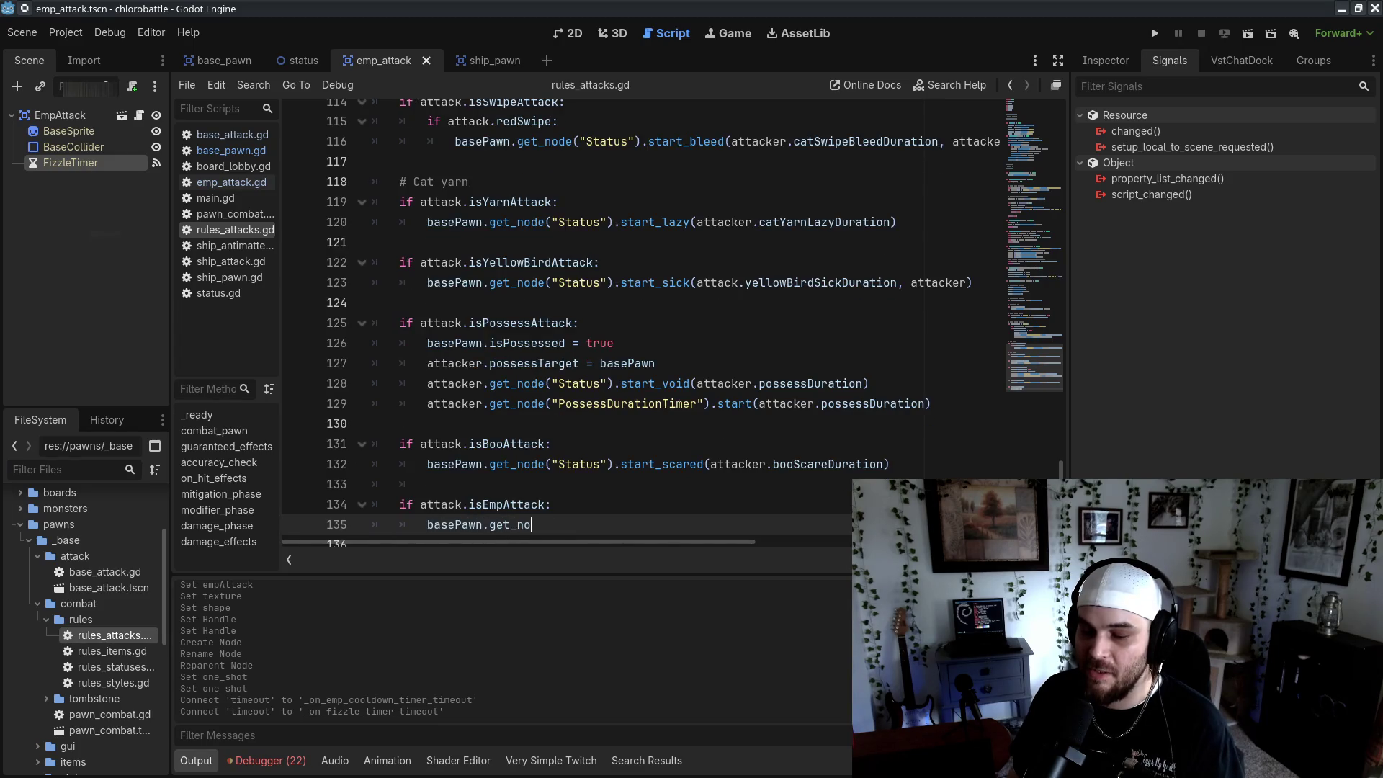
type("de(\"")
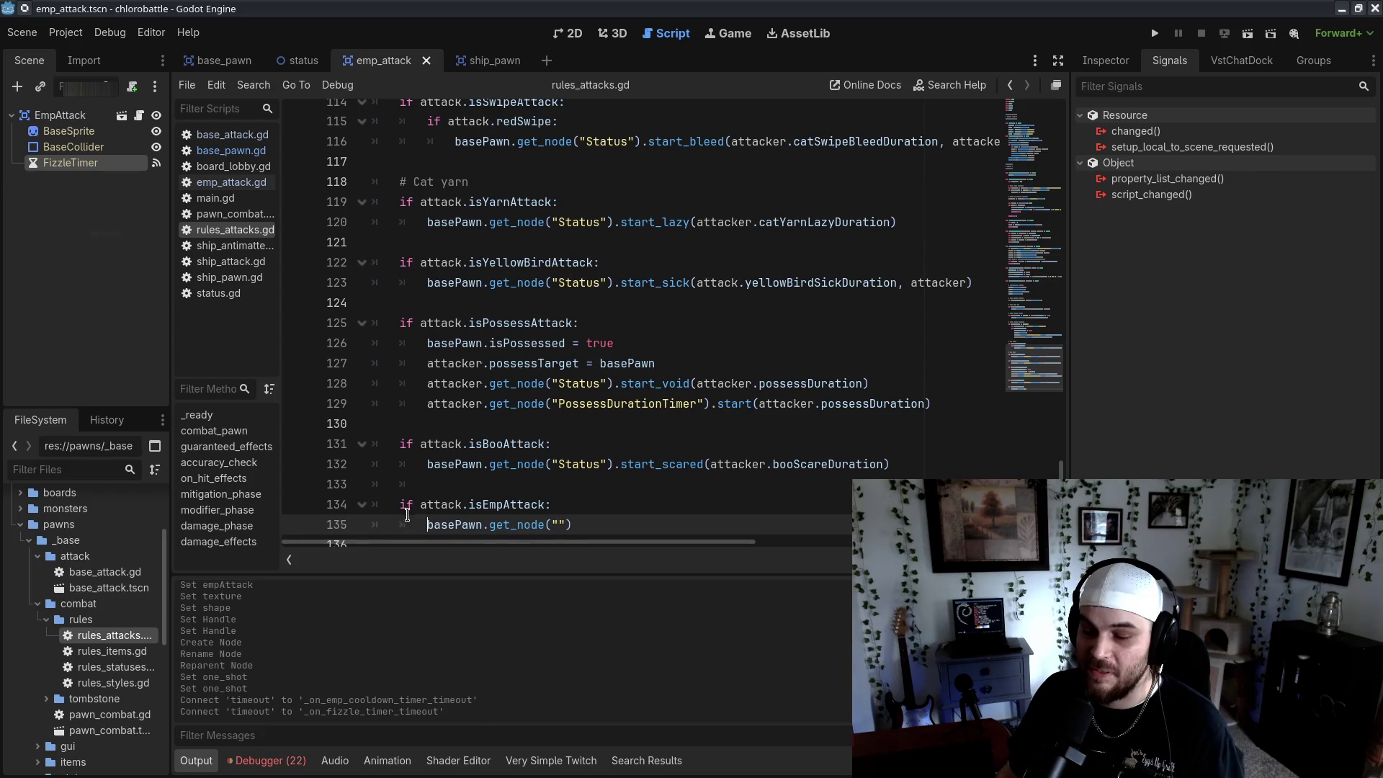
Return to emp_attack.gd after glancing at status.gd and ship_pawn.gd
left_click(233, 166)
left_click(231, 182)
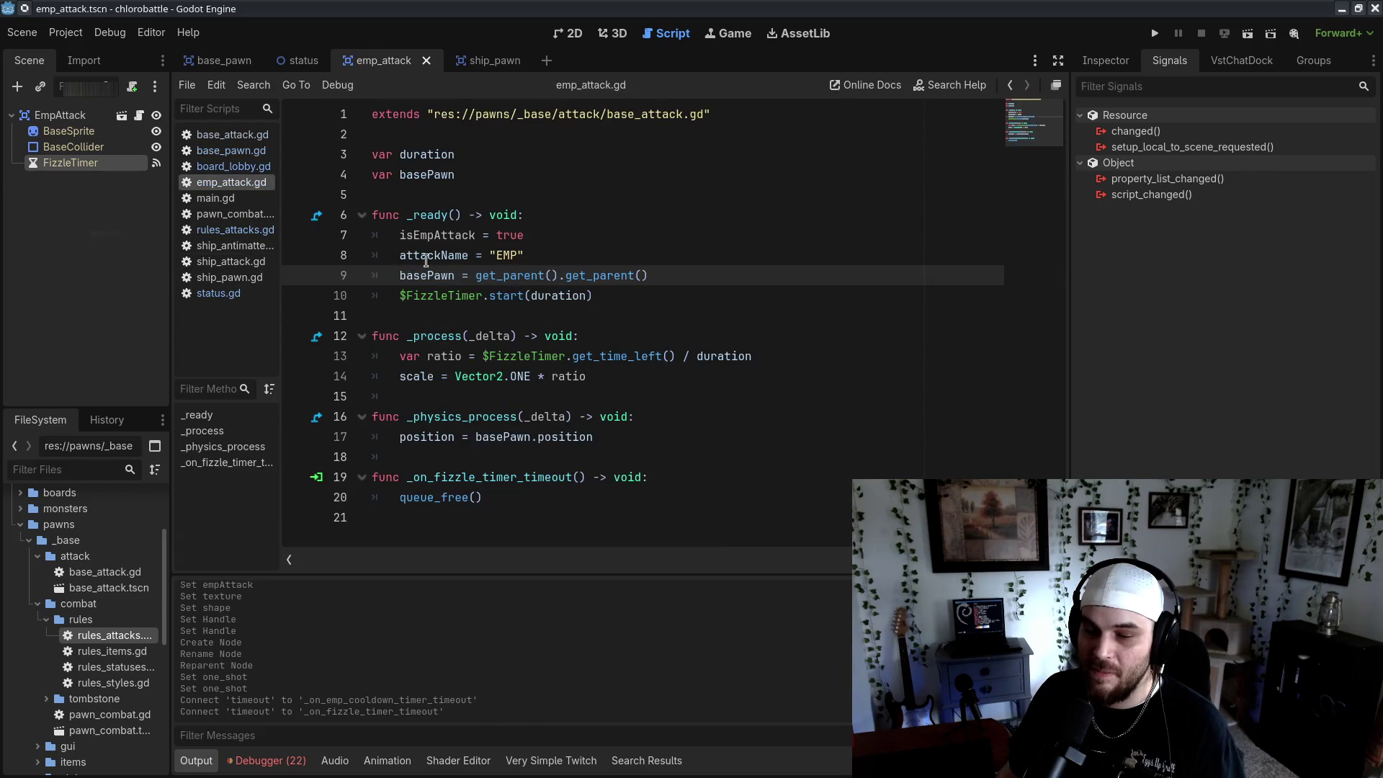
left_click(217, 293)
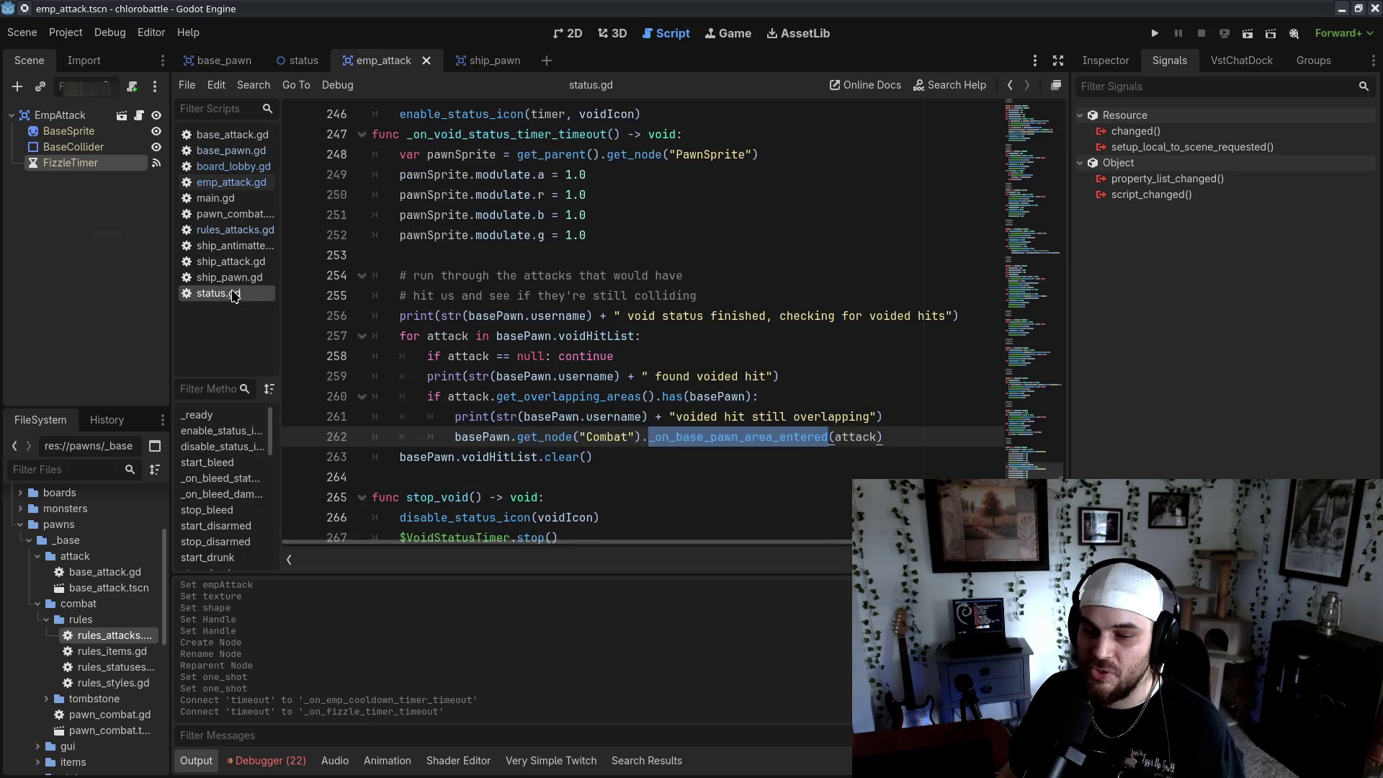
left_click(238, 282)
left_click(232, 183)
left_click(792, 505)
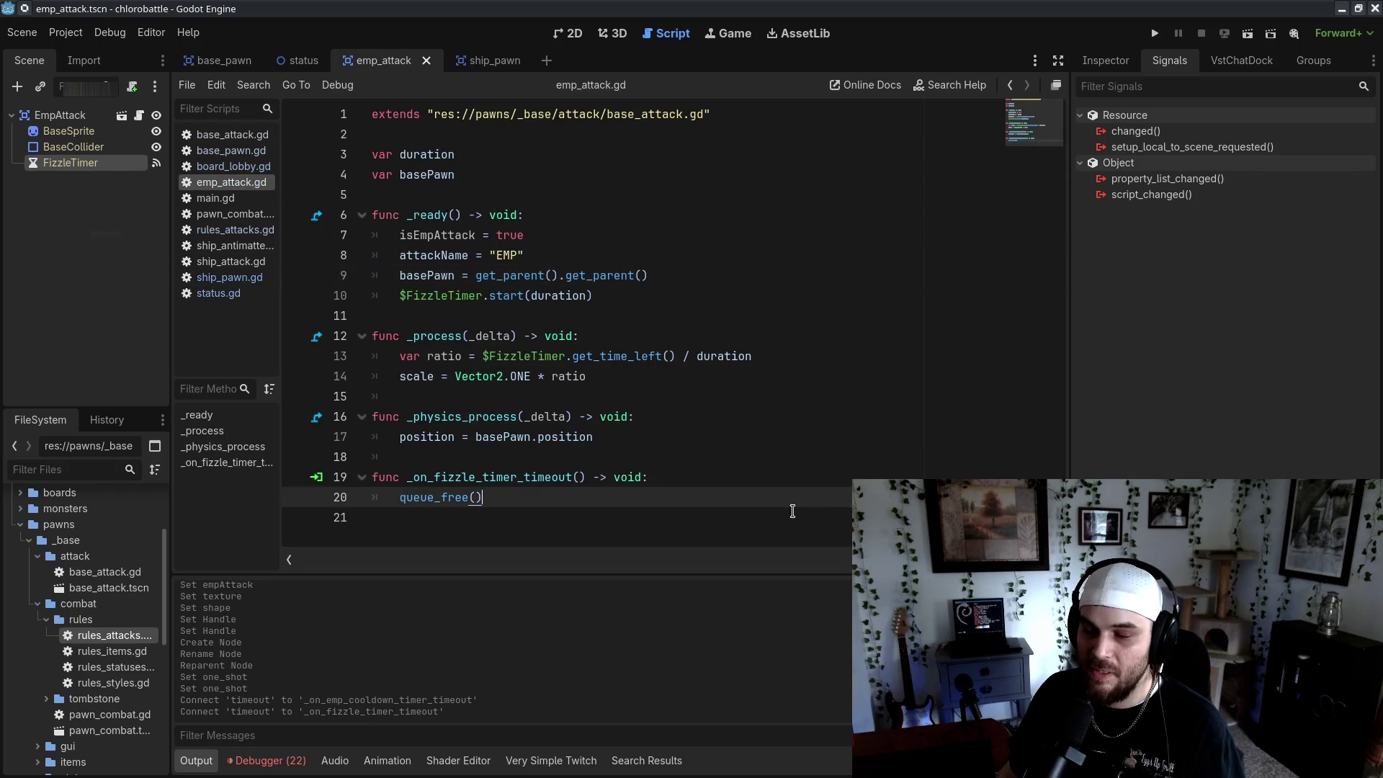
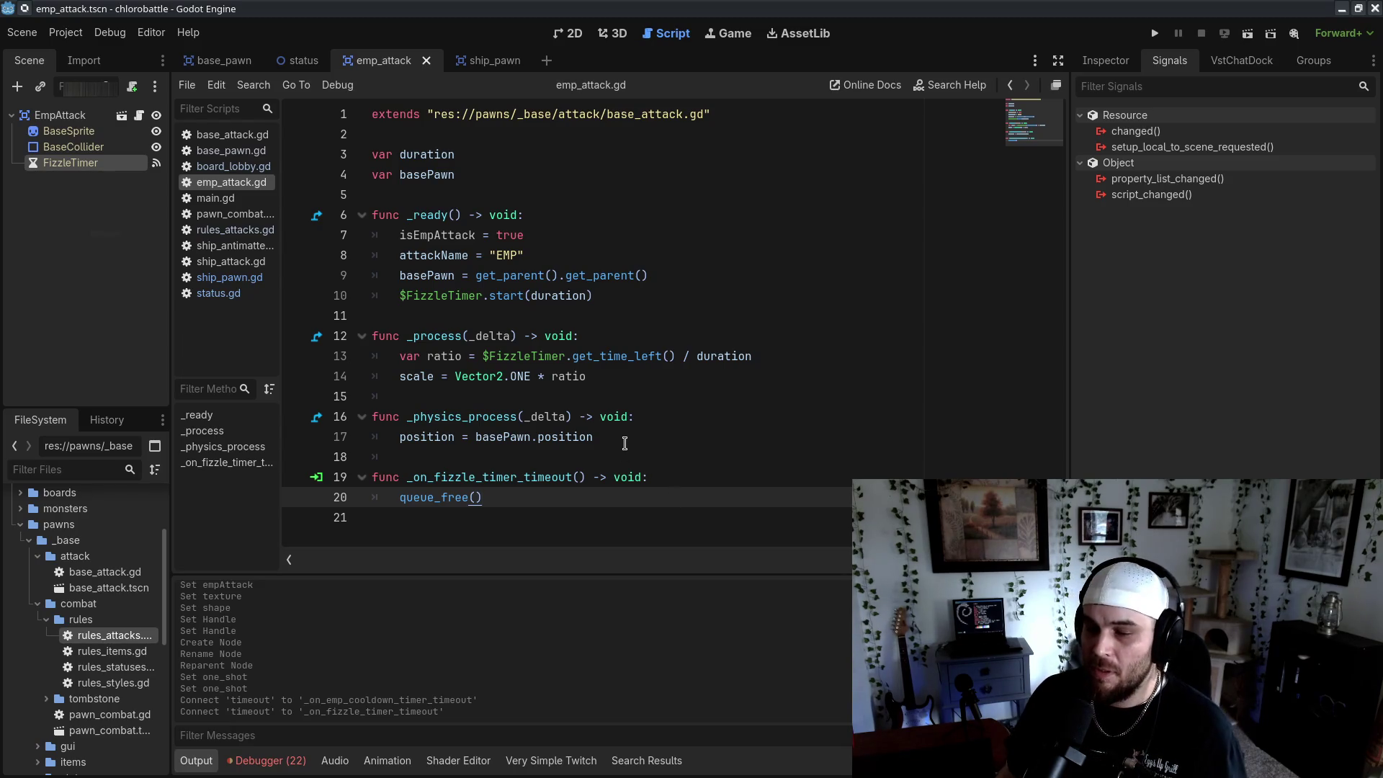
Declare 'var empDisarmDuration = 3.0' below the empDuration line in ship_pawn.gd
left_click(258, 279)
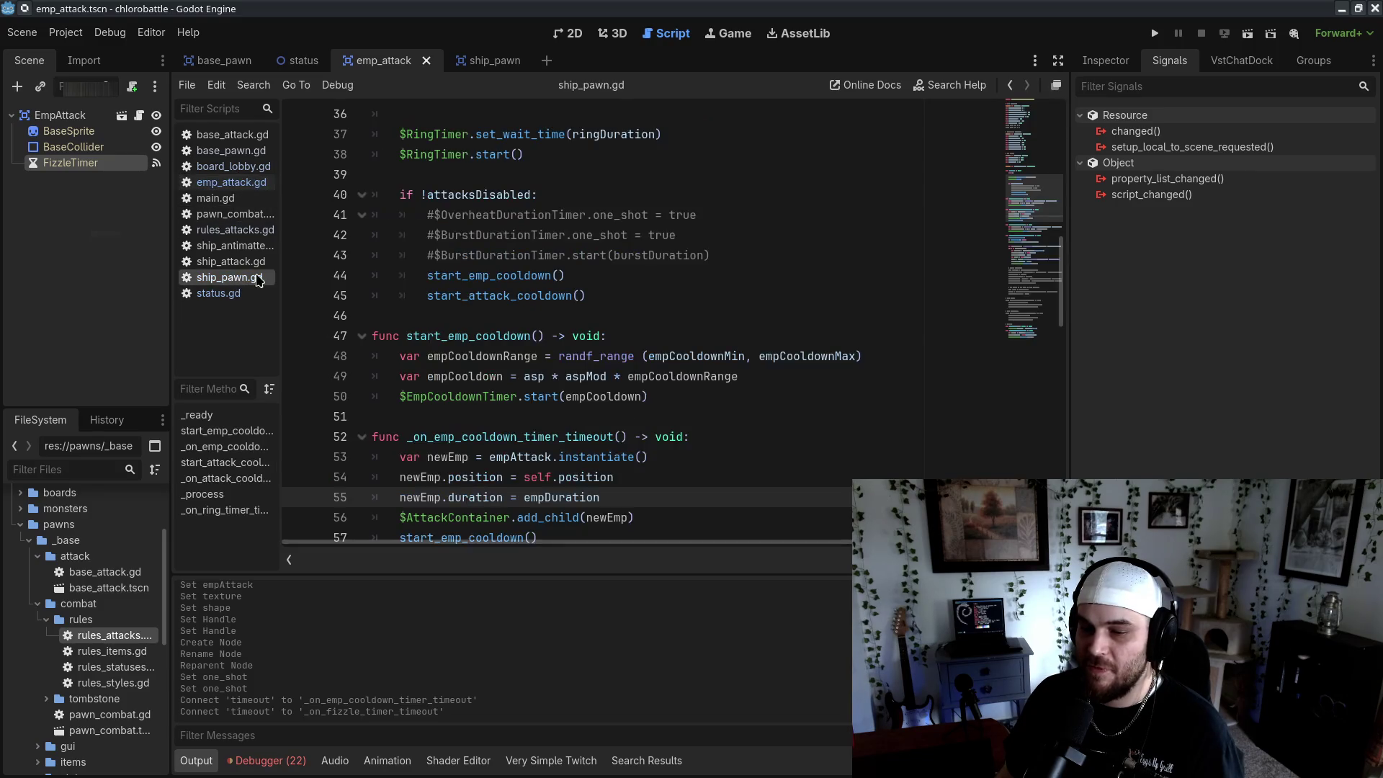
scroll(772, 299, "up", 10)
scroll(701, 377, "down", 4)
left_click(564, 452)
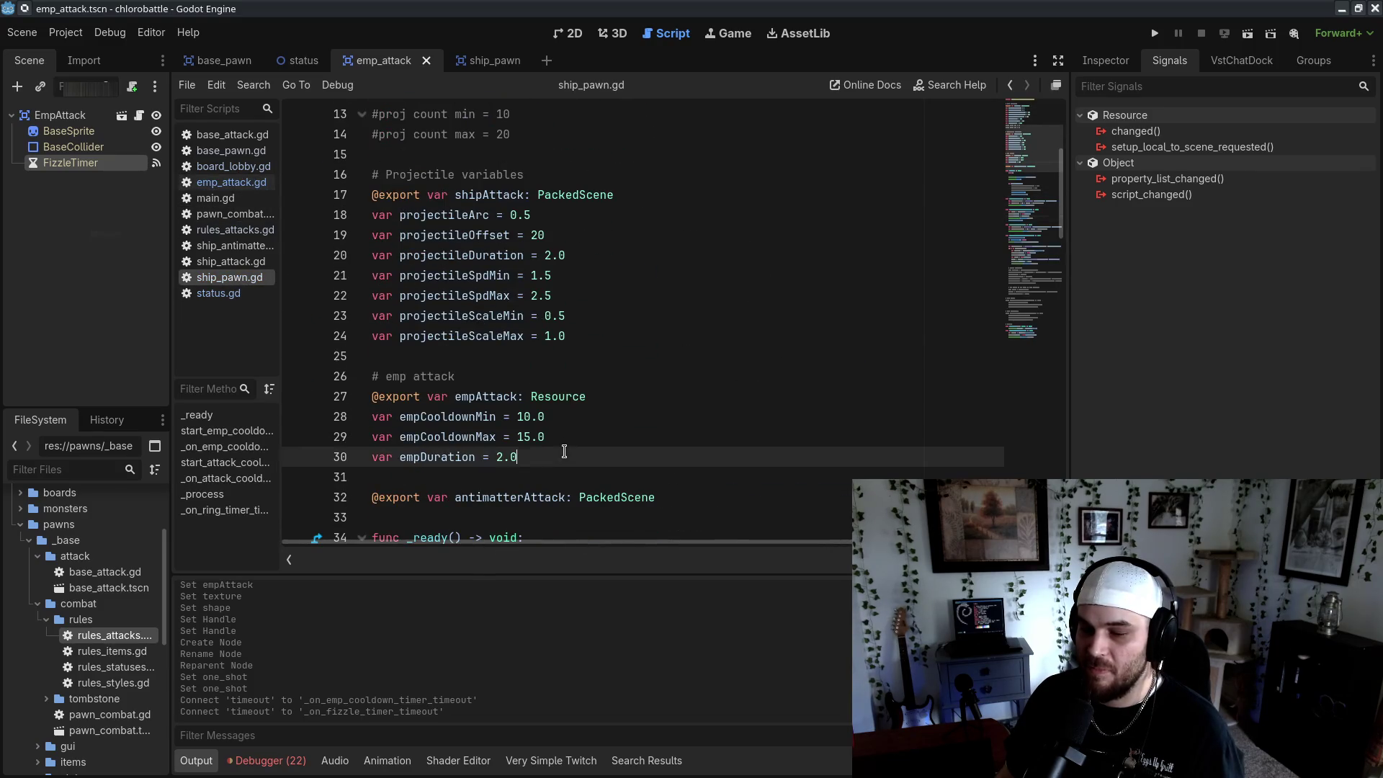
key("Return")
type("var empDisarmDuration = 3.0")
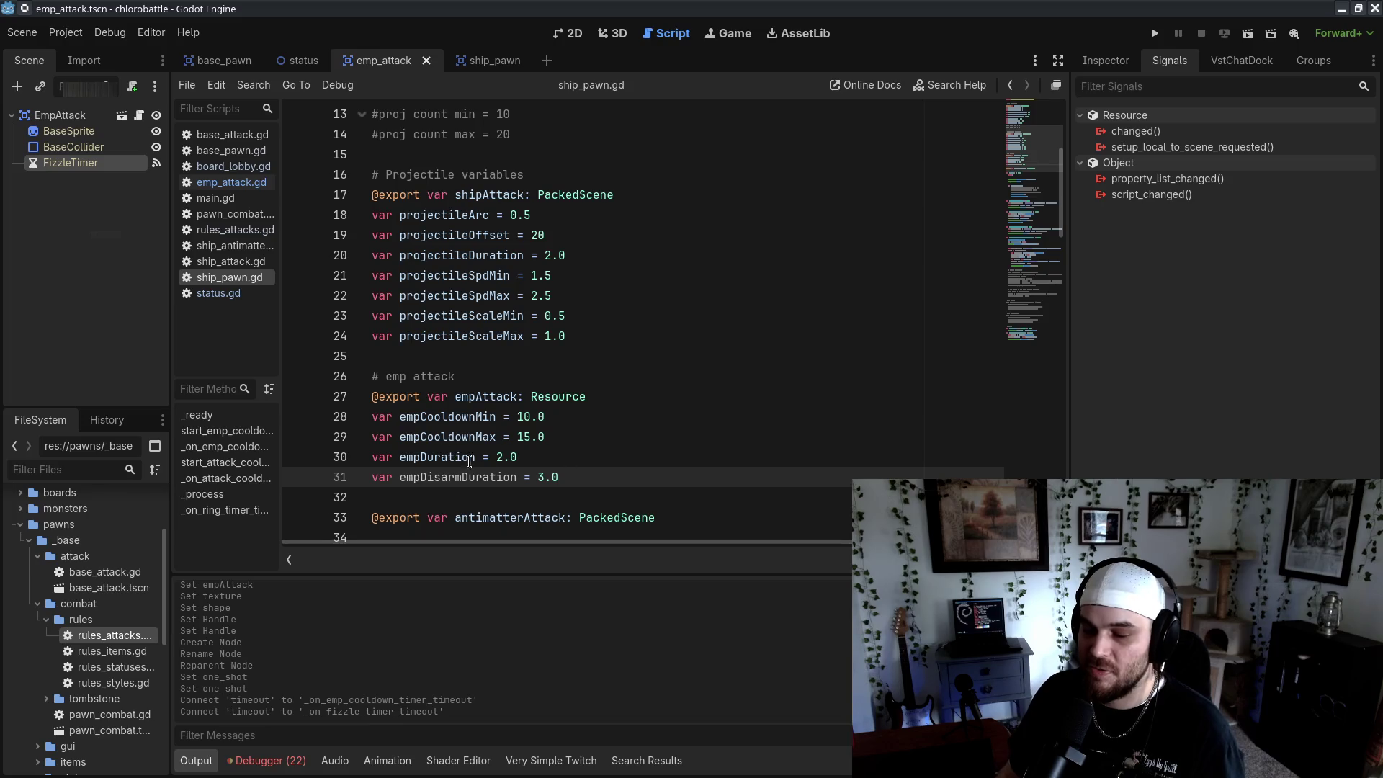
double_click(485, 477)
left_click(793, 409)
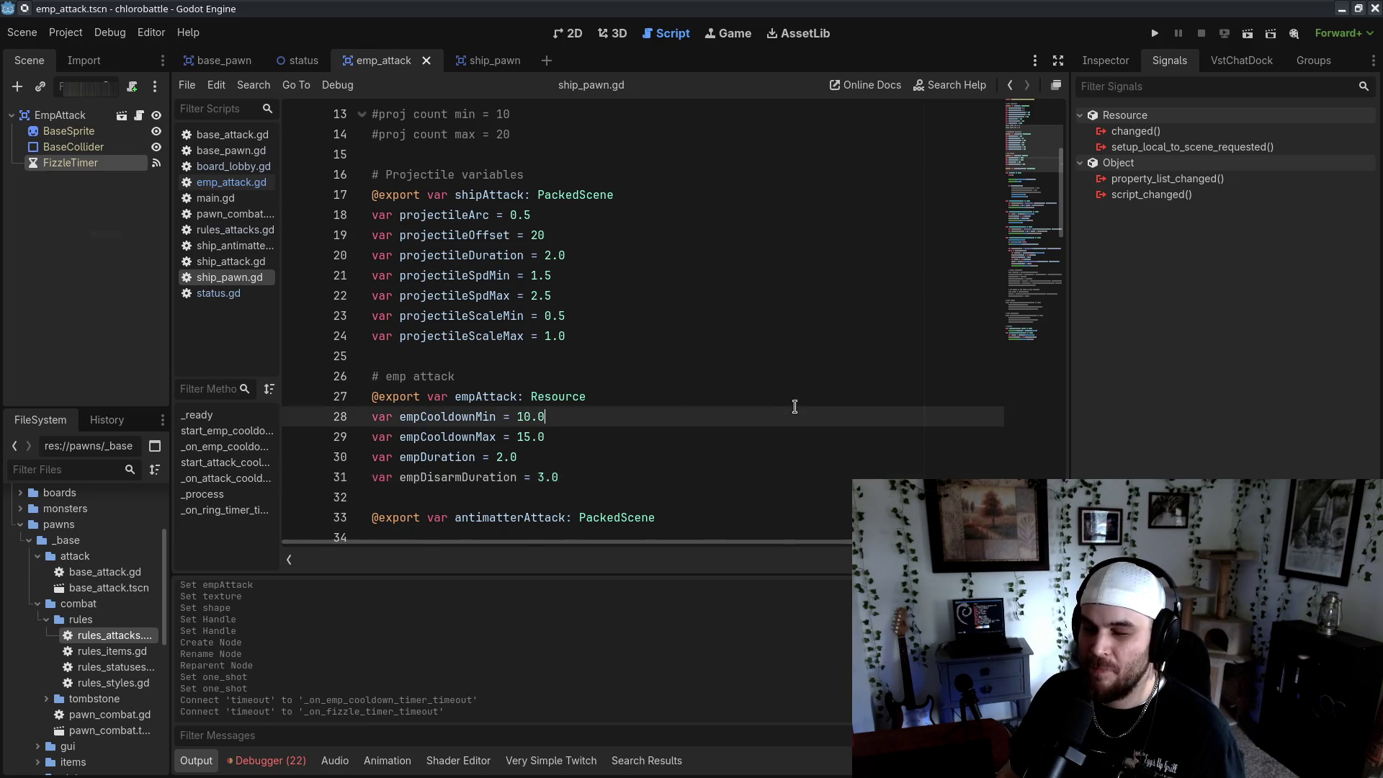
scroll(720, 412, "down", 3)
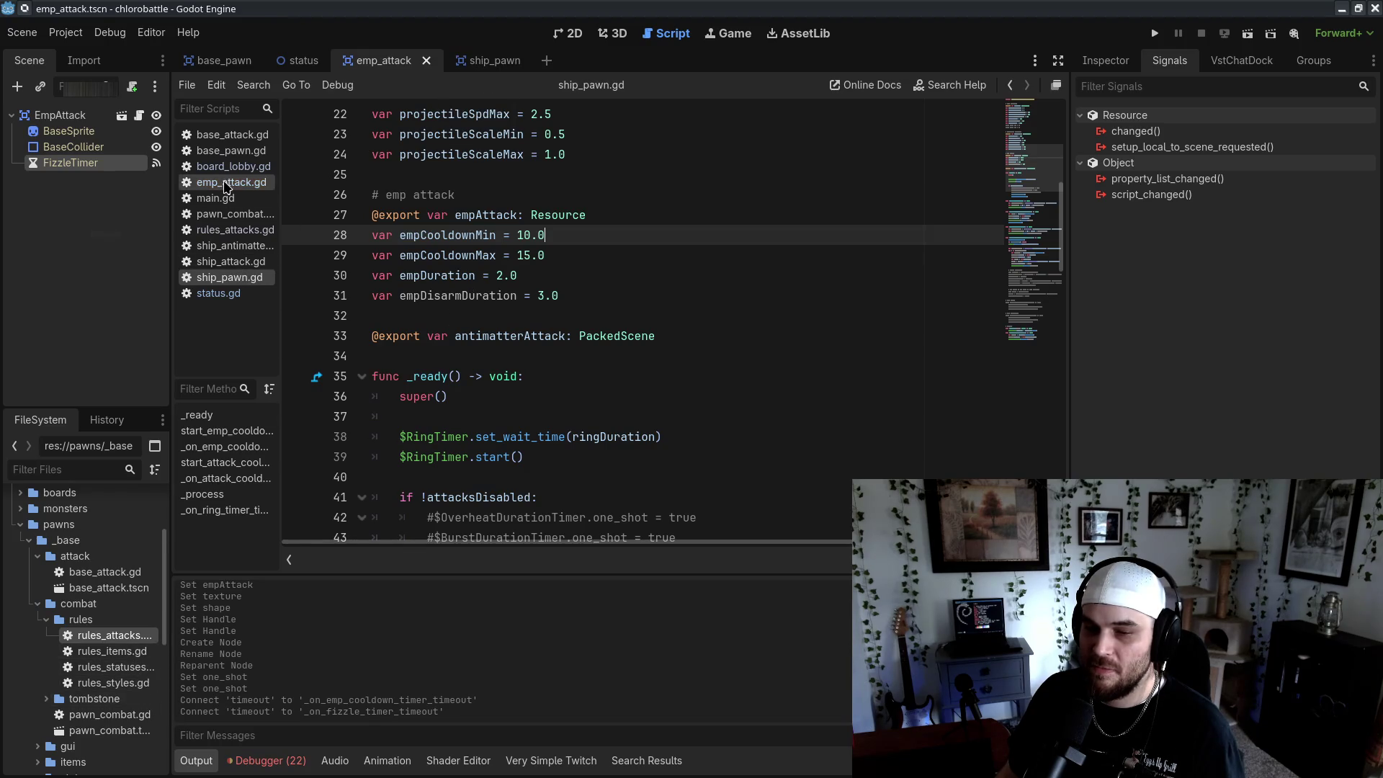
Uncomment the isEmpAttack check and its get_node line in rules_attacks.gd
left_click(235, 230)
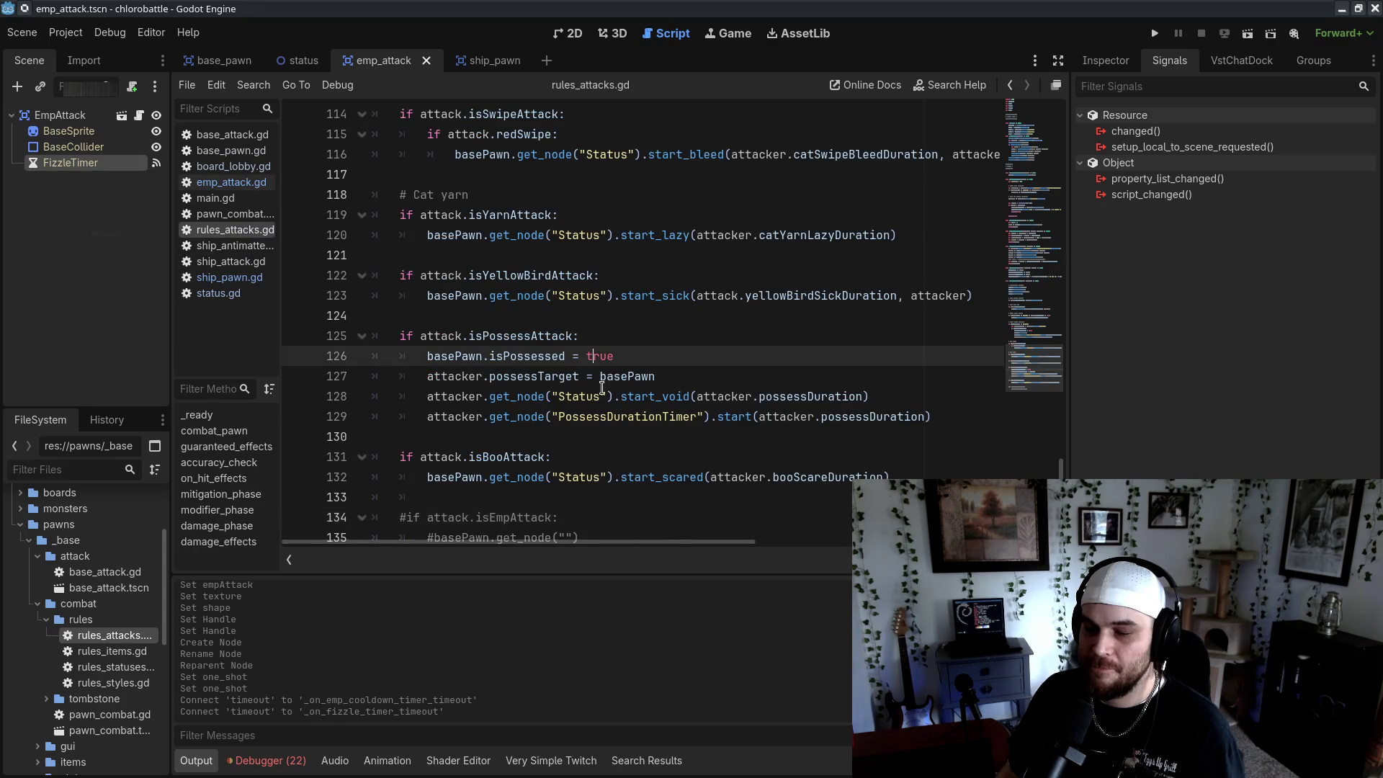
scroll(505, 361, "down", 1)
left_click(407, 484)
key("BackSpace")
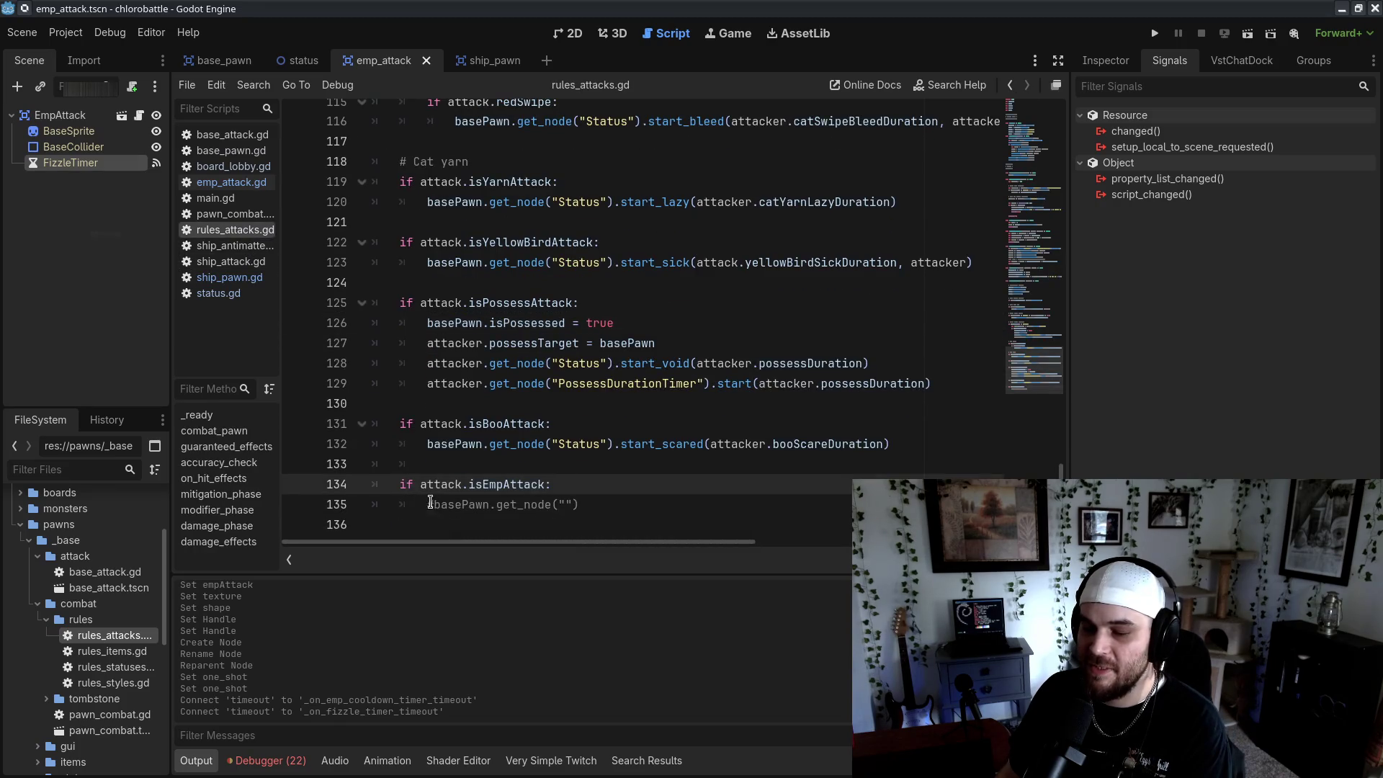
left_click(430, 504)
key("Delete")
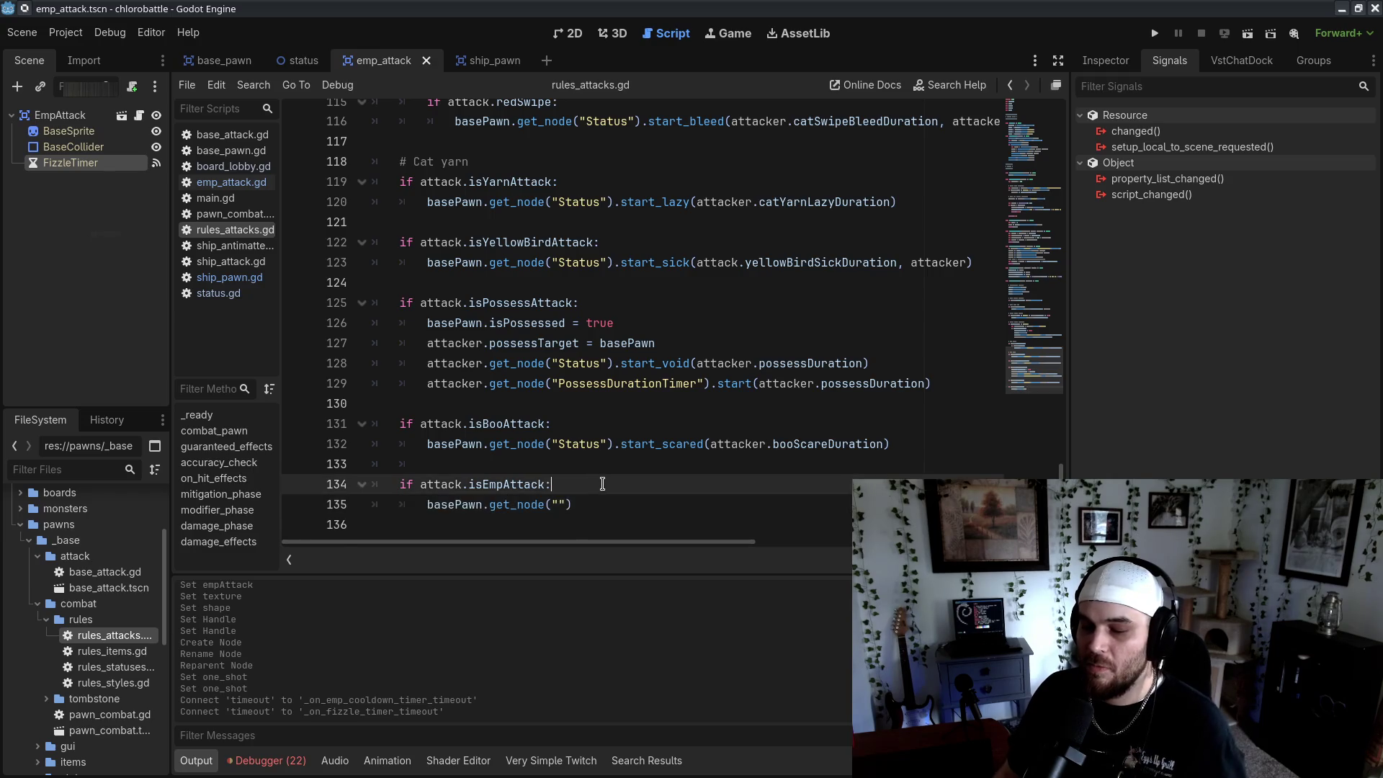
left_click(603, 484)
key("Return")
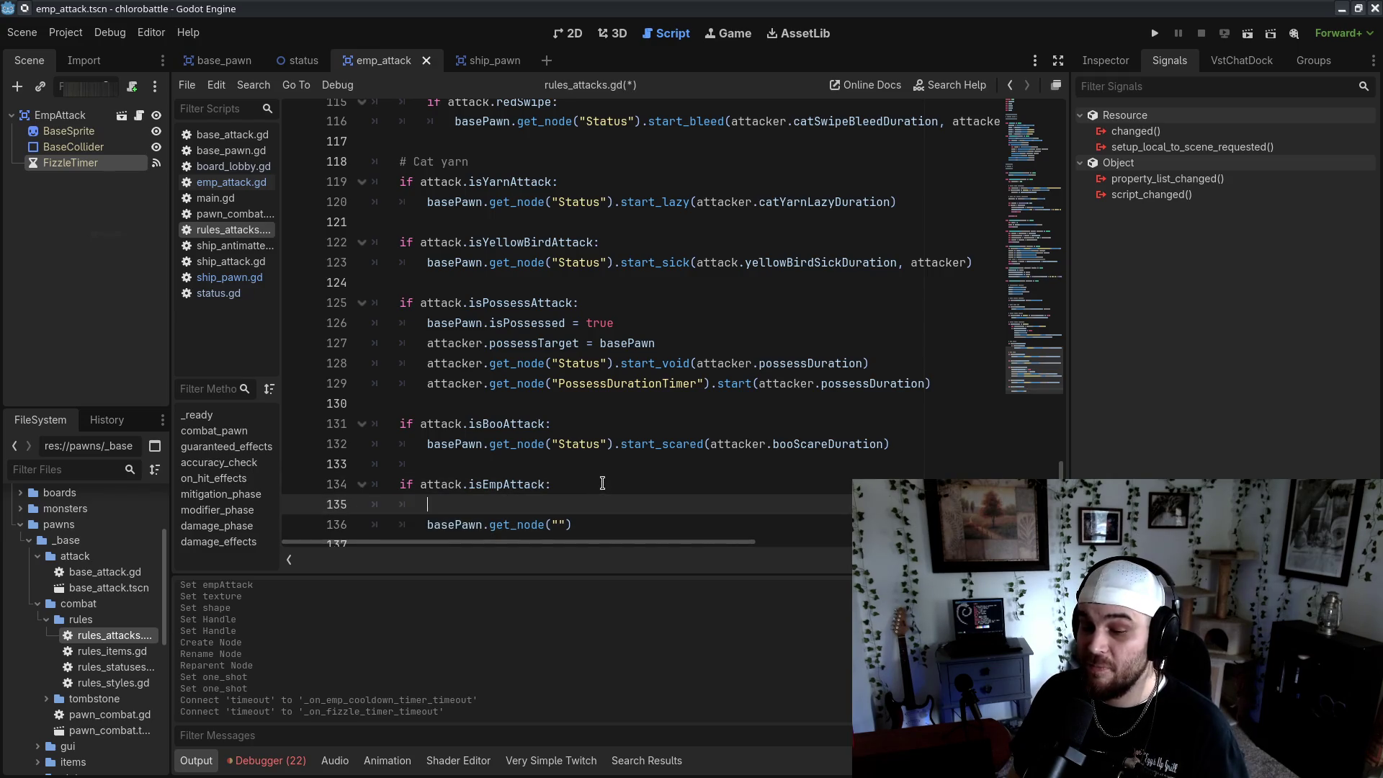
type("att")
Add a disarmDuration variable set to attacker.empDisarmDuration inside the EMP block
key("BackSpace")
key("BackSpace")
key("BackSpace")
type("var disarmDuration = at")
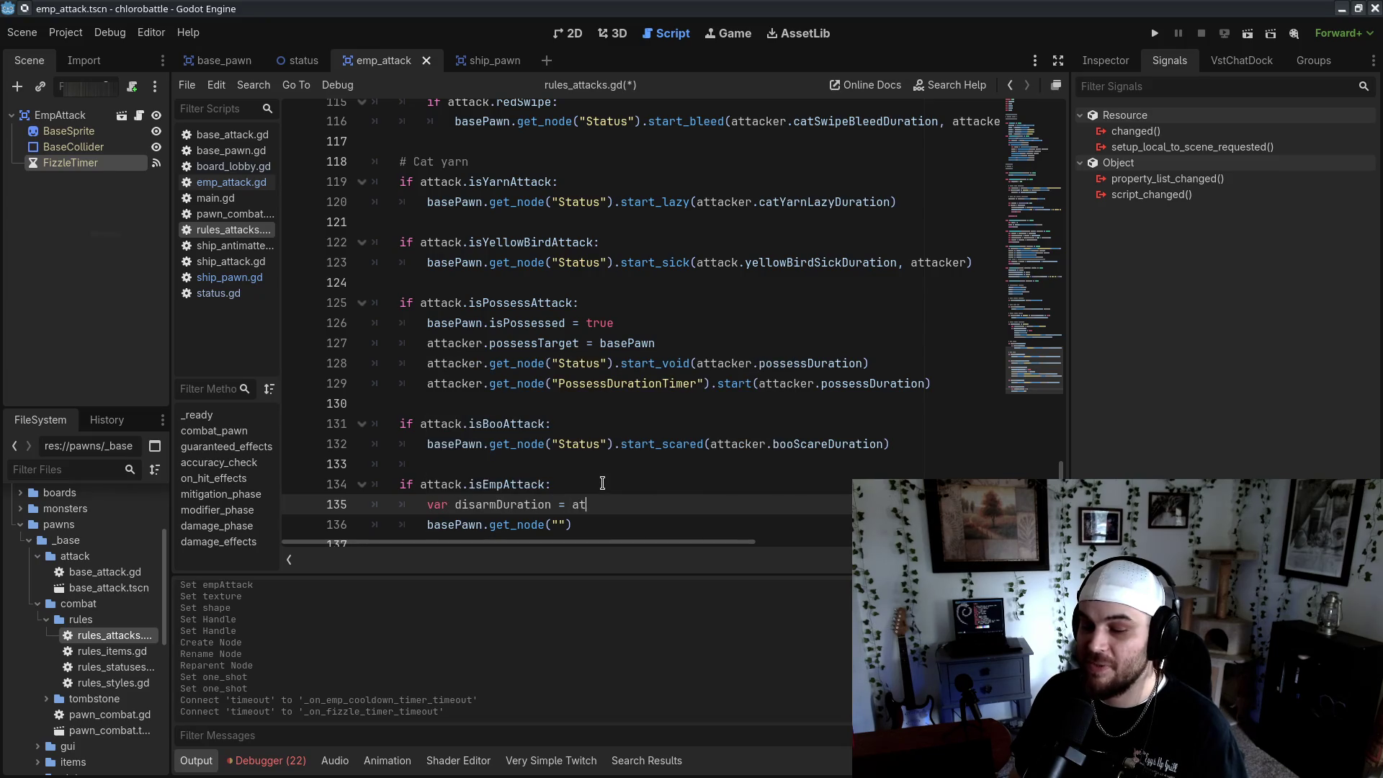
type("tacker.")
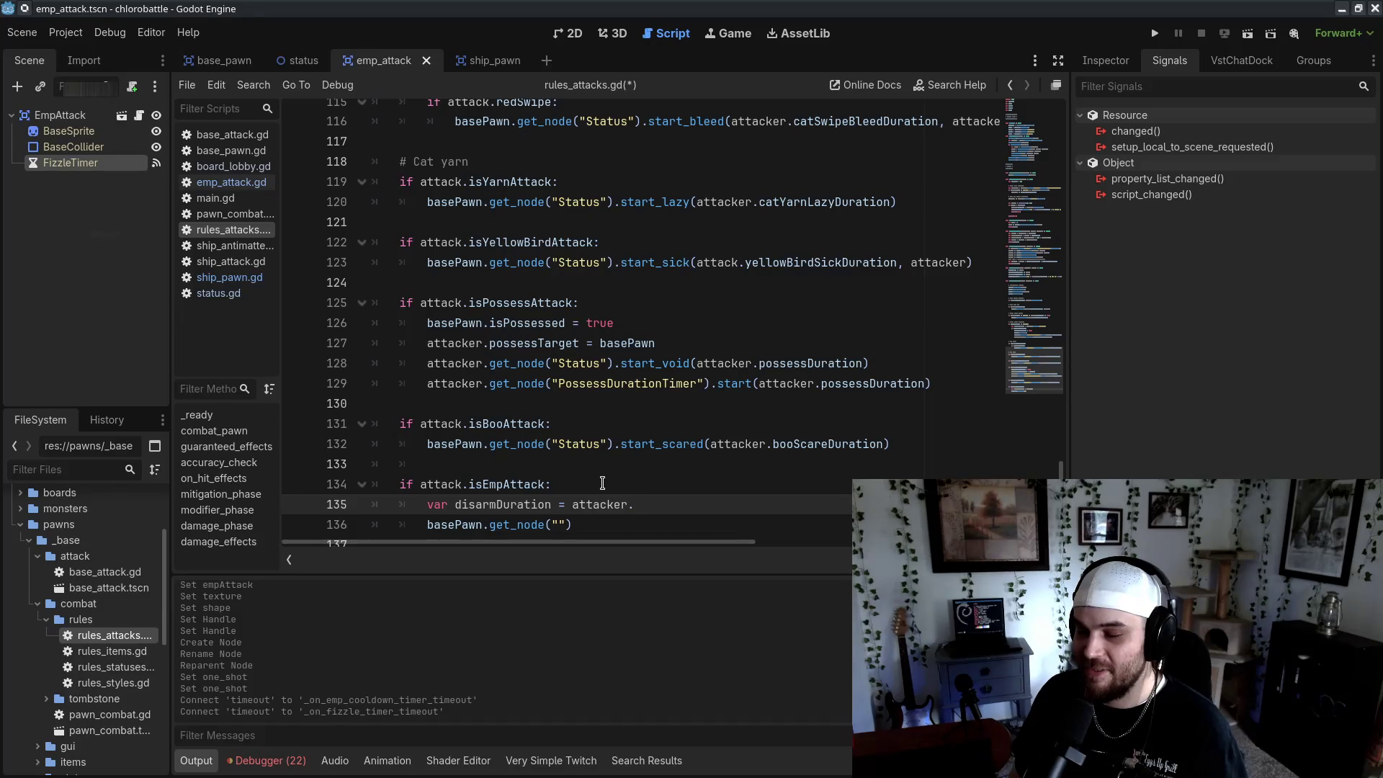
left_click(229, 278)
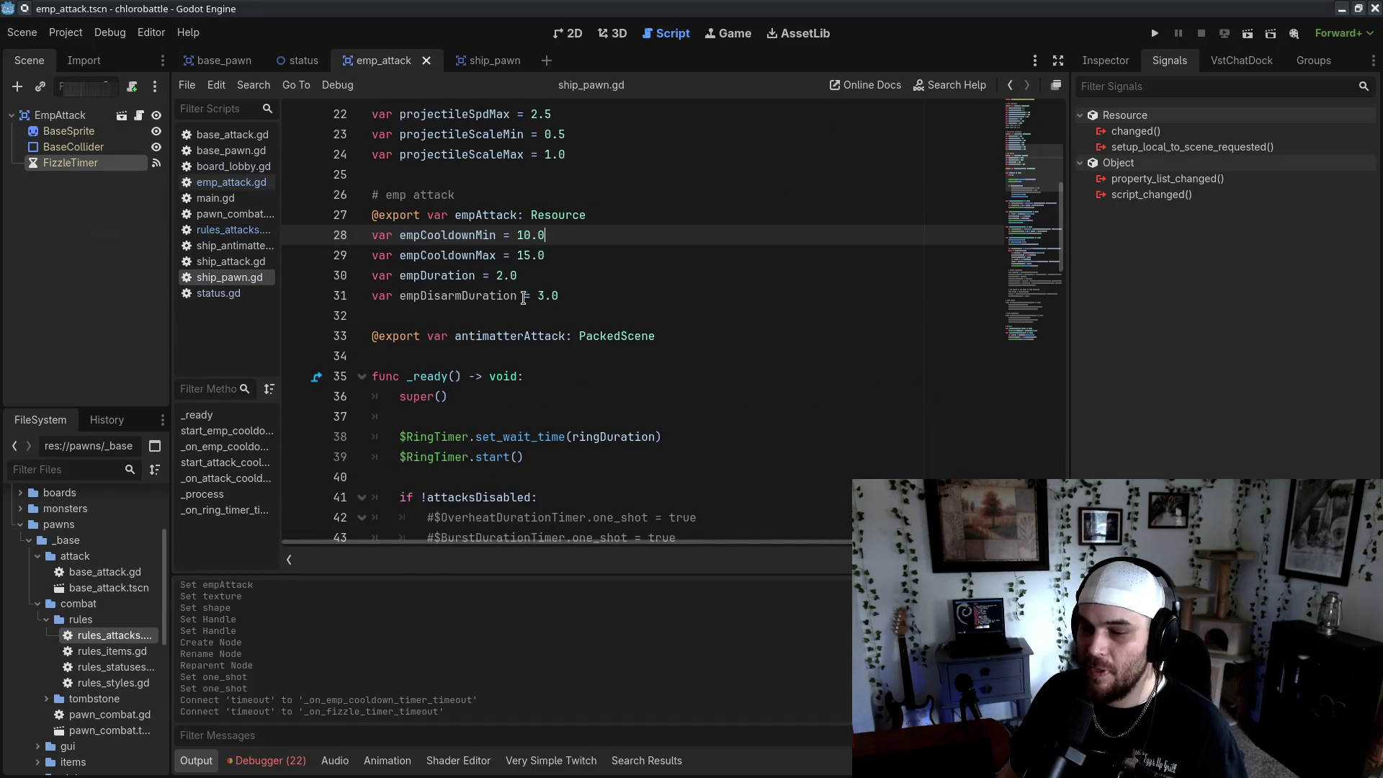
double_click(472, 297)
key("ctrl+c")
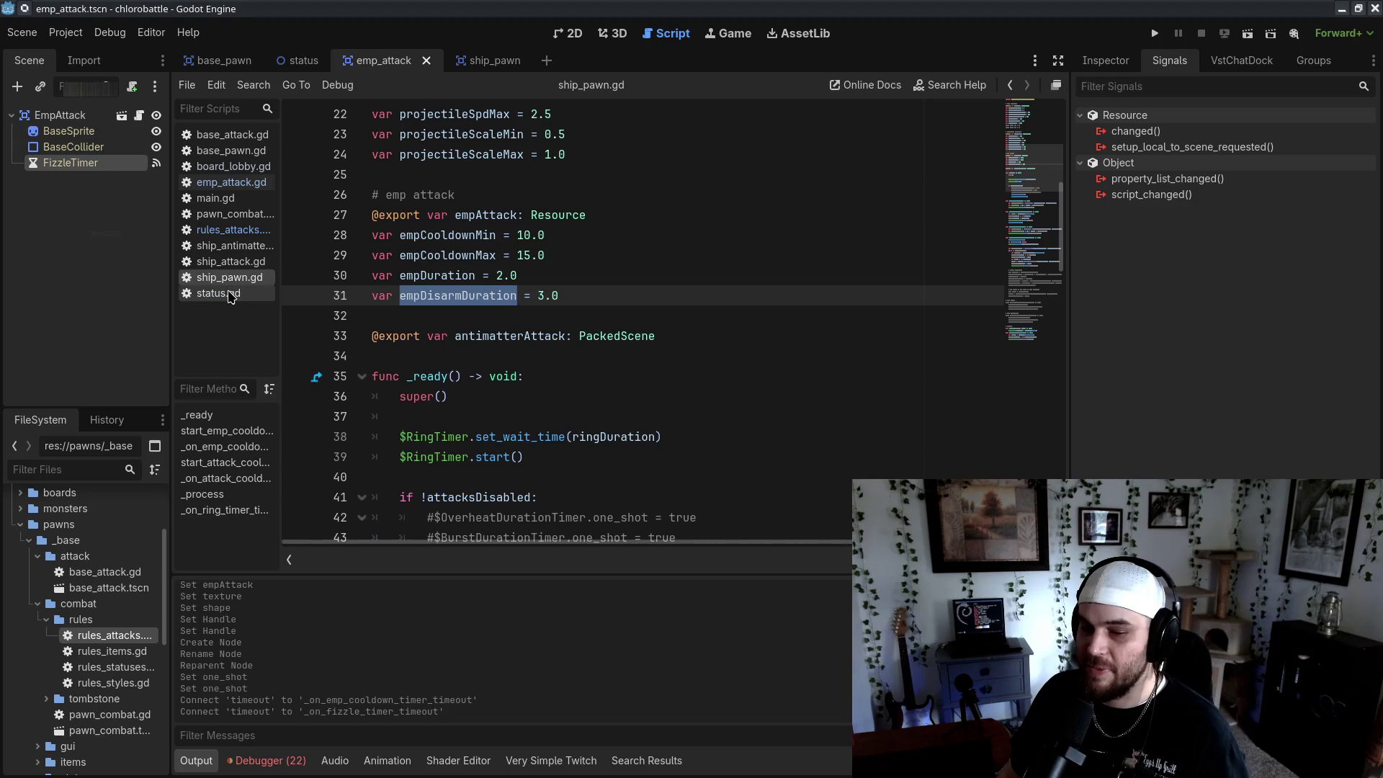
left_click(242, 234)
key("ctrl+v")
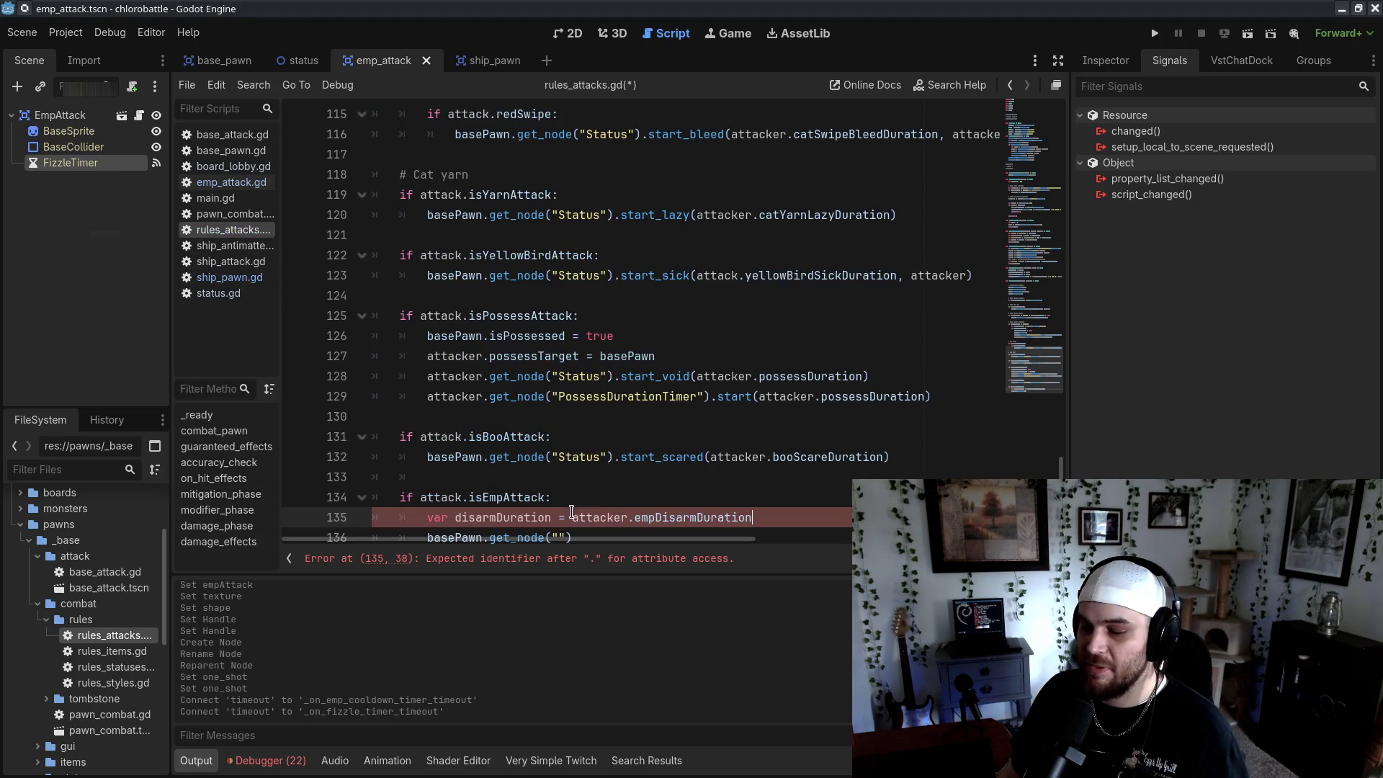
double_click(490, 497)
left_click(725, 490)
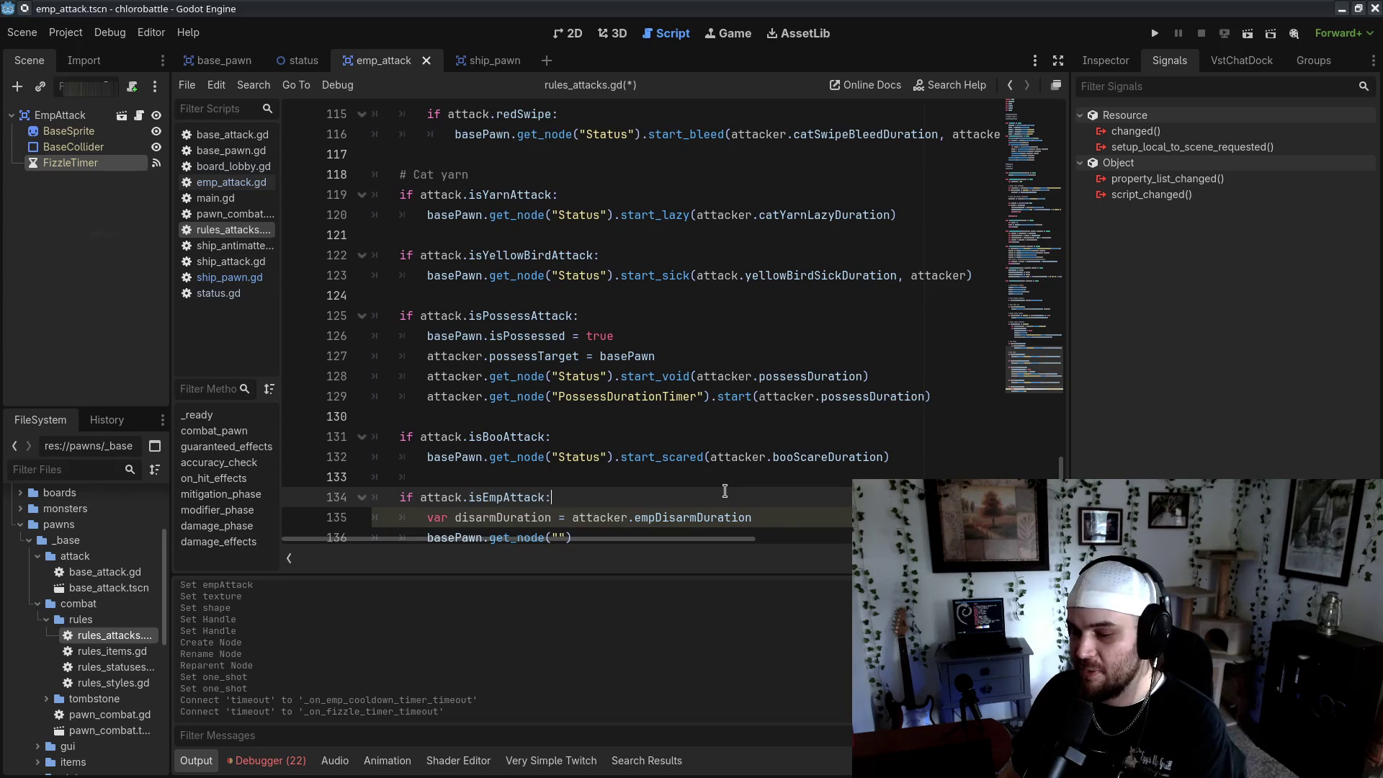
scroll(672, 495, "down", 1)
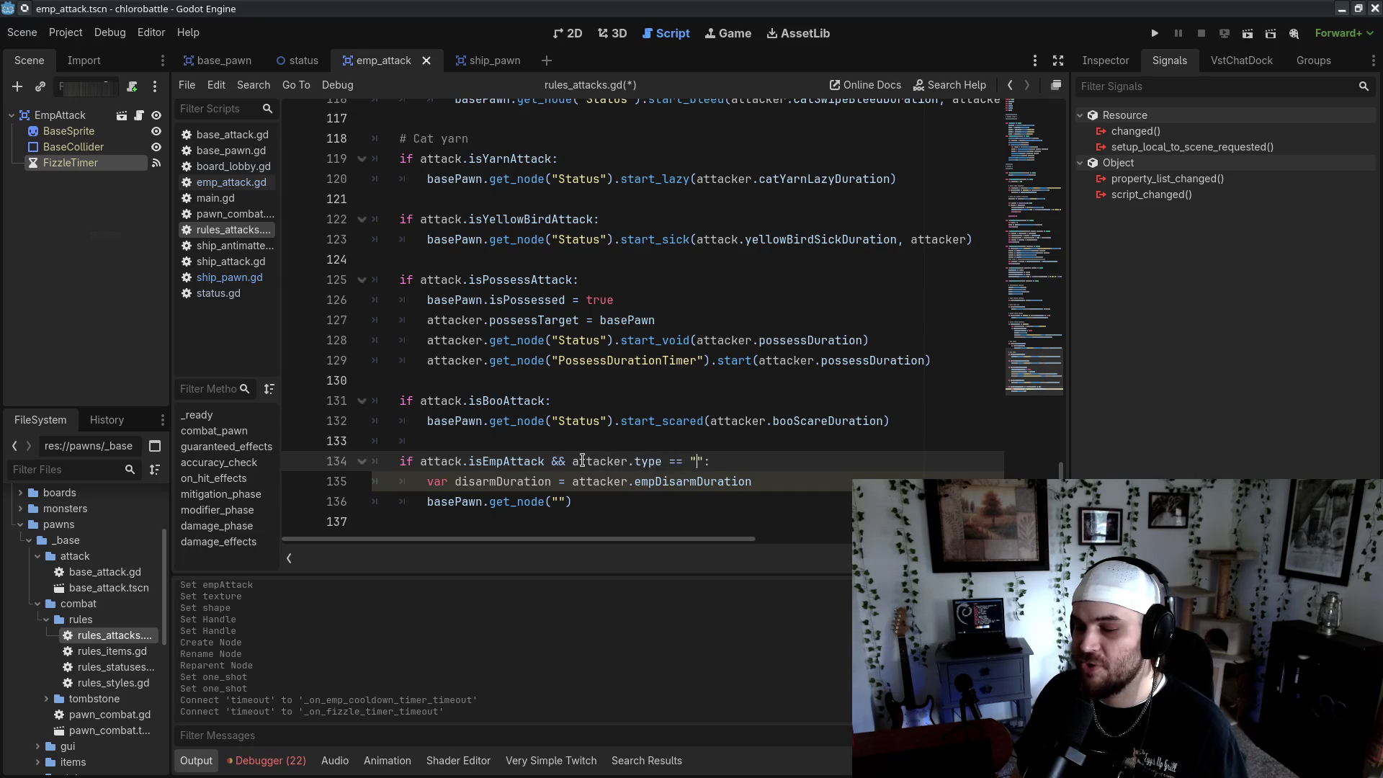
type("Ship")
Delete the ship-type condition from line 134 of the EMP block
left_click_drag(546, 461, 733, 461)
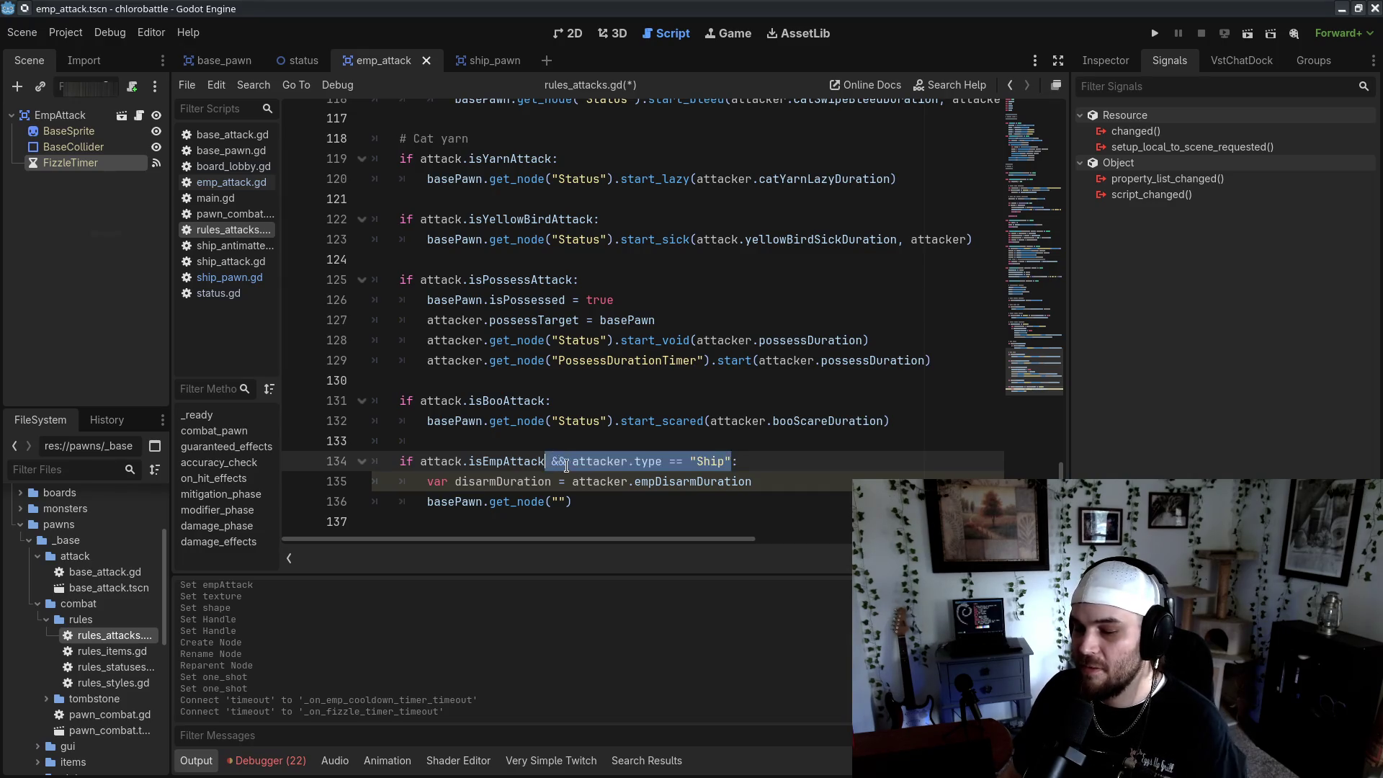
key("BackSpace")
left_click(797, 482)
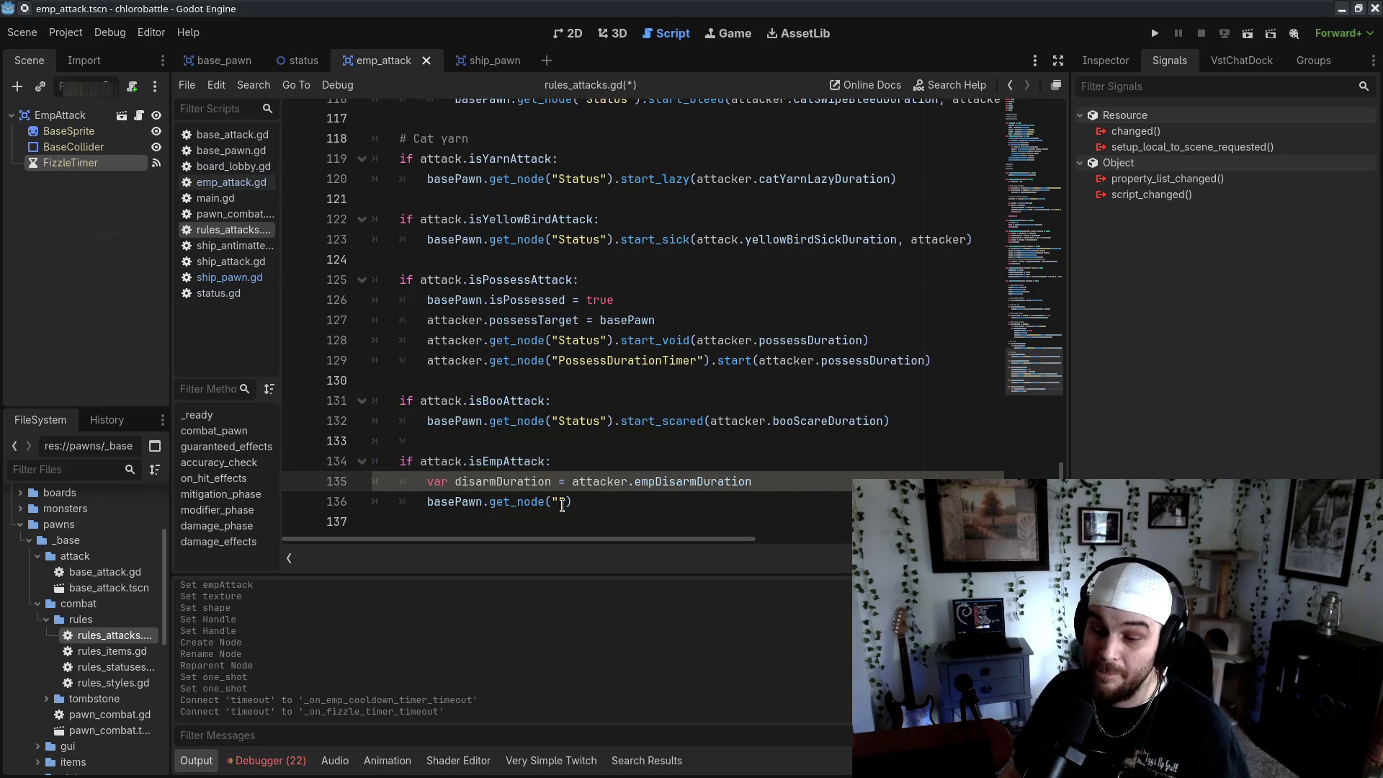
left_click(840, 482)
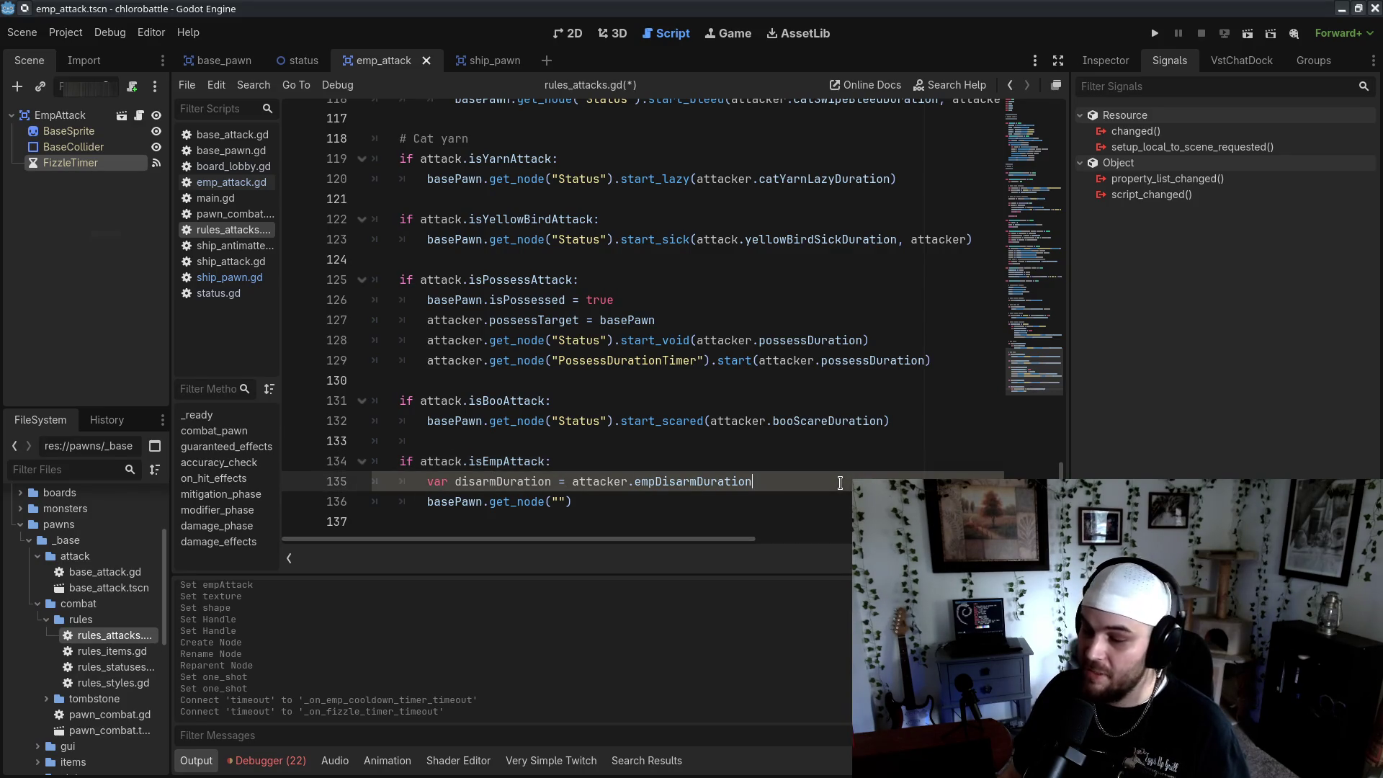
key("Return")
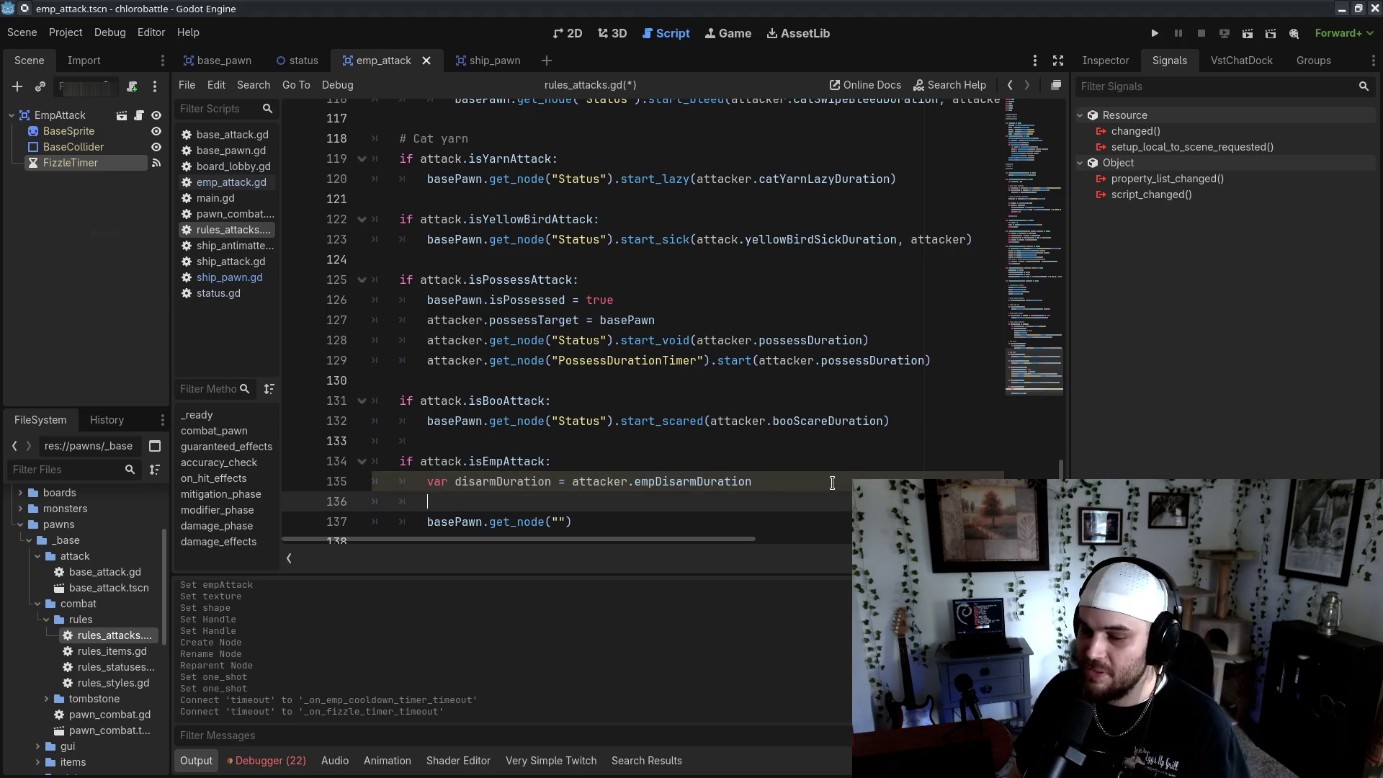
key("ctrl+z")
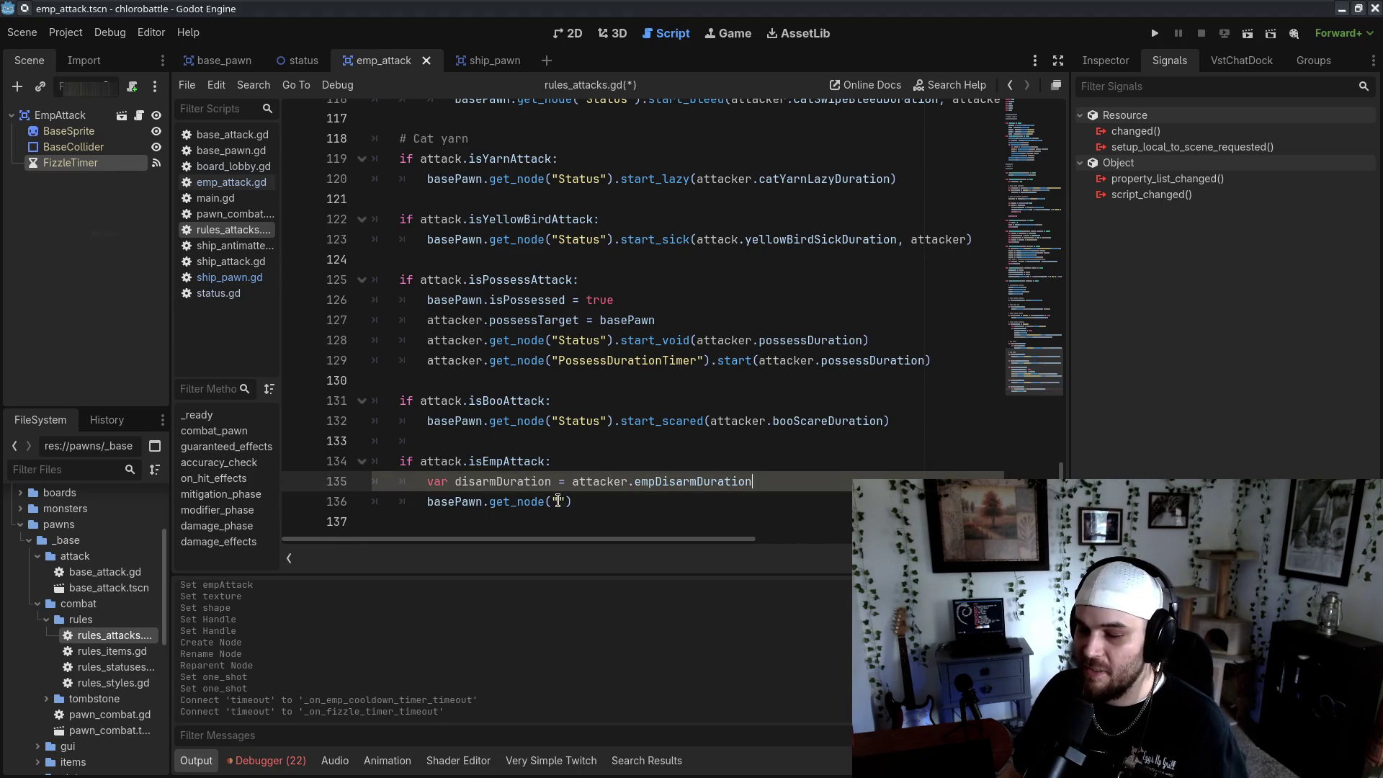
Make the EMP block call get_node("Status").start_disarmed(disarmDuration) on the target
left_click(558, 501)
type("Status")
left_click(666, 519)
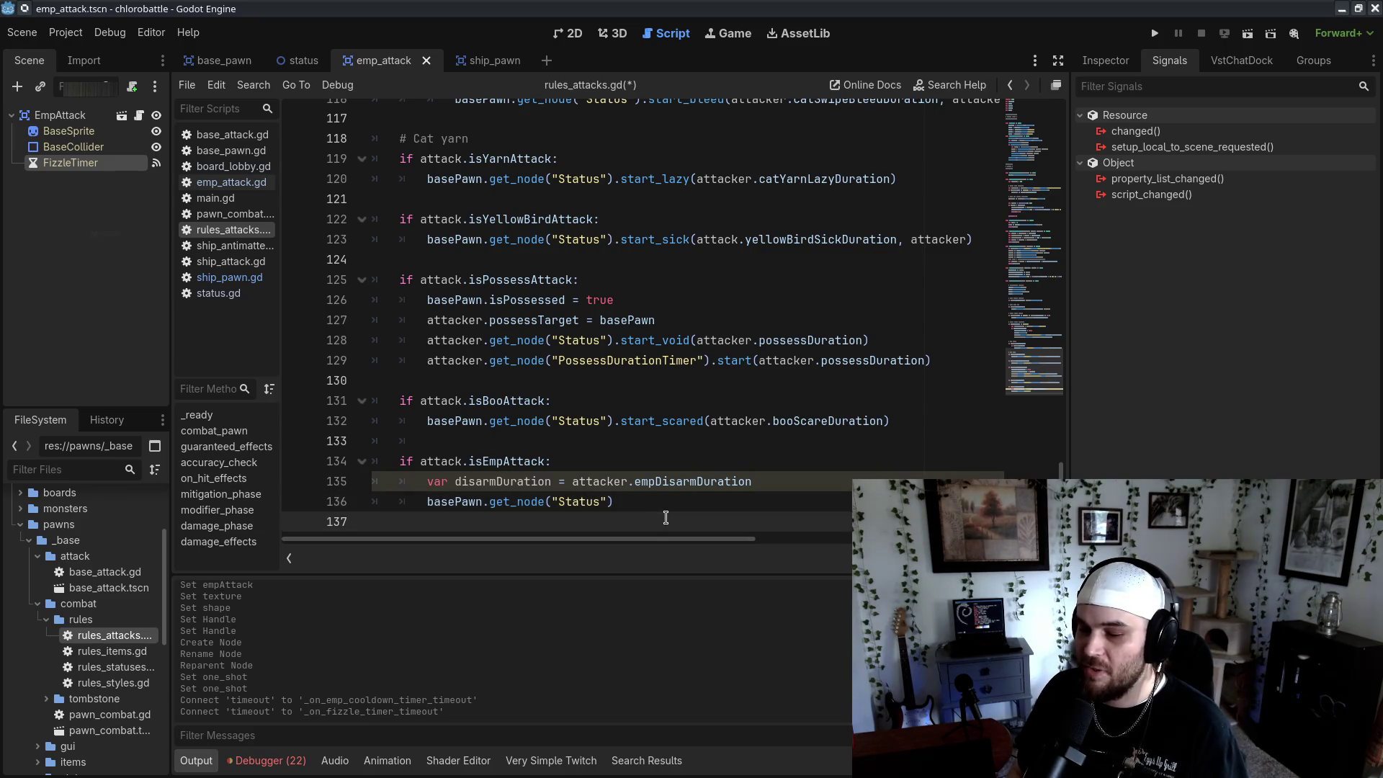
key("BackSpace")
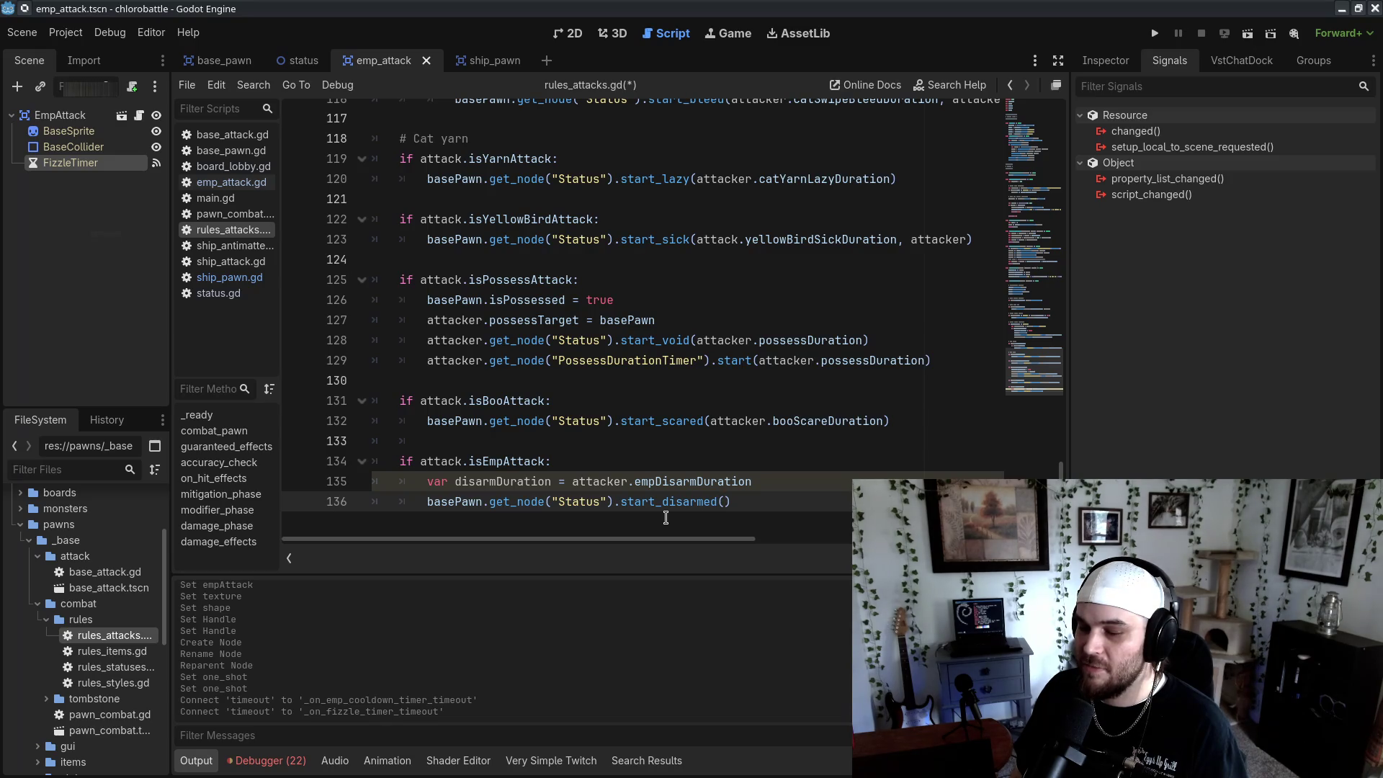
key("BackSpace")
key("BackSpace")
key("BackSpace")
type("disarmDur")
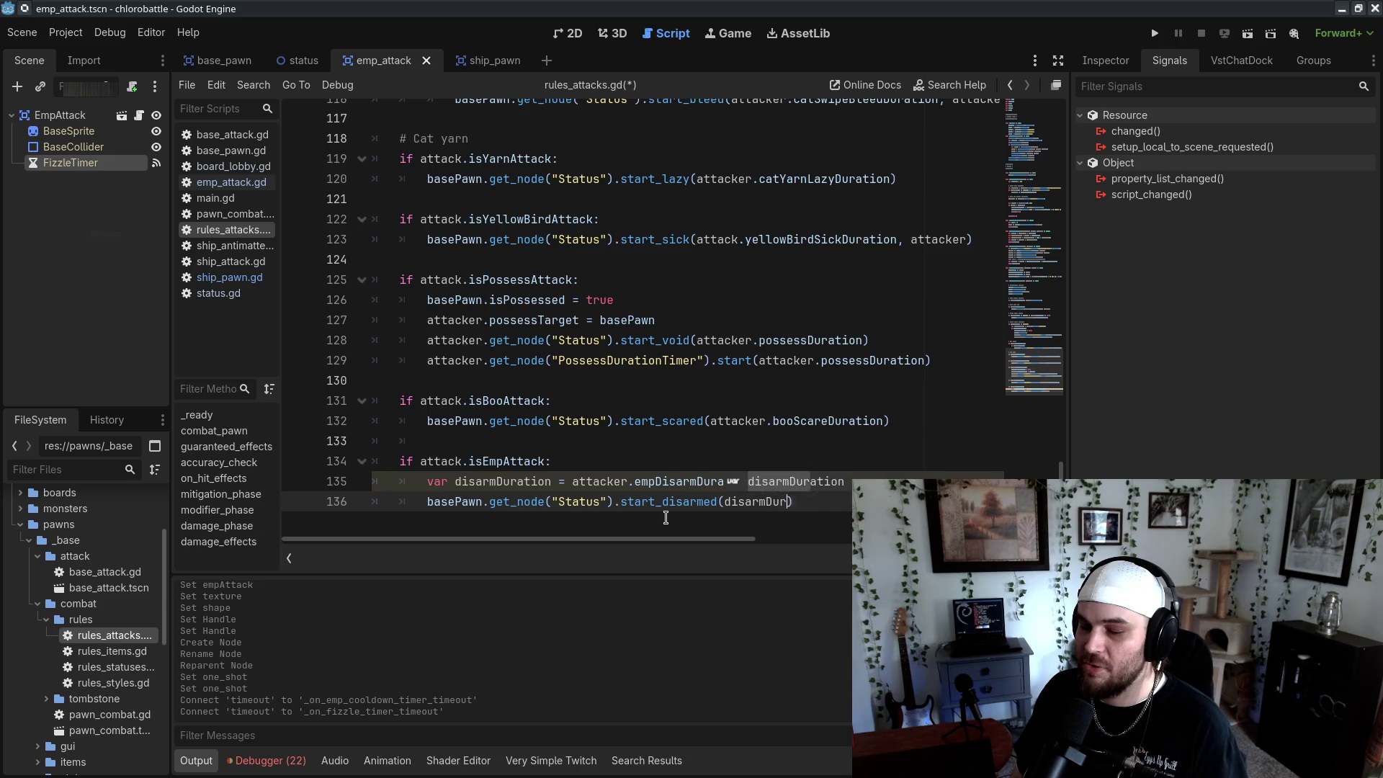
key("Return")
left_click(722, 400)
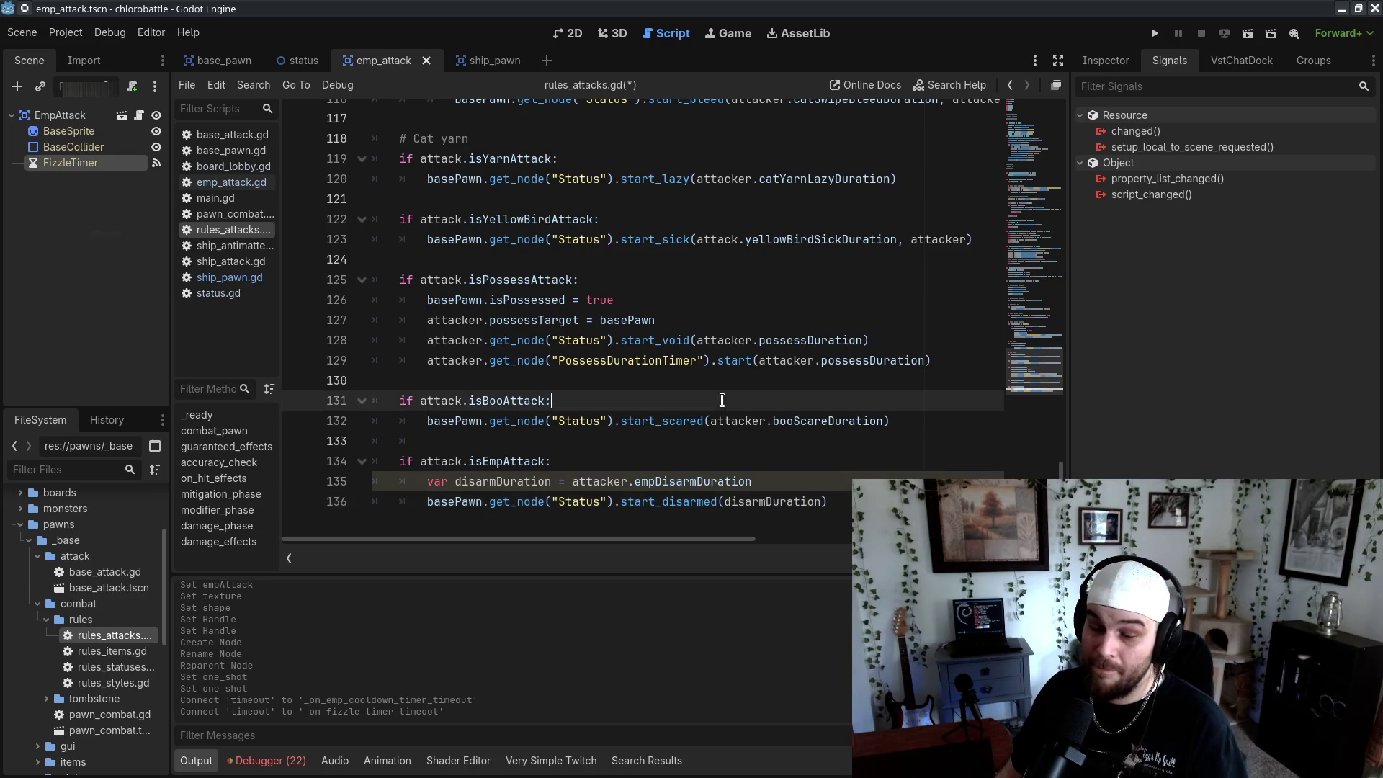
left_click_drag(930, 462, 929, 464)
left_click(850, 491)
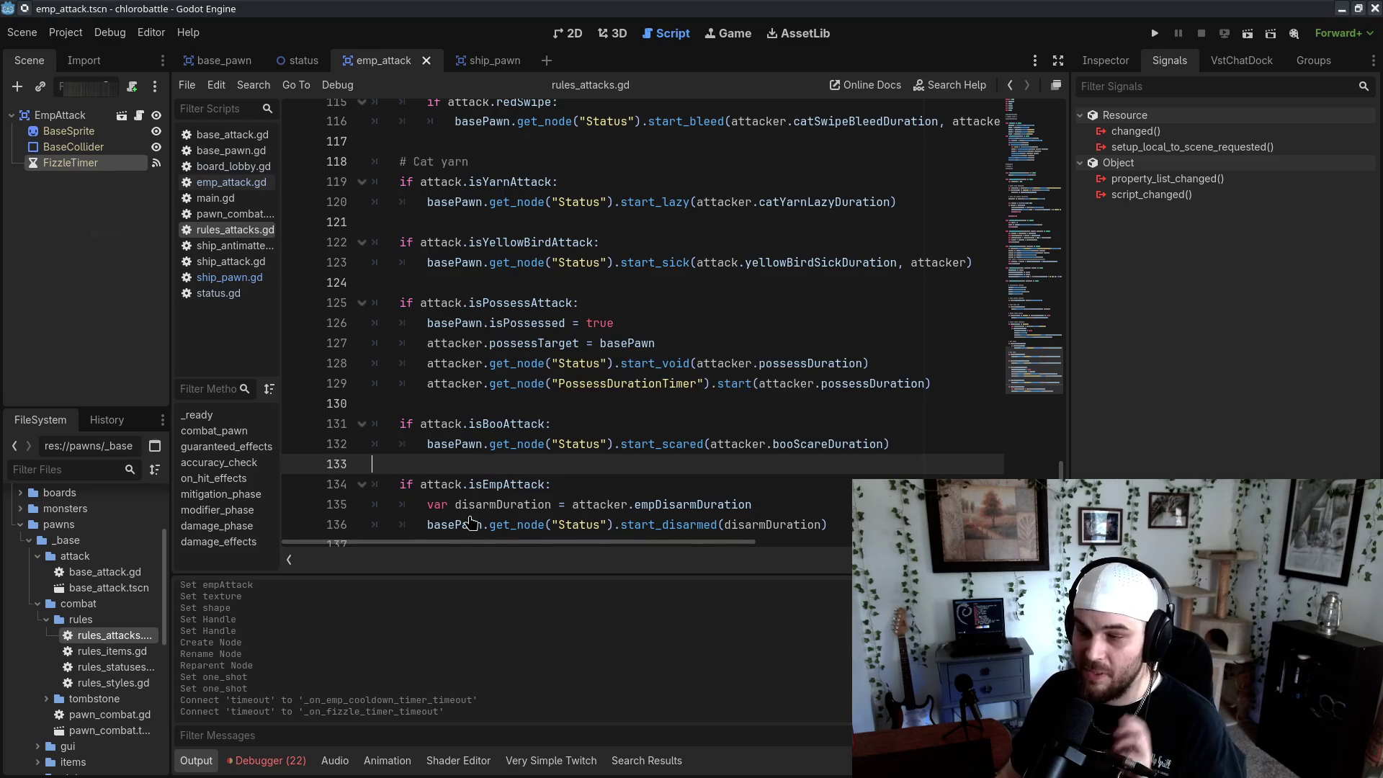
Comment out the two named test-pawn registrations in board_lobby.gd
left_click(249, 166)
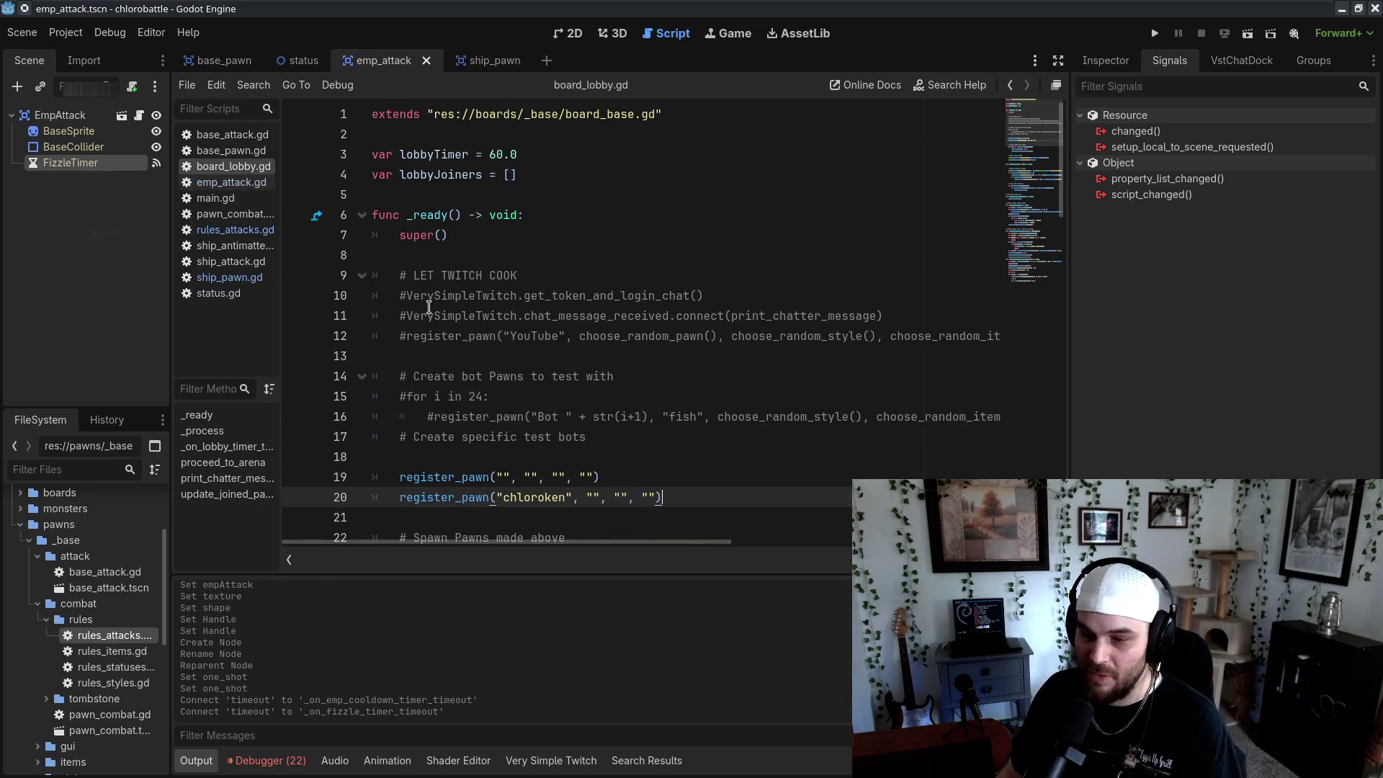
left_click(400, 473)
left_click(397, 503, "shift")
key("ctrl+k")
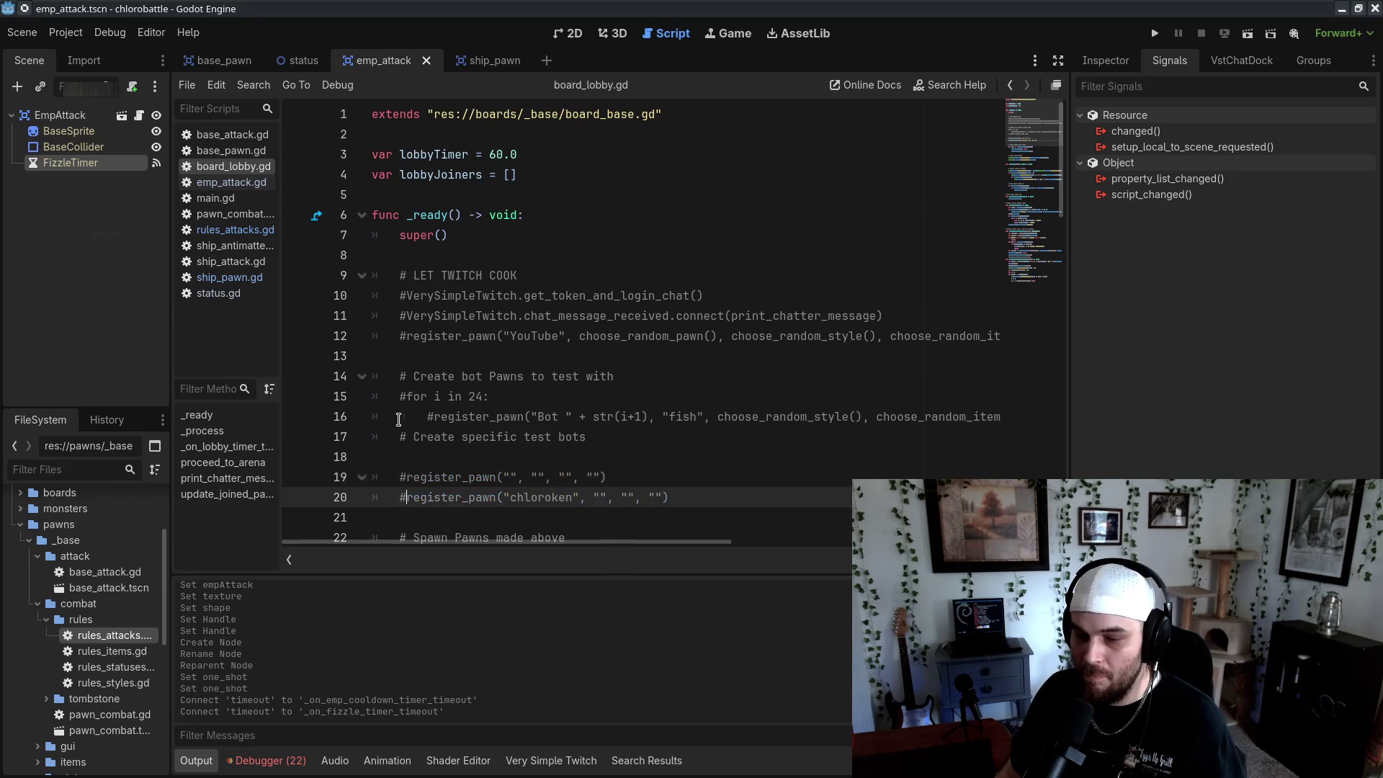
Enable the four-bot spawning loop using 'ship' instead of 'fish', then run the game
left_click(407, 397)
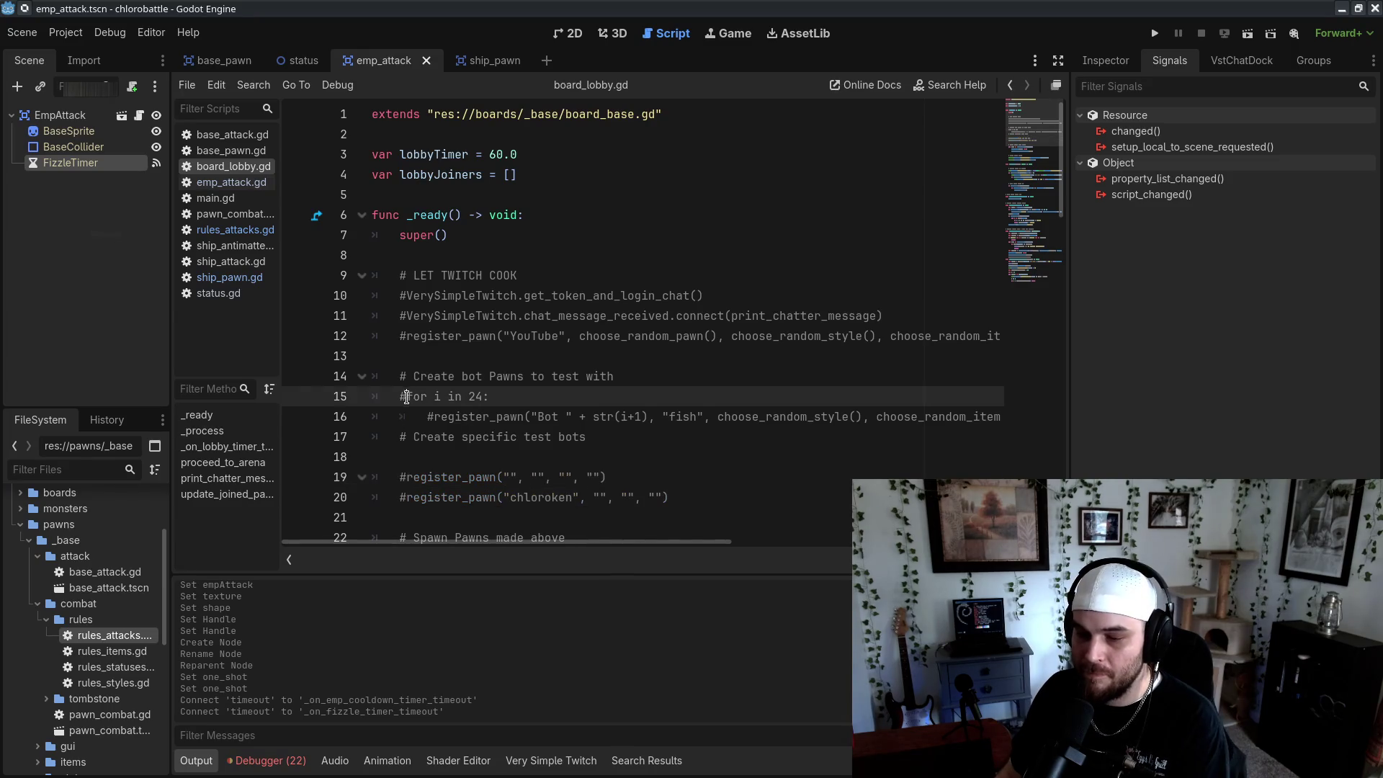
left_click(443, 418)
key("ctrl+k")
double_click(687, 417)
type("ship")
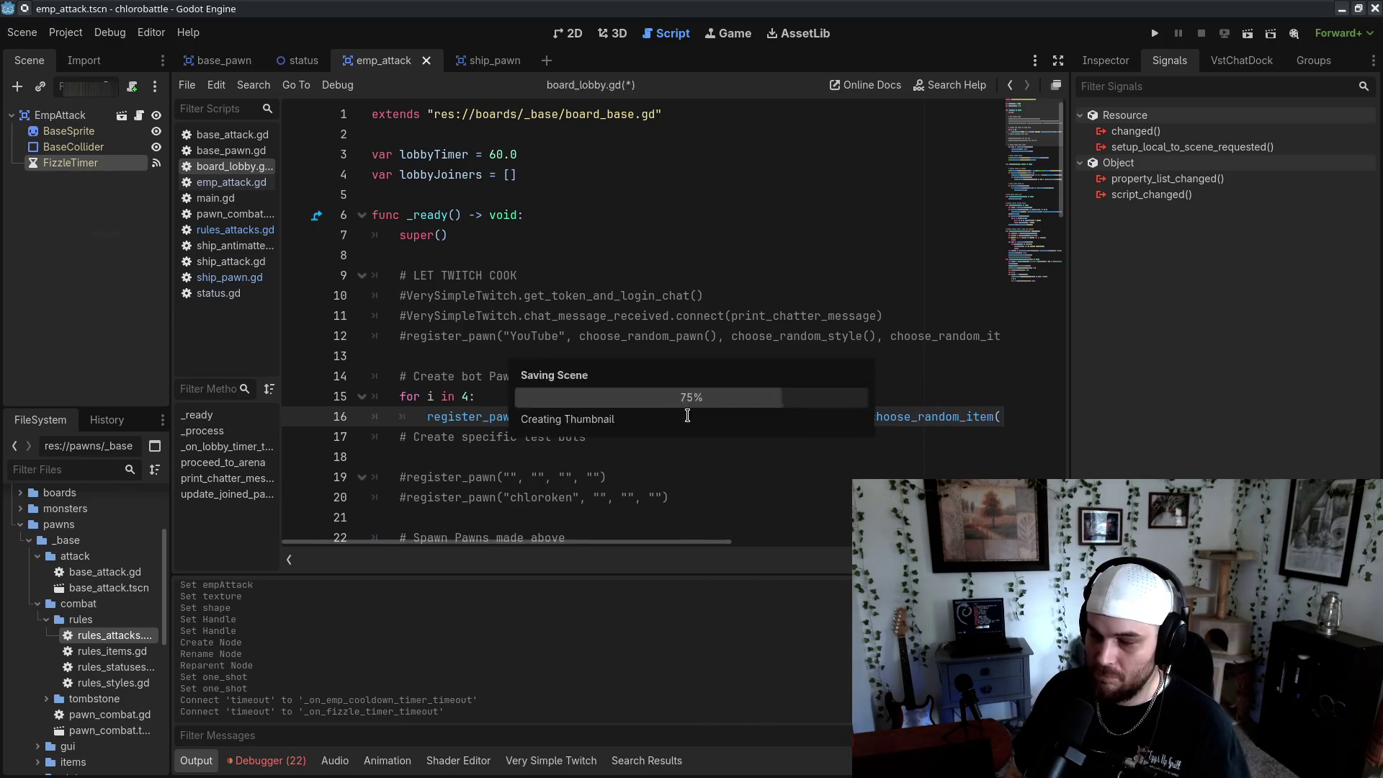
left_click(1162, 36)
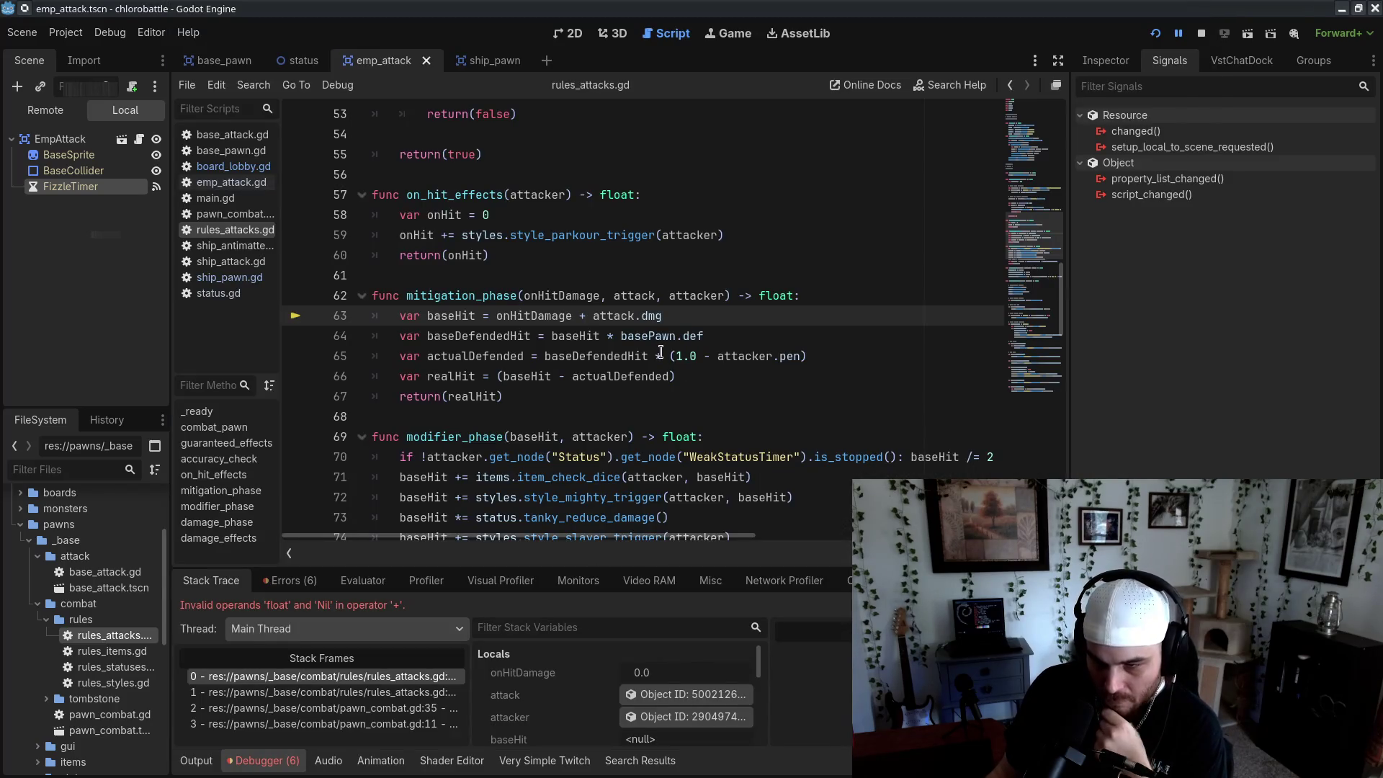
Stop the test game and go to the EMP cooldown code in ship_pawn.gd
left_click(1202, 33)
left_click(246, 166)
key("alt+Left")
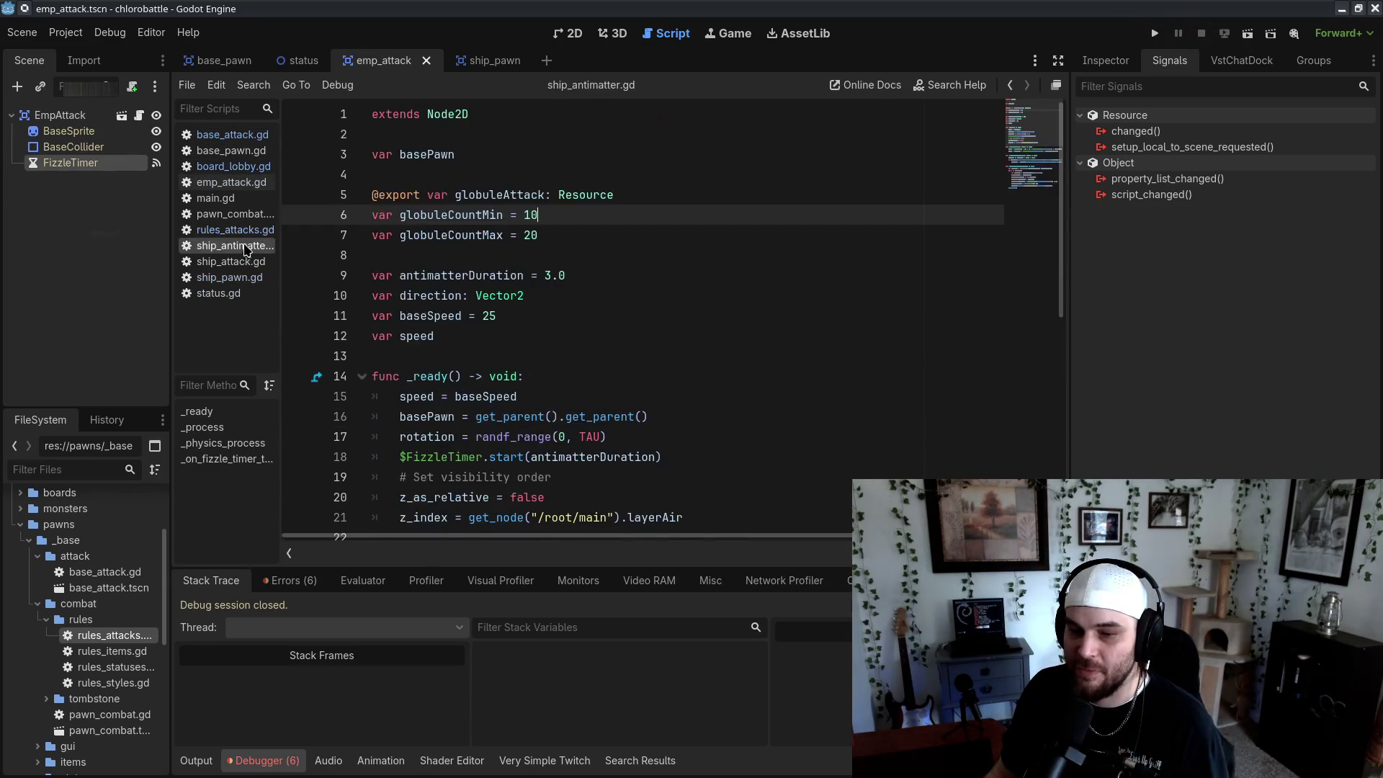
left_click(247, 262)
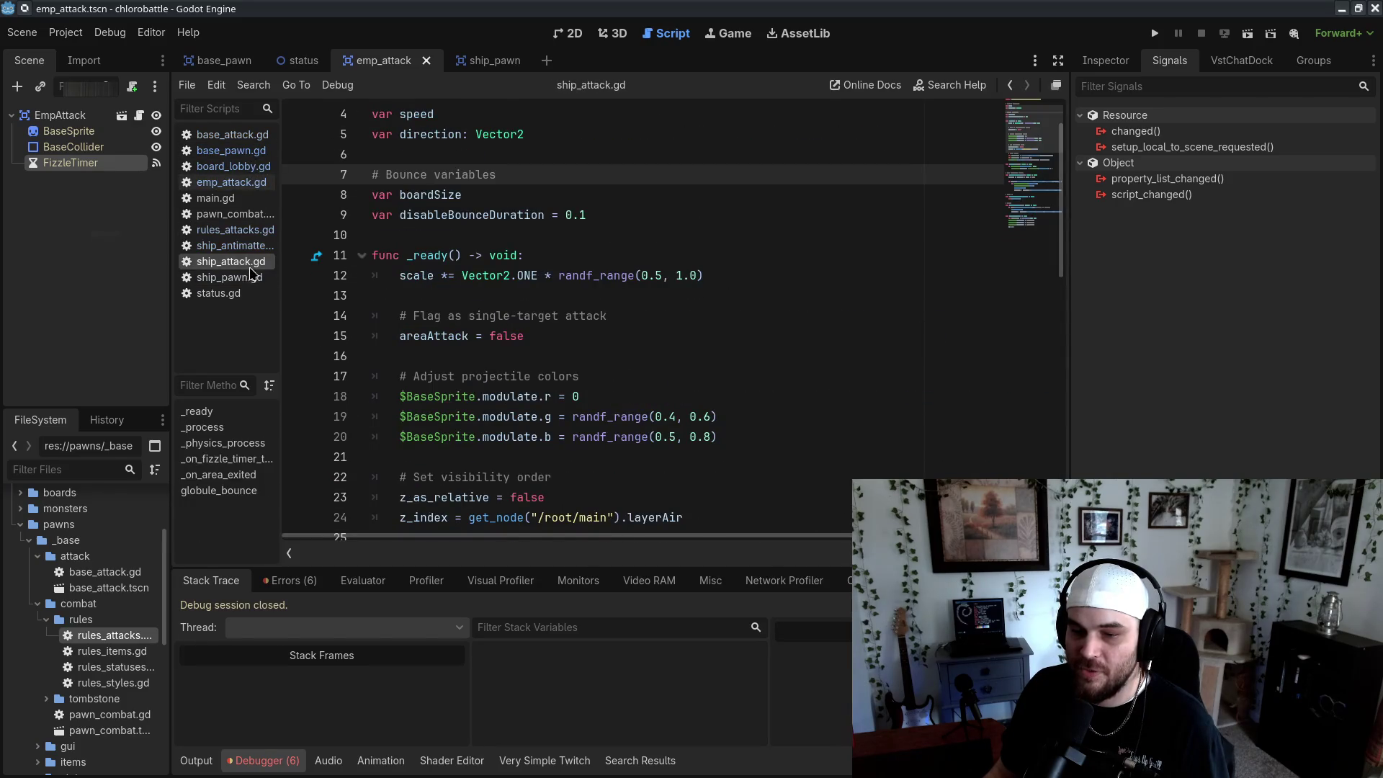
left_click(229, 278)
scroll(577, 324, "down", 5)
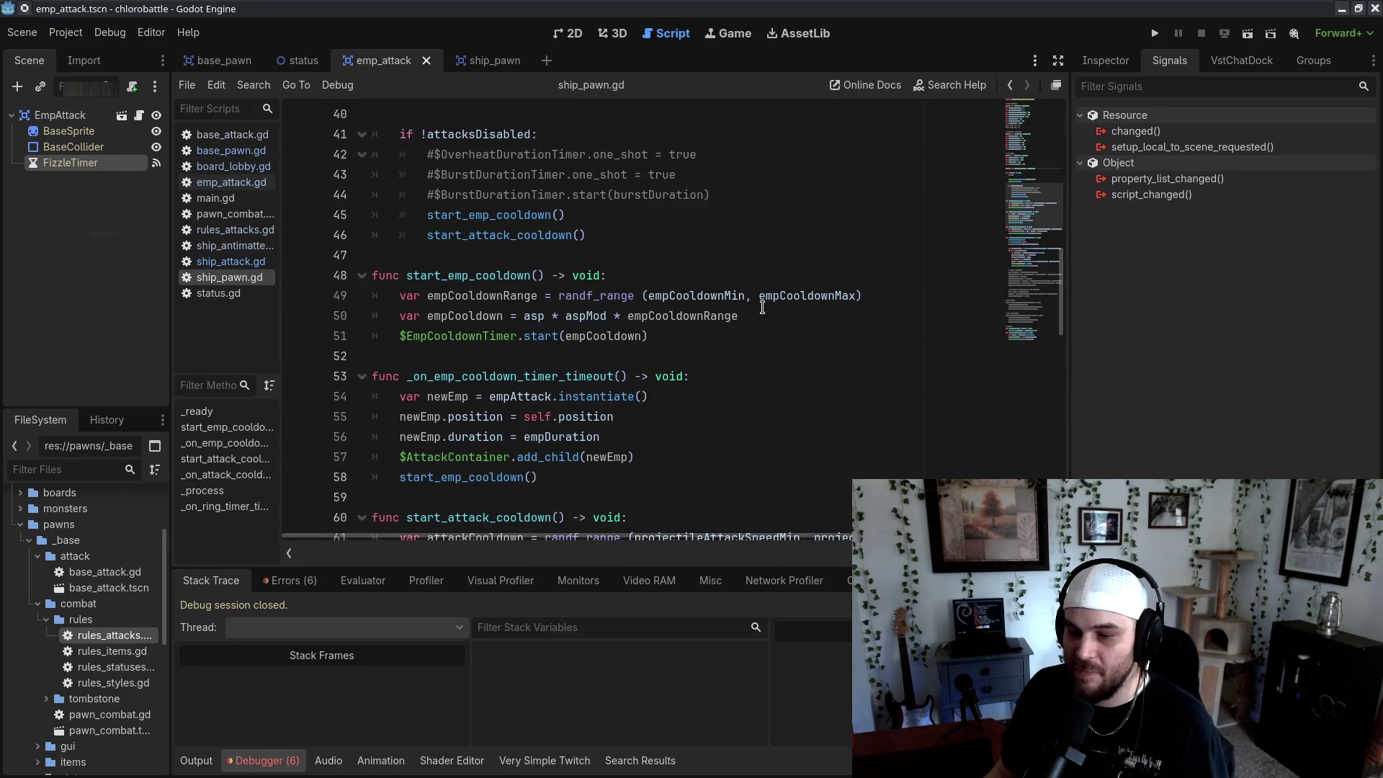
scroll(762, 308, "down", 2)
Add 'newEmp.dmg = self.dmg' after the EMP duration line
left_click(691, 310)
key("Return")
type("newEmp.")
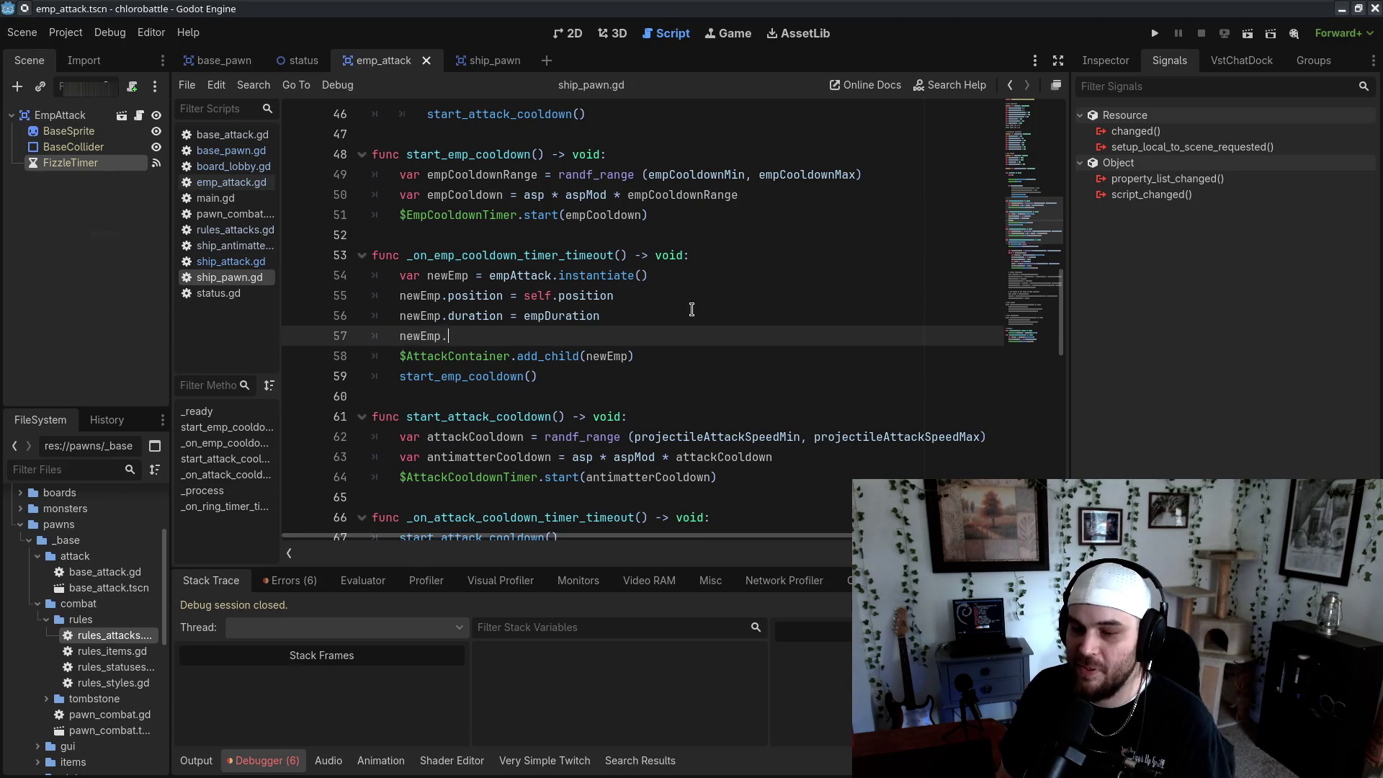
key("BackSpace")
key("BackSpace")
key("BackSpace")
type("self.dmg")
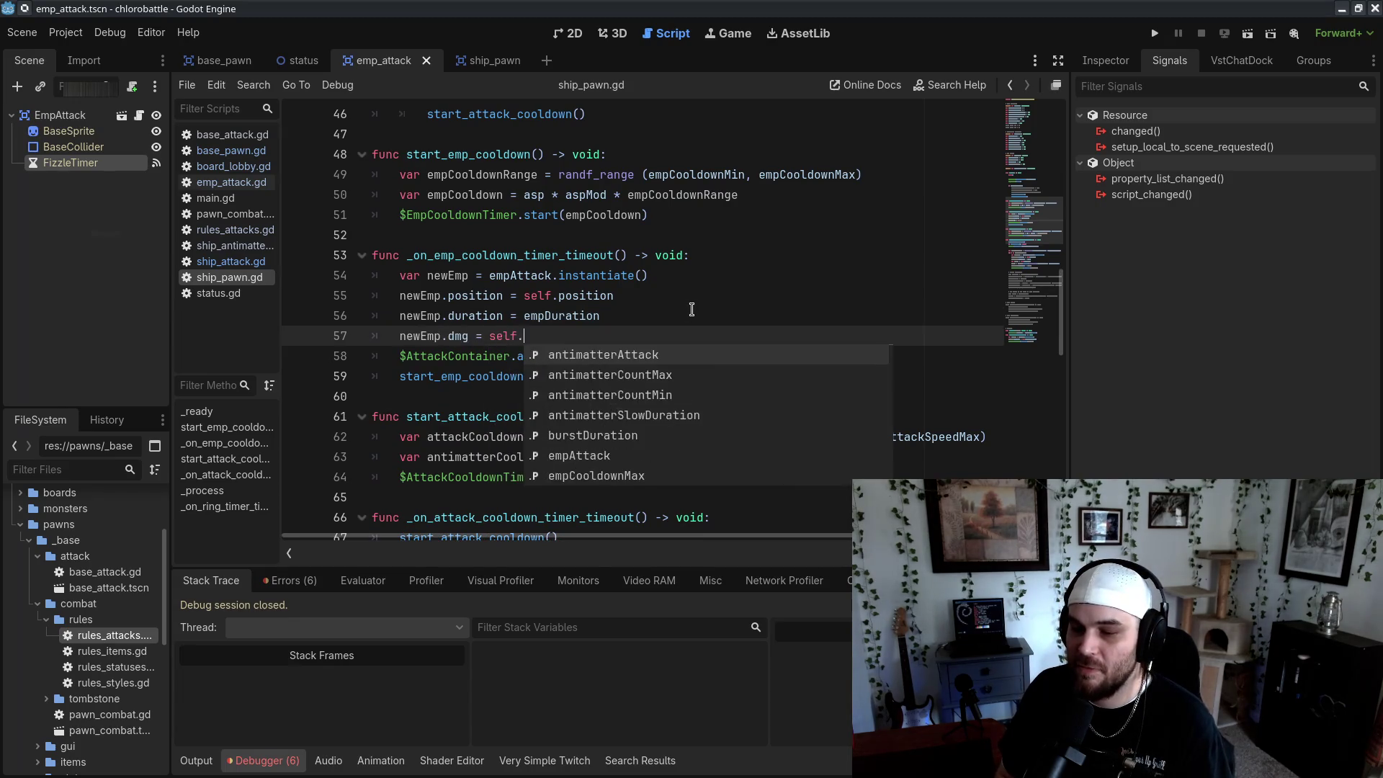
Test-run the project with four ship bots, then close the game
left_click(1155, 33)
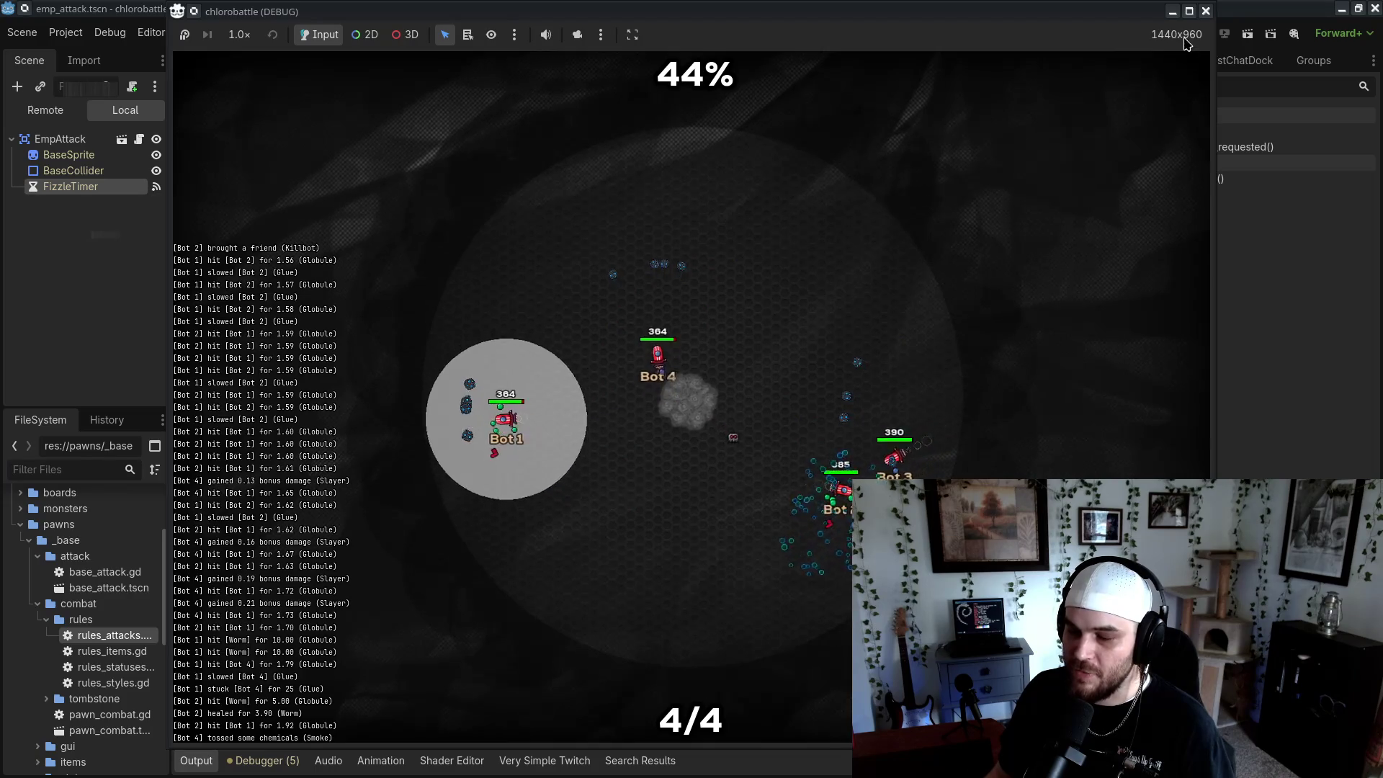
key("F8")
left_click(687, 297)
Change the ratio in emp_attack.gd to 1 - $FizzleTimer.get_time_left() / duration
left_click(230, 183)
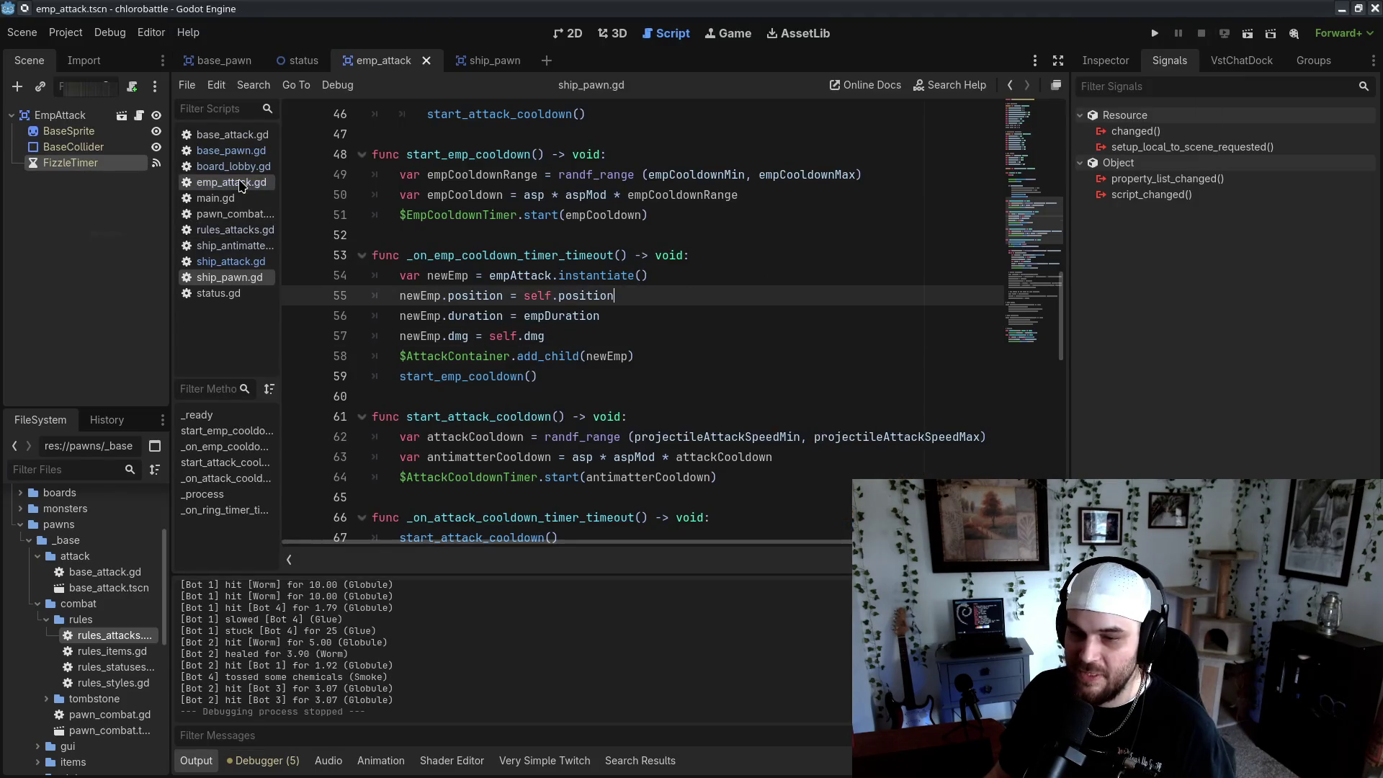
left_click(482, 356)
type("1-")
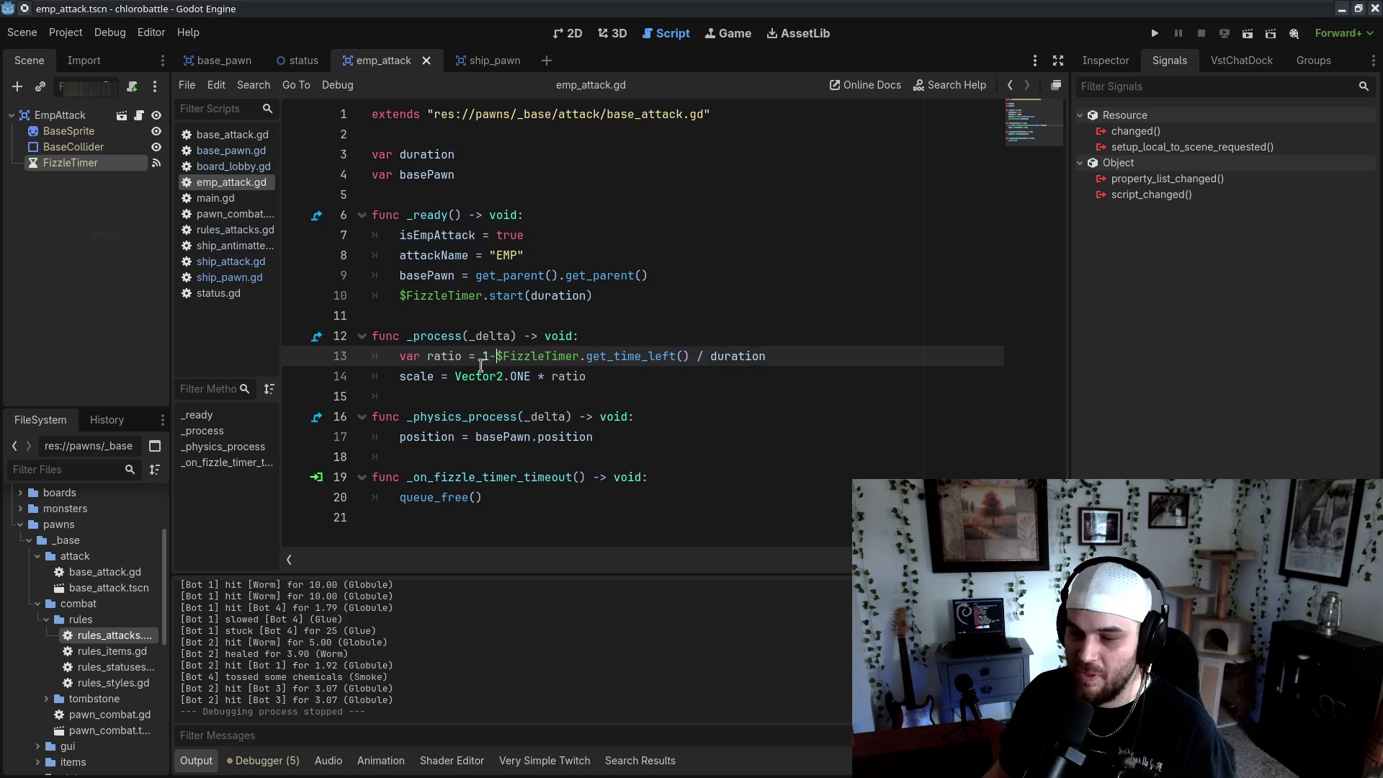
type("-")
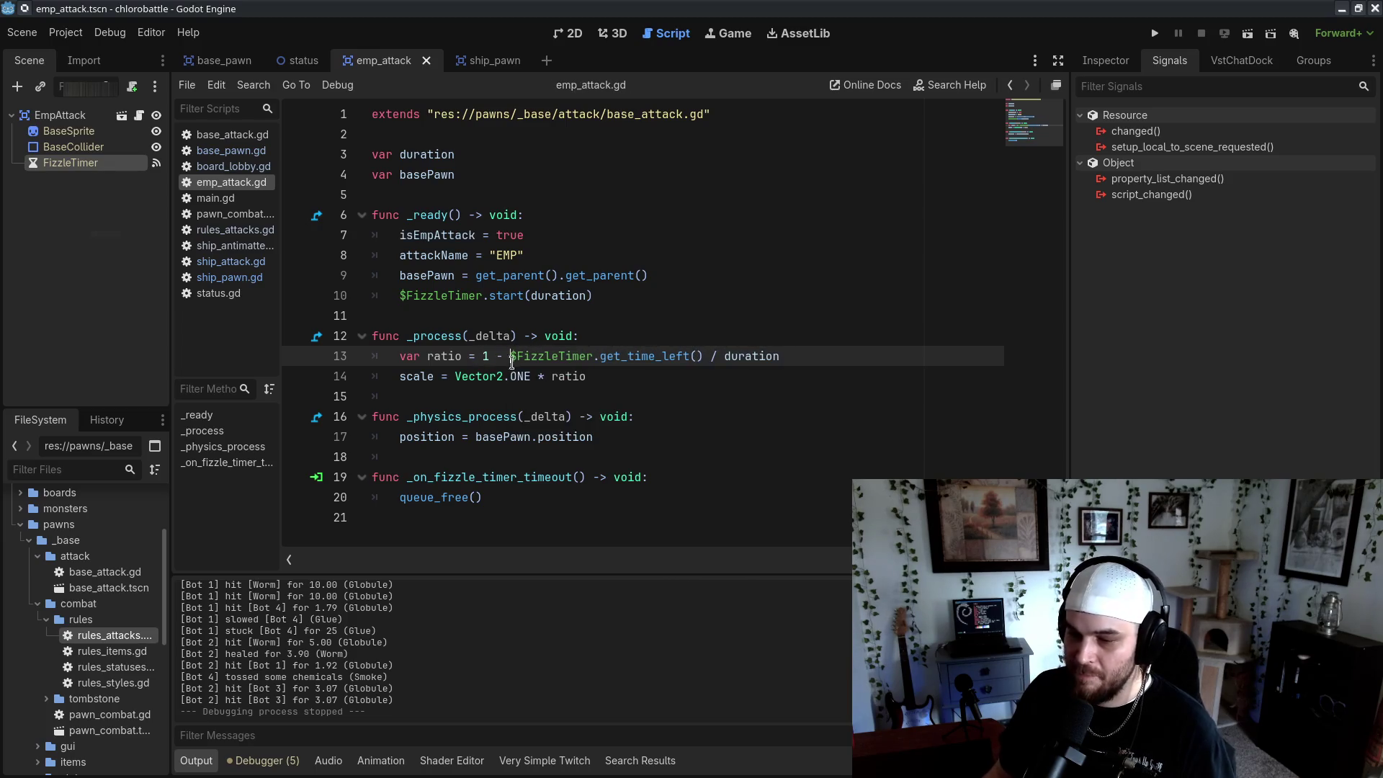
left_click(537, 408)
left_click(489, 355)
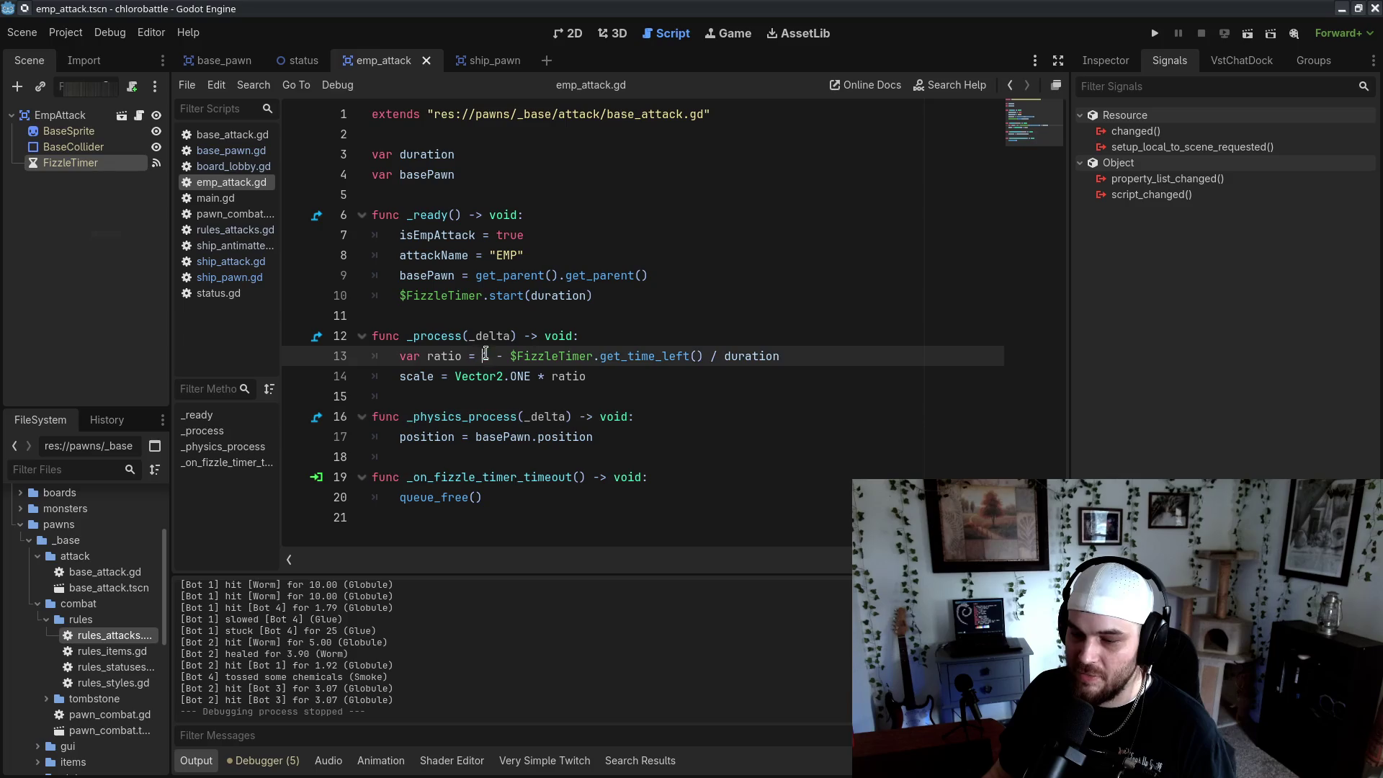
left_click(633, 475)
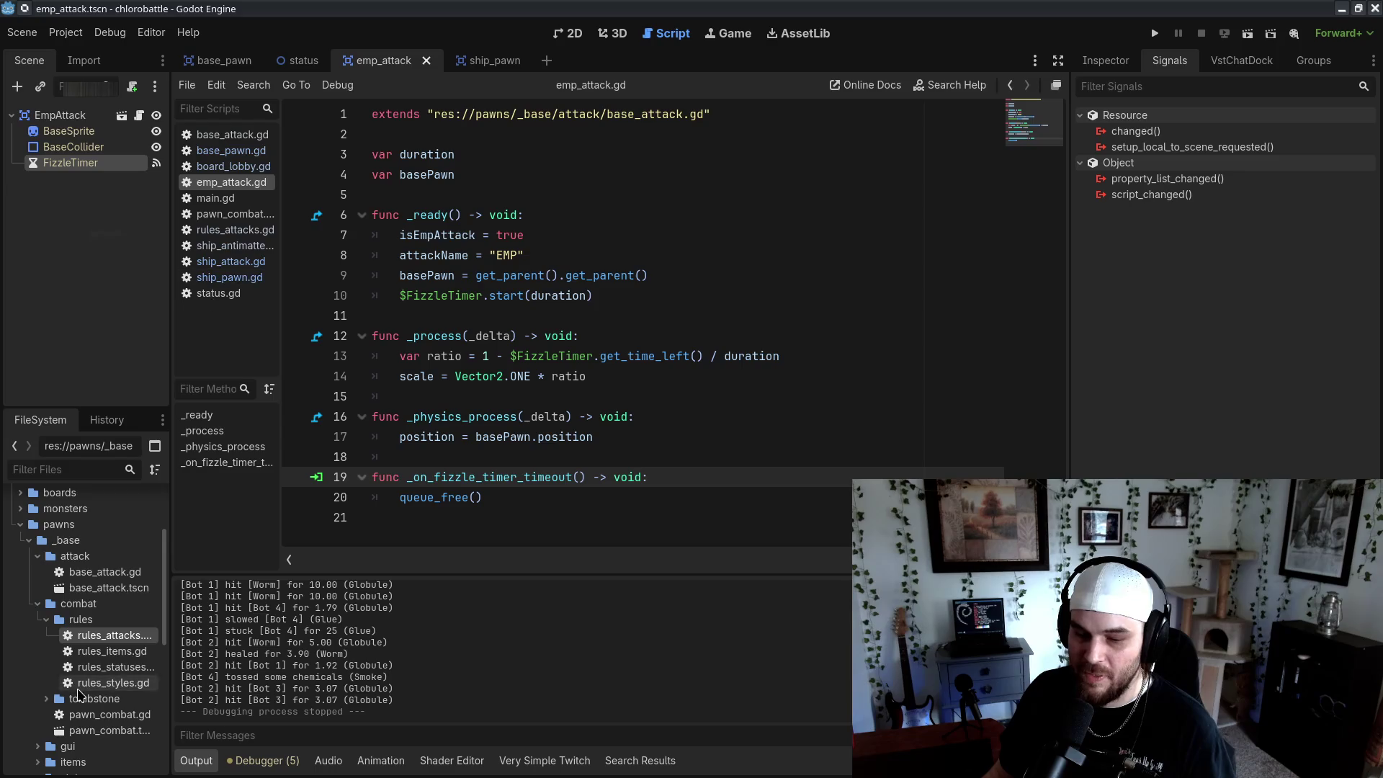
Open ship/emp/emp_attack.tscn from the FileSystem panel
scroll(101, 619, "down", 6)
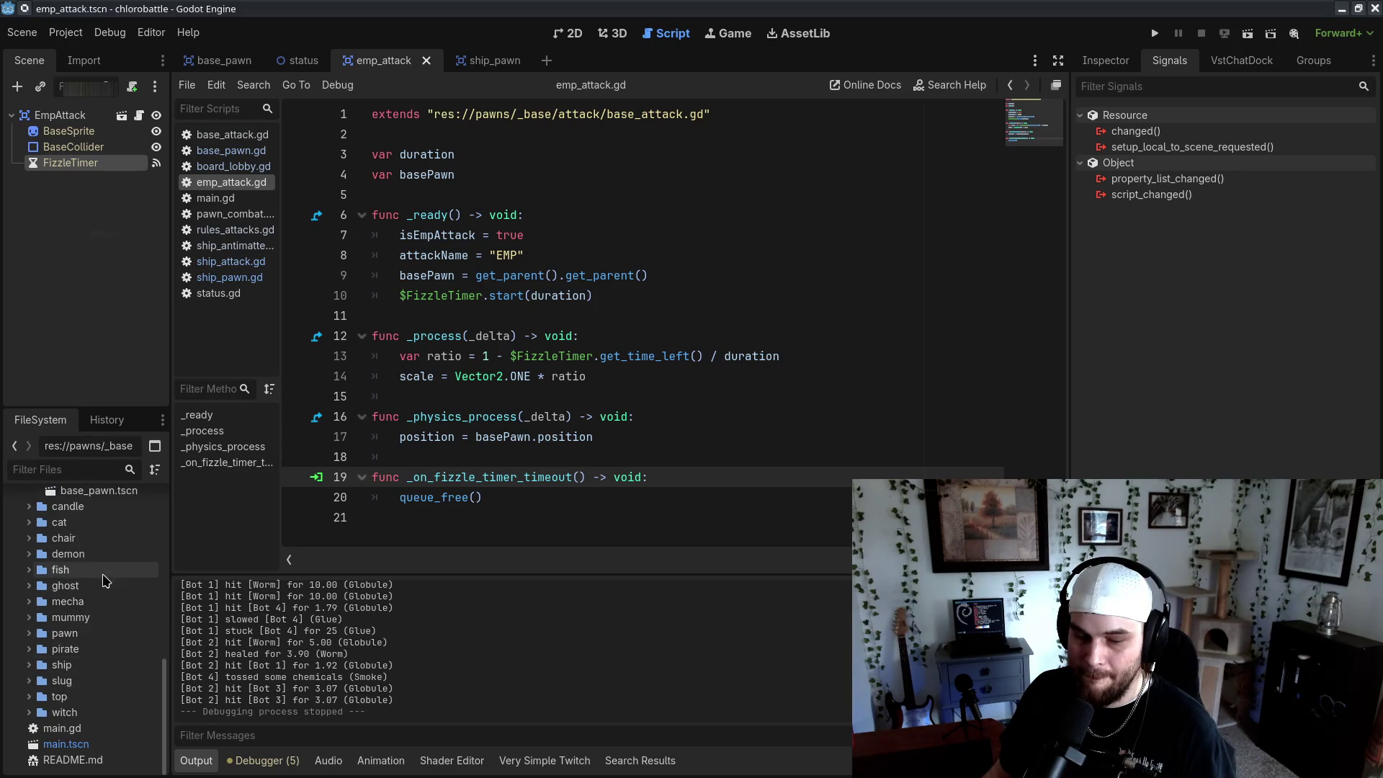
double_click(95, 663)
scroll(130, 677, "down", 3)
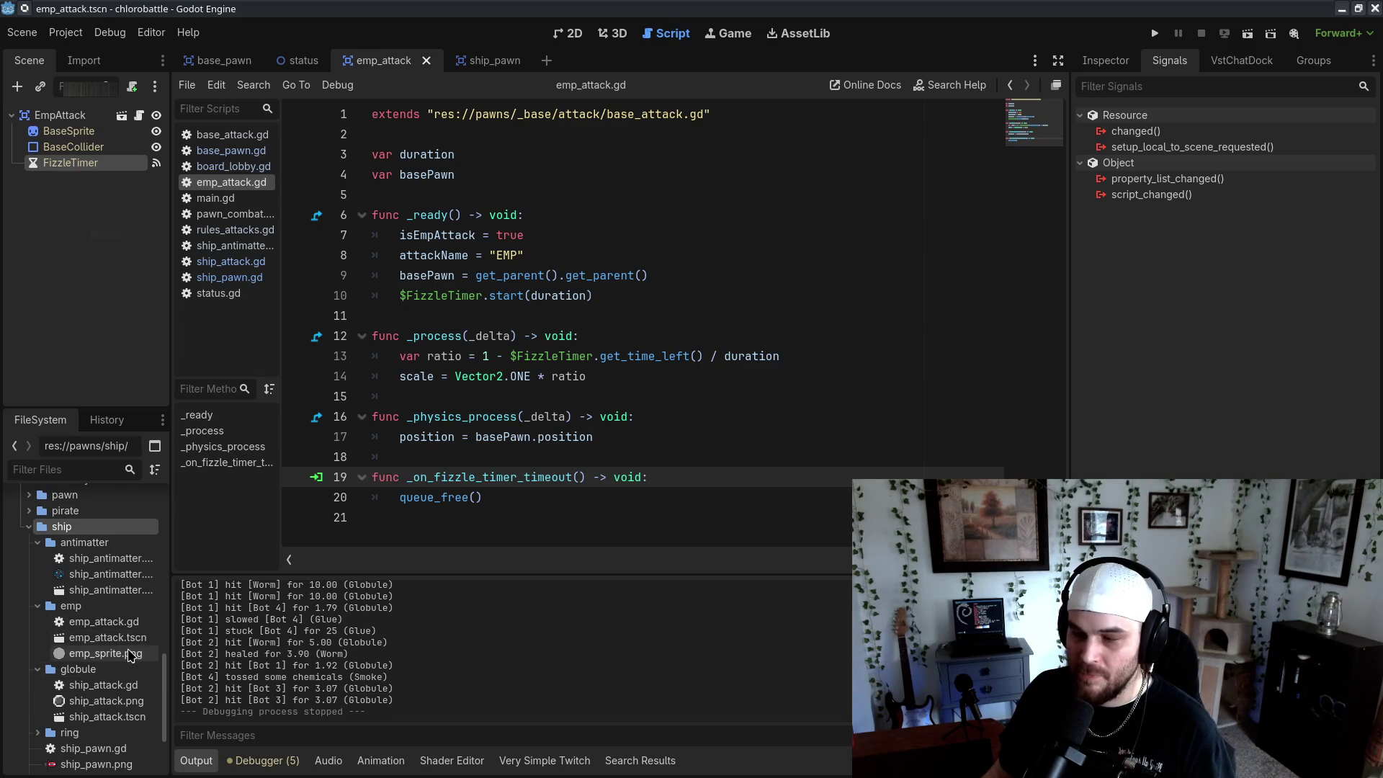
left_click(119, 640)
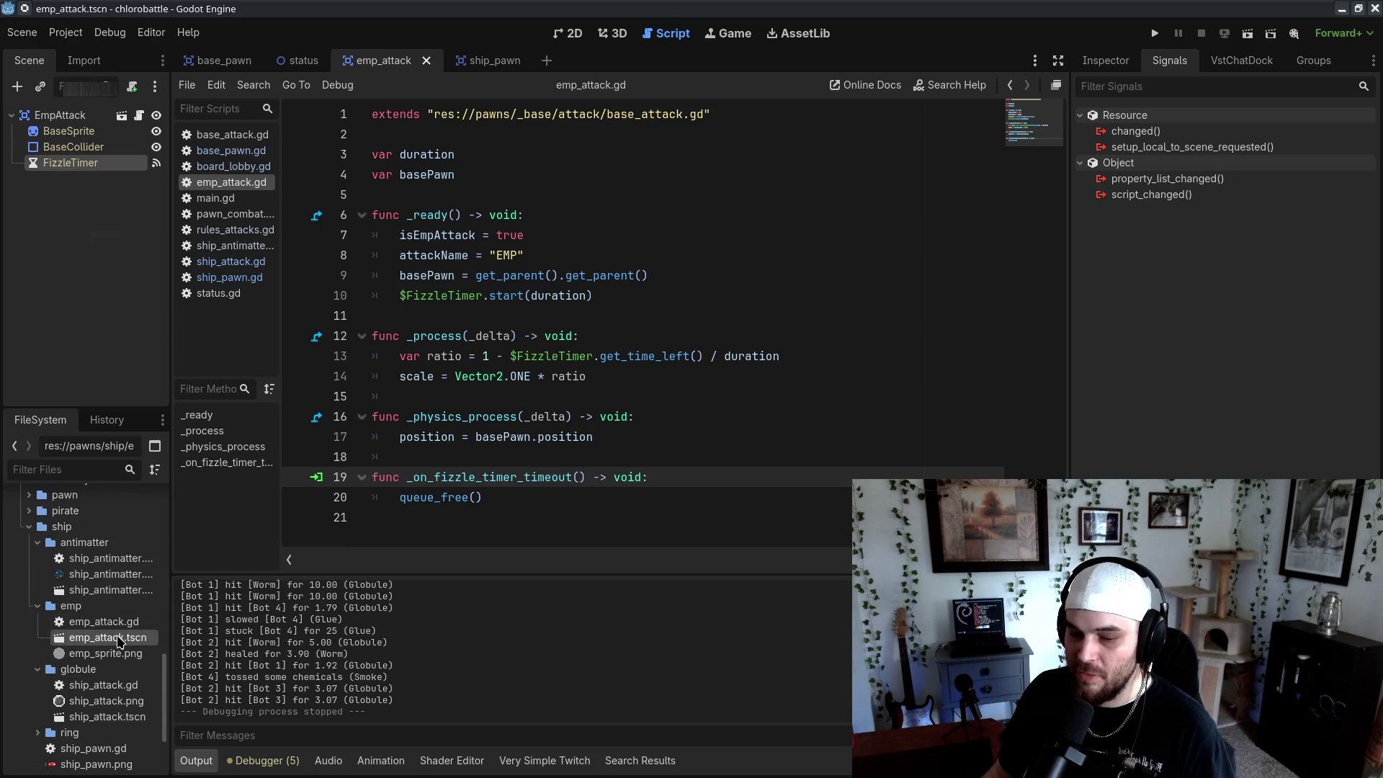
Tint the EMP BaseSprite's Modulate light blue (42d3ff) and run the project to view it
left_click(60, 115)
left_click(1106, 61)
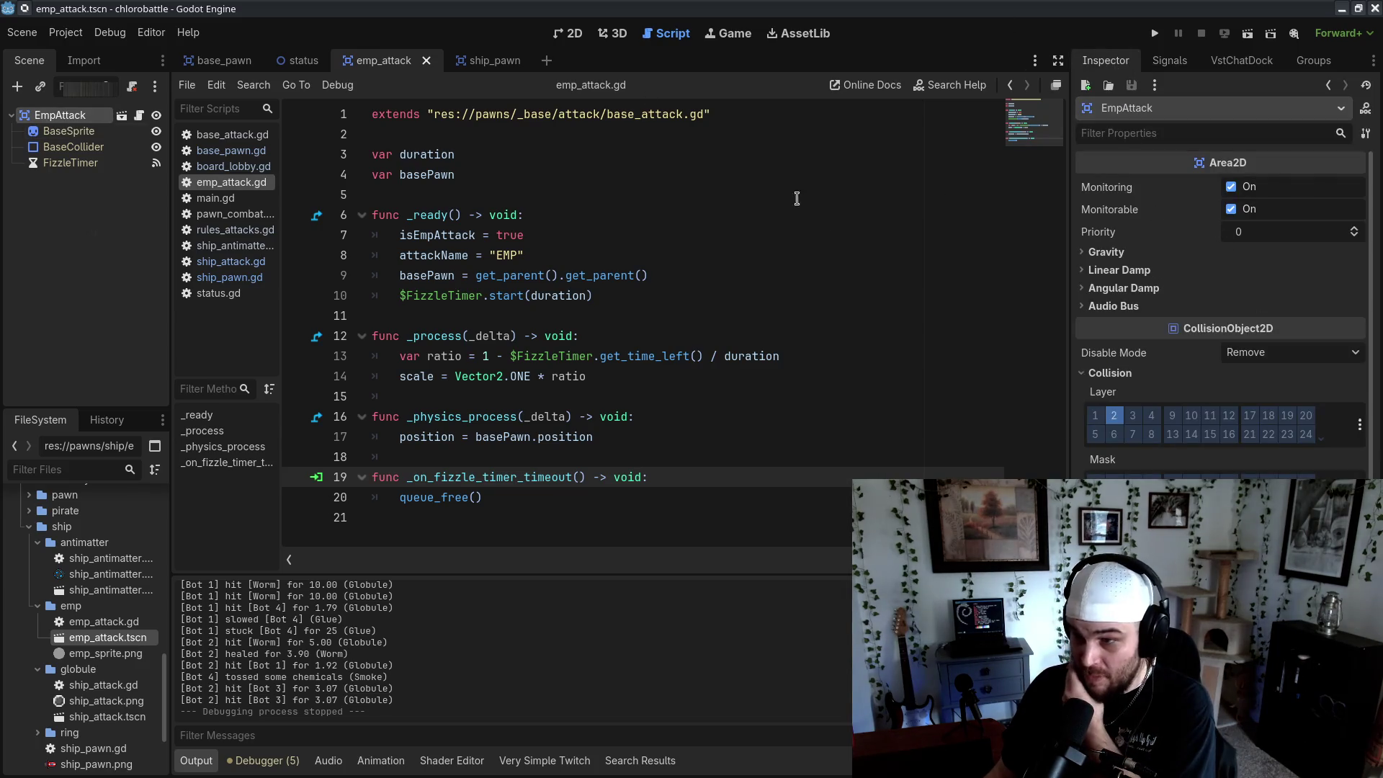
left_click(68, 131)
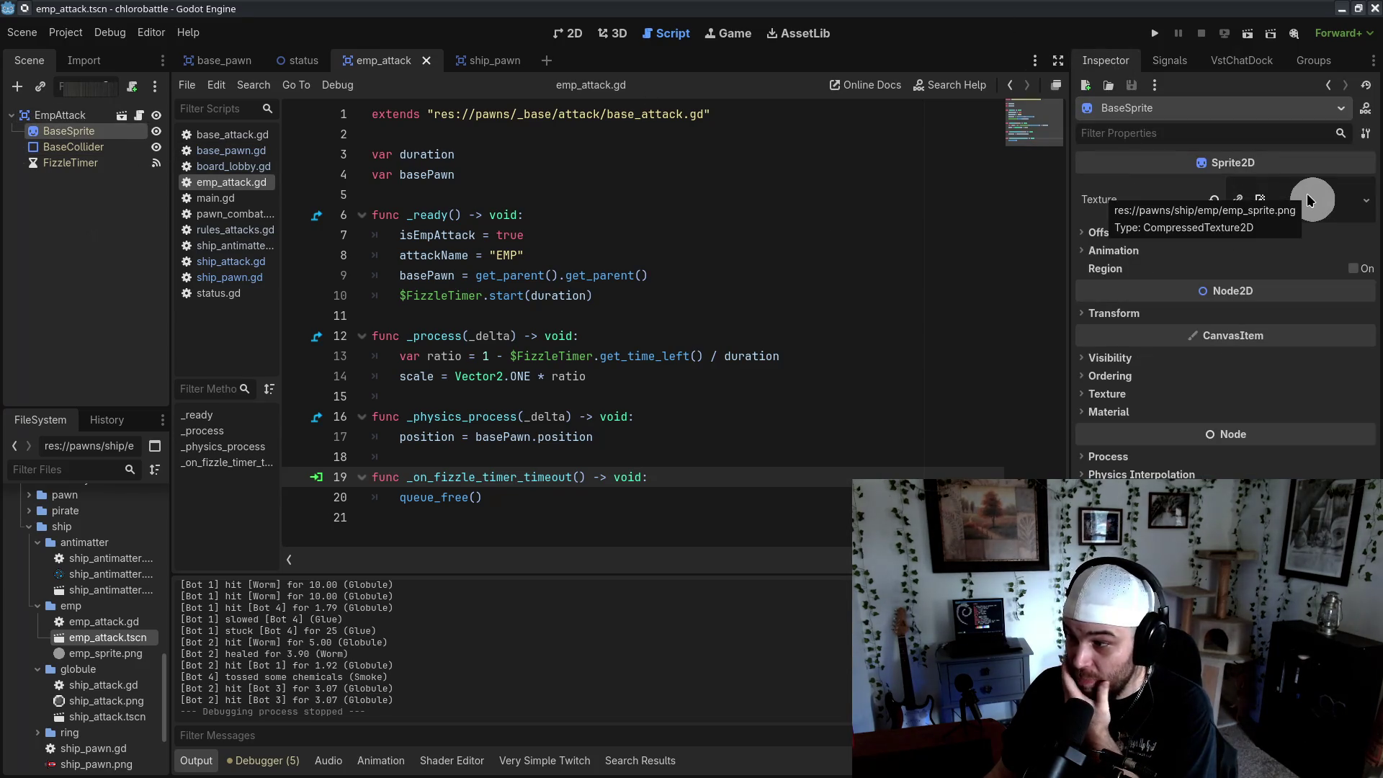
left_click(1085, 314)
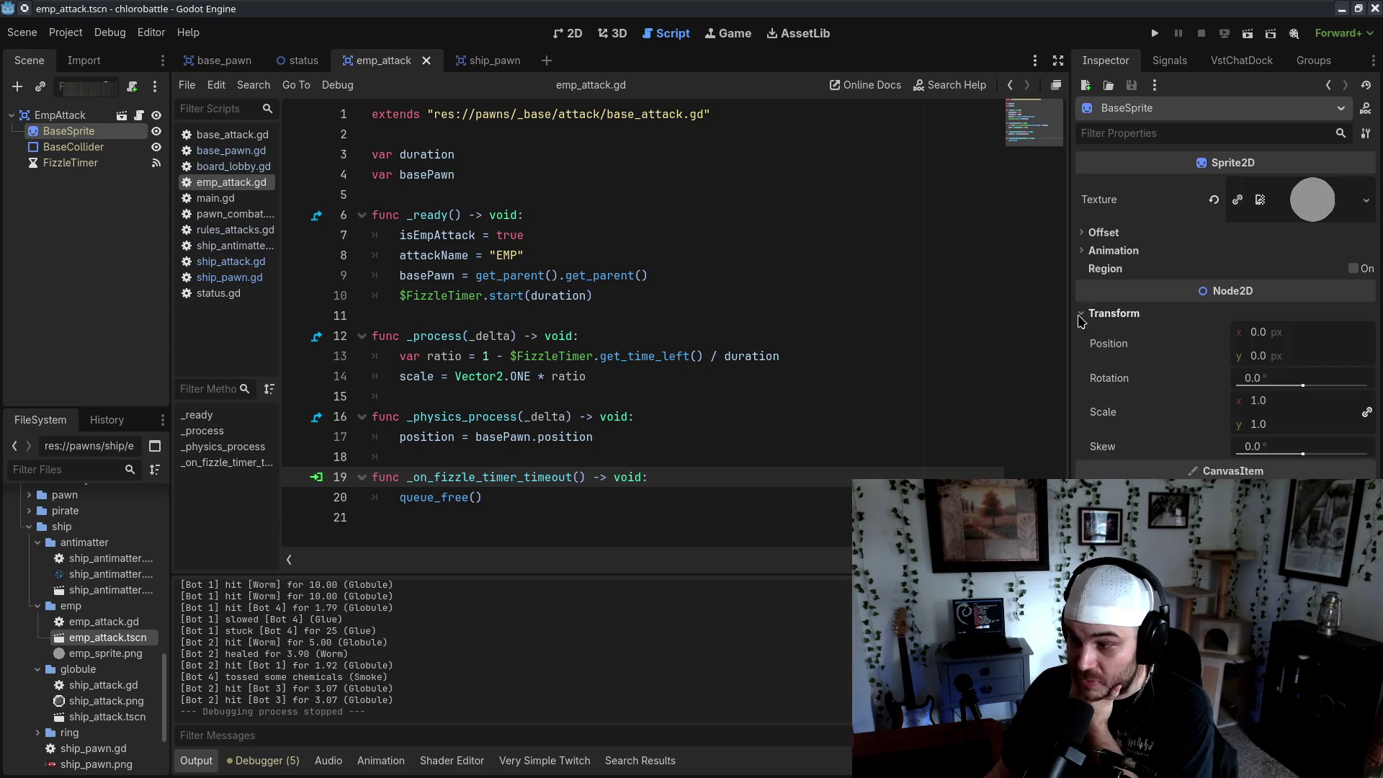
left_click(1085, 314)
left_click(1088, 358)
left_click(1280, 401)
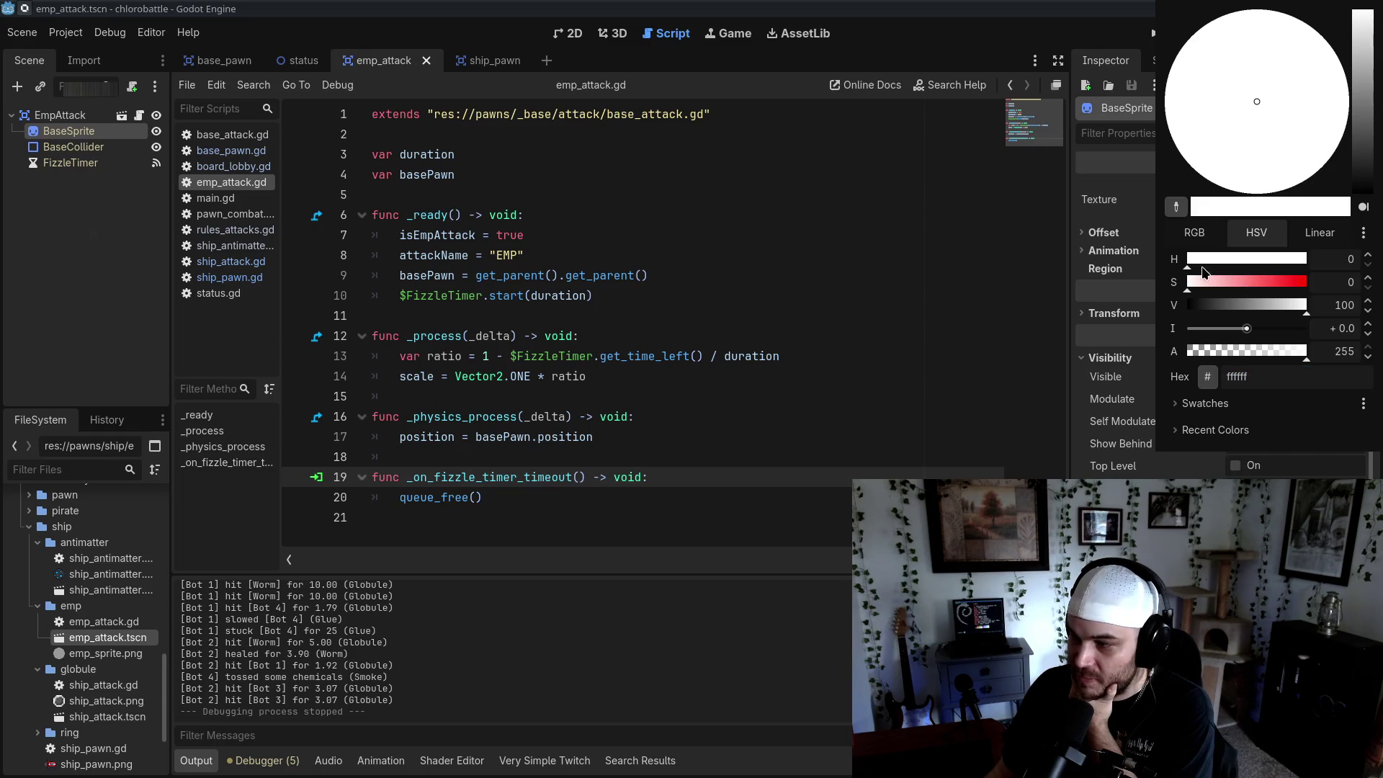
mouse_move(1198, 264)
left_mouse_down()
mouse_move(1255, 263)
mouse_move(1275, 282)
mouse_move(1252, 264)
left_mouse_up()
left_click(1284, 282)
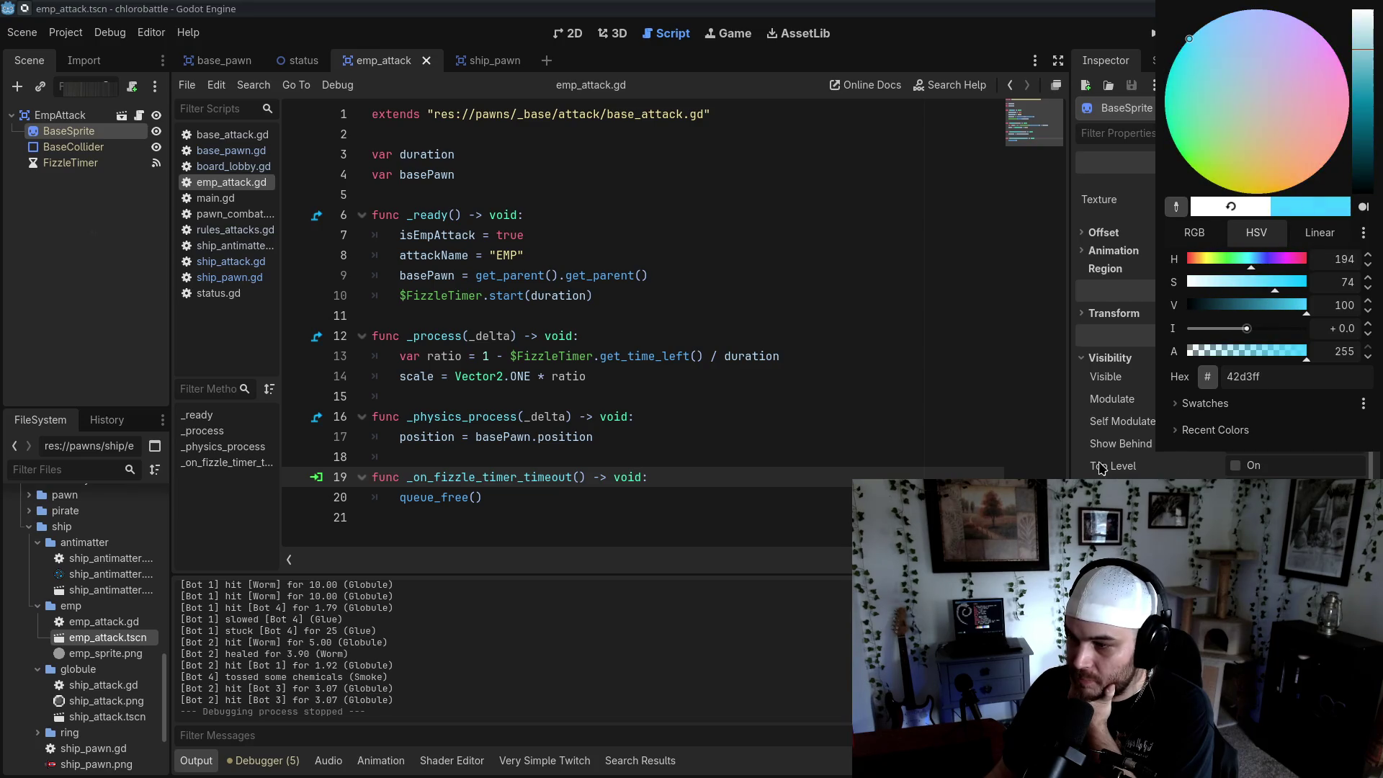
left_click(1081, 408)
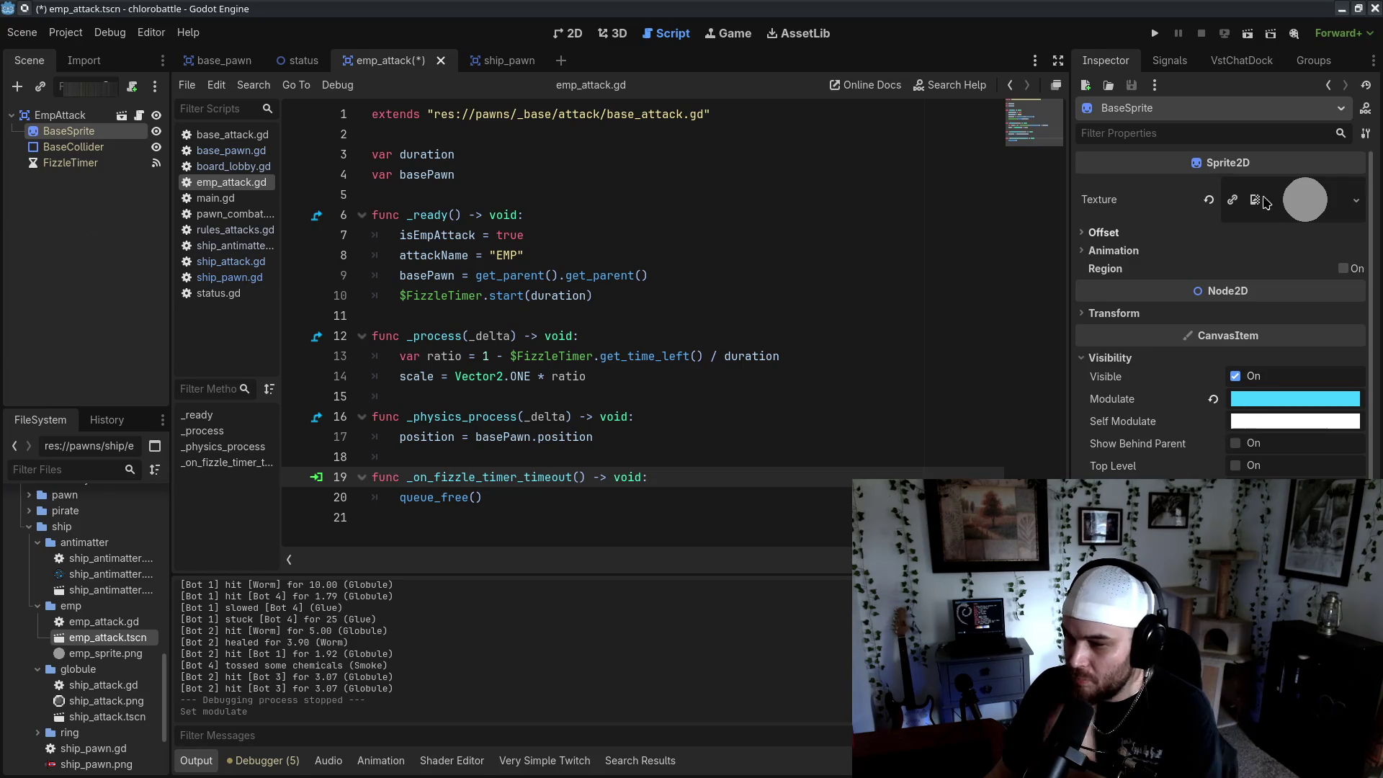
left_click(1156, 34)
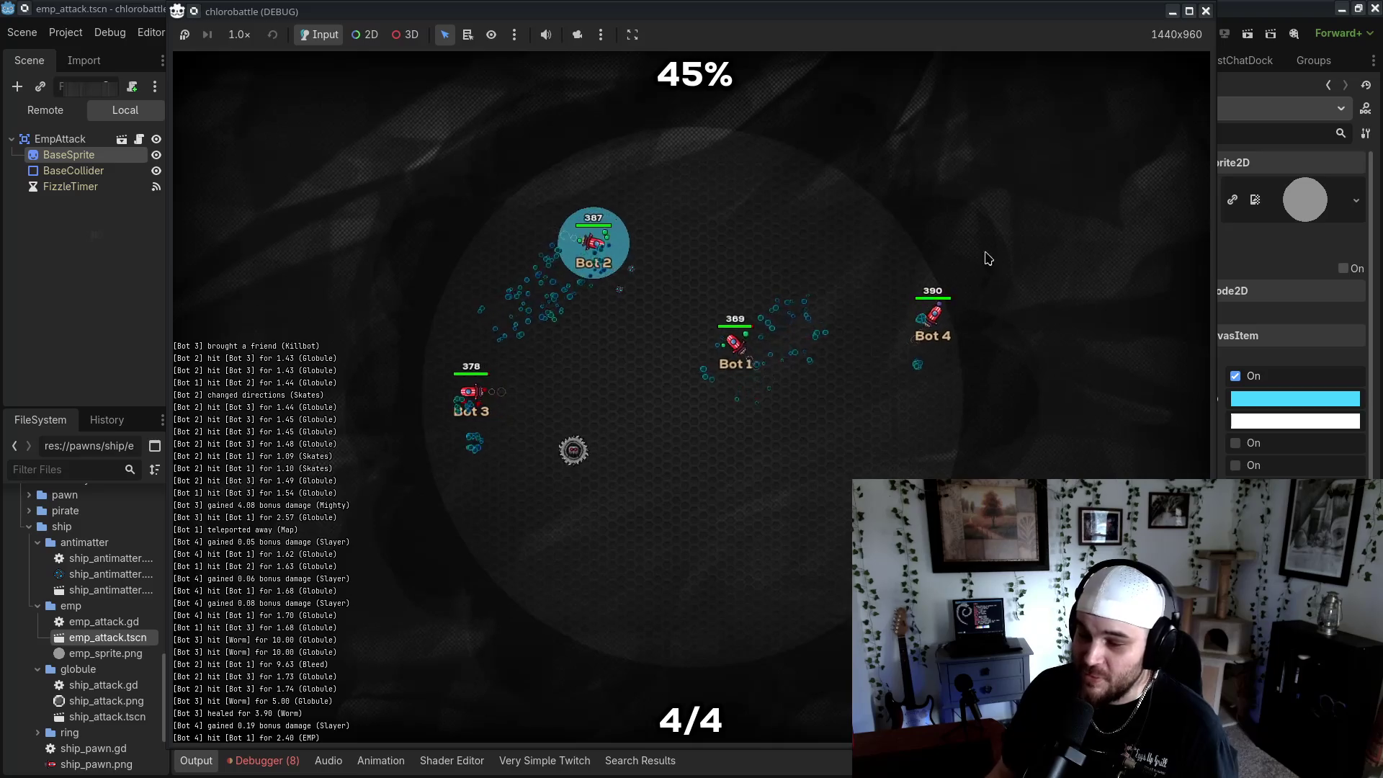
Close the chlorobattle test game after watching the blue EMP fields
left_click(1205, 11)
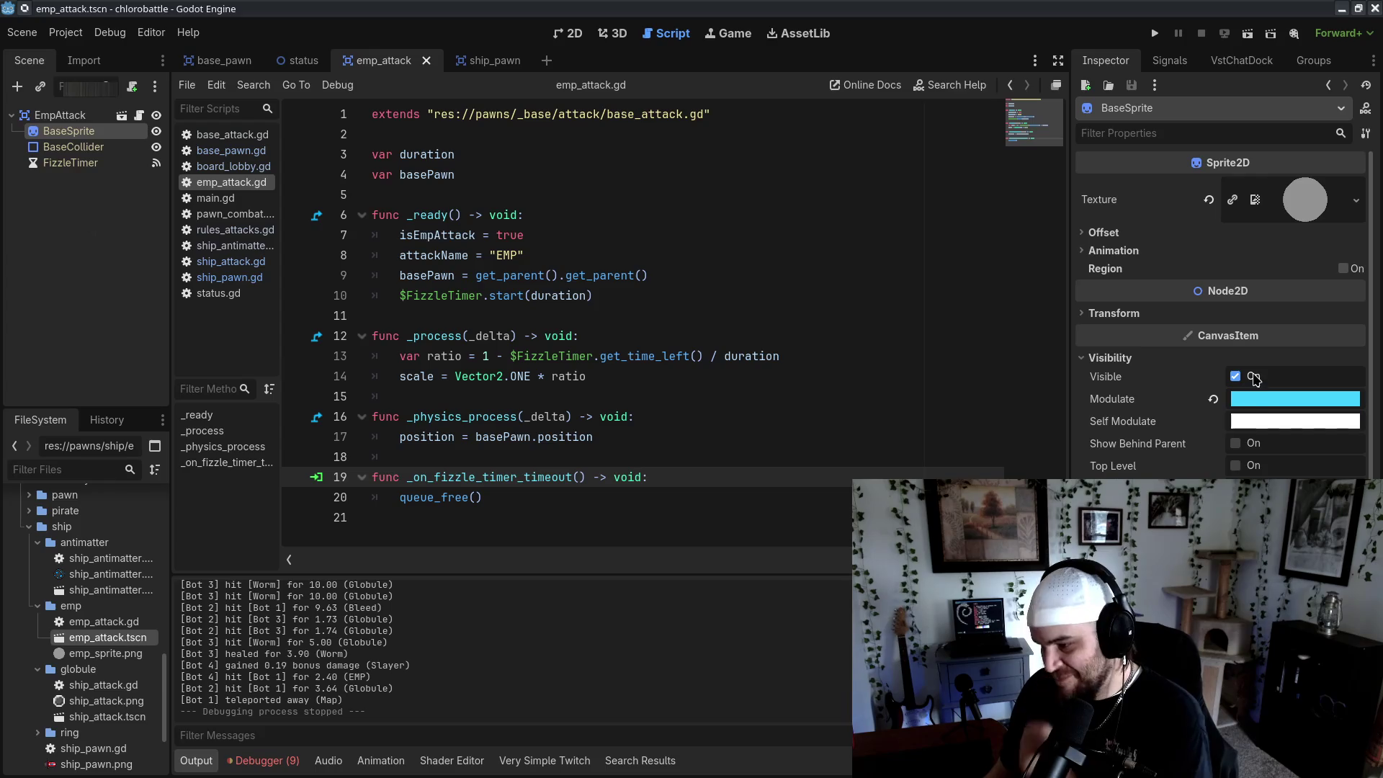
Lower the alpha of the BaseSprite's light-blue Modulate to make it semi-transparent
left_click(1240, 399)
left_click(1328, 351)
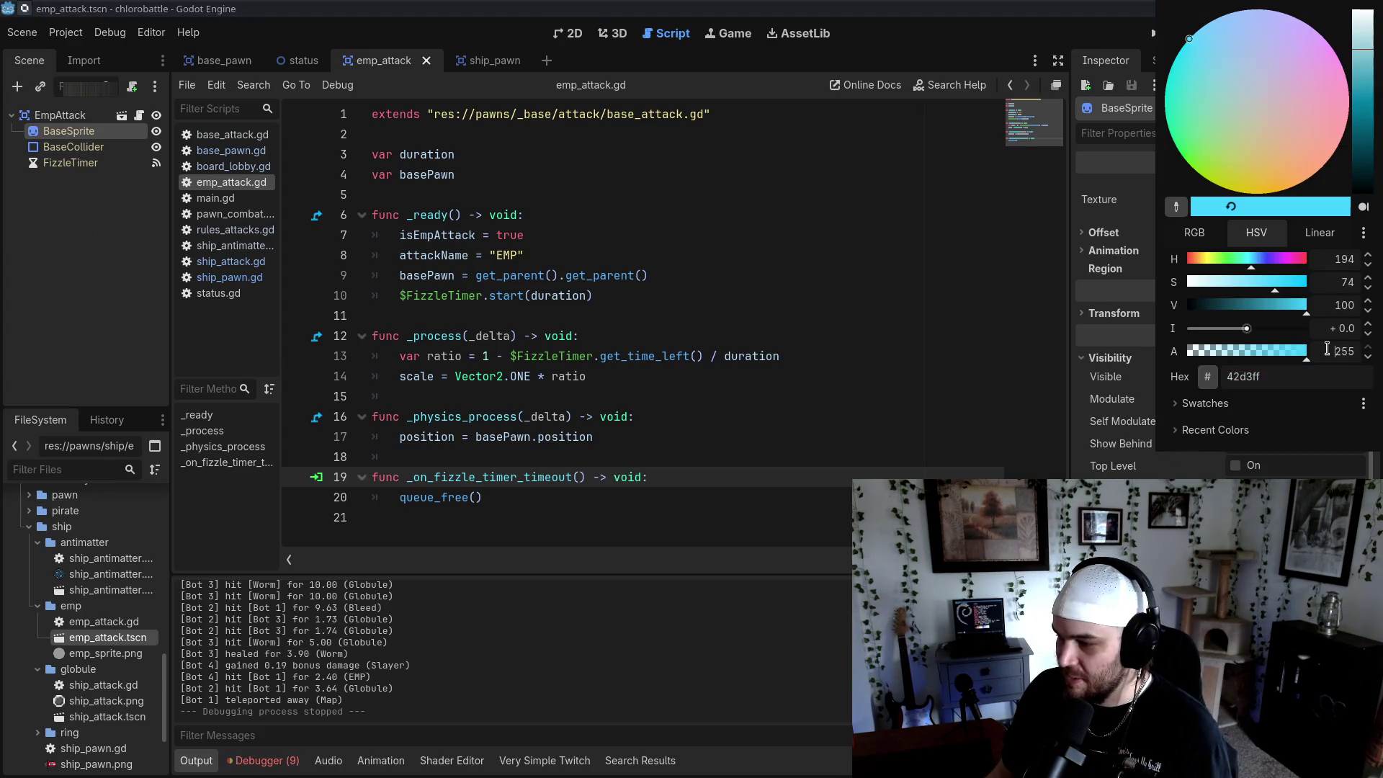
type("0")
key("Return")
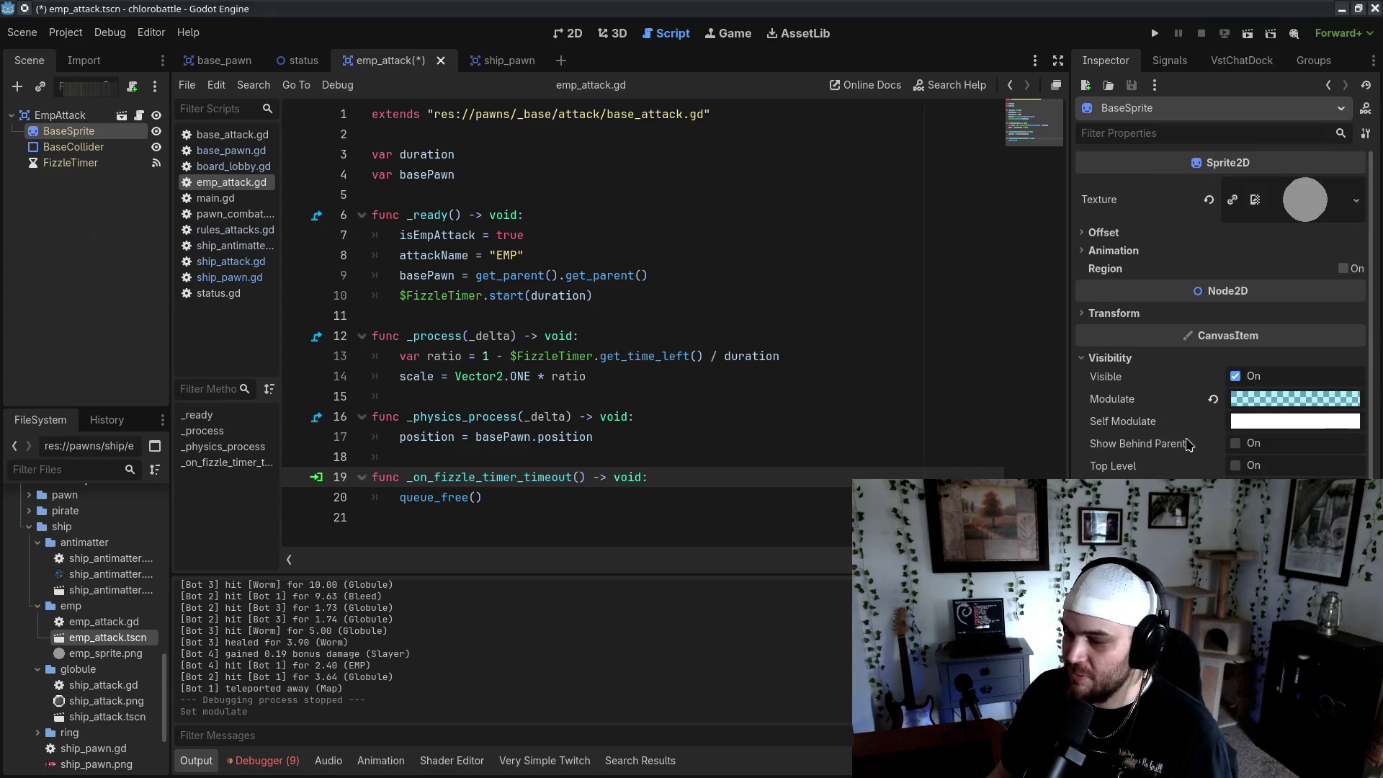
Save emp_attack.tscn and switch back to the ship scripts
left_click(755, 358)
key("ctrl+s")
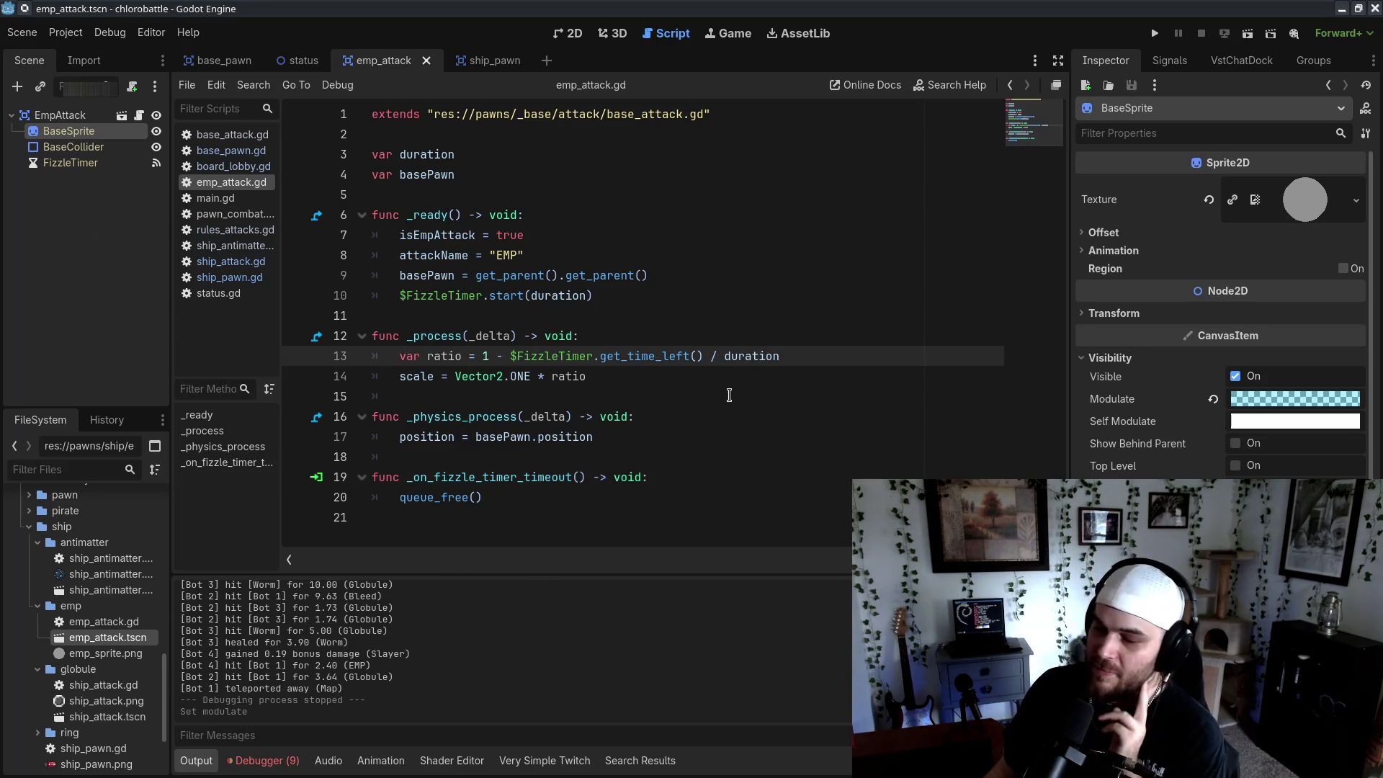
left_click(721, 400)
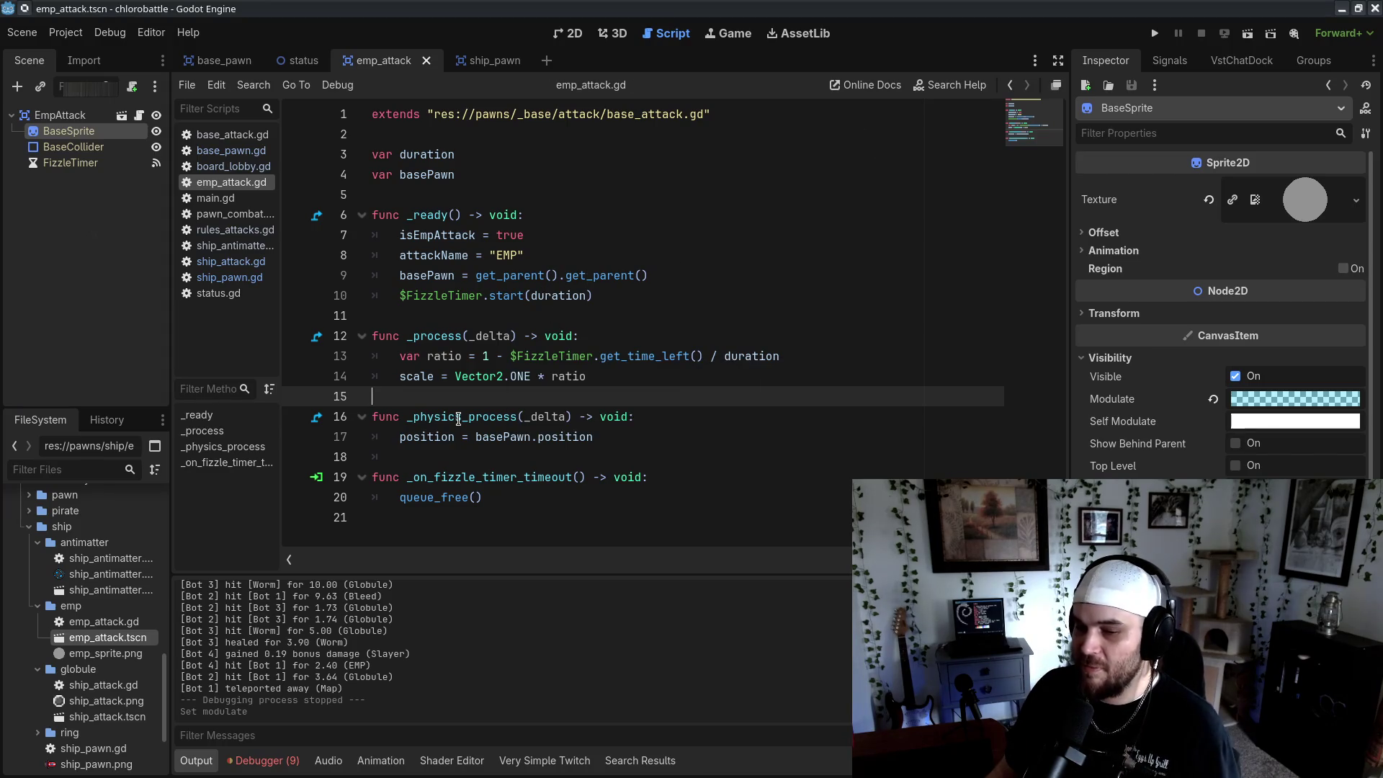
left_click(229, 277)
Review the antimatter minimum and maximum count lines in ship_pawn.gd
left_click(230, 261)
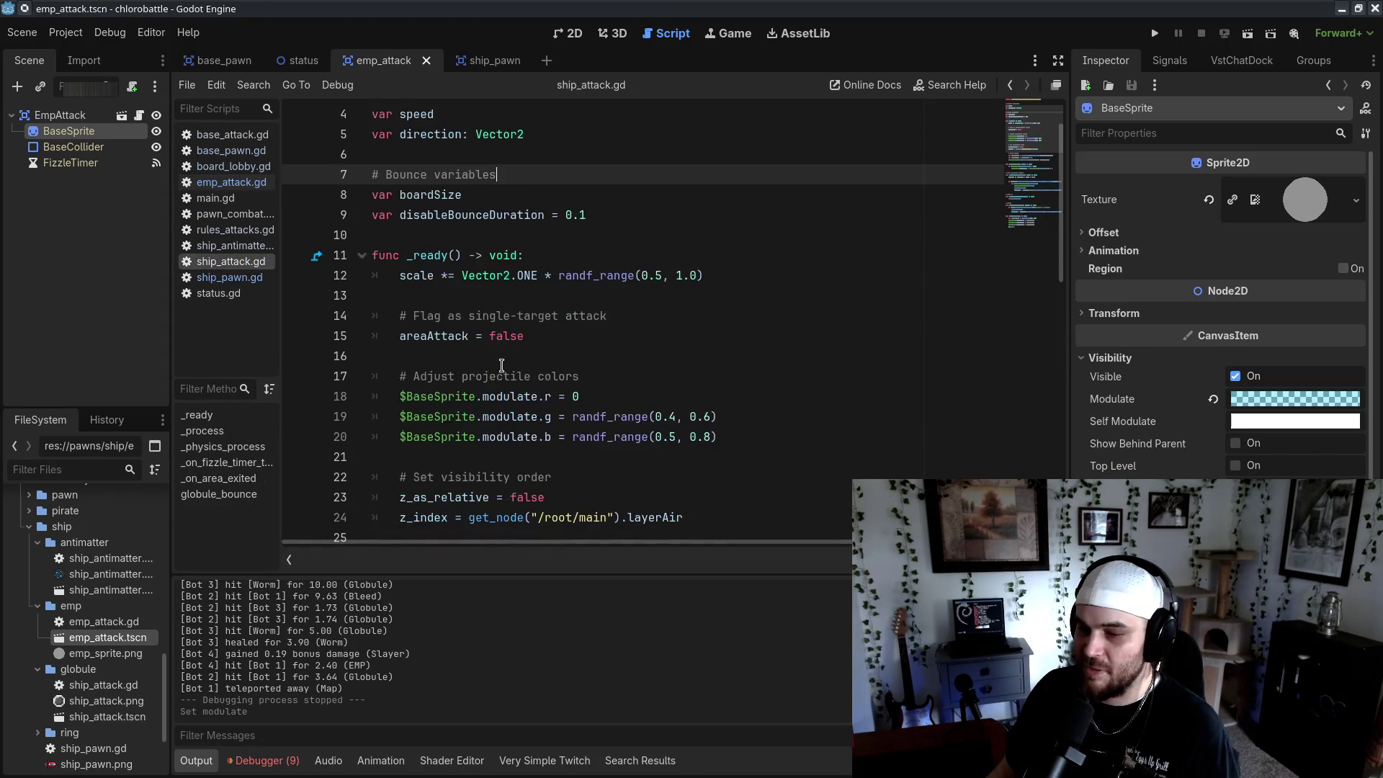
left_click(229, 278)
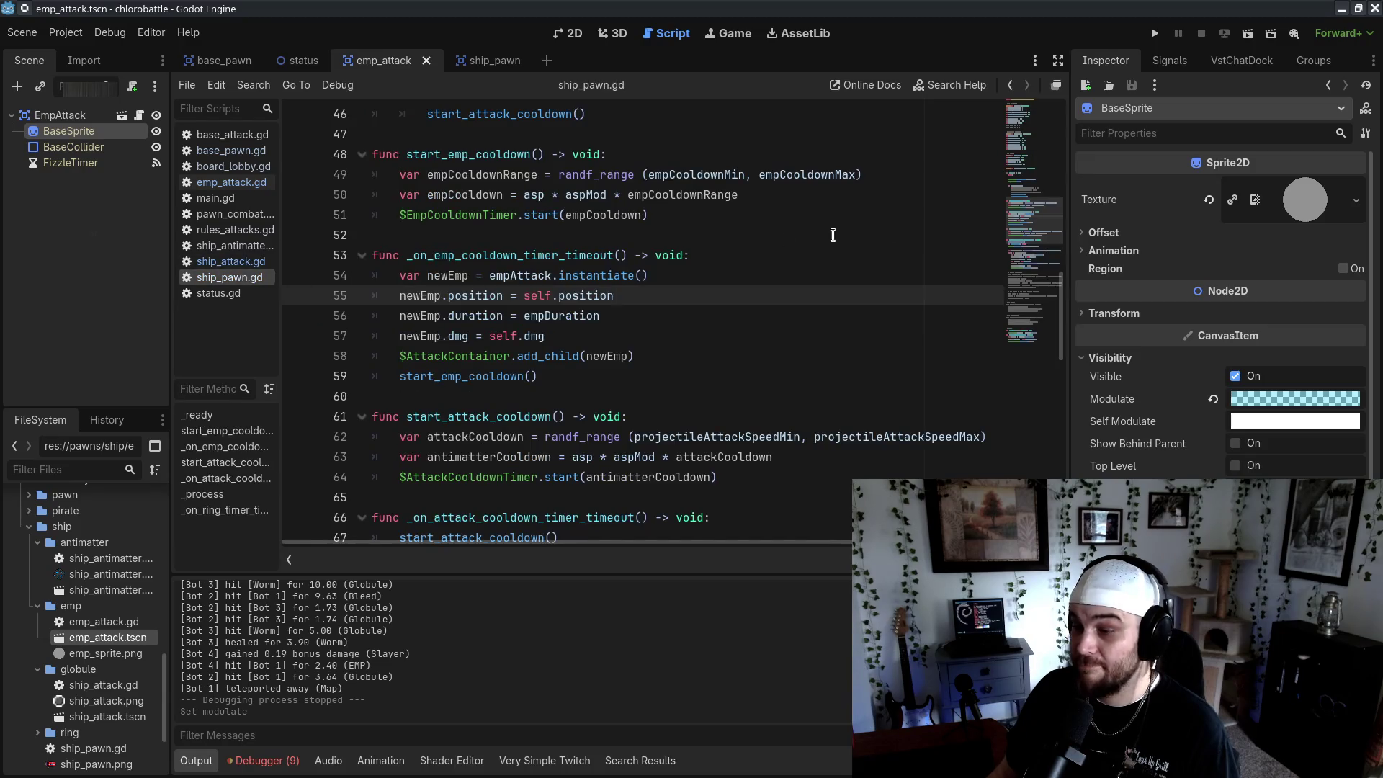
scroll(793, 237, "up", 15)
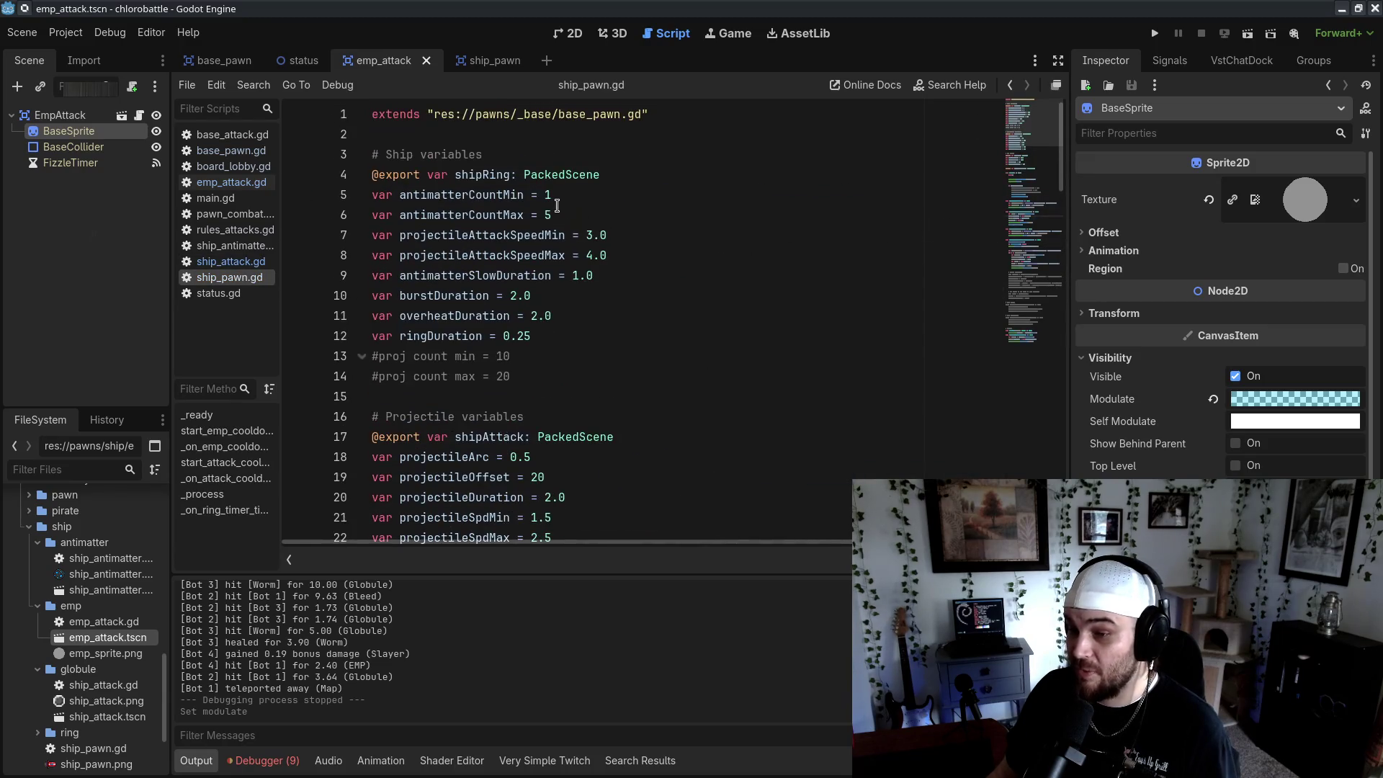
double_click(549, 195)
type("2")
left_click(548, 215)
left_click(746, 379)
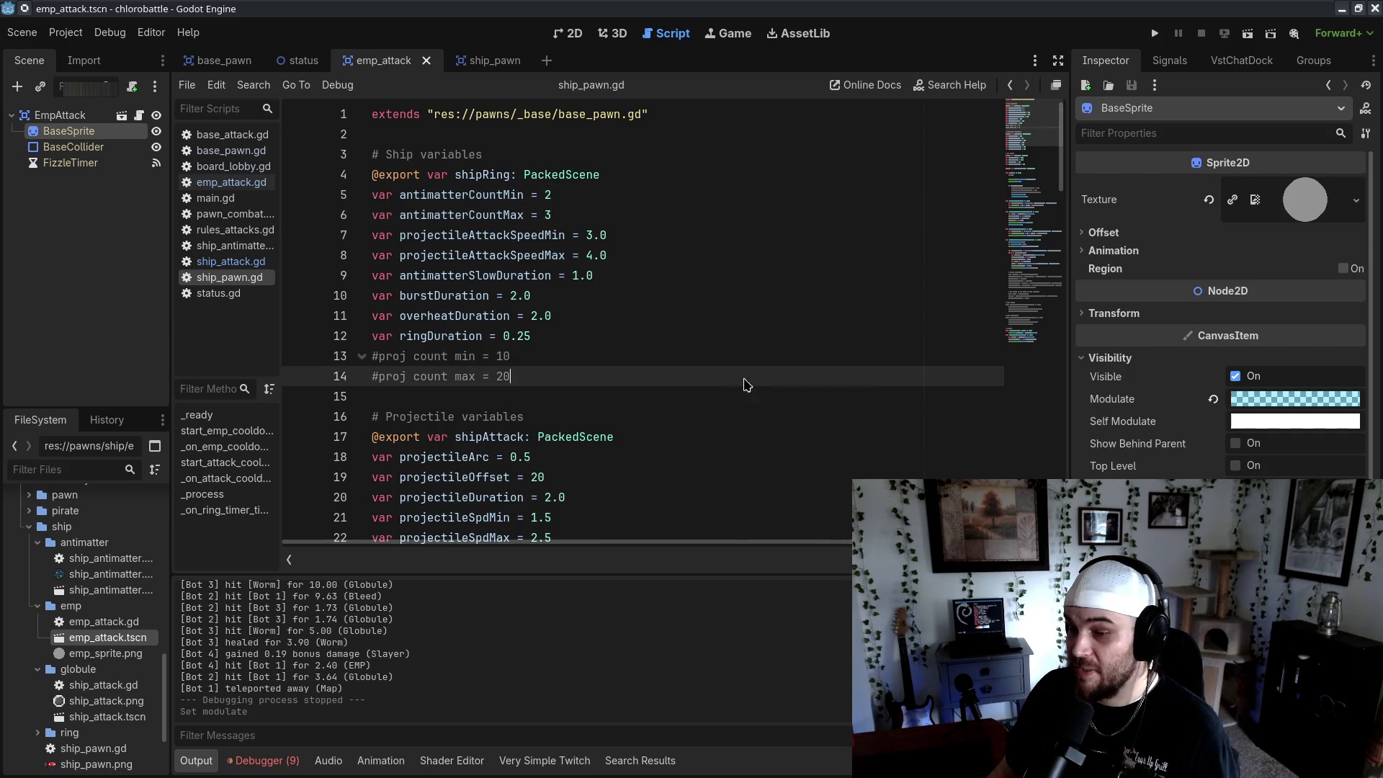
scroll(658, 383, "down", 3)
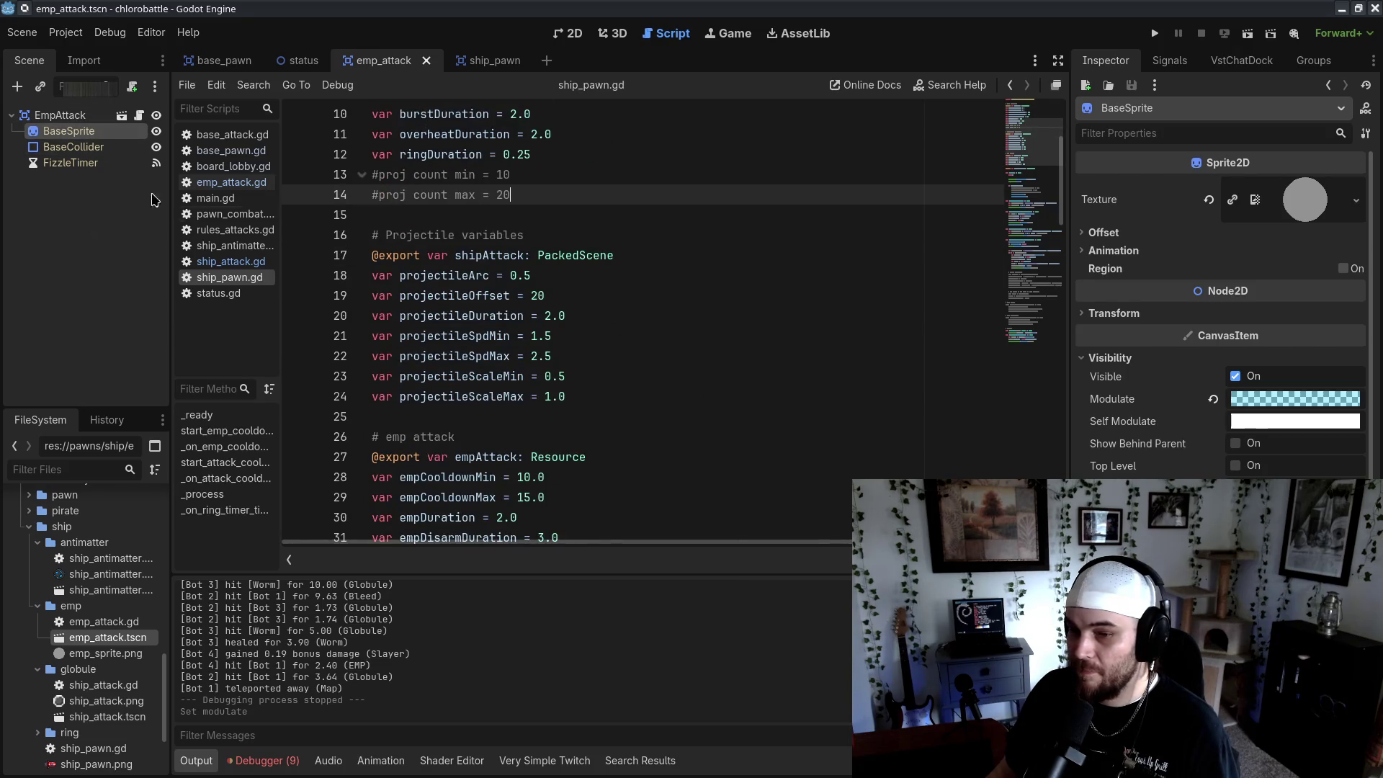
Set the ShipPawn's Pen to 0.3 and Hp to 400, then switch to the wiki
left_click(490, 61)
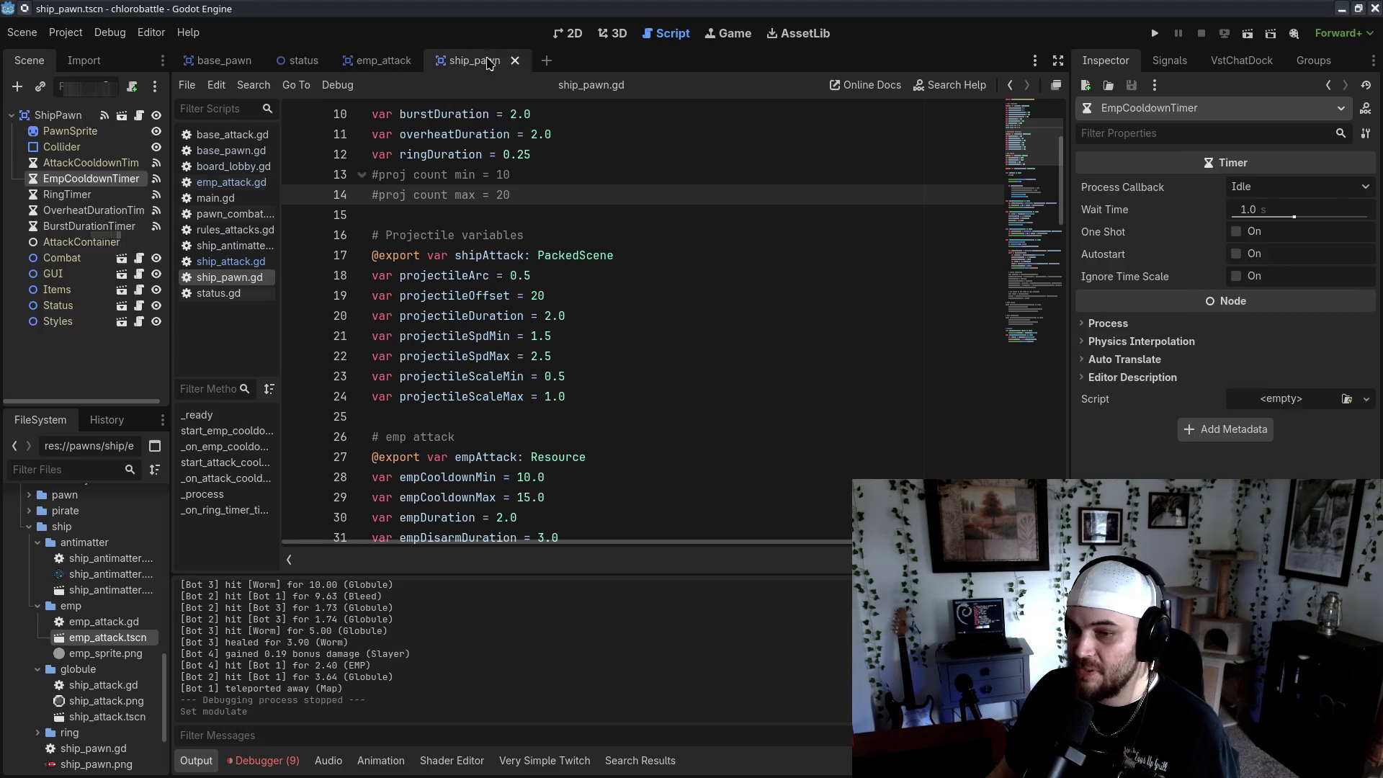
left_click(63, 114)
mouse_move(1117, 336)
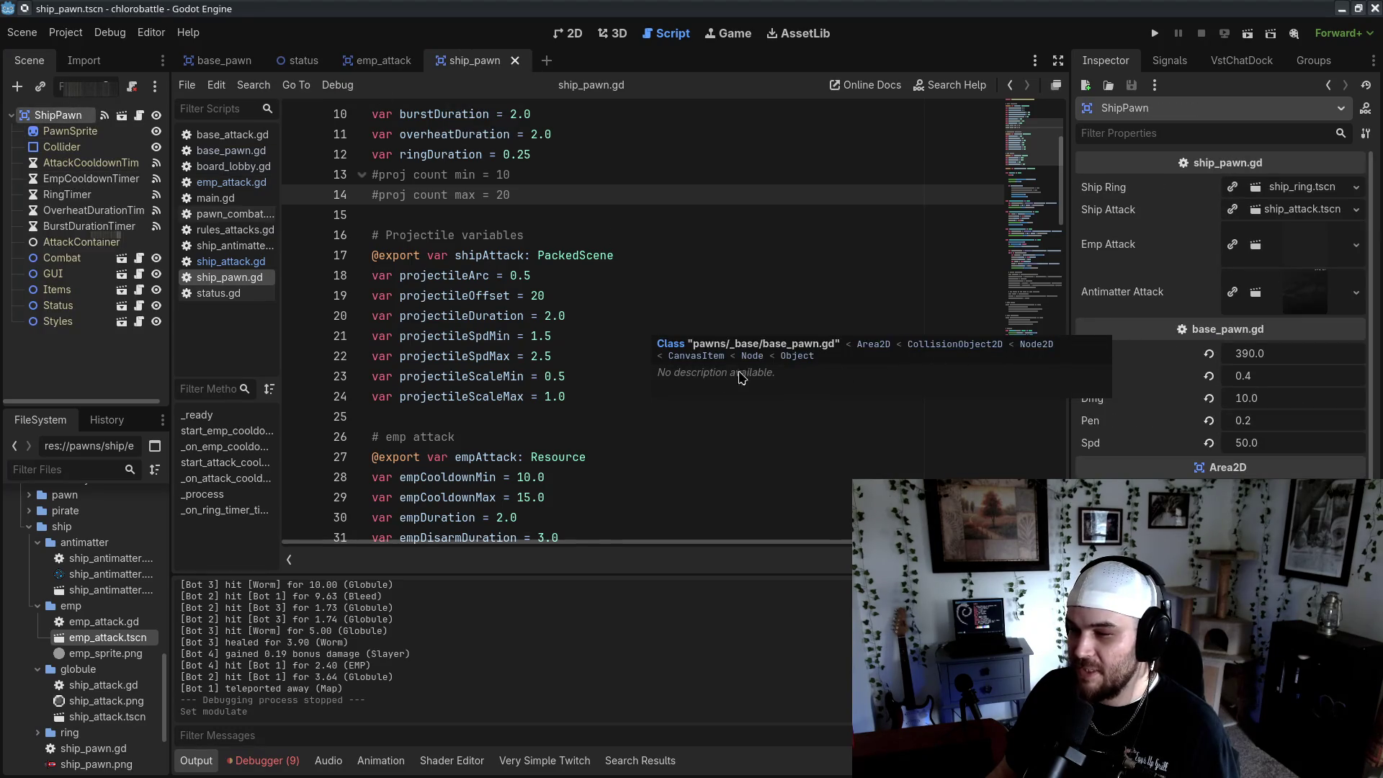
left_click(627, 215)
left_click(1263, 419)
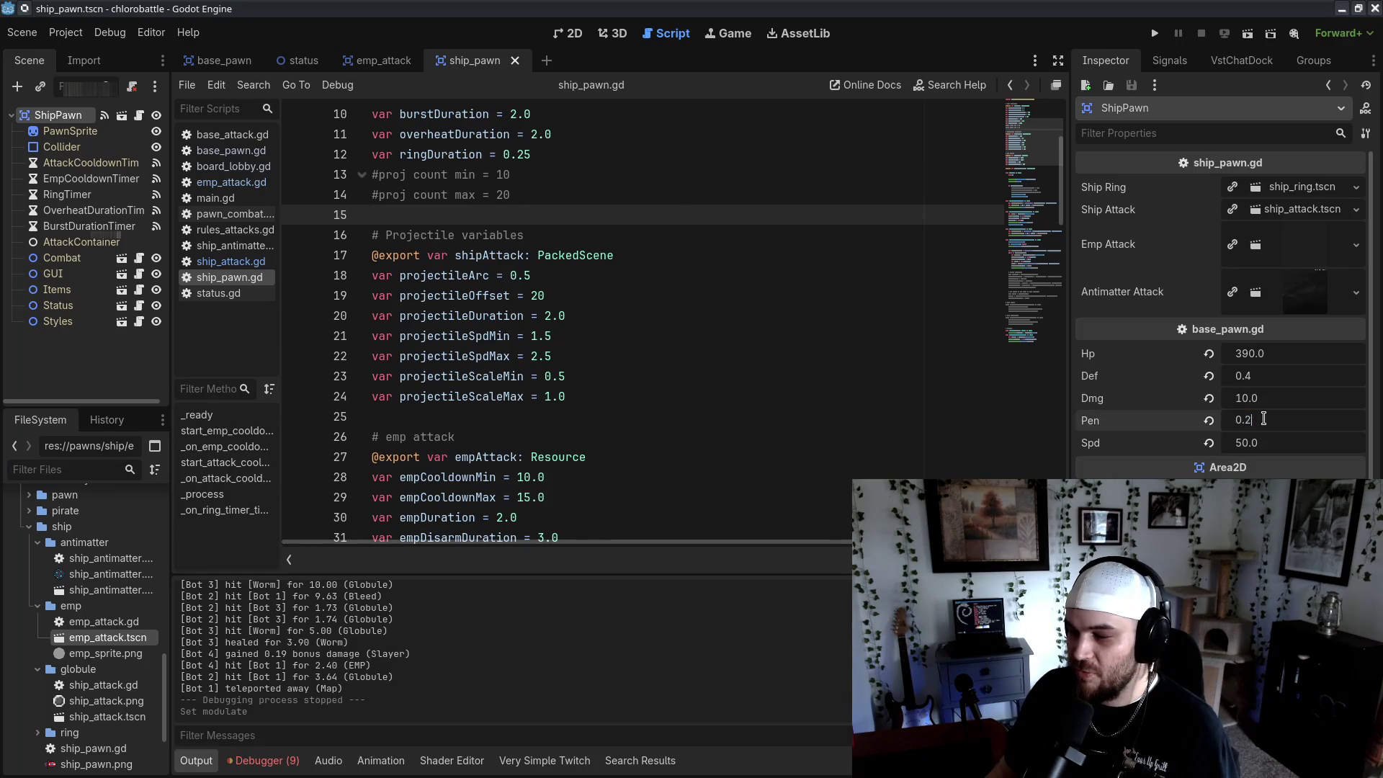
type("0.3")
left_click_drag(812, 381, 785, 387)
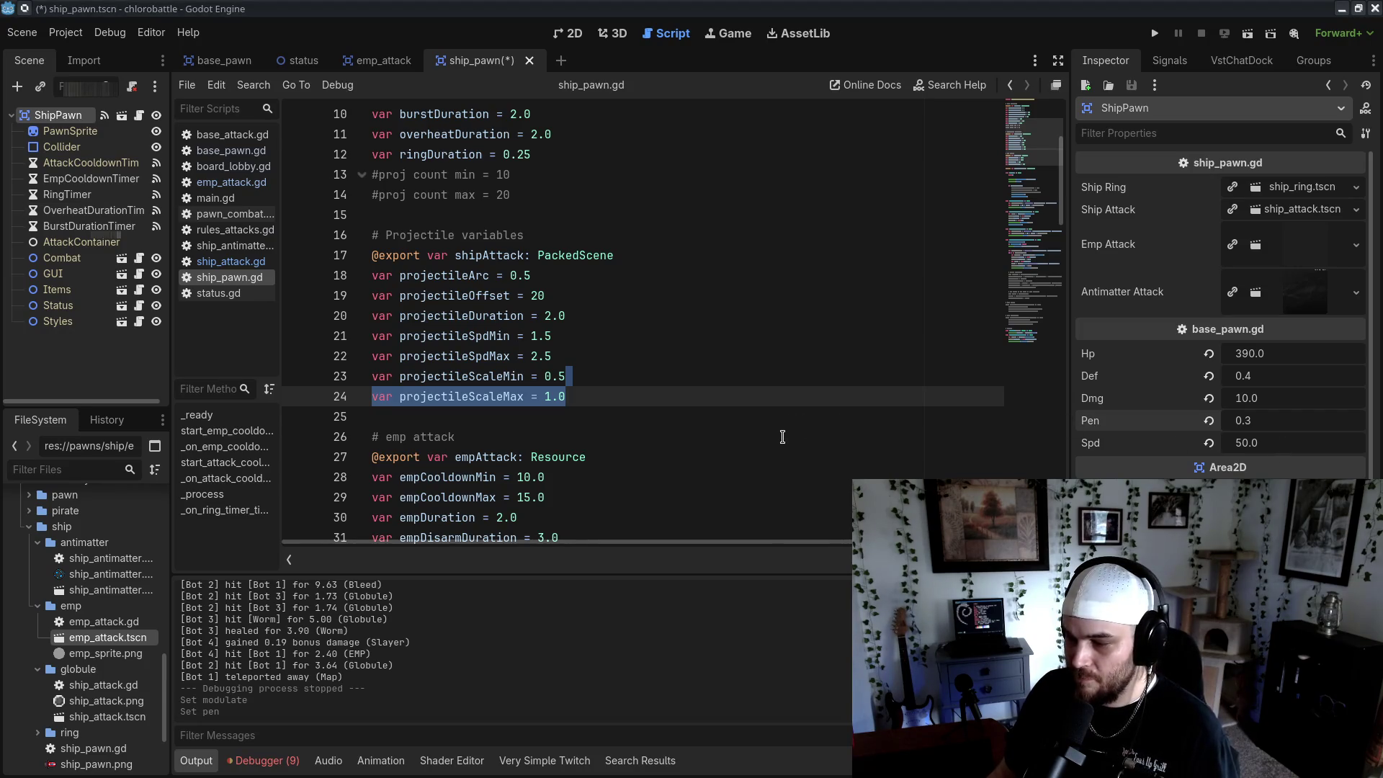
left_click(1298, 356)
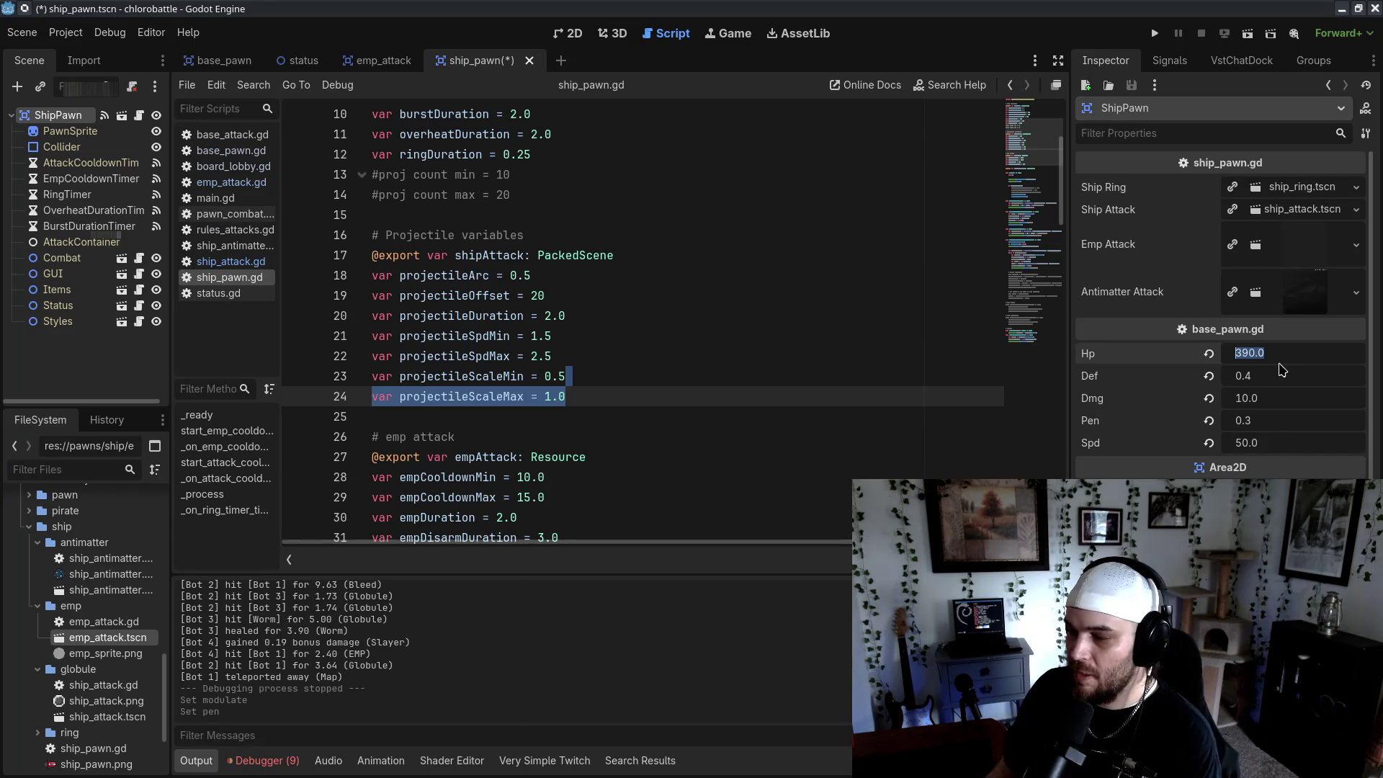
type("400")
key("Return")
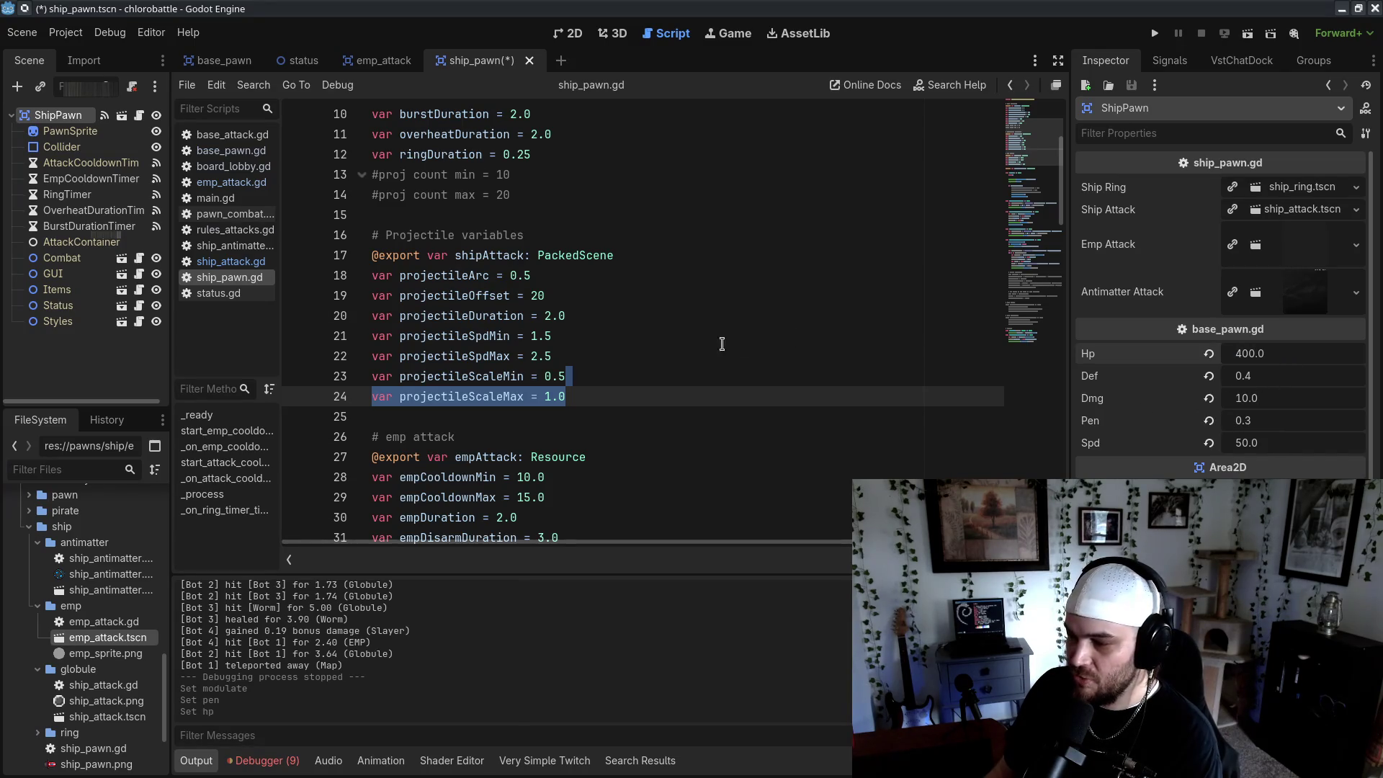
left_click(665, 356)
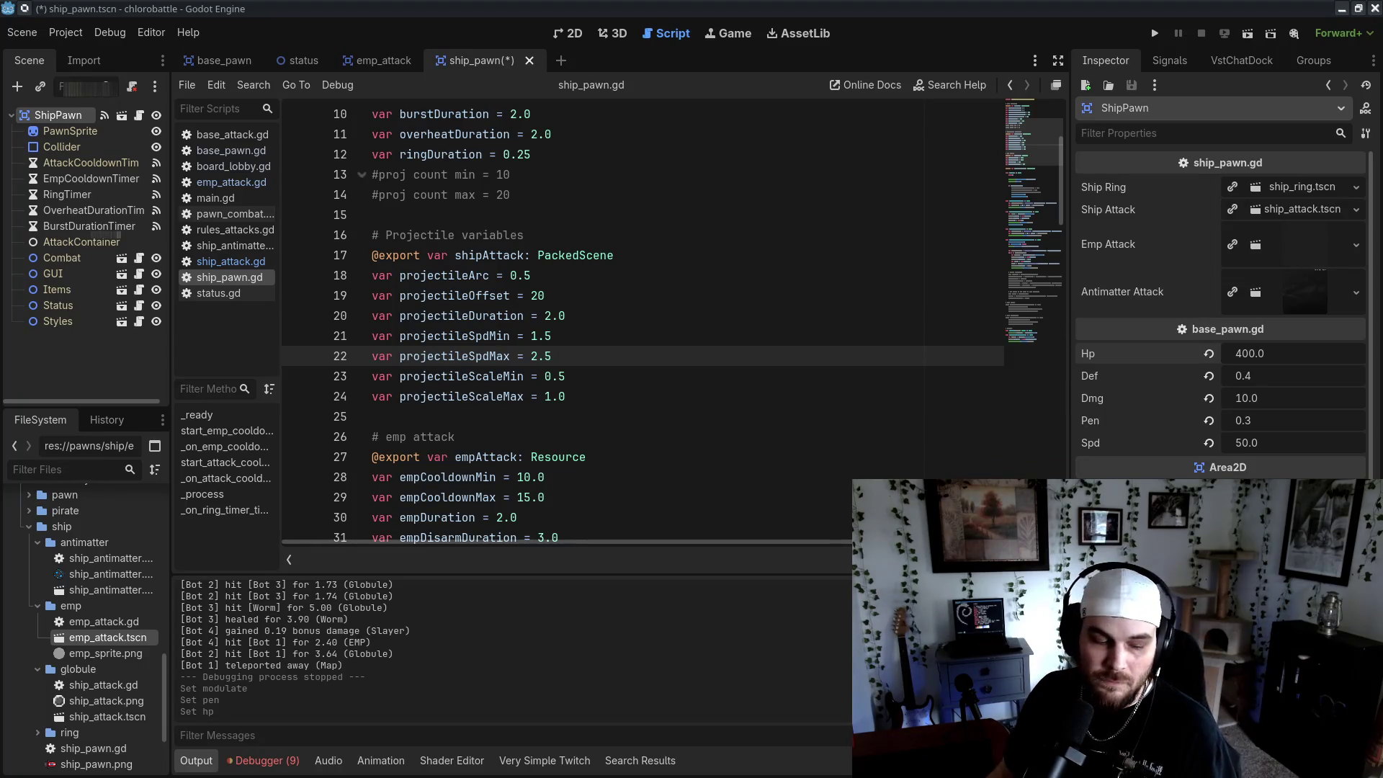
key("alt+Tab")
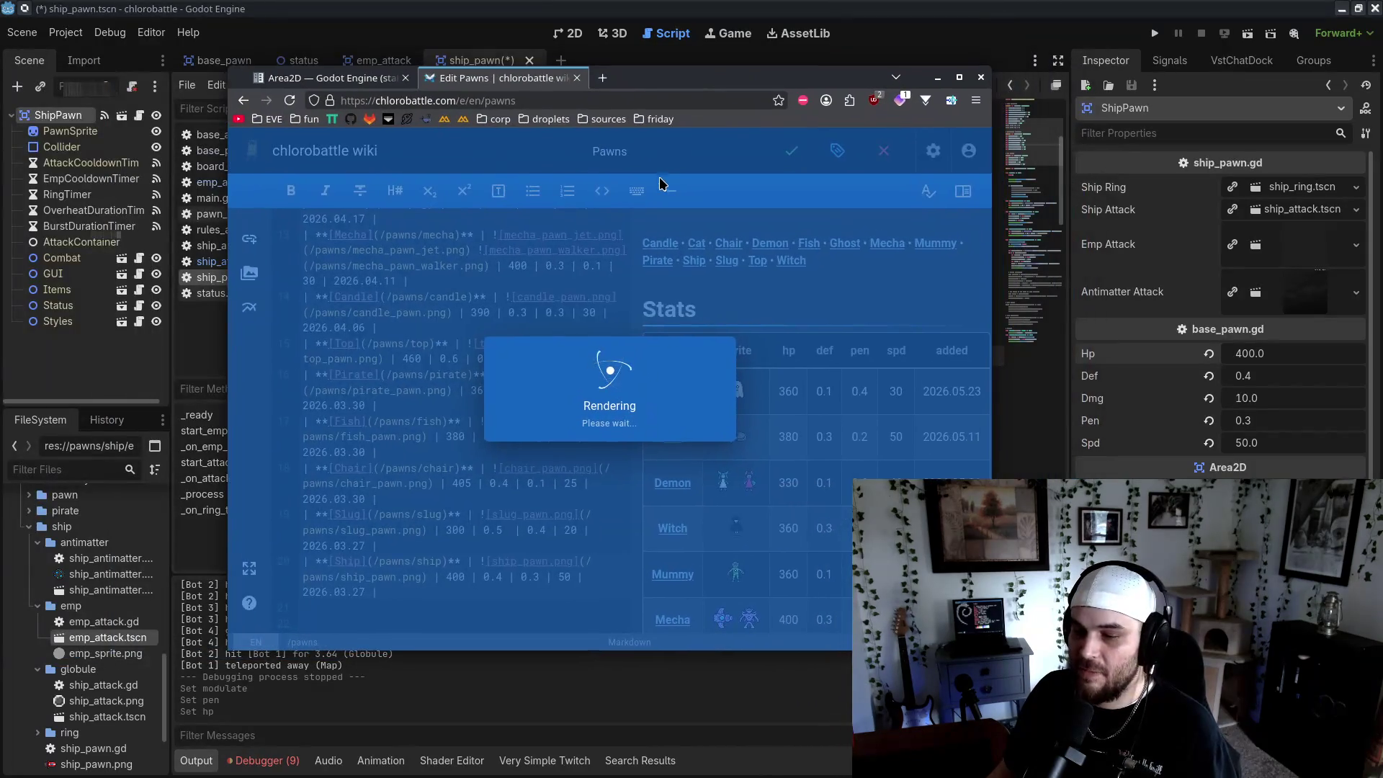
Edit the Ship wiki page so the Ship launches 2 ~ 3 antimatter balls instead of 1 ~ 5
key("super+Up")
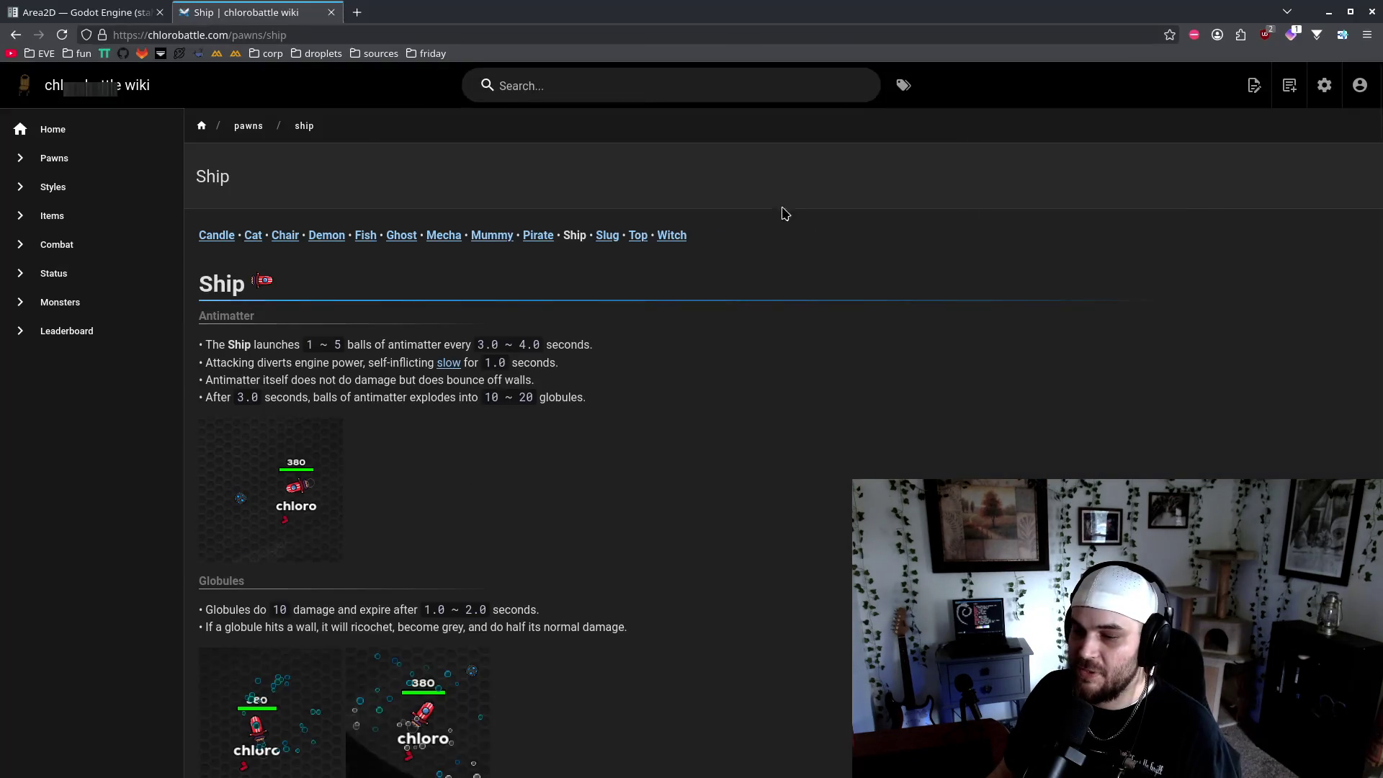
left_click(1250, 101)
left_click(1196, 160)
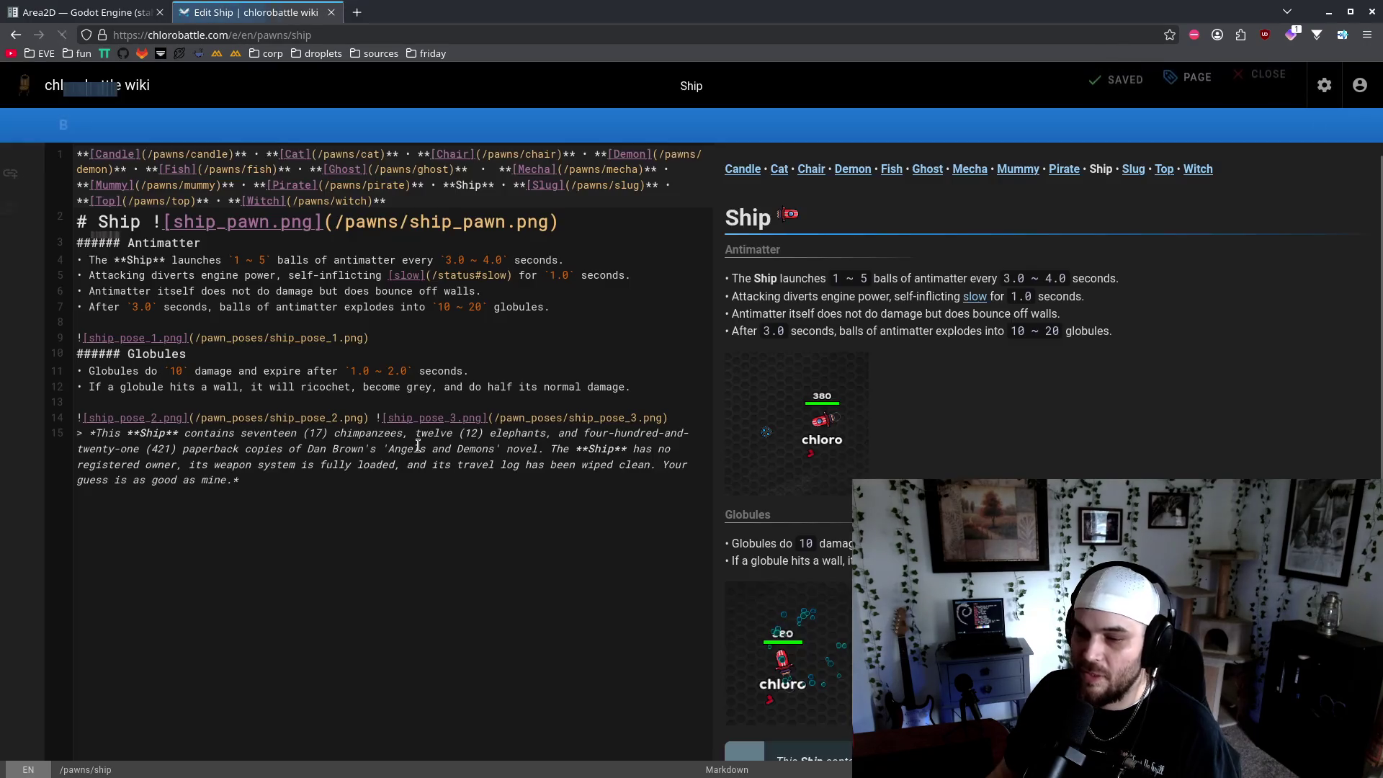
double_click(236, 260)
type("2")
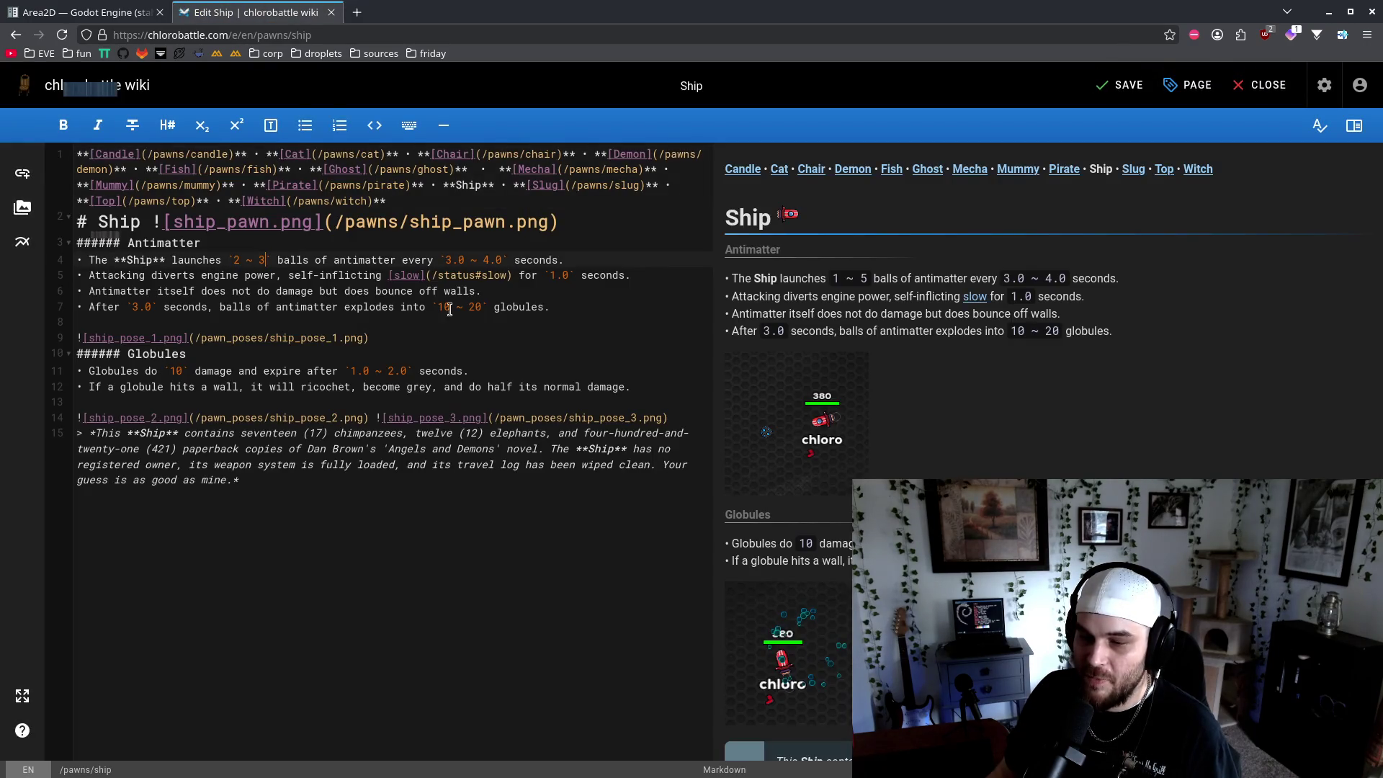
Change globuleCountMax to 10 in ship_antimatter.gd so antimatter always bursts into 10 globules, and save
key("alt+Tab")
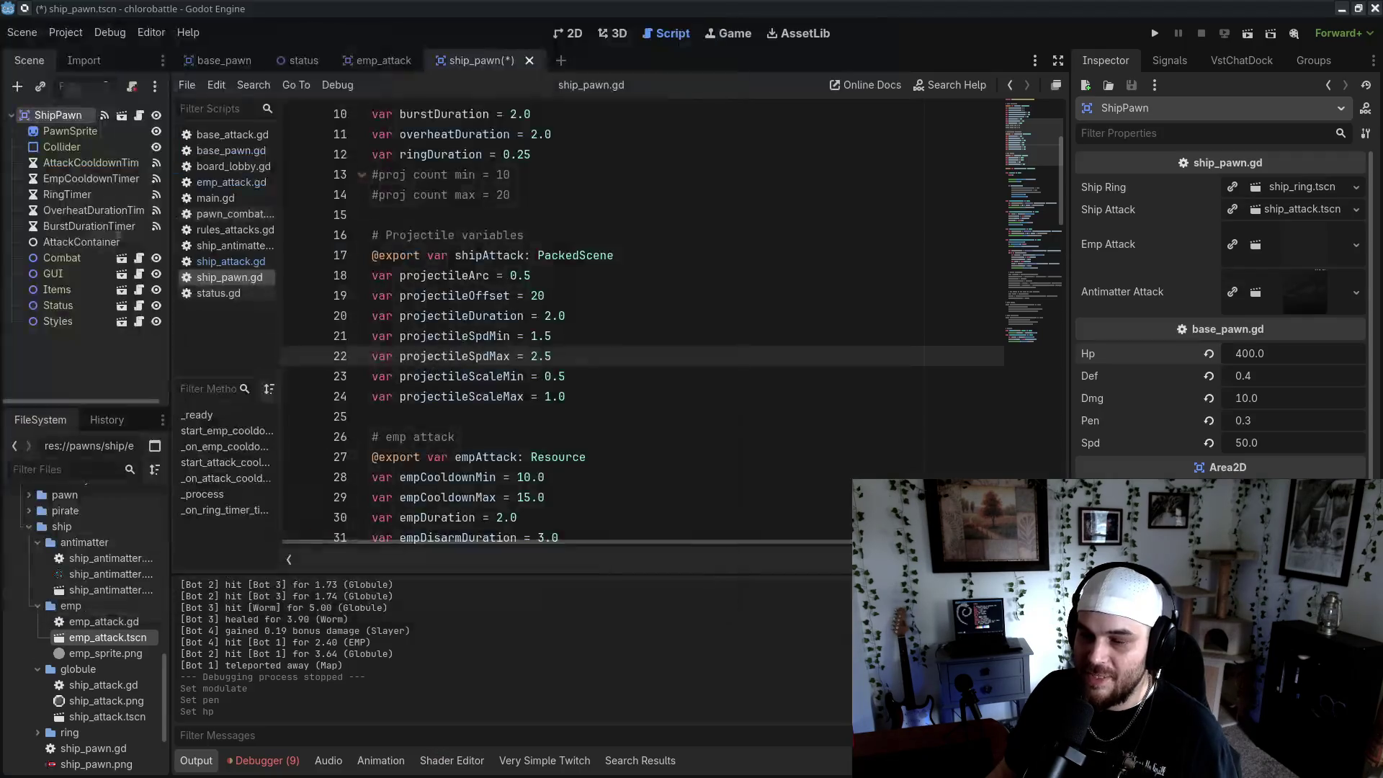
scroll(432, 346, "down", 4)
scroll(531, 376, "up", 4)
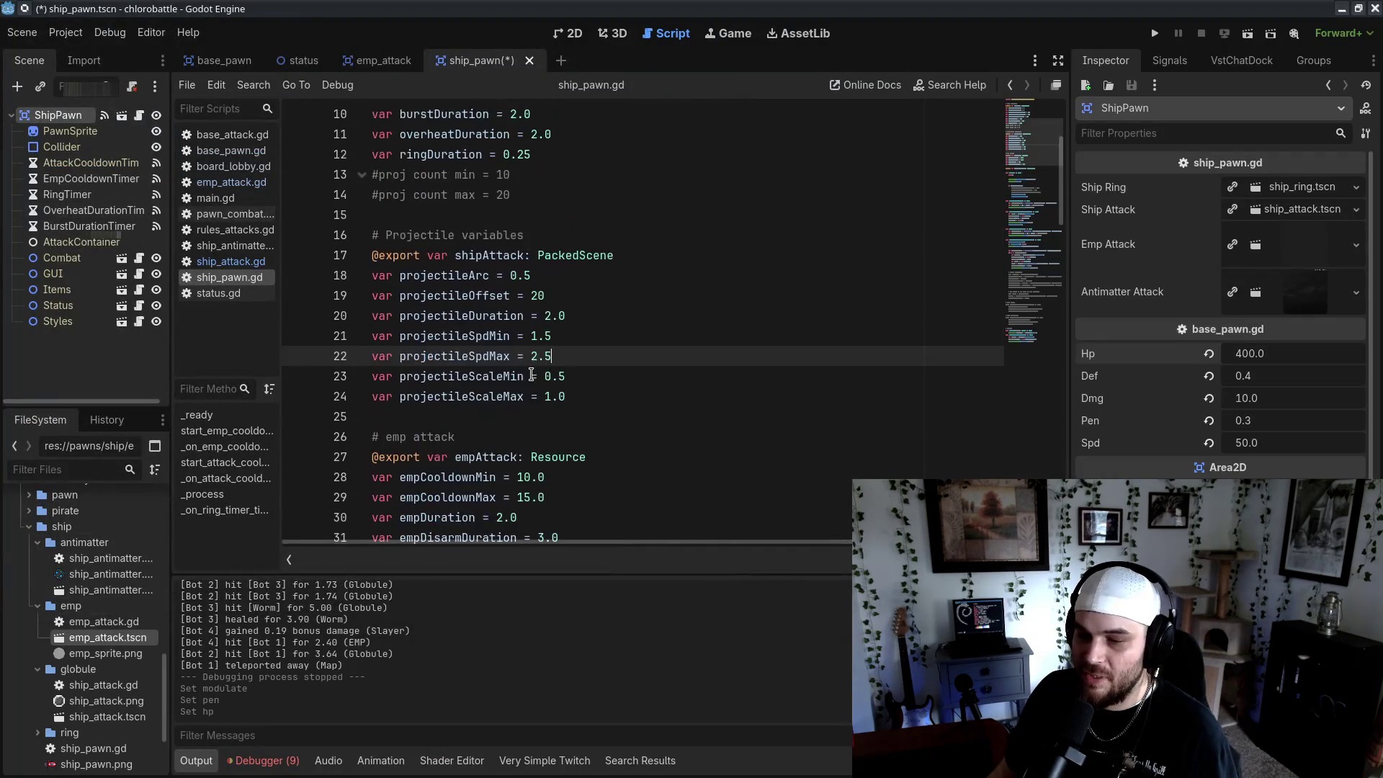
scroll(581, 338, "up", 3)
double_click(528, 374)
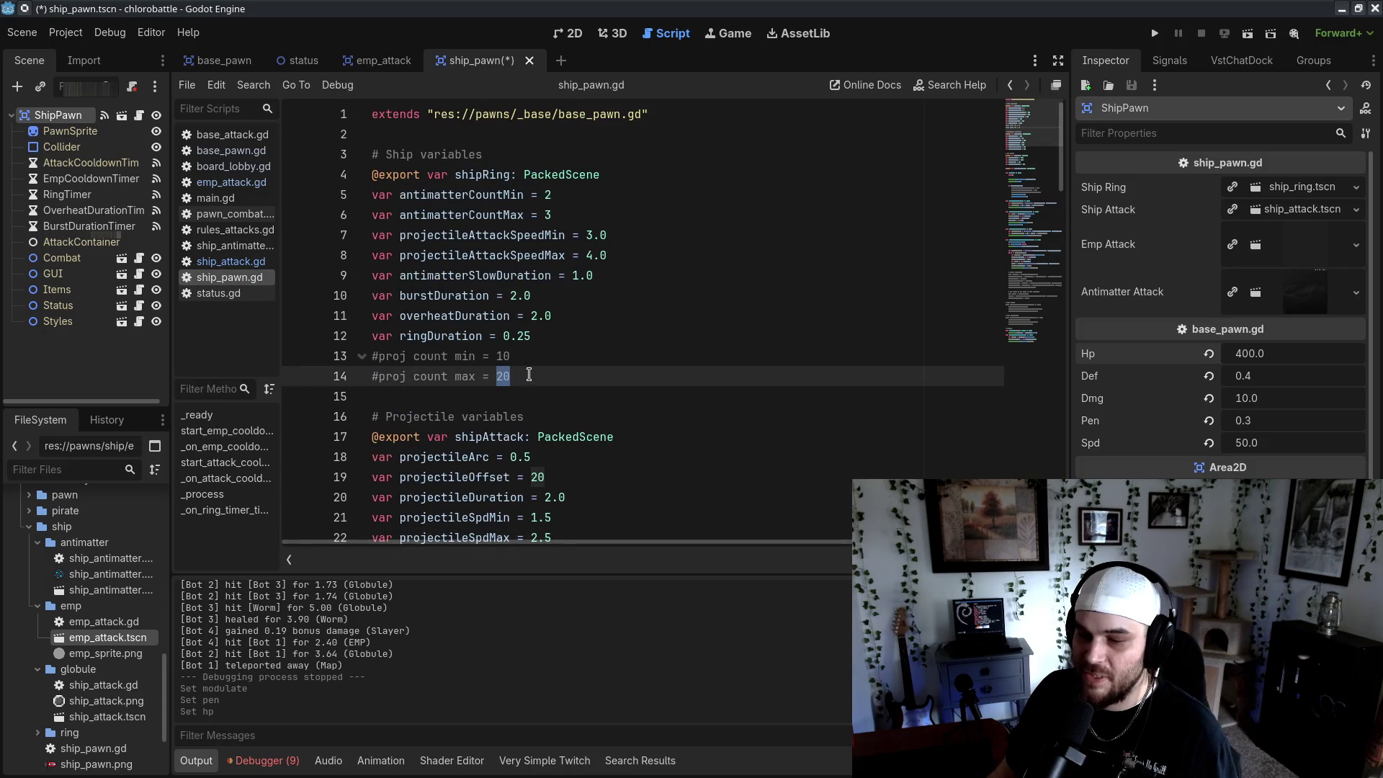
left_click_drag(524, 377, 545, 356)
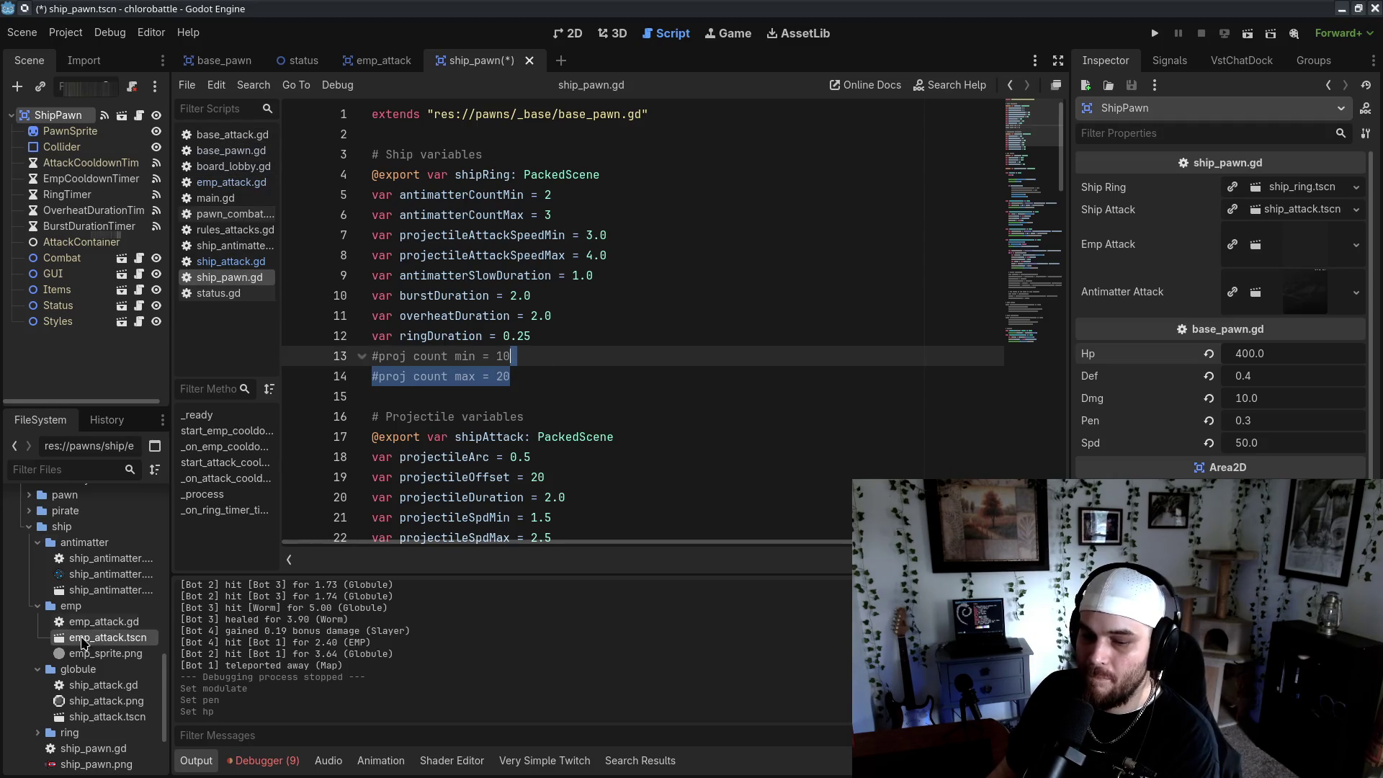
scroll(94, 613, "up", 3)
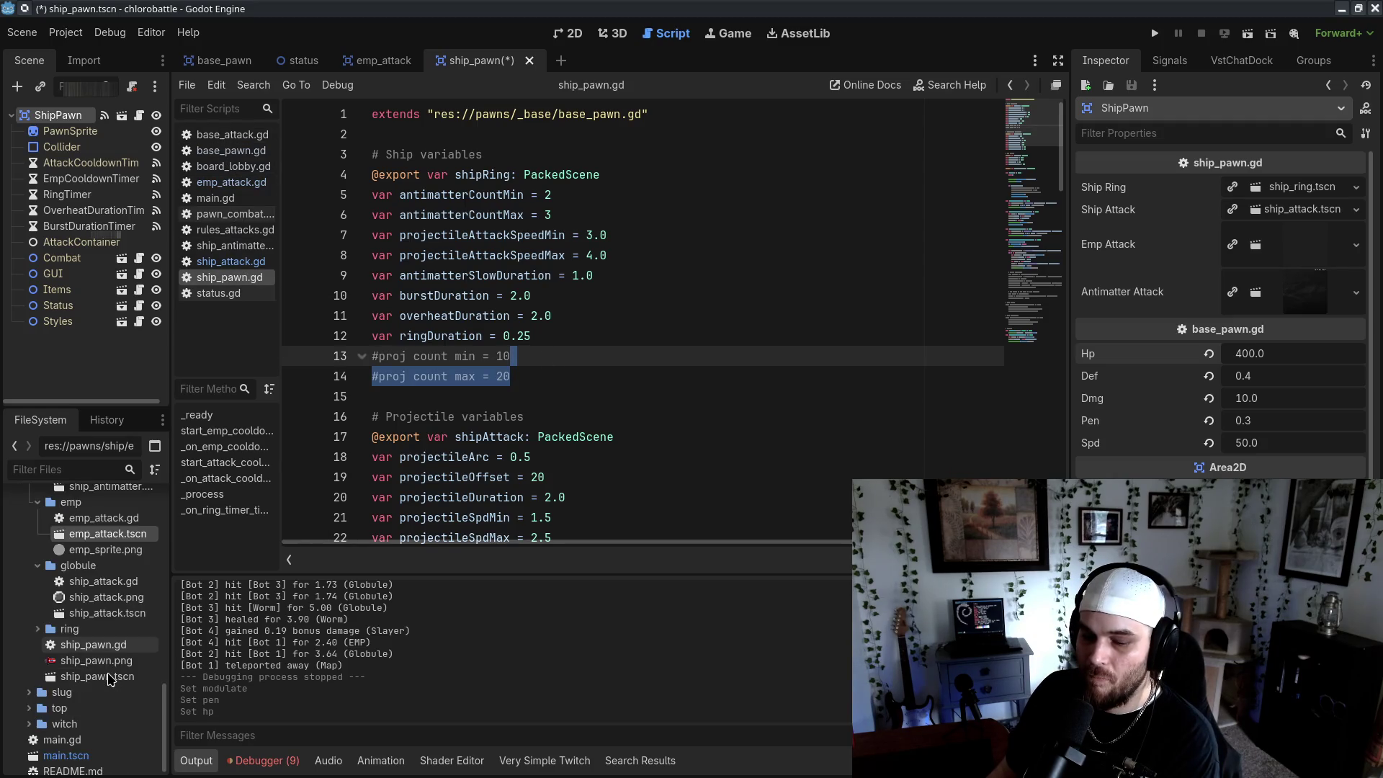
left_click(252, 246)
left_click(537, 235)
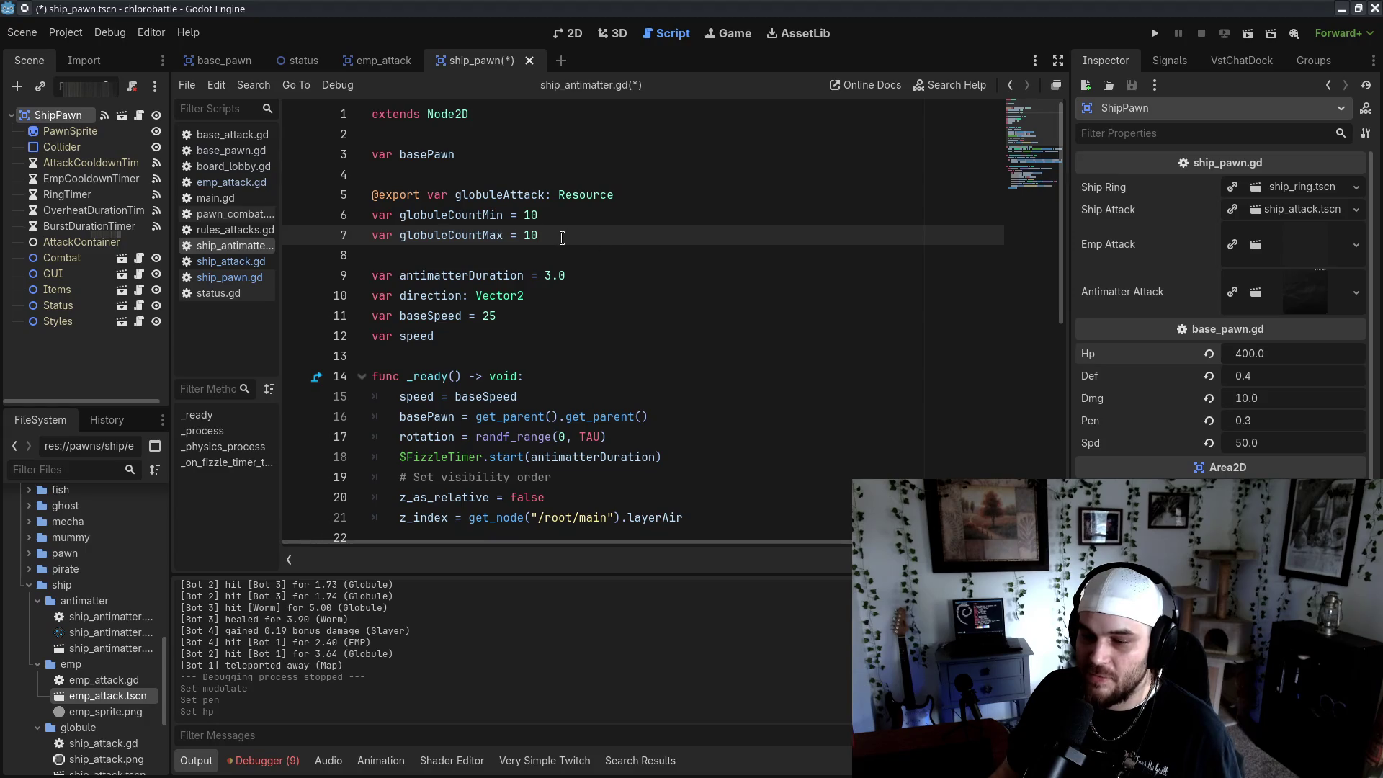
key("ctrl+s")
key("alt+Tab")
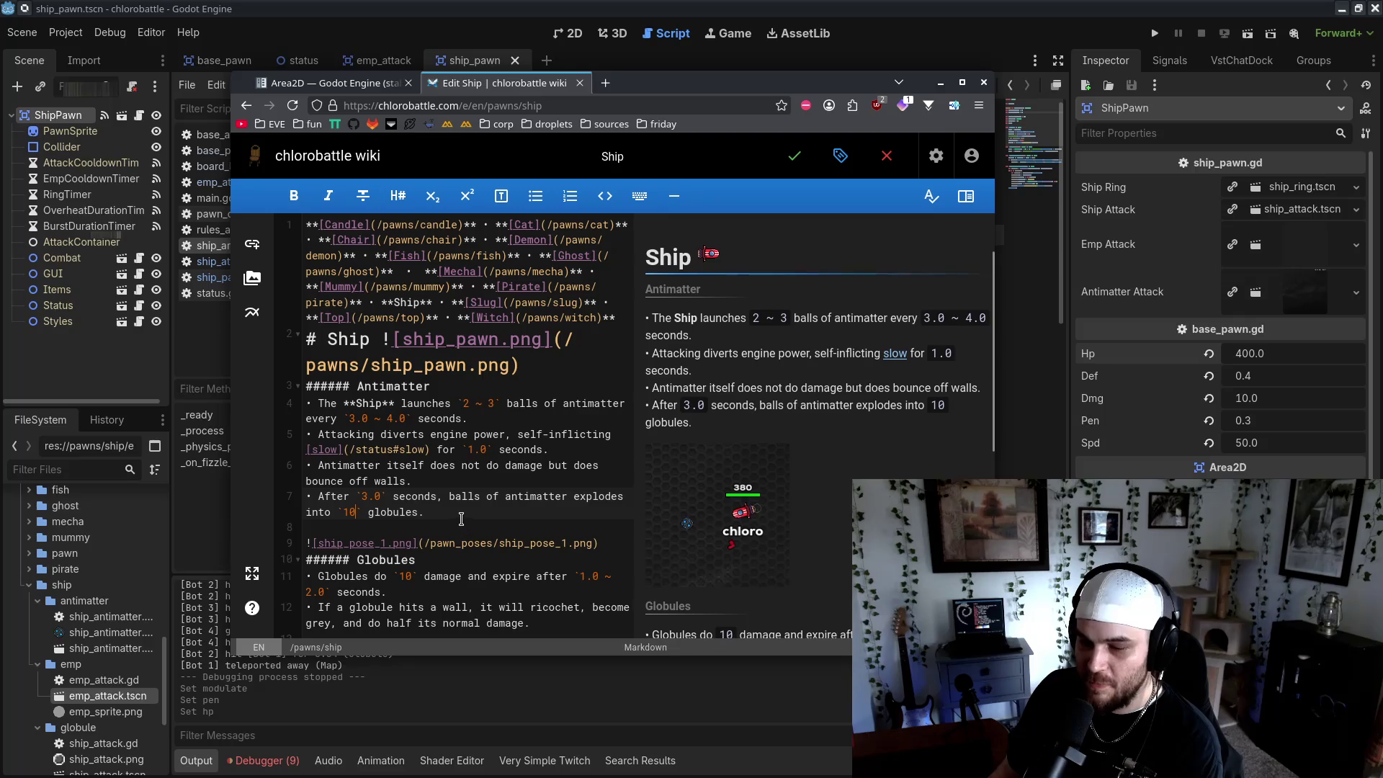
Add an '###### EMP' section after Globules with bullets for the 10.0 ~ 15.0 s wave and 3.0 s disarm
scroll(459, 519, "down", 3)
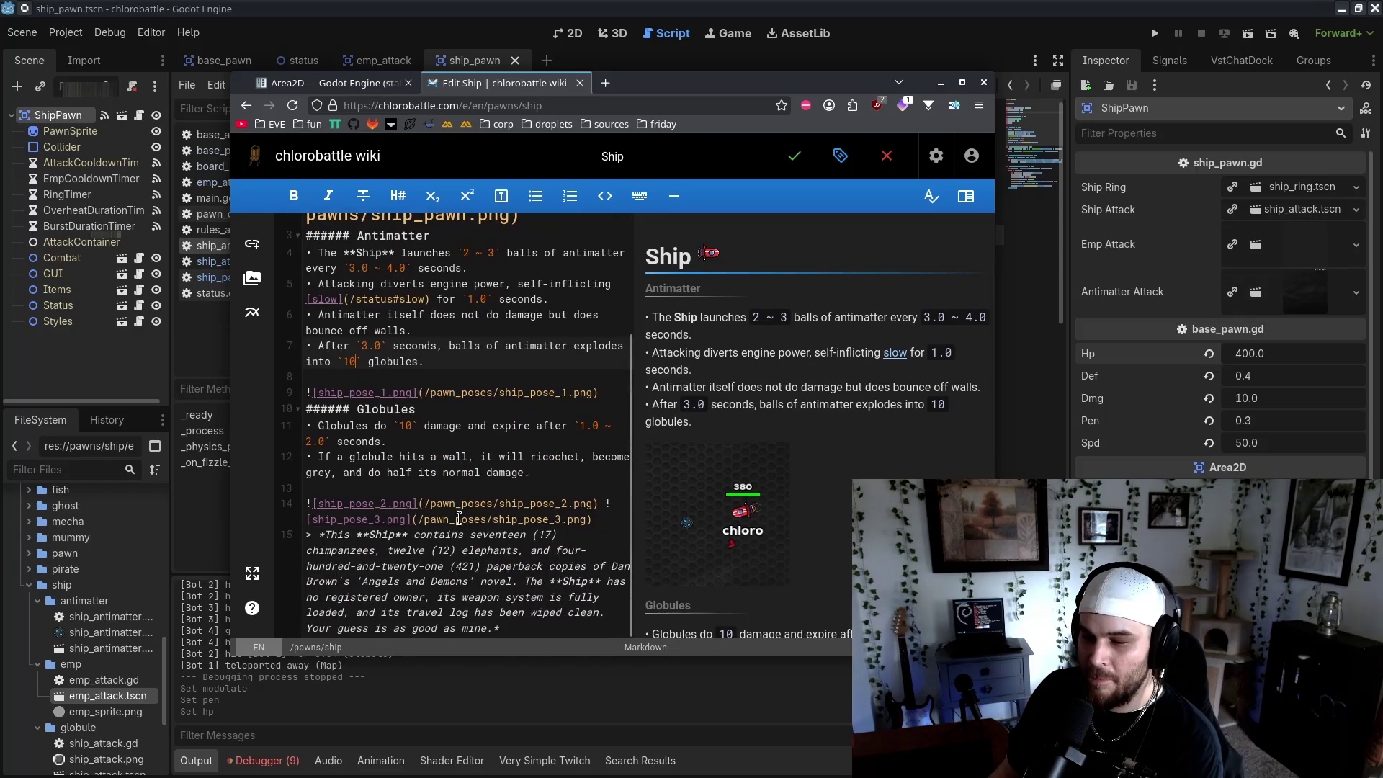
left_click(425, 492)
key("Return")
key("Return")
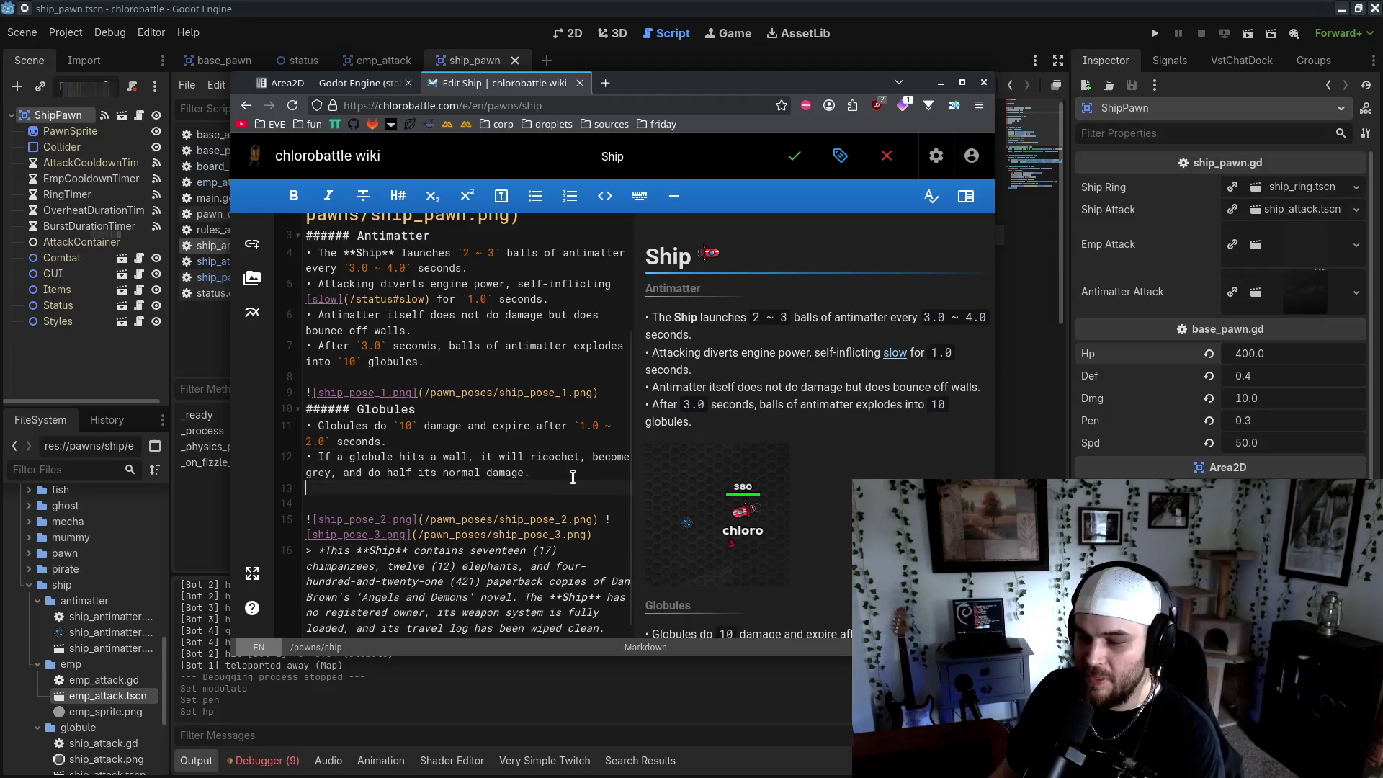
key("Up")
type("####")
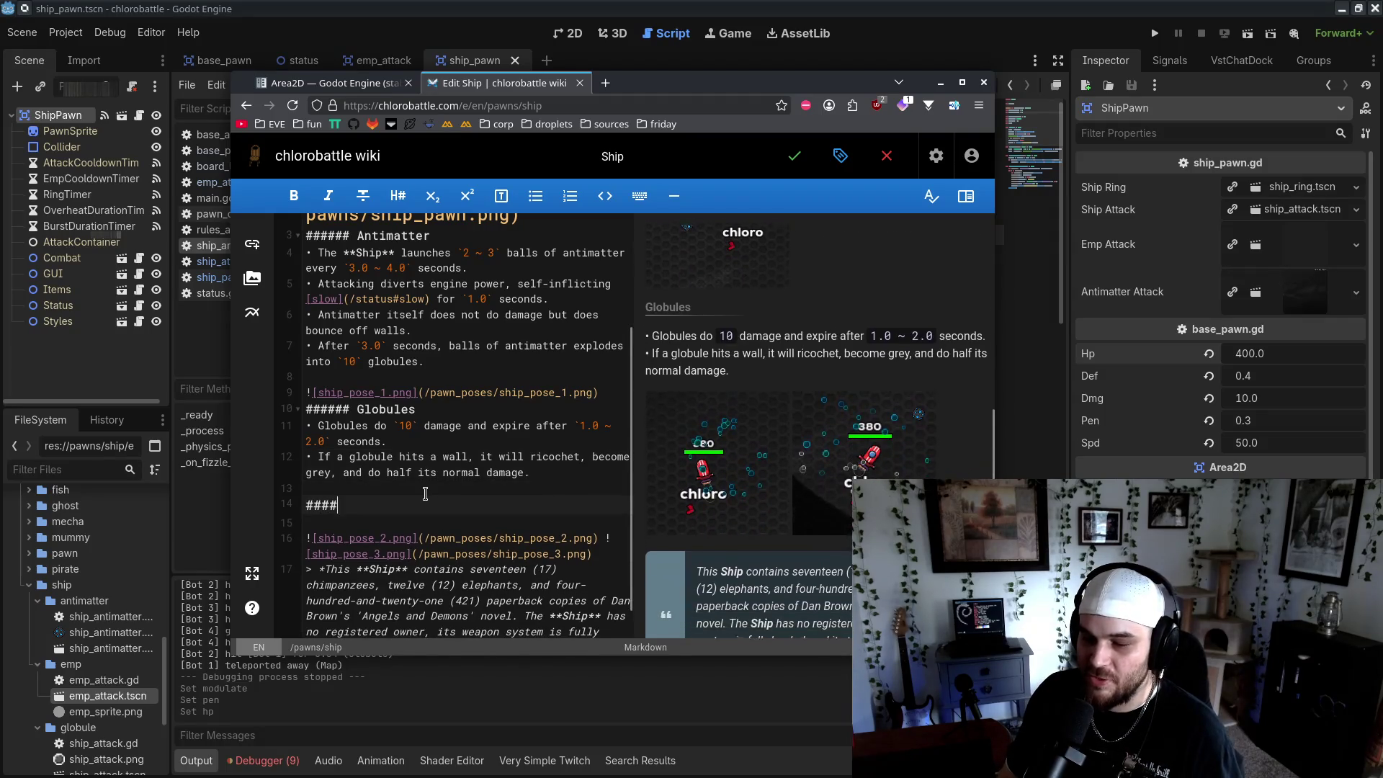
type("## EMP")
key("Return")
type("• Every")
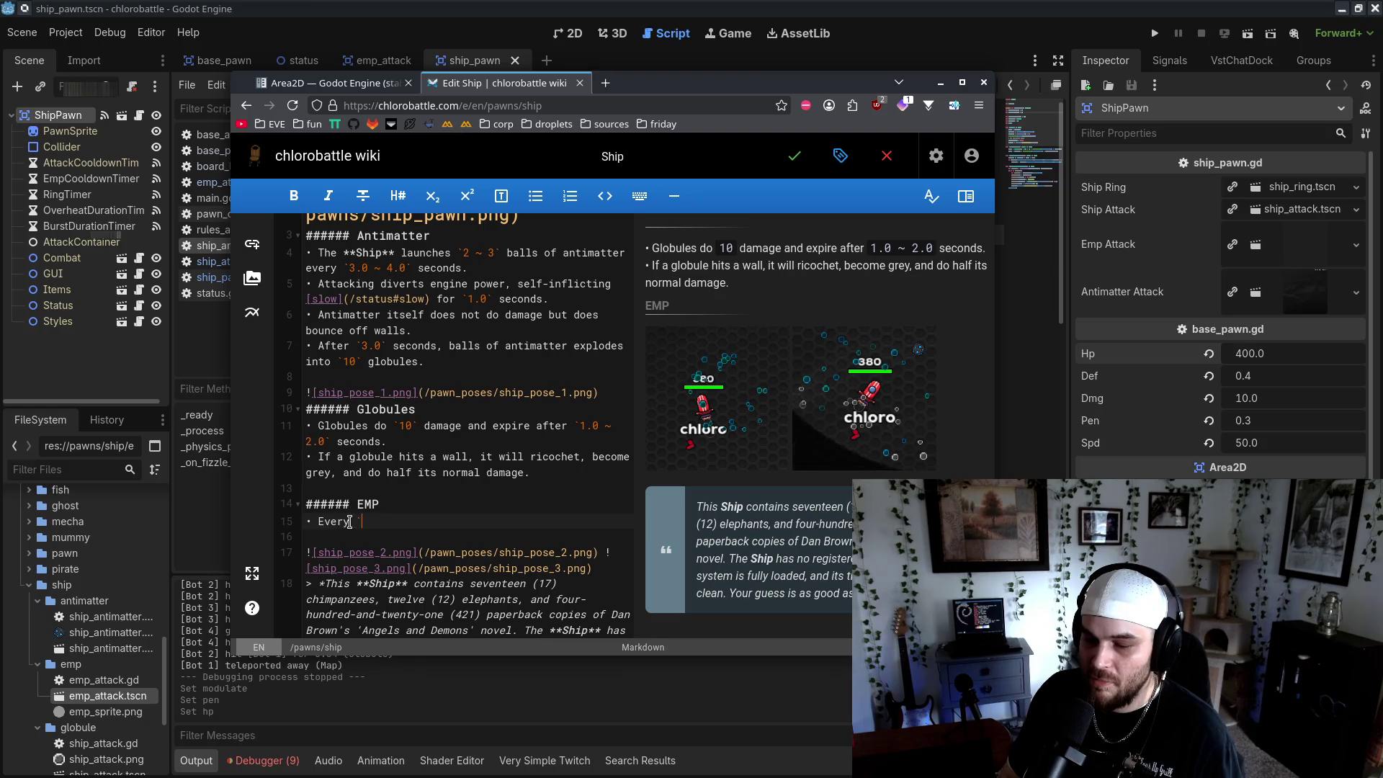
type("10.0 ~ 15.0` secon")
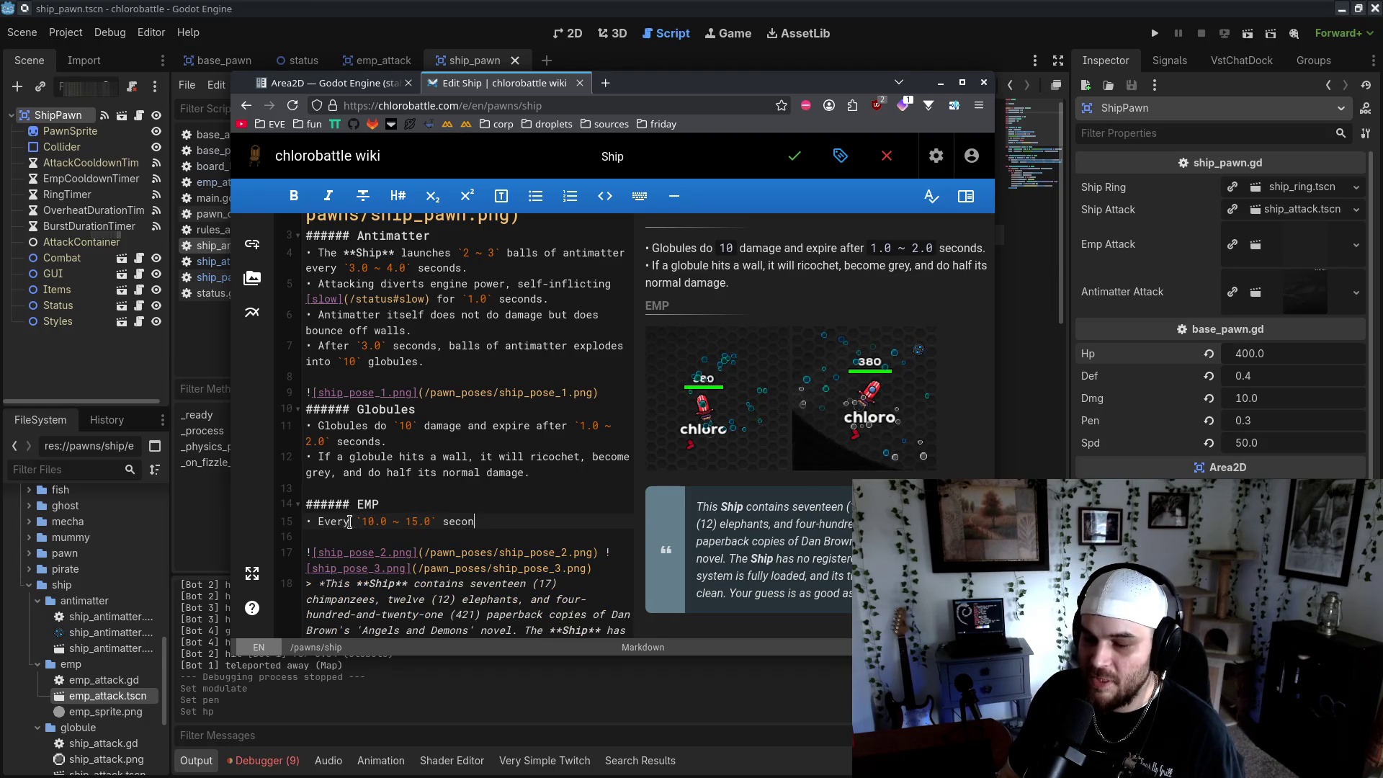
type(" aunch an EMP wave")
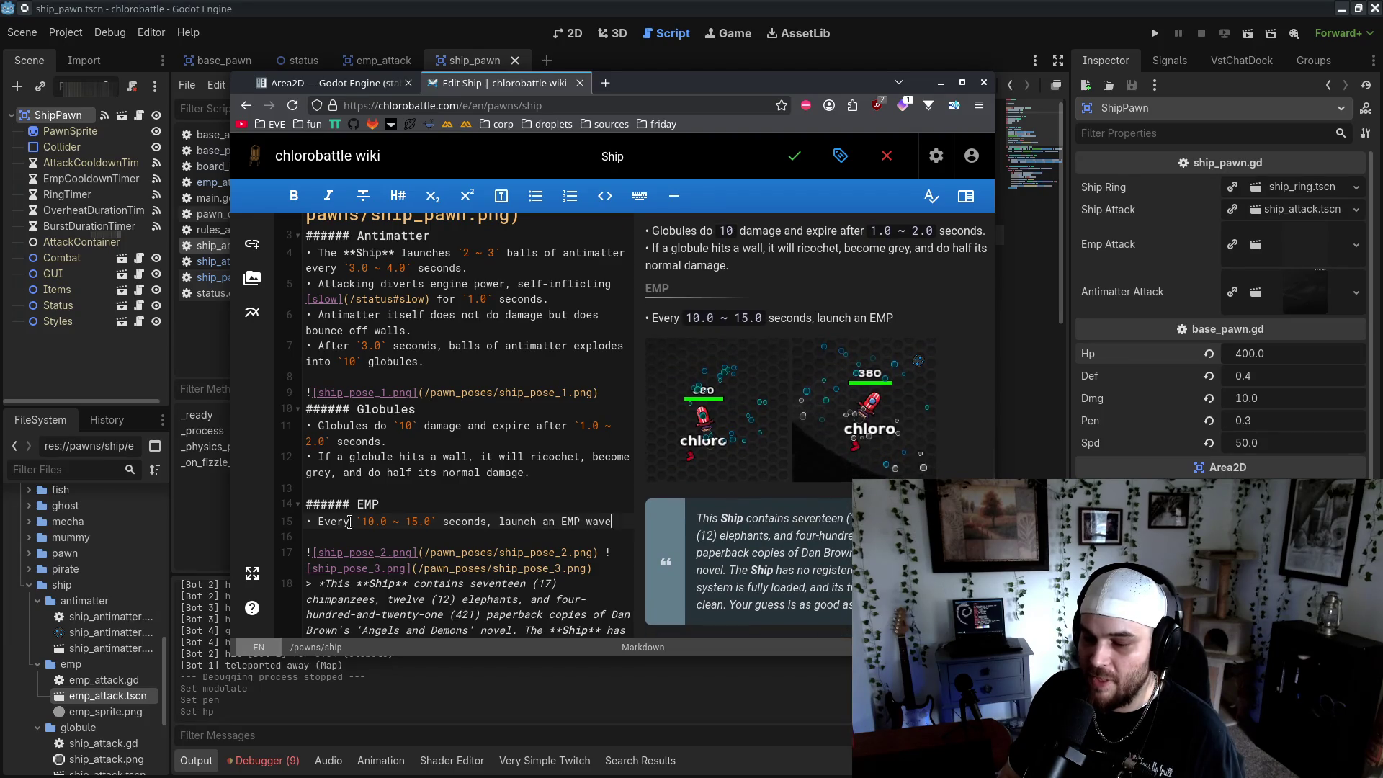
type(".")
key("Return")
type("P wave")
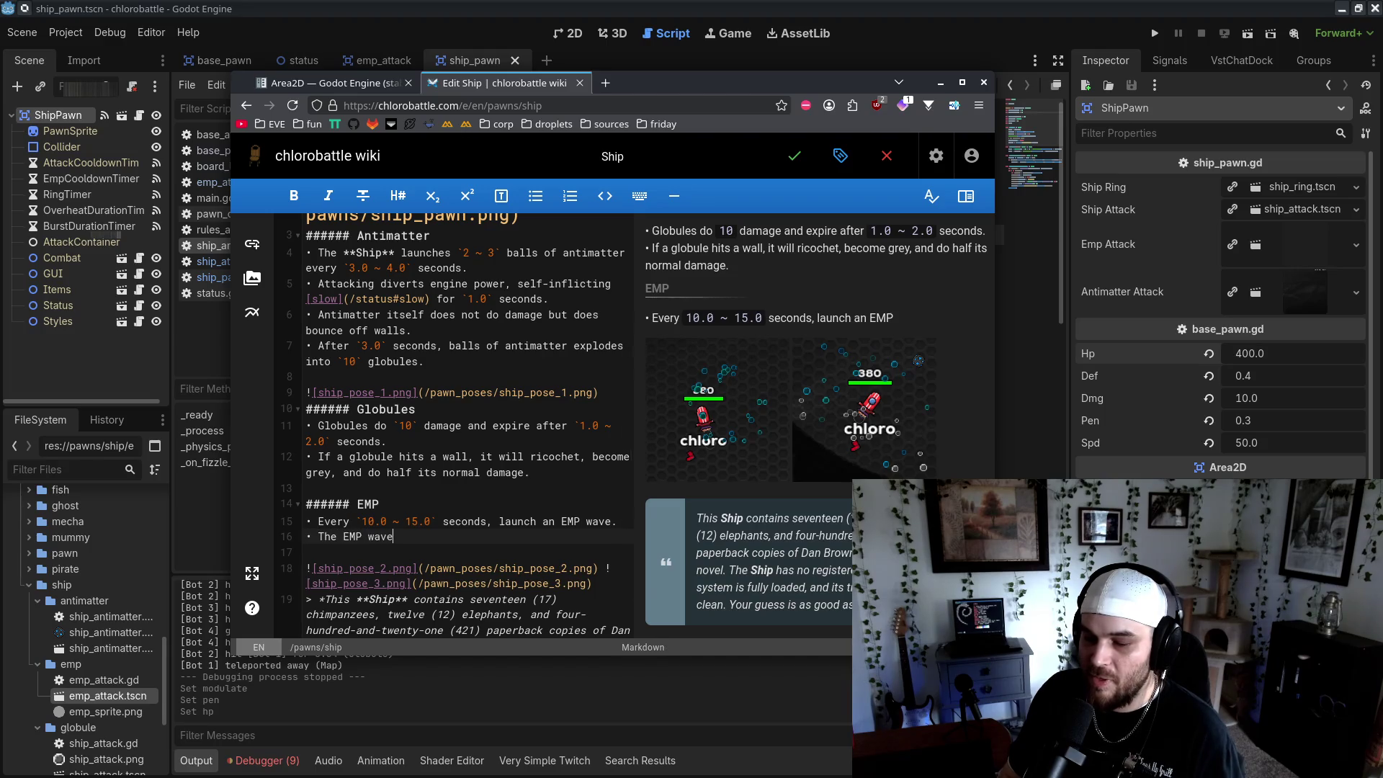
type("10` damage and disarms")
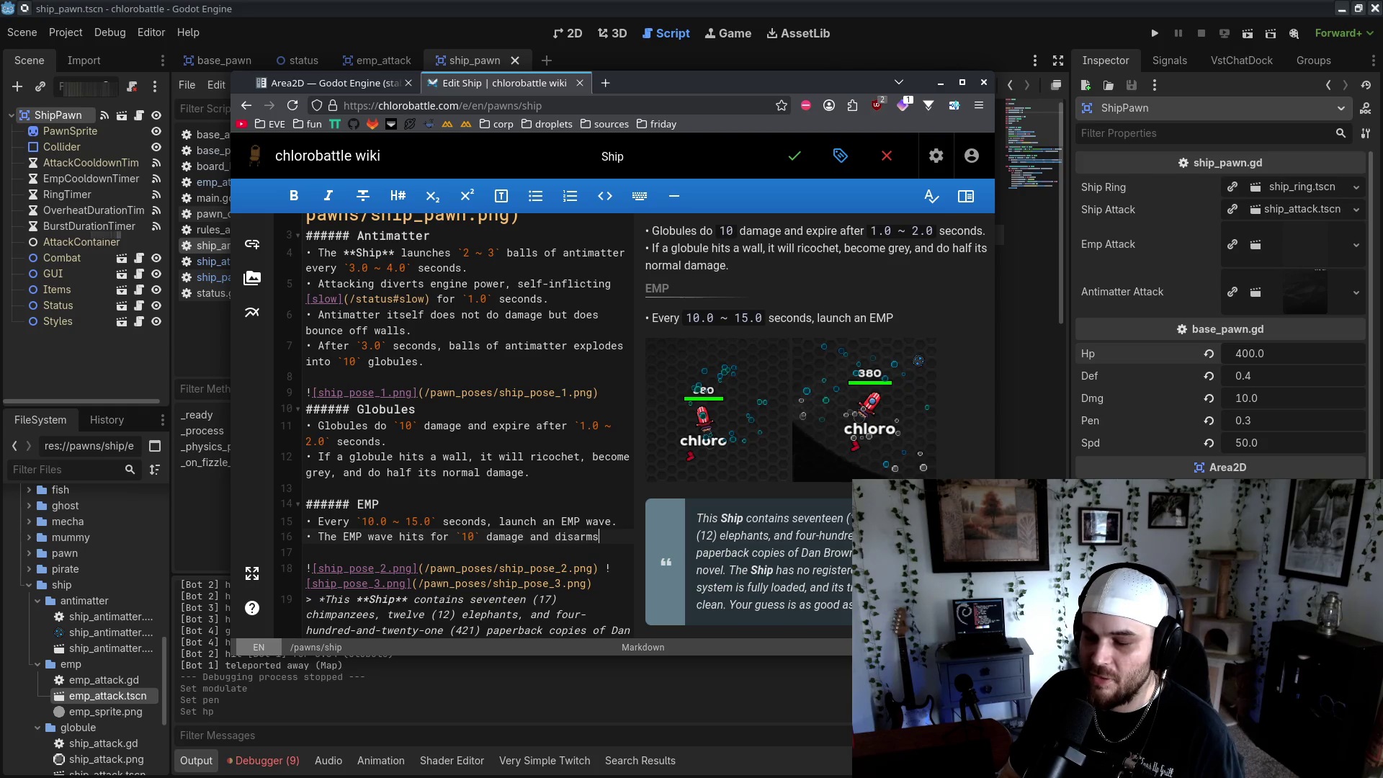
type(" for `3.0` seconds.")
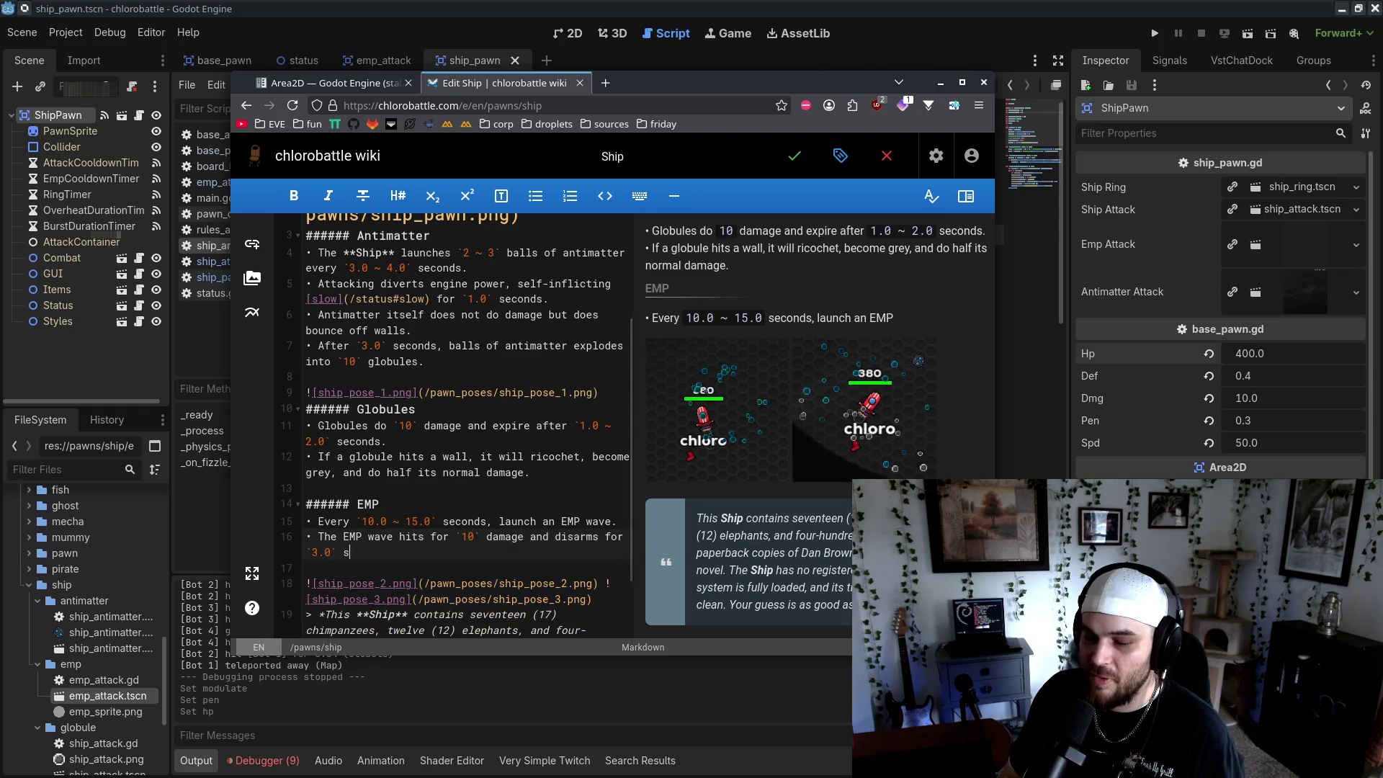
Save the wiki Ship page, then comment out the test-bot loop in board_lobby.gd
left_click(794, 158)
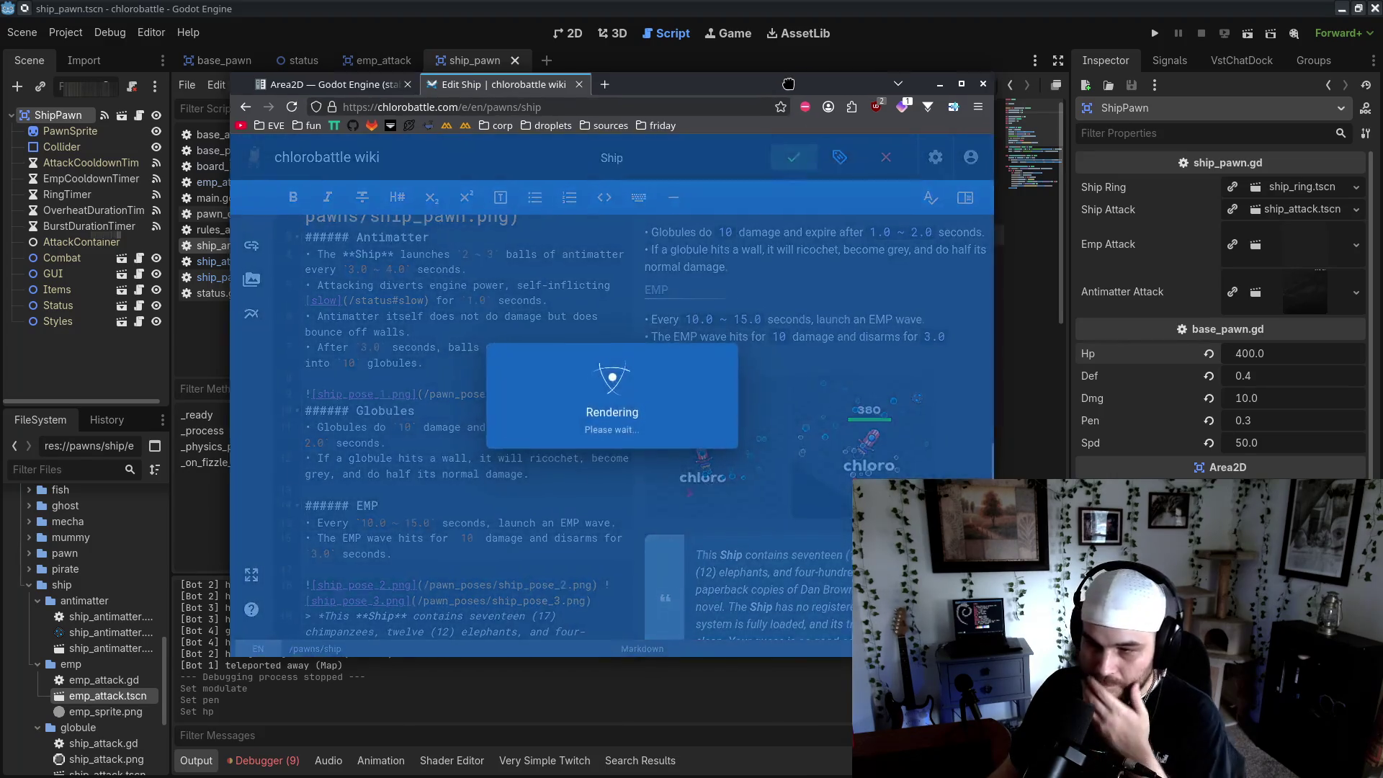
key("alt+Tab")
left_click(216, 60)
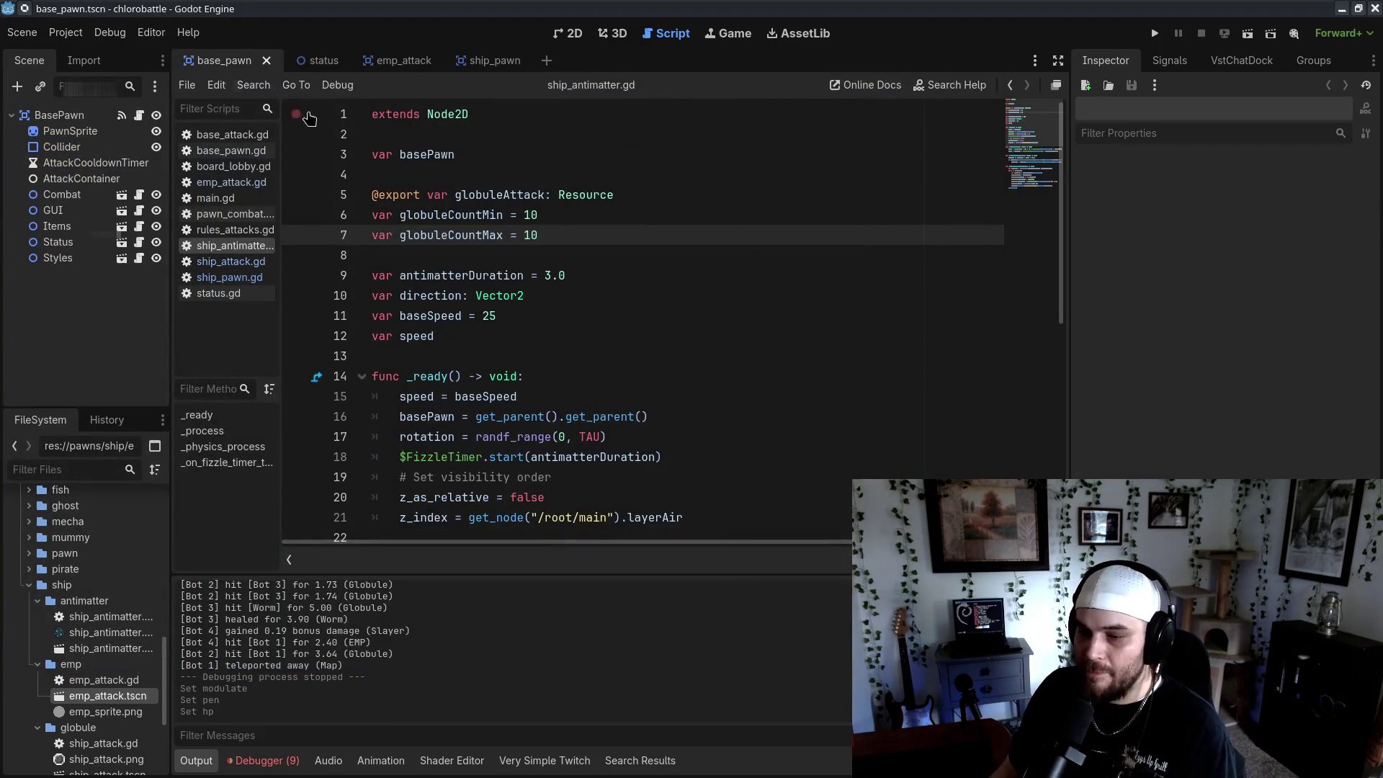
left_click(247, 166)
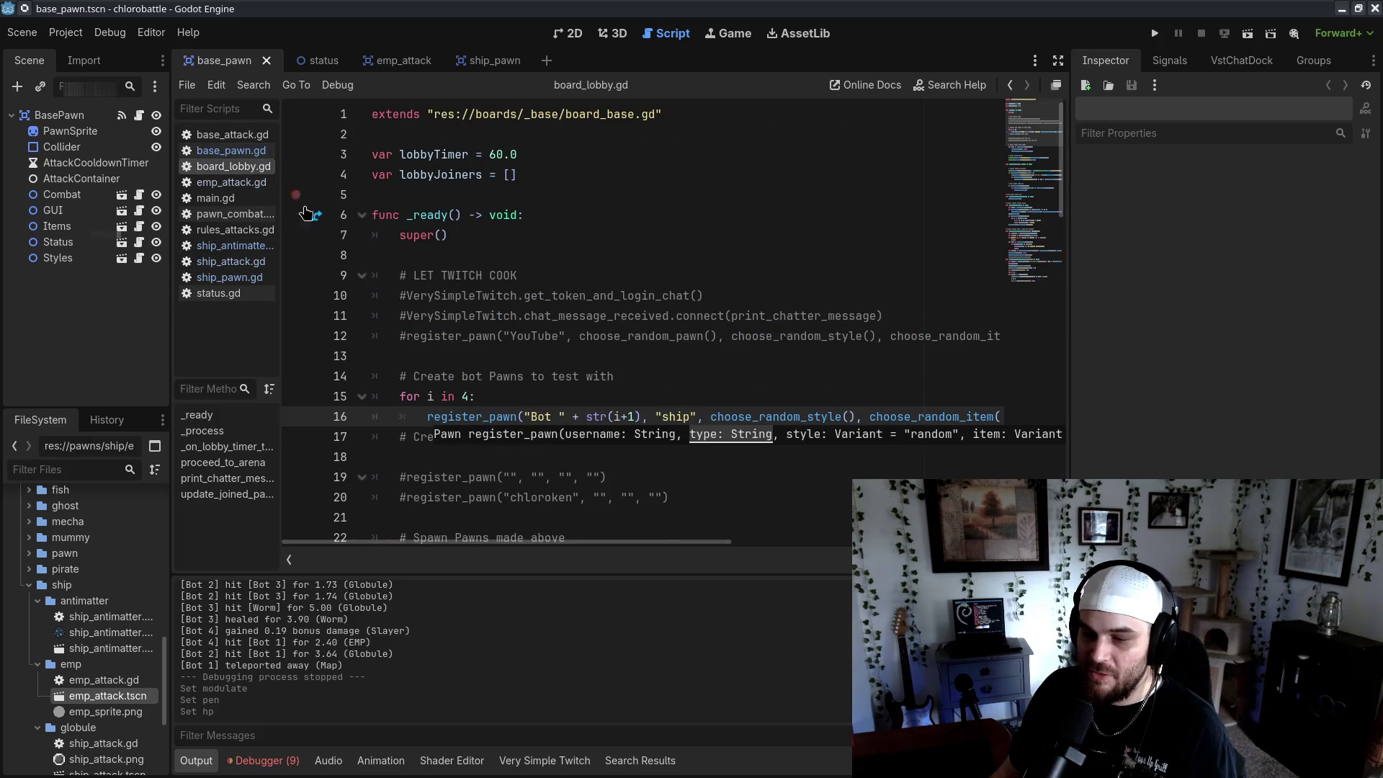
left_click(615, 372)
left_click(400, 398)
type("#")
key("Down")
type("#")
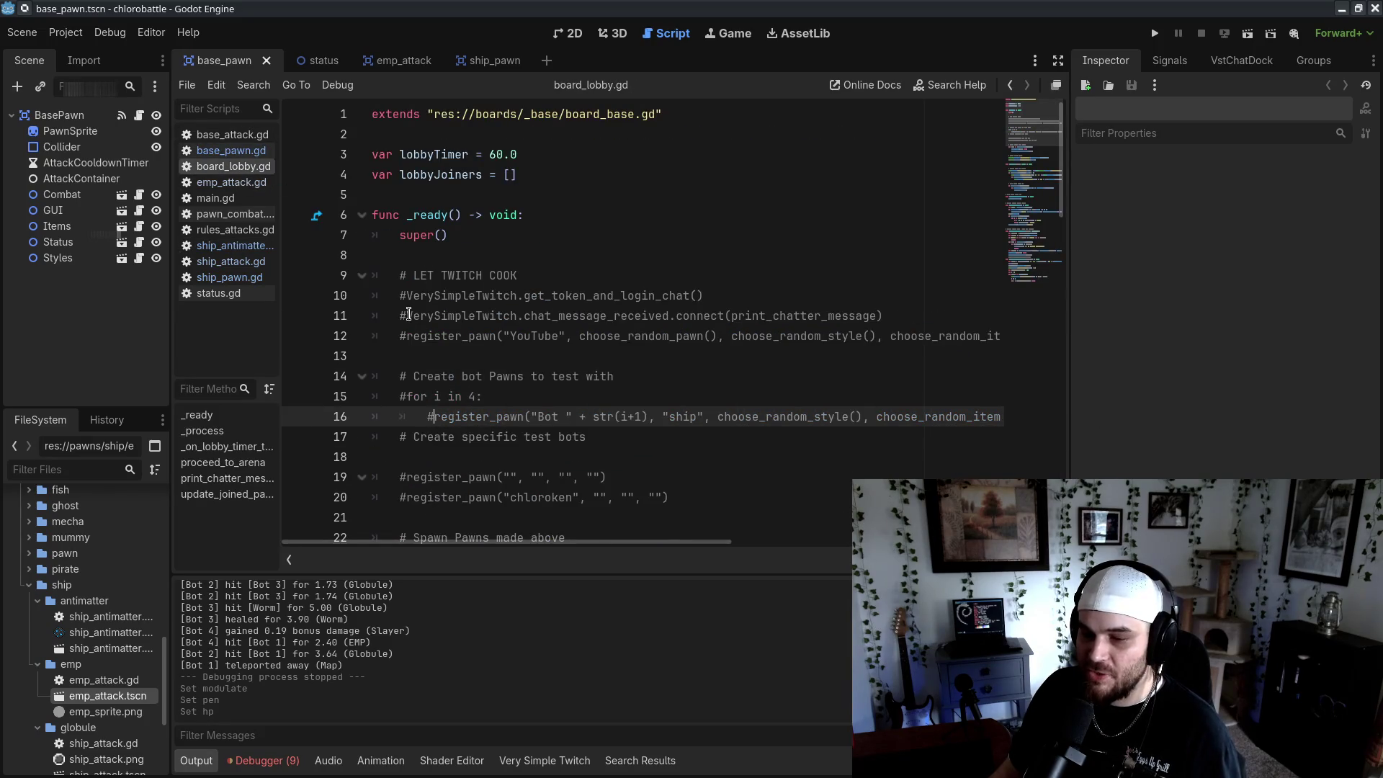
Uncomment the VerySimpleTwitch chat connection lines and run the project
left_click(408, 295)
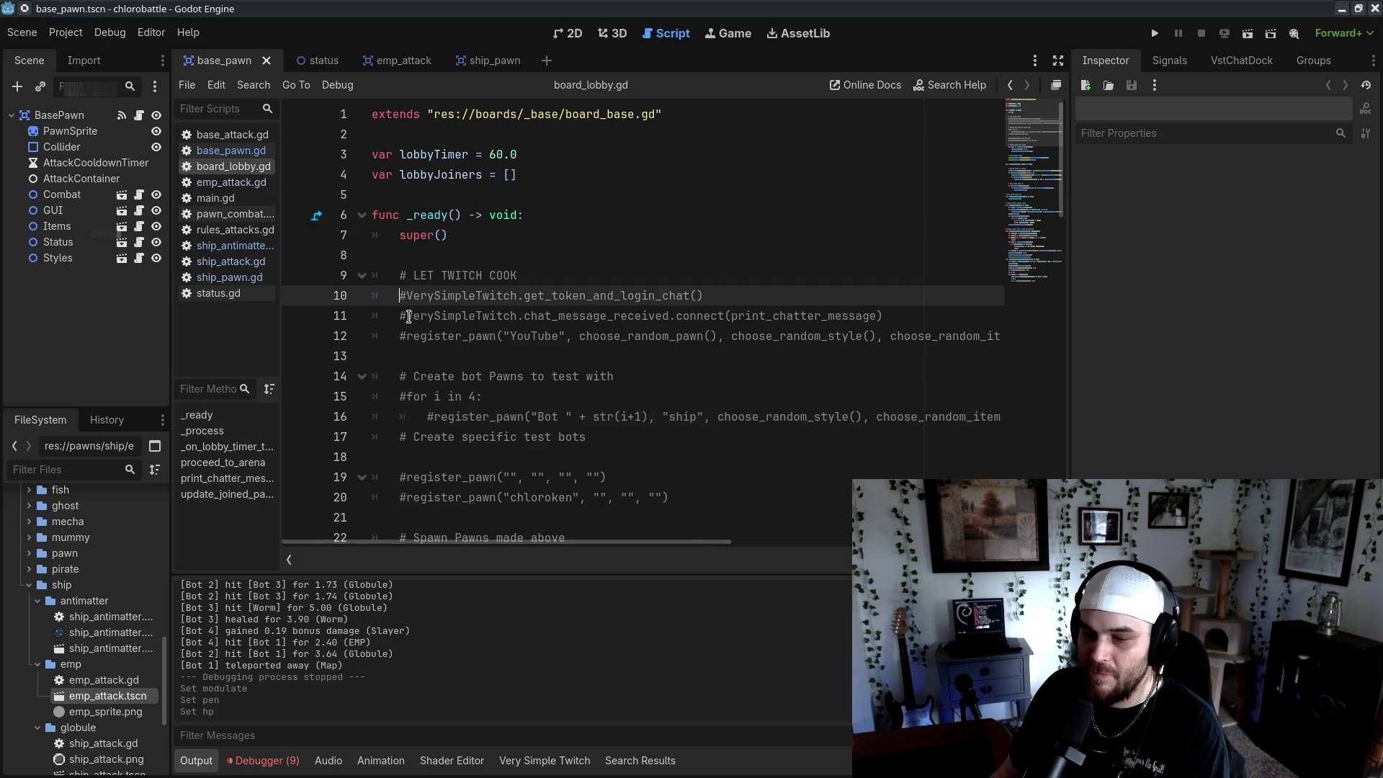
key("BackSpace")
key("Down")
key("Delete")
left_click(1155, 33)
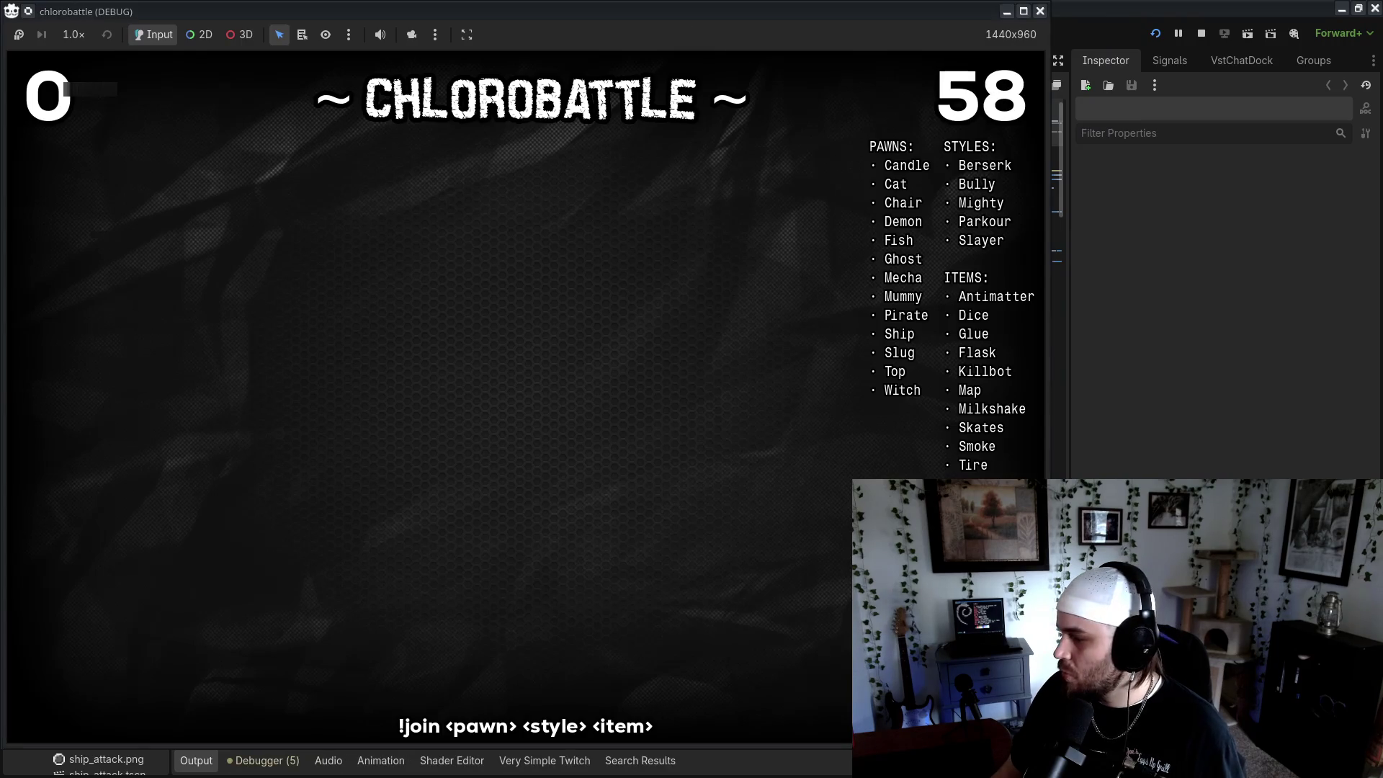
Send '!join ship' in Chatterino to join the lobby as a Ship pawn
key("alt+Tab")
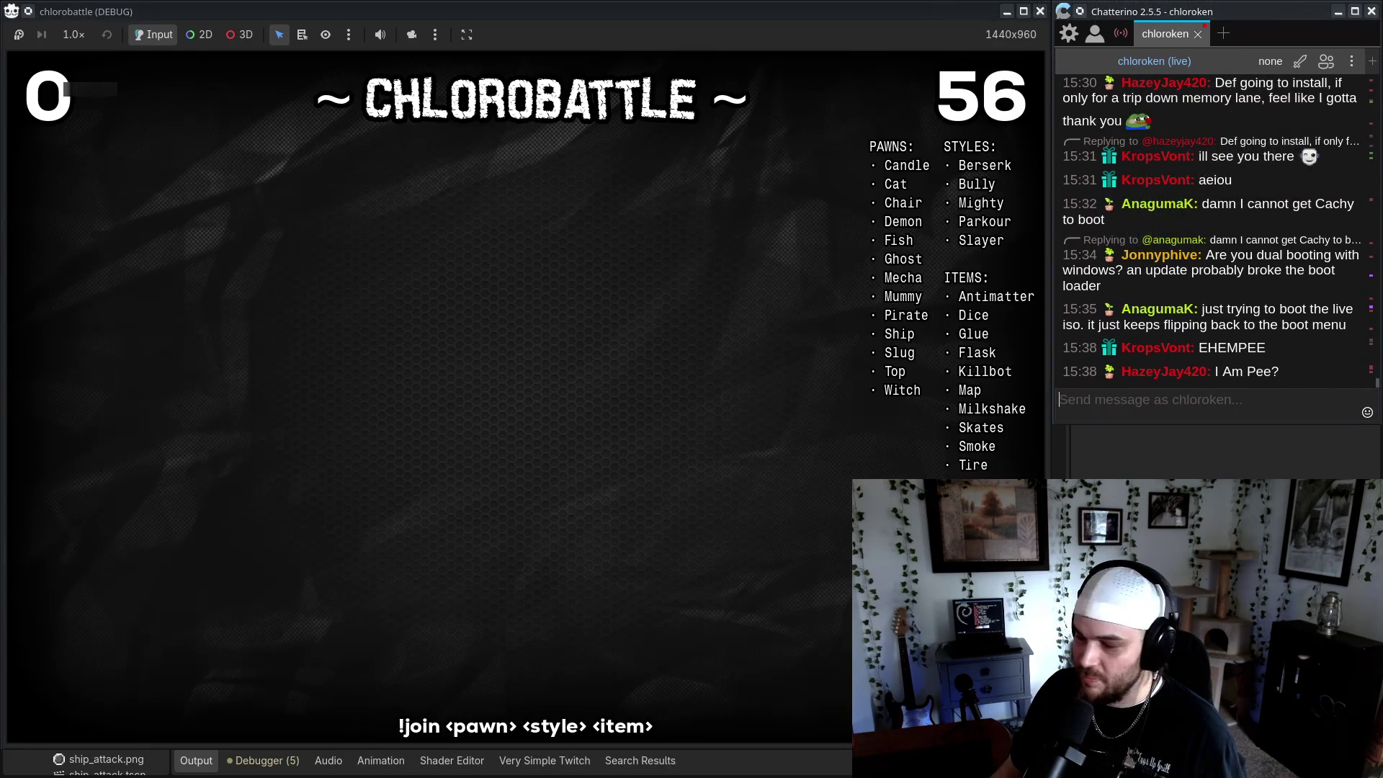
key("alt+Tab")
key("alt+Tab")
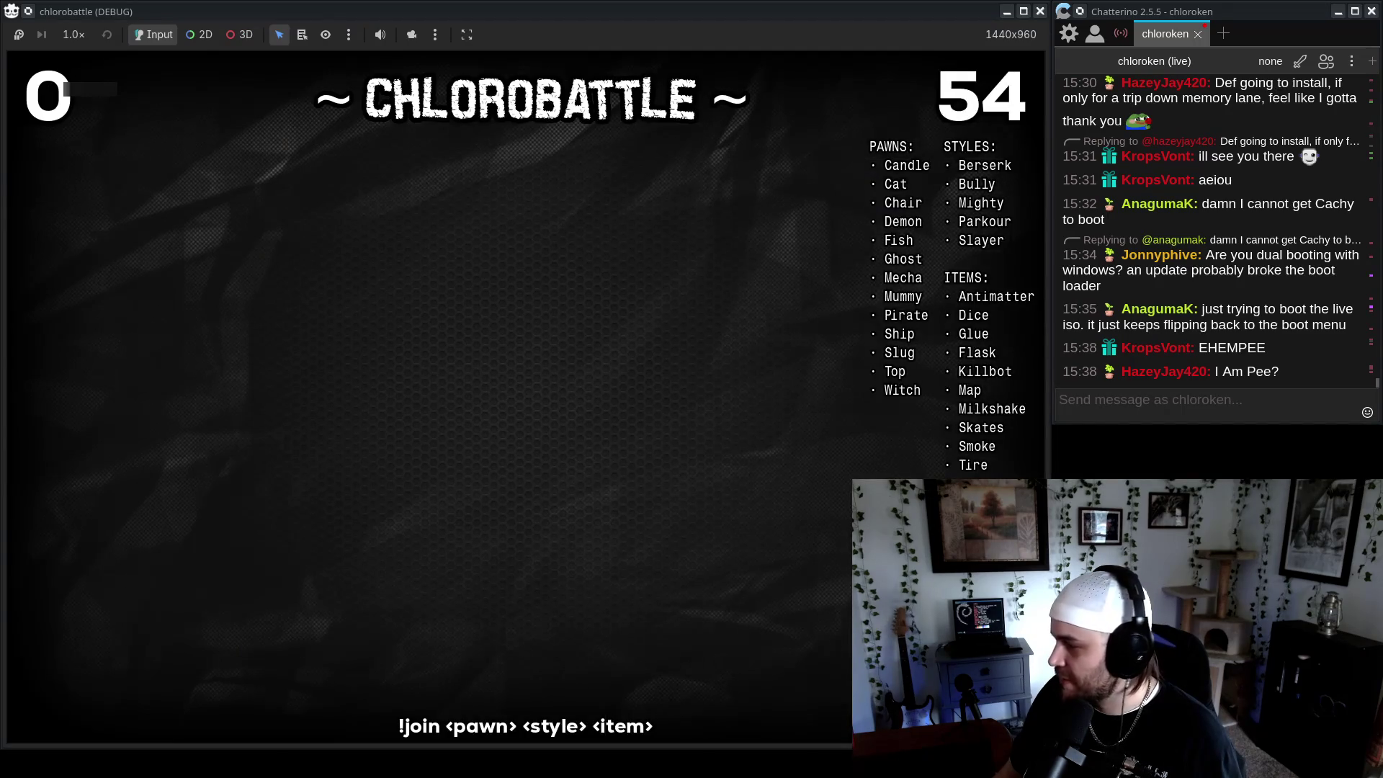
left_click(1229, 400)
type("oin ship")
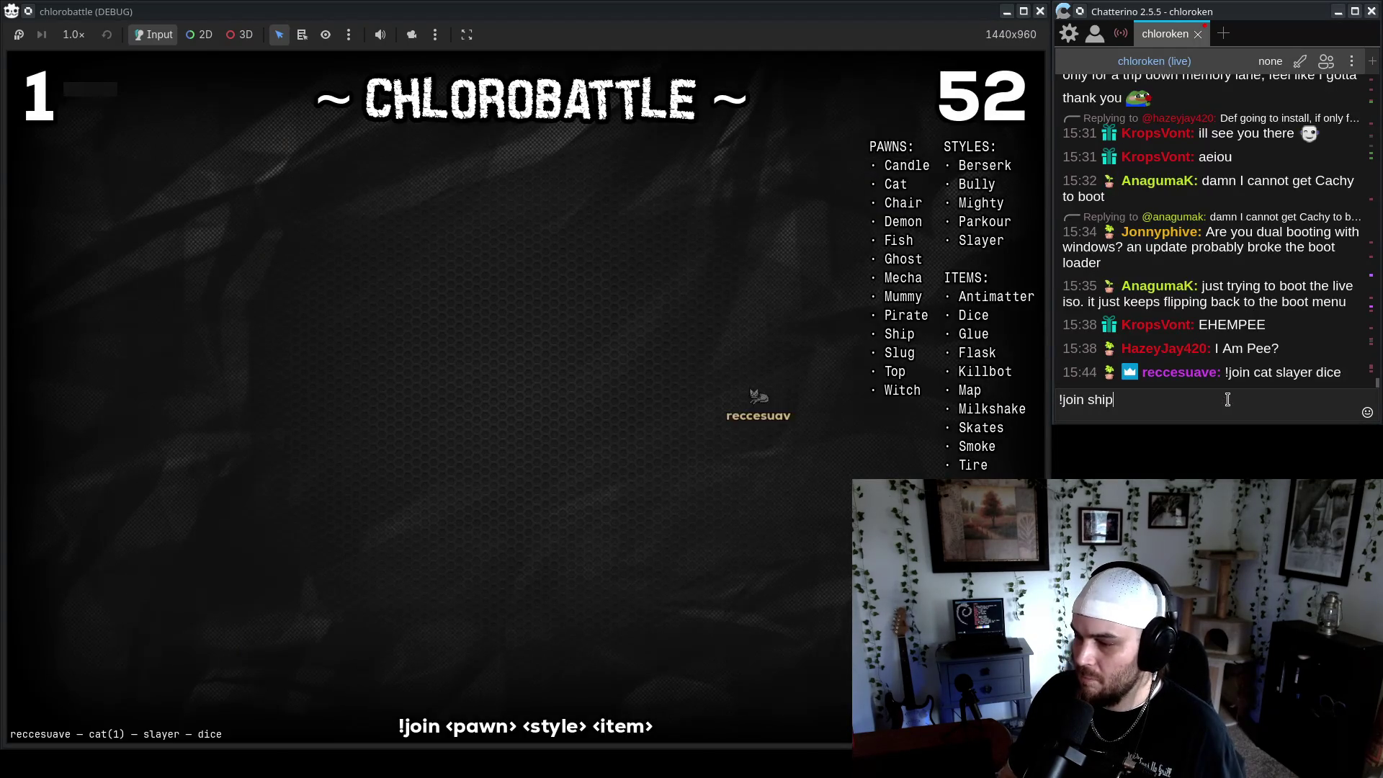
key("Return")
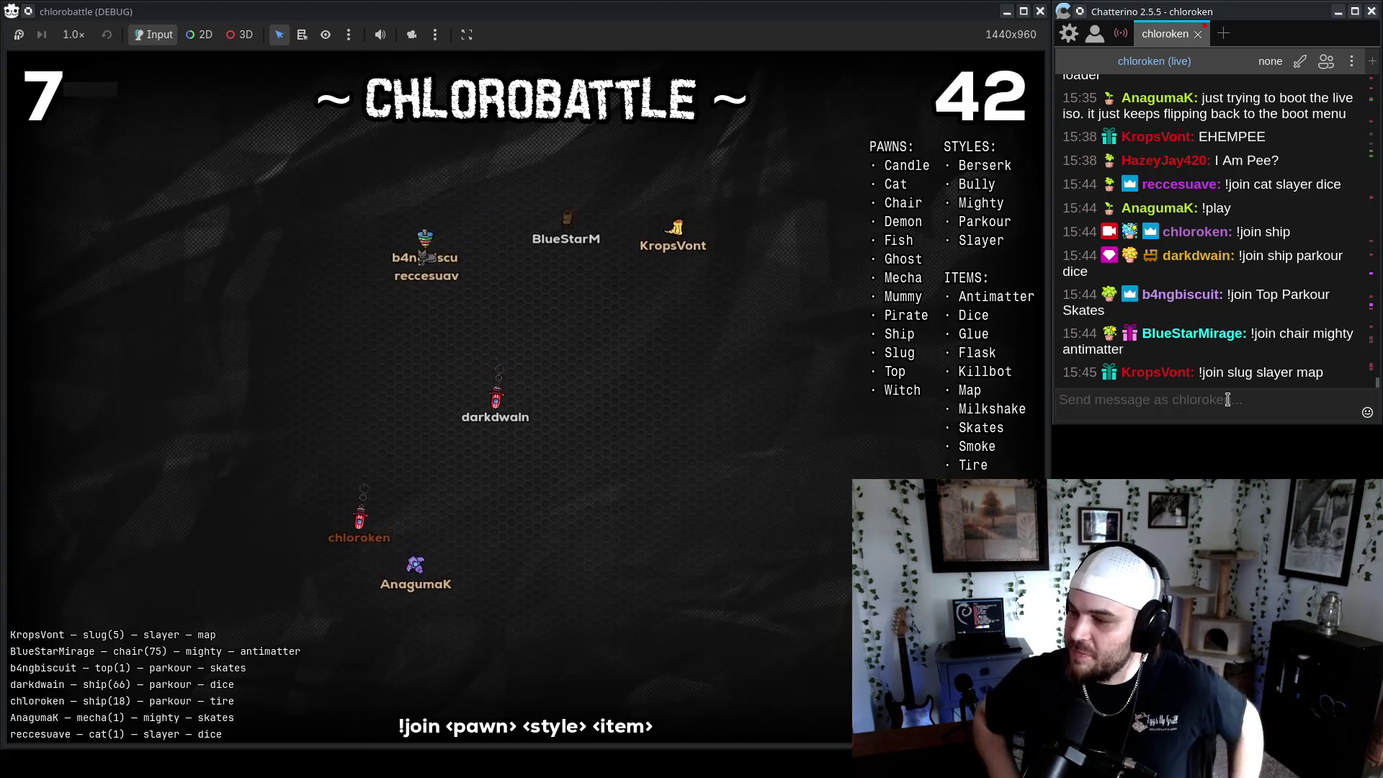
Scroll through chat and select messages while chatters' pawns fill the arena
scroll(1278, 301, "up", 5)
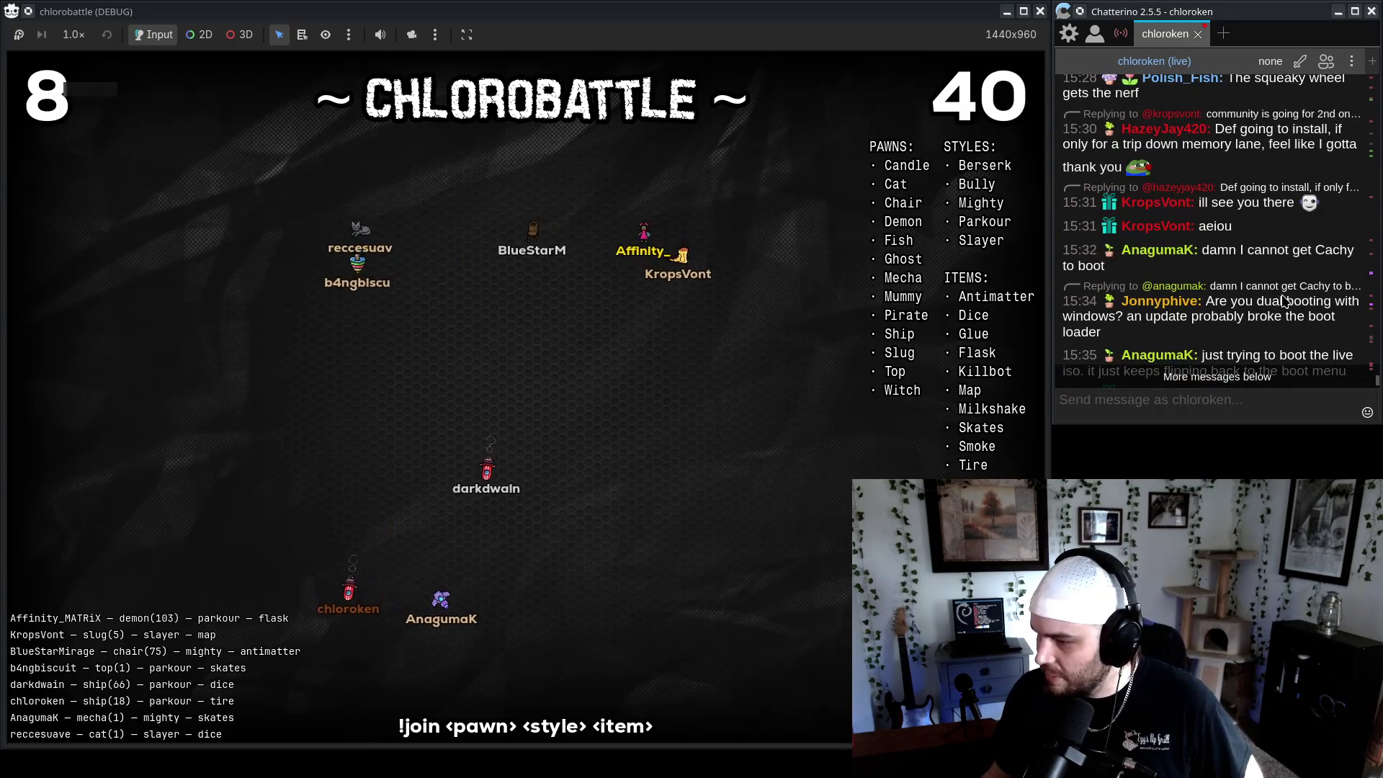
scroll(1278, 310, "down", 5)
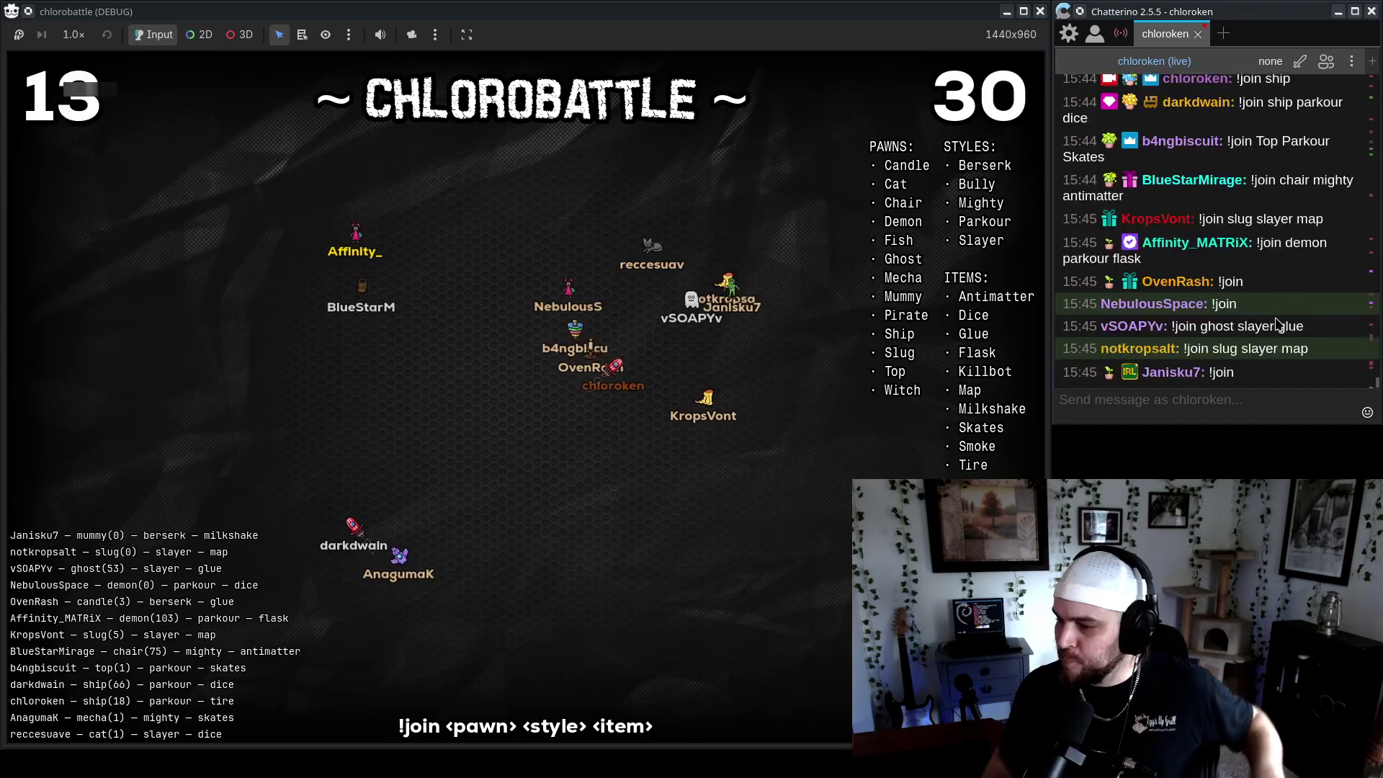
scroll(1254, 317, "up", 5)
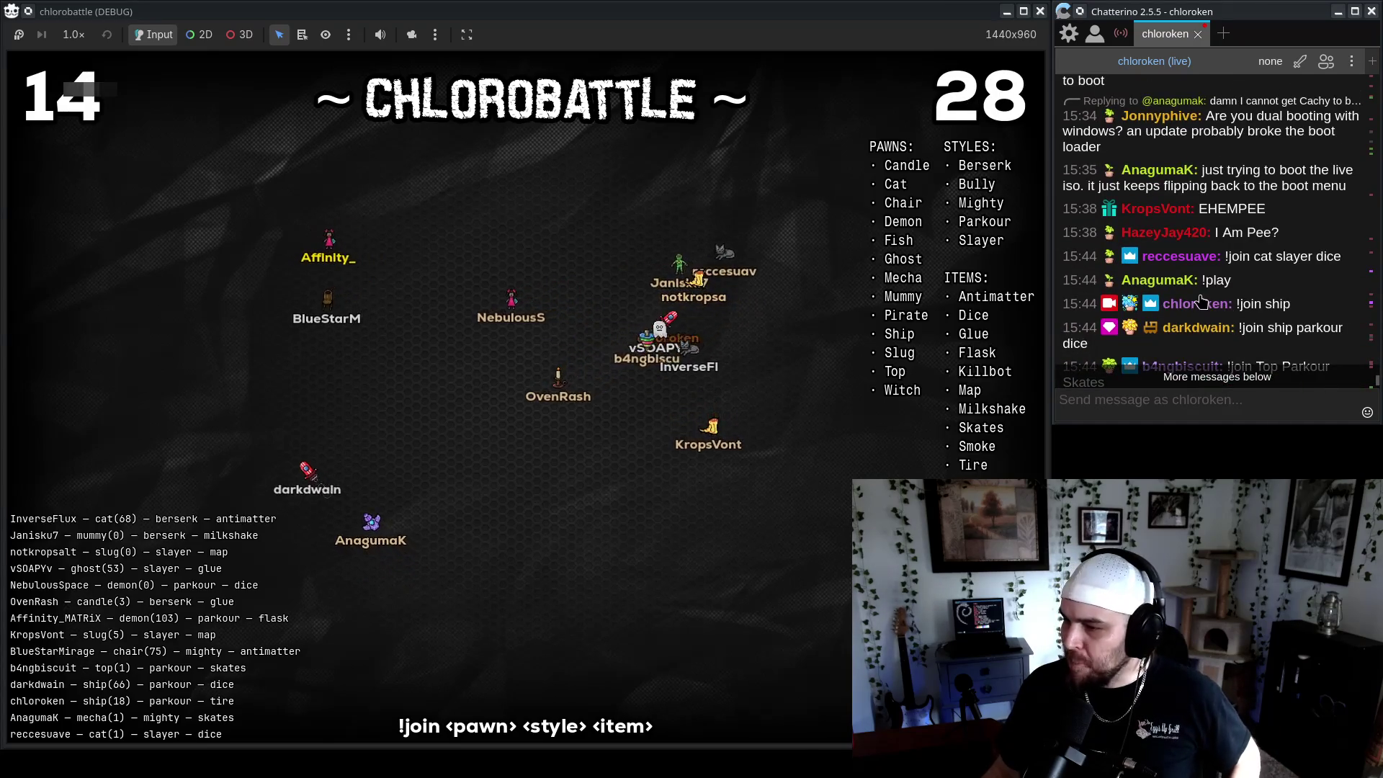
left_click_drag(1103, 147, 1051, 130)
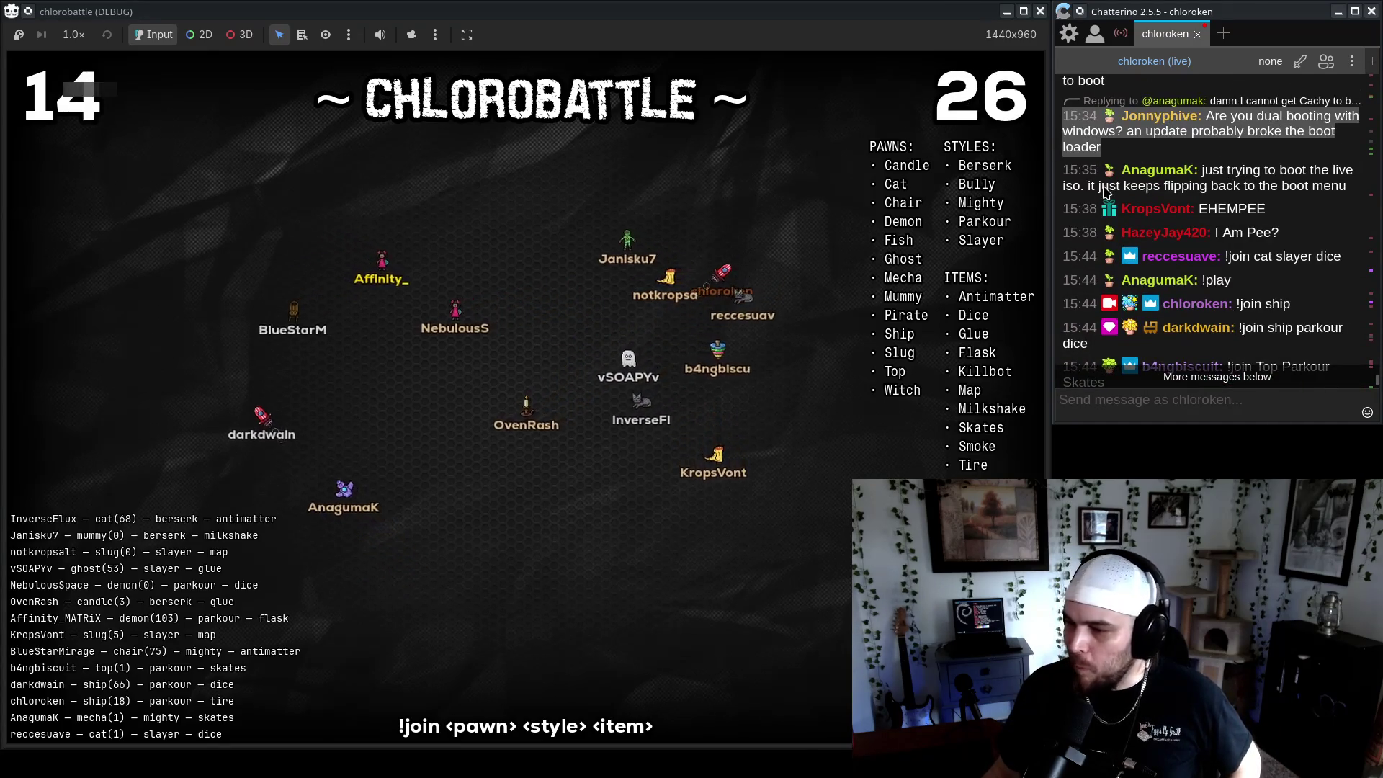
left_click(1218, 377)
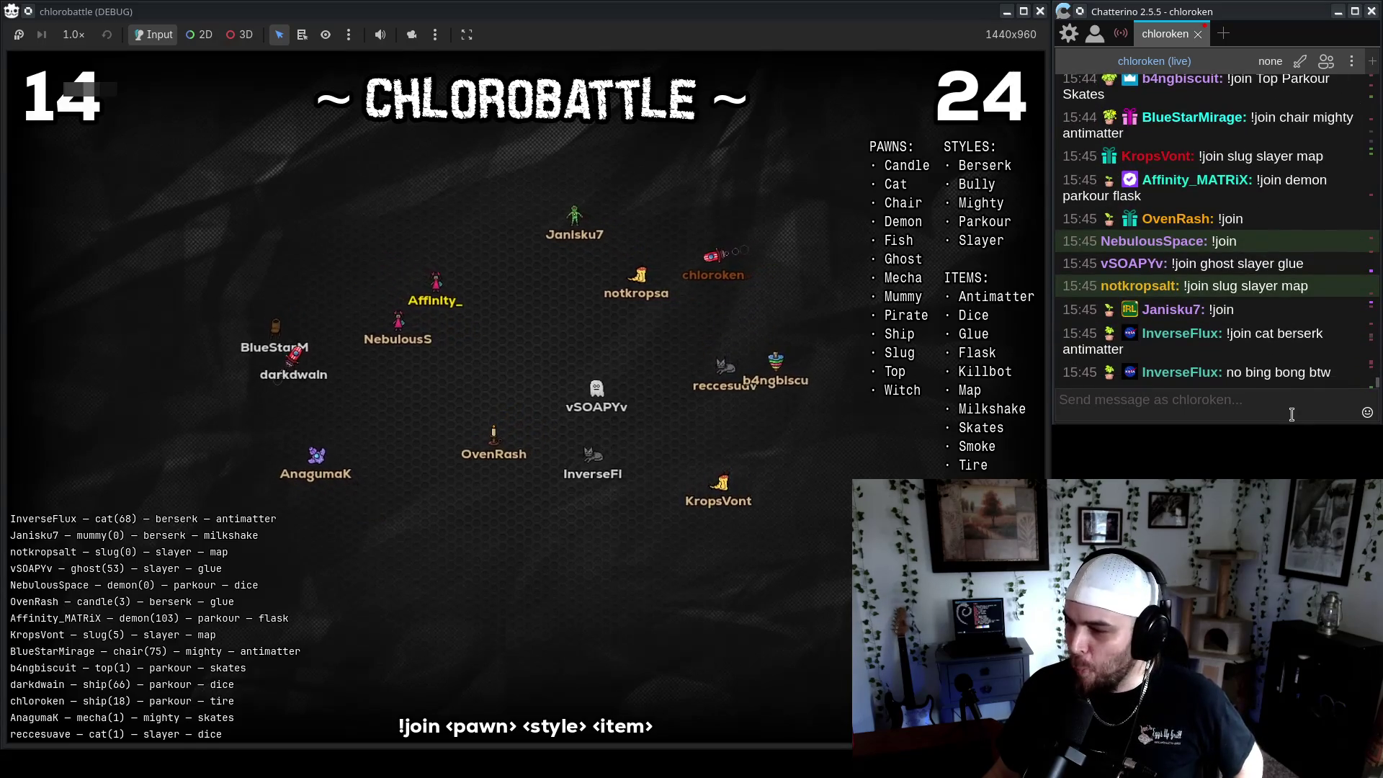
left_click_drag(1198, 286, 1277, 286)
left_click(1245, 399)
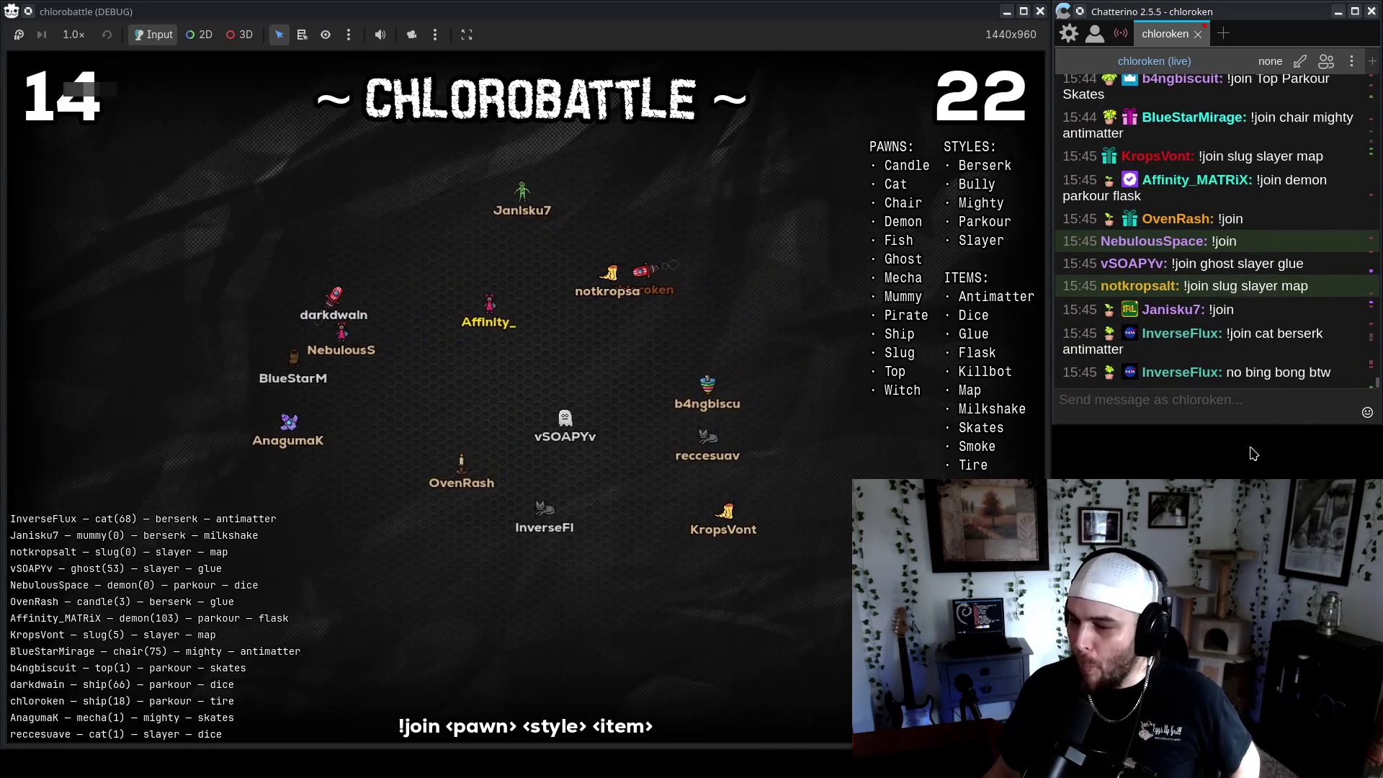
Send '!join ship' and a pasted YouTube link in chat, then bring up the wiki's Demon page
type("!join ship")
key("Return")
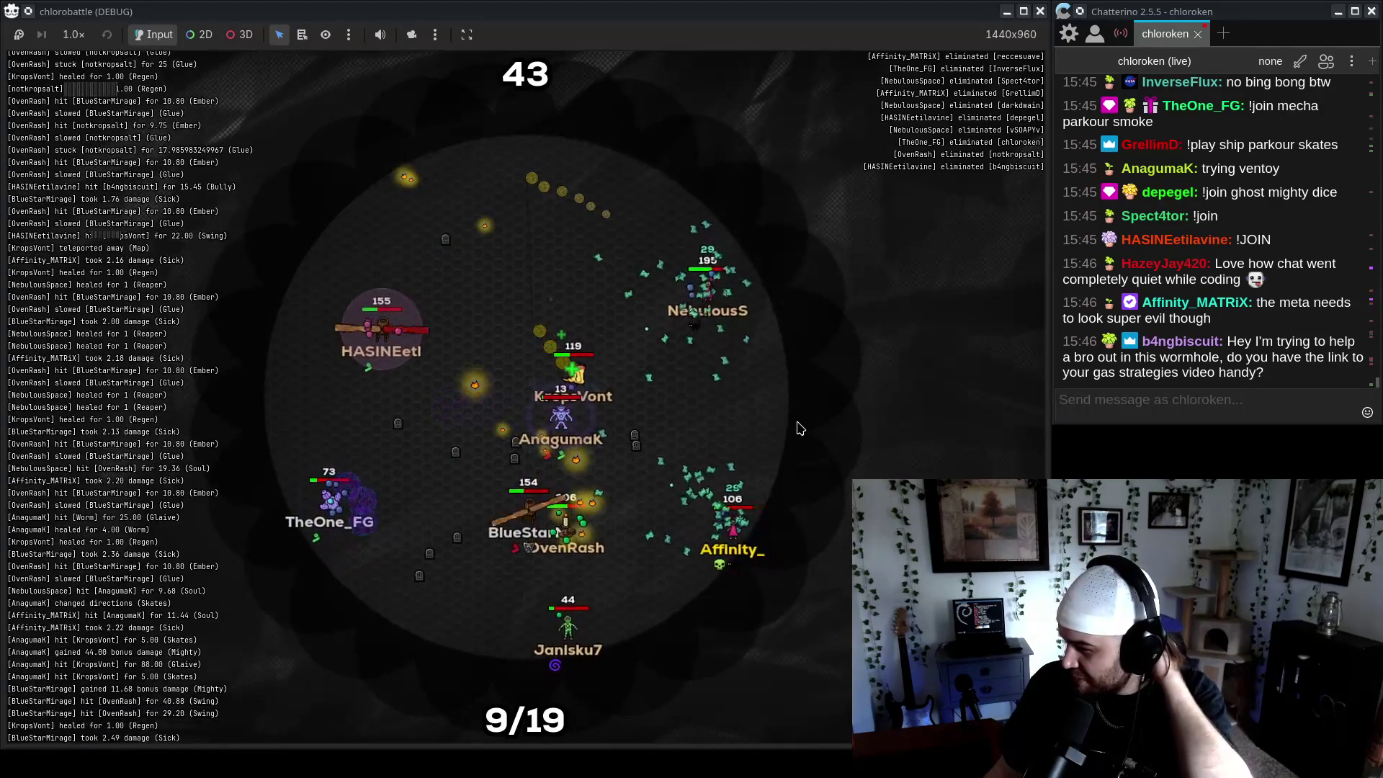
left_click(1156, 411)
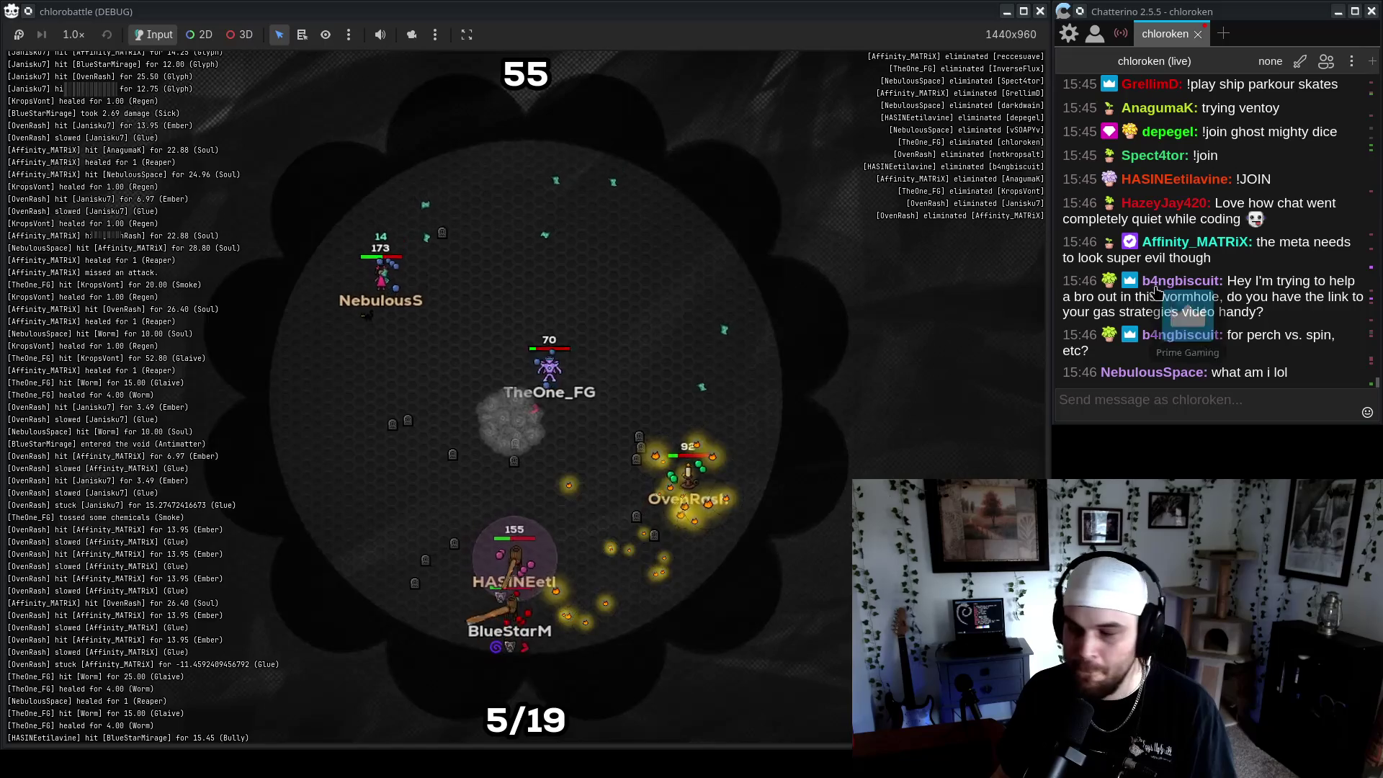
left_click(1162, 406)
type("https://www.youtube.com/watch?v=gFuVmbqVRIU")
key("Return")
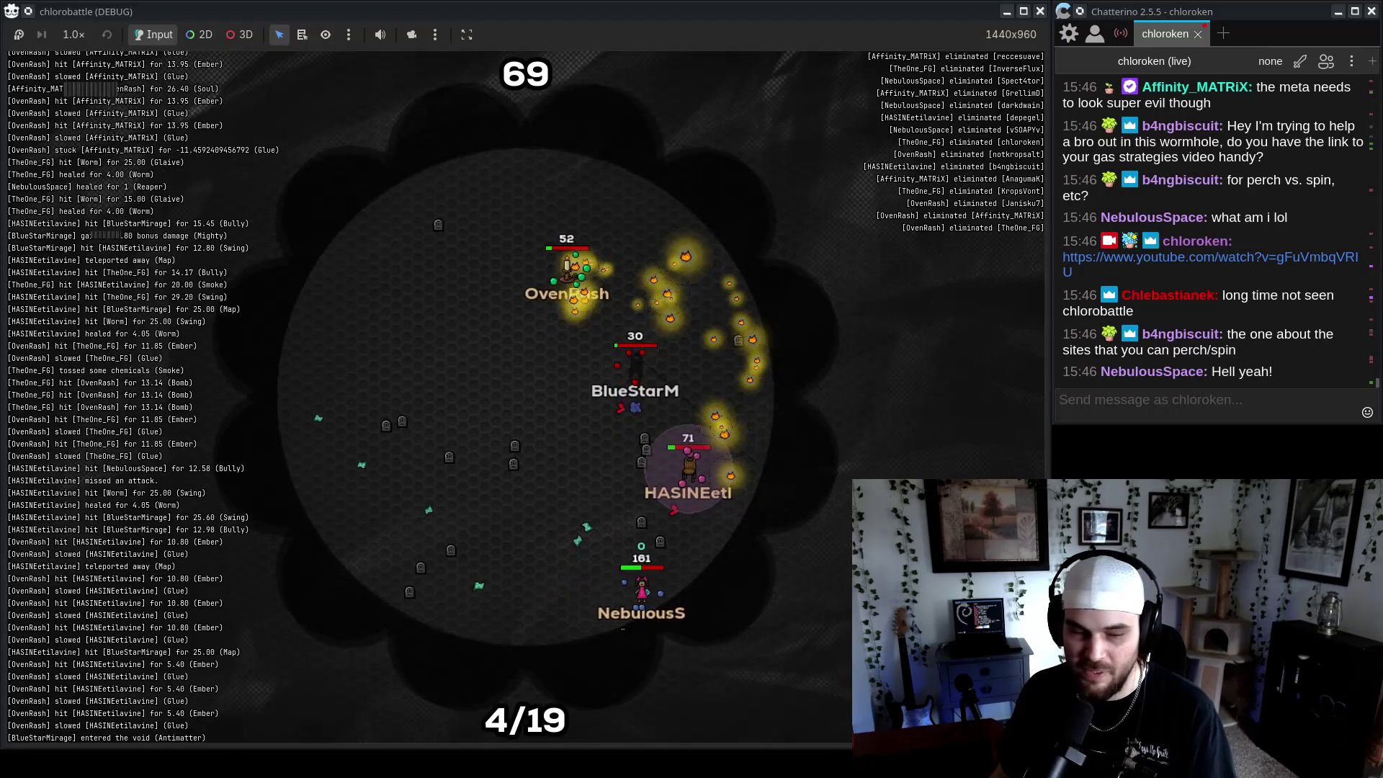
key("alt+Tab")
scroll(616, 413, "down", 10)
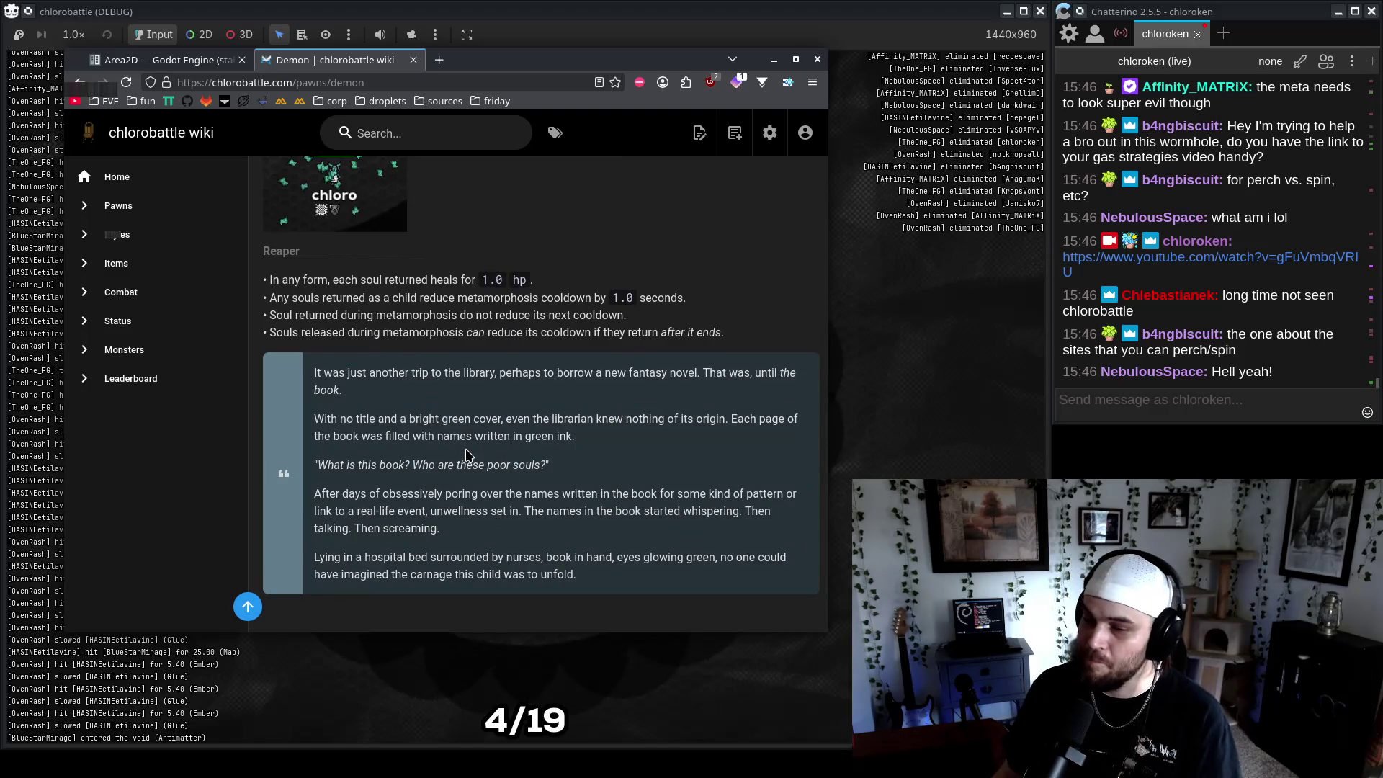
left_click_drag(408, 385, 474, 389)
left_click(496, 373)
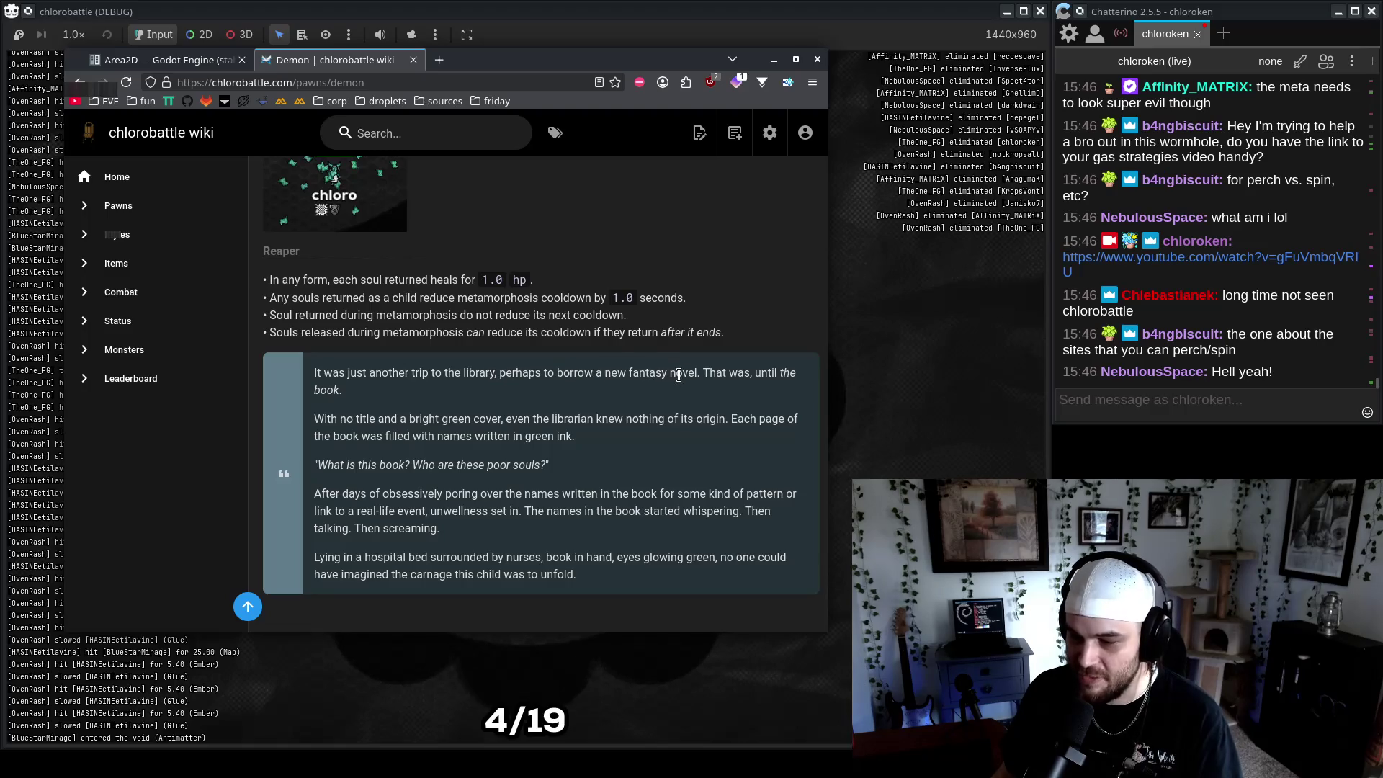
left_click(766, 404)
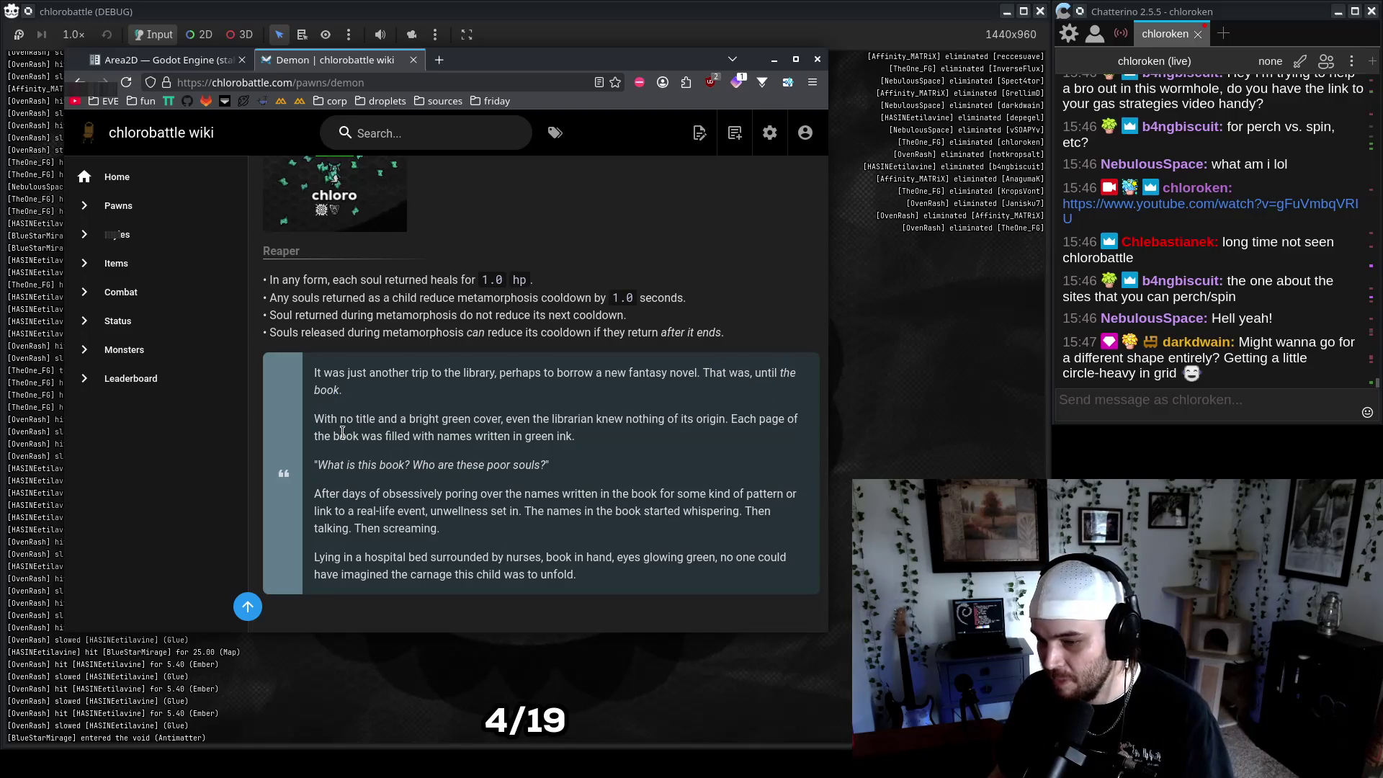
left_click_drag(359, 418, 439, 419)
left_click(463, 422)
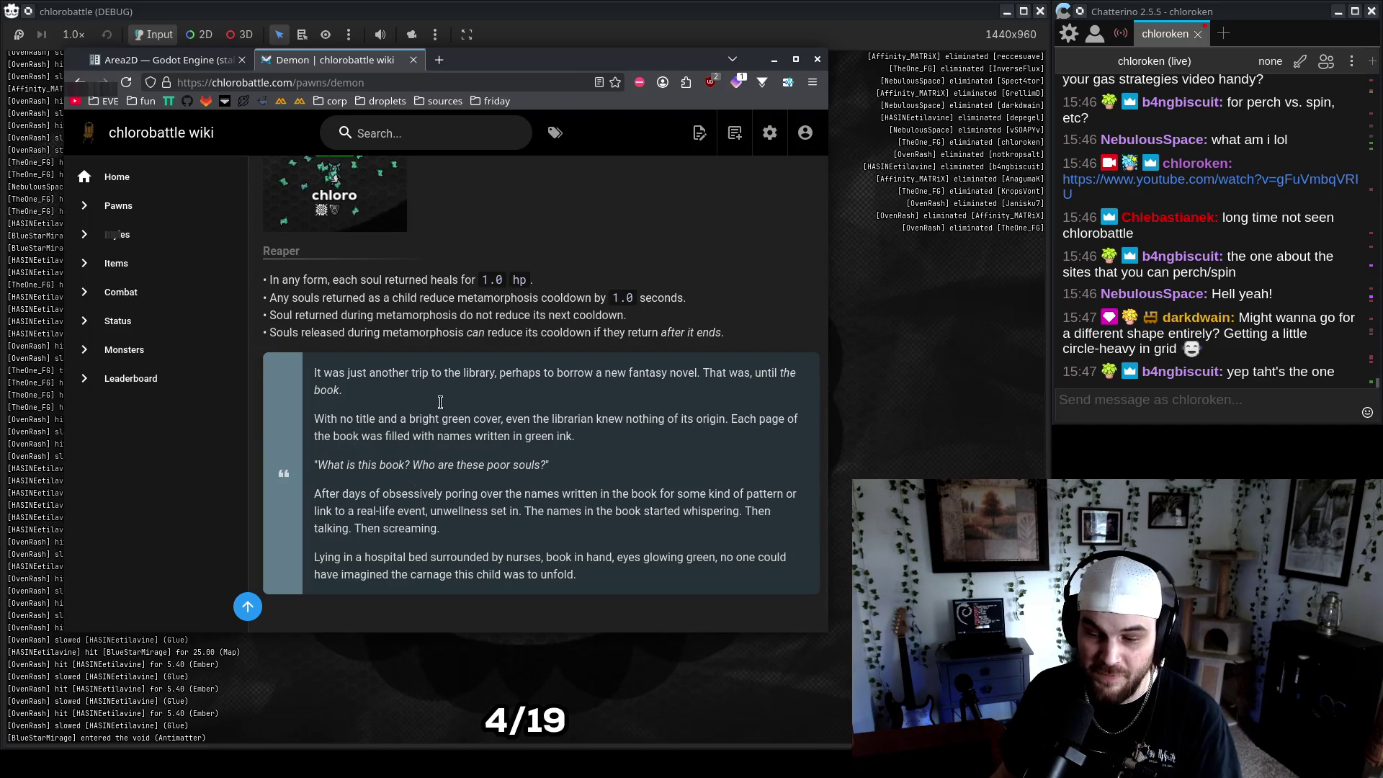
left_click_drag(577, 60, 1235, 51)
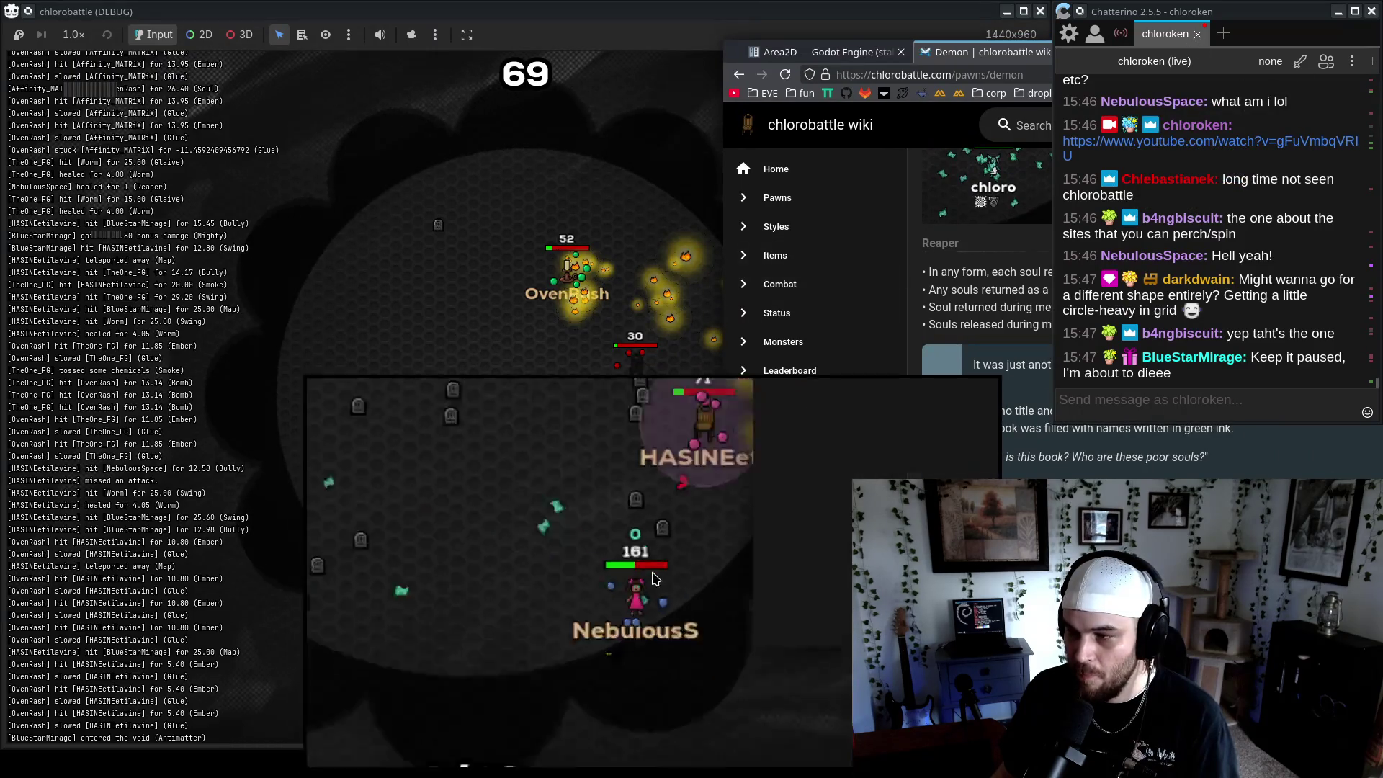
left_click_drag(732, 52, 202, 34)
left_click_drag(442, 430, 614, 452)
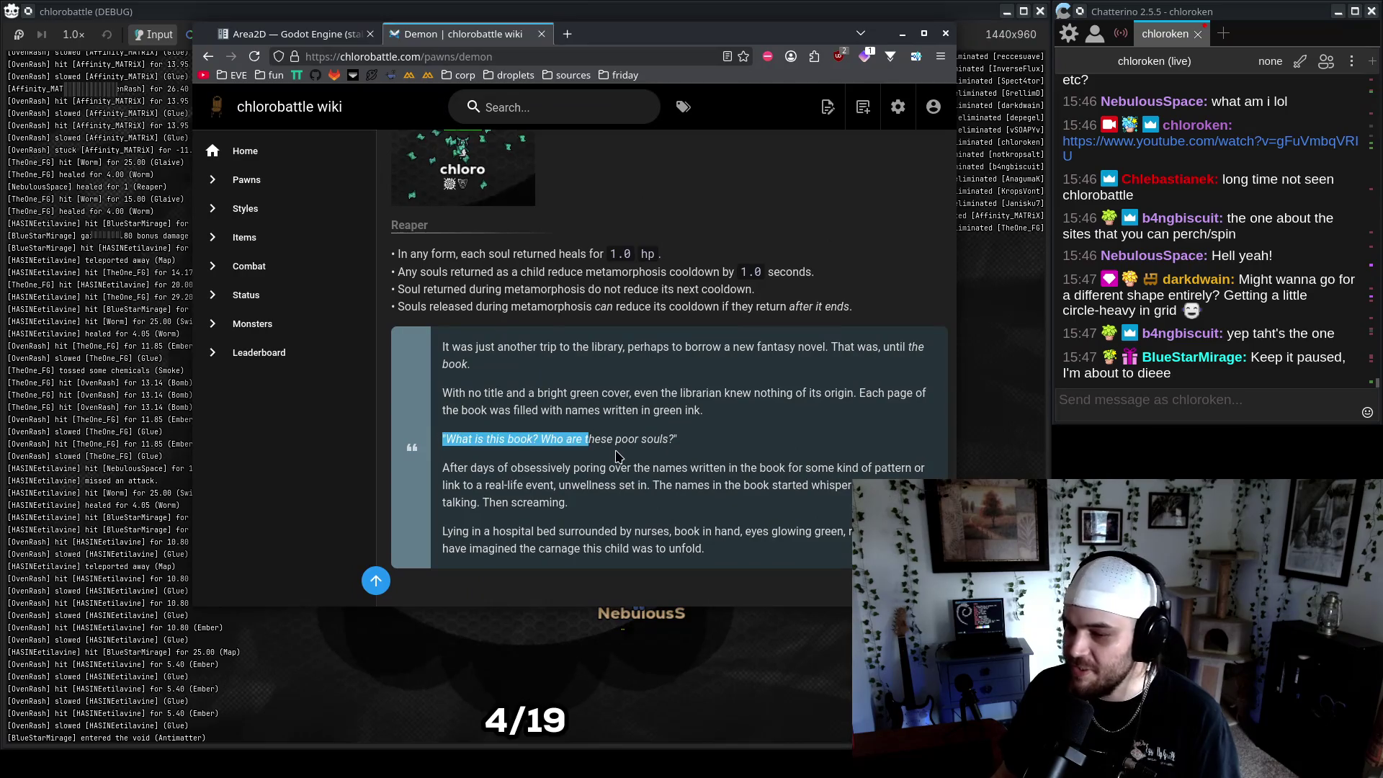
left_click(757, 445)
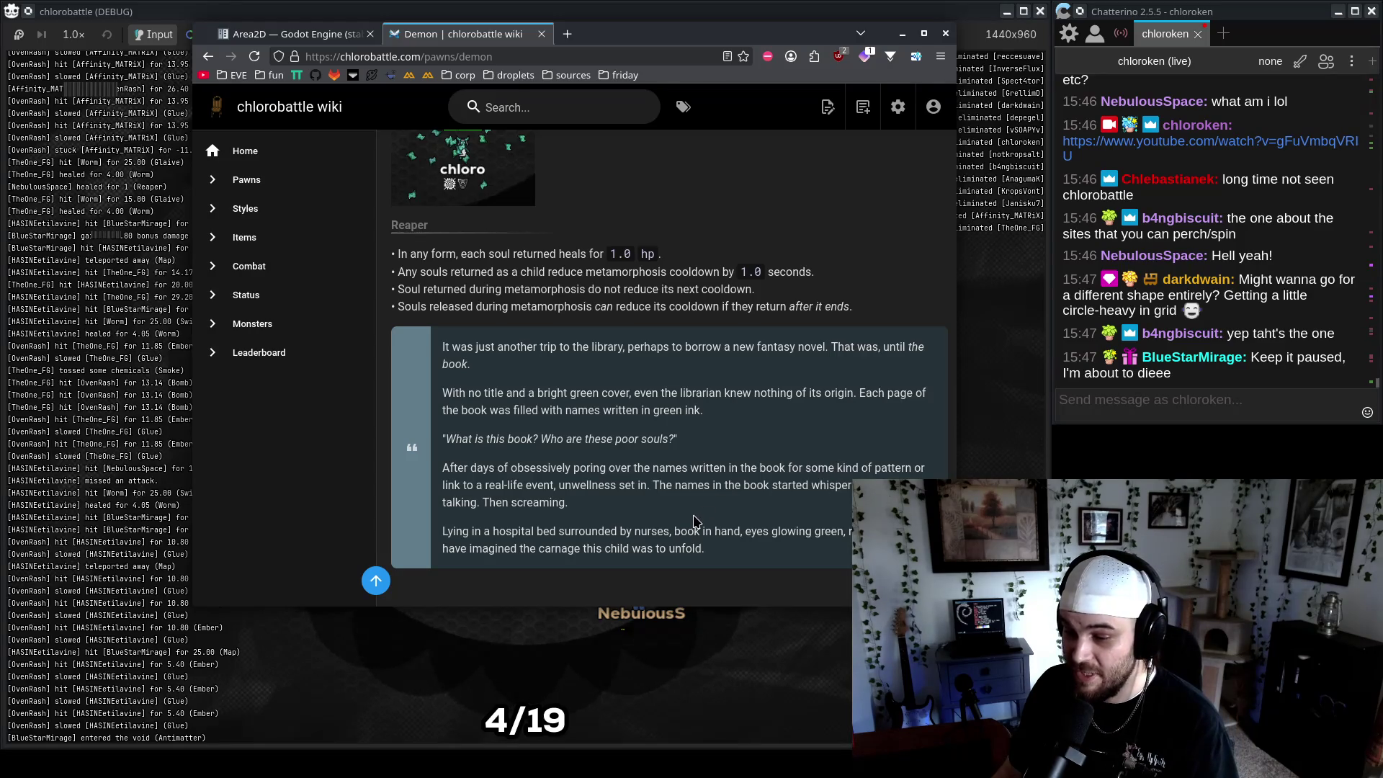
left_click_drag(657, 485, 834, 518)
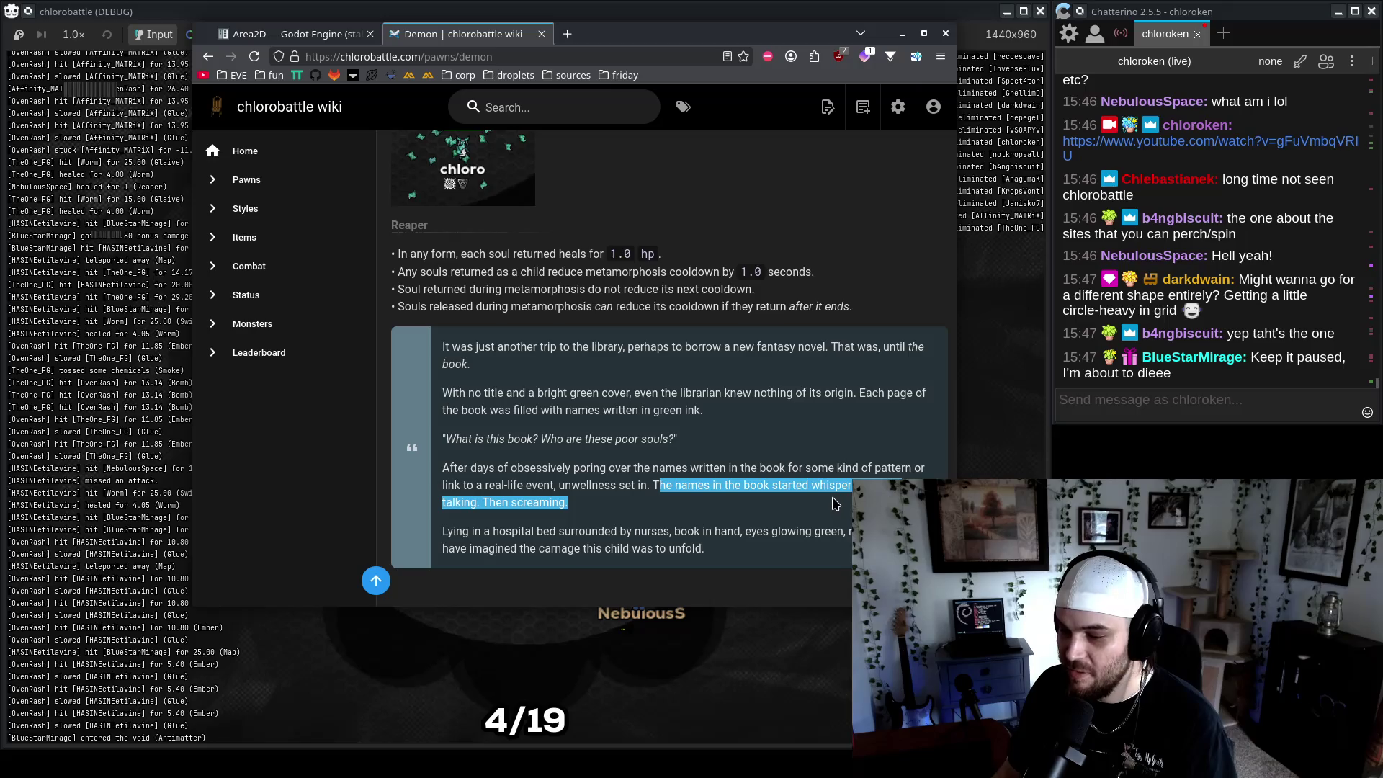
left_click(834, 503)
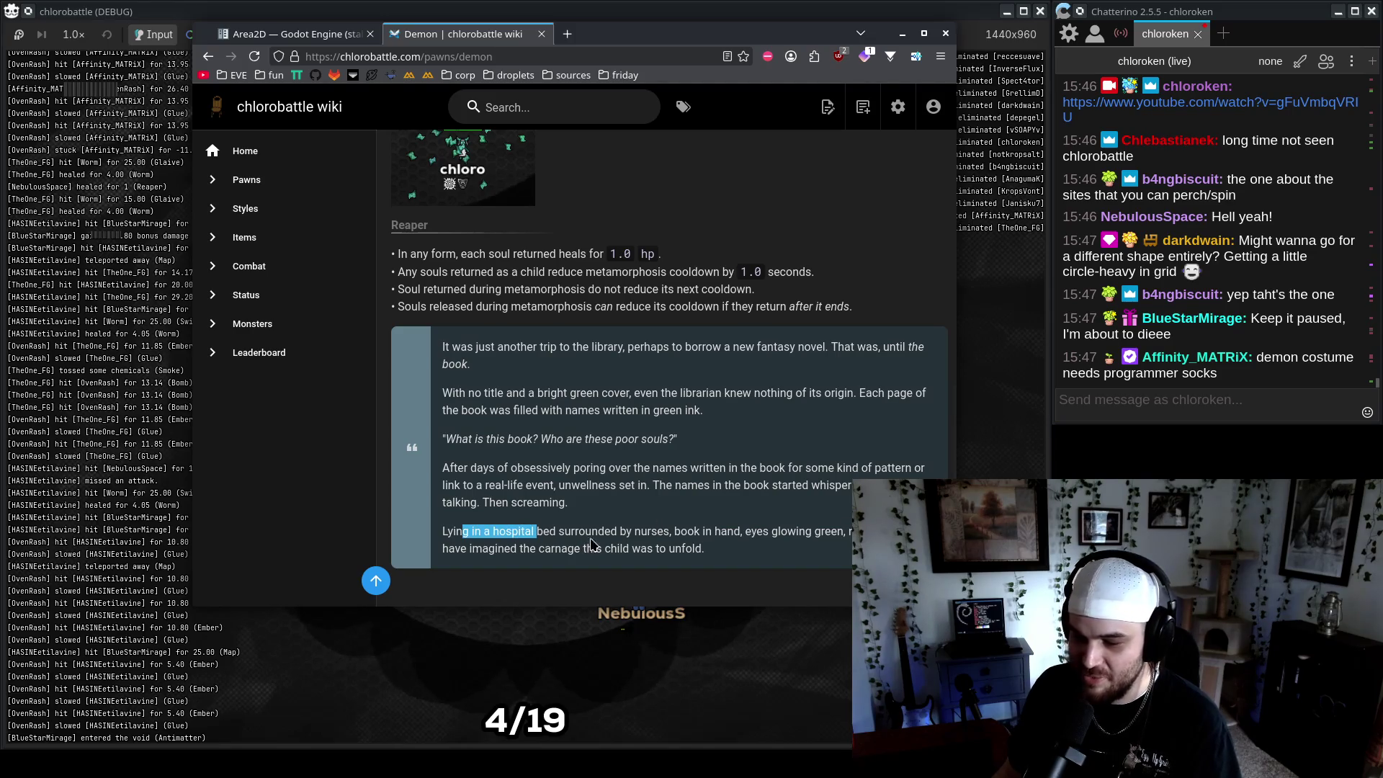
left_click_drag(677, 533, 705, 548)
left_click(774, 535)
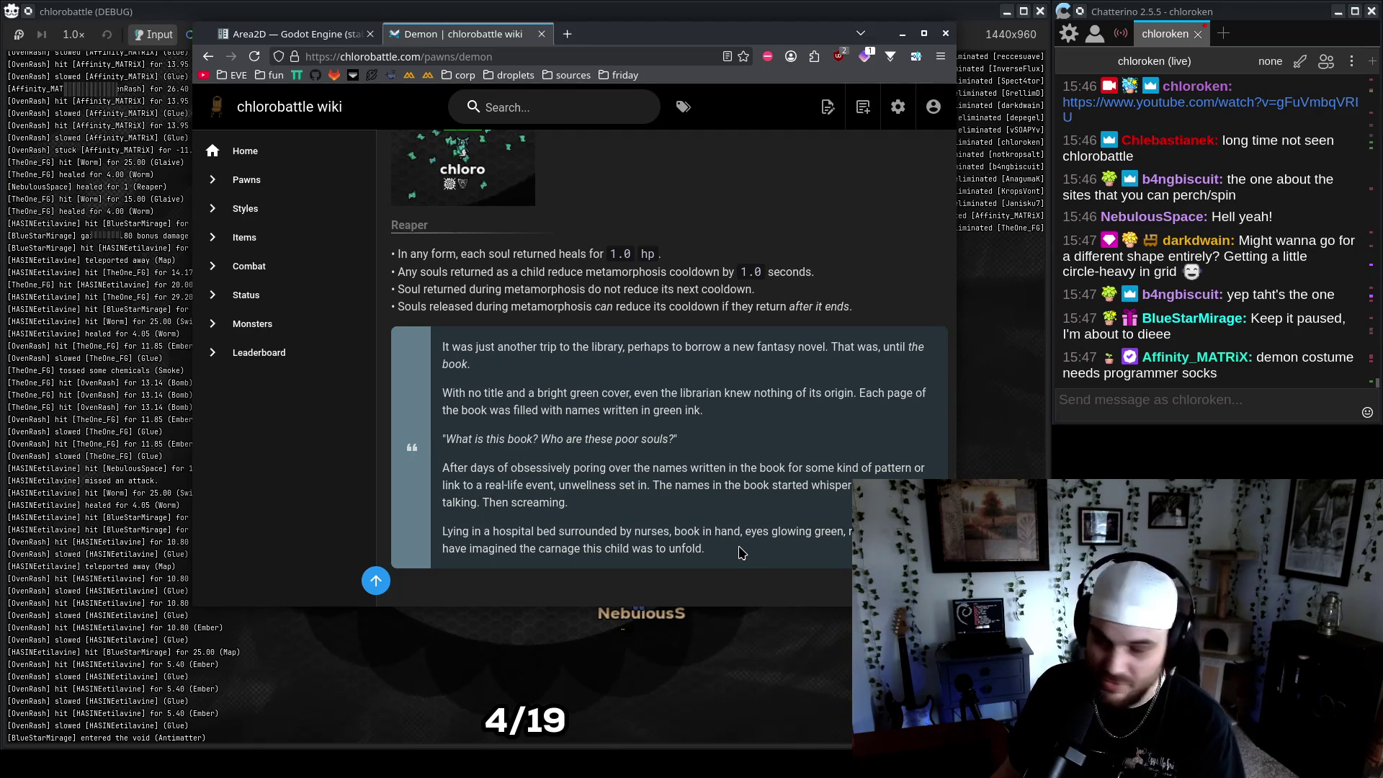
key("alt+Tab")
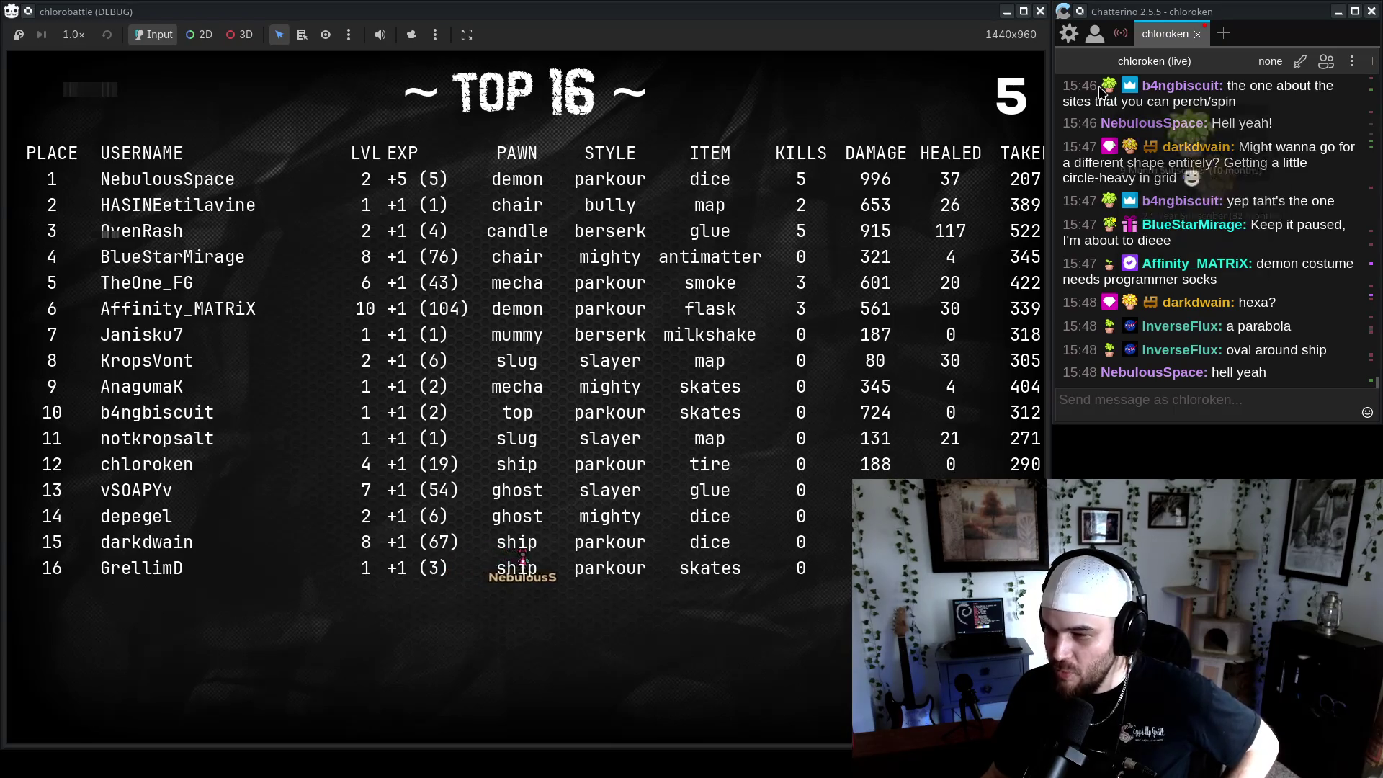
Close the game window once the Top 16 leaderboard is shown
left_click(1042, 11)
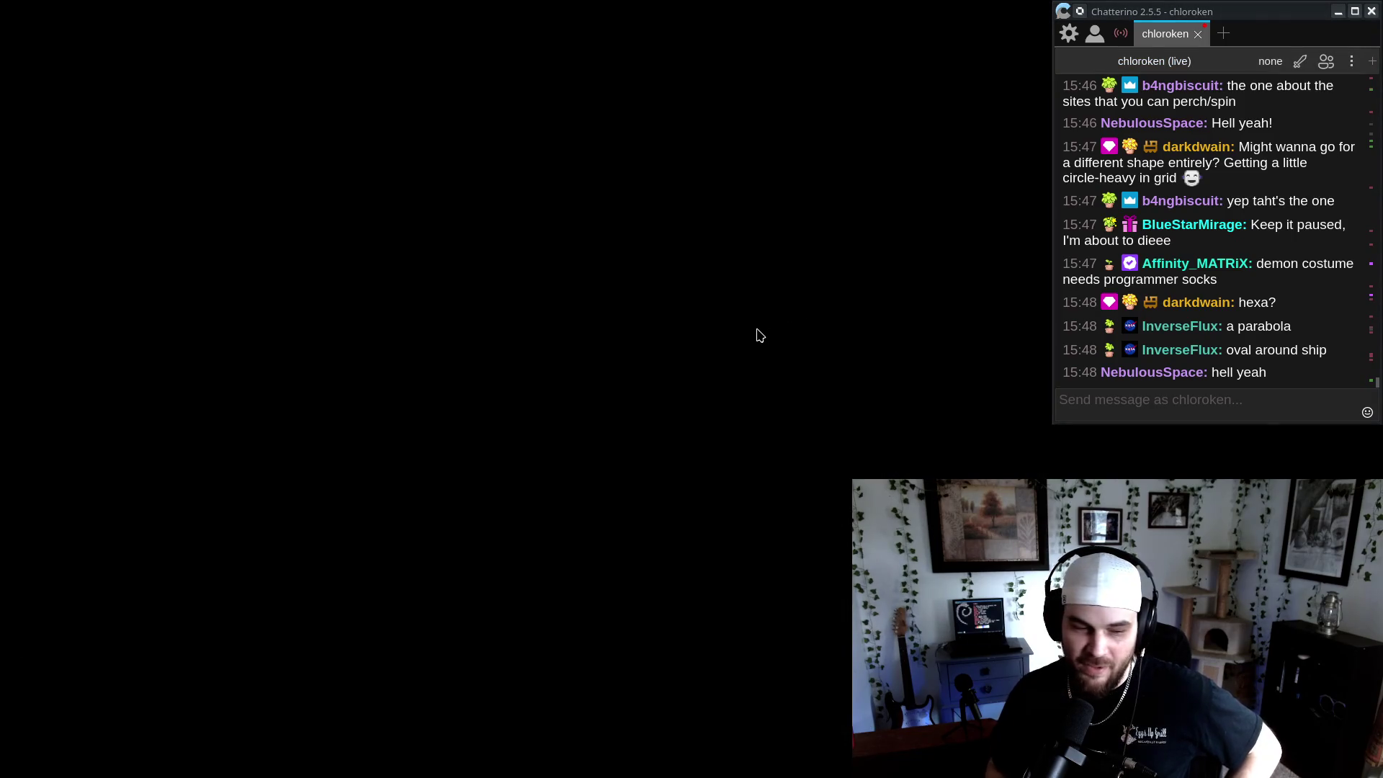
Open the ship's emp_sprite.png from Godot's FileSystem dock in Aseprite
left_click(1309, 331)
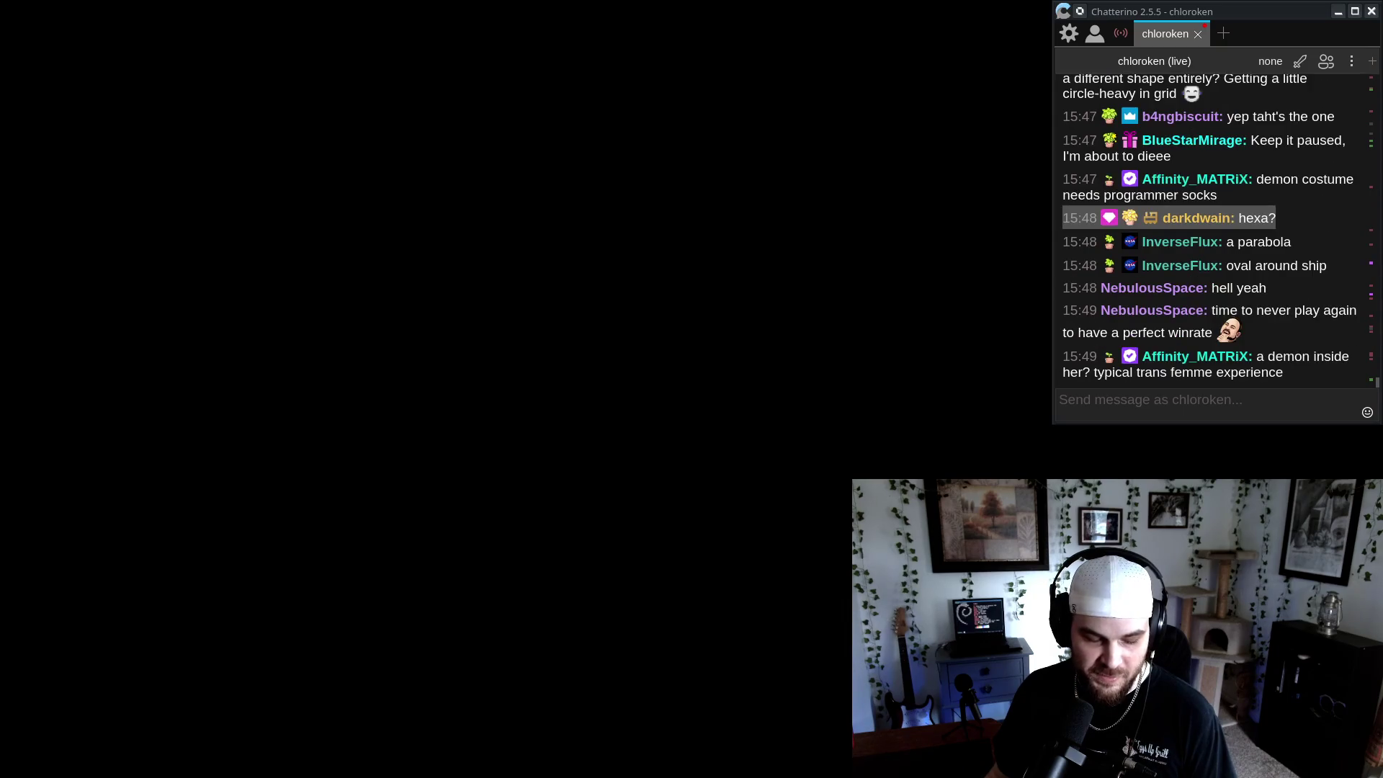
key("alt+Tab")
scroll(259, 627, "down", 3)
left_click(237, 587)
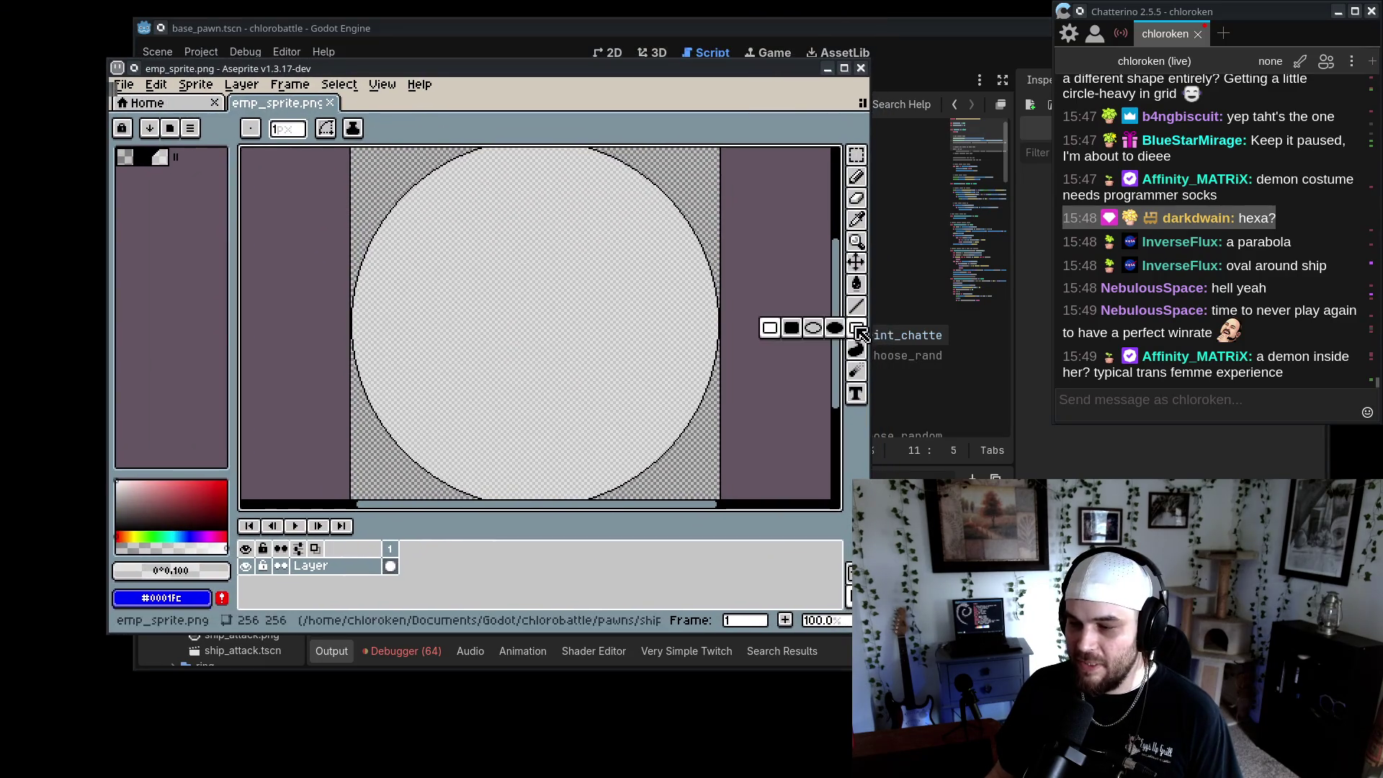
Maximize the Aseprite window, hide the chat window and pick the Ellipse tool
double_click(775, 72)
scroll(581, 216, "up", 2)
scroll(710, 358, "down", 3)
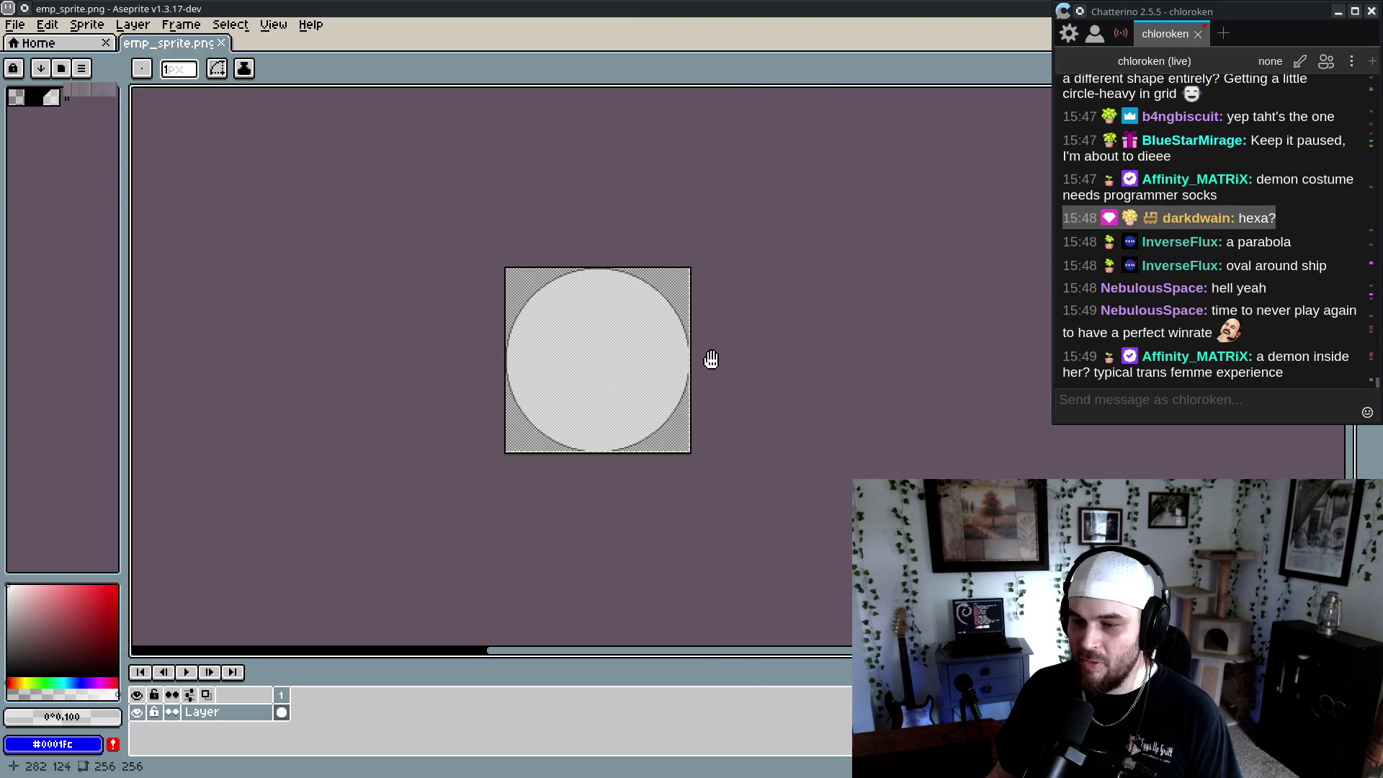
scroll(632, 312, "up", 2)
scroll(632, 312, "down", 2)
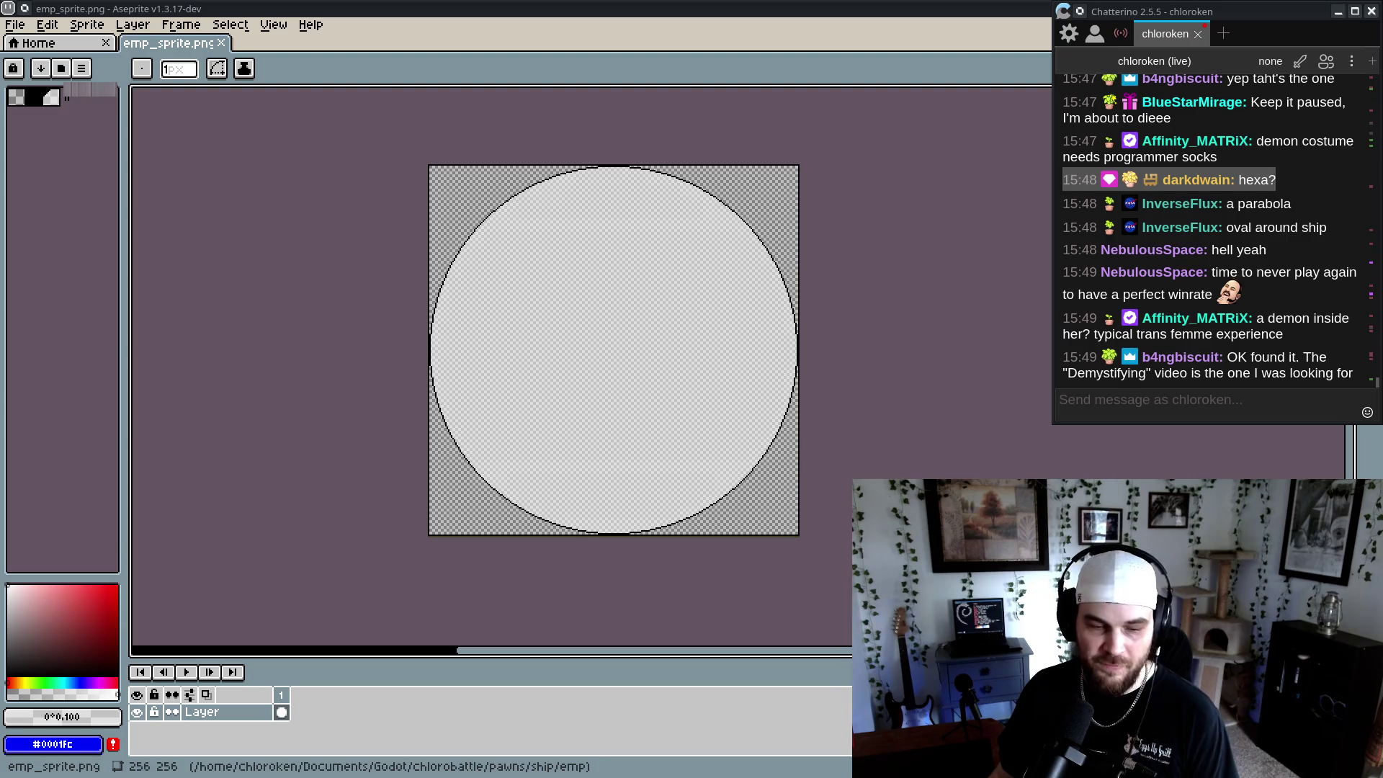
left_click(1338, 12)
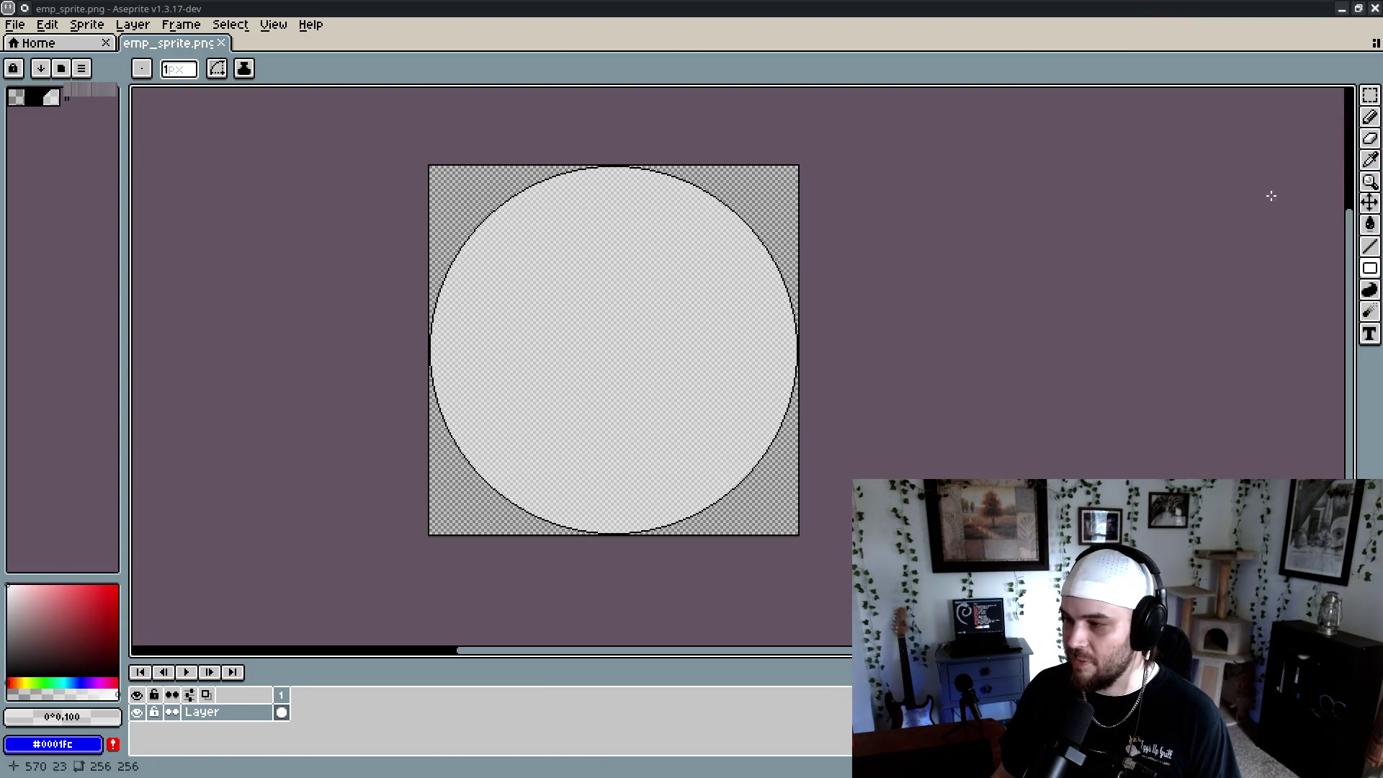
mouse_move(1370, 268)
left_mouse_down()
mouse_move(1312, 272)
mouse_move(1330, 270)
left_mouse_up()
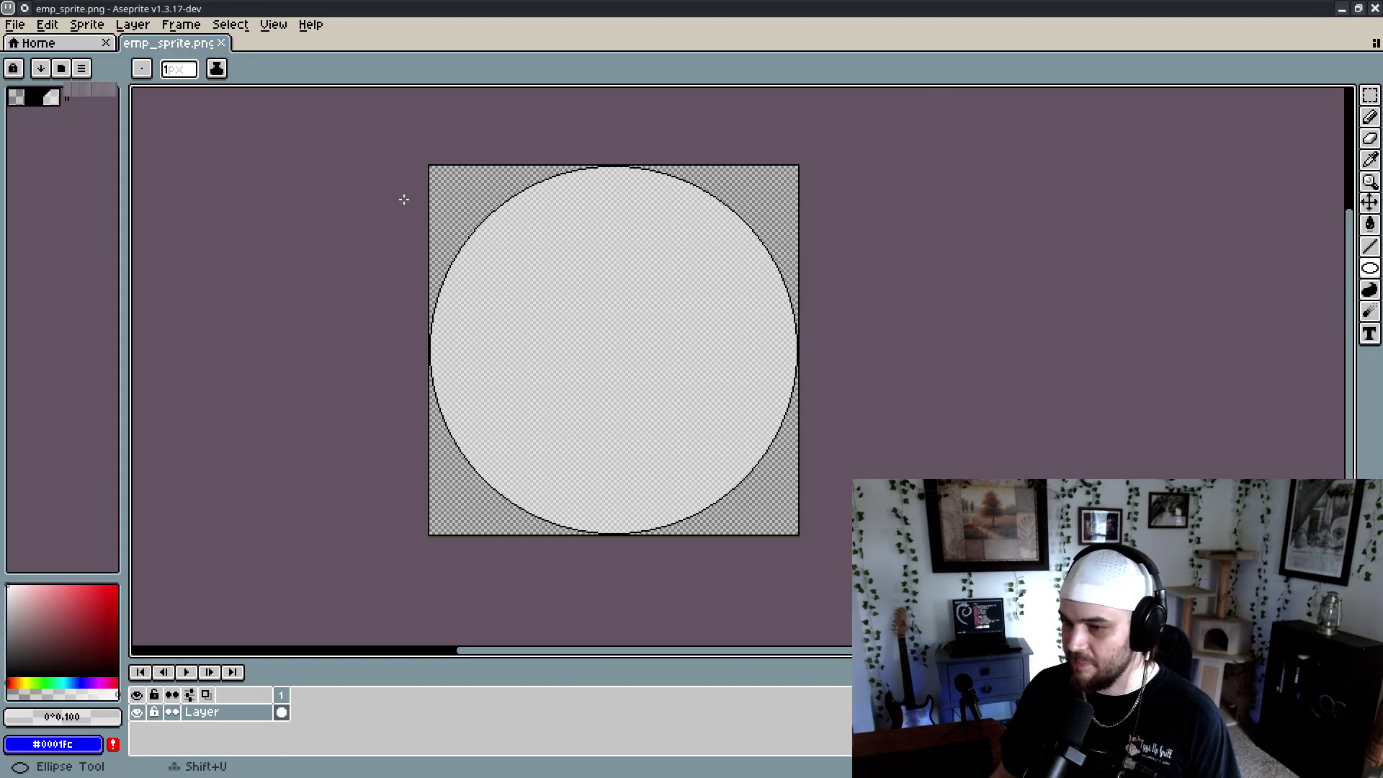
scroll(406, 200, "up", 4)
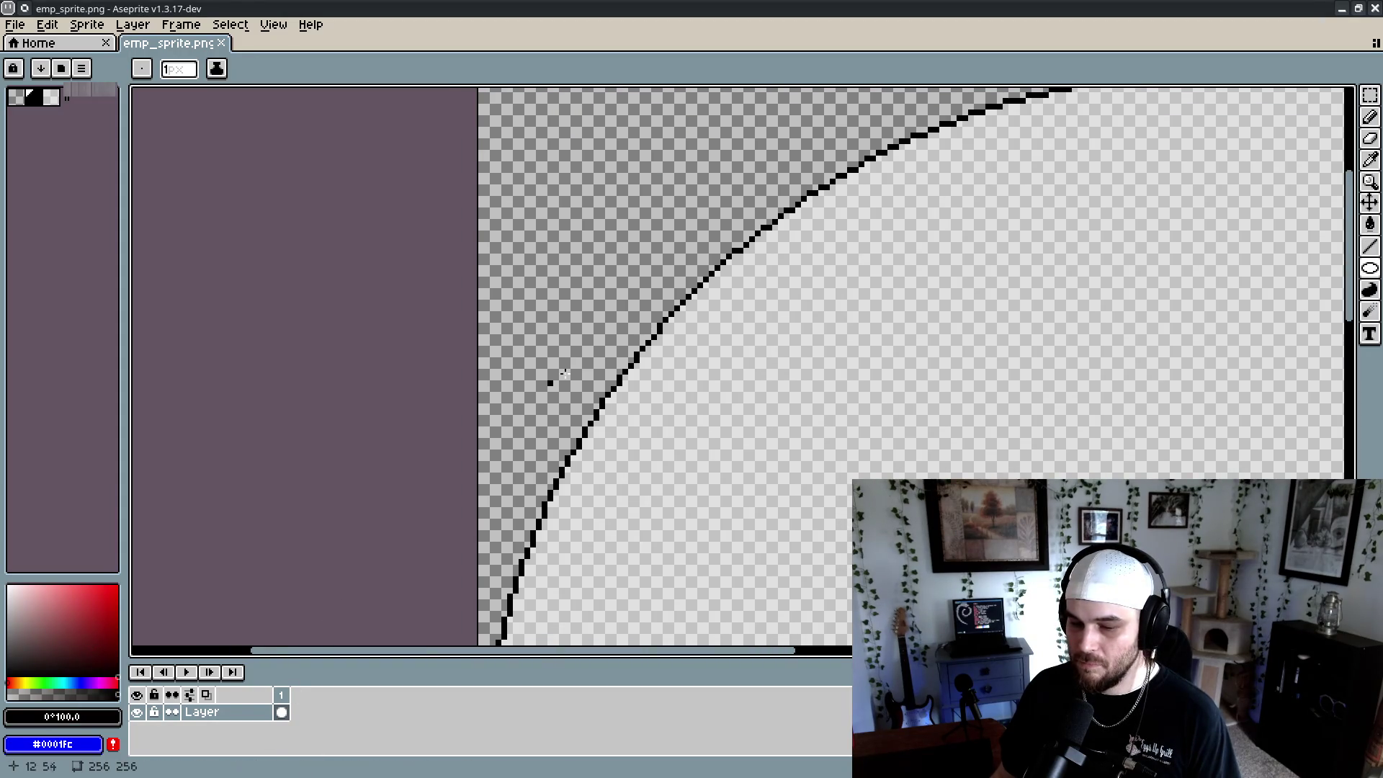
scroll(537, 389, "up", 4)
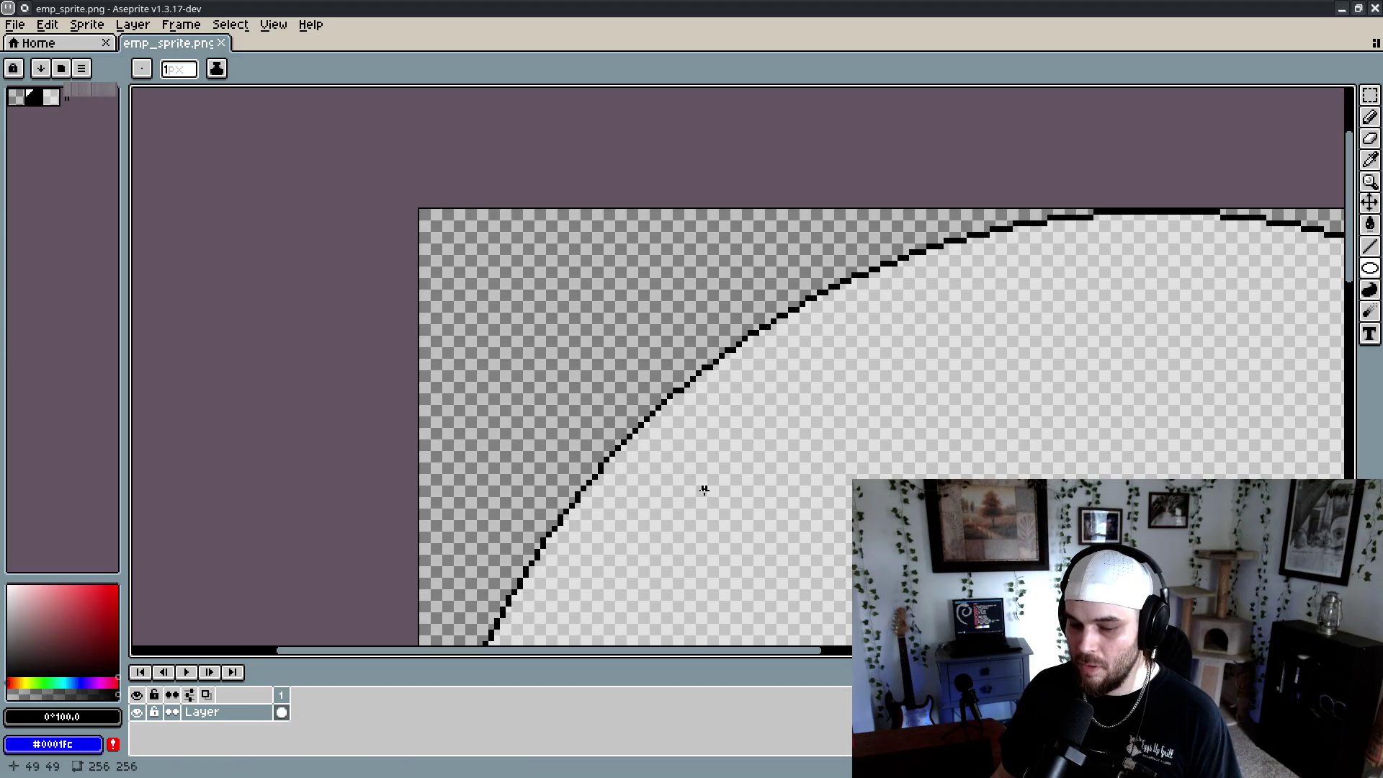
scroll(681, 482, "down", 2)
scroll(494, 323, "up", 2)
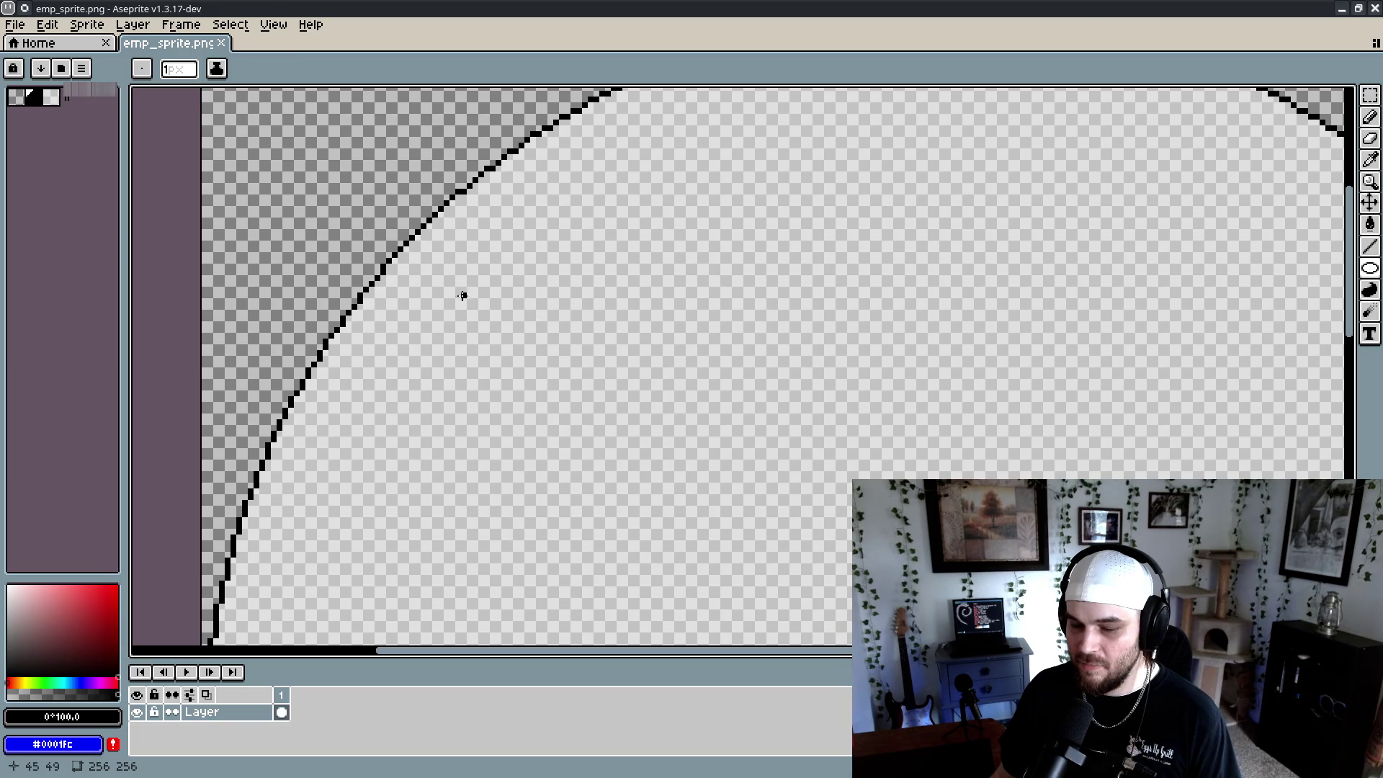
scroll(447, 297, "up", 3)
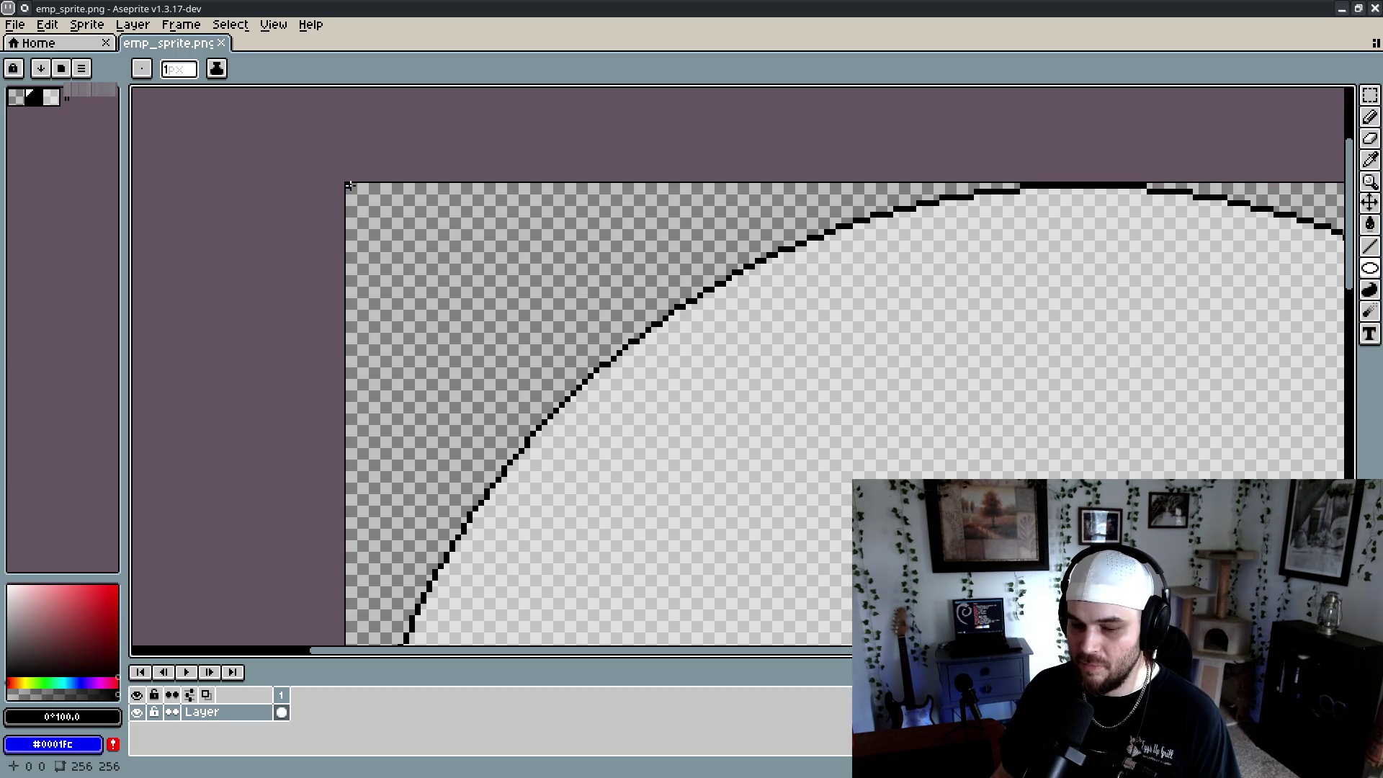
Redraw the sprite's circle outline at a new size
left_click_drag(644, 473, 185, 87)
mouse_move(1189, 634)
left_mouse_down()
mouse_move(825, 609)
mouse_move(759, 417)
left_mouse_up()
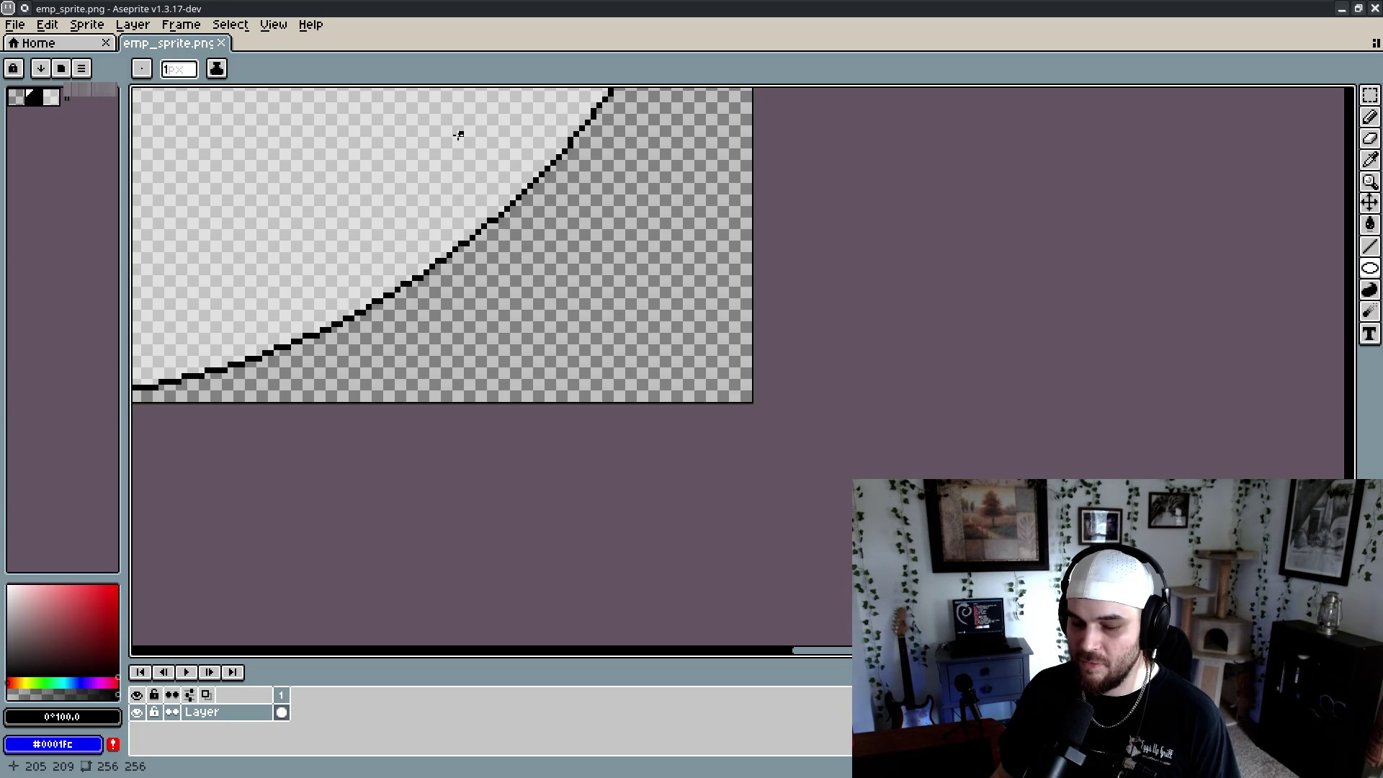
scroll(458, 135, "up", 2)
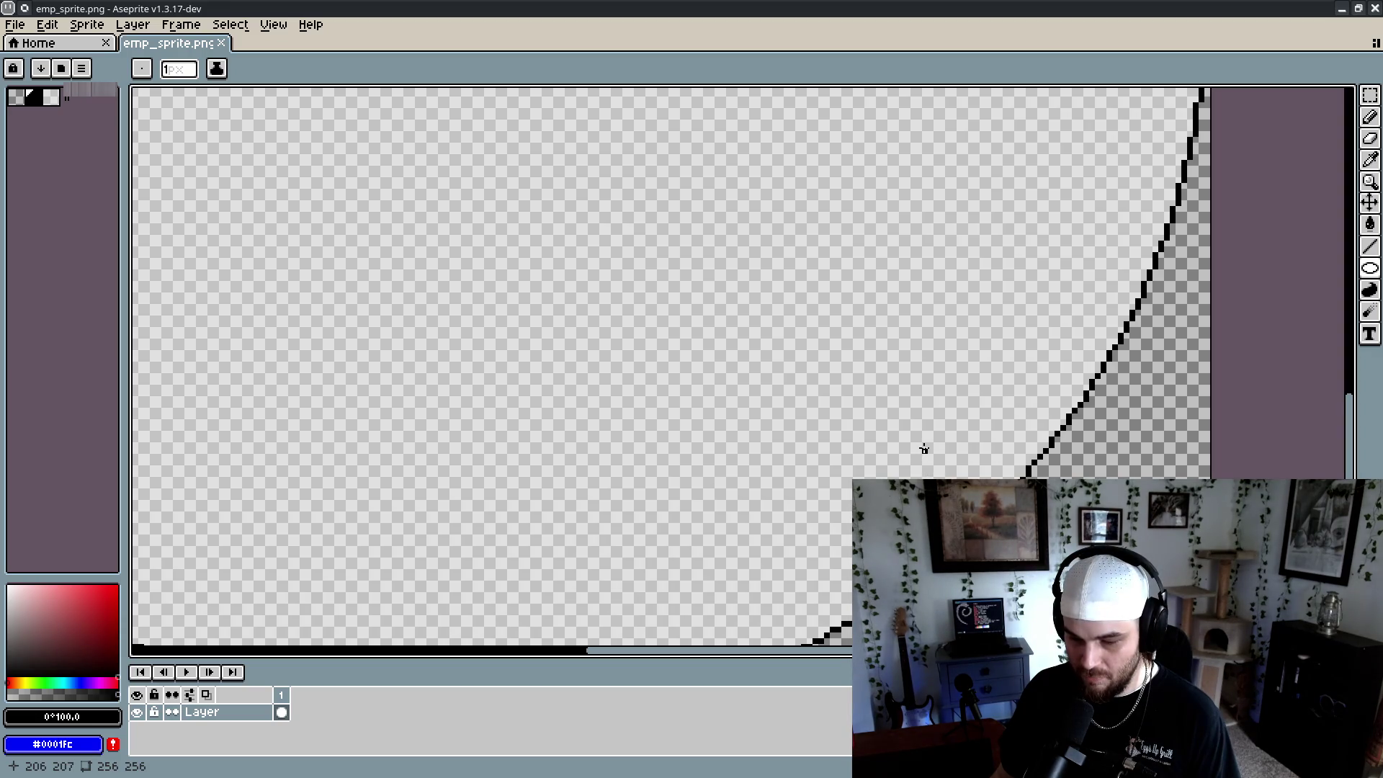
mouse_move(926, 454)
left_mouse_down()
mouse_move(417, 194)
mouse_move(1043, 468)
mouse_move(619, 339)
mouse_move(634, 346)
mouse_move(679, 361)
mouse_move(628, 338)
mouse_move(559, 275)
mouse_move(577, 349)
mouse_move(584, 456)
mouse_move(571, 456)
mouse_move(602, 453)
left_mouse_up()
scroll(585, 416, "down", 5)
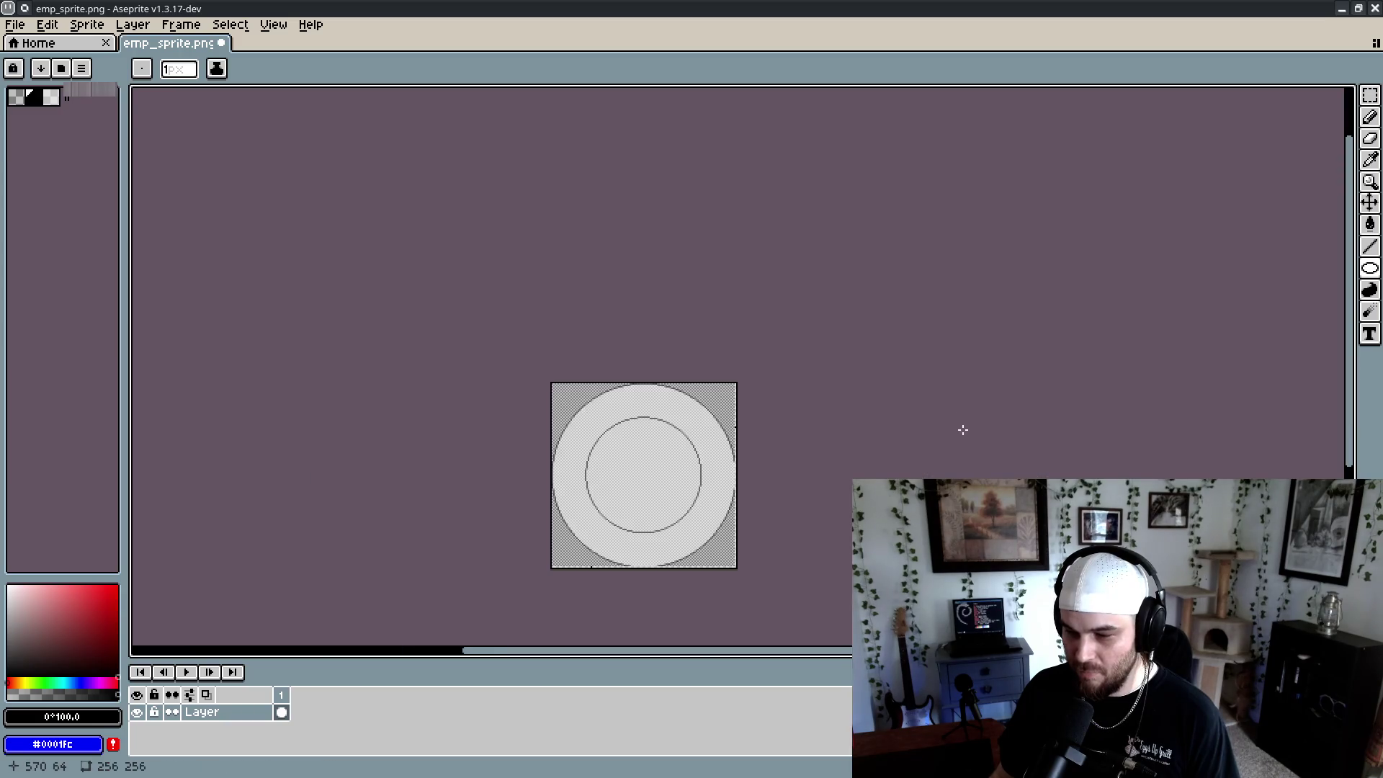
scroll(963, 430, "down", 1)
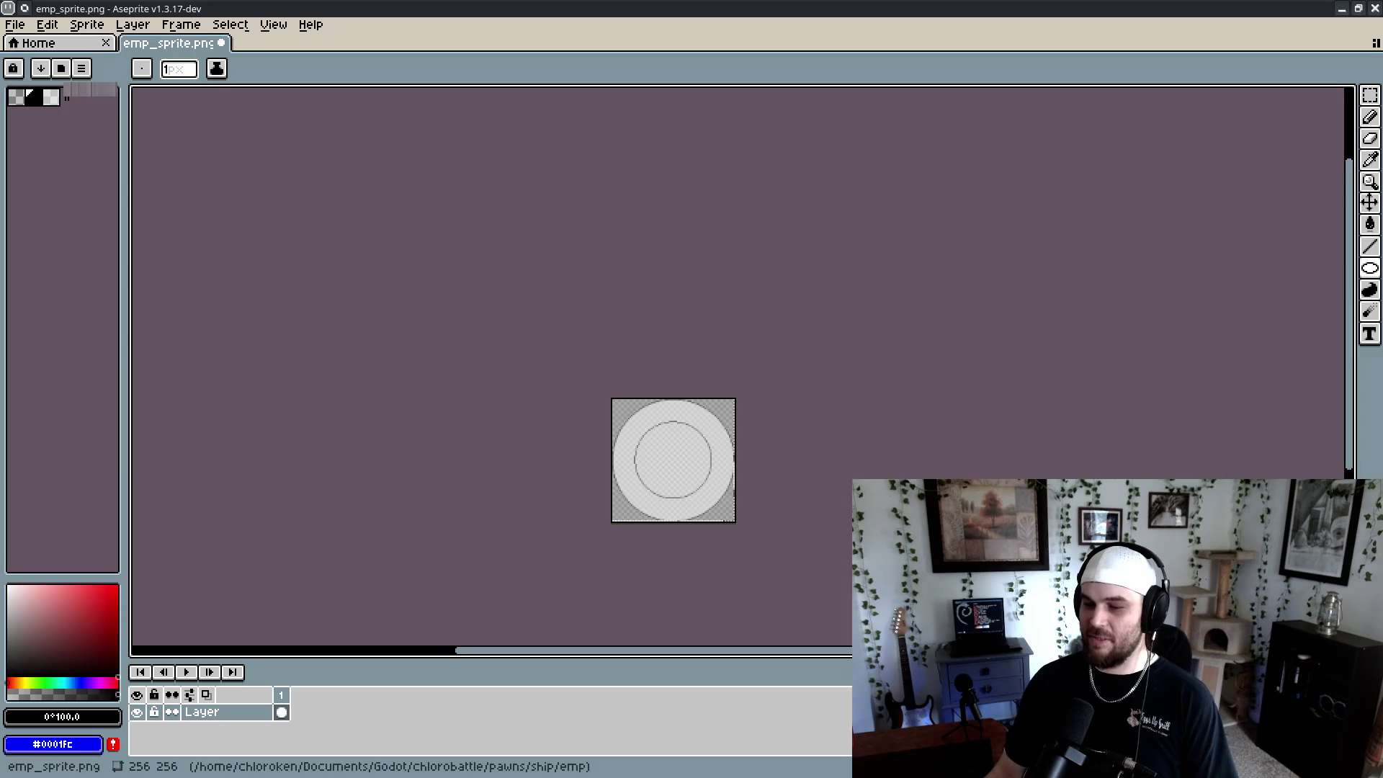
scroll(732, 509, "up", 6)
scroll(834, 448, "down", 2)
scroll(793, 404, "right", 3)
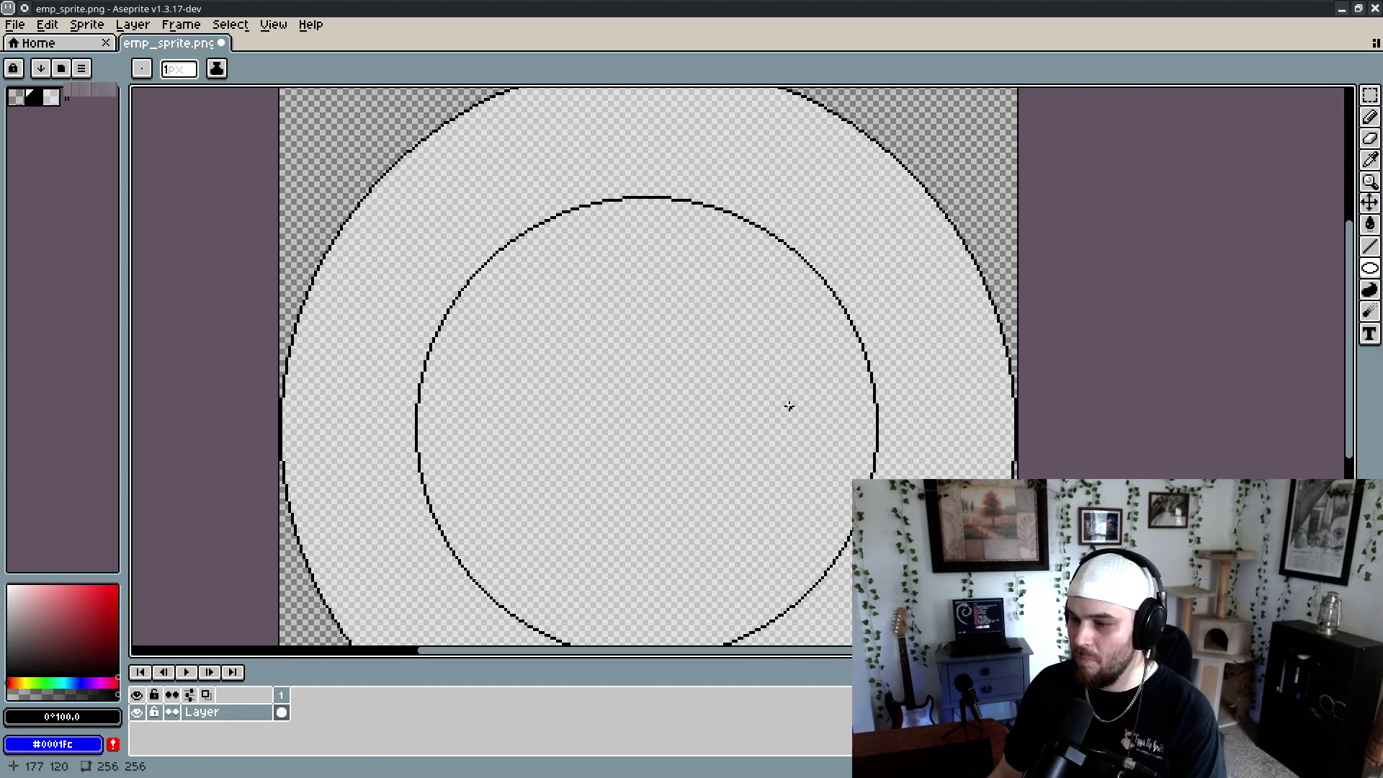
Select the circle's inner disk with the Magic Wand
left_click(1370, 95)
left_click(1263, 95)
left_click(769, 345)
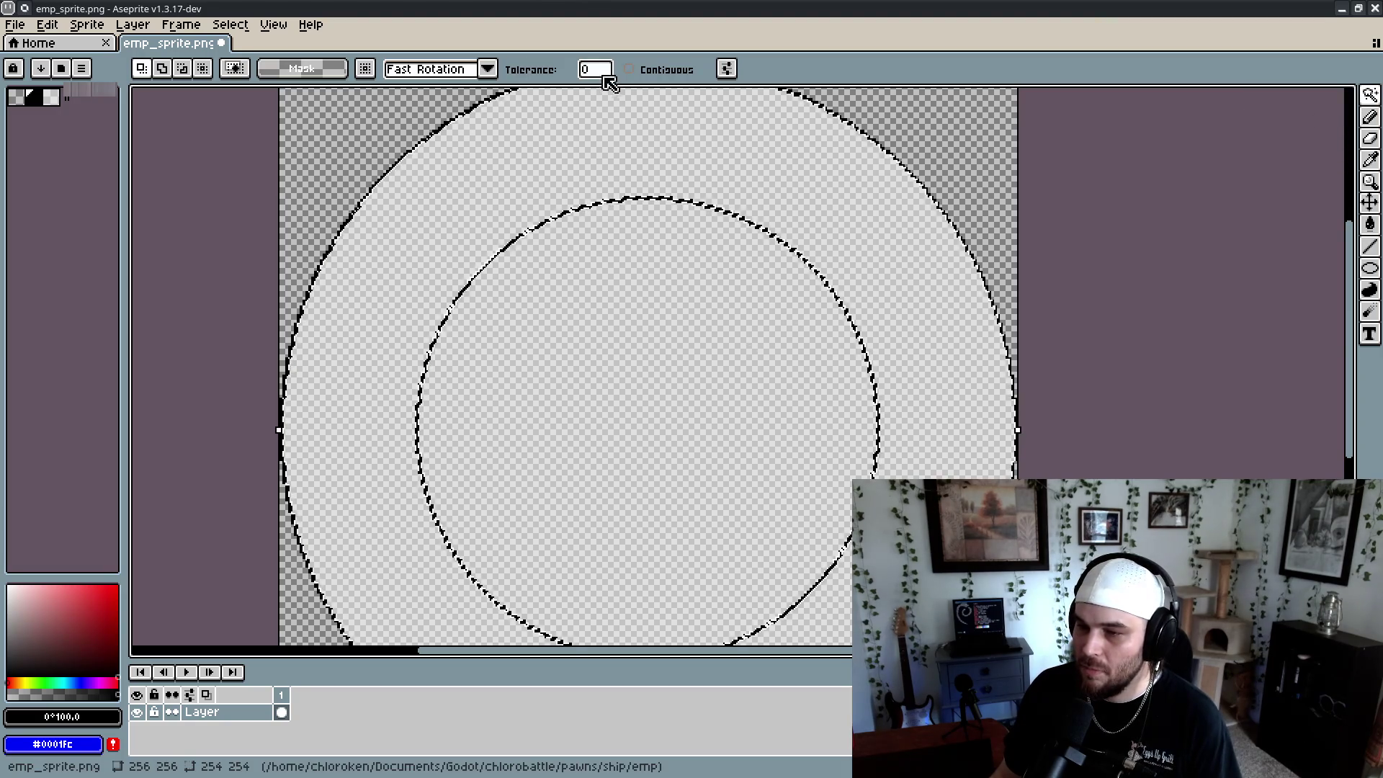
scroll(814, 406, "down", 4)
scroll(814, 405, "up", 6)
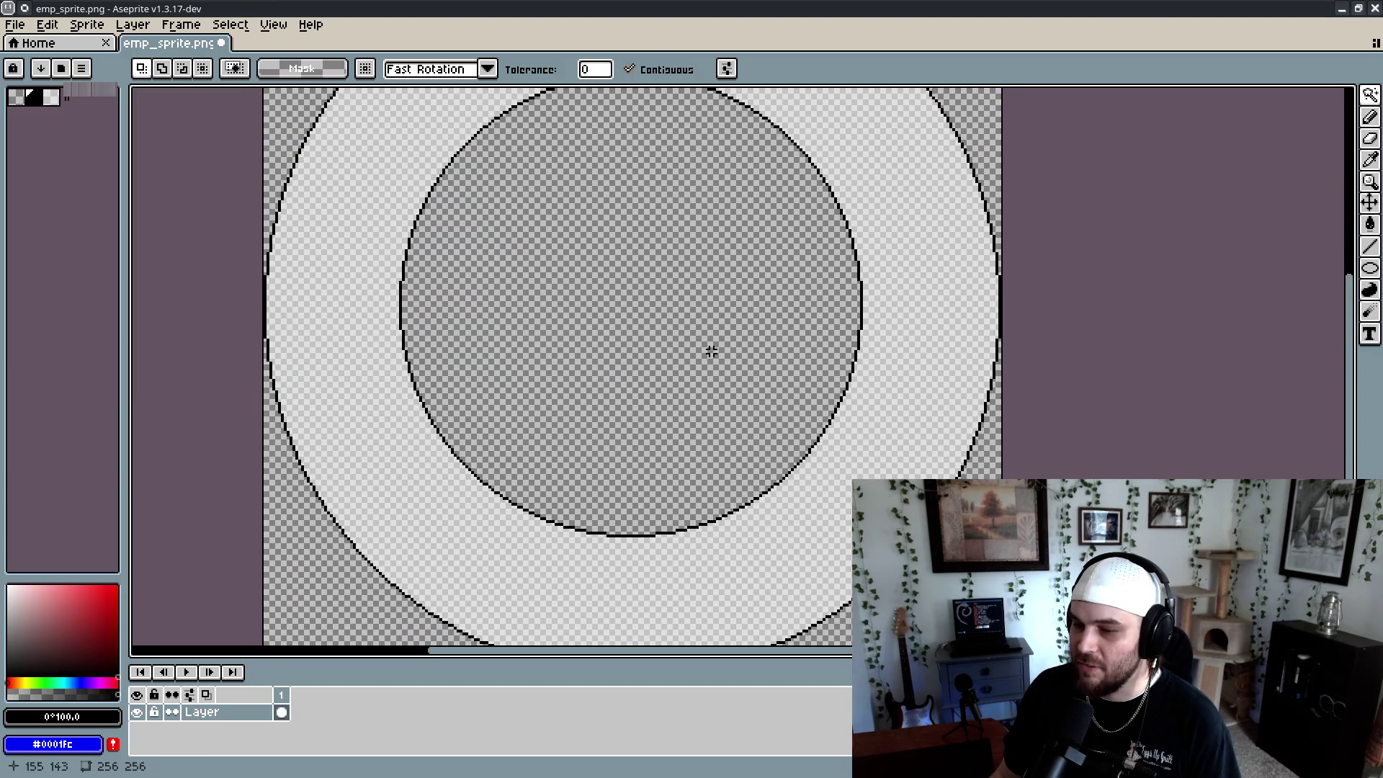
scroll(741, 394, "down", 2)
scroll(741, 394, "down", 3)
scroll(734, 388, "up", 3)
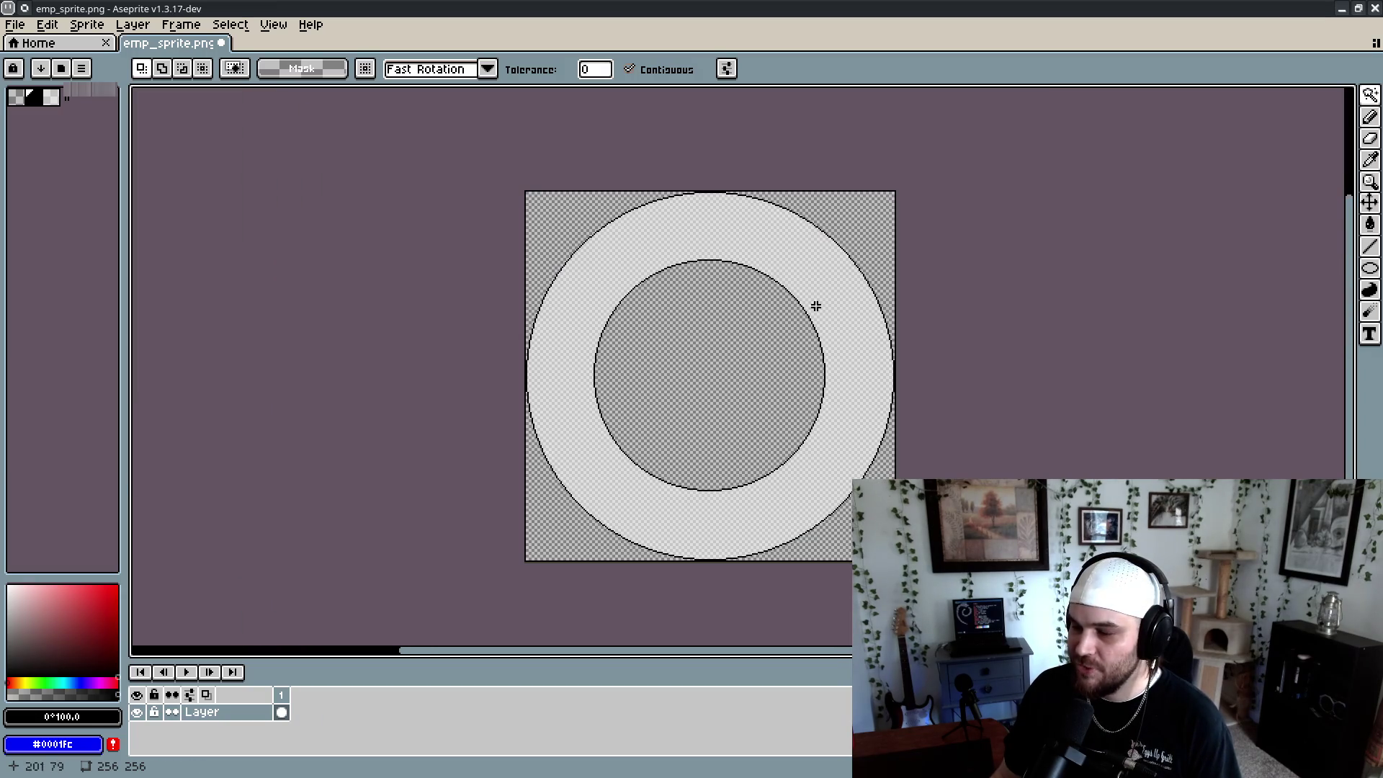
Switch the selection shape to freehand contour
left_click(1371, 102)
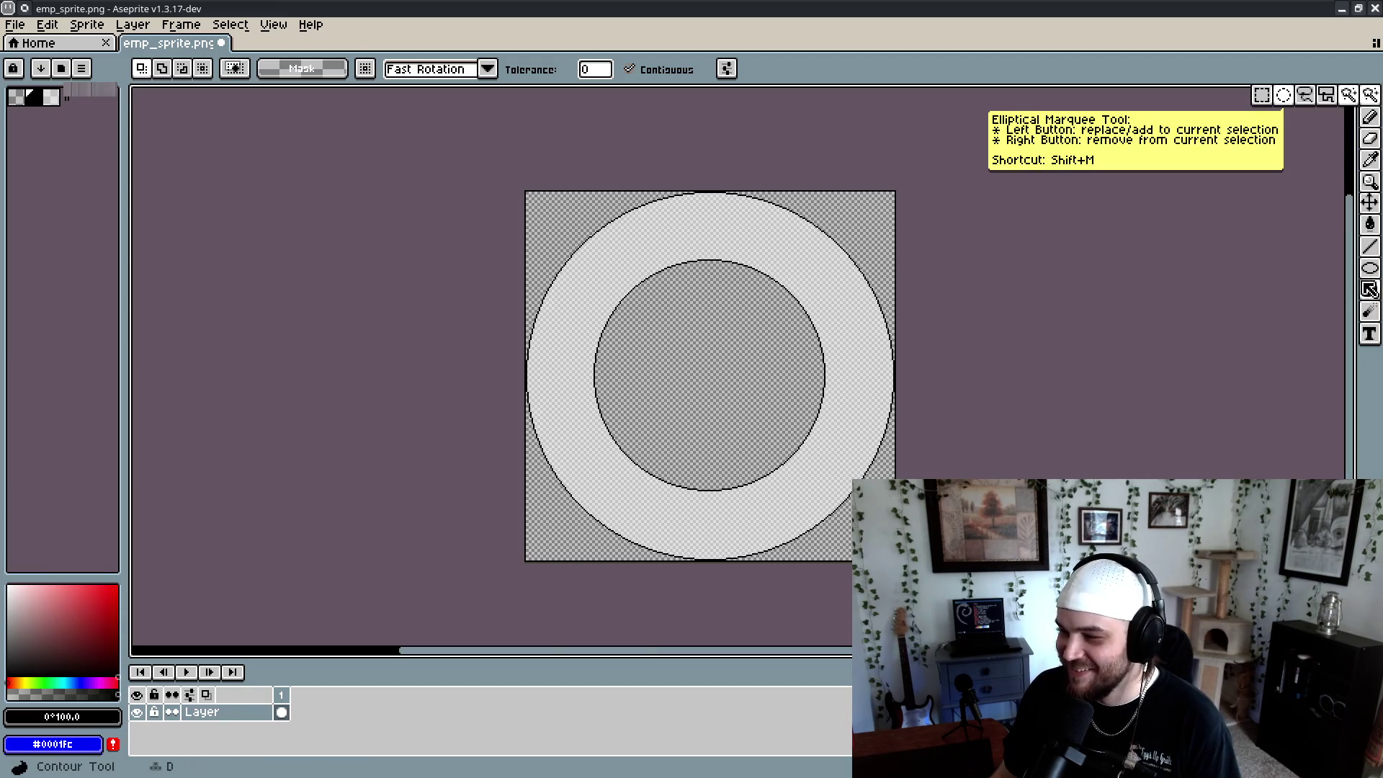
left_click(1371, 290)
scroll(1254, 302, "up", 2)
scroll(1253, 302, "down", 1)
scroll(855, 466, "up", 1)
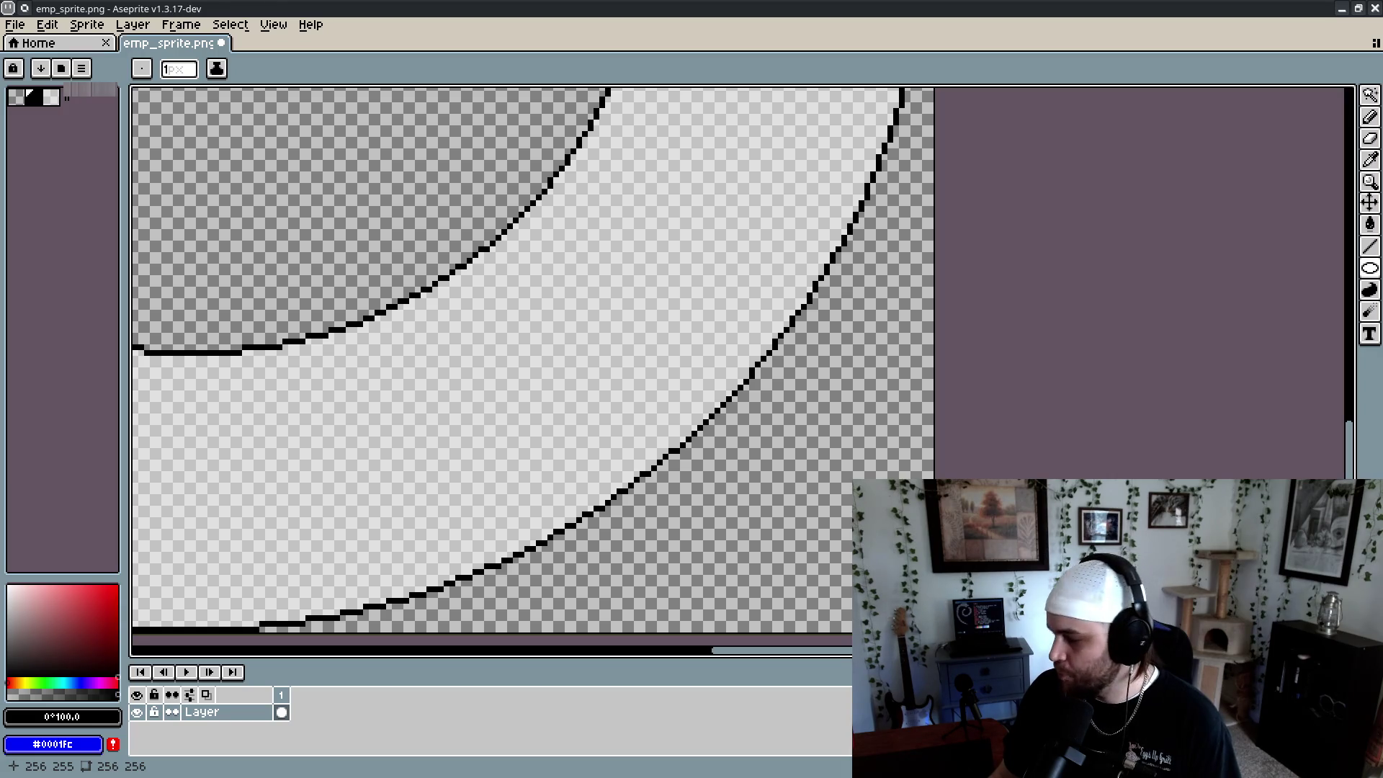
scroll(865, 505, "down", 3)
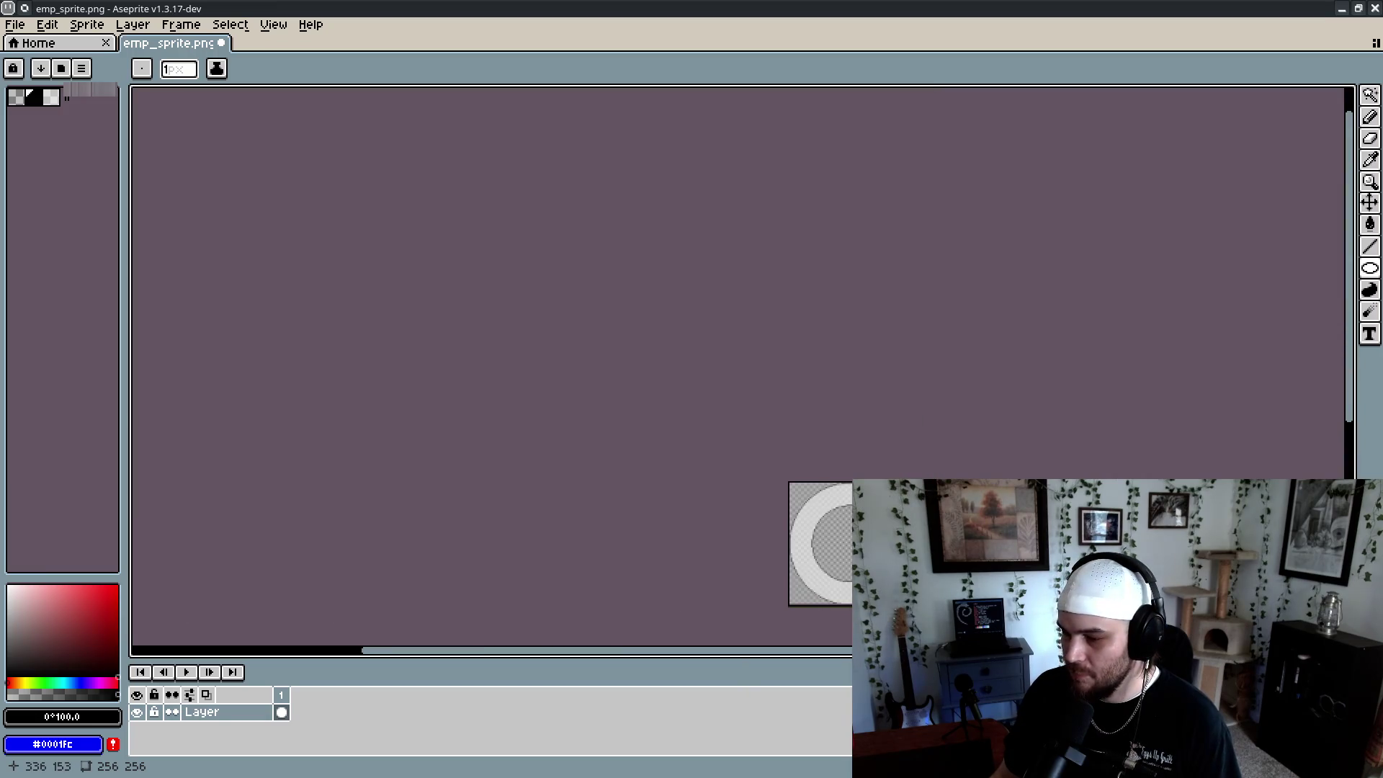
scroll(922, 570, "up", 3)
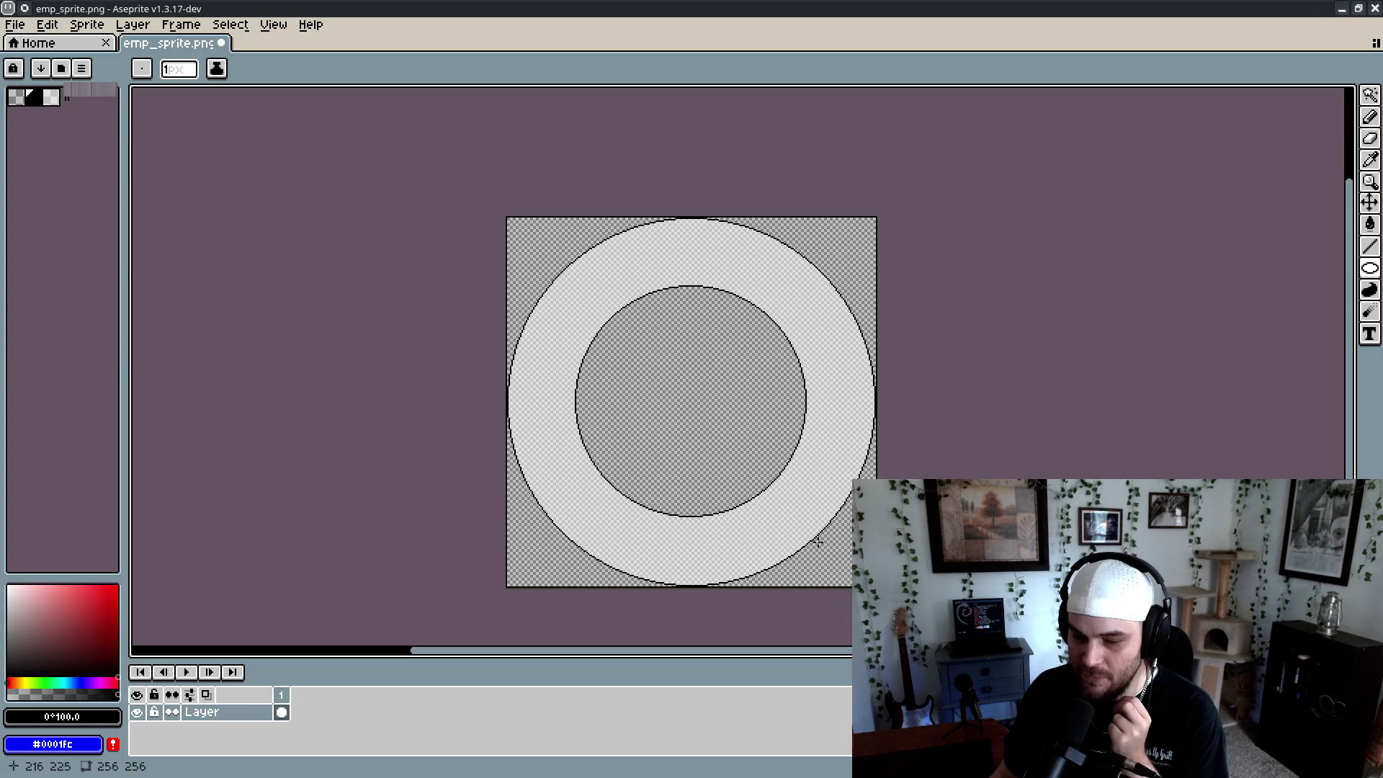
scroll(829, 551, "up", 10)
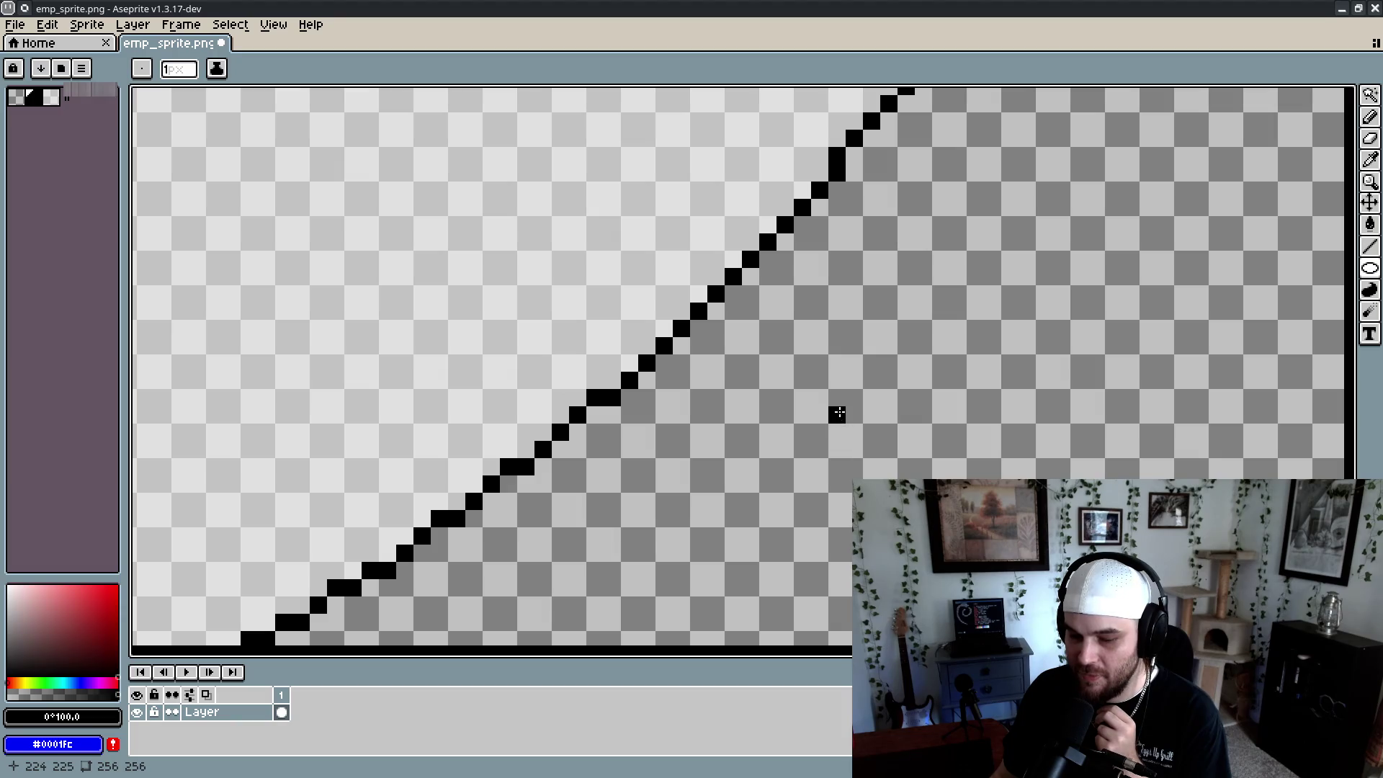
Draw a smaller circle outline inside the ring with the Ellipse tool
scroll(837, 399, "down", 10)
scroll(716, 231, "up", 5)
scroll(716, 244, "up", 1)
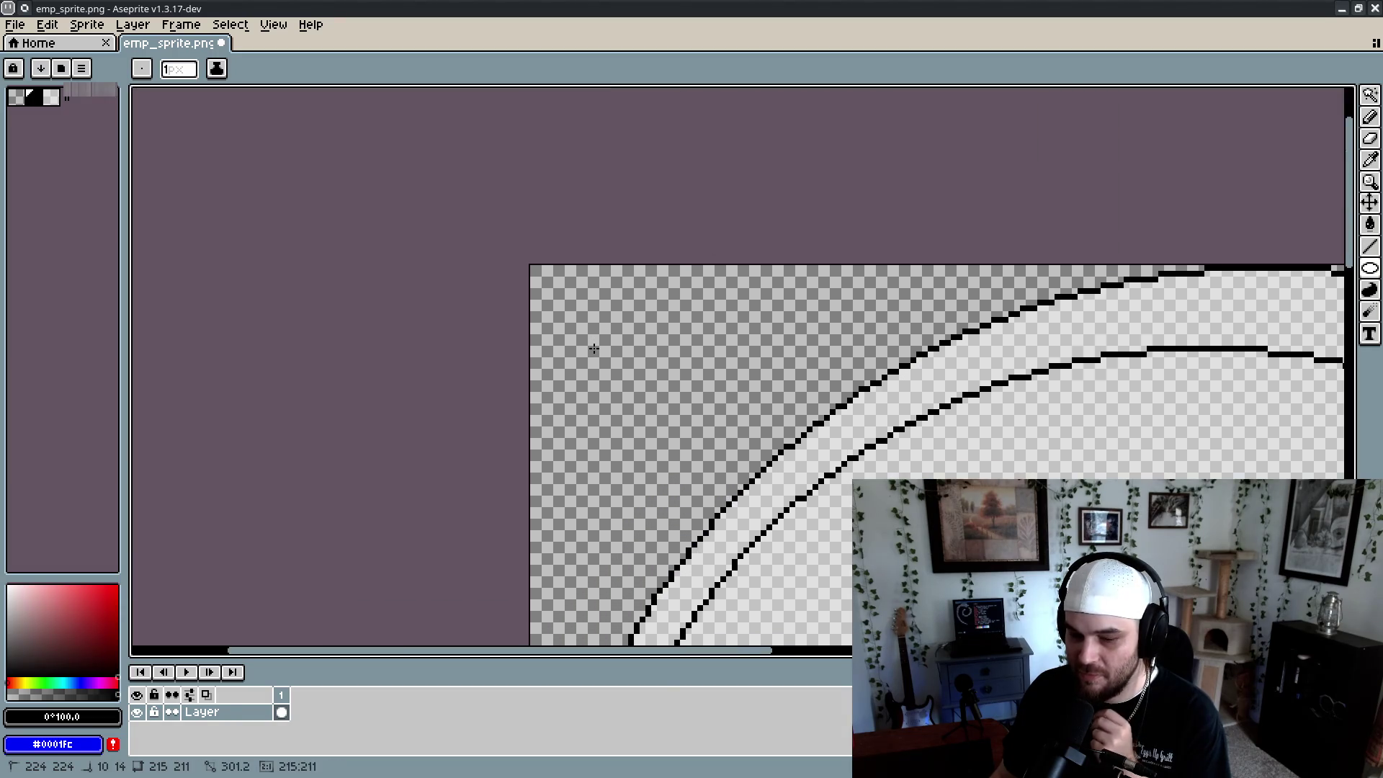
mouse_move(578, 322)
left_mouse_down()
mouse_move(675, 364)
mouse_move(665, 398)
left_mouse_up()
scroll(665, 399, "down", 6)
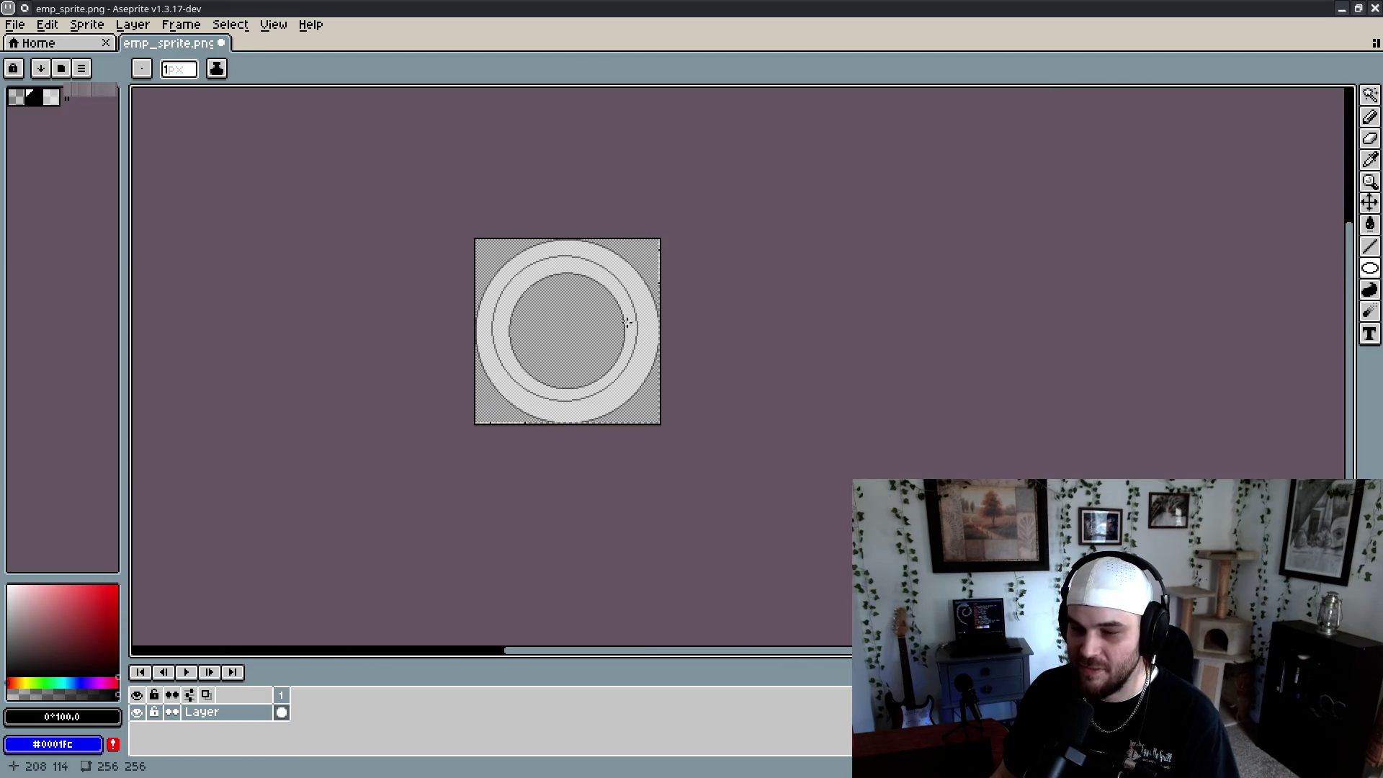
Clear the selection and undo the stray diagonal strokes near the sprite's corner
key("ctrl+a")
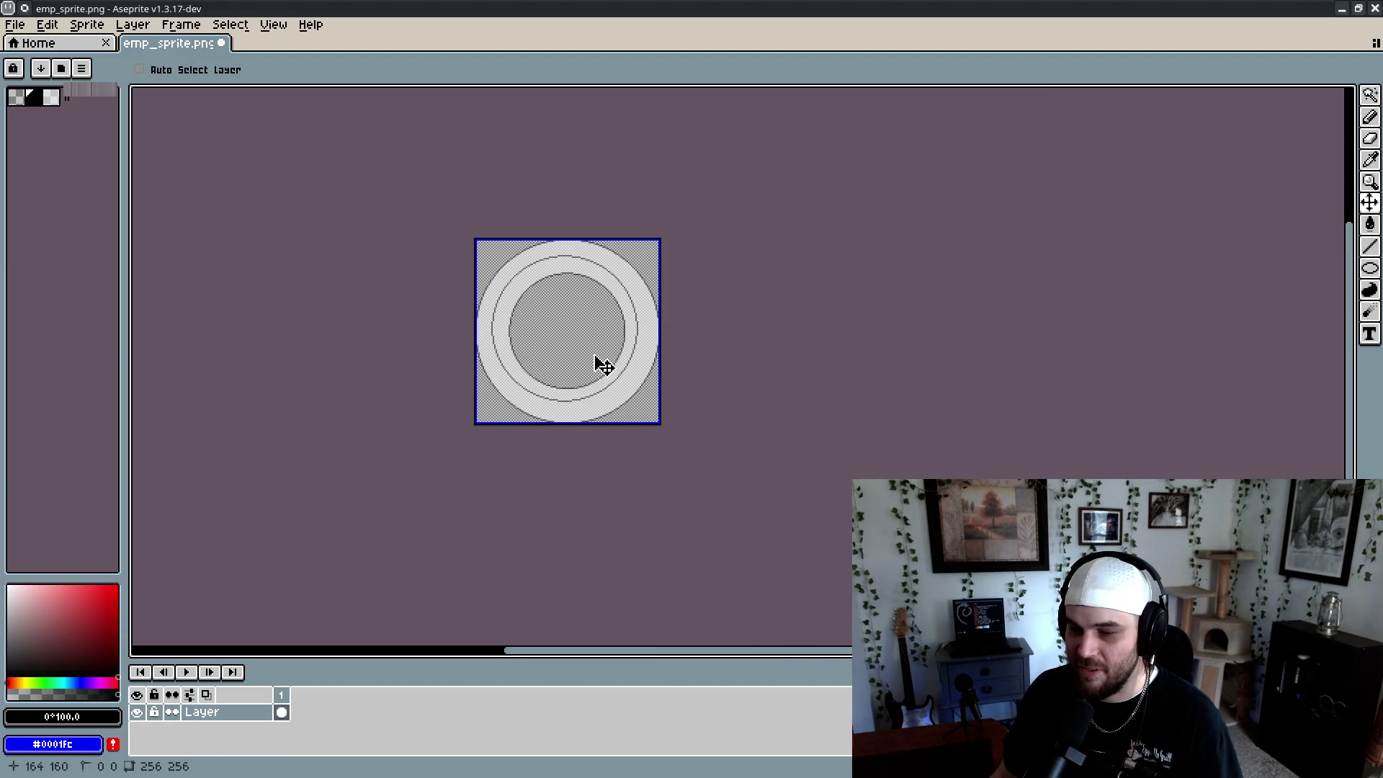
key("ctrl+d")
scroll(665, 418, "up", 8)
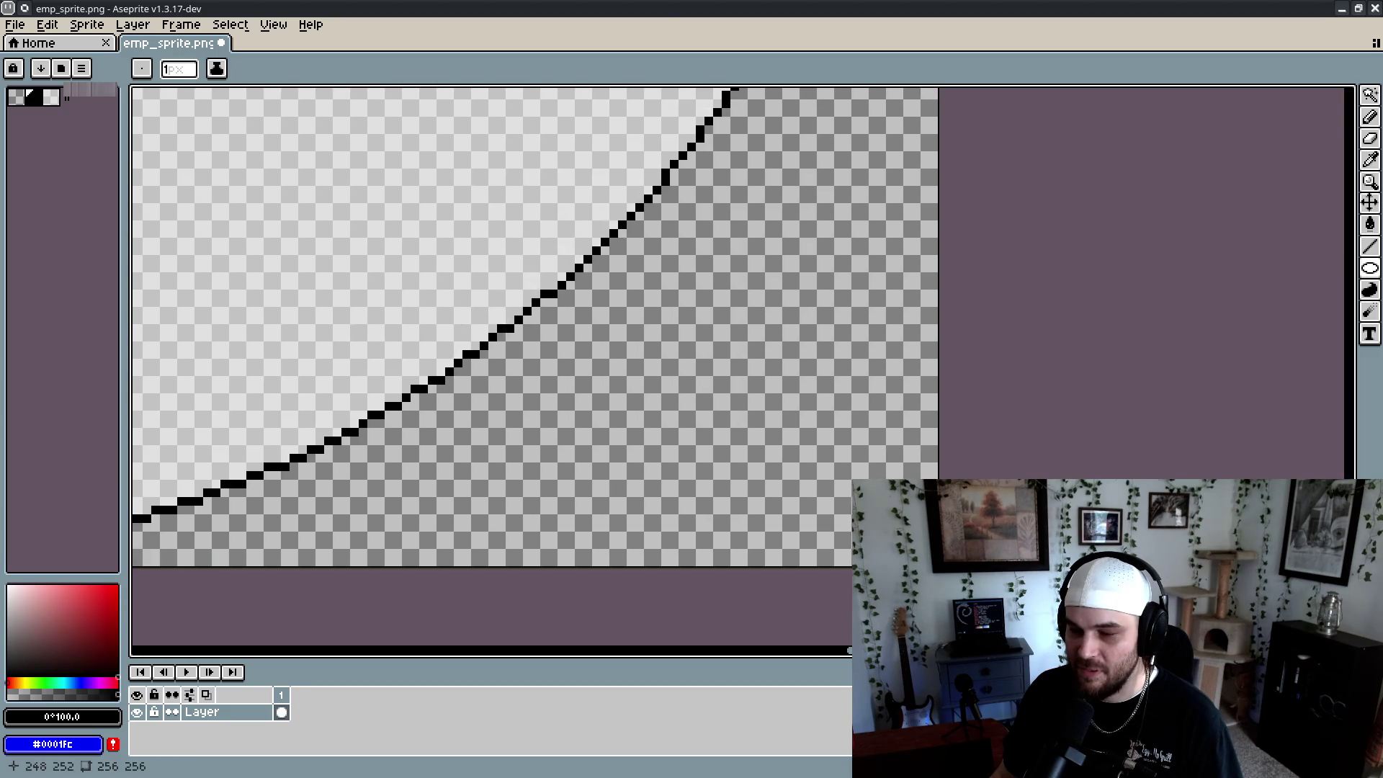
scroll(783, 425, "up", 4)
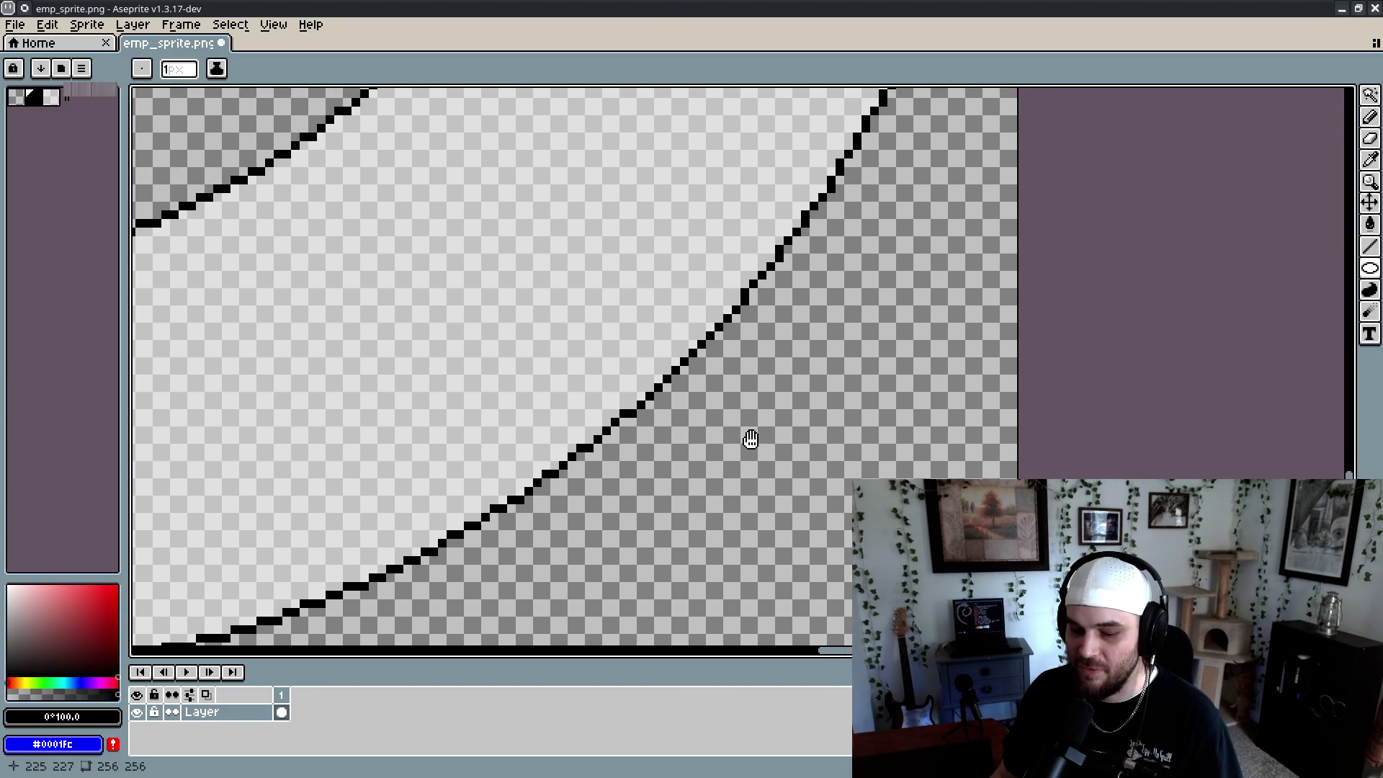
scroll(744, 414, "down", 6)
scroll(646, 348, "up", 5)
key("ctrl+z")
key("ctrl+z")
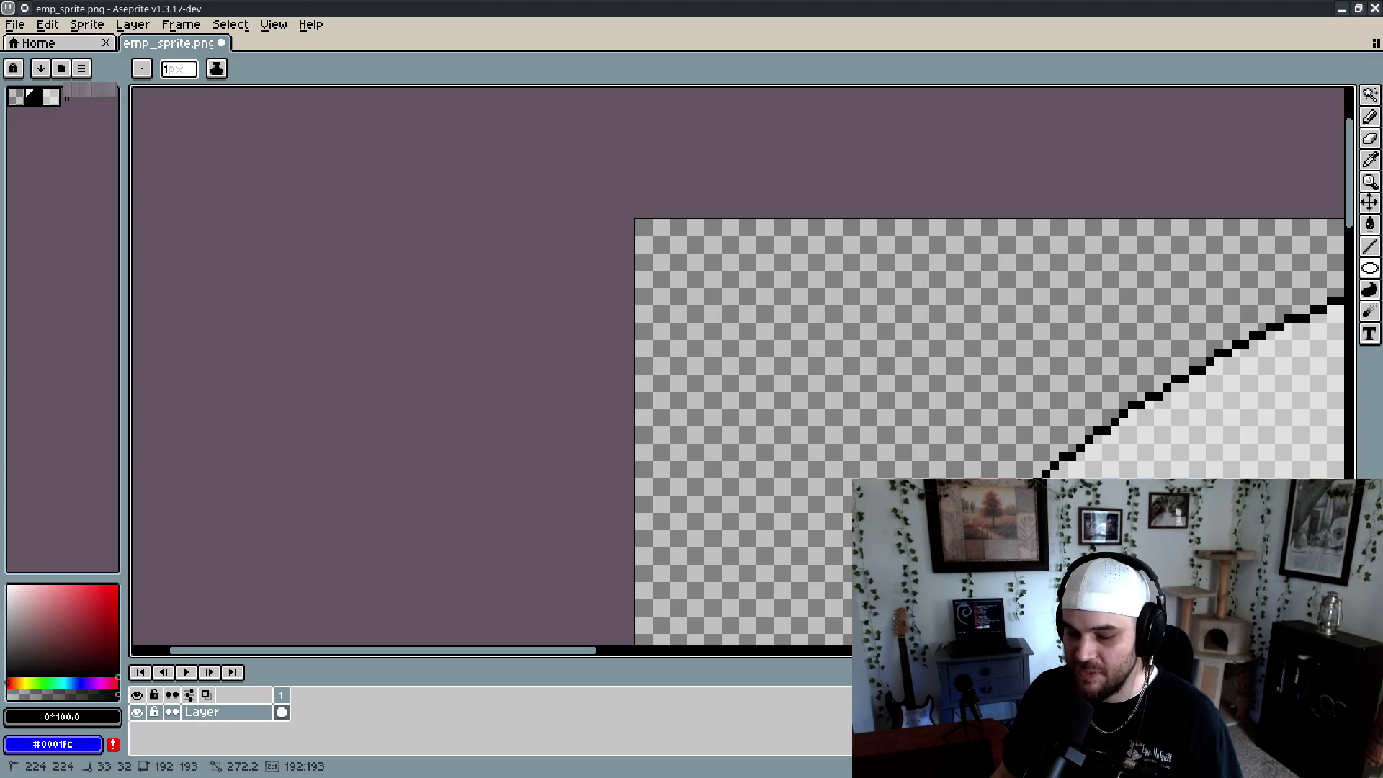
scroll(618, 280, "down", 4)
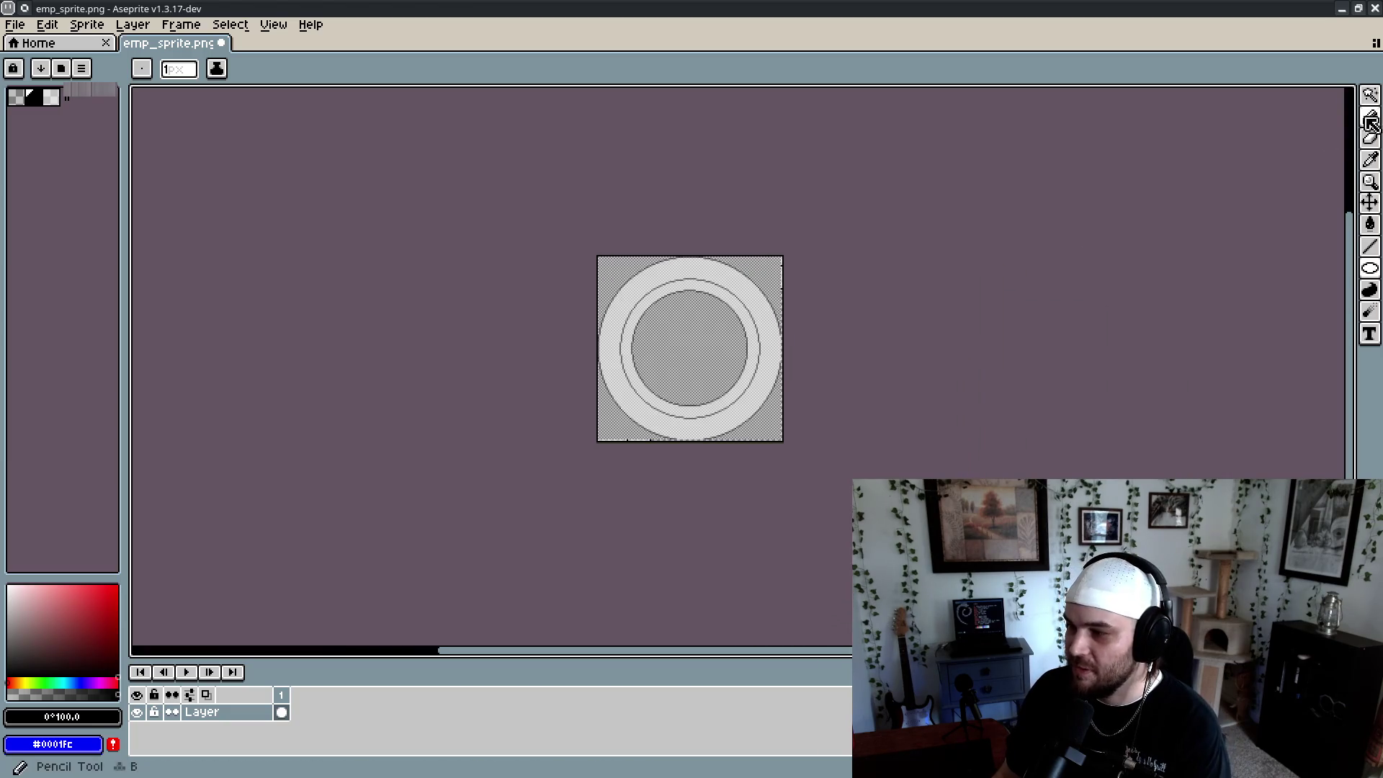
Select the area inside the inner circle with the Magic Wand
key("w")
left_click(715, 298)
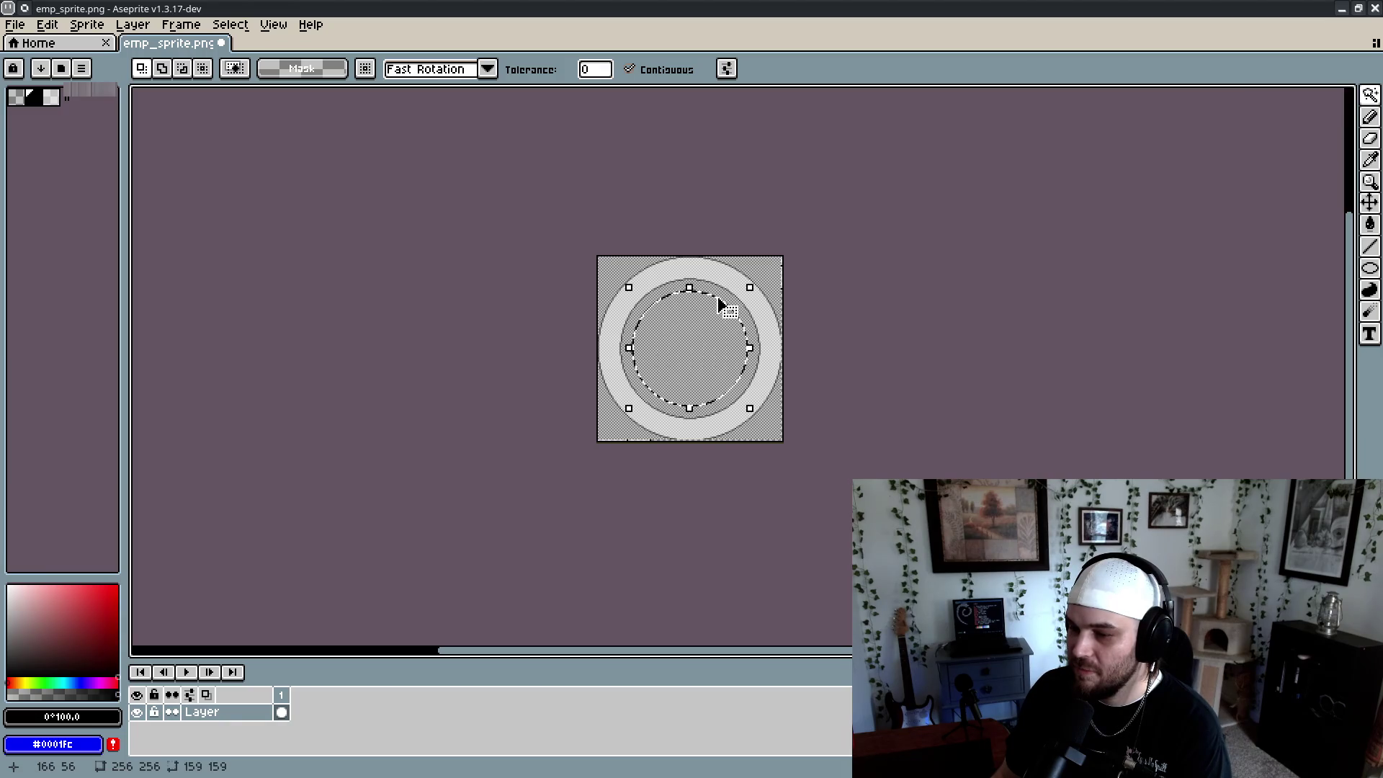
scroll(719, 300, "up", 5)
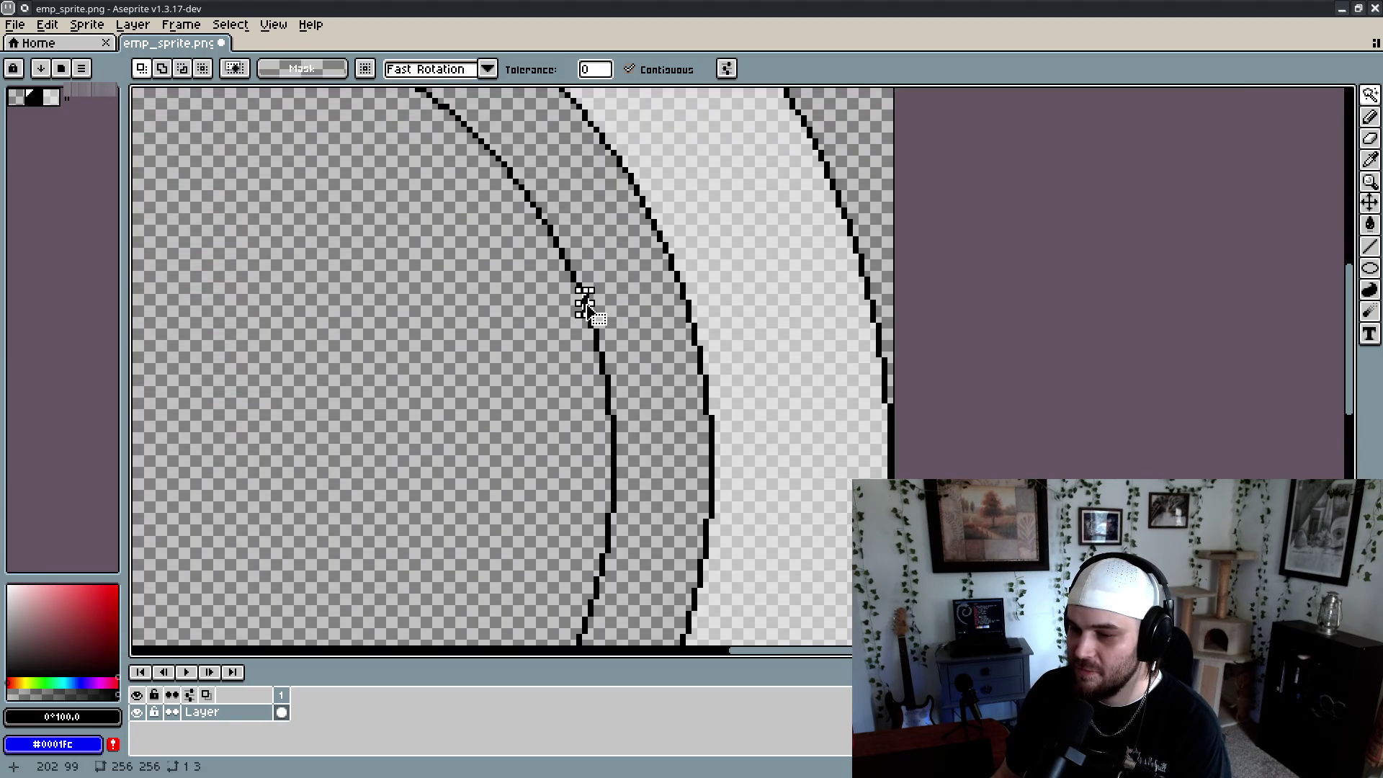
scroll(648, 350, "down", 5)
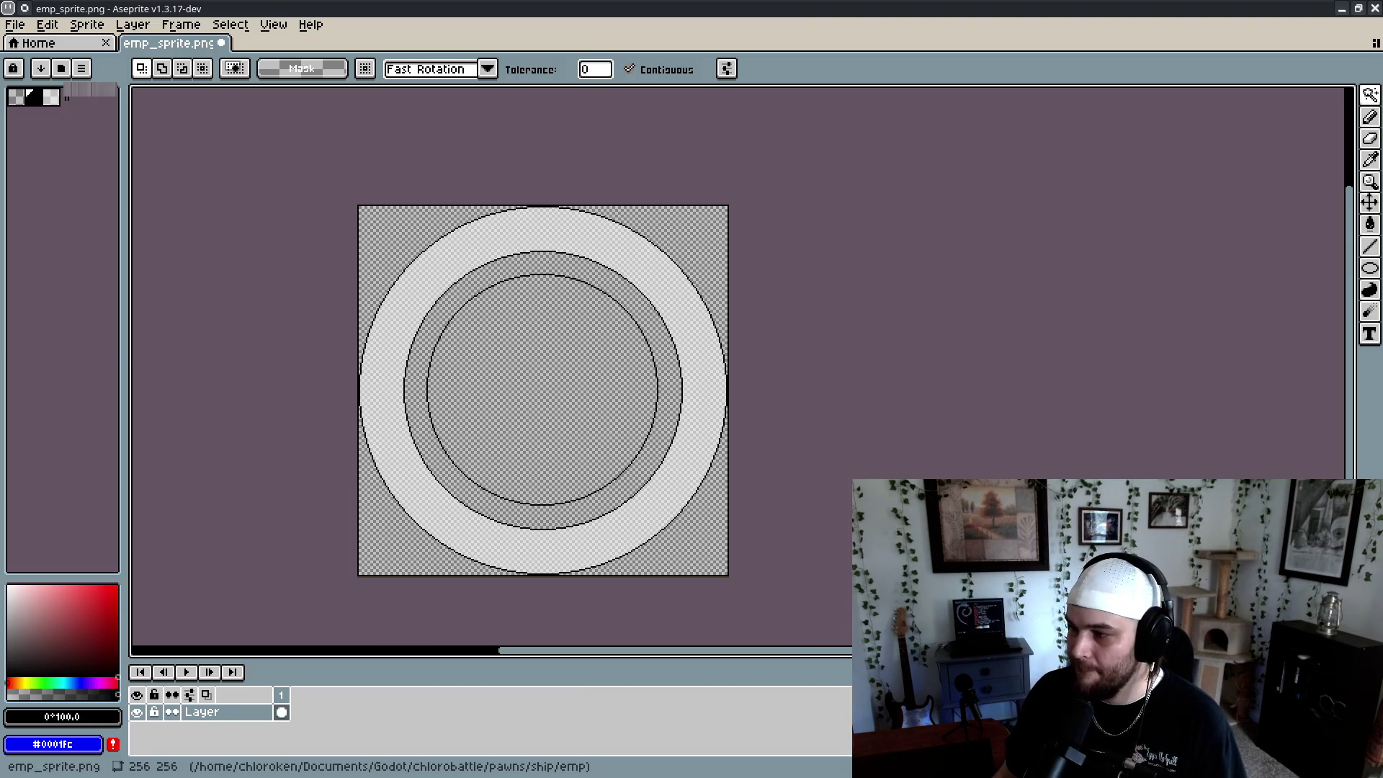
Delete everything inside the inner circle using an elliptical selection, then deselect and minimize Aseprite
left_click(1371, 94)
left_click(1282, 95)
left_click_drag(416, 273, 676, 525)
key("Delete")
key("ctrl+d")
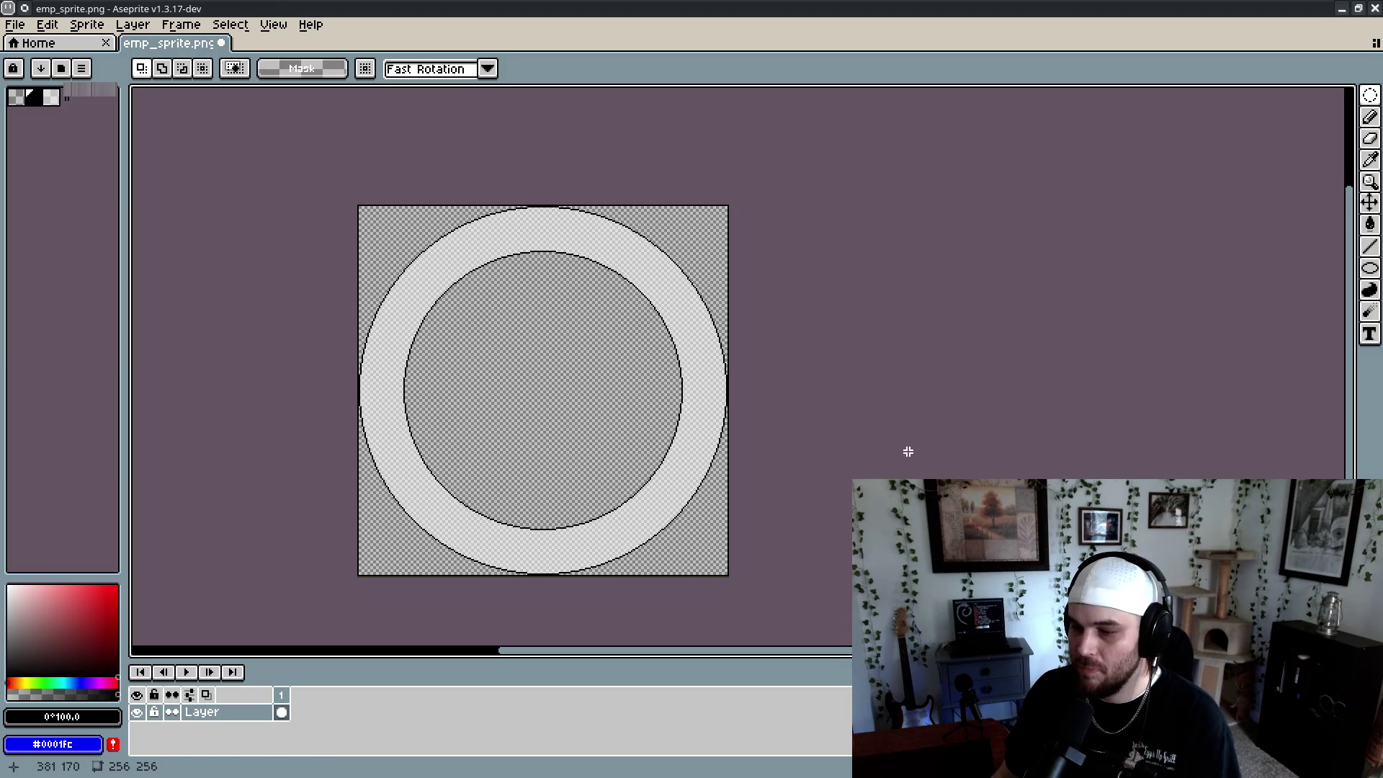
scroll(766, 454, "down", 4)
scroll(670, 405, "up", 3)
scroll(756, 436, "down", 1)
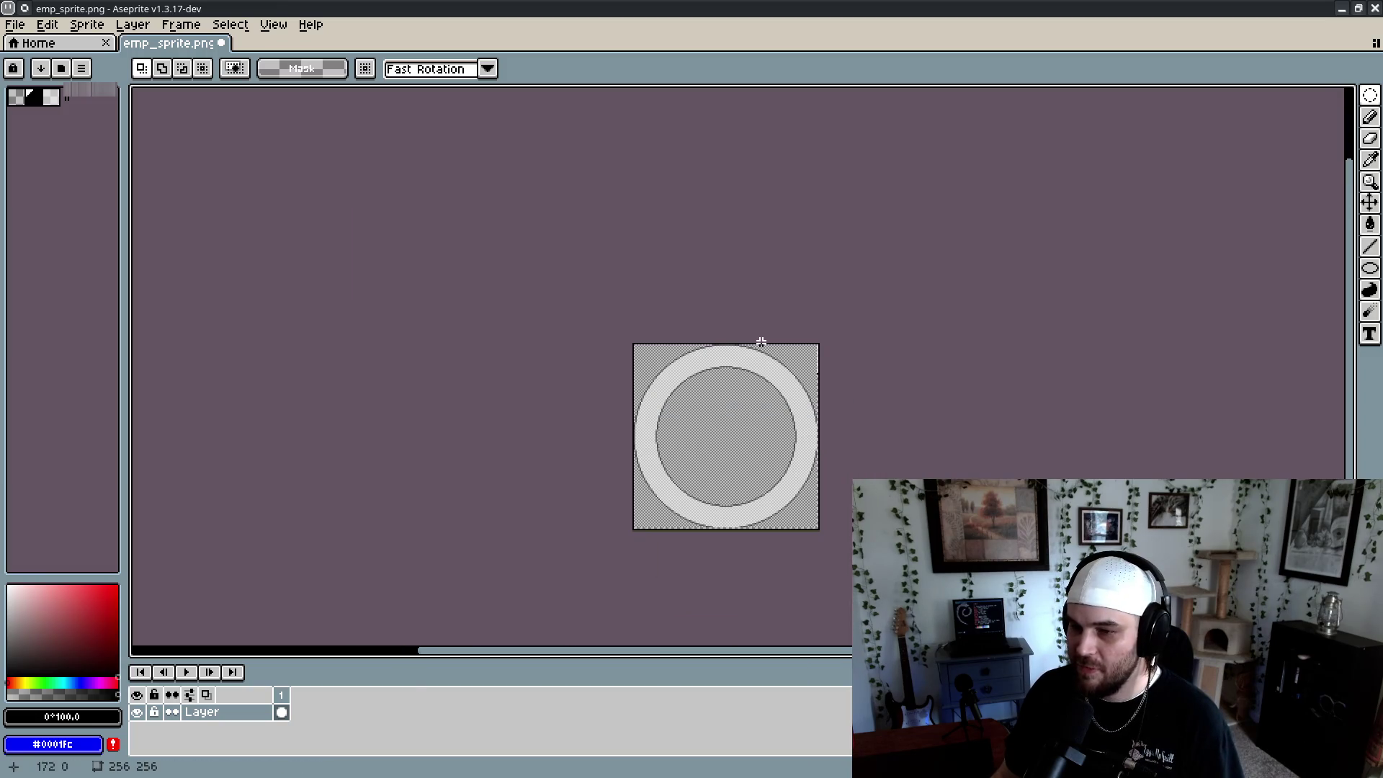
left_click(1341, 8)
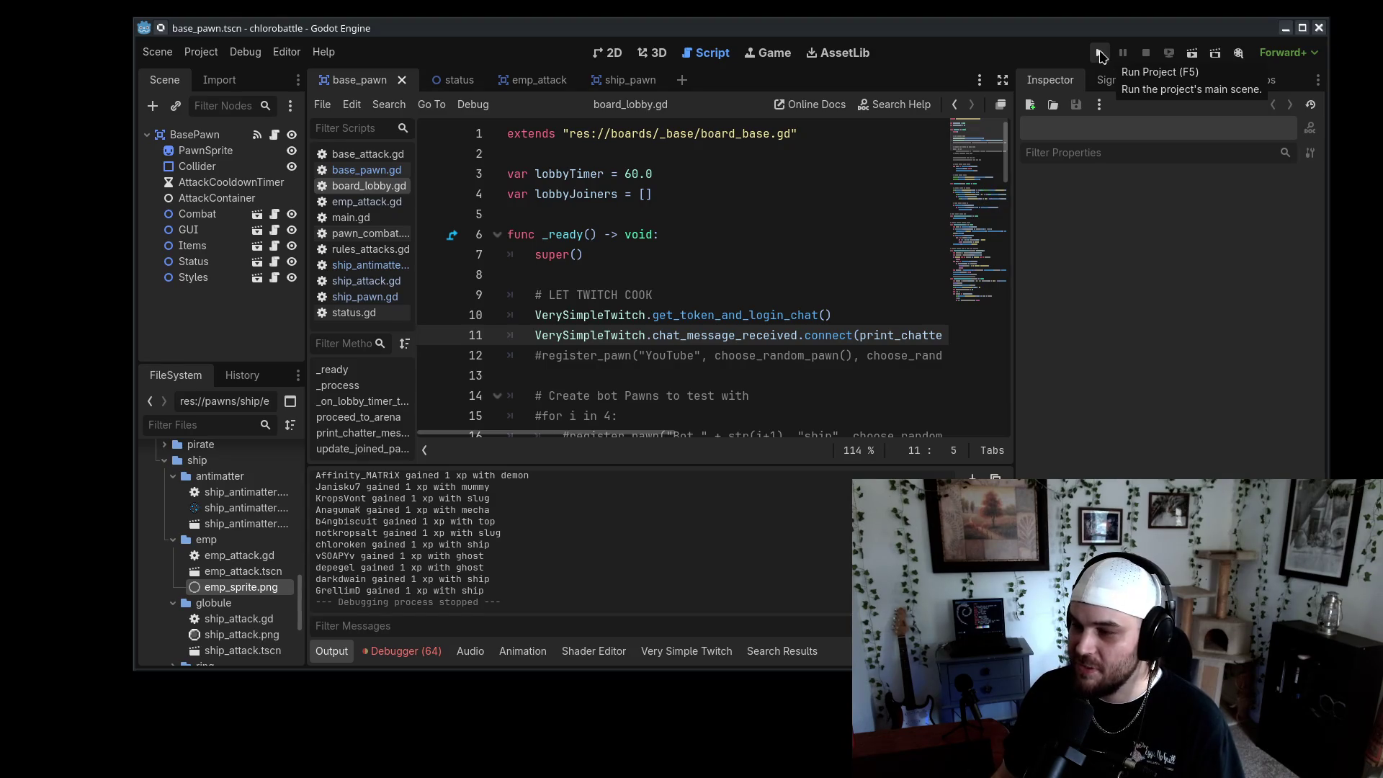
Run a full battle to the Top 16 leaderboard (chair pawn first, 4 kills, 706 damage), then close the game
left_click(1100, 54)
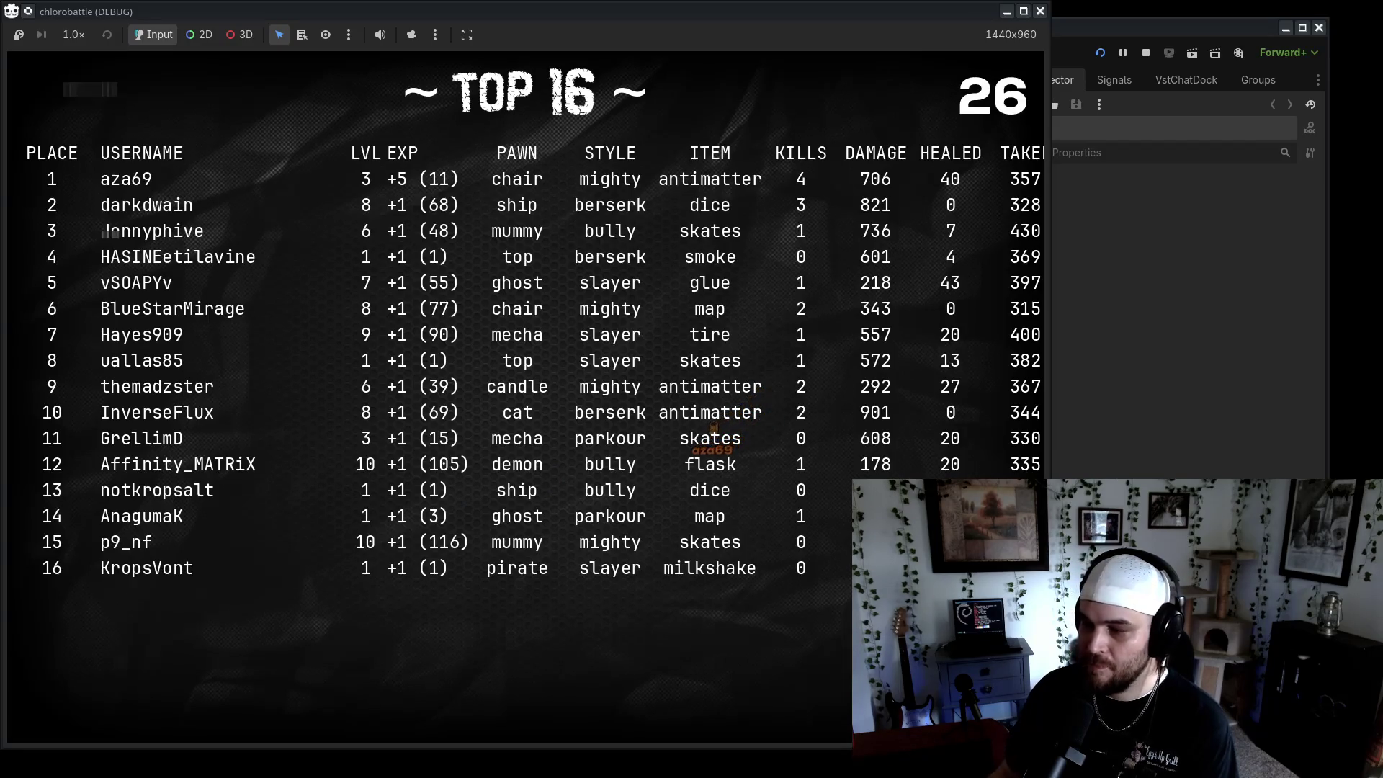
left_click(1040, 12)
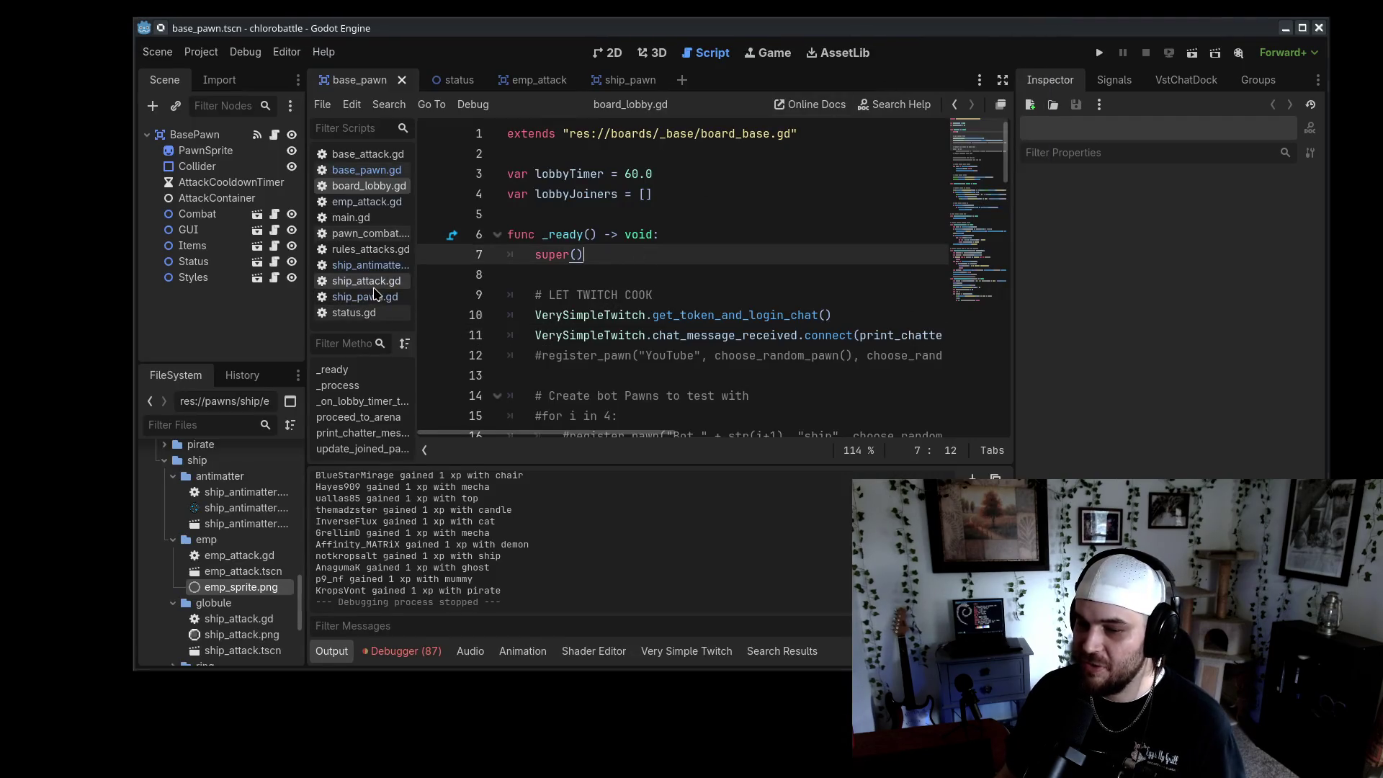
In emp_attack.gd, start _ready with scale = Vector2.ZERO and save
left_click(364, 205)
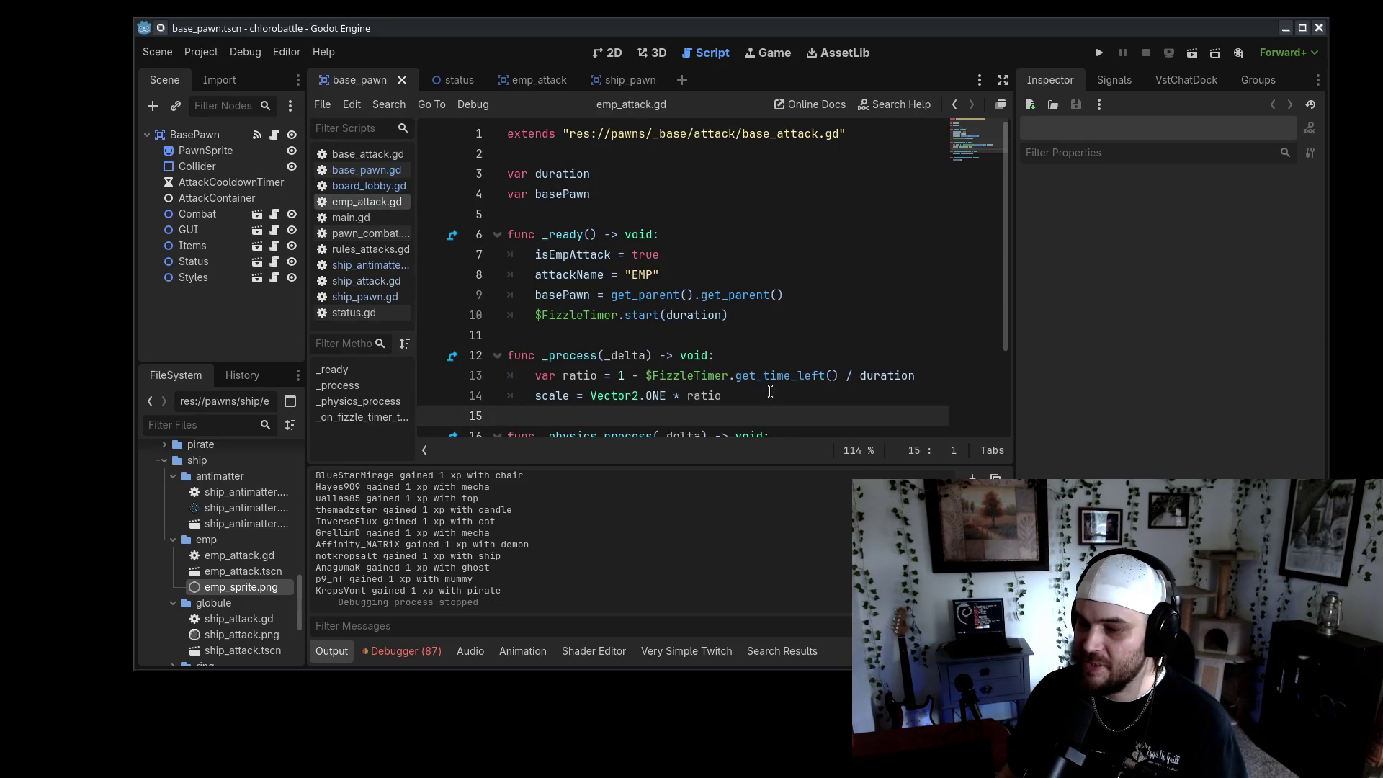
scroll(770, 391, "down", 1)
left_click(704, 174)
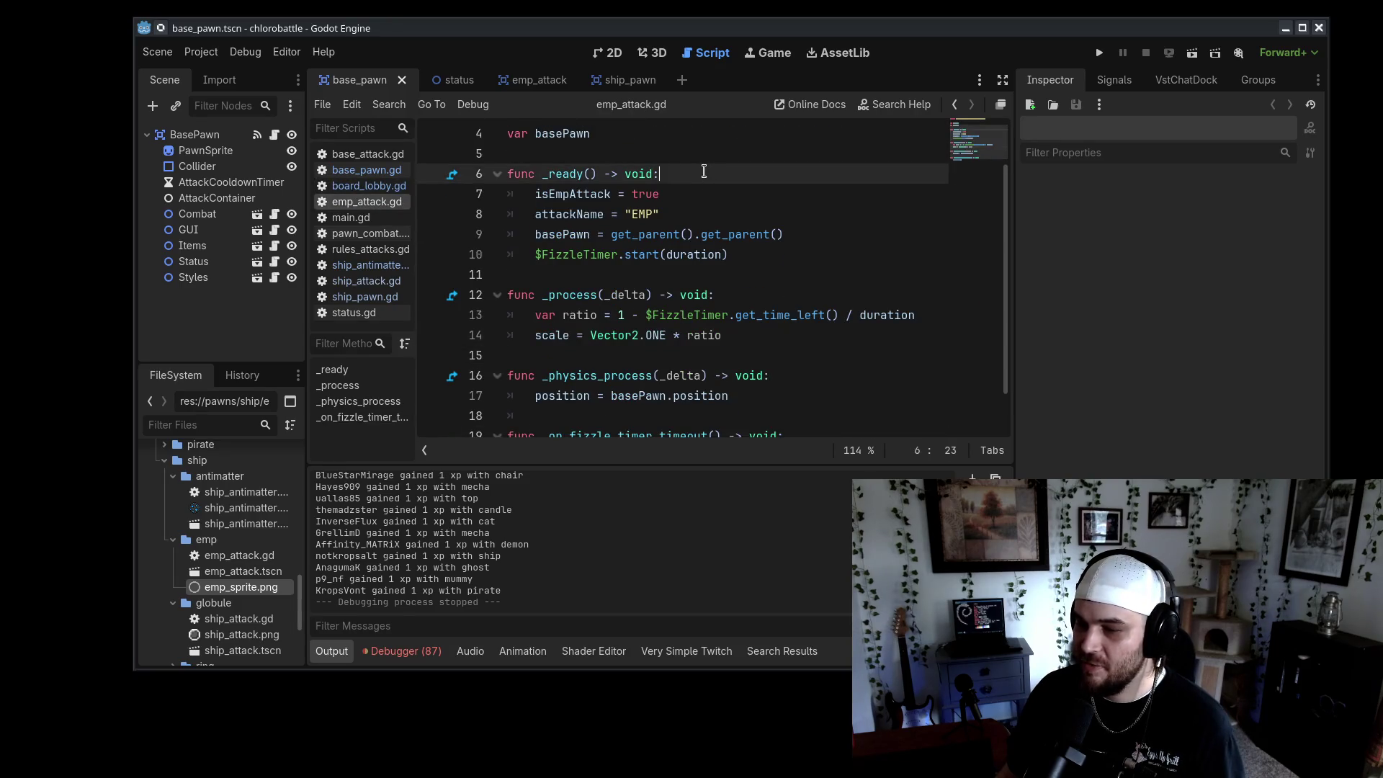
key("Return")
key("BackSpace")
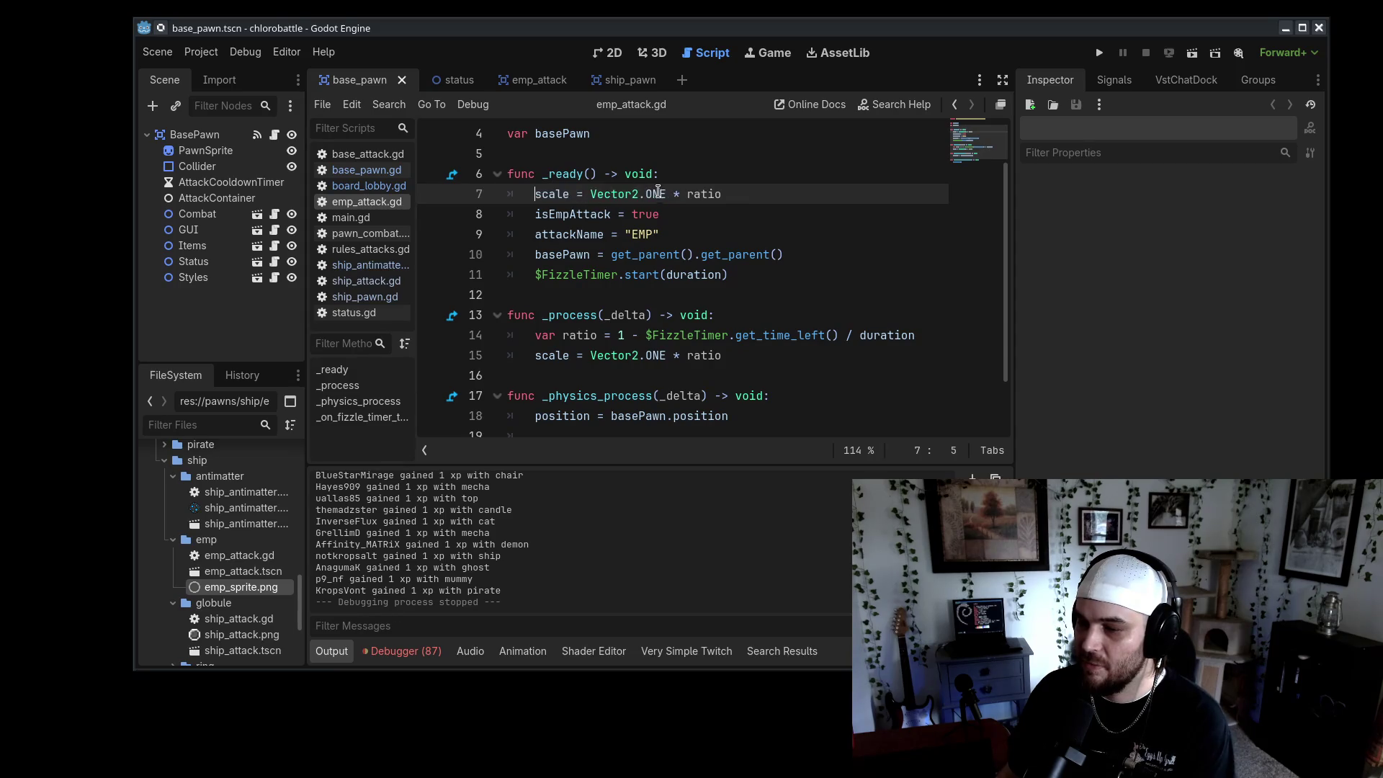
left_click_drag(590, 191, 777, 189)
left_click_drag(646, 194, 758, 190)
type("ZER")
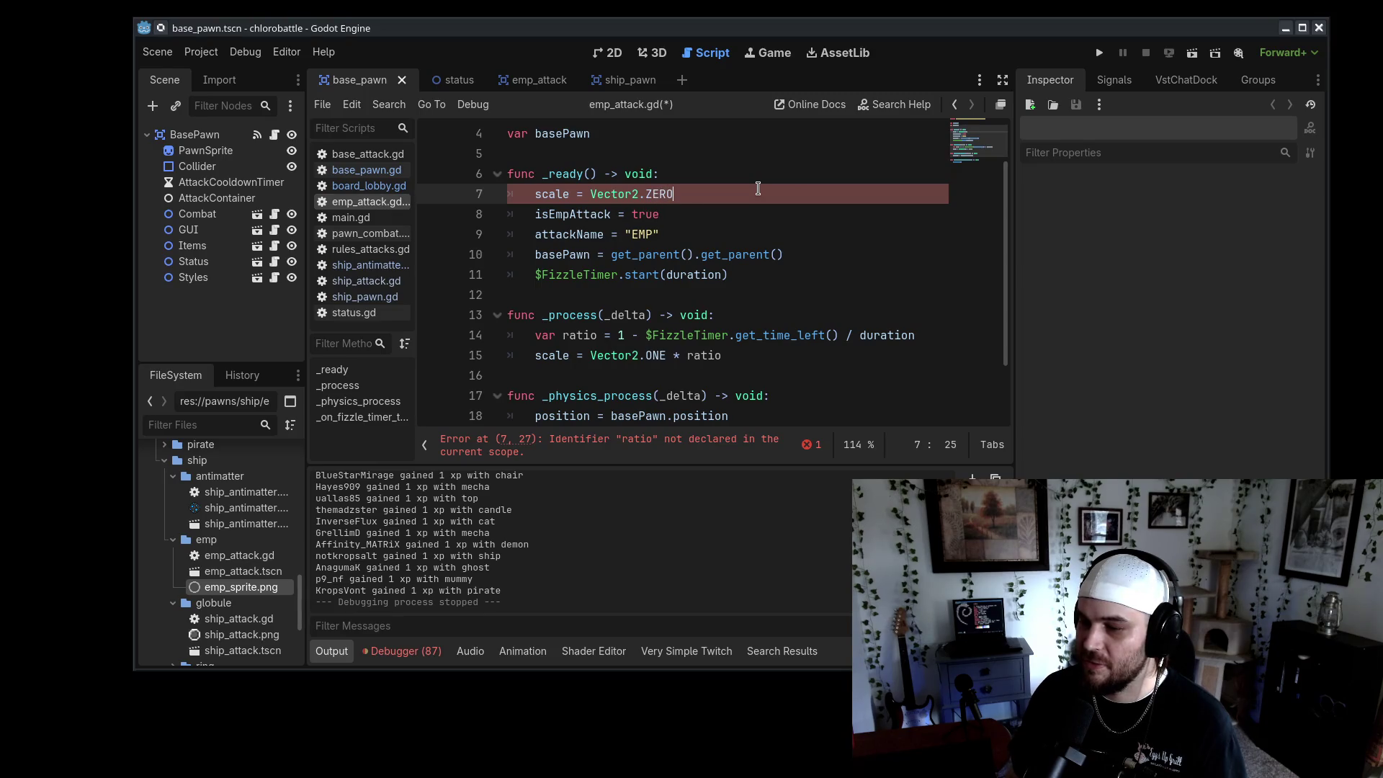
key("ctrl+s")
key("shift+Up")
key("ctrl+c")
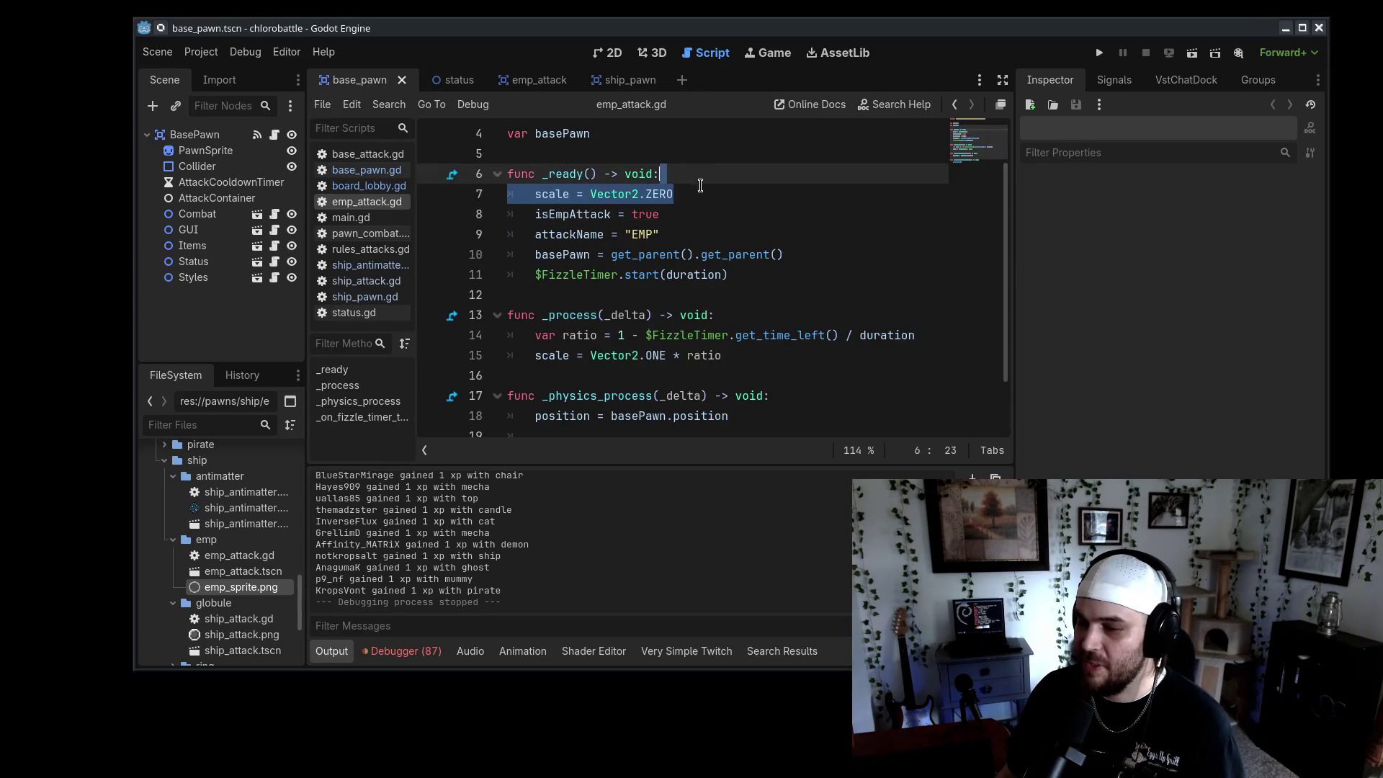
Add the zero-scale line to ship_antimatter.gd's _ready and copy its visibility-order lines
left_click(370, 265)
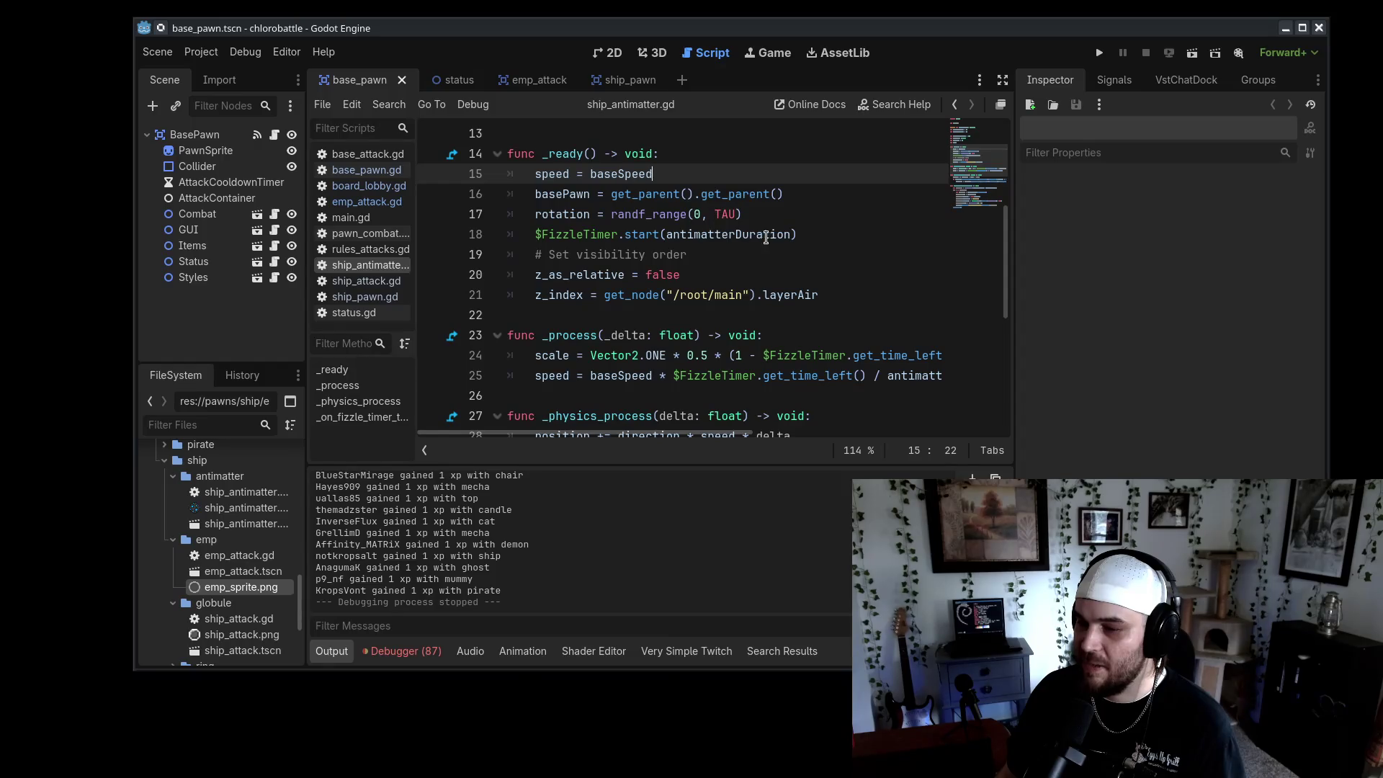
left_click(840, 238)
key("ctrl+v")
mouse_move(835, 315)
left_mouse_down()
mouse_move(865, 312)
mouse_move(867, 263)
left_mouse_up()
key("ctrl+c")
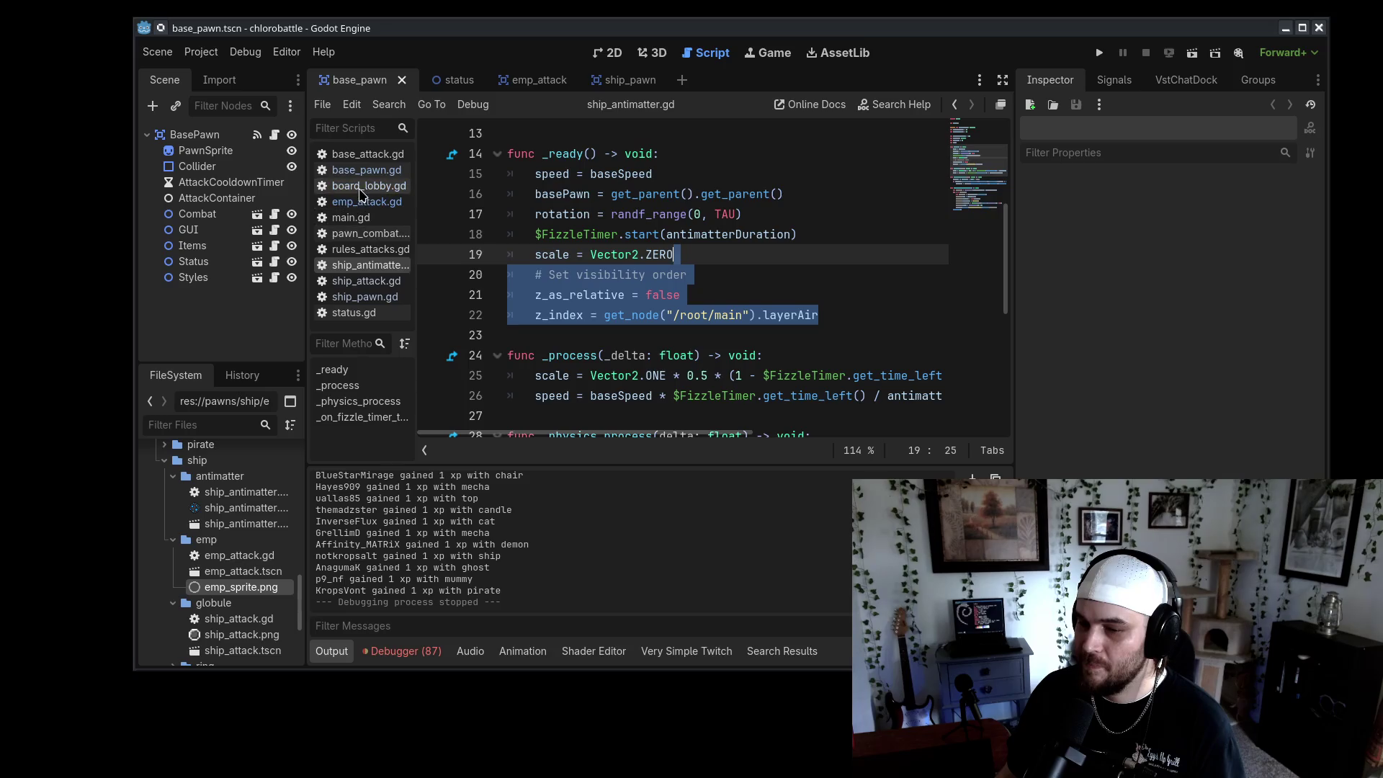
Paste the visibility-order lines into the EMP _ready, change layerAir to layerGround, and save
left_click(366, 201)
left_click(804, 281)
left_click(807, 196)
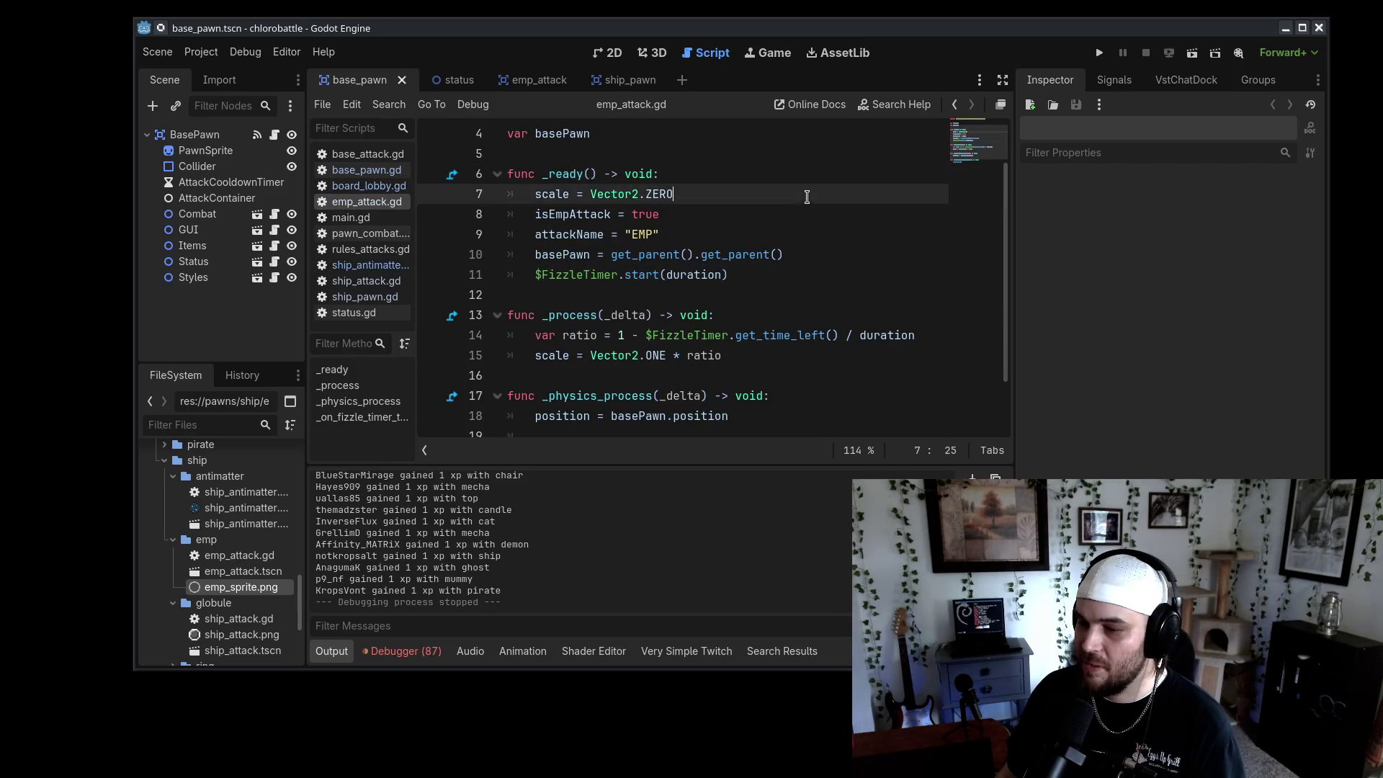
key("ctrl+v")
key("Return")
left_click(760, 196)
key("Return")
double_click(799, 274)
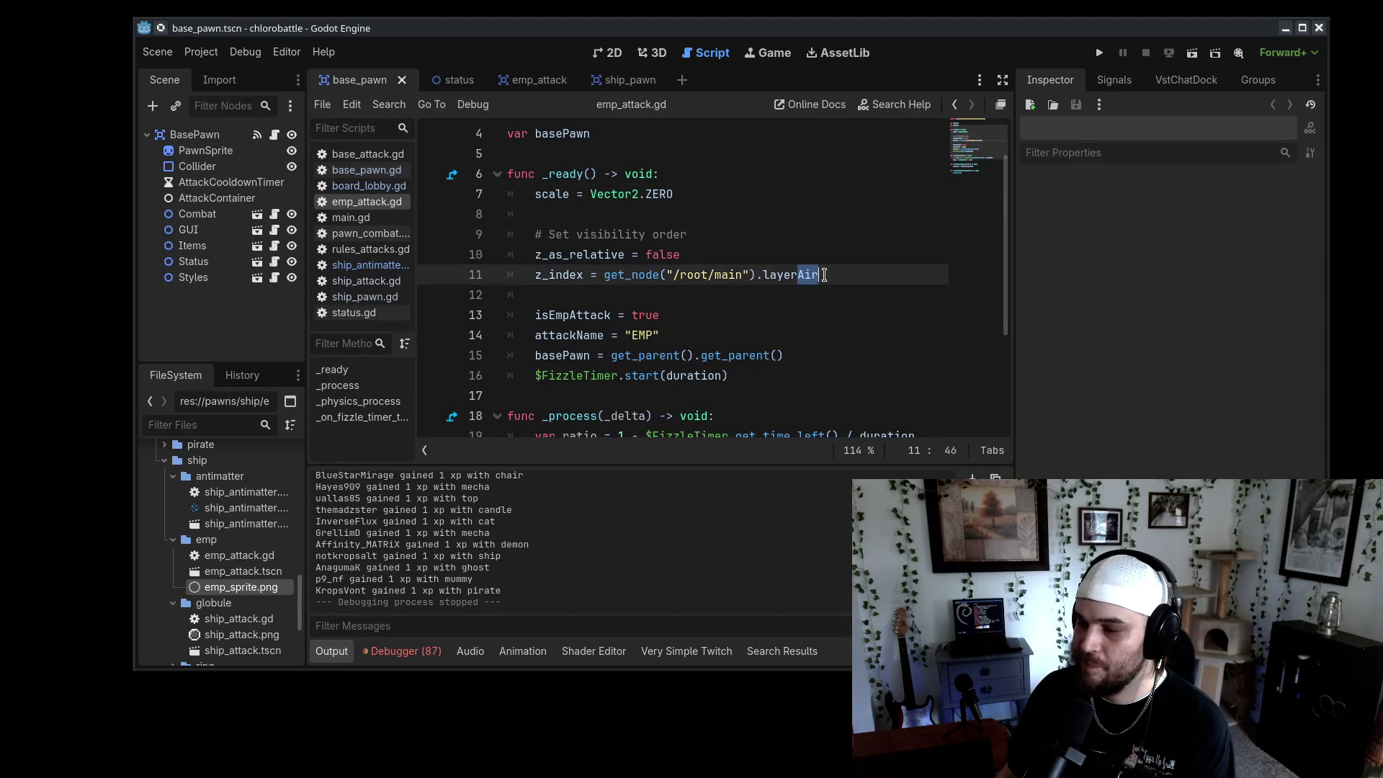
left_click(866, 305)
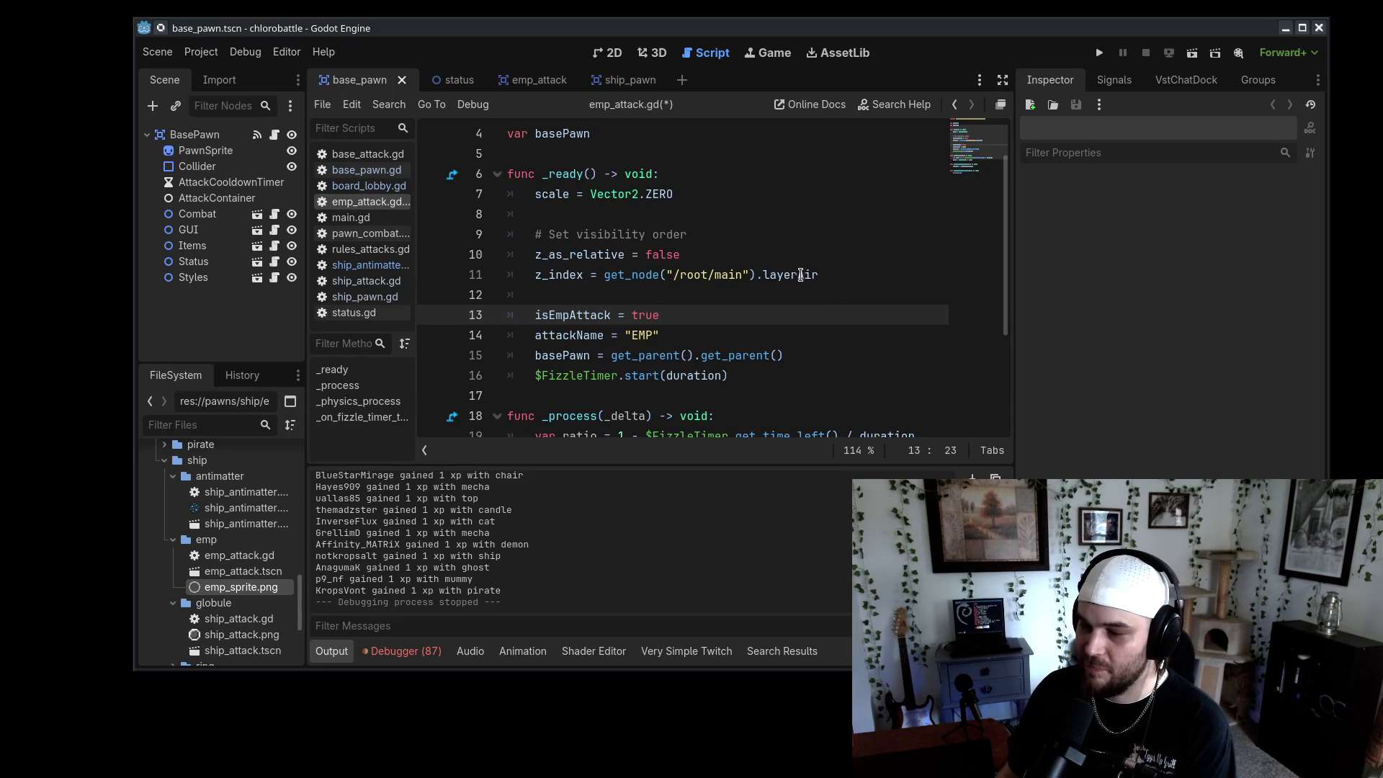
left_click_drag(799, 275, 843, 279)
type("und")
key("ctrl+s")
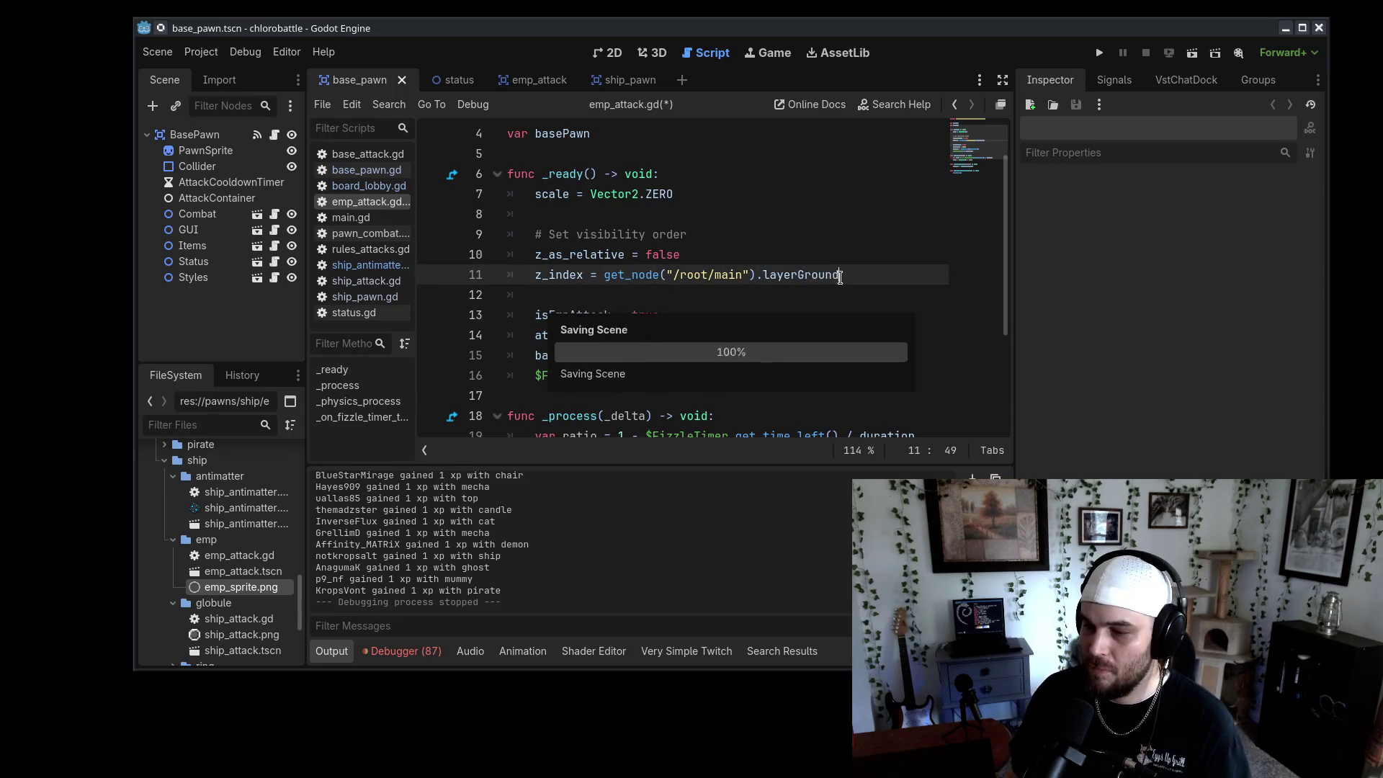
left_click(857, 314)
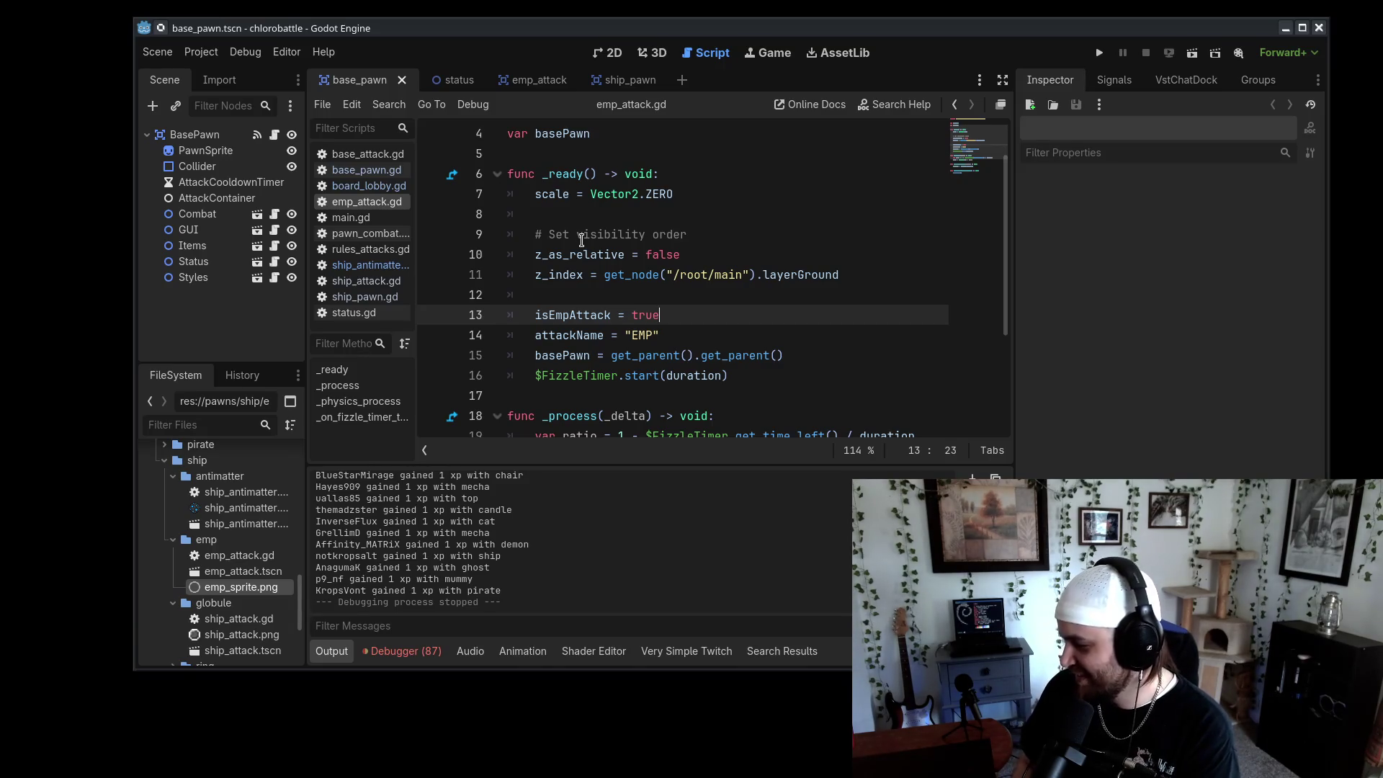
key("alt+Tab")
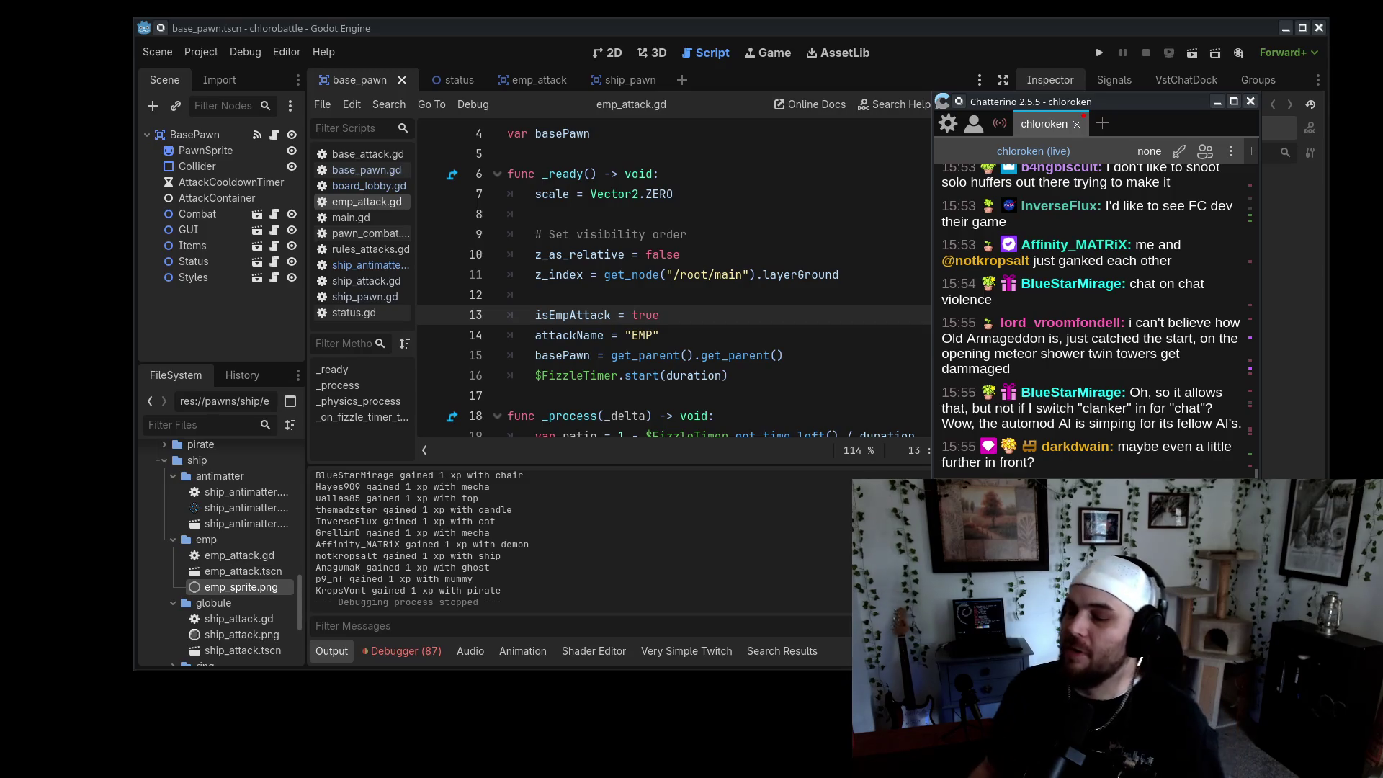
key("alt+Tab")
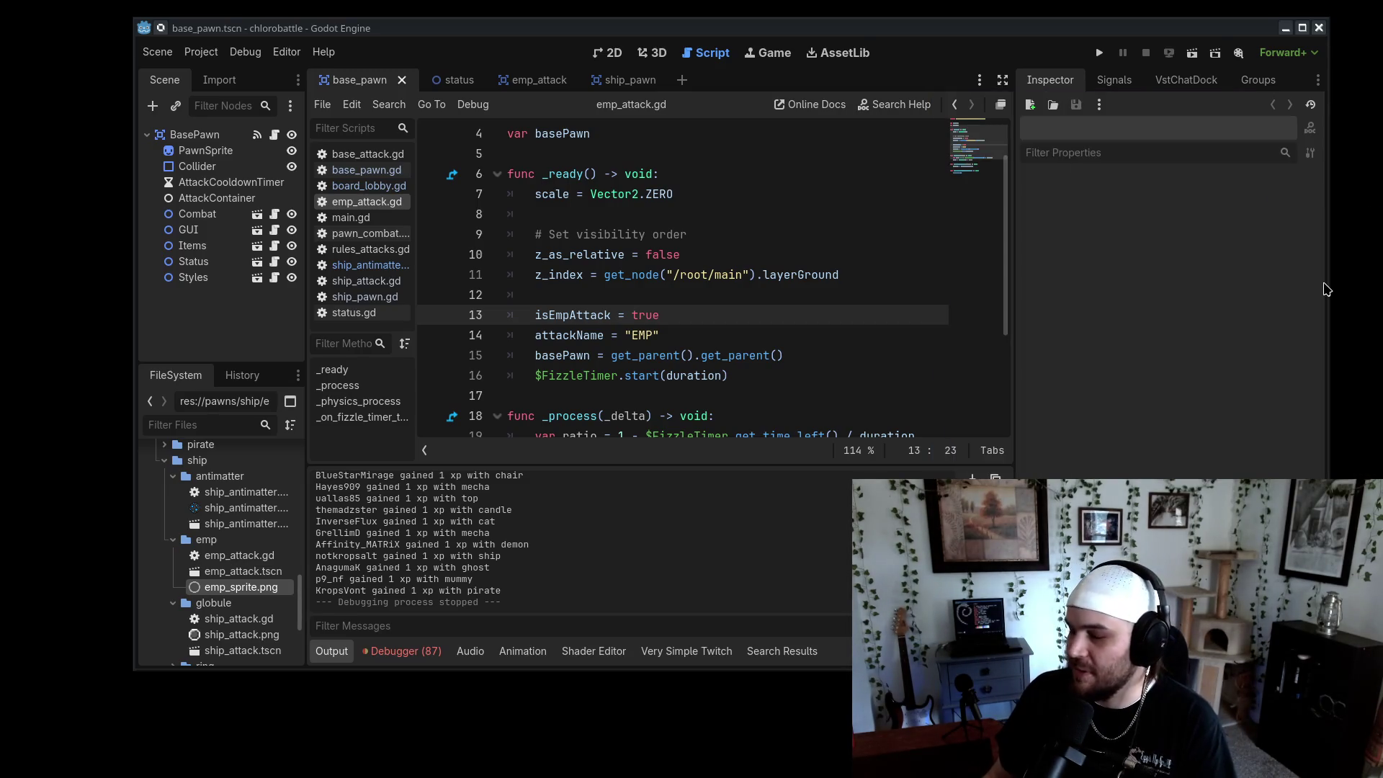
left_click(876, 338)
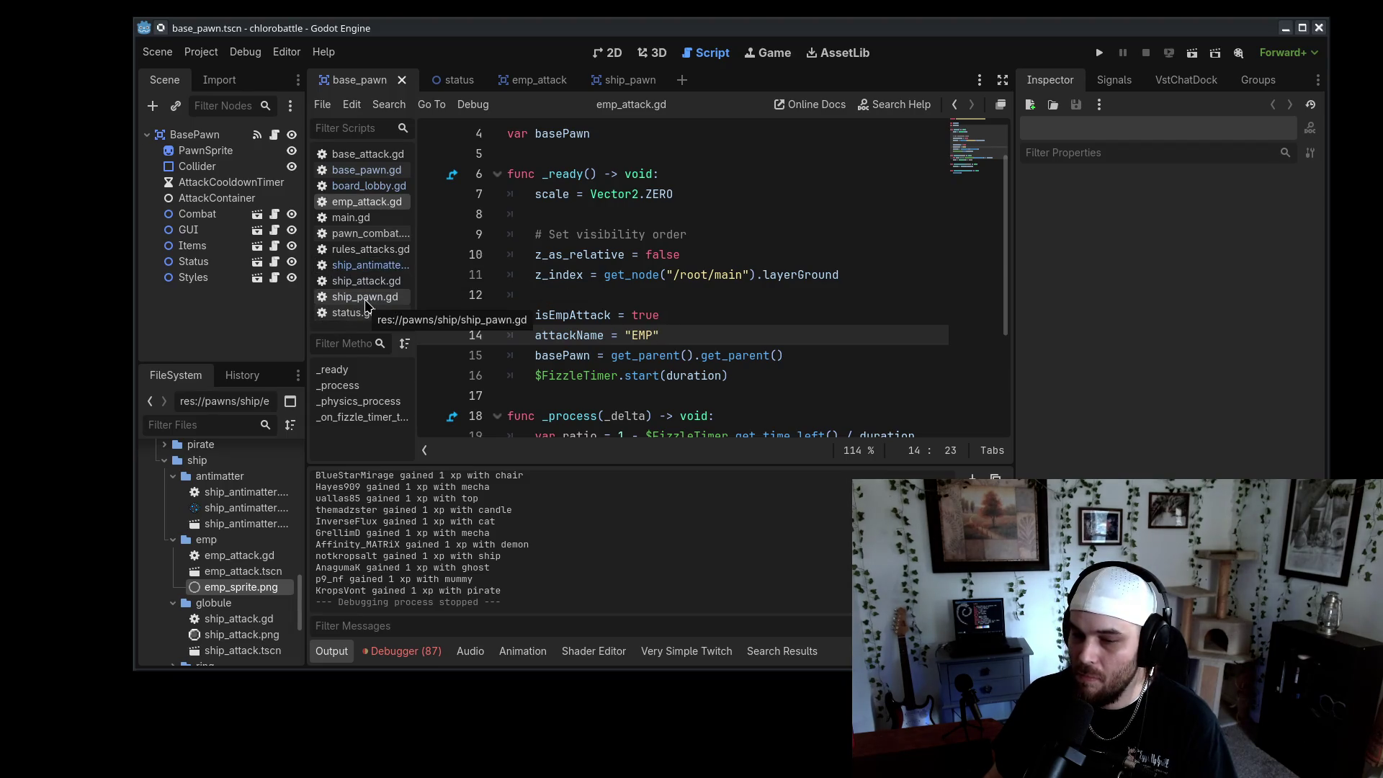
Open ship_pawn.gd and save projectileArc narrowed to 0.3
left_click(366, 297)
scroll(796, 334, "down", 2)
scroll(797, 333, "up", 1)
left_click(798, 344)
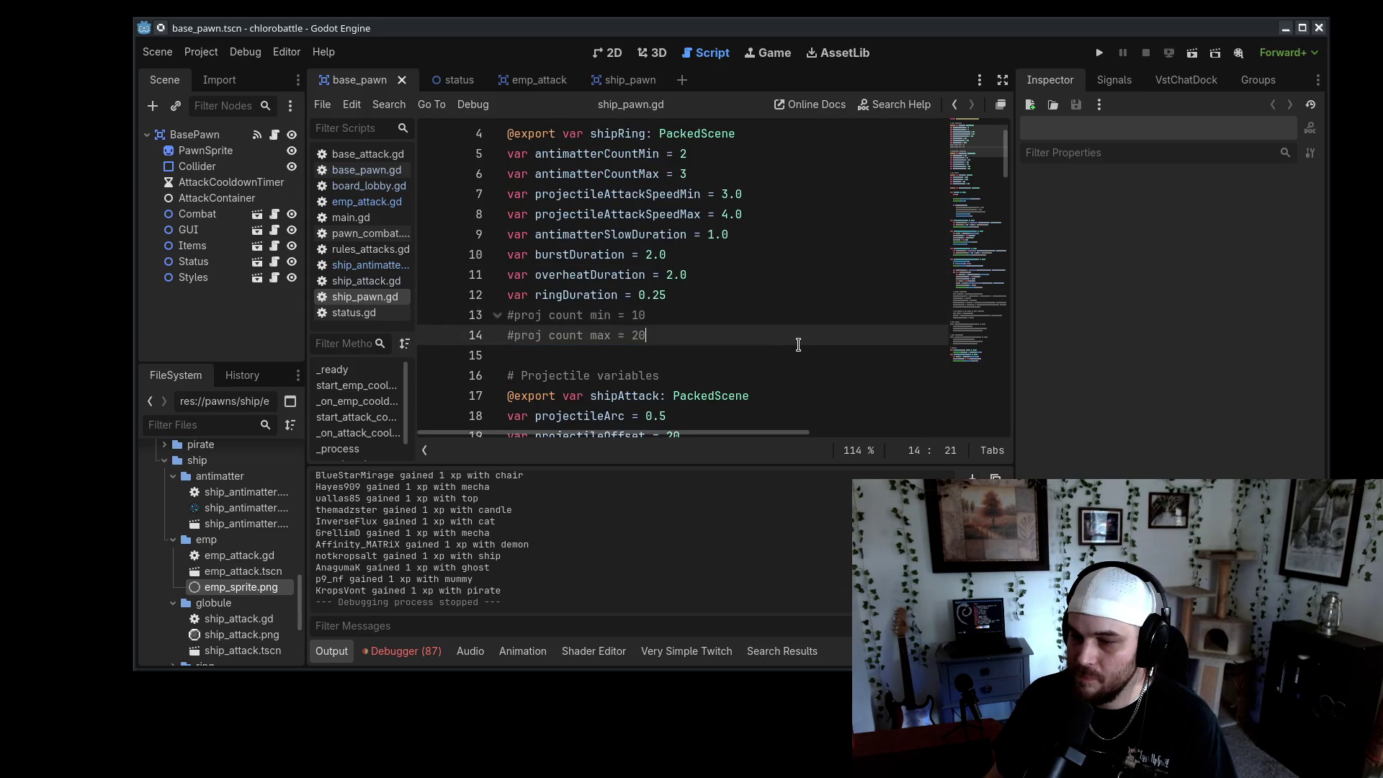
scroll(793, 345, "down", 5)
scroll(777, 349, "up", 1)
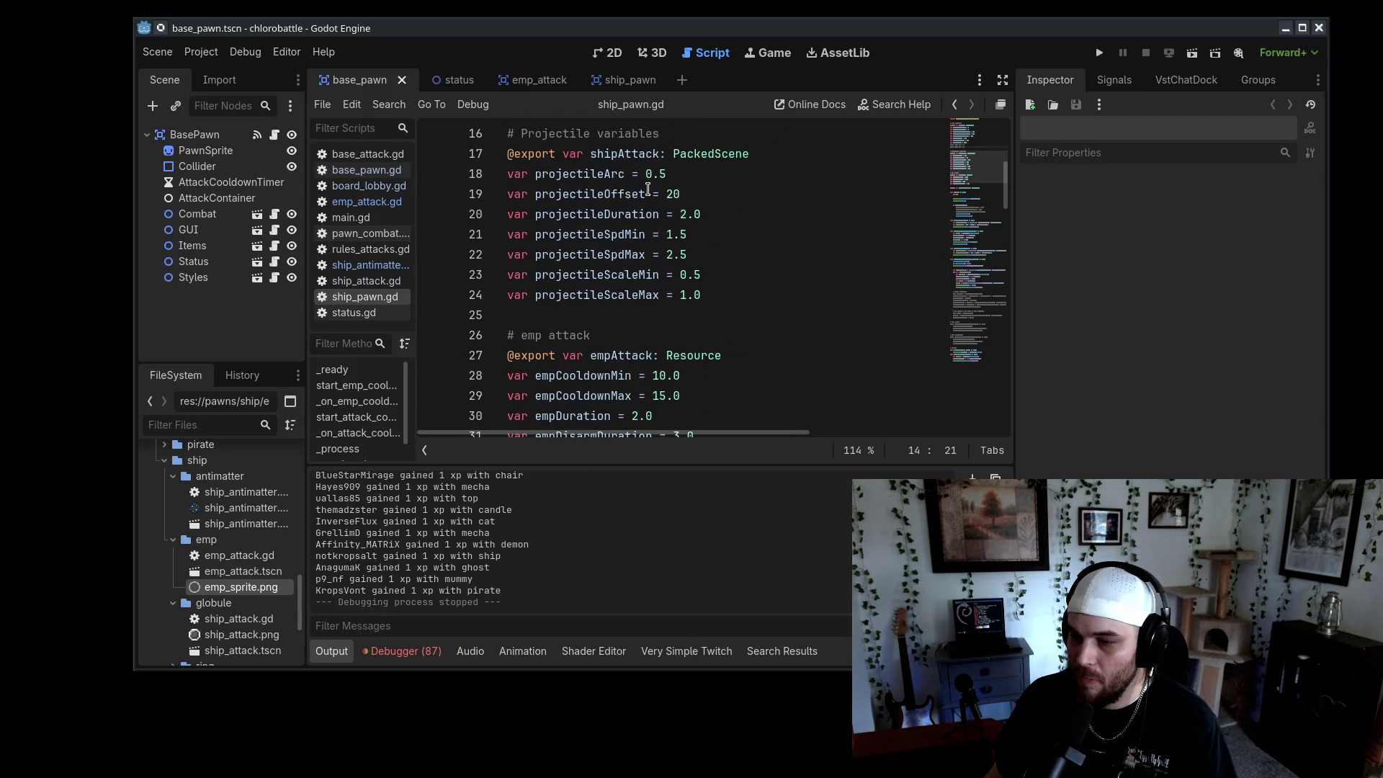
left_click(611, 178)
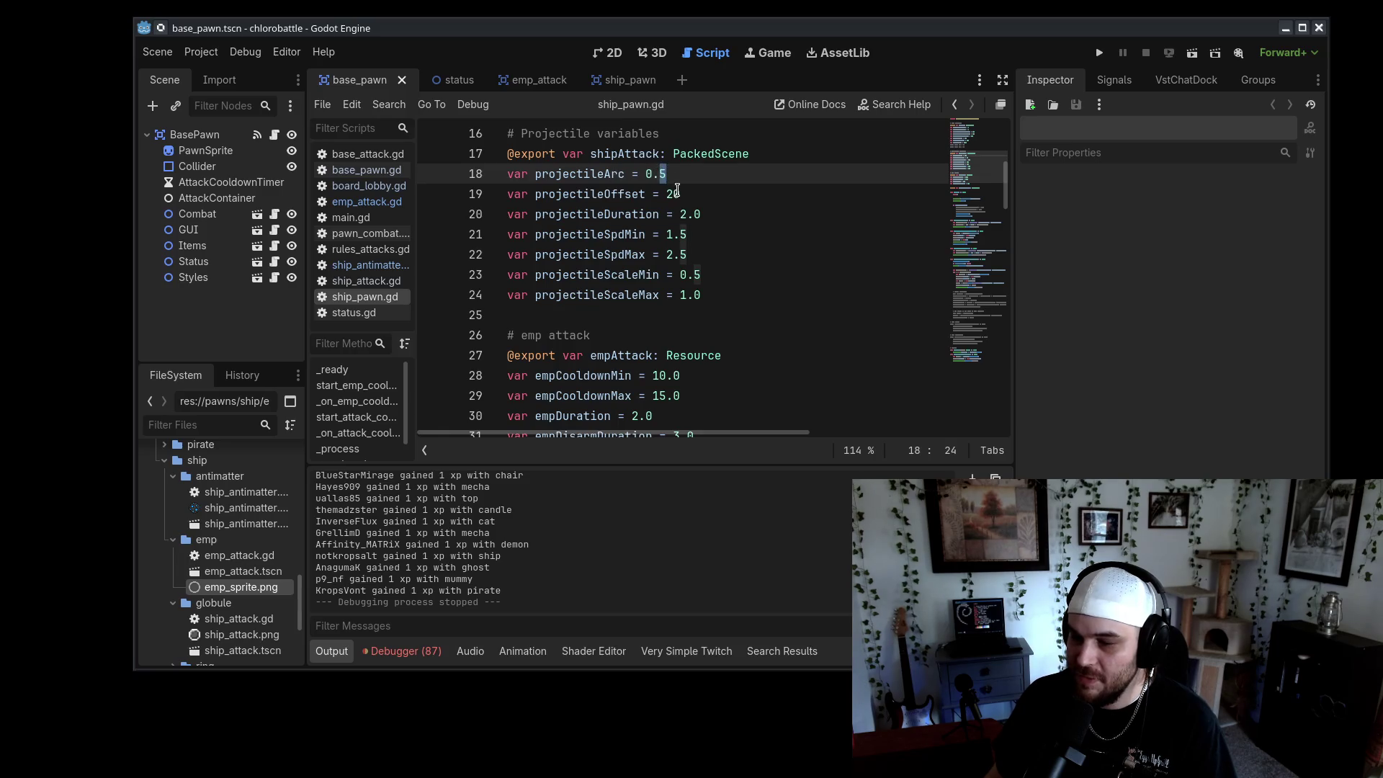
type("3")
left_click(739, 277)
key("ctrl+s")
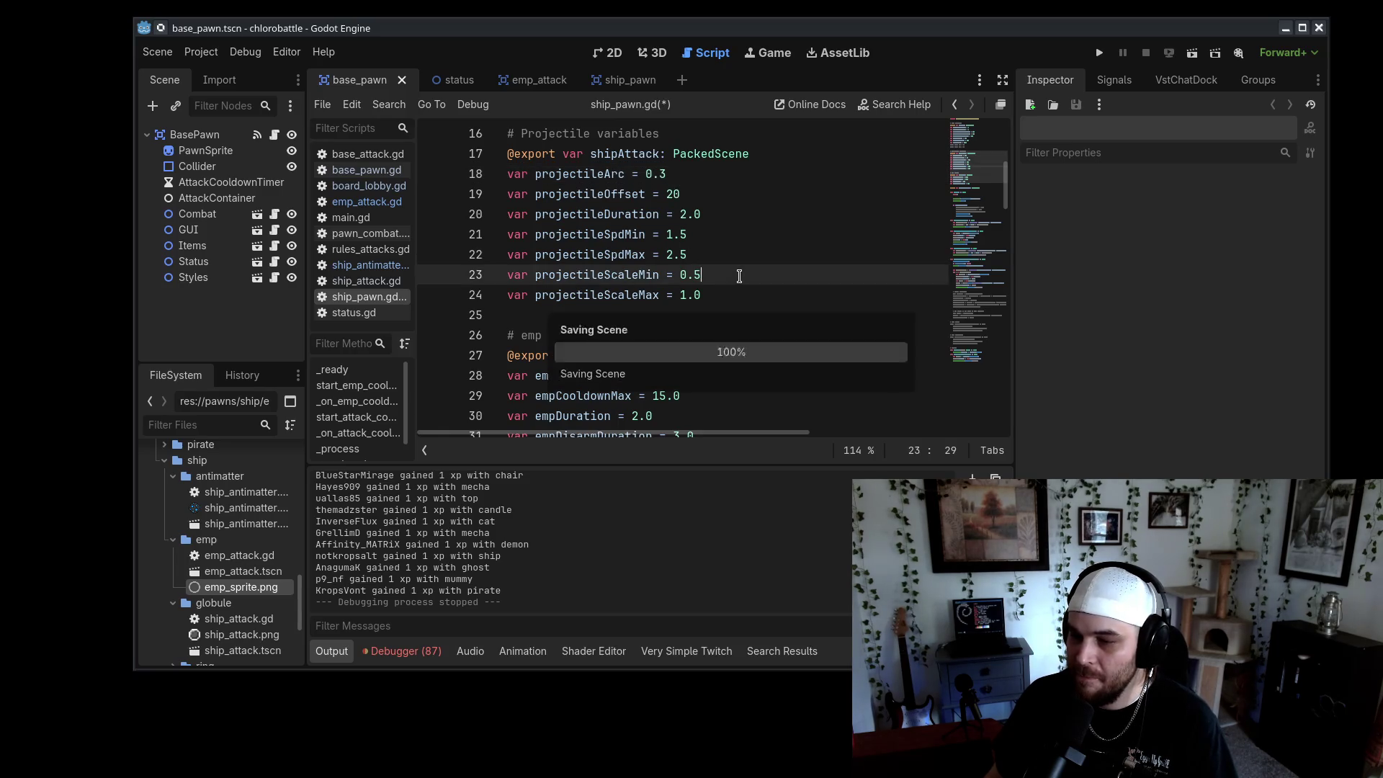
Undo the arc change so projectileArc returns to 0.5
double_click(670, 234)
left_click(733, 250)
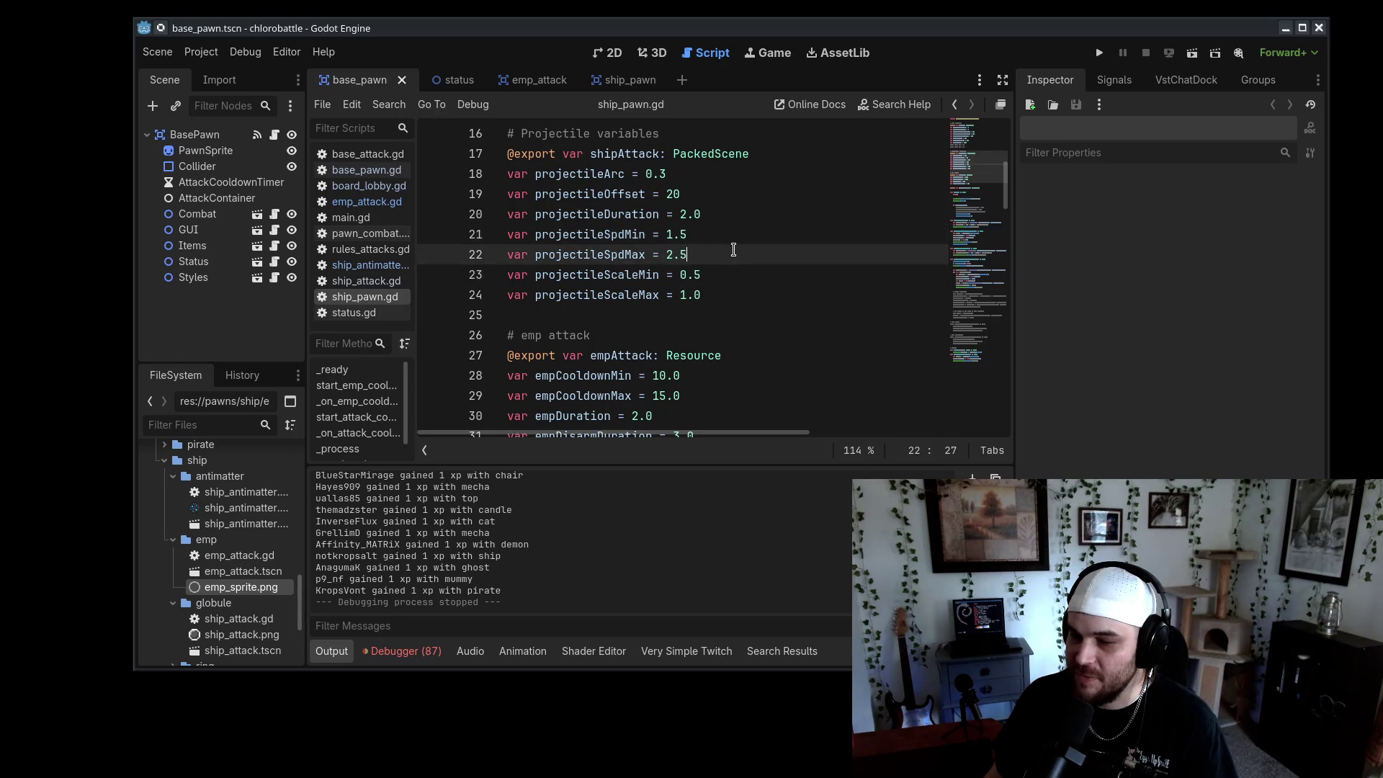
key("ctrl+z")
key("ctrl+z")
key("ctrl+z")
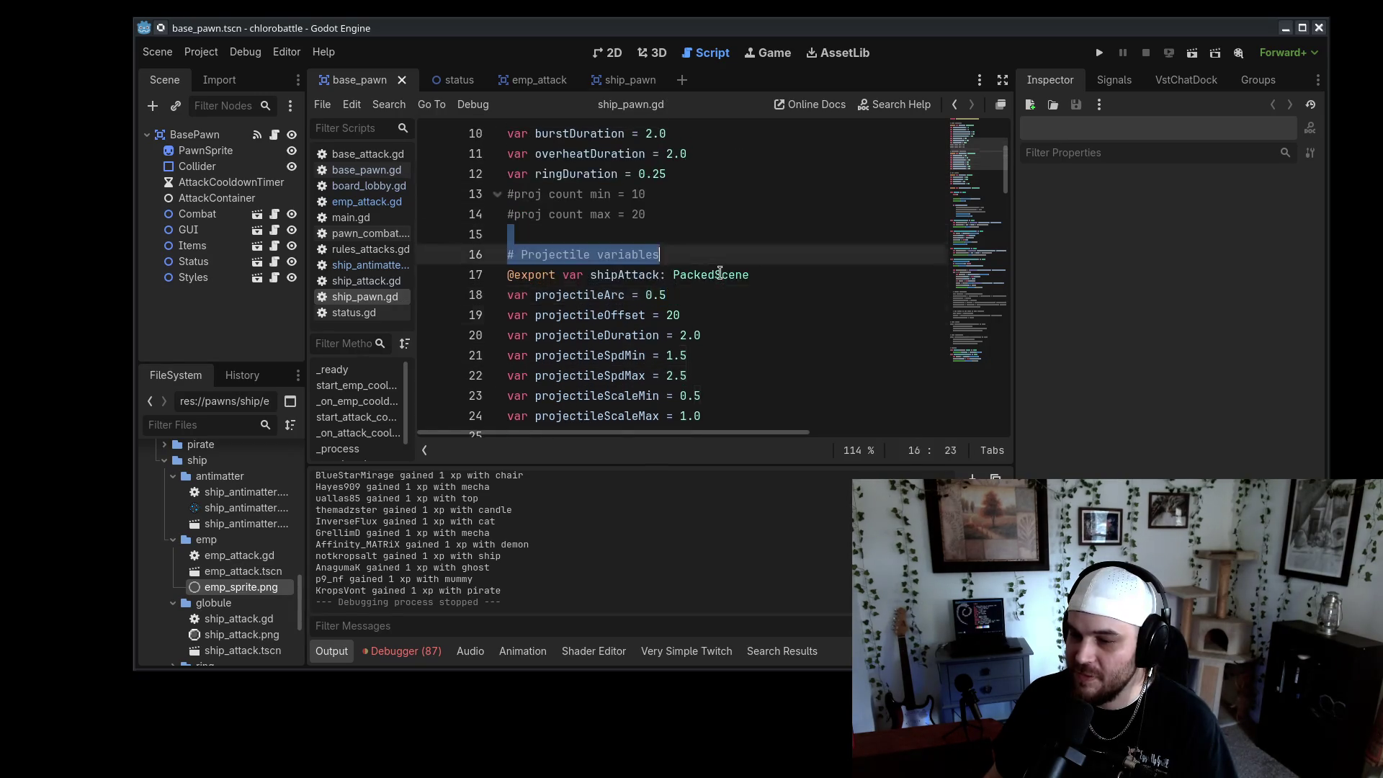
scroll(815, 349, "up", 5)
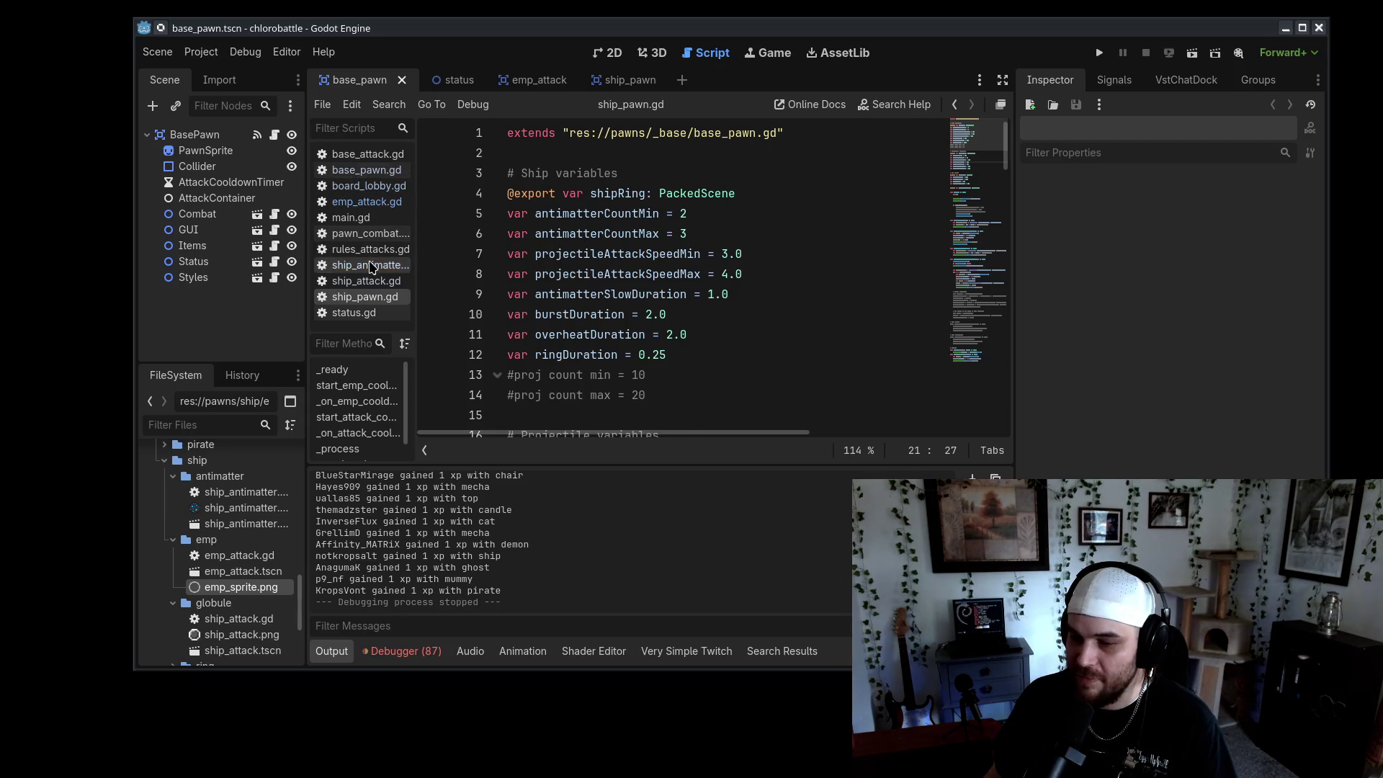
Browse ship_antimatter.gd and the globule ship attack script
left_click(361, 265)
left_click(832, 317)
scroll(748, 348, "up", 4)
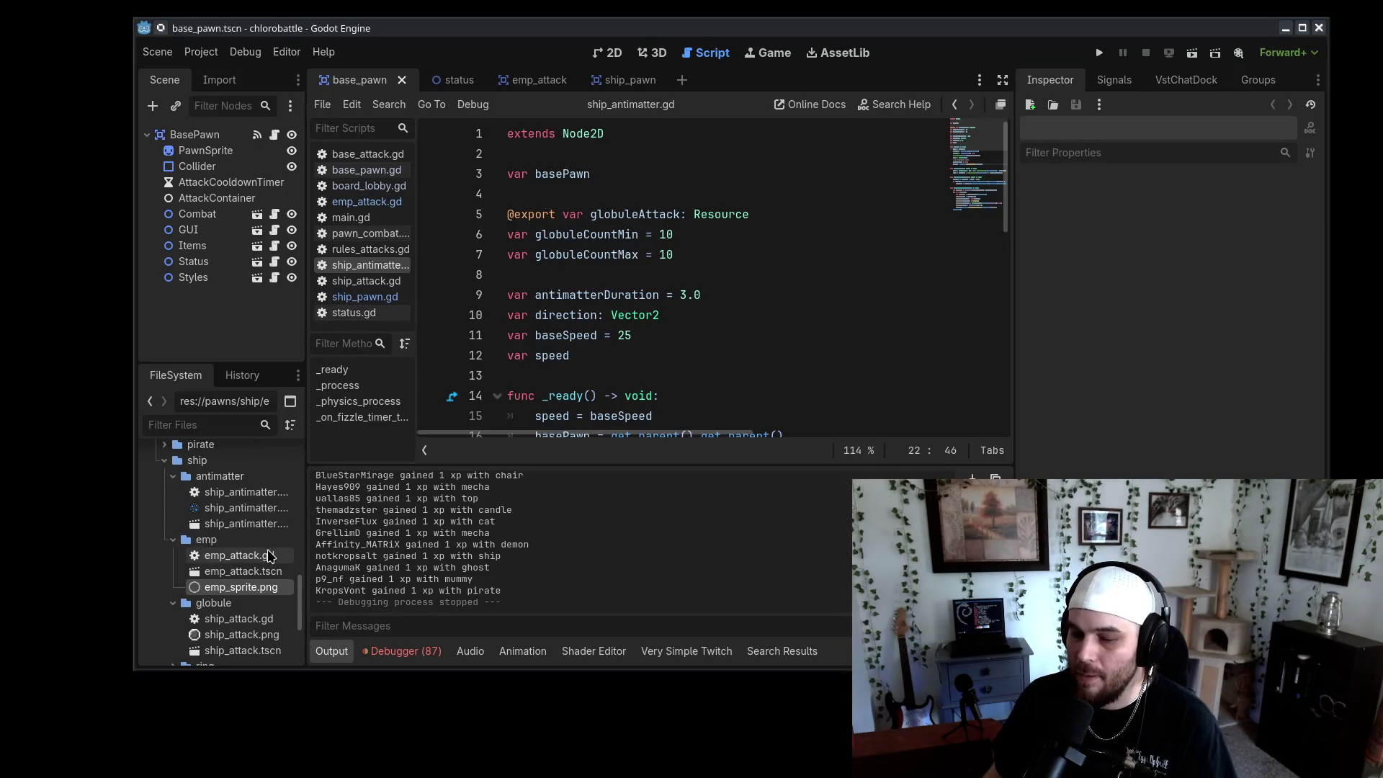
scroll(259, 576, "down", 2)
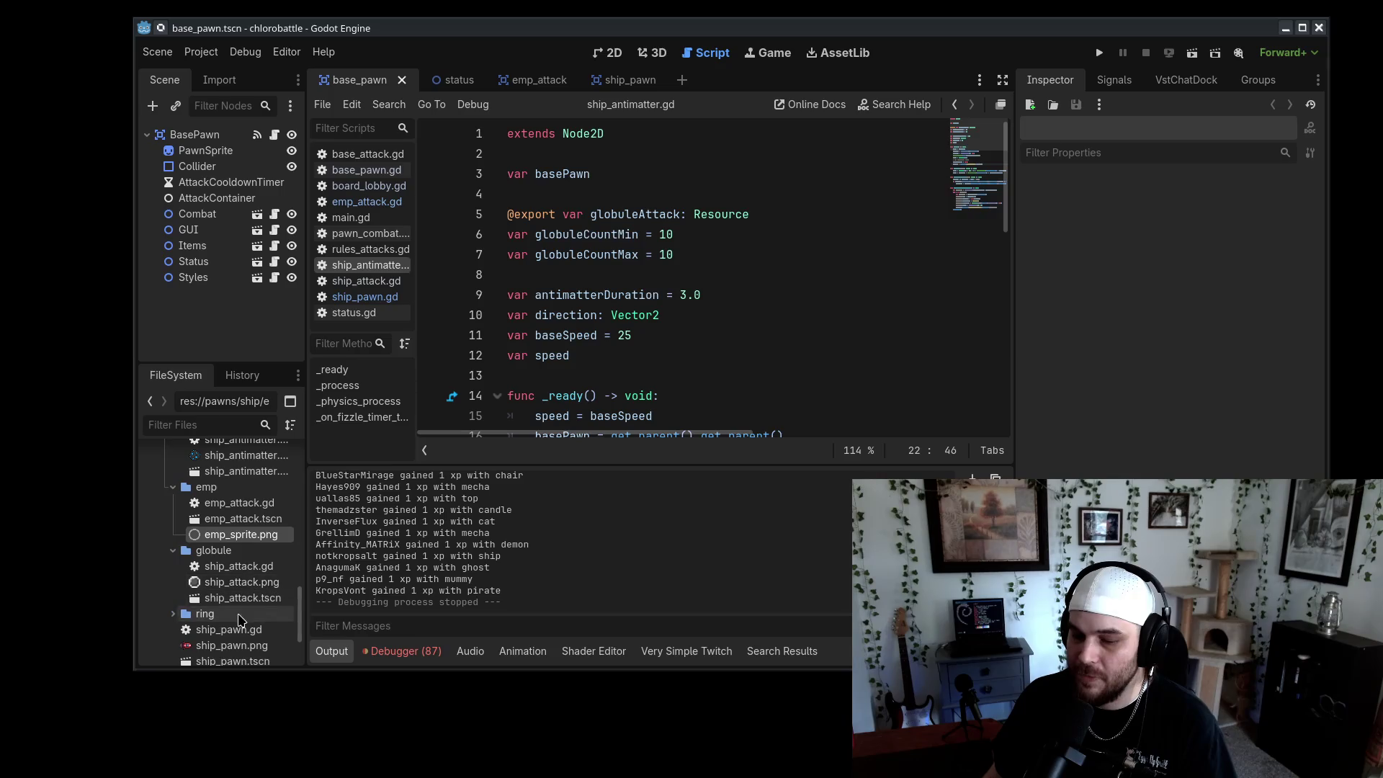
scroll(264, 576, "down", 1)
double_click(237, 540)
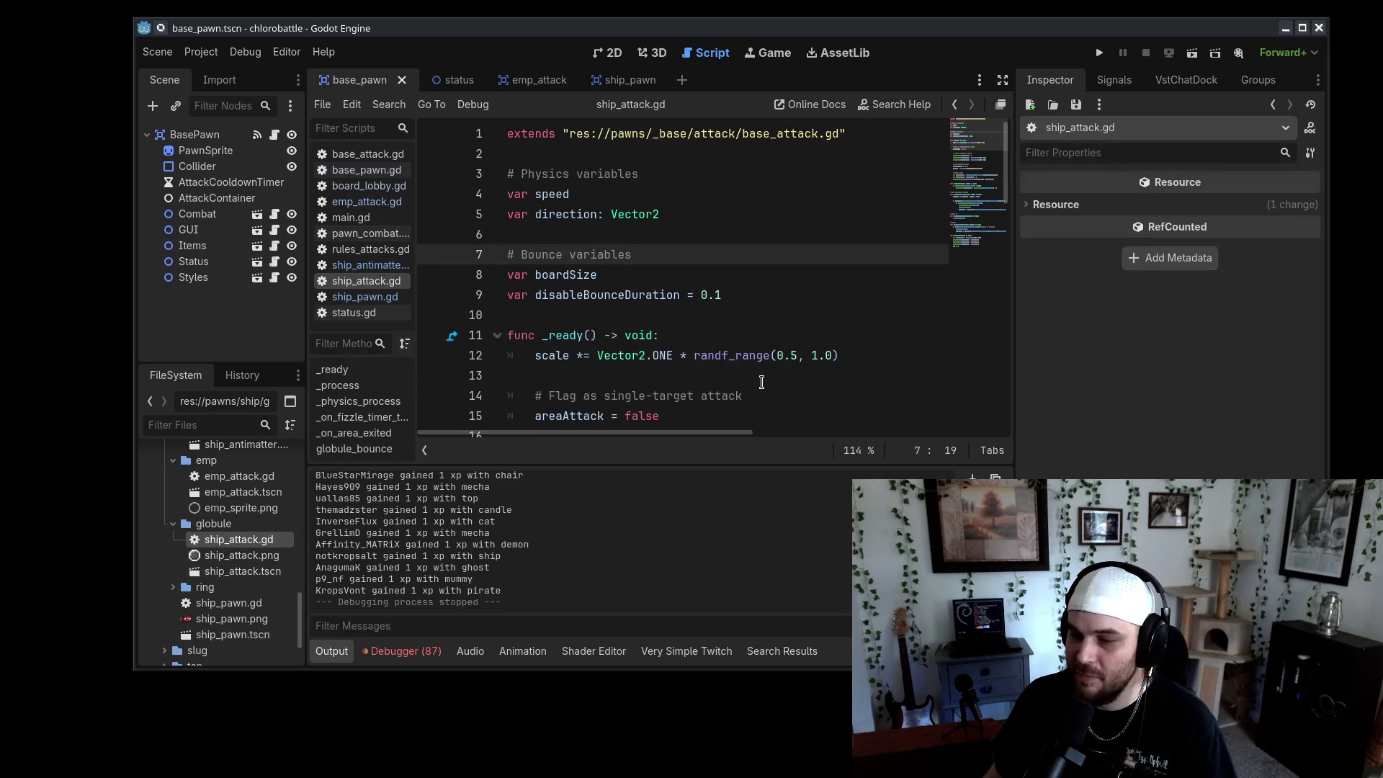
scroll(799, 353, "down", 3)
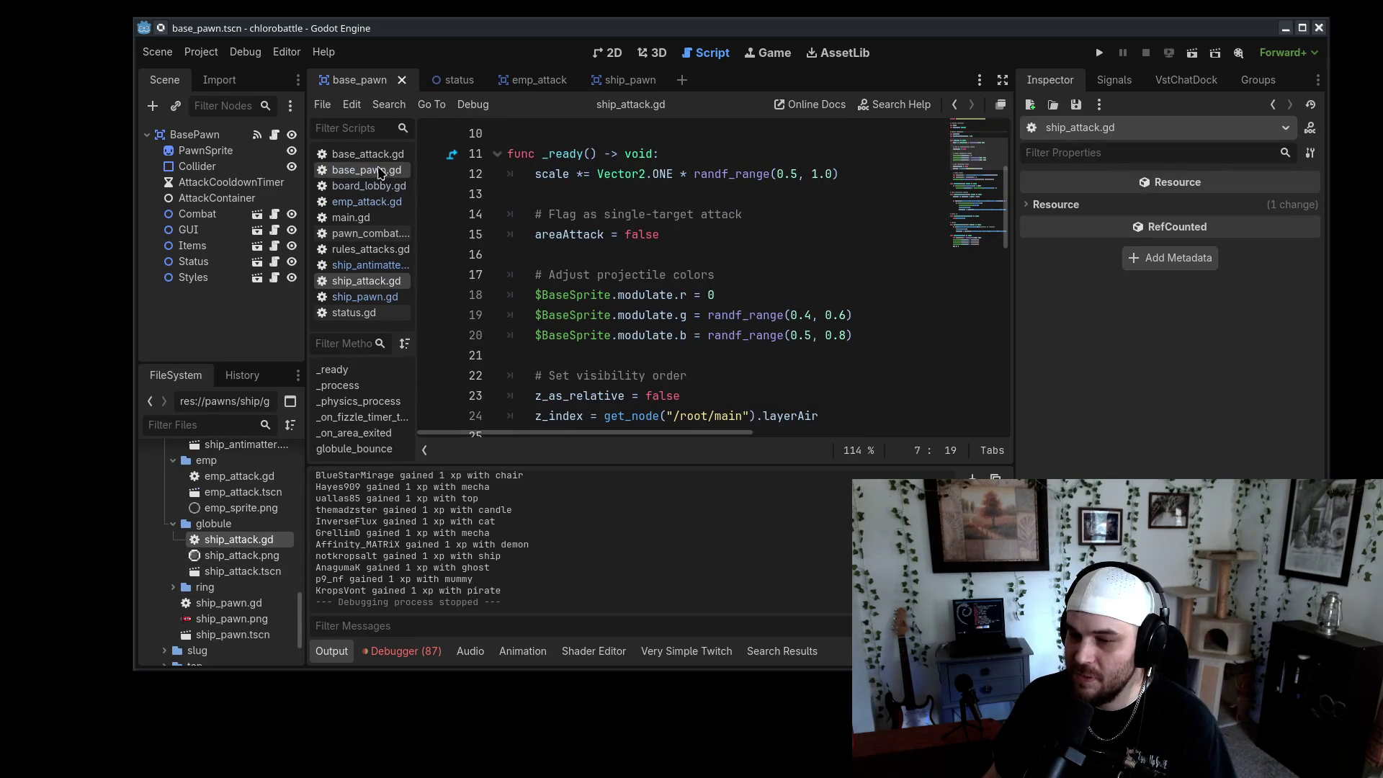
Review the random speed range and the baseSpeed value of 25 in the antimatter script
left_click(370, 265)
scroll(820, 377, "down", 7)
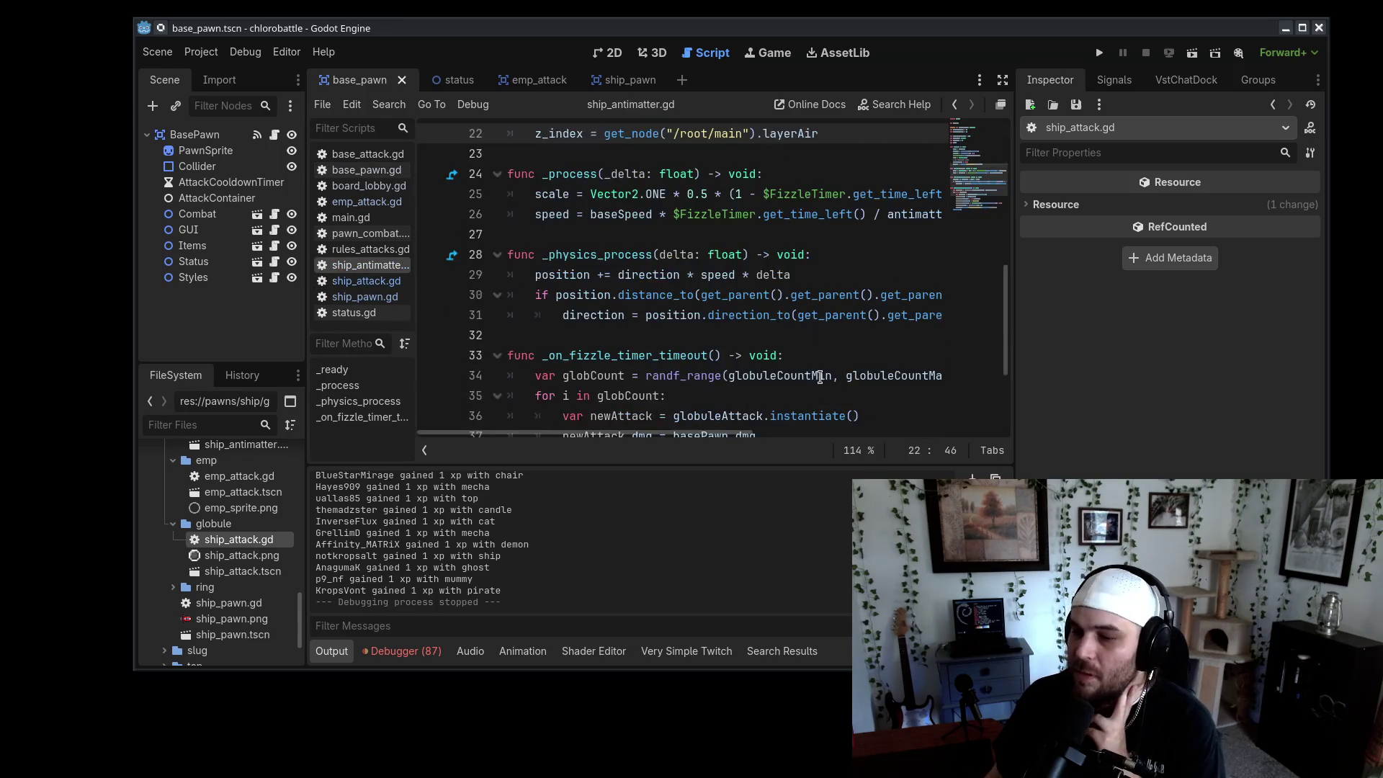
scroll(820, 377, "down", 3)
left_click(827, 410)
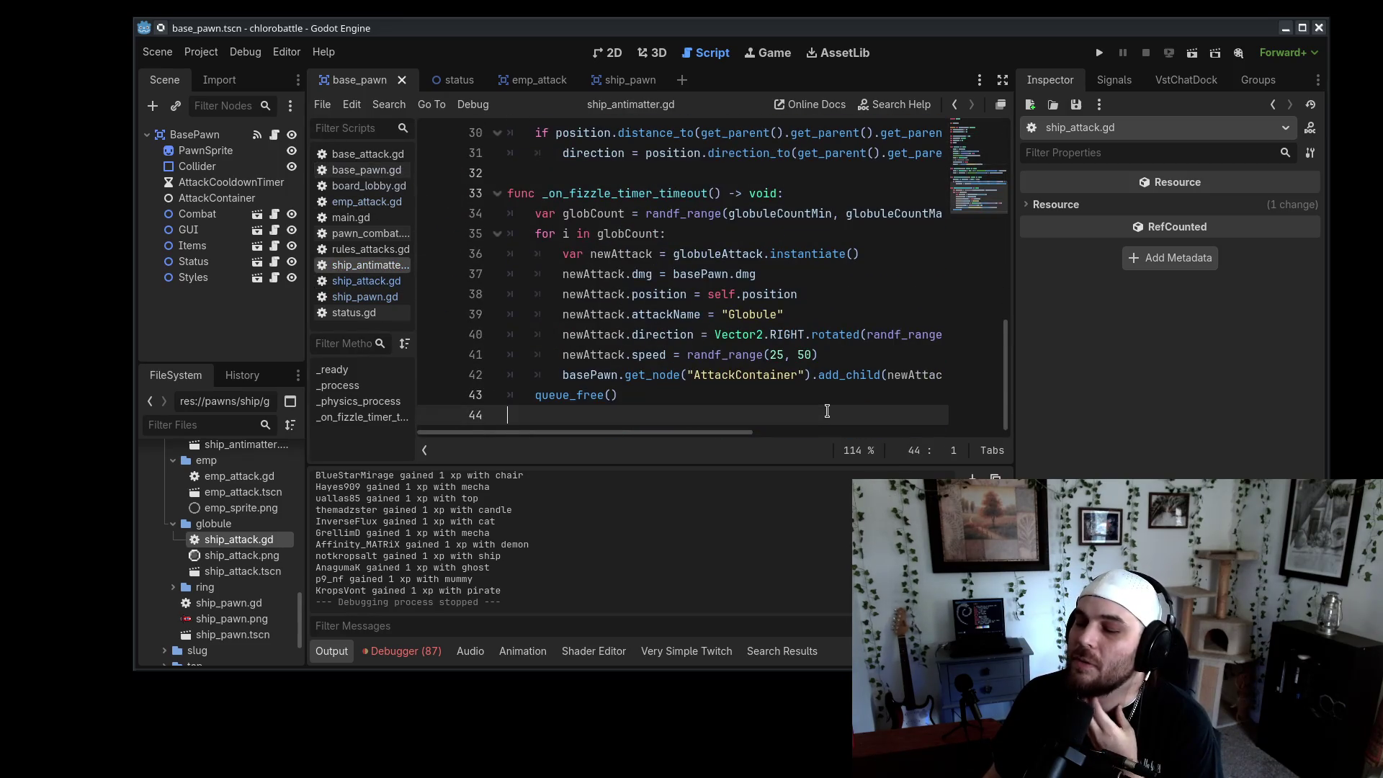
left_click_drag(819, 354, 709, 355)
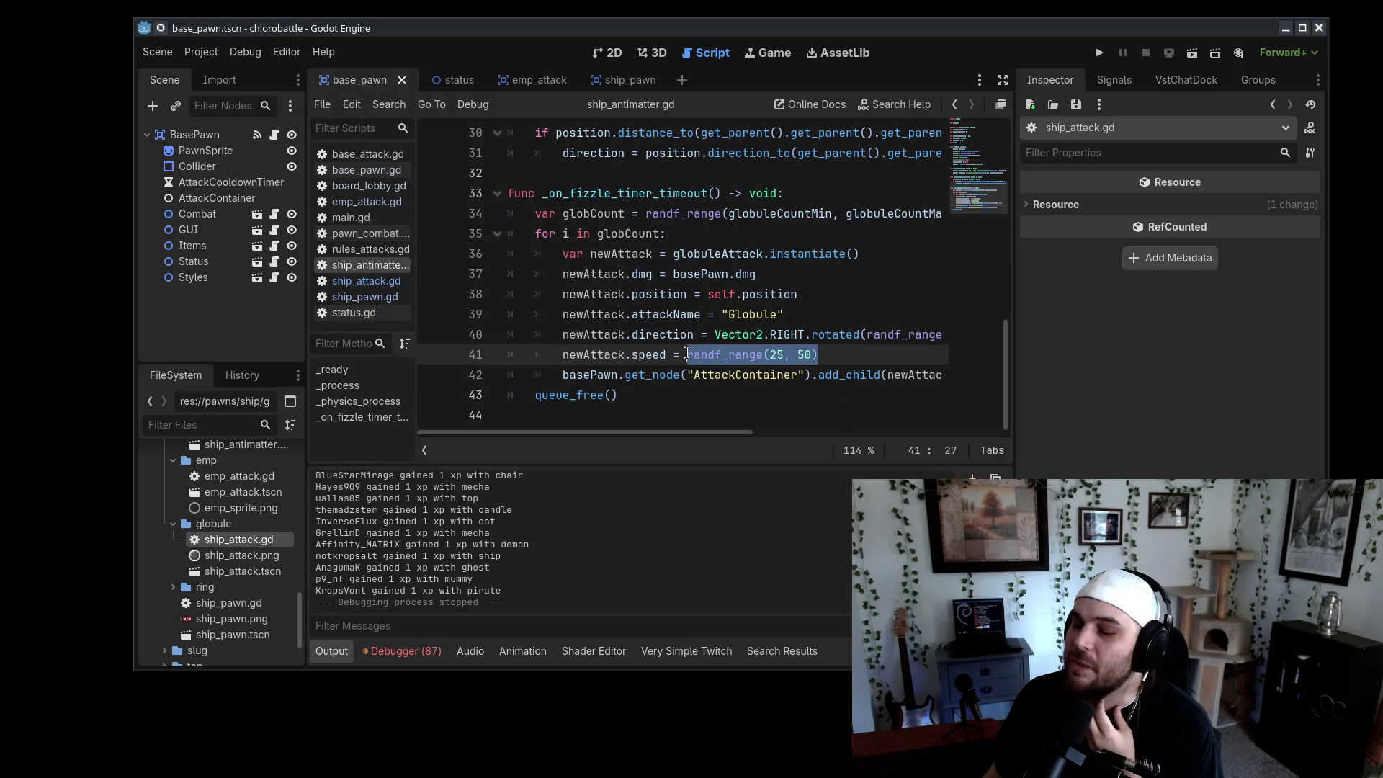
left_click(846, 355)
left_click_drag(845, 355, 694, 353)
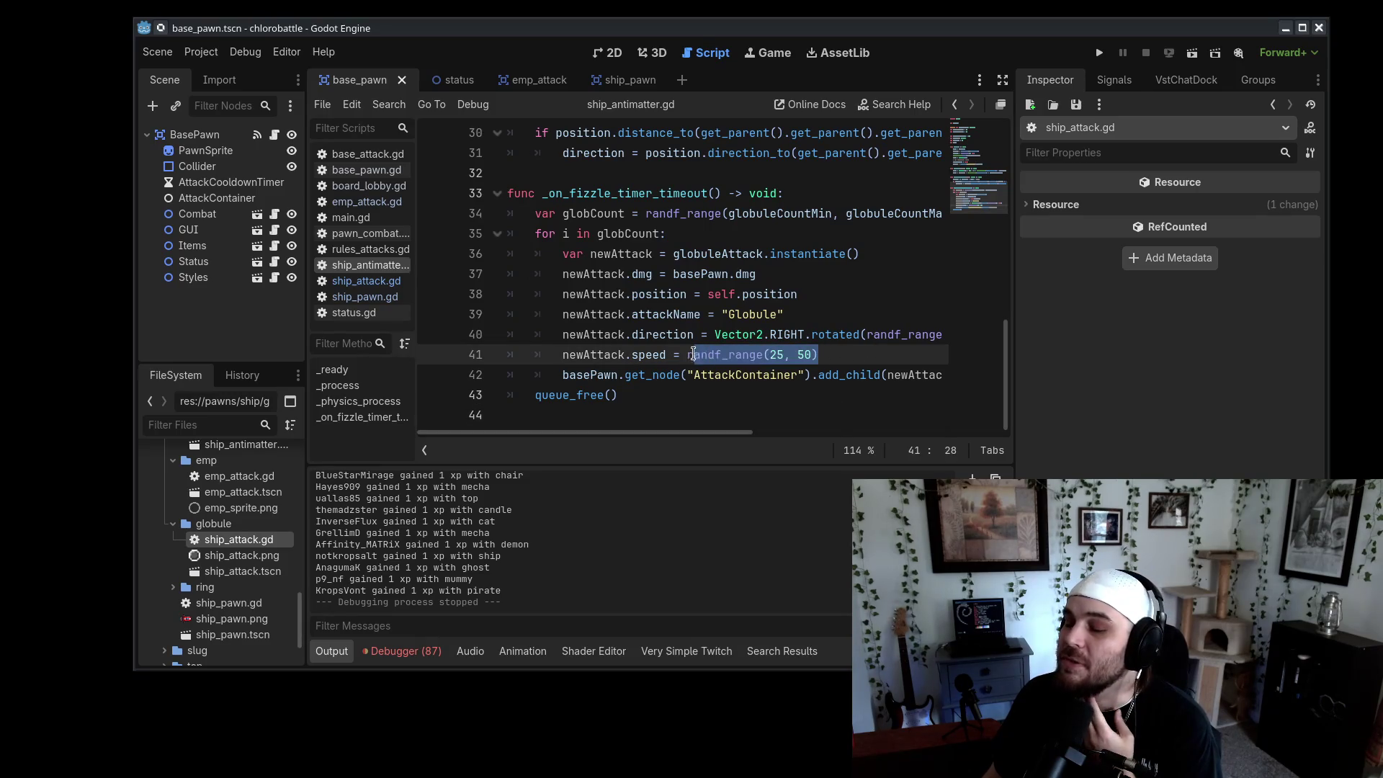
left_click(853, 355)
left_click_drag(1006, 376, 1058, 160)
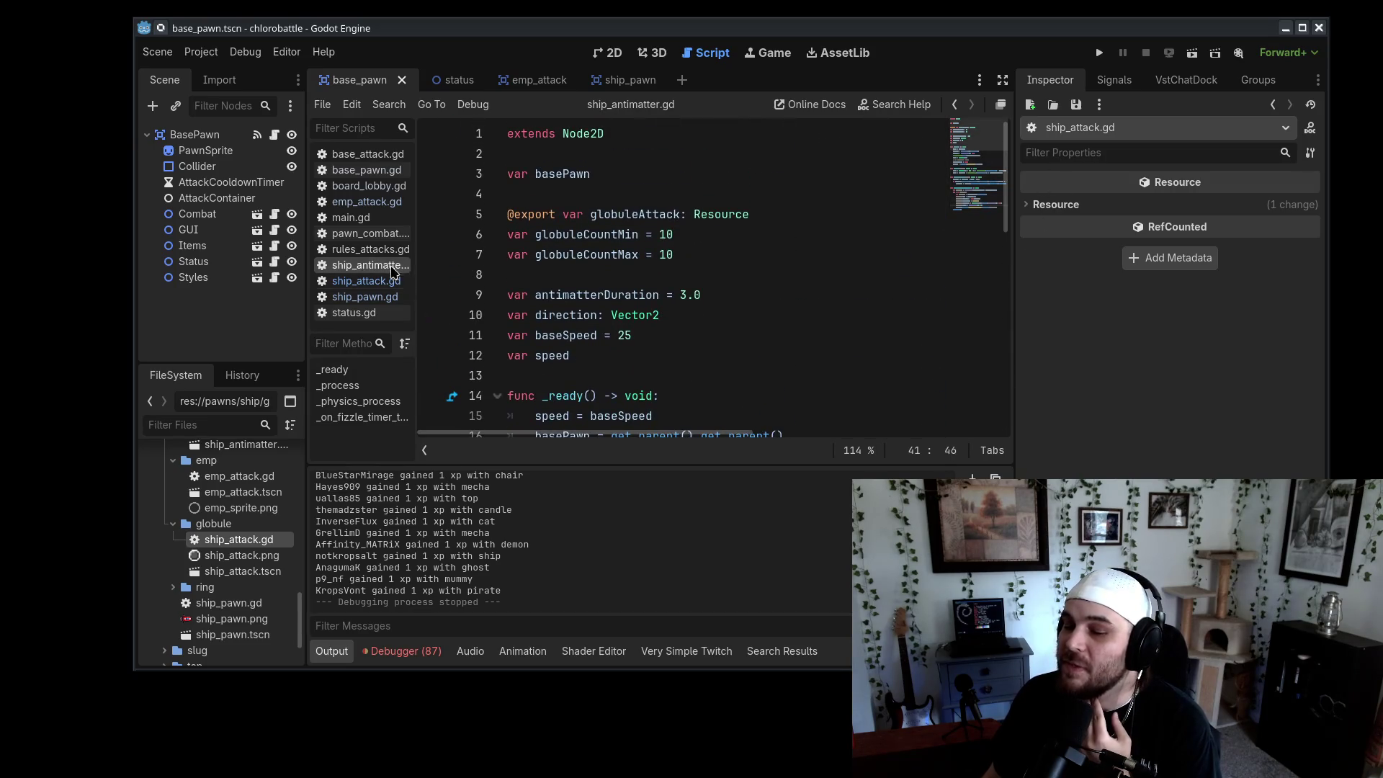
double_click(745, 339)
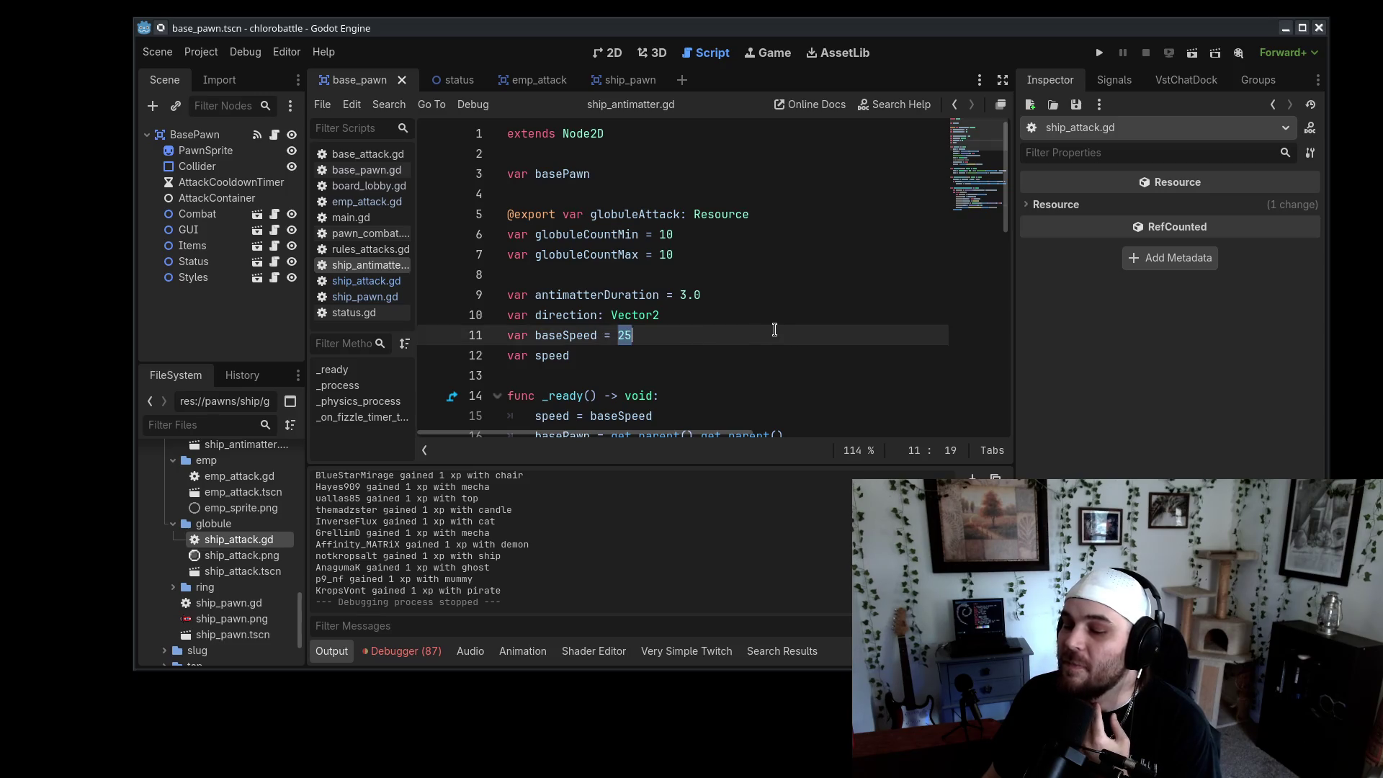
scroll(772, 332, "down", 3)
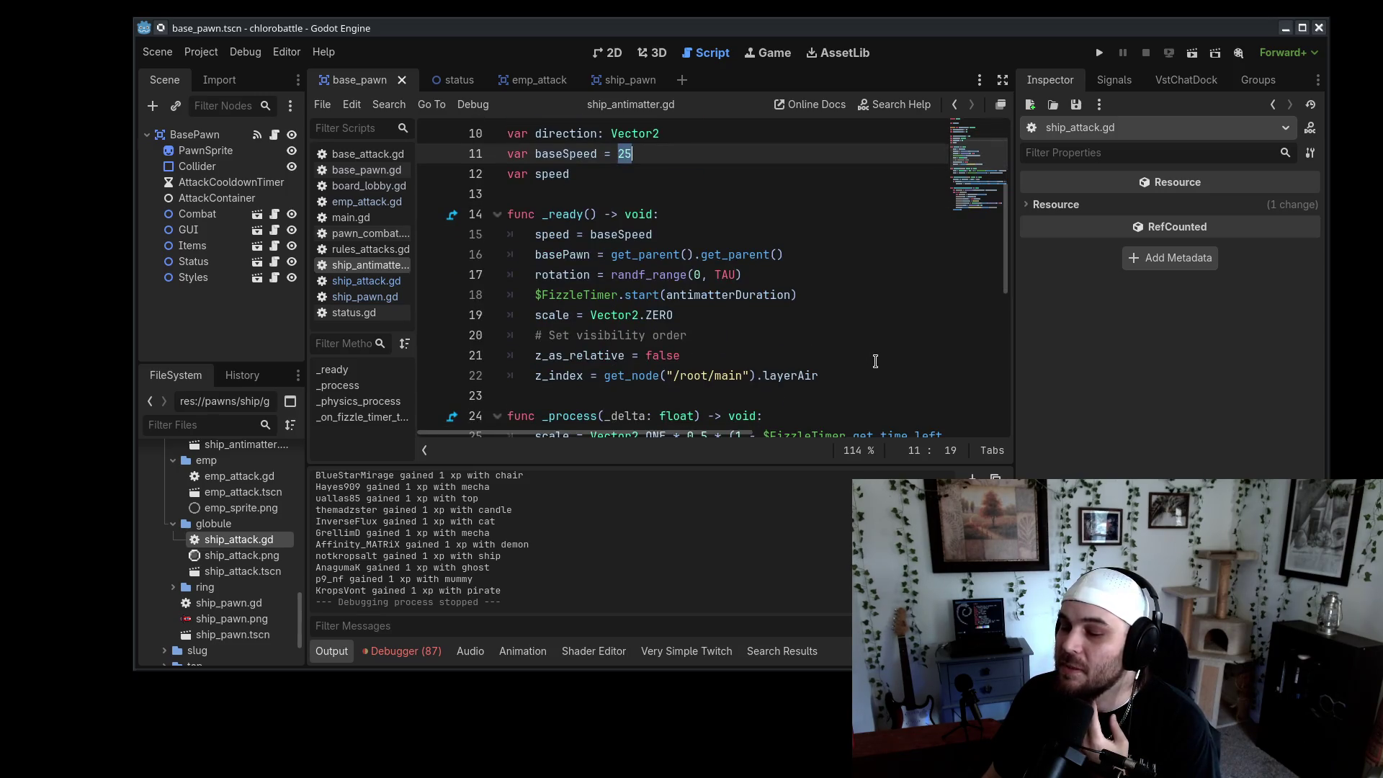
In ship_pawn.gd, find the antimatter launch code and select its spd*2 speed multiplier
left_click(385, 300)
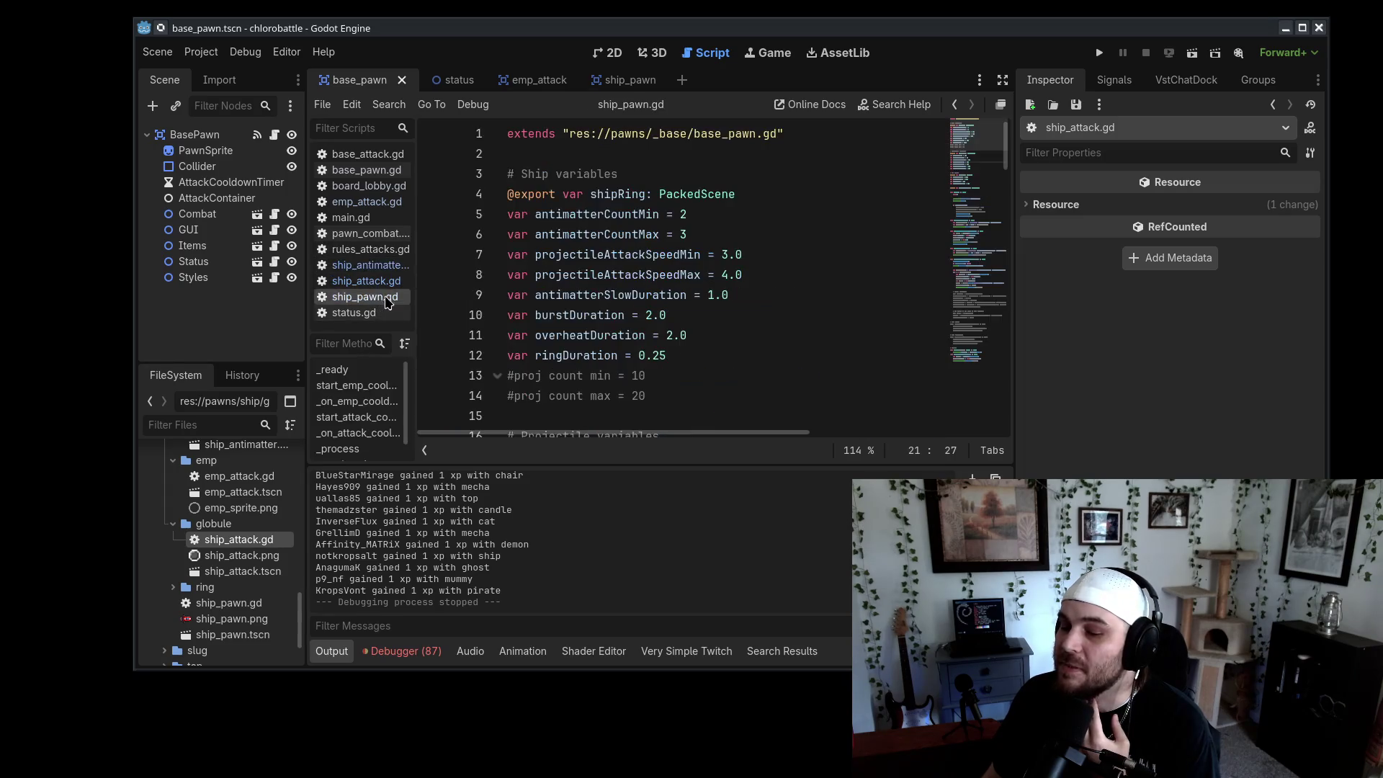
scroll(825, 324, "down", 16)
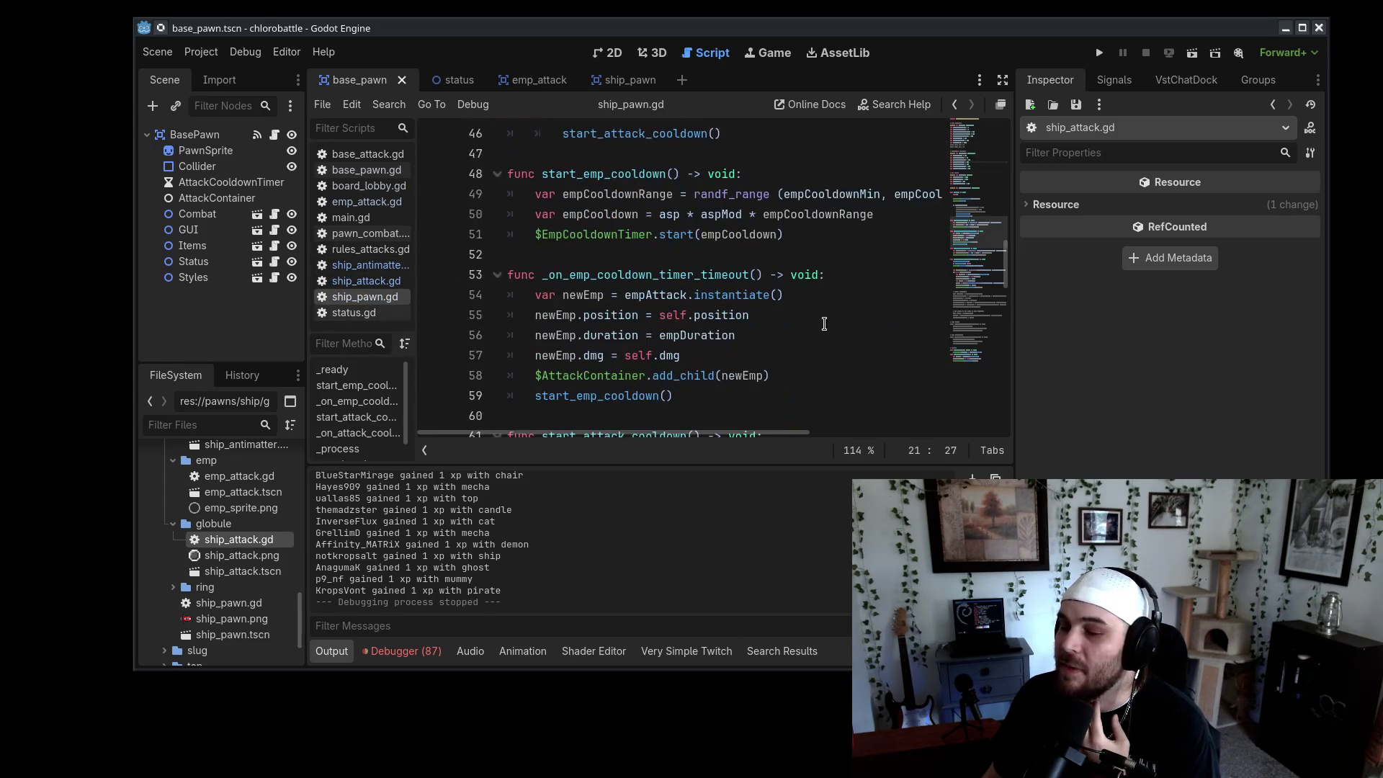
scroll(825, 330, "down", 6)
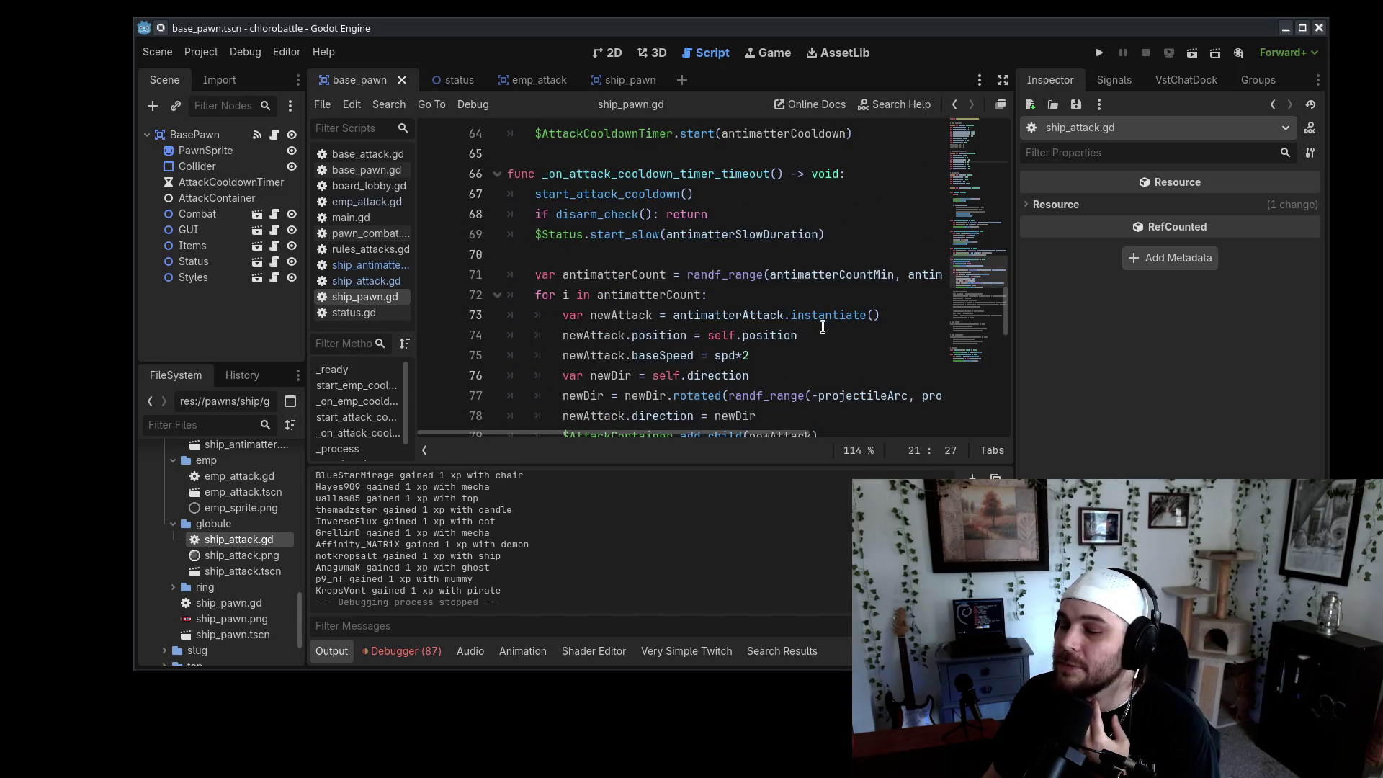
left_click_drag(632, 291, 812, 290)
Change antimatter speed to spd*5 and projectileArc to 0.3, save, and run the game
left_click(815, 290)
type("5")
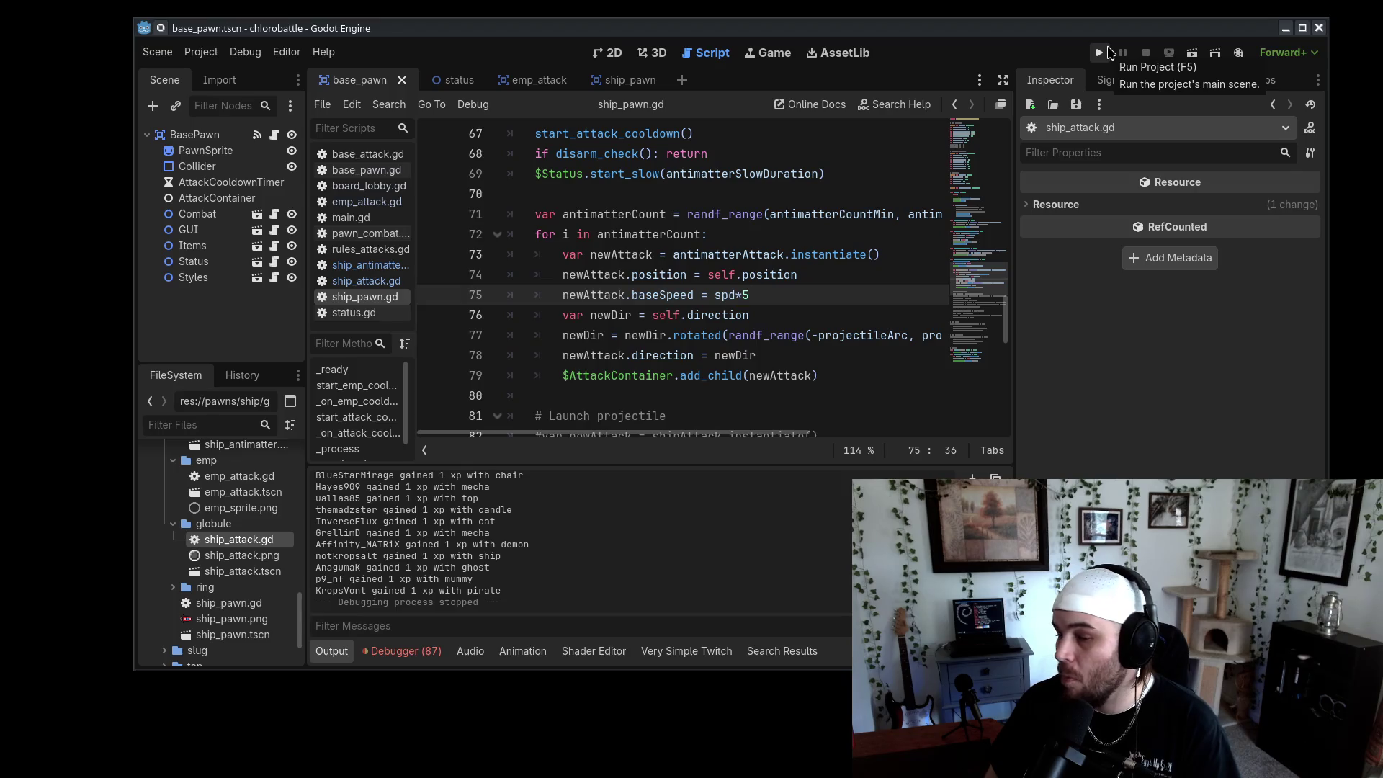
scroll(720, 342, "up", 6)
scroll(696, 343, "up", 12)
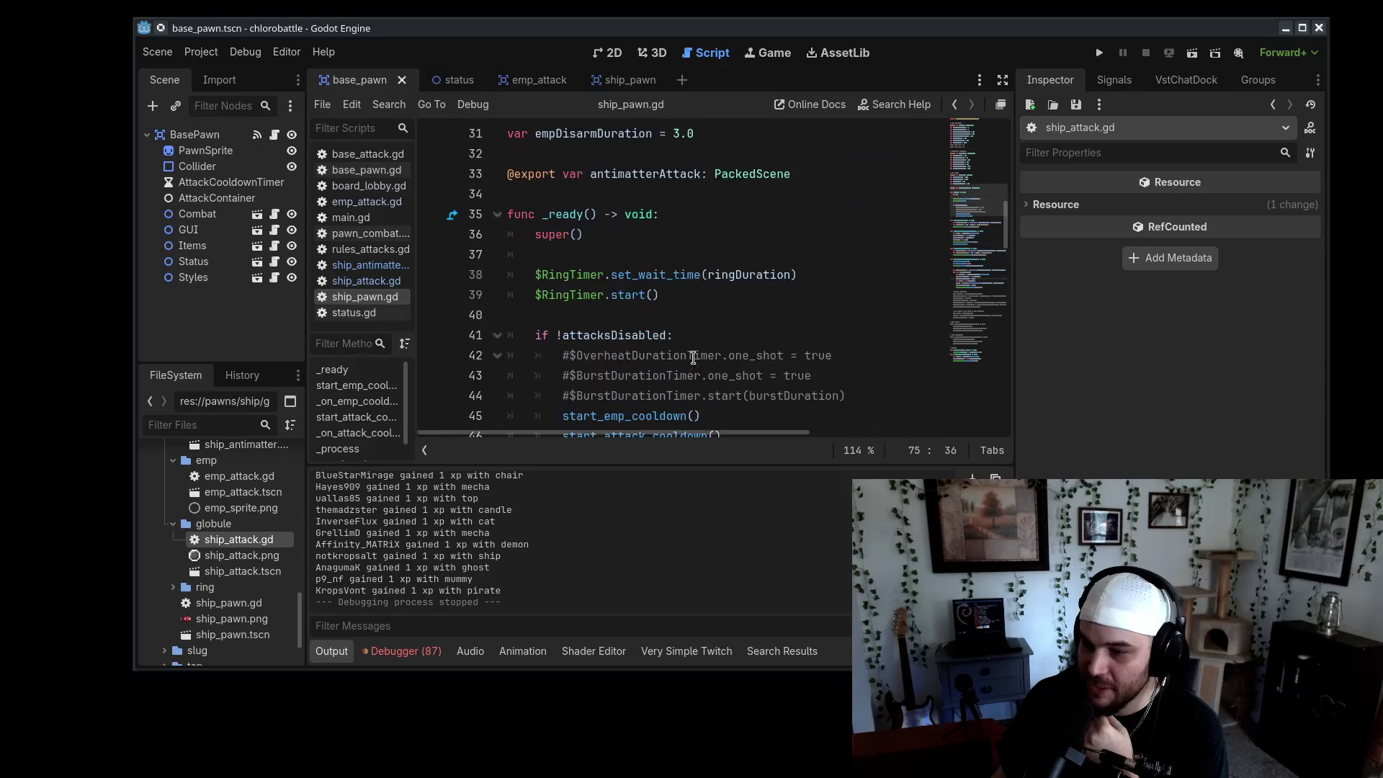
left_click_drag(661, 232, 687, 234)
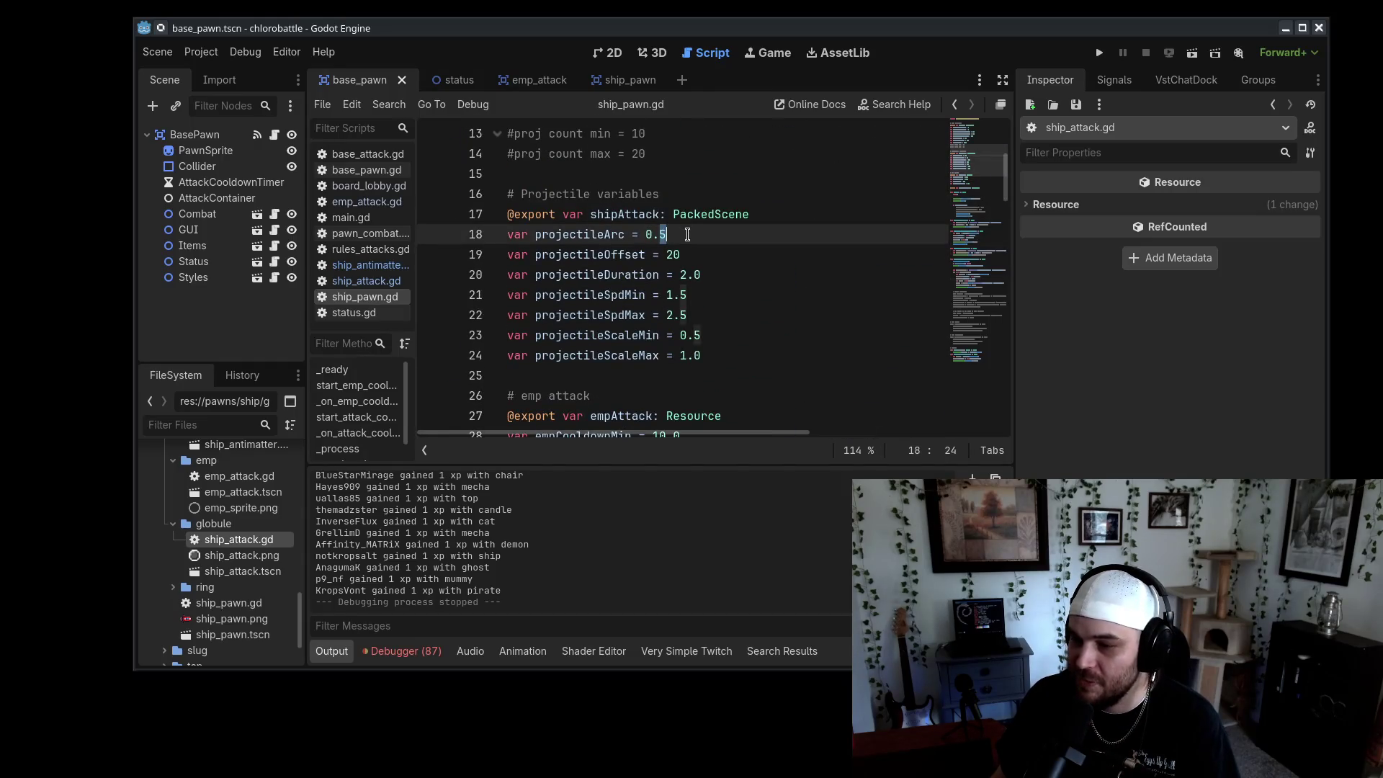
type("3")
key("ctrl+s")
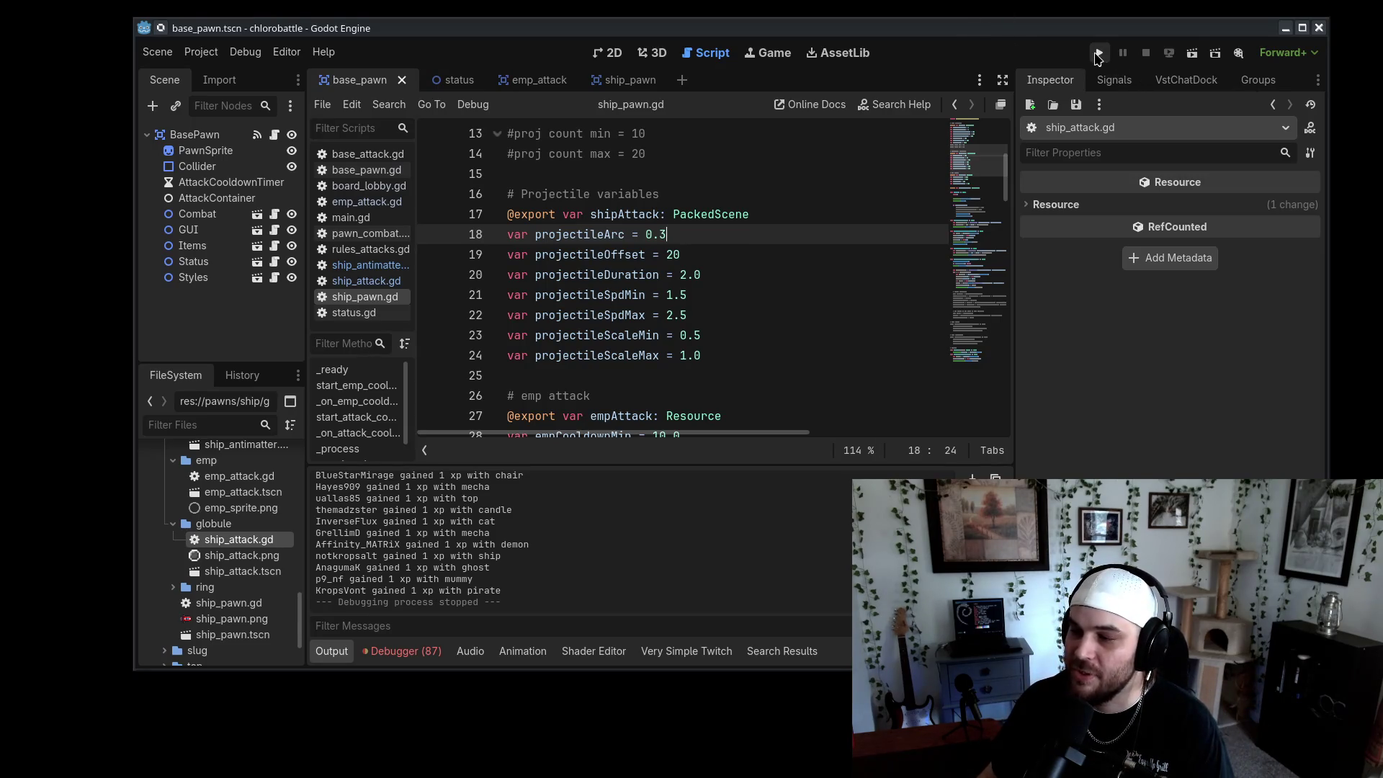
left_click(1098, 54)
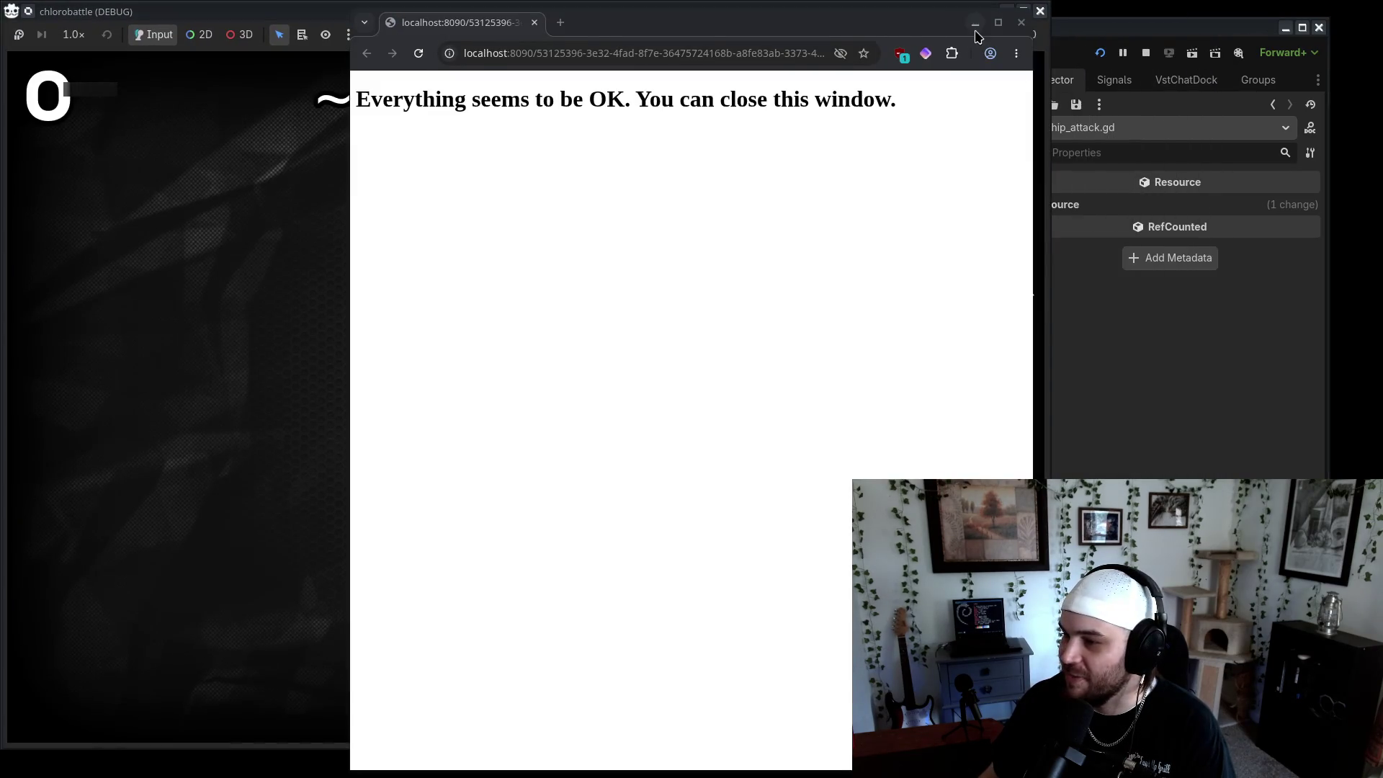
Close the leftover localhost tab and send '!join ship' in Chatterino
middle_click(453, 25)
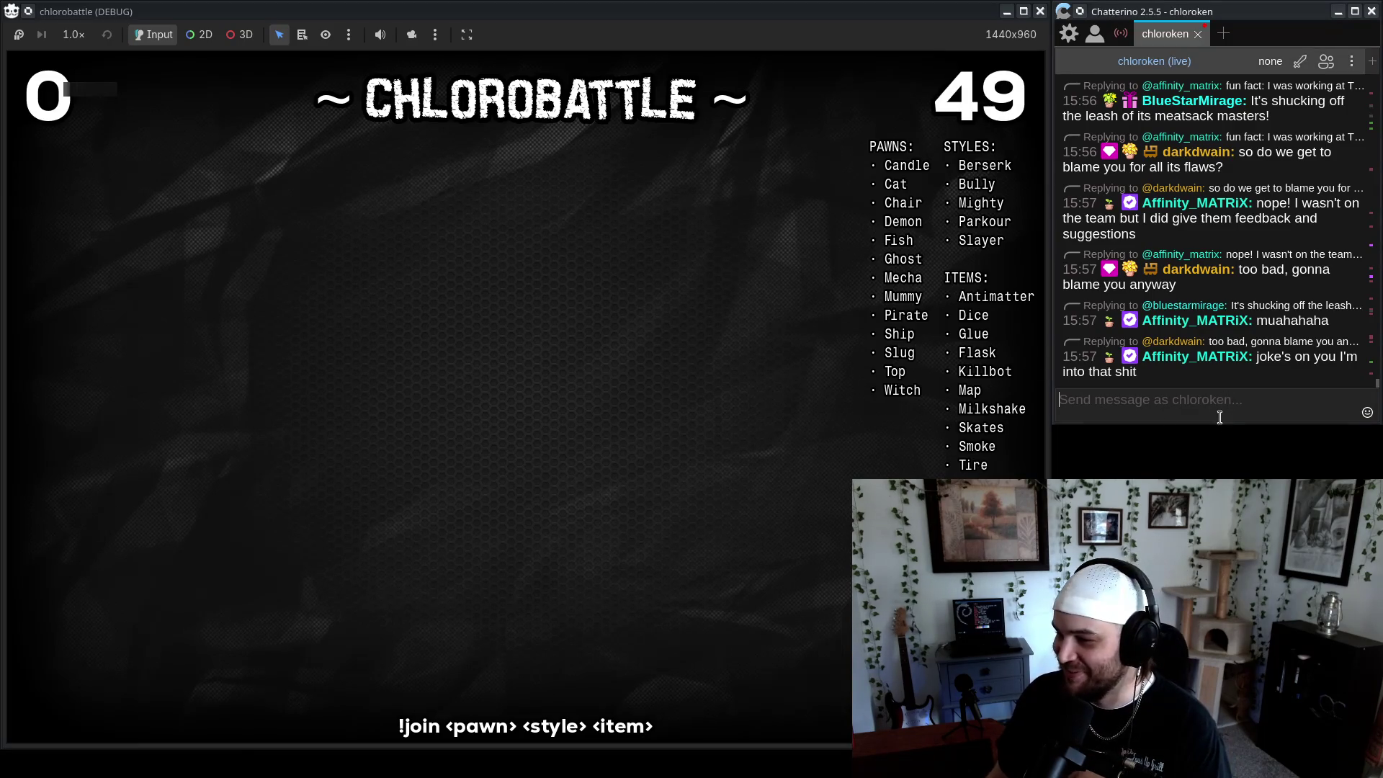
scroll(1208, 346, "up", 10)
left_click(1200, 376)
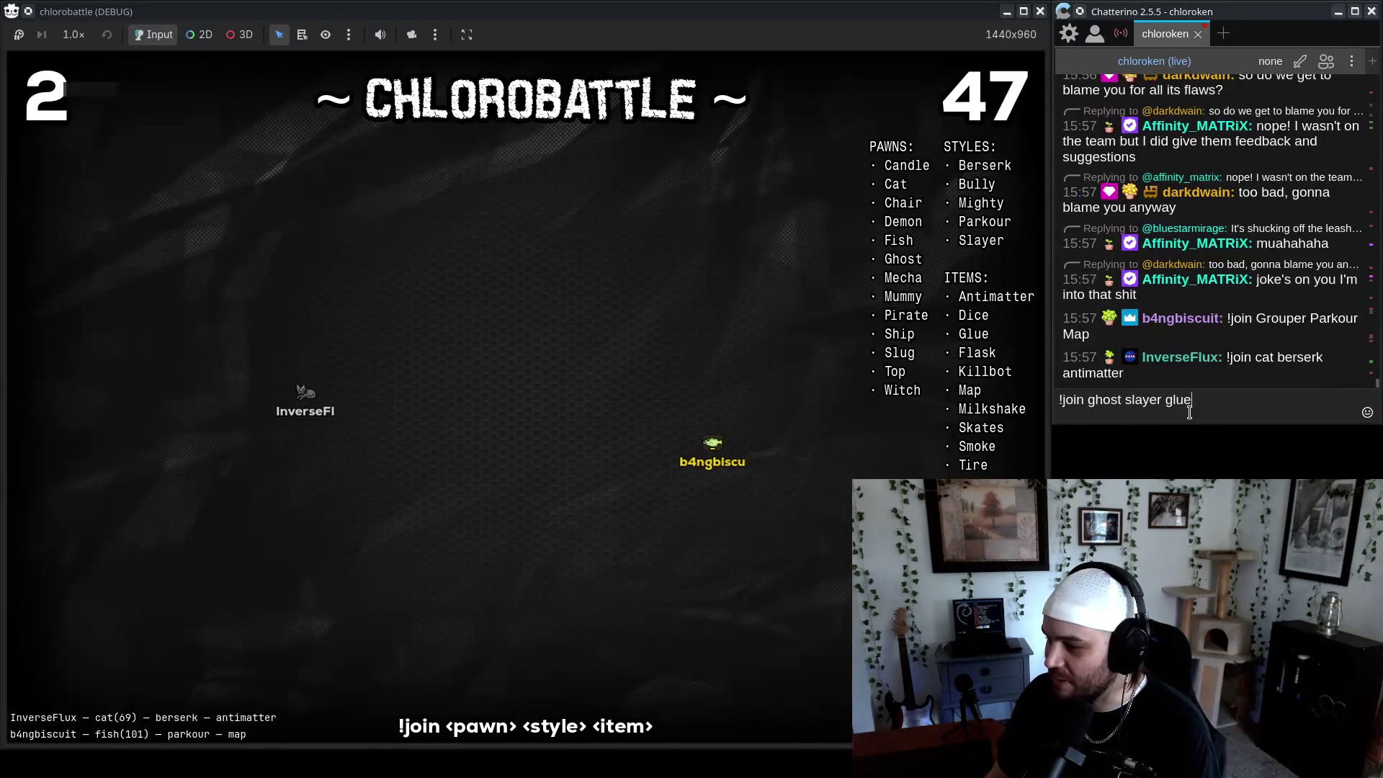
type("!join ship")
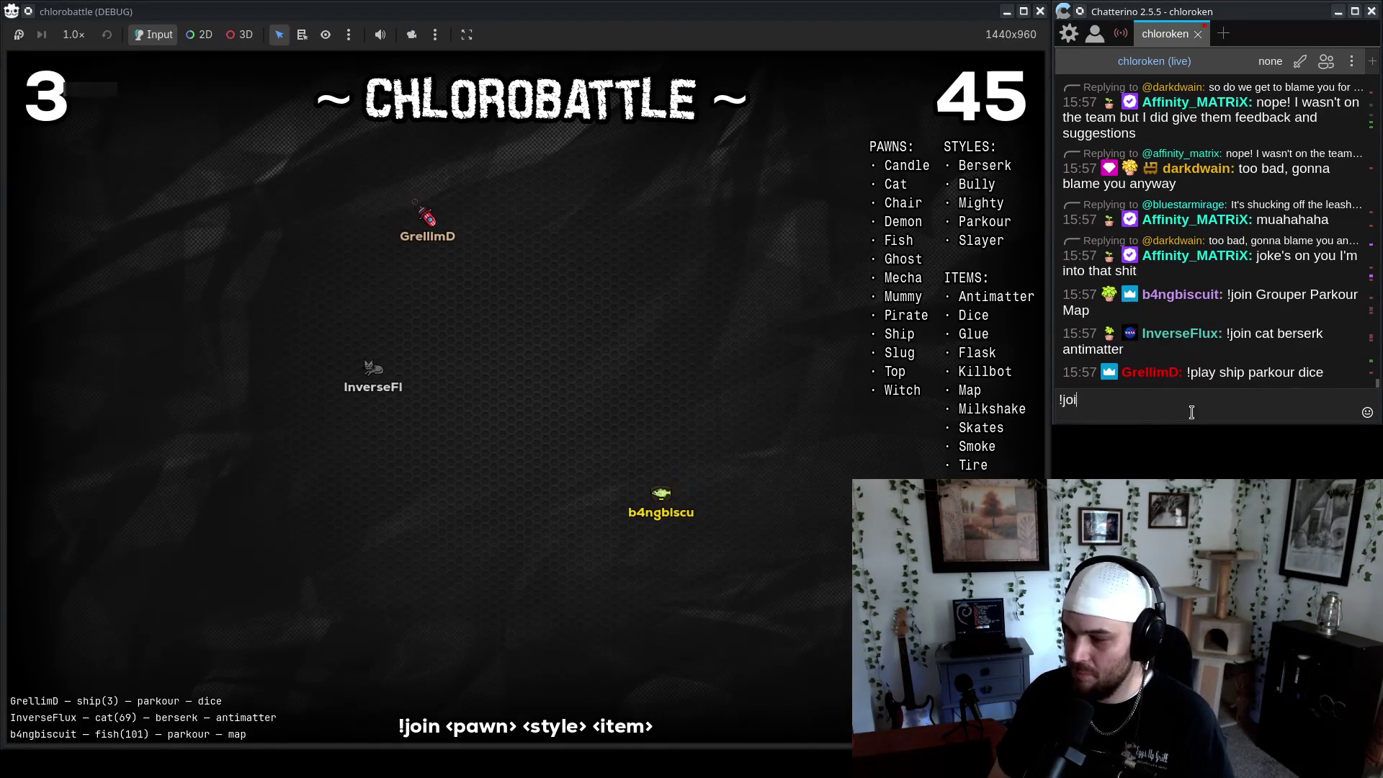
key("Return")
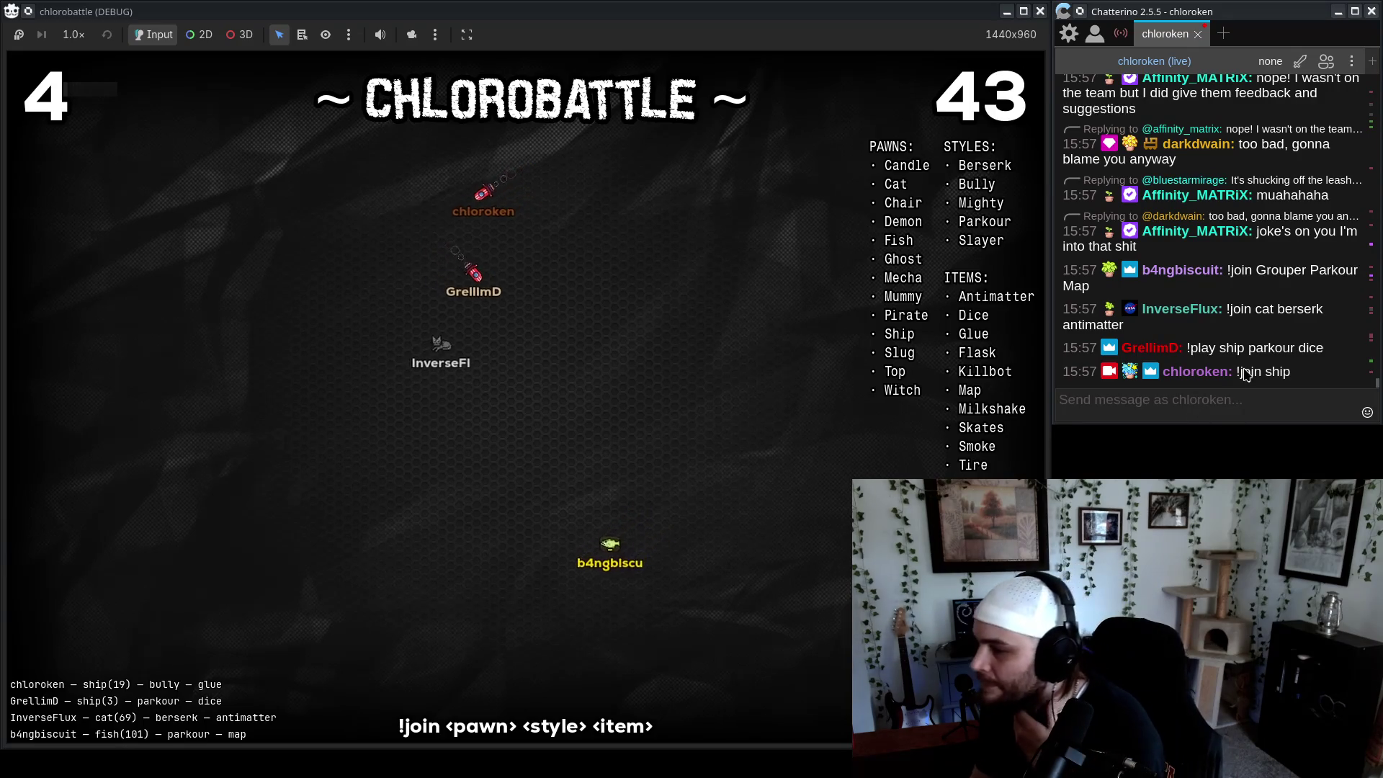
Scroll through chat while 18 pawns fill the lobby and the countdown reaches 5
scroll(1252, 325, "up", 3)
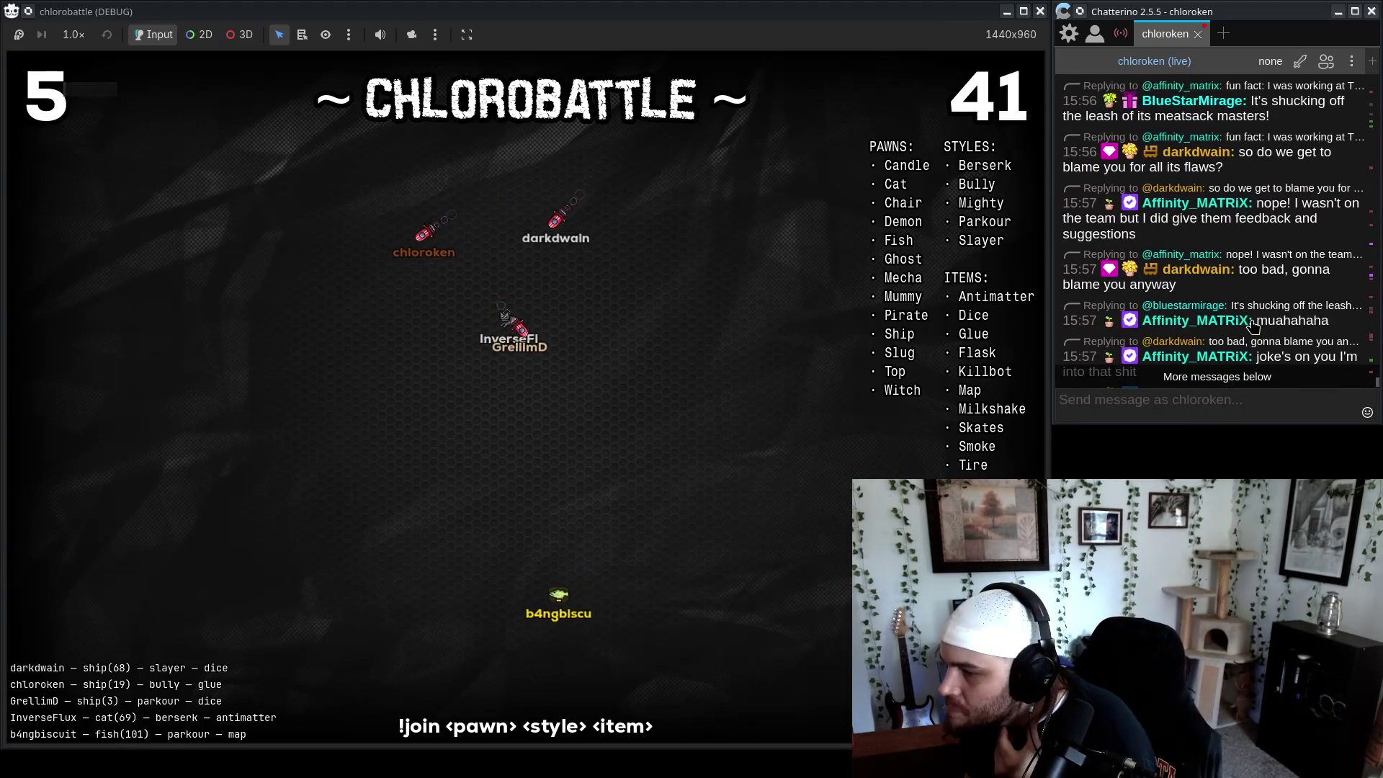
scroll(1252, 321, "up", 3)
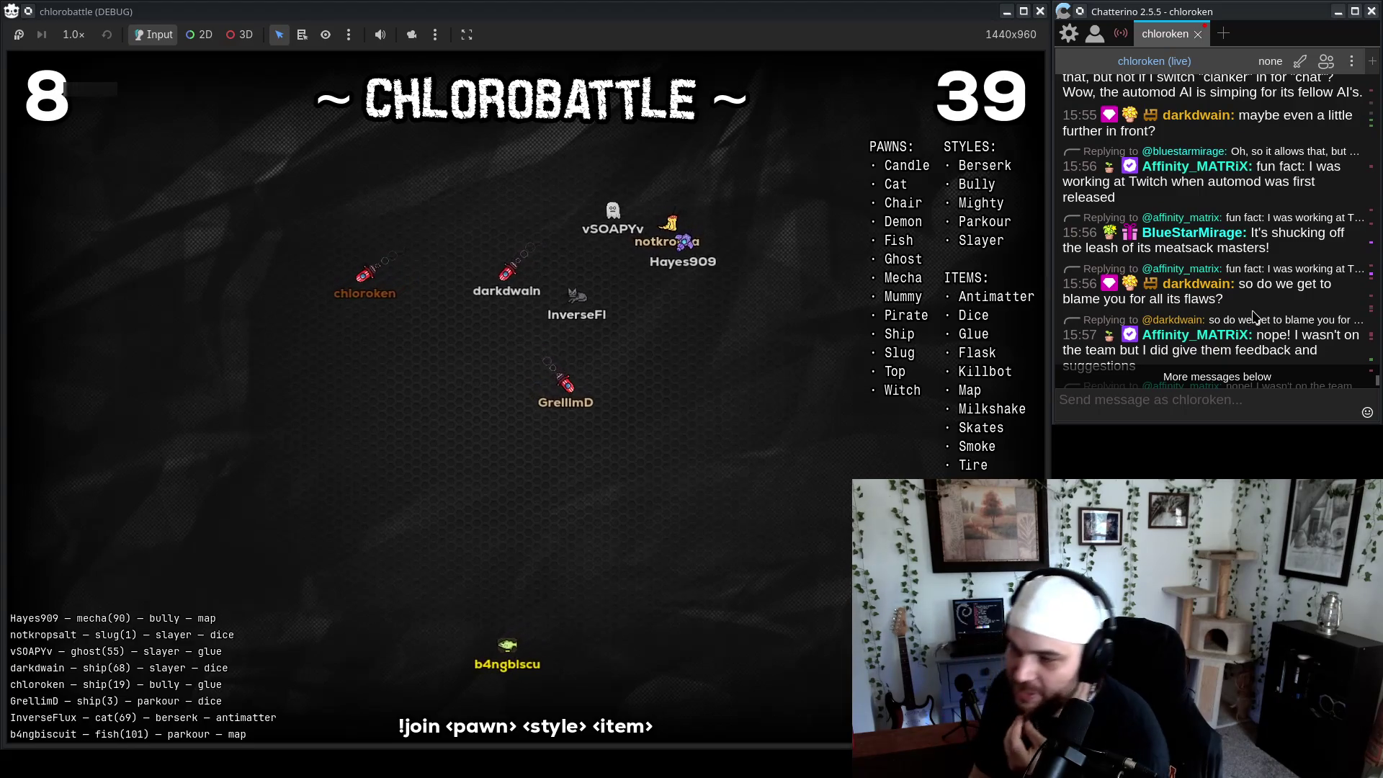
scroll(1291, 301, "down", 1)
scroll(1290, 302, "down", 5)
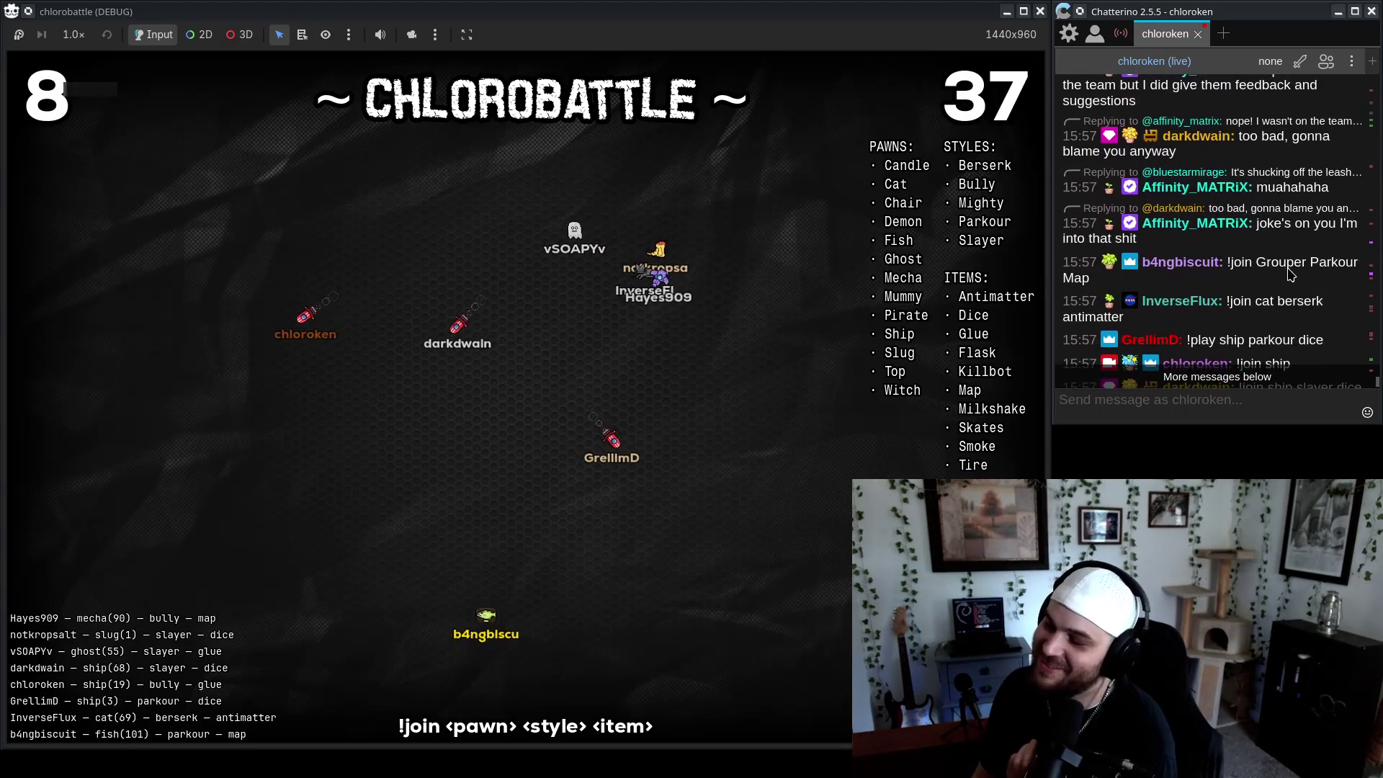
scroll(1272, 290, "up", 10)
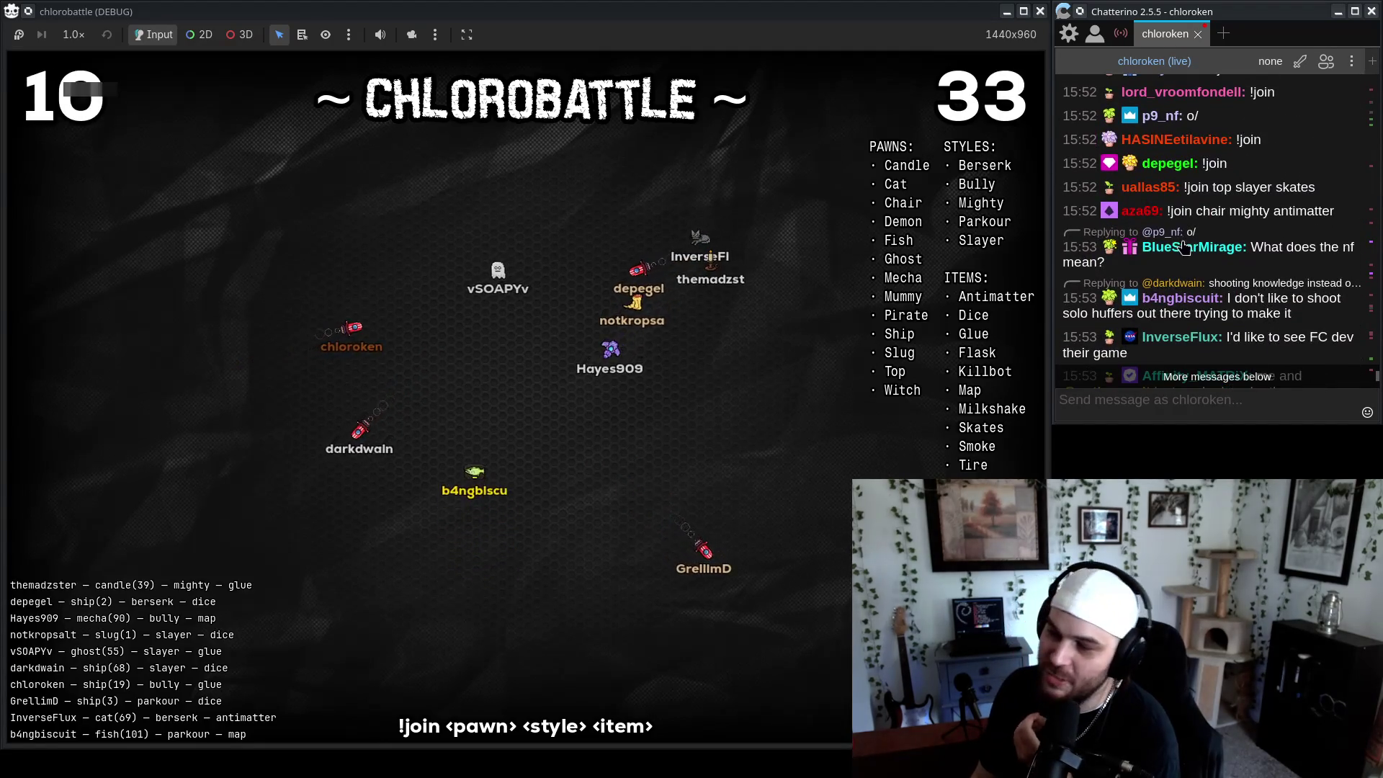
scroll(1252, 310, "up", 3)
scroll(1252, 307, "up", 4)
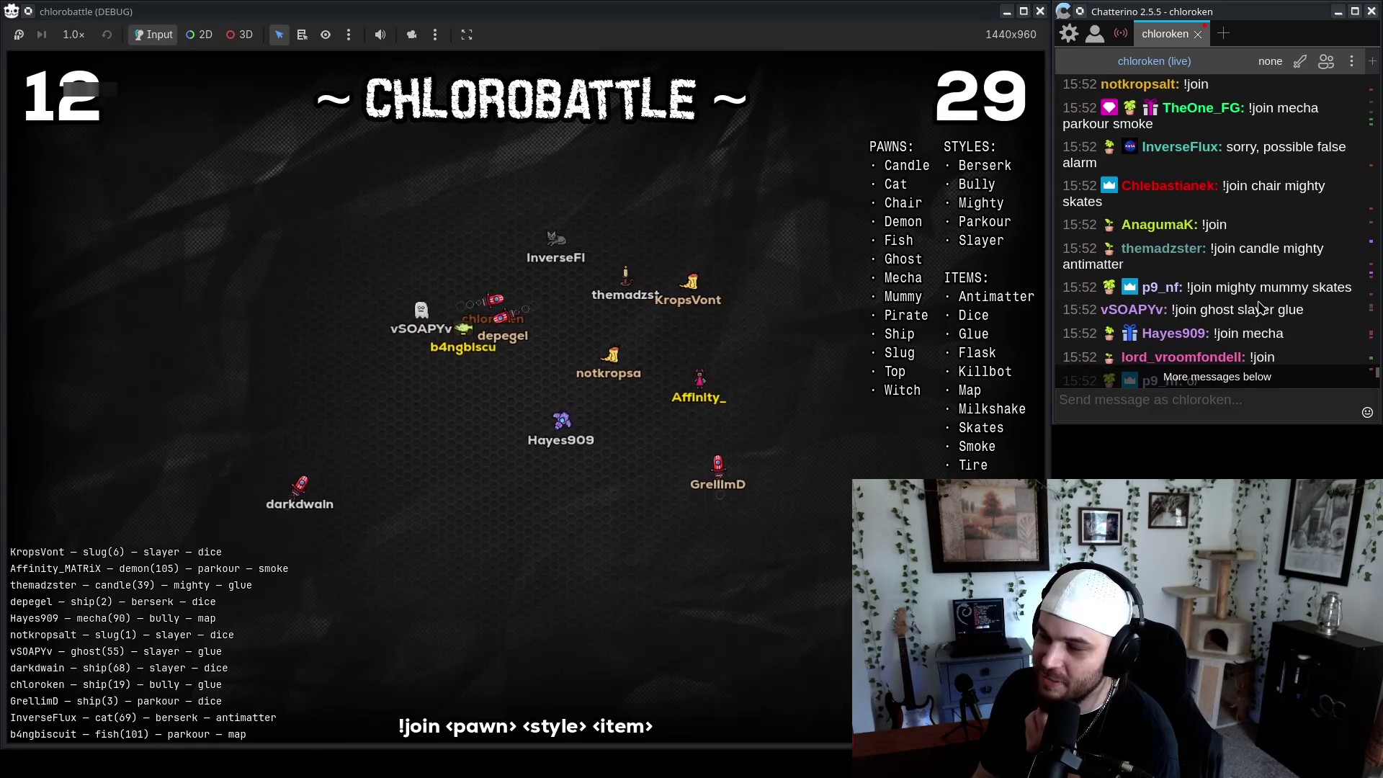
scroll(1225, 260, "up", 3)
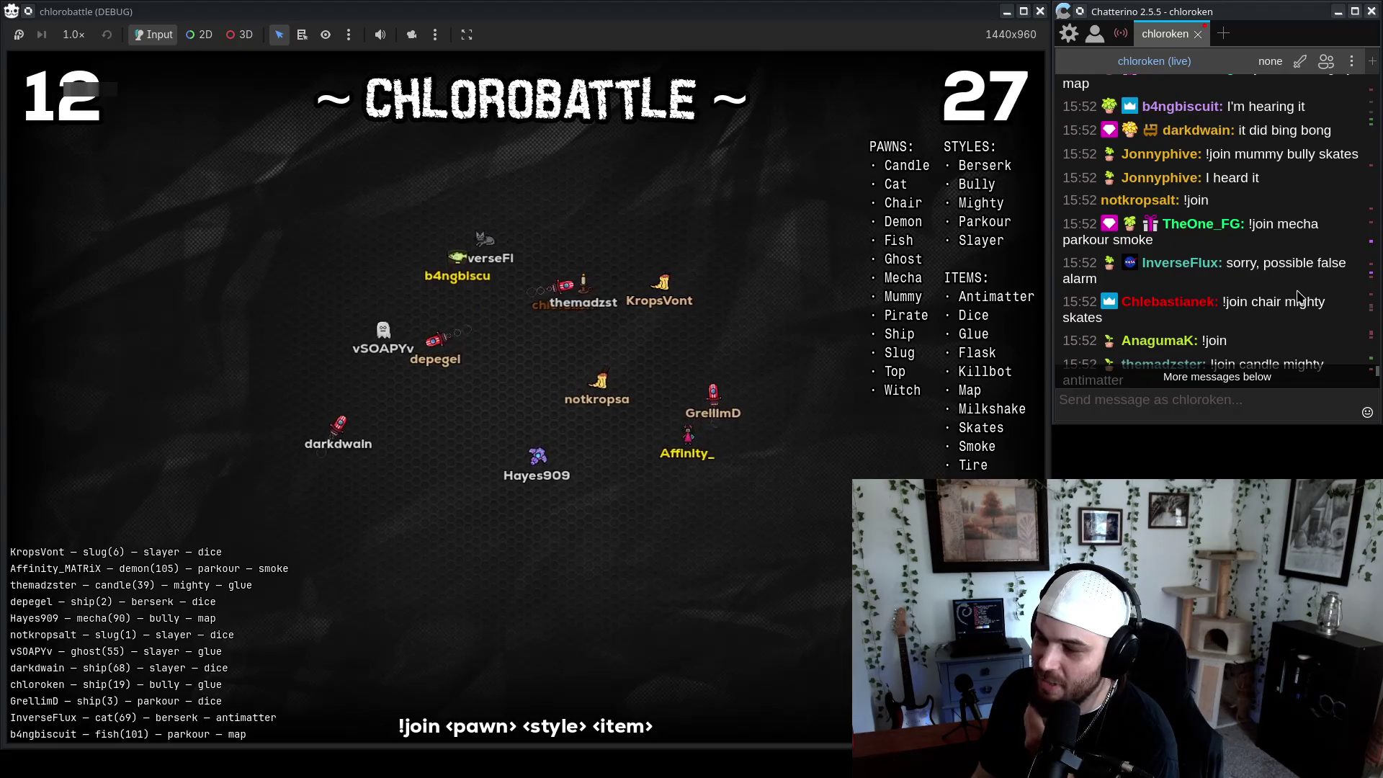
scroll(1290, 297, "down", 5)
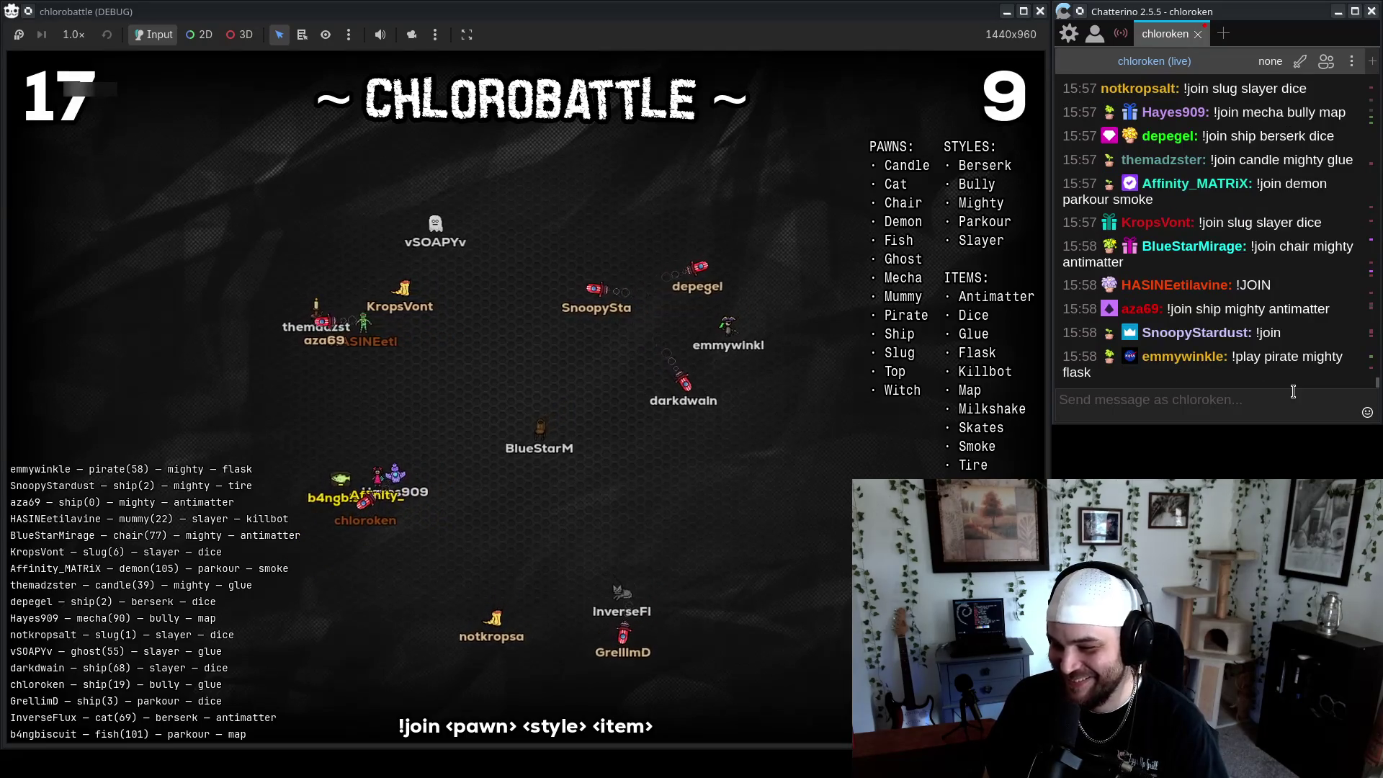
left_click(390, 358)
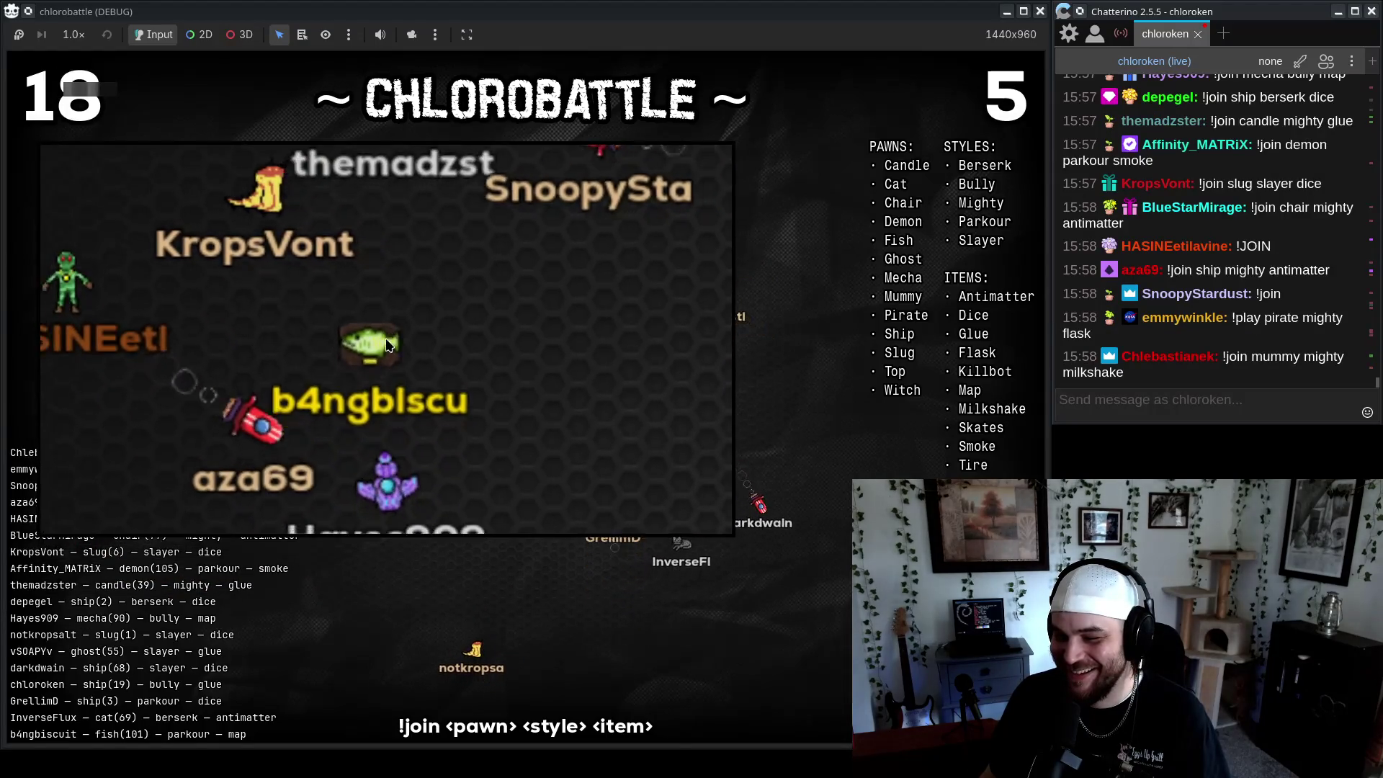
Close the zoom inset and watch until Top 16 shows a ship pawn first: 2 kills, 440 damage, 461 healed
left_click(399, 308)
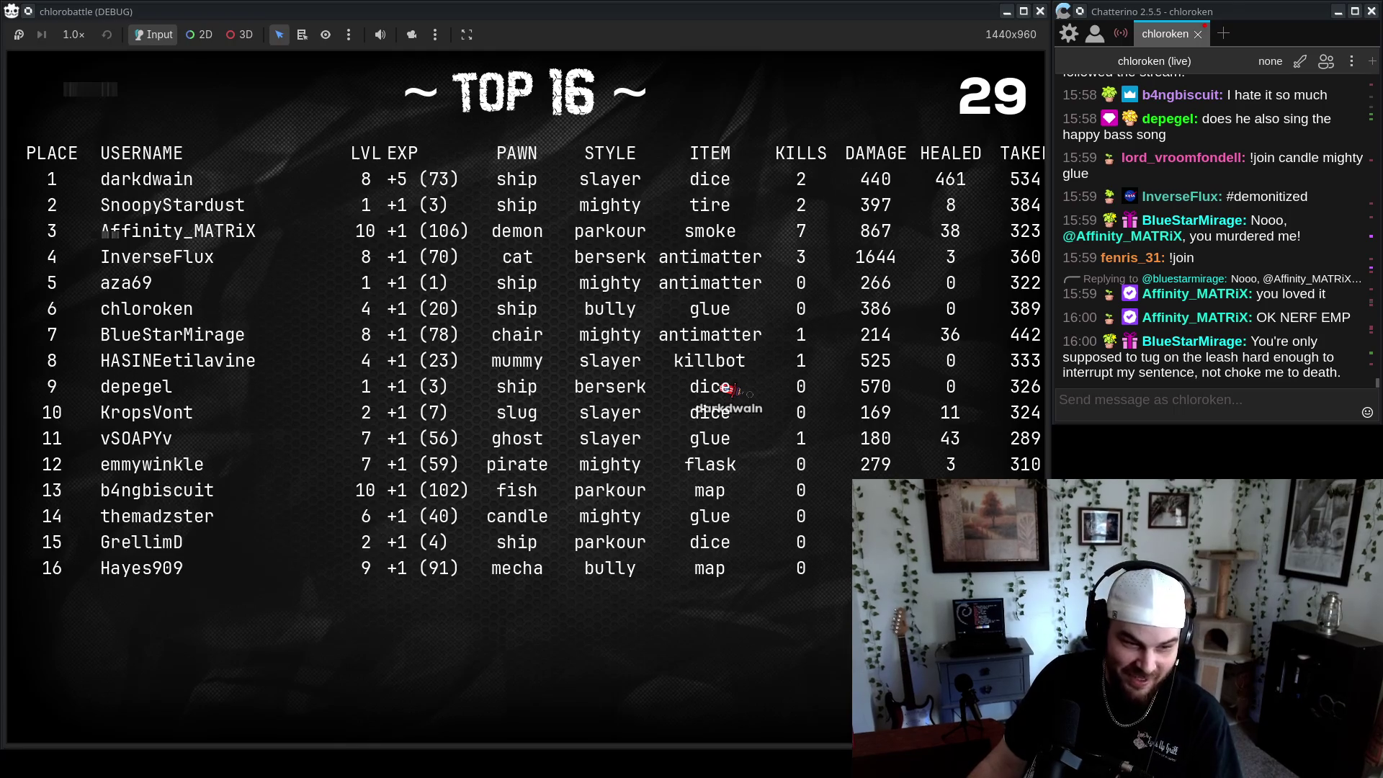
Load twitch.tv/chloroken in a new browser tab
key("alt+Tab")
key("ctrl+t")
type("twitch.tv")
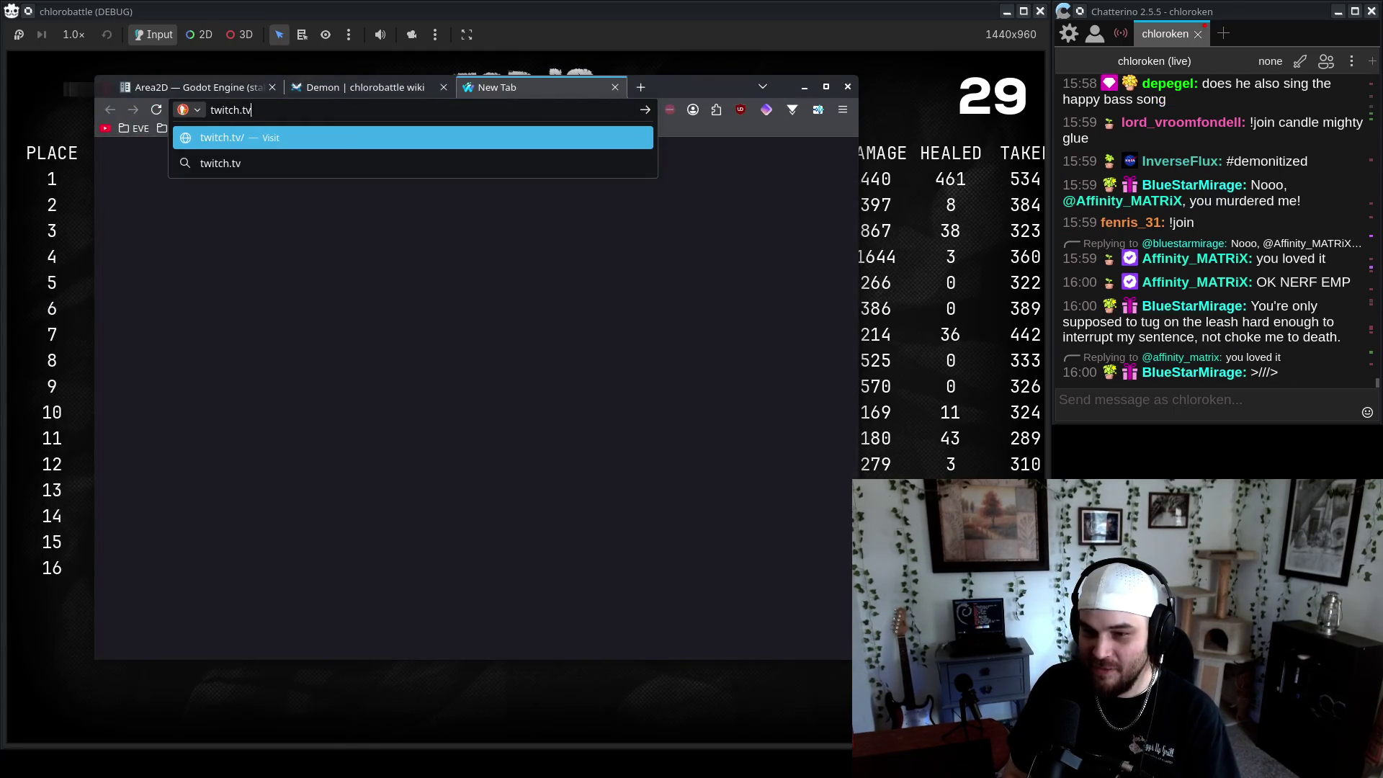
type("/chloroken")
key("Return")
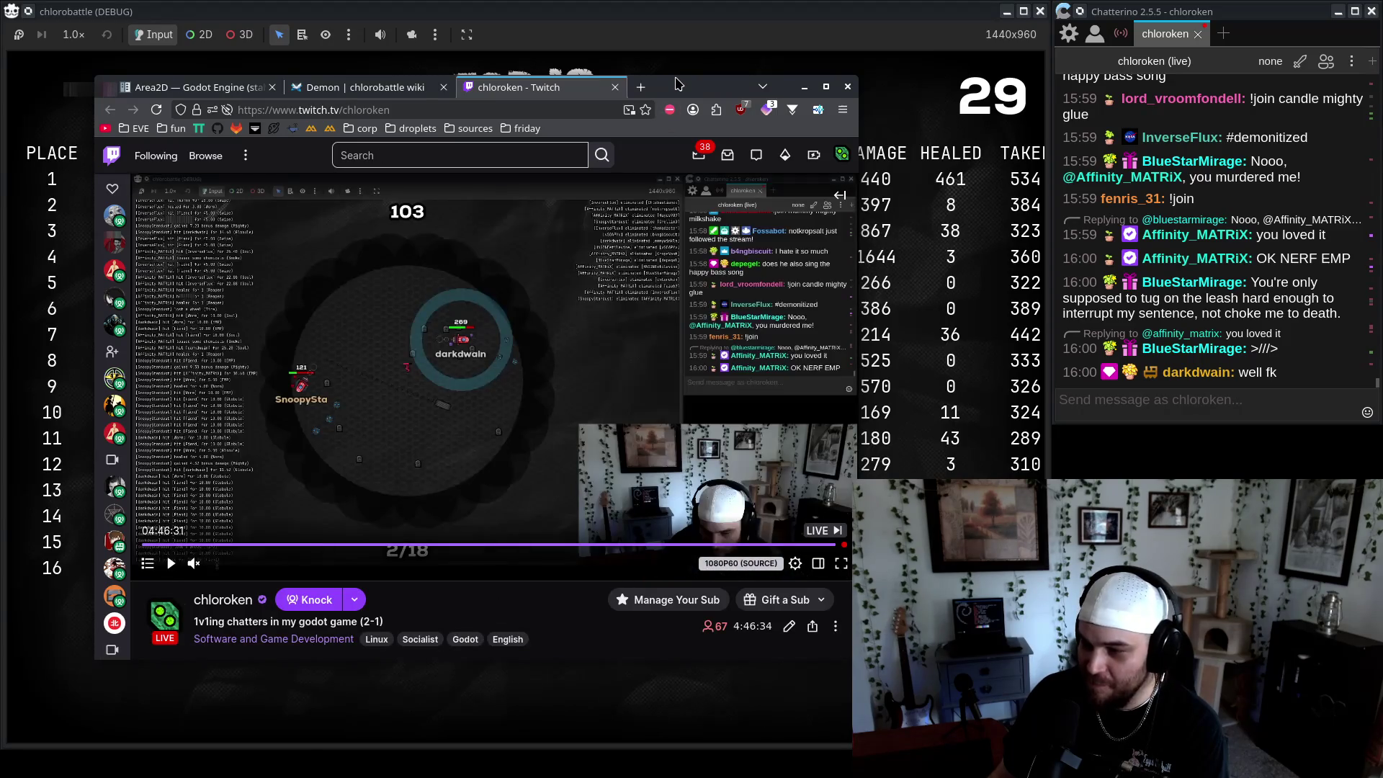
Pause the stream and check the player's playback speed options
left_click(592, 334)
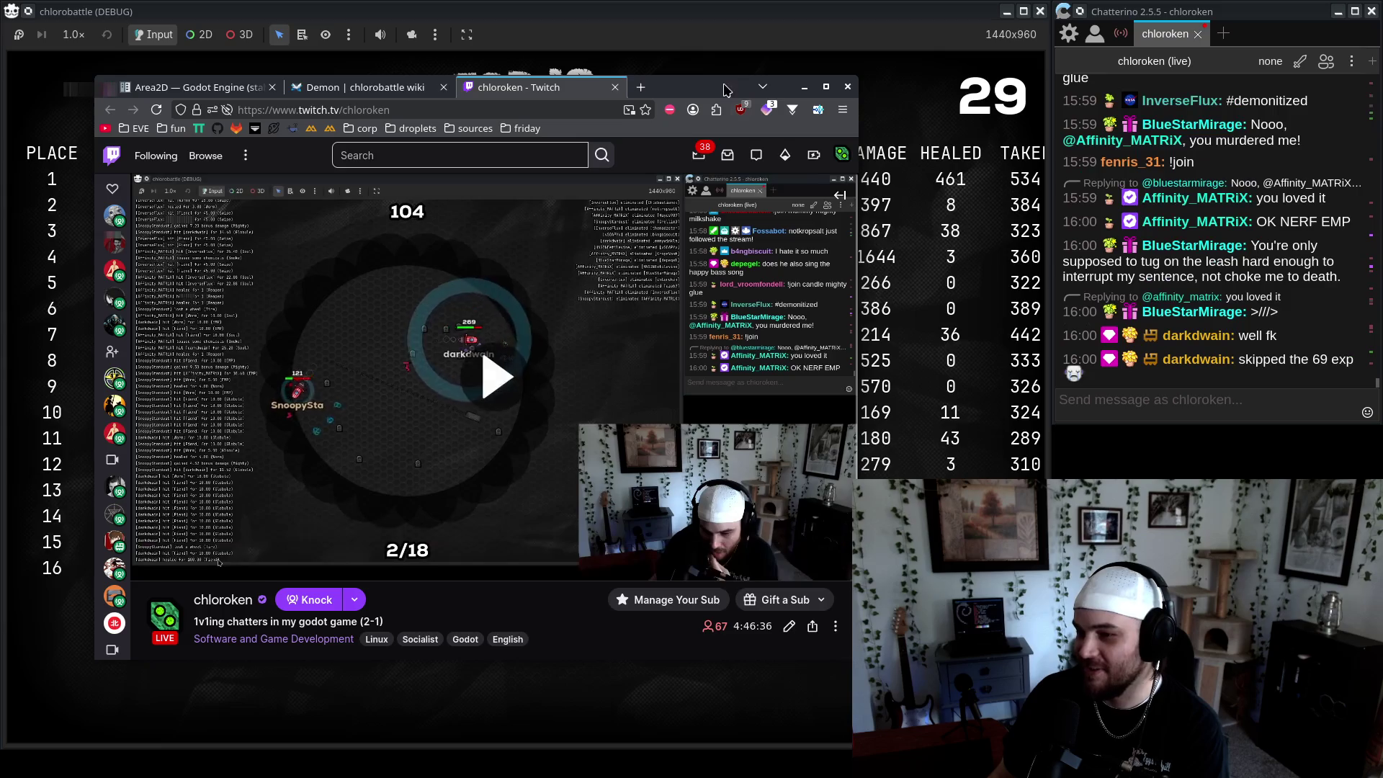
left_click_drag(592, 335, 551, 312)
left_click(755, 541)
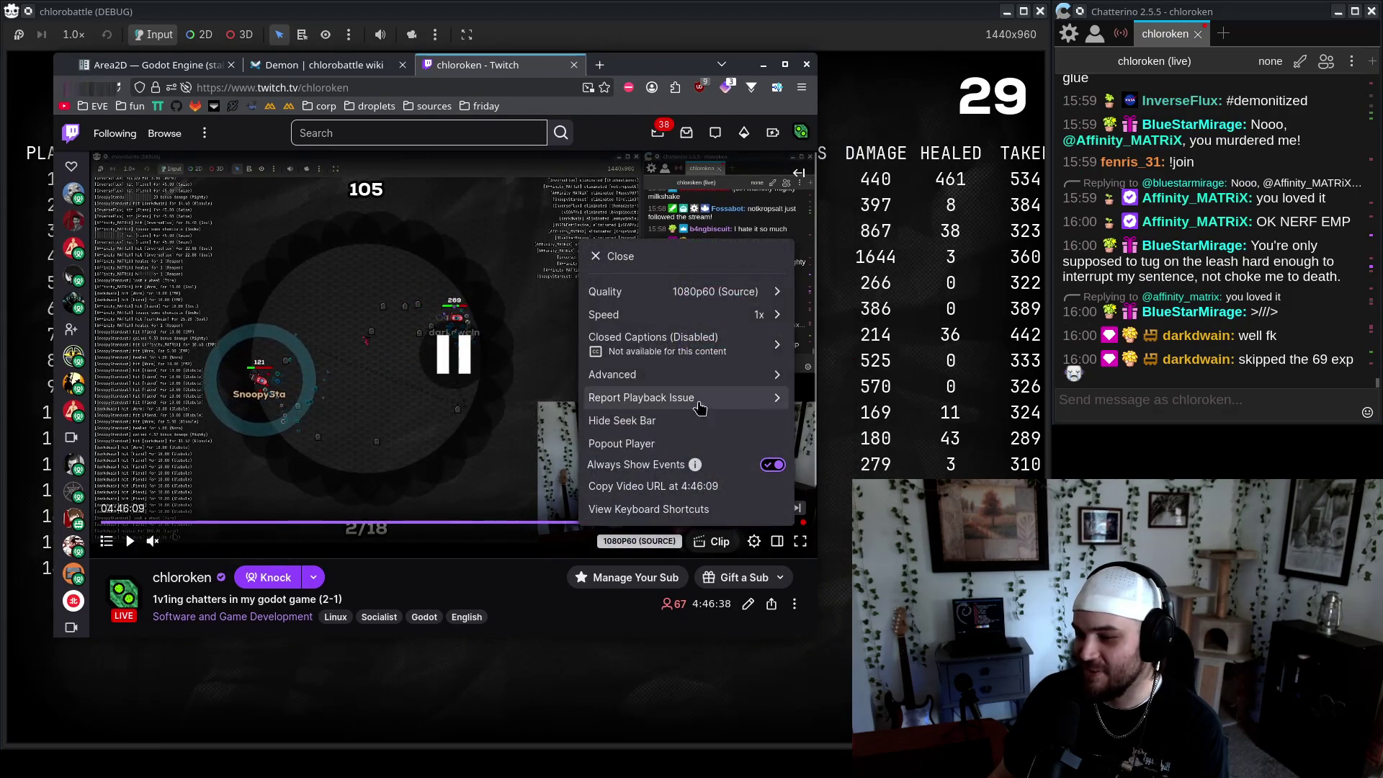
left_click(764, 317)
left_click(610, 350)
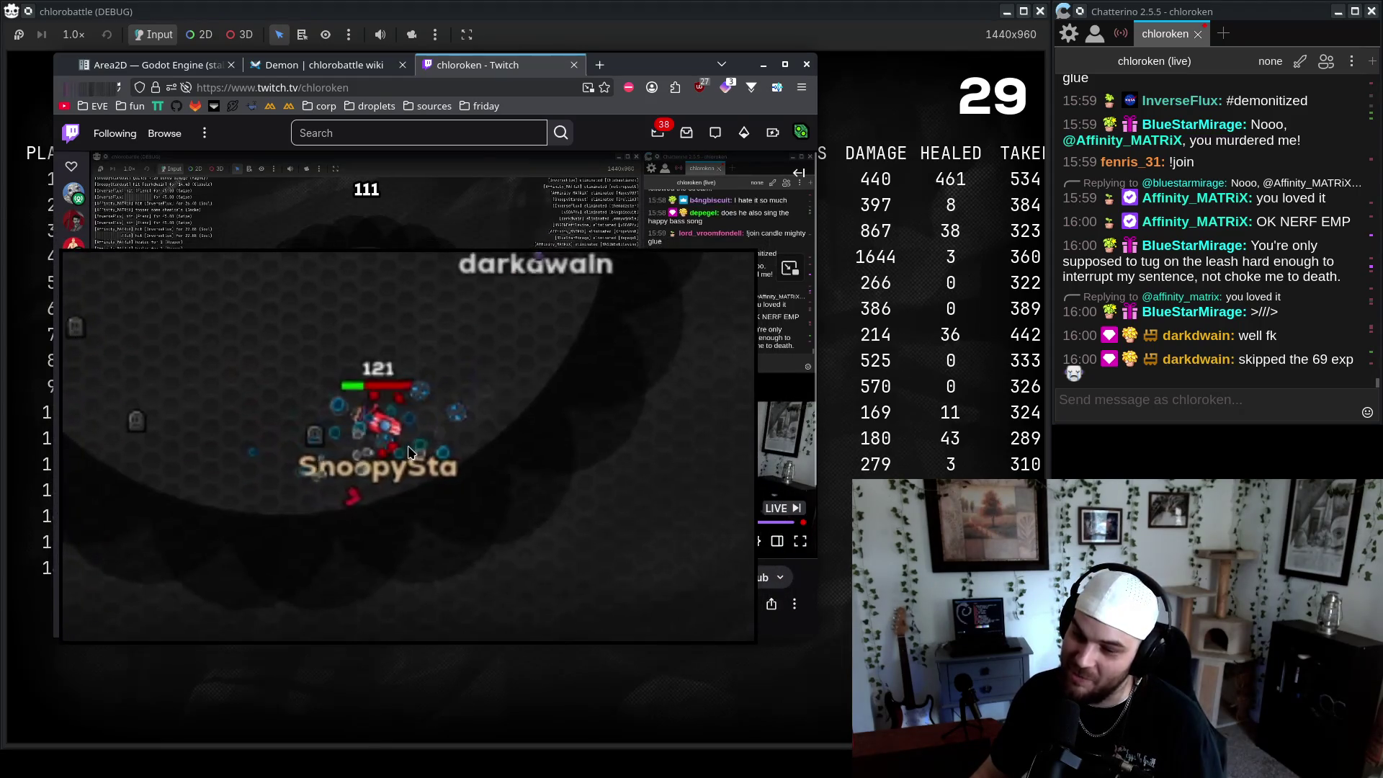
left_click(412, 452)
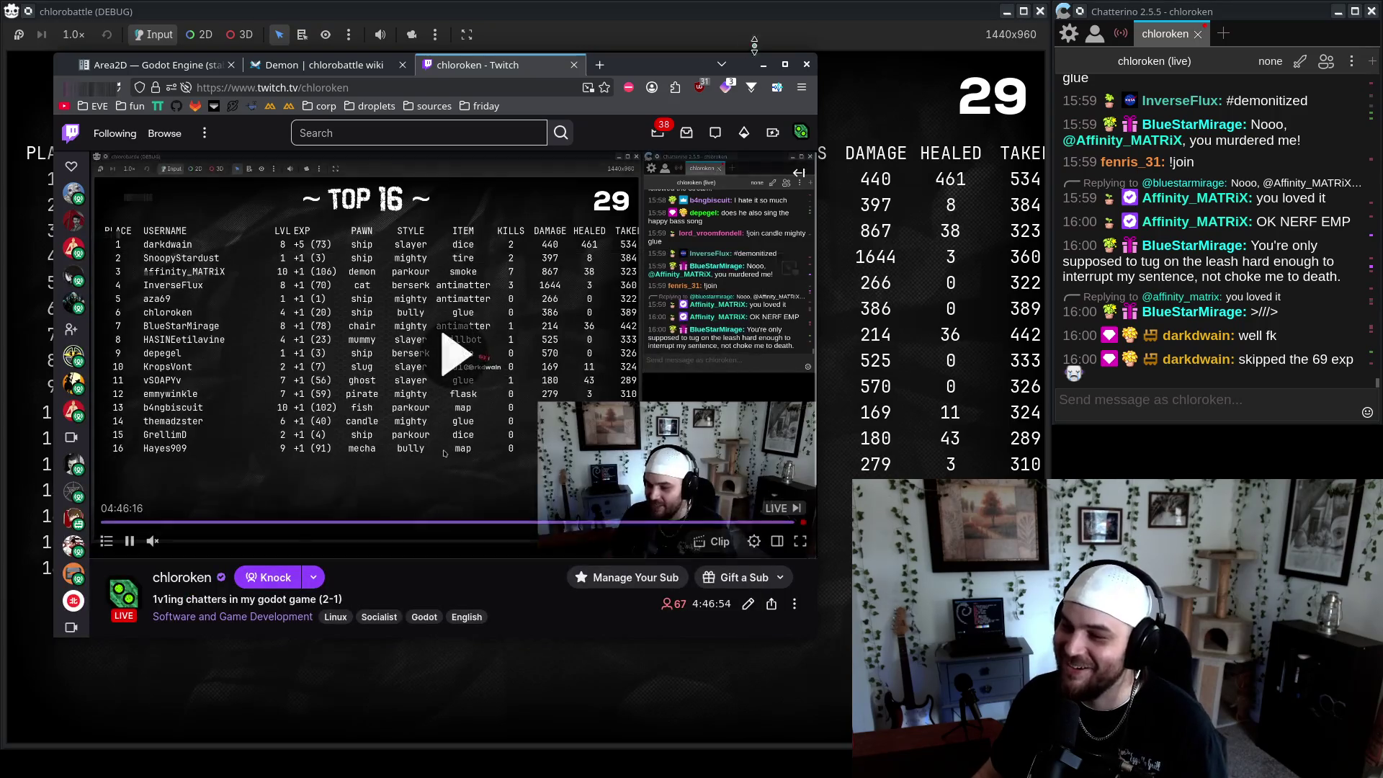
Minimize the browser and relaunch chlorobattle to a fresh lobby
left_click(325, 65)
left_click(763, 65)
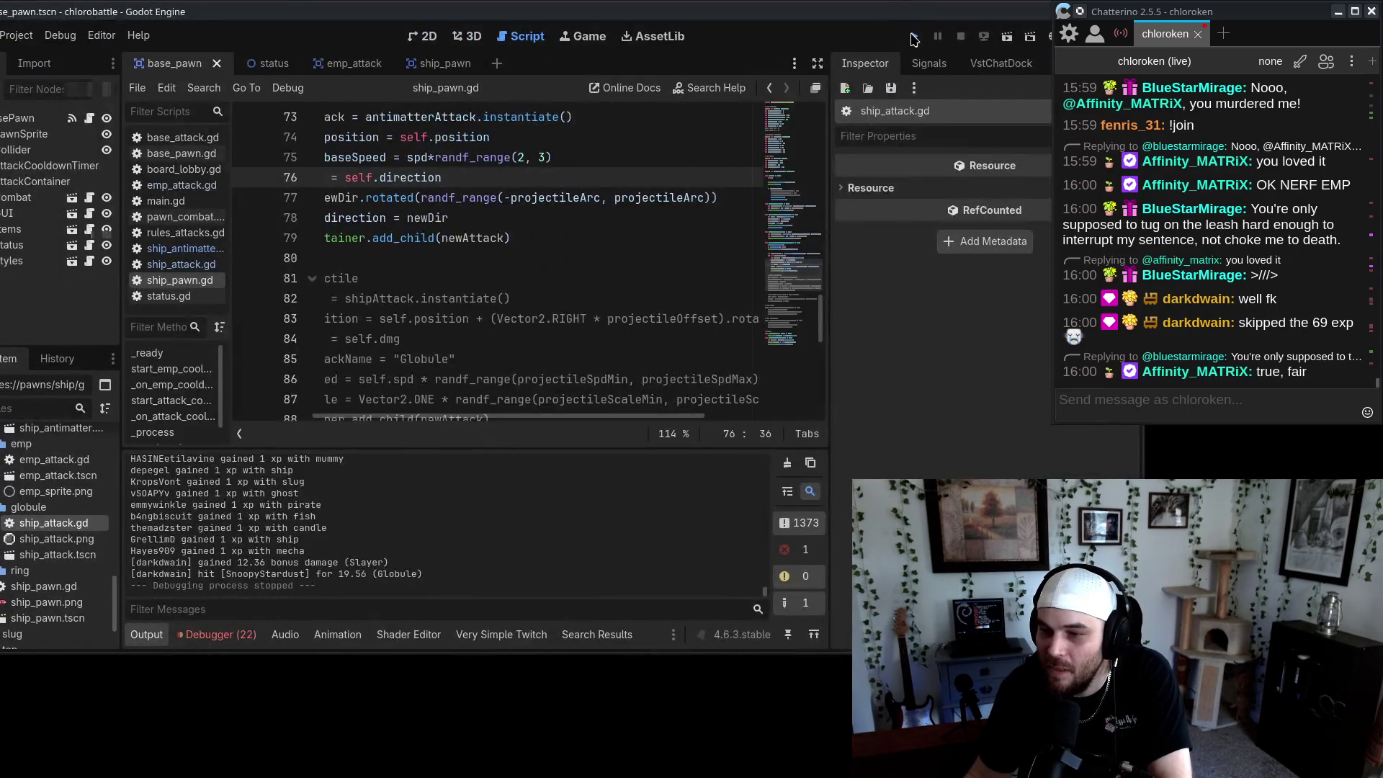
left_click(913, 38)
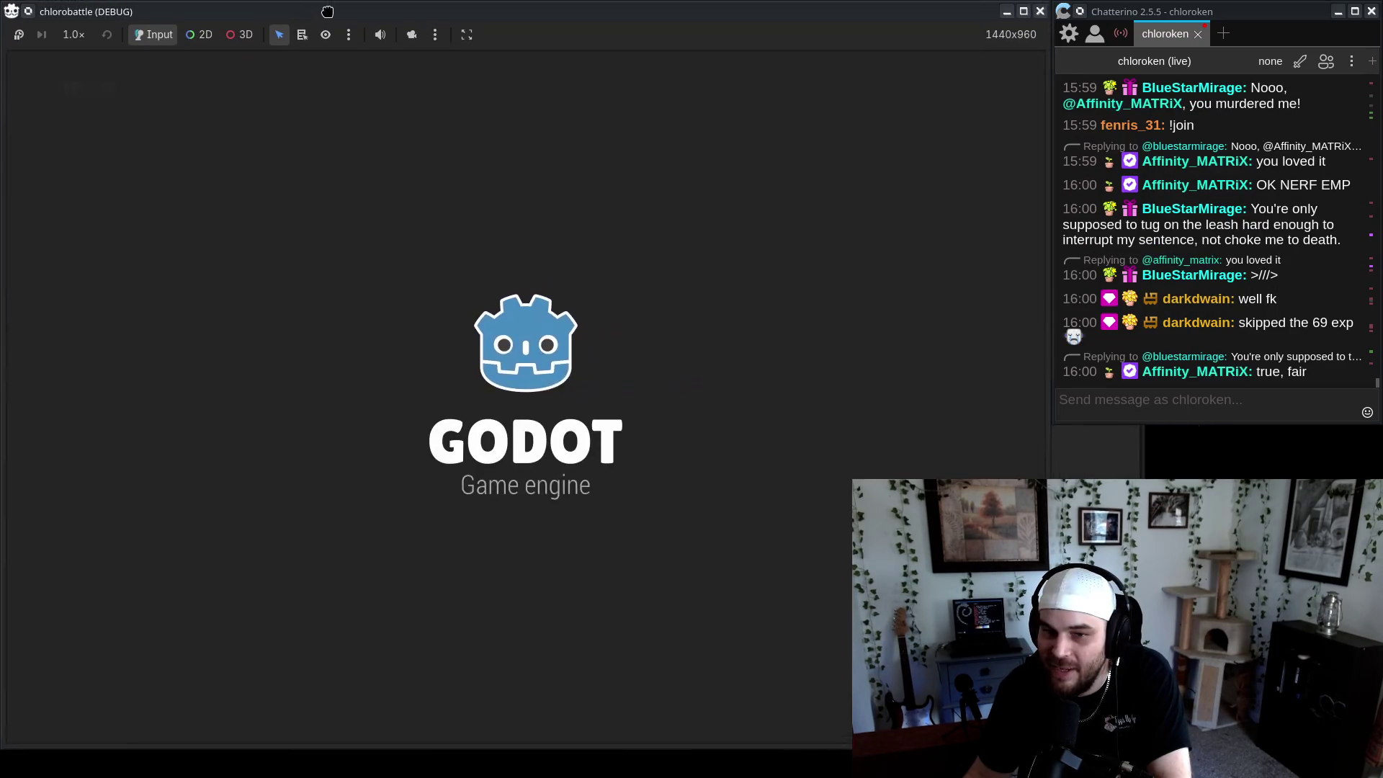